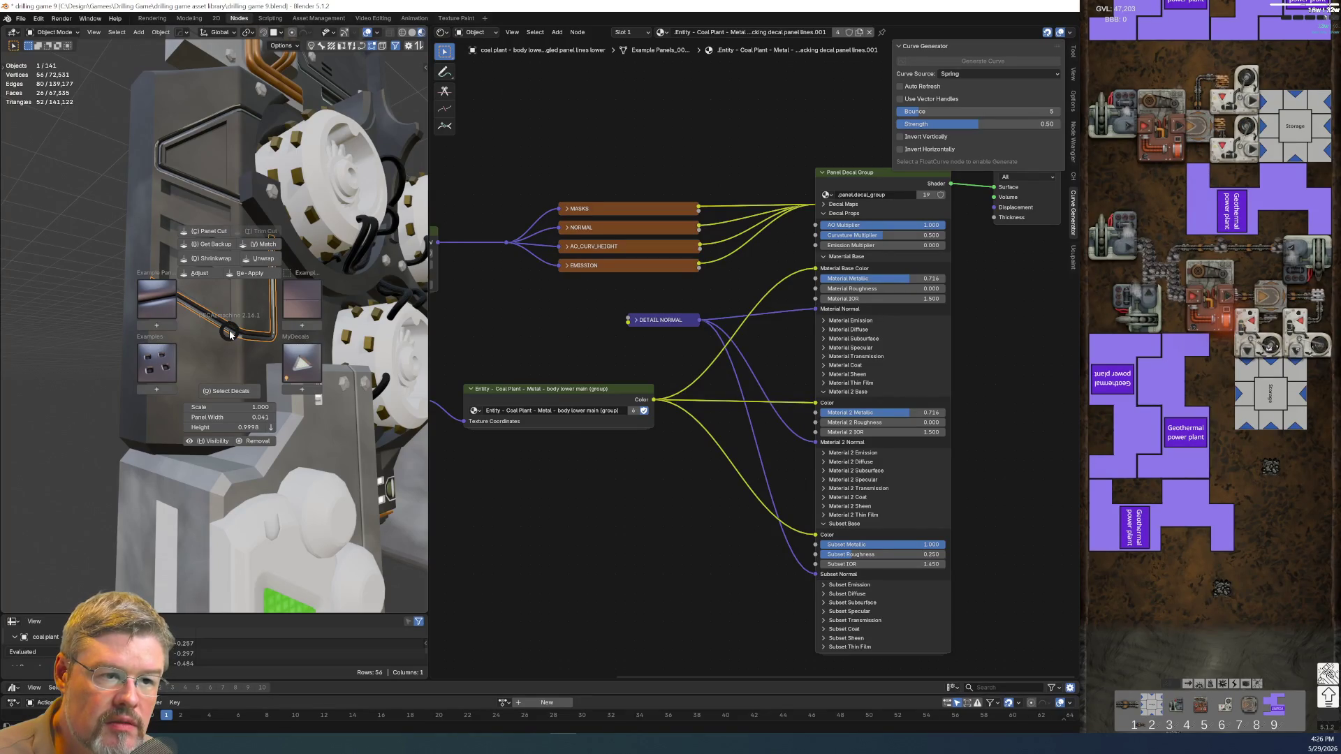
- Try DECALmachine Match on the lower panel-line decal, then undo it
key("v")
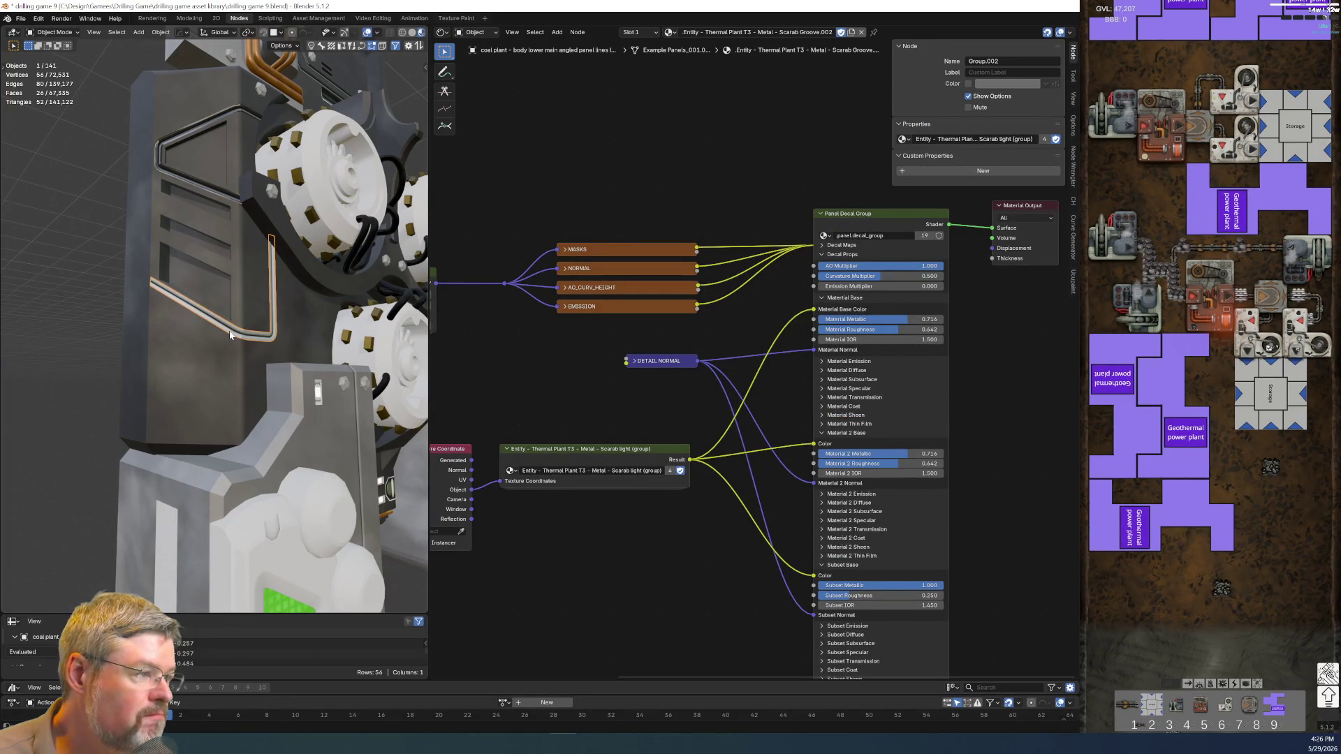
key("ctrl+z")
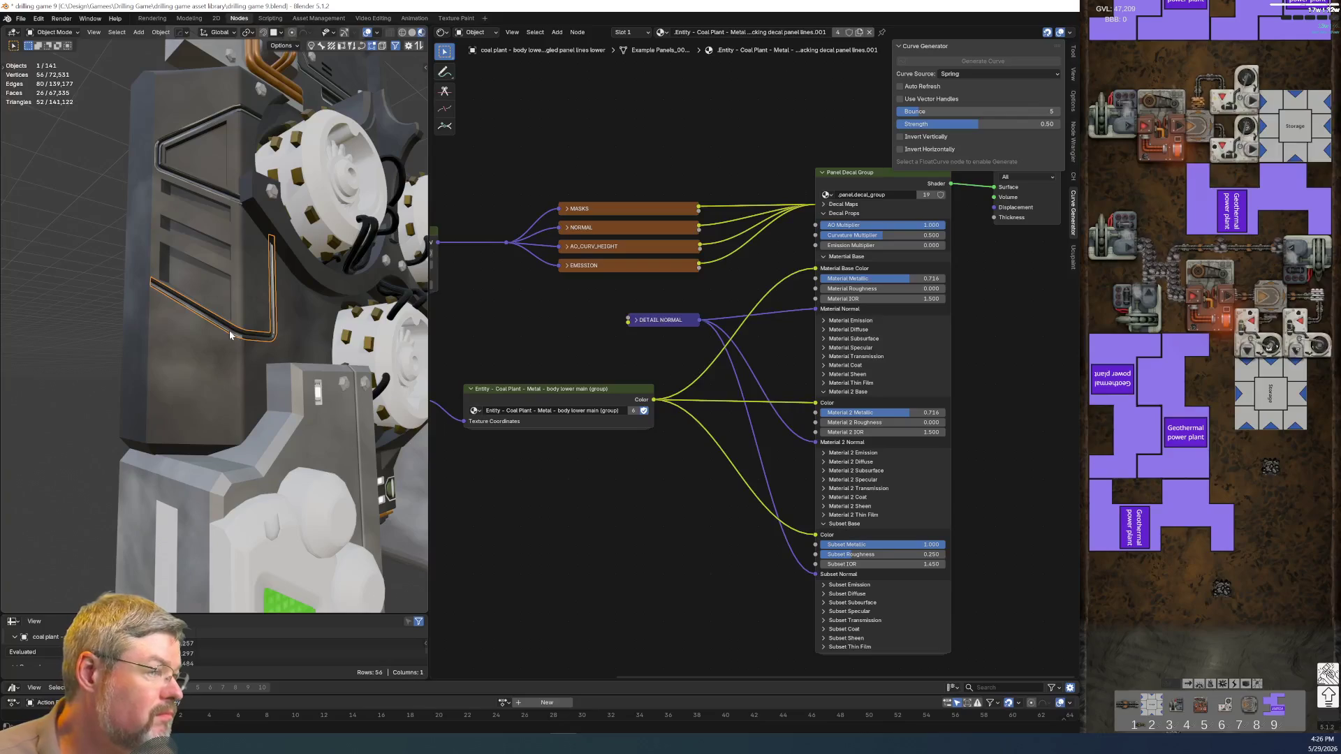
scroll(584, 465, "down", 1)
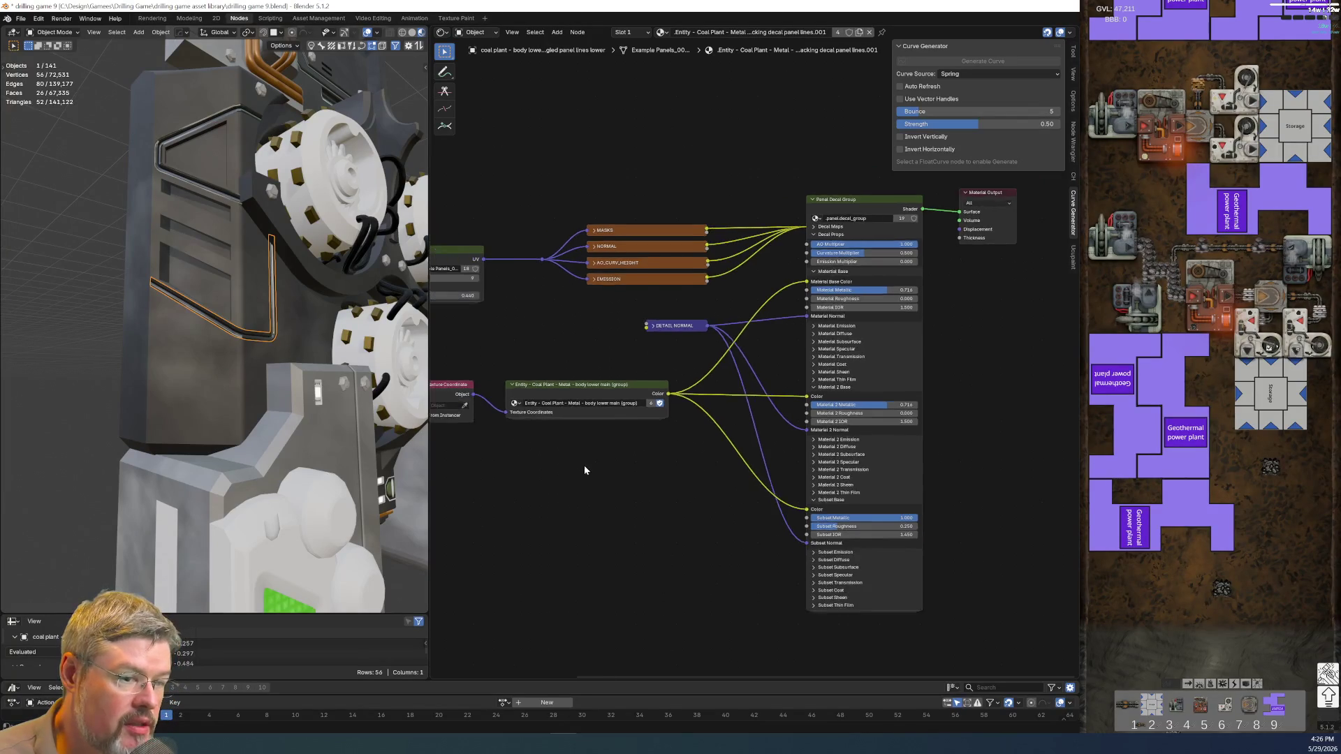
middle_click_drag(584, 465, 656, 467)
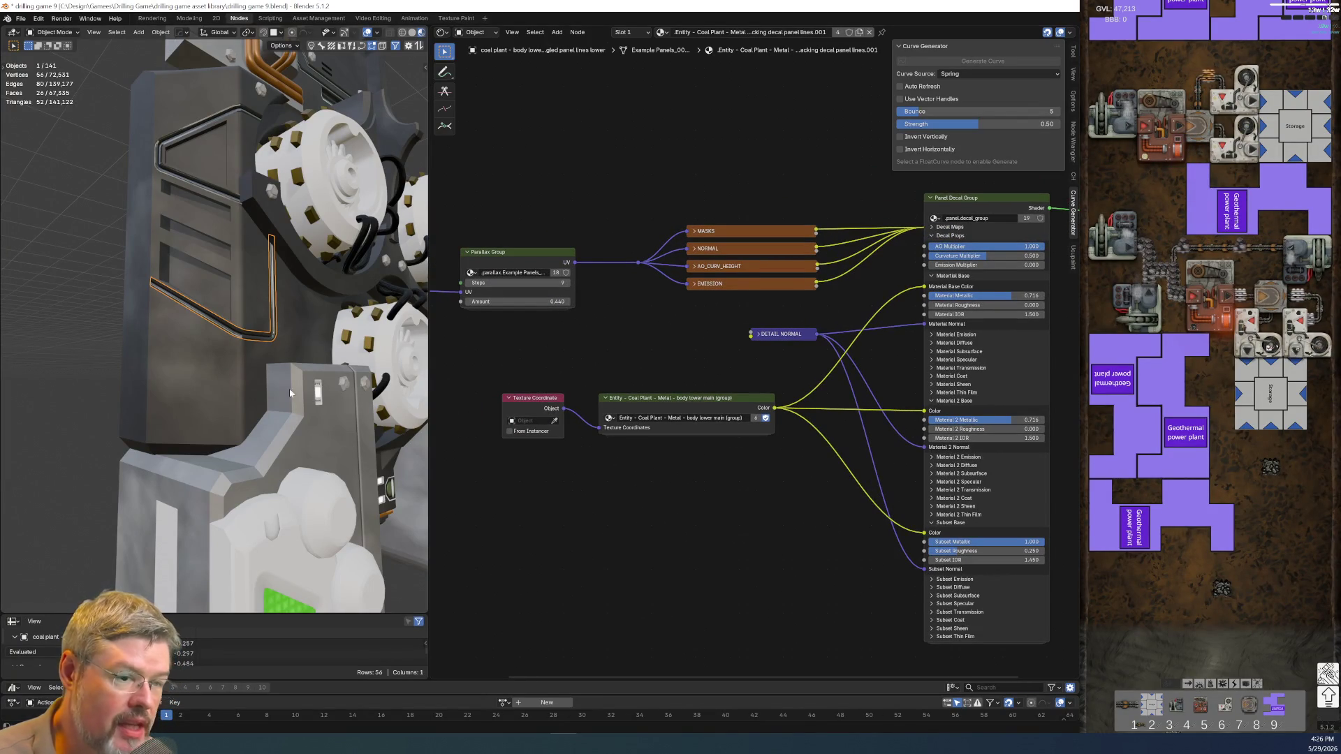
- Paste the body's 0.642 Principled roughness into the lower decal's Material Roughness, undoing the stray group paste
left_click(185, 364)
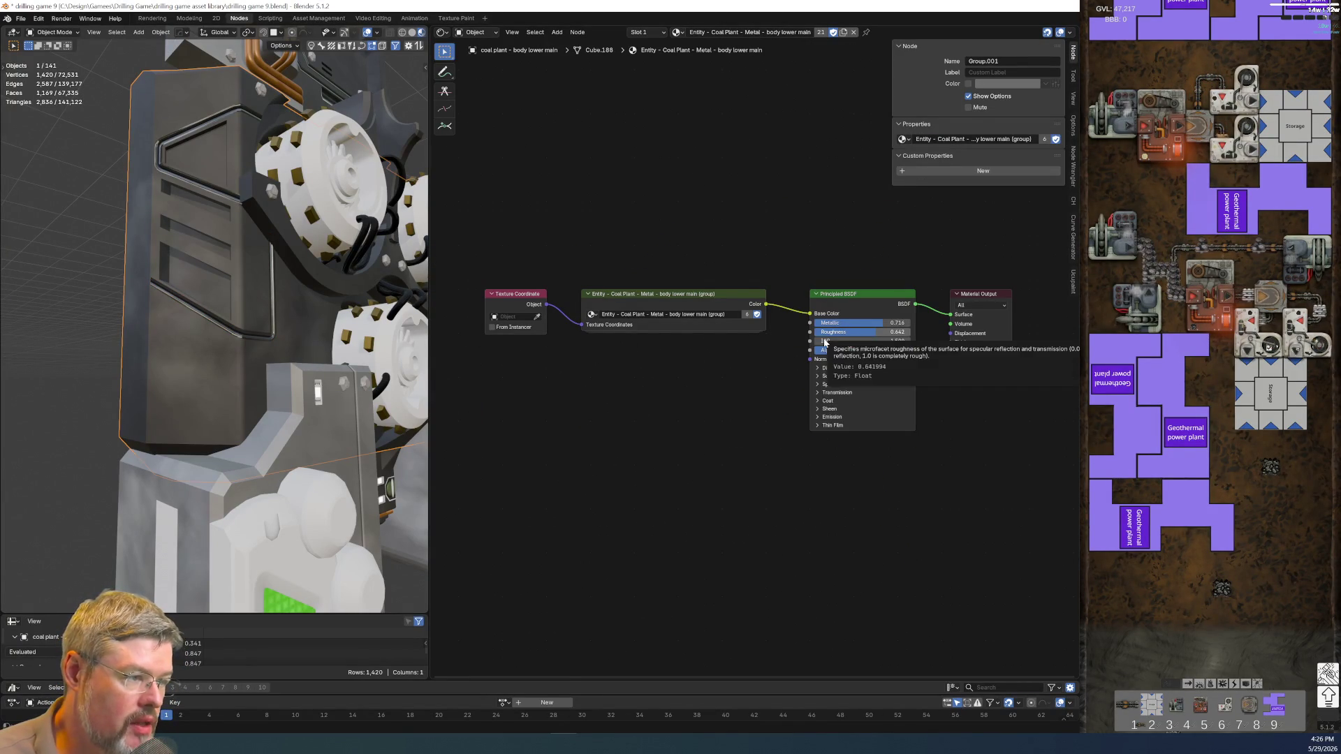
key("Tab")
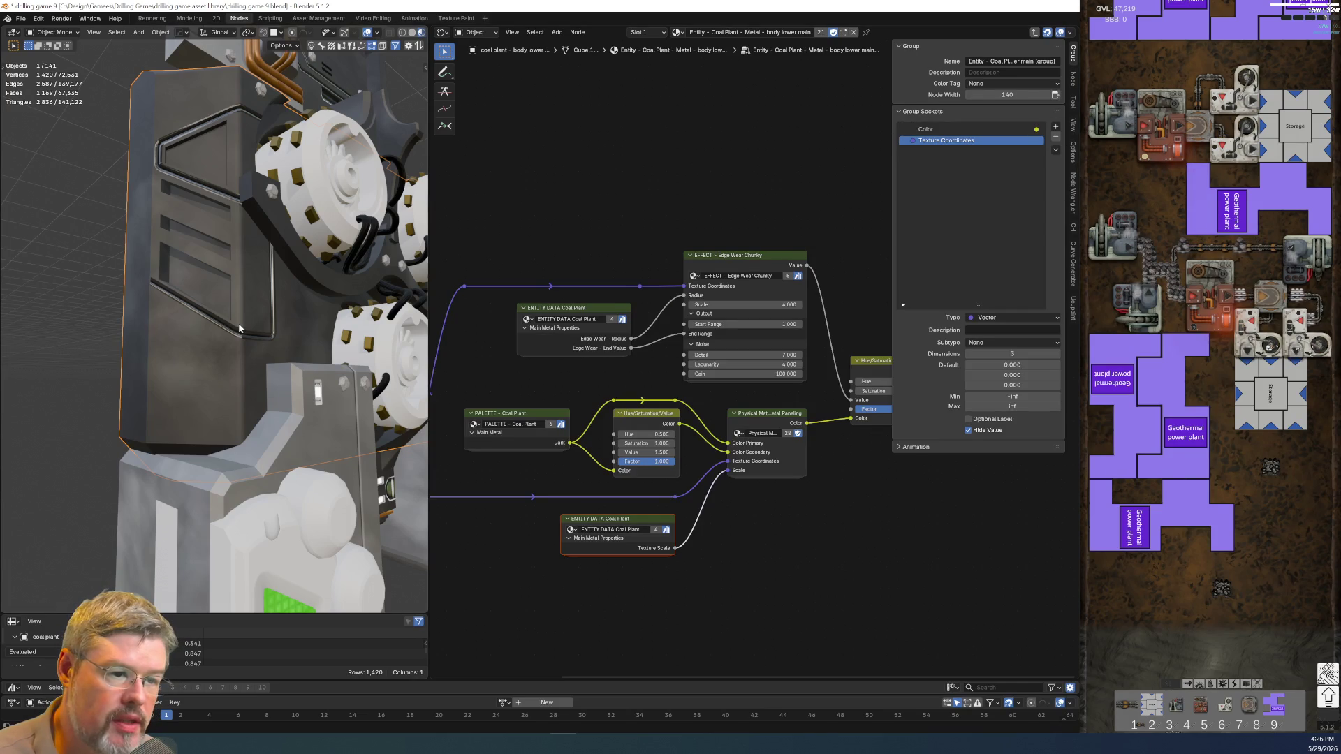
left_click(236, 335)
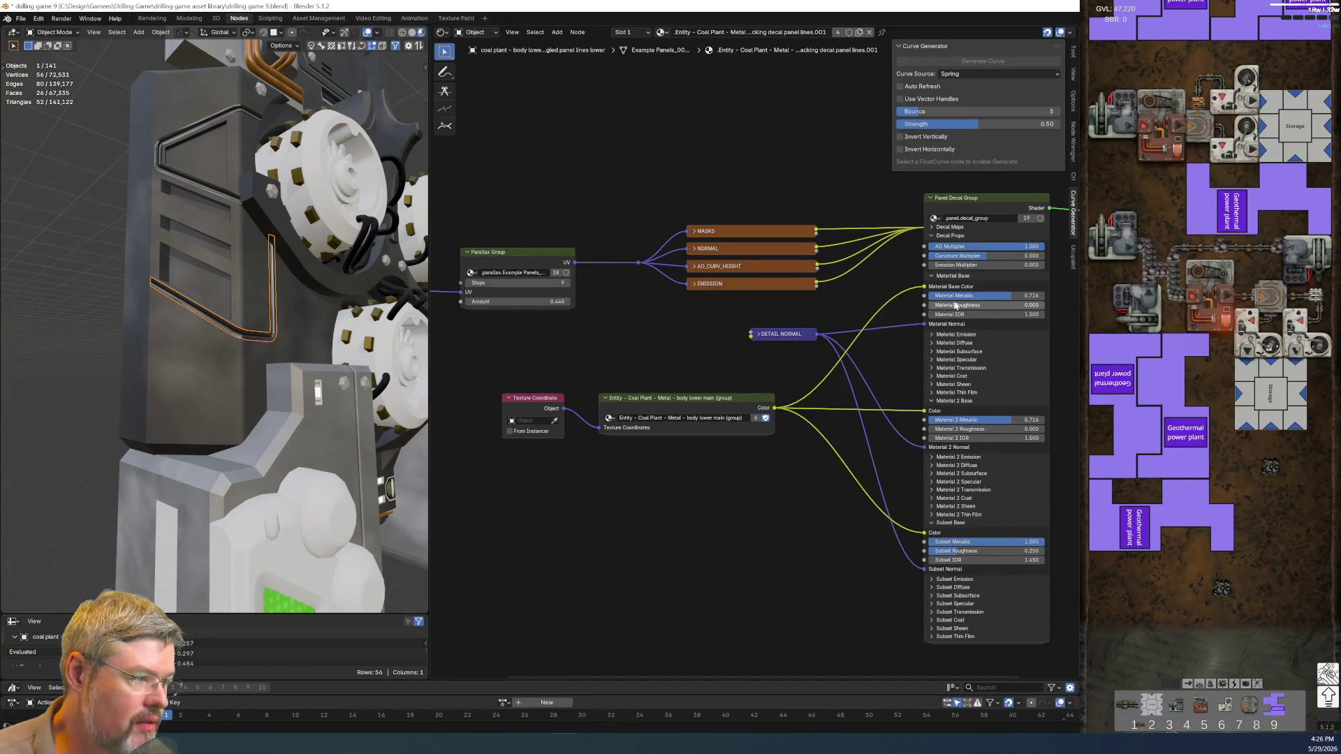
key("ctrl+v")
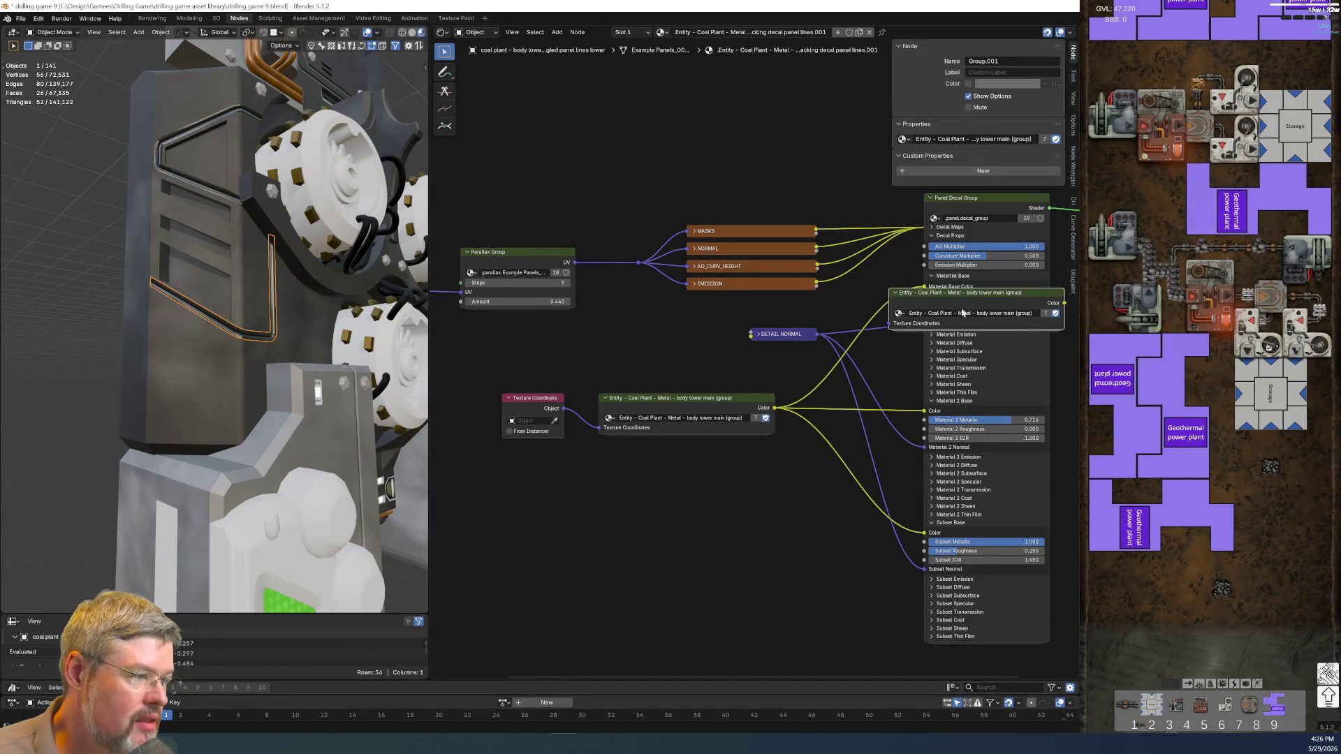
key("ctrl+z")
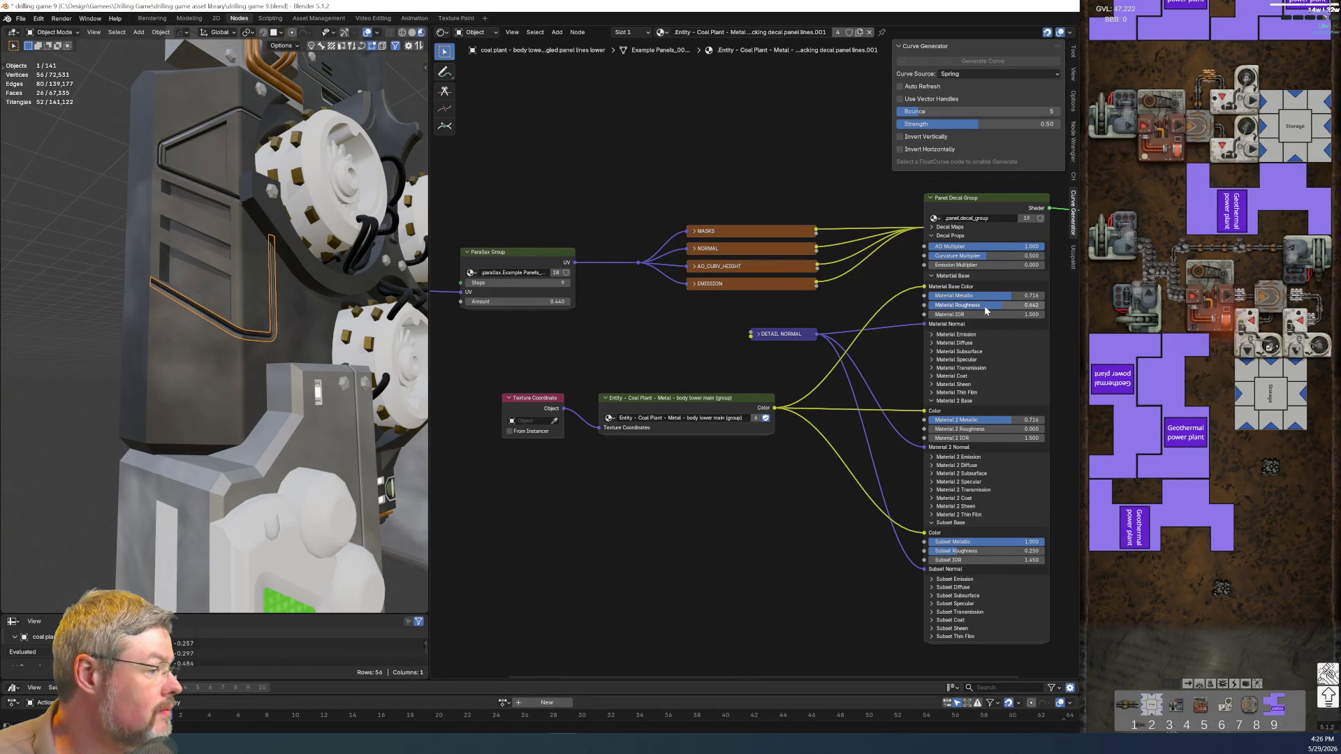
left_click(196, 185)
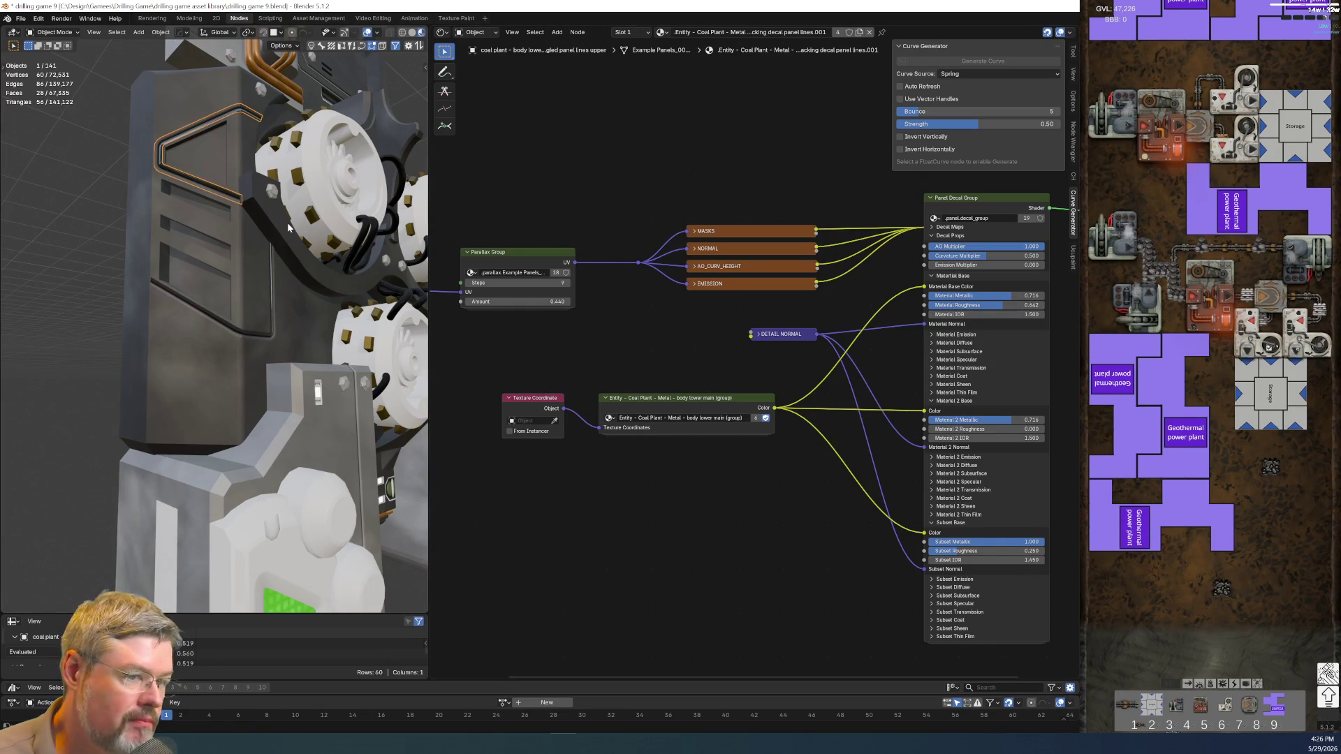
- Give the vented panel's slot decal the Coal Plant divot material
middle_click_drag(288, 227, 237, 388)
scroll(216, 355, "up", 6)
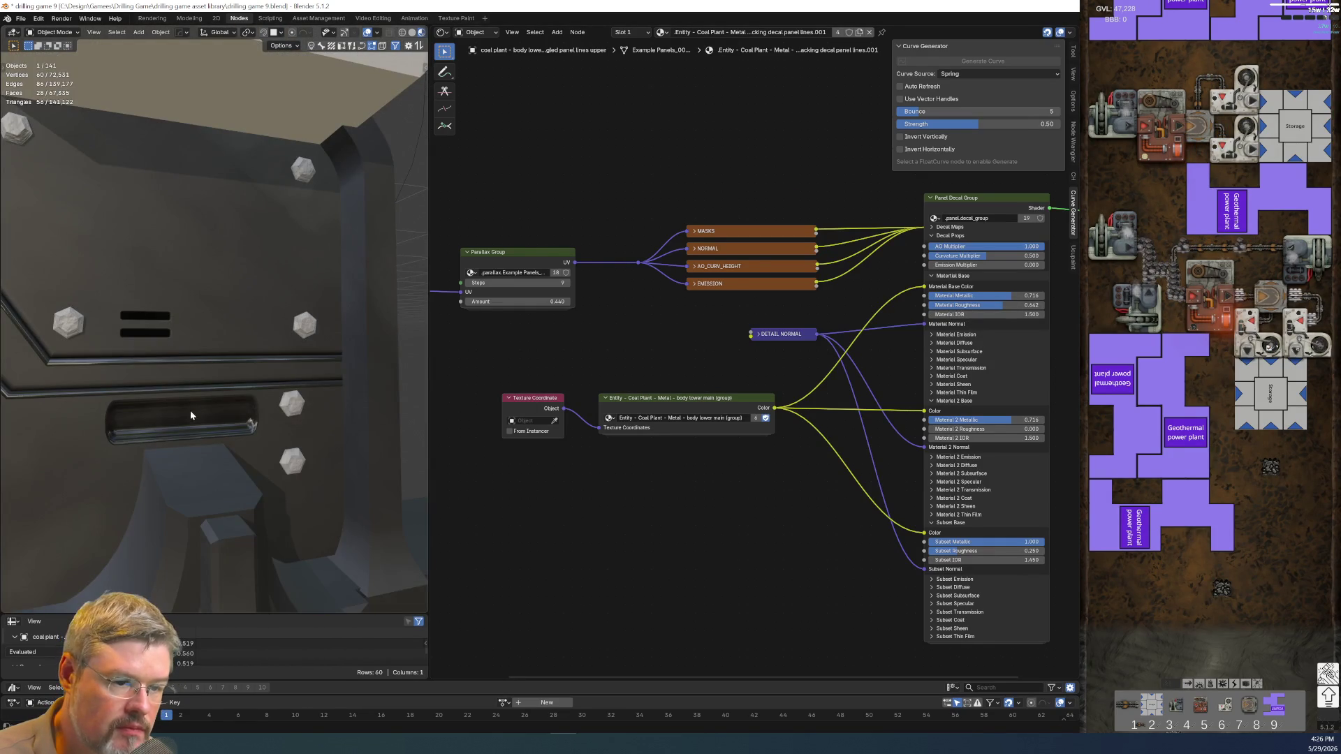
left_click(191, 411)
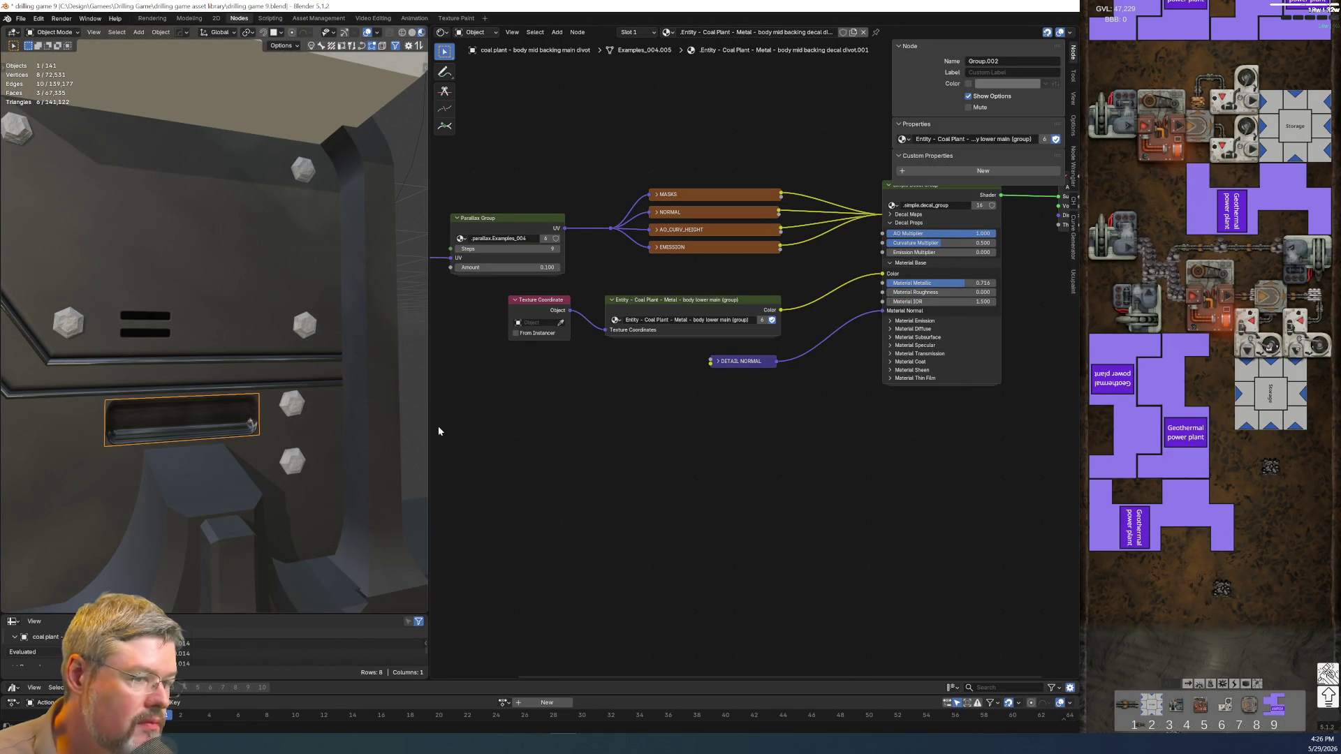
right_click(149, 409)
left_click(149, 409)
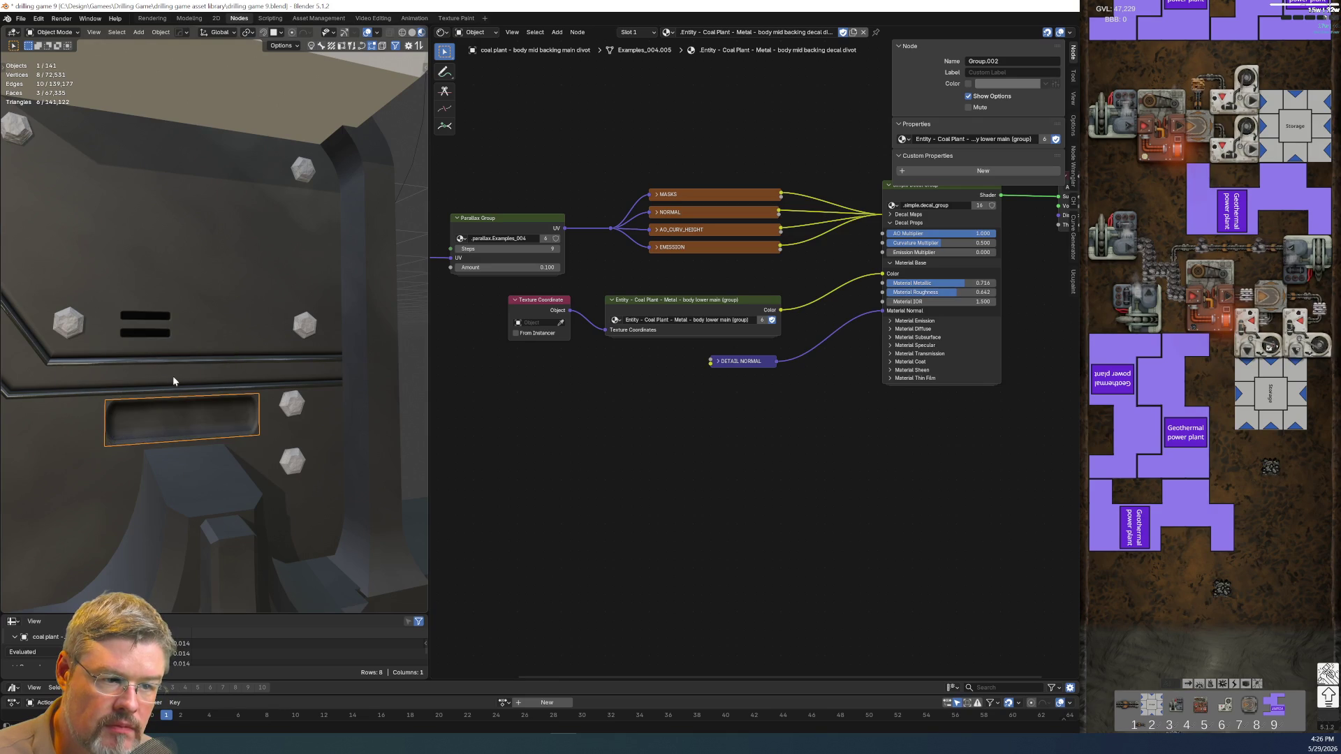
- Give the strip decal the Coal Plant panel-lines material with Material 2 Roughness 0.642
left_click(170, 389)
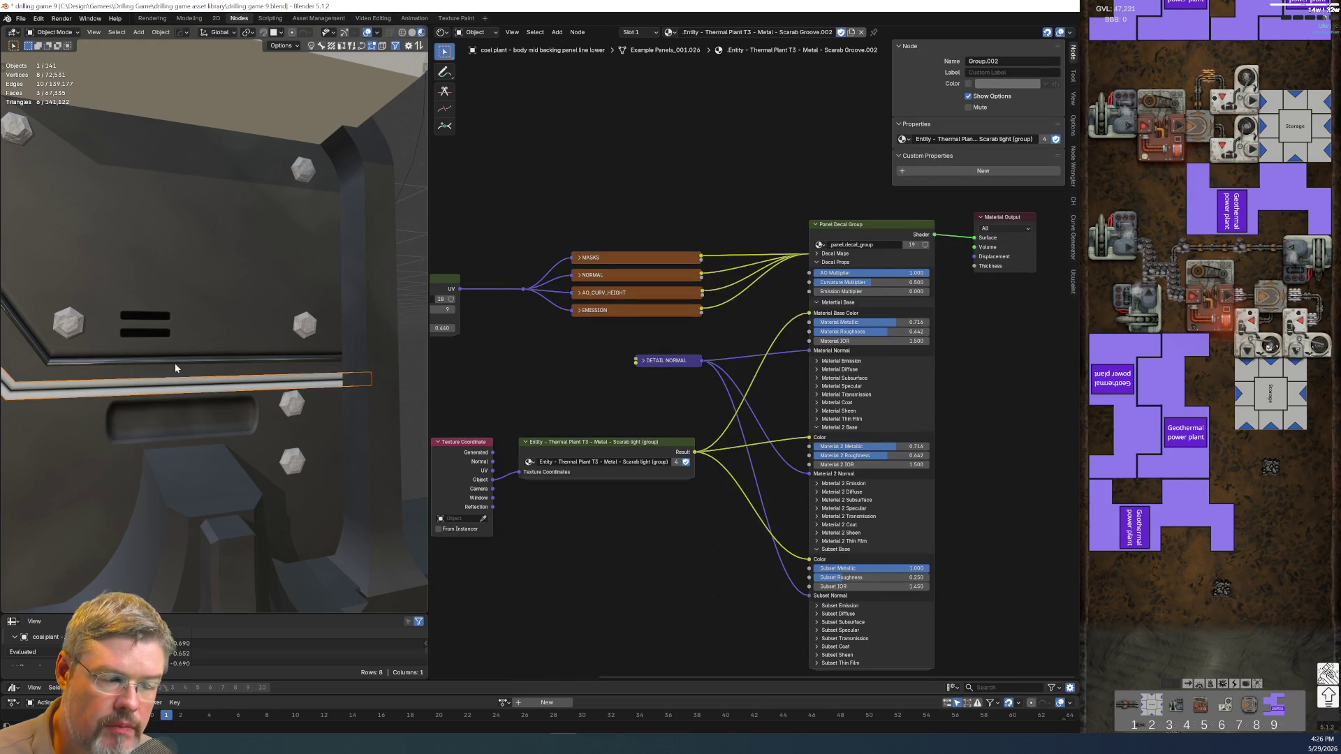
left_click(175, 368)
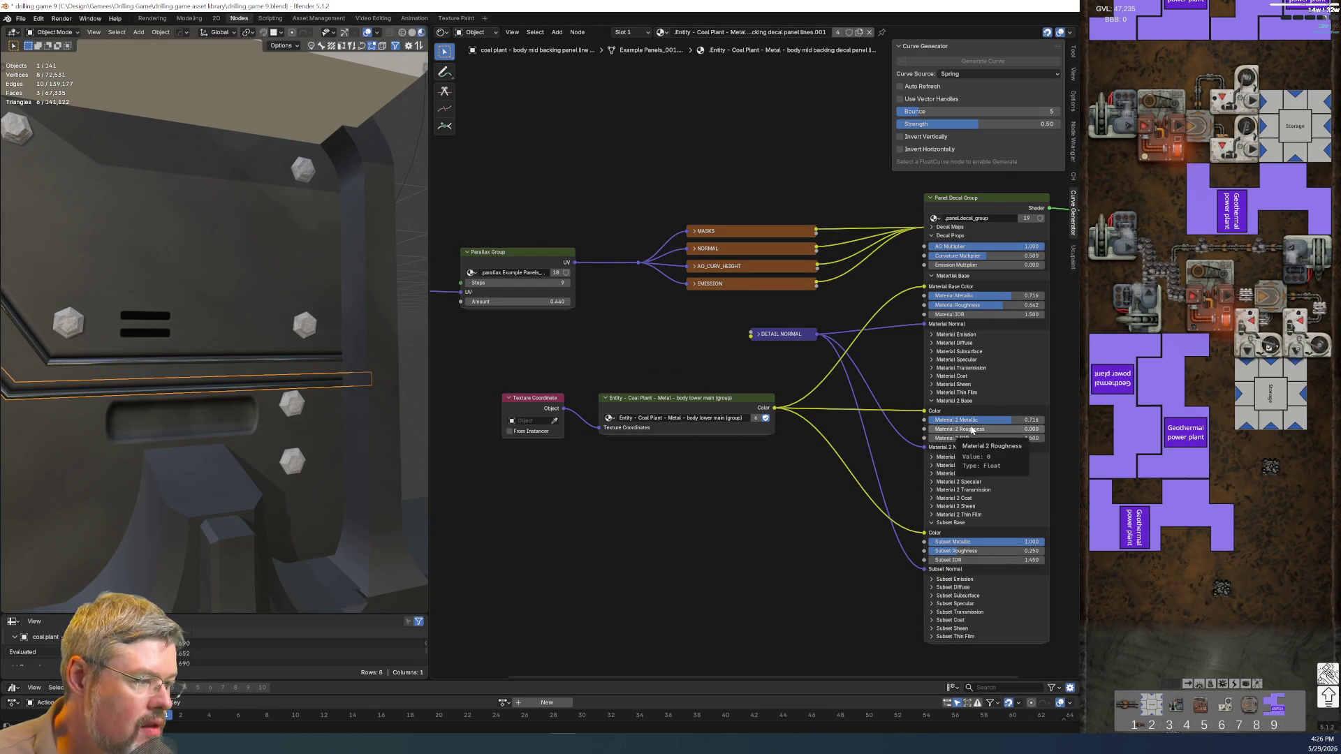
key("ctrl+v")
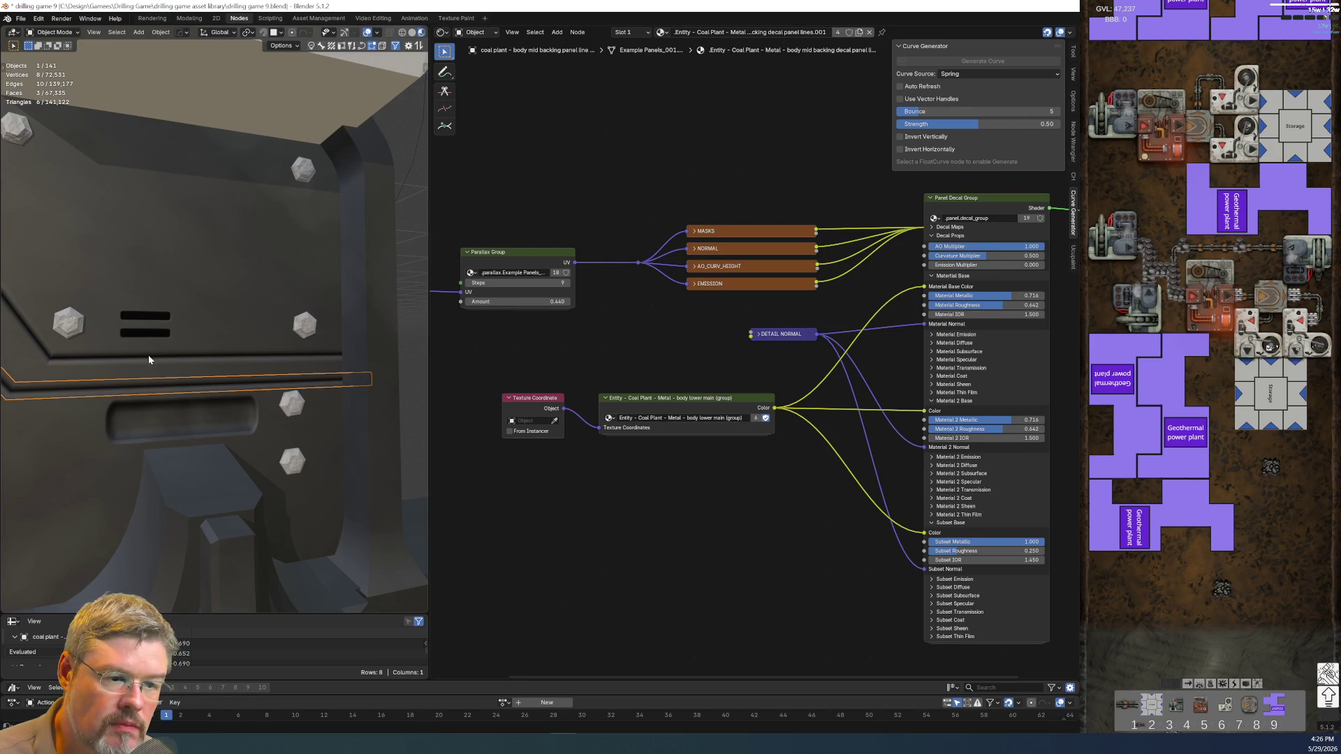
scroll(358, 400, "down", 2)
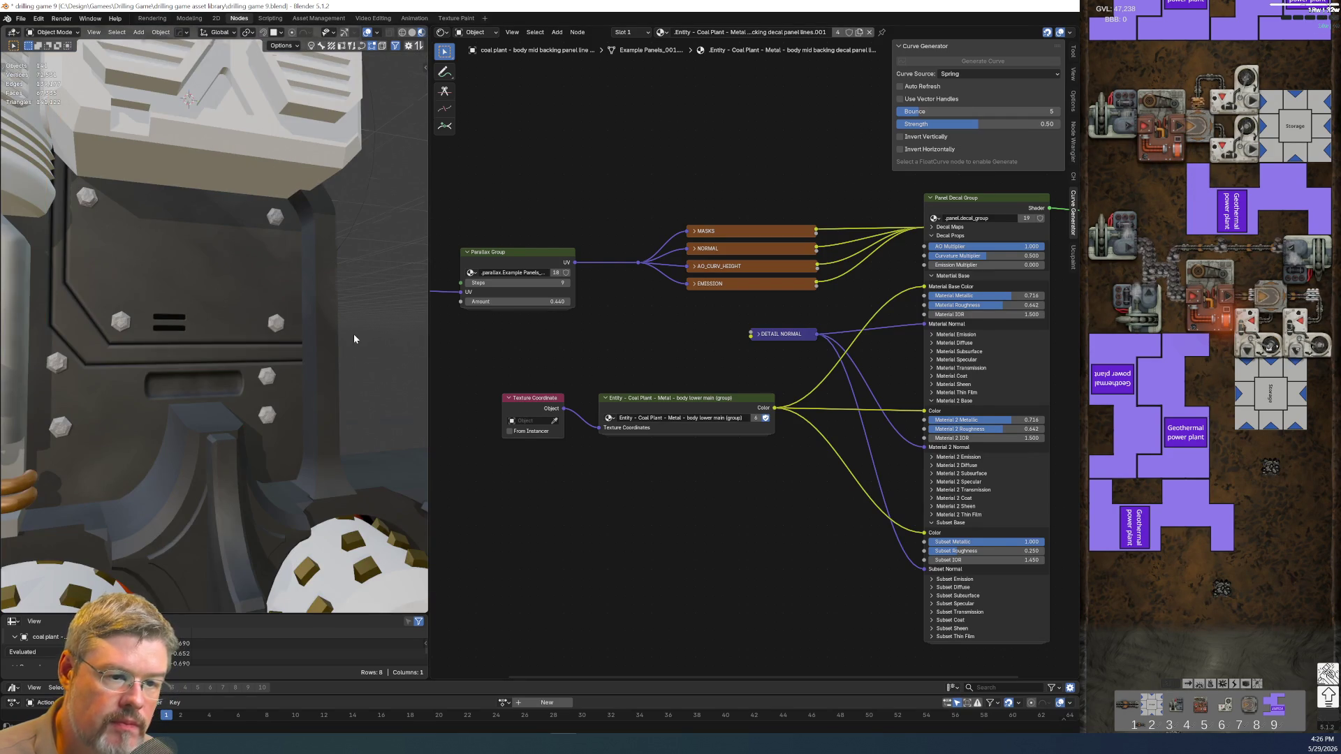
scroll(354, 340, "down", 3)
middle_click_drag(356, 345, 304, 306)
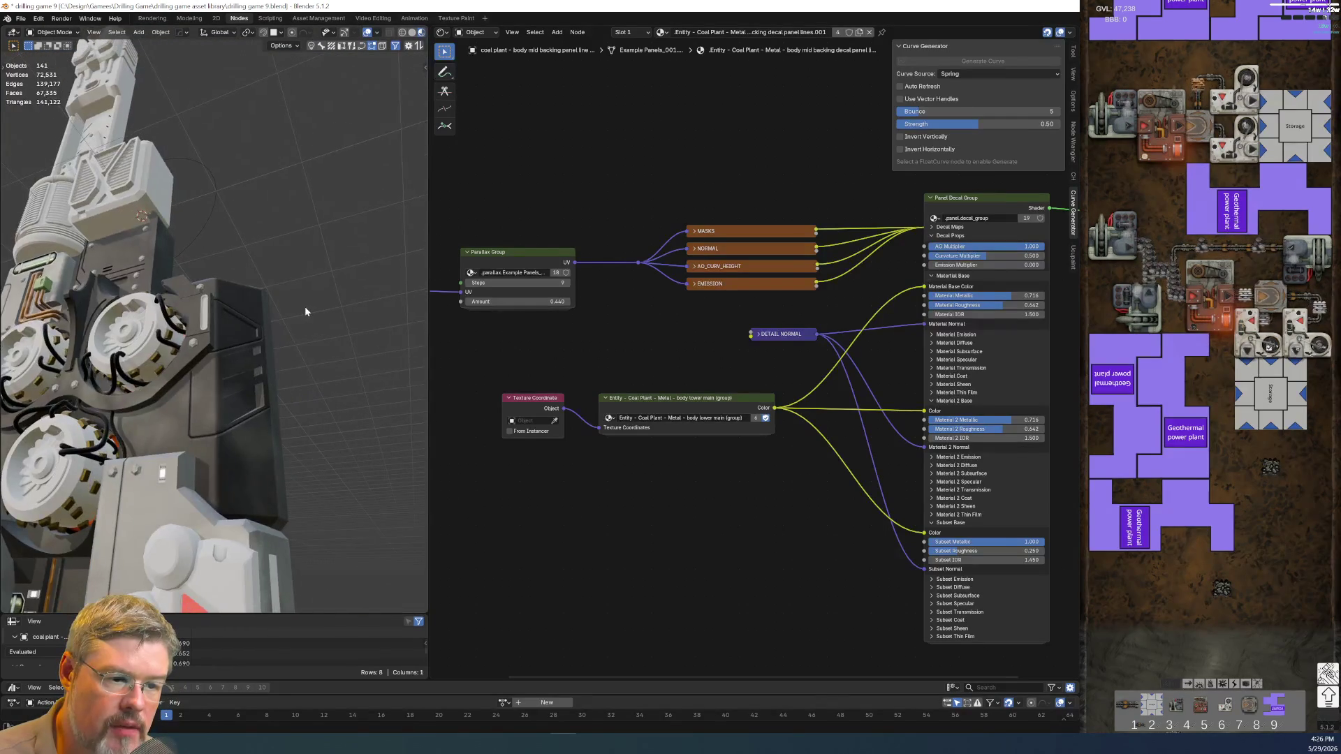
- Select the round accent divot decal and save drilling game 9.blend
left_click(230, 331)
left_click(203, 323)
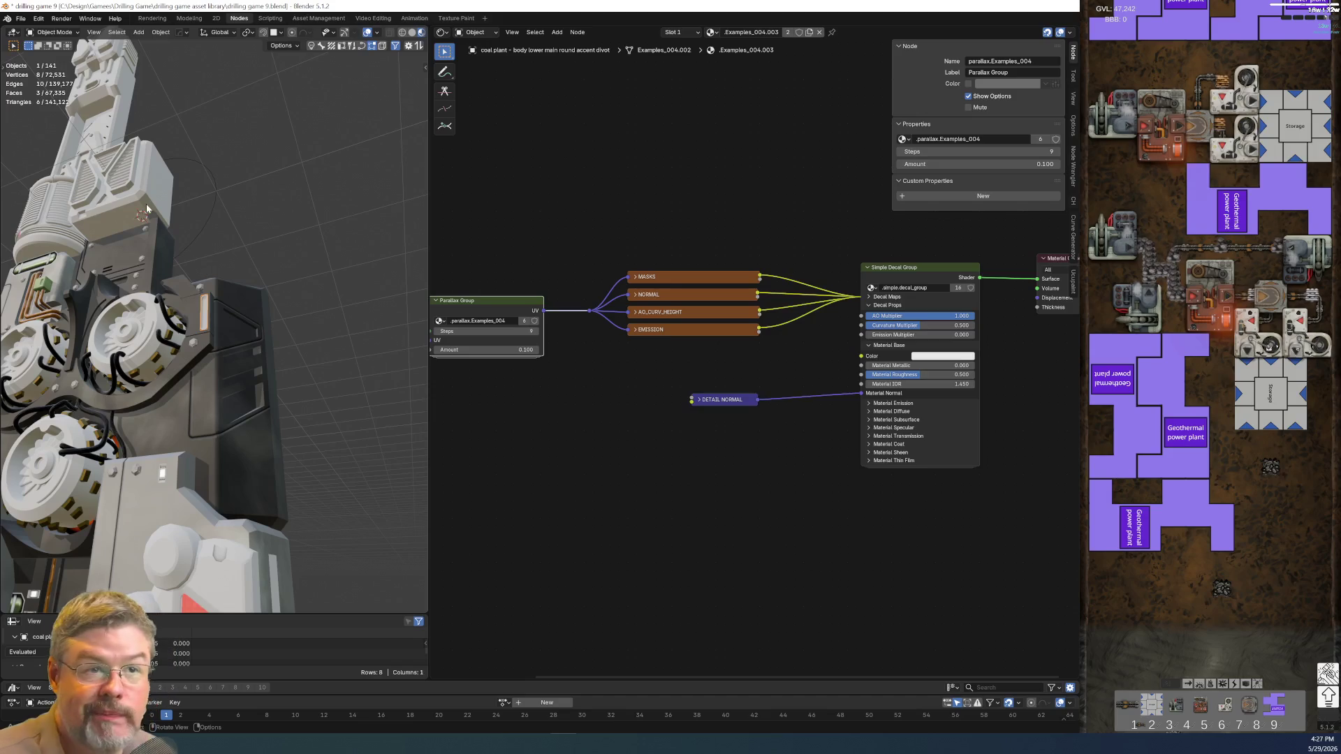
left_click(20, 21)
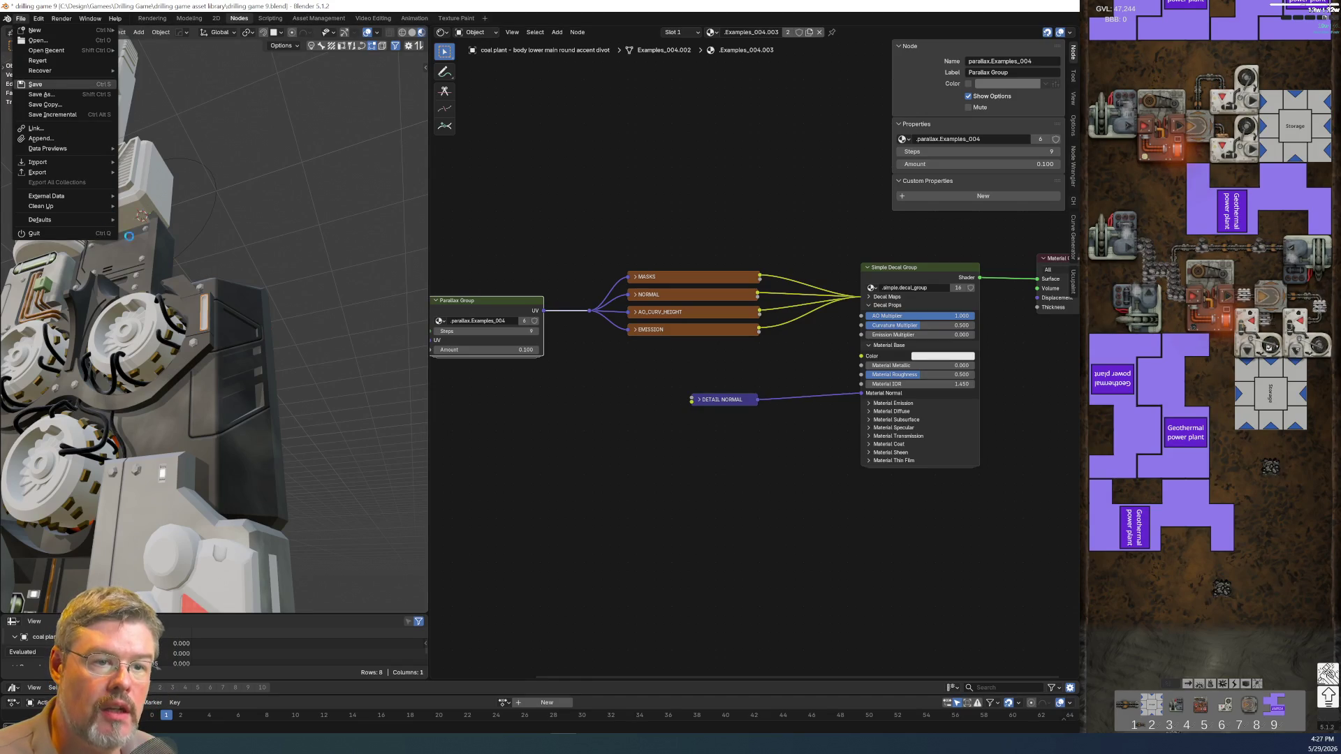
left_click(52, 82)
- Link the slot decal's Coal Plant divot material onto the accent divot, then deselect everything
middle_click_drag(186, 274, 191, 283)
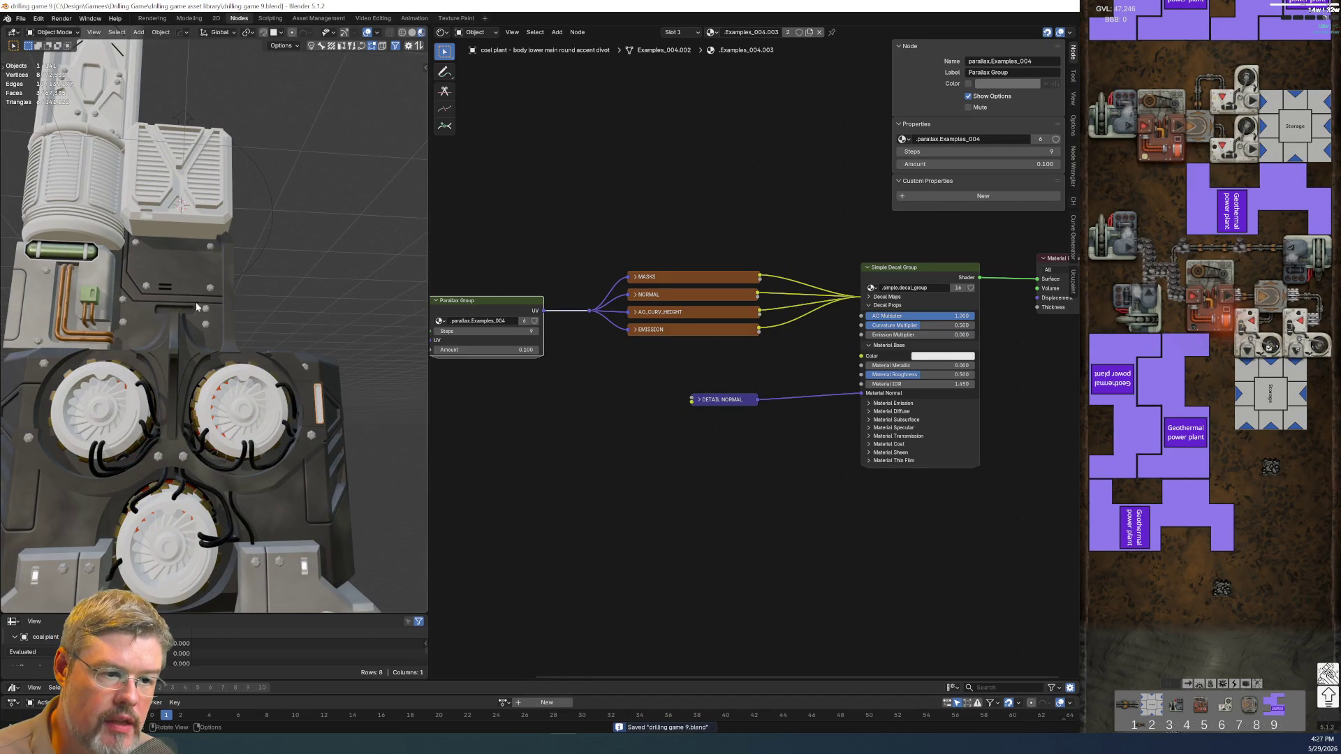
left_click(196, 312, "shift")
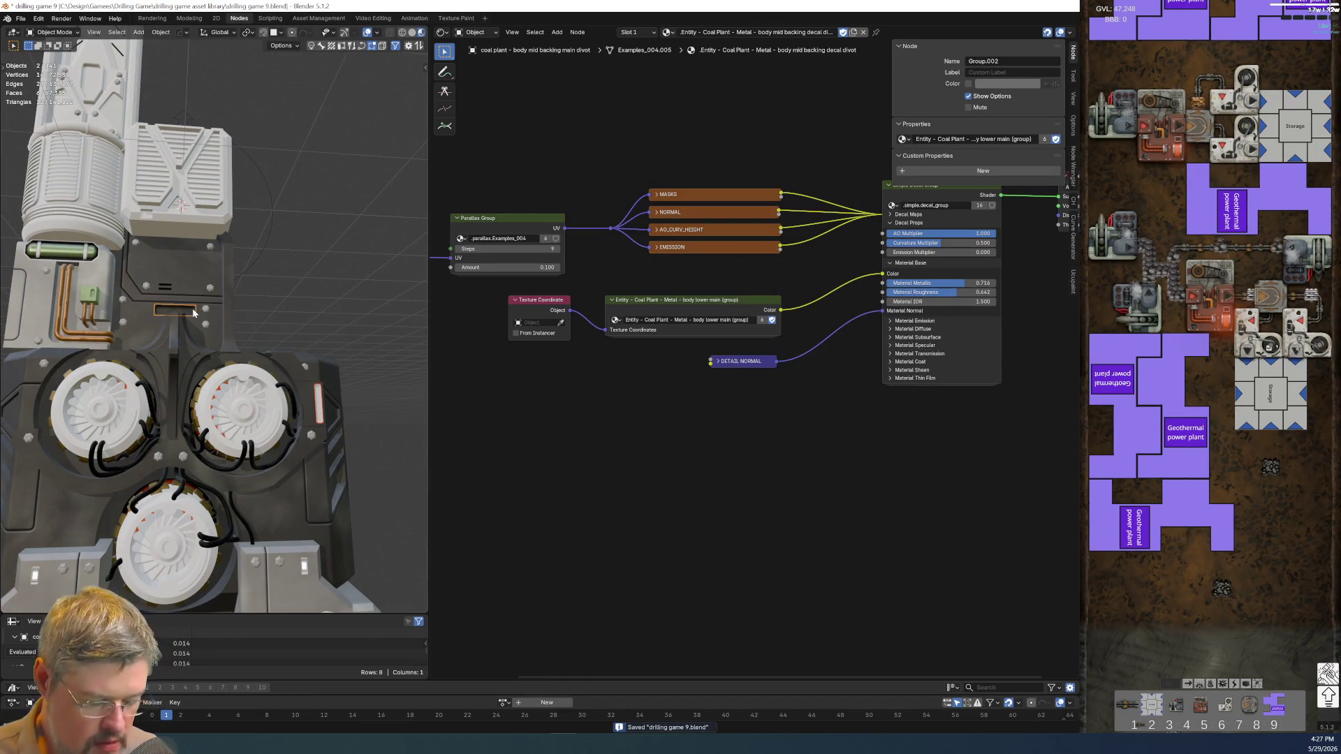
key("ctrl+l")
left_click(165, 334)
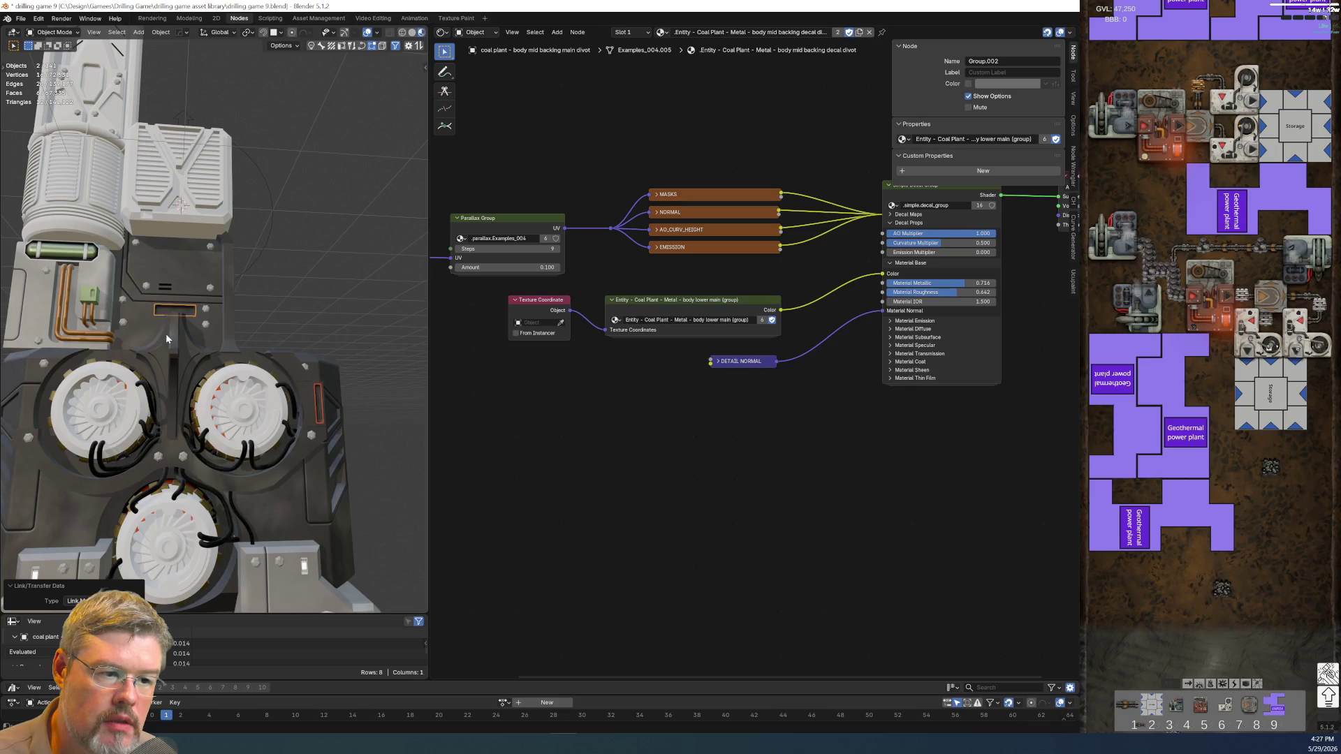
left_click(310, 289)
mouse_move(221, 388)
middle_mouse_down()
mouse_move(203, 382)
mouse_move(220, 356)
middle_mouse_up()
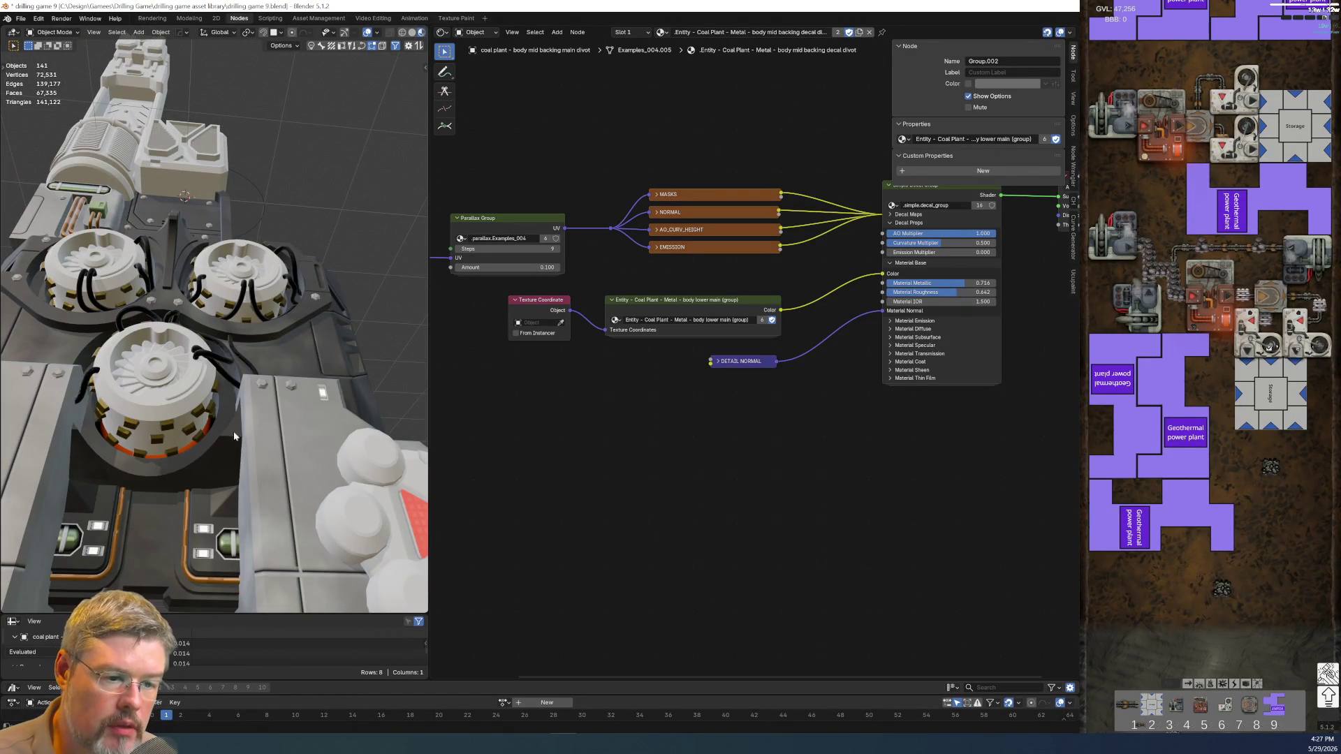
middle_click_drag(229, 467, 216, 388, "ctrl")
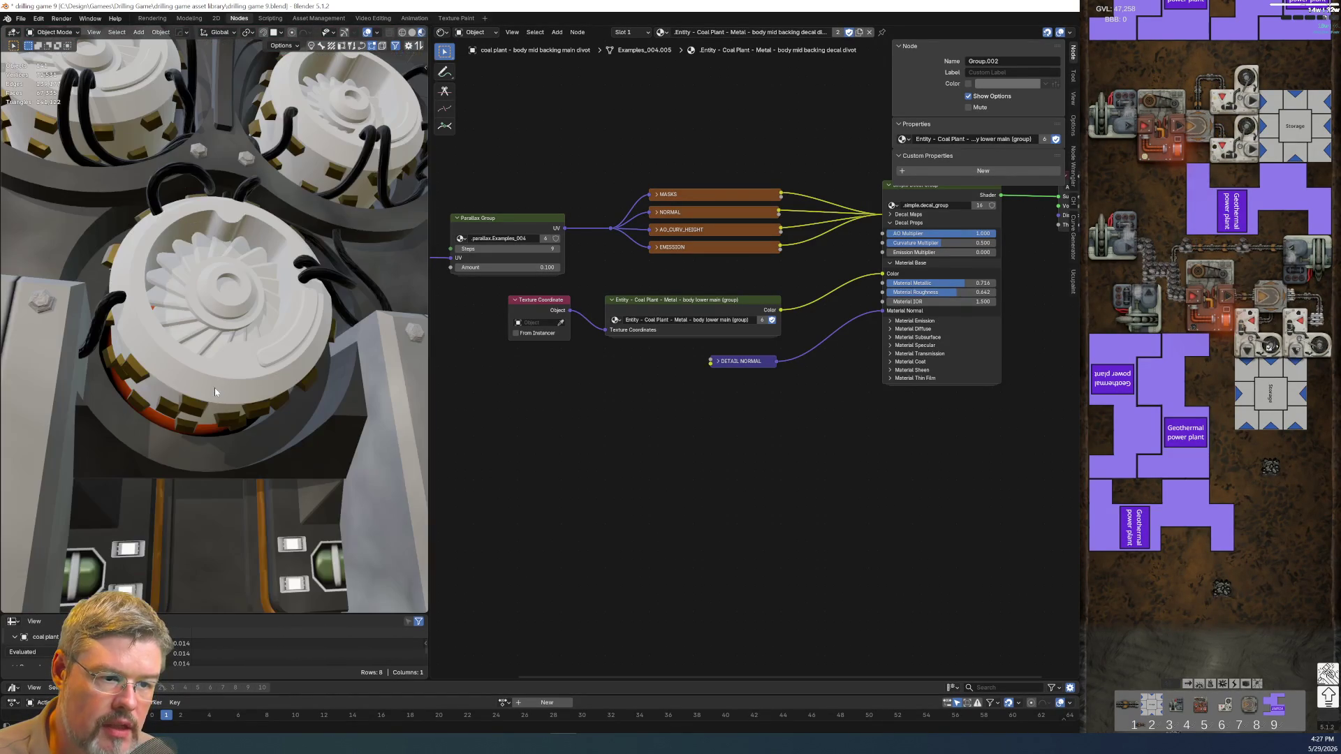
- Select the light-panel decals and move the DETAIL NORMAL node lower in their material
left_click(129, 559)
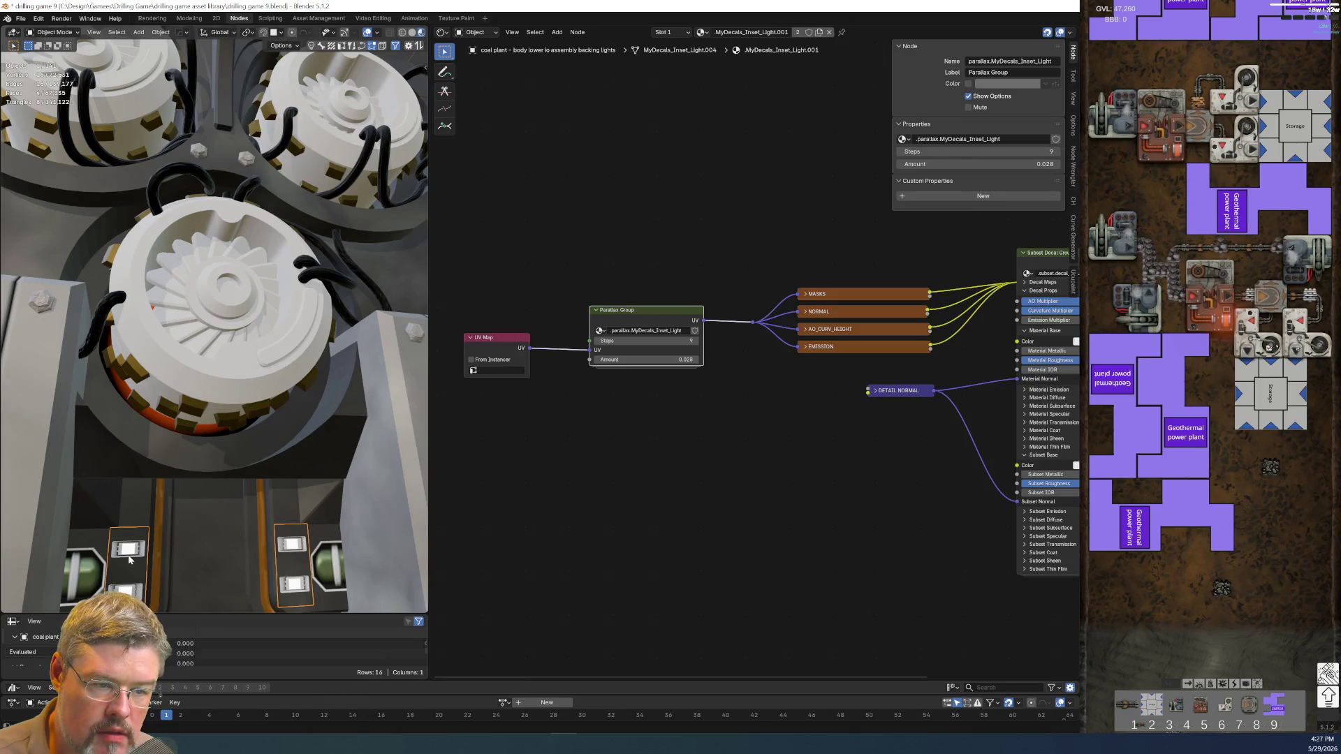
mouse_move(129, 559)
middle_mouse_down("ctrl")
mouse_move(193, 417)
mouse_move(255, 379)
middle_mouse_up("ctrl")
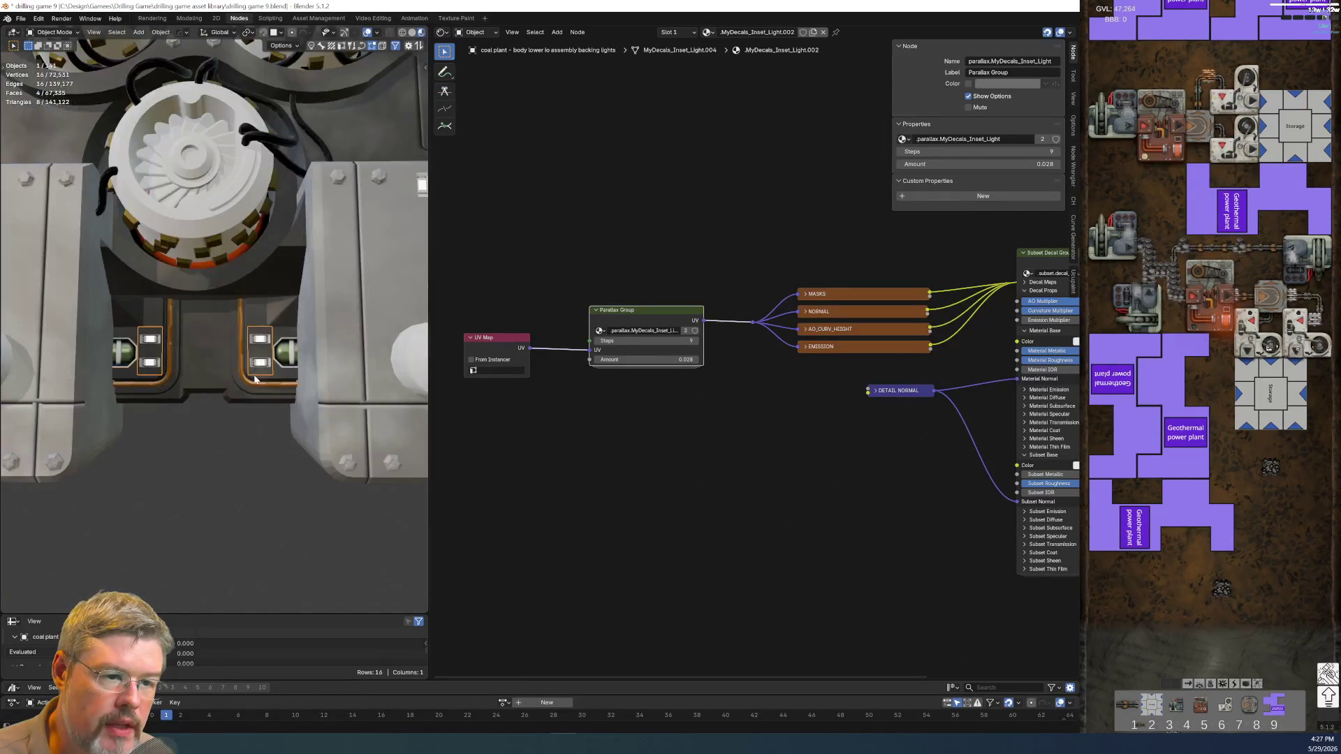
left_click(120, 368)
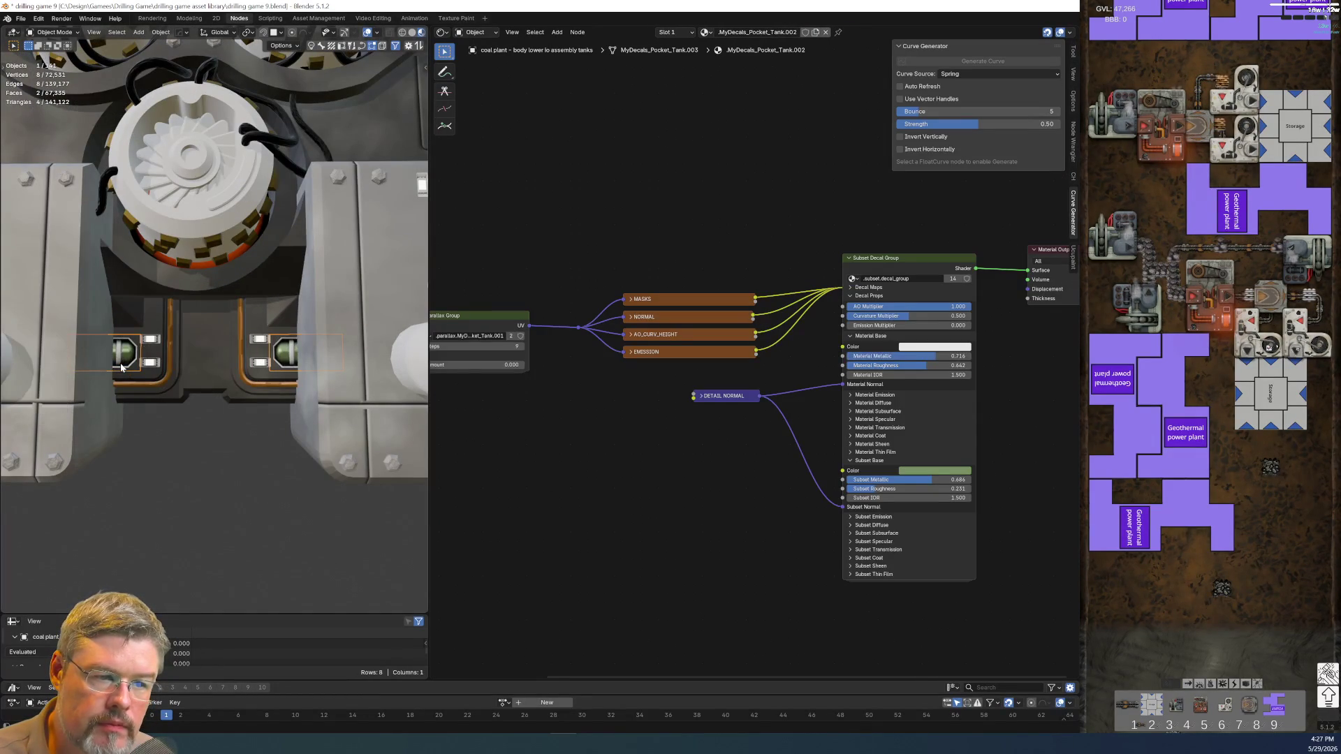
key("KP_Decimal")
scroll(257, 421, "down", 5)
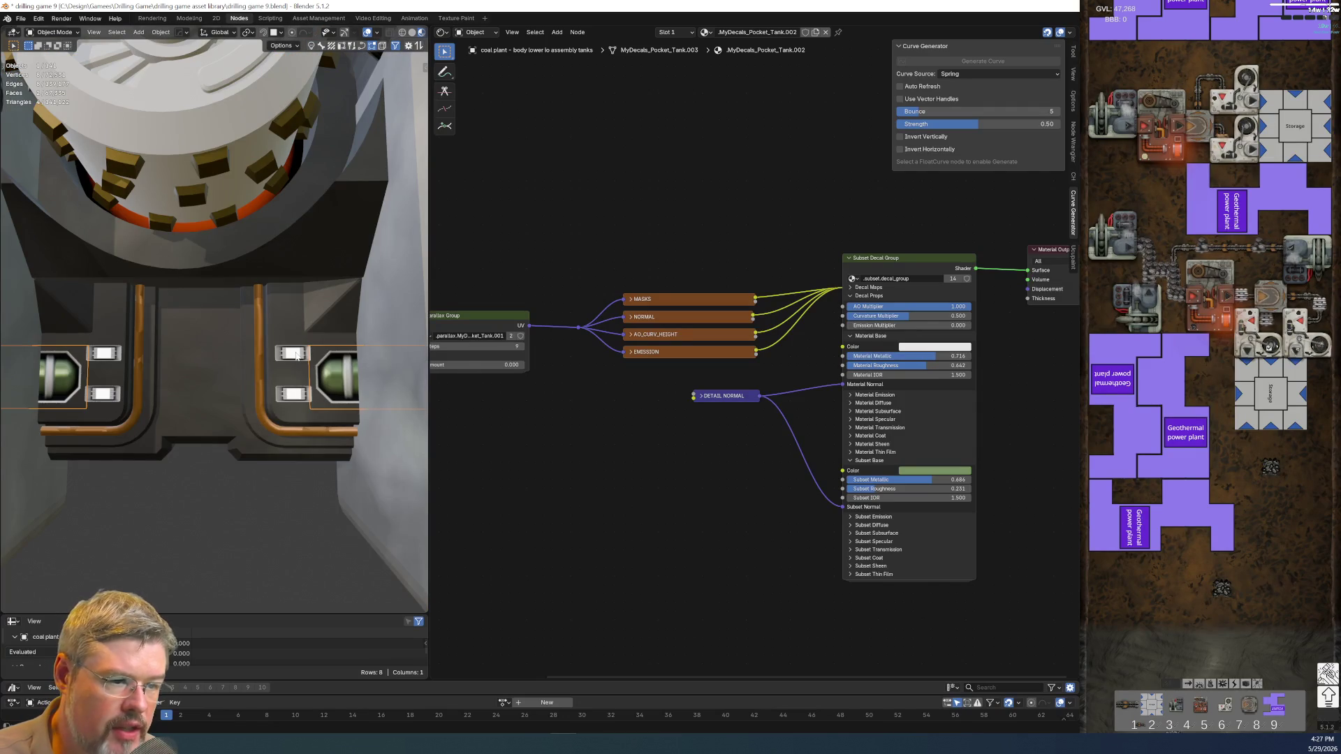
left_click(296, 355)
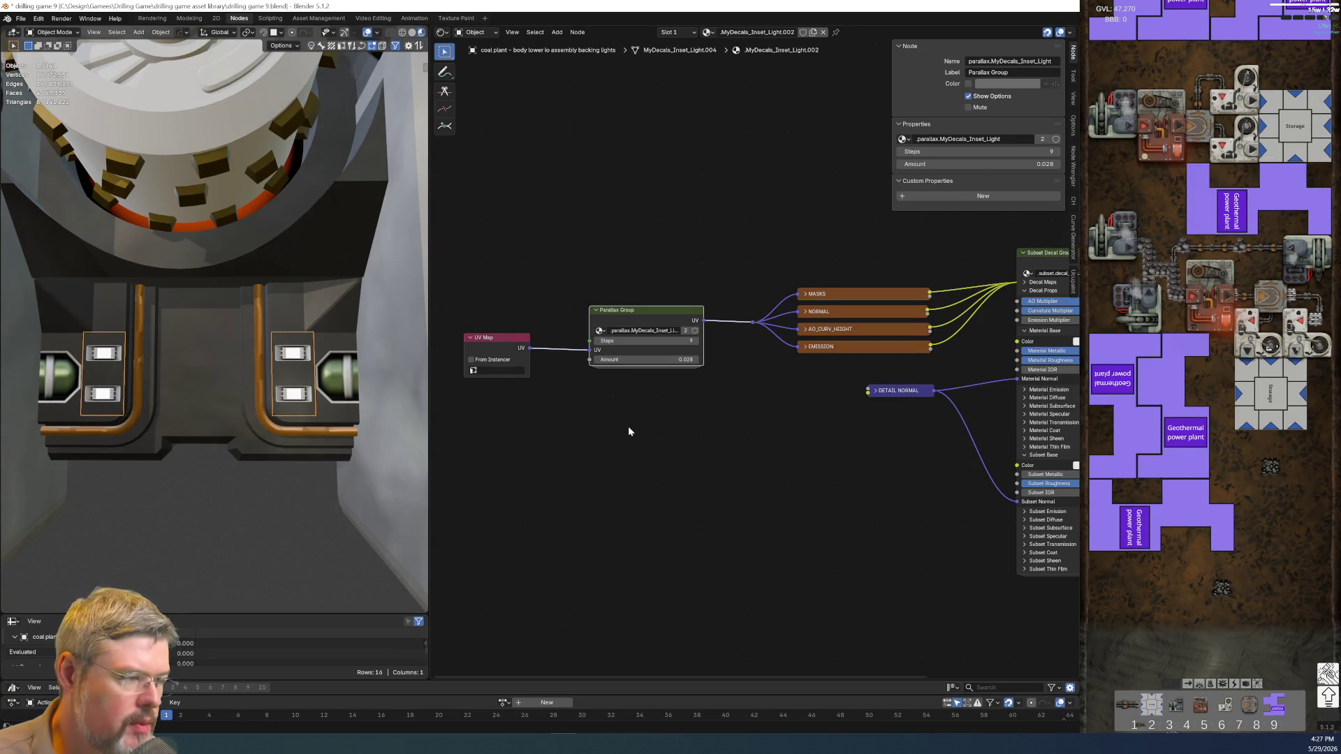
scroll(652, 458, "down", 2)
middle_click_drag(652, 458, 532, 416)
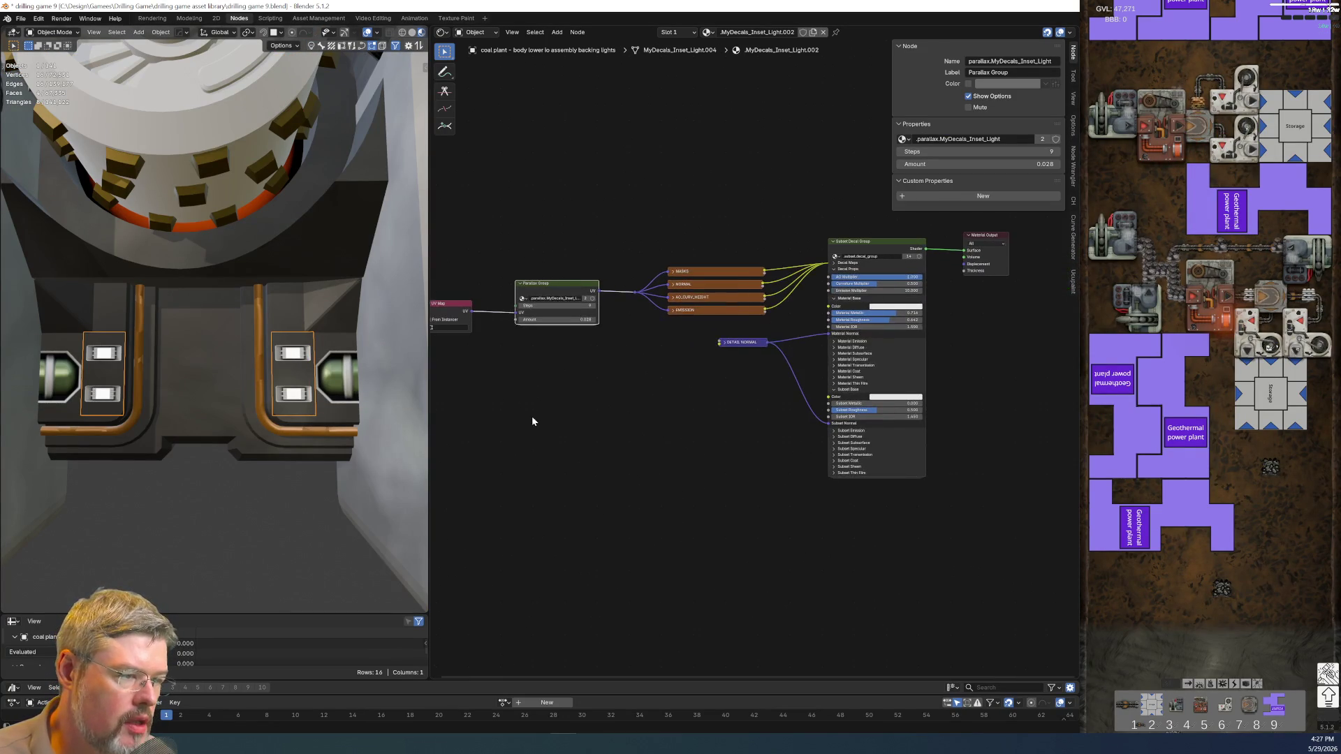
key("g")
left_click(738, 404)
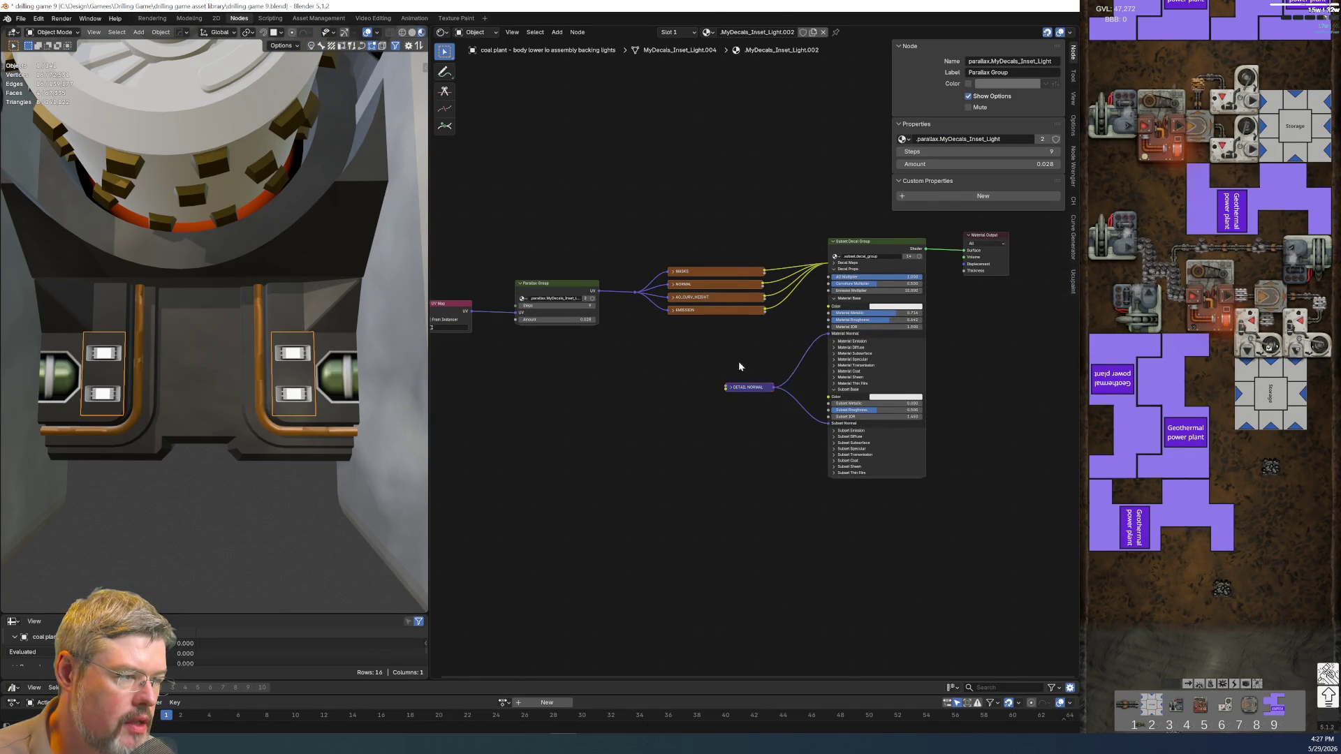
scroll(731, 359, "up", 1)
- Make the light decal material a separate copy and rename it 'decal light'
left_click(289, 300)
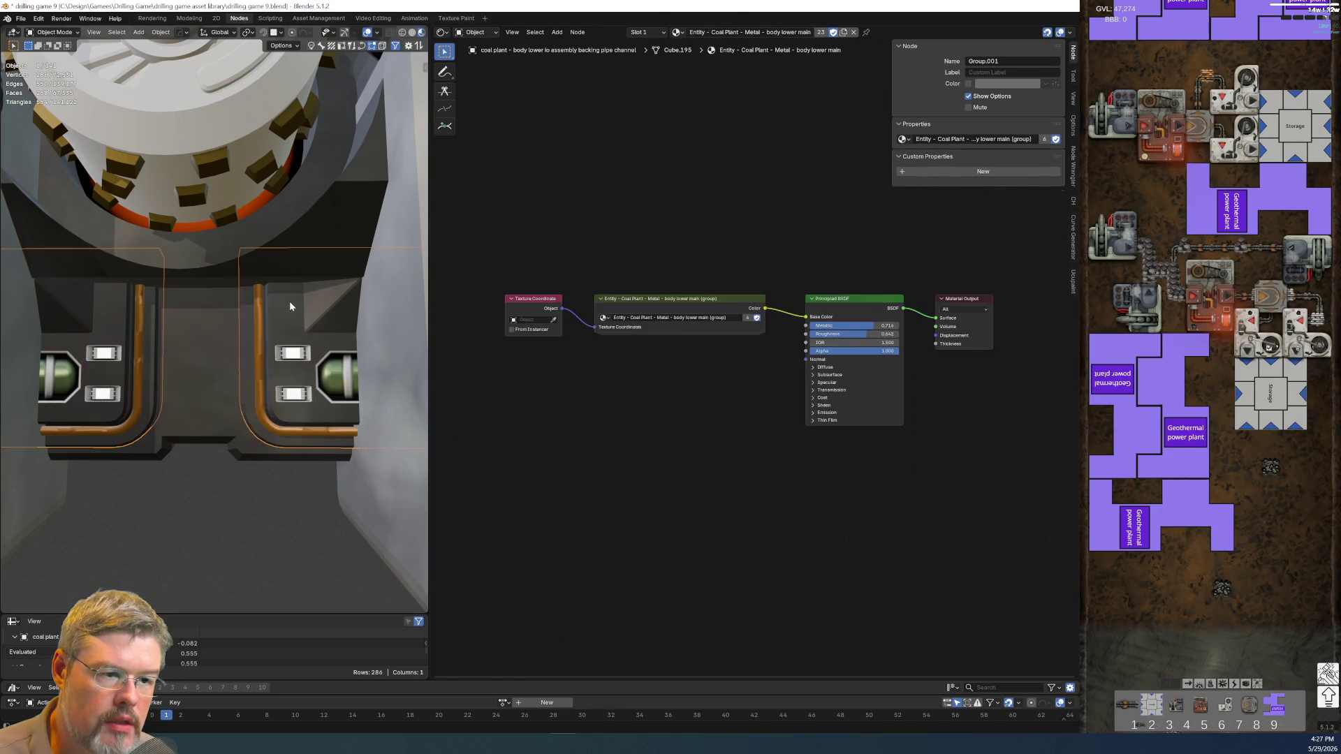
key("ctrl+c")
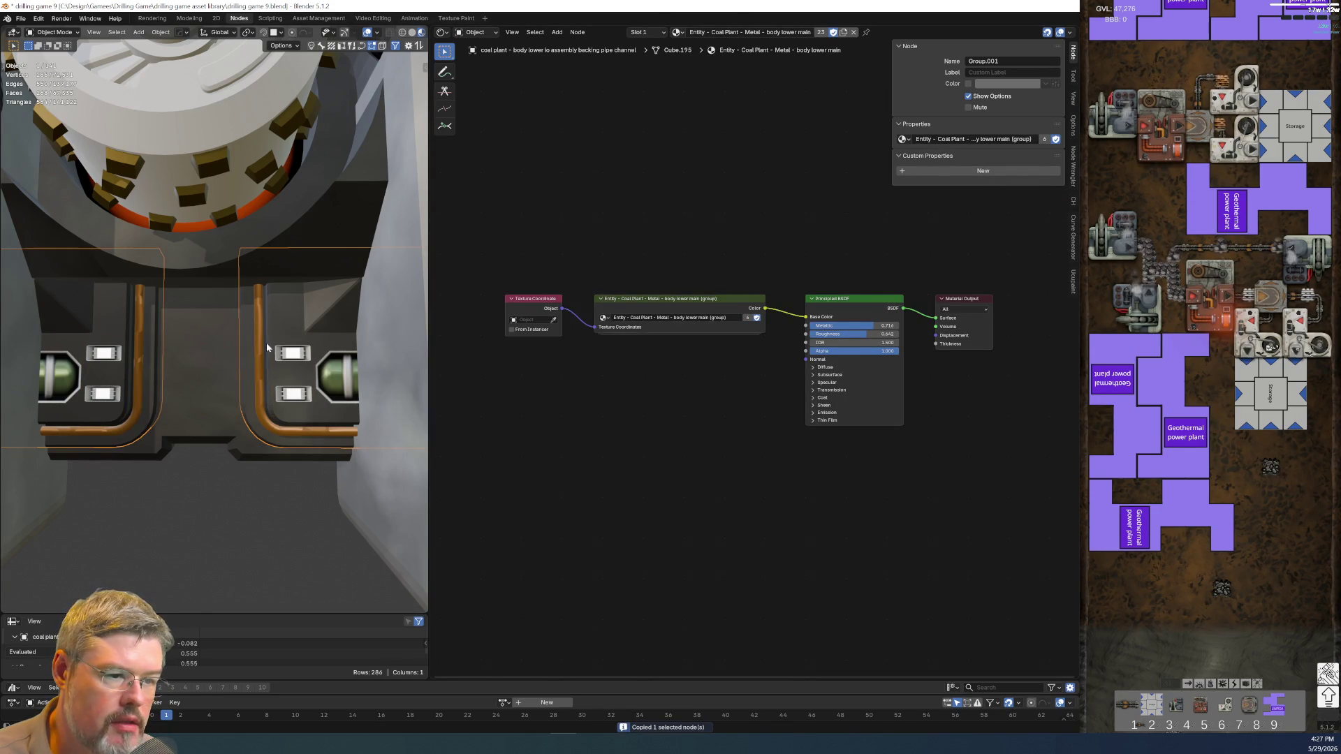
left_click(292, 363)
middle_click_drag(622, 422, 626, 434, "ctrl")
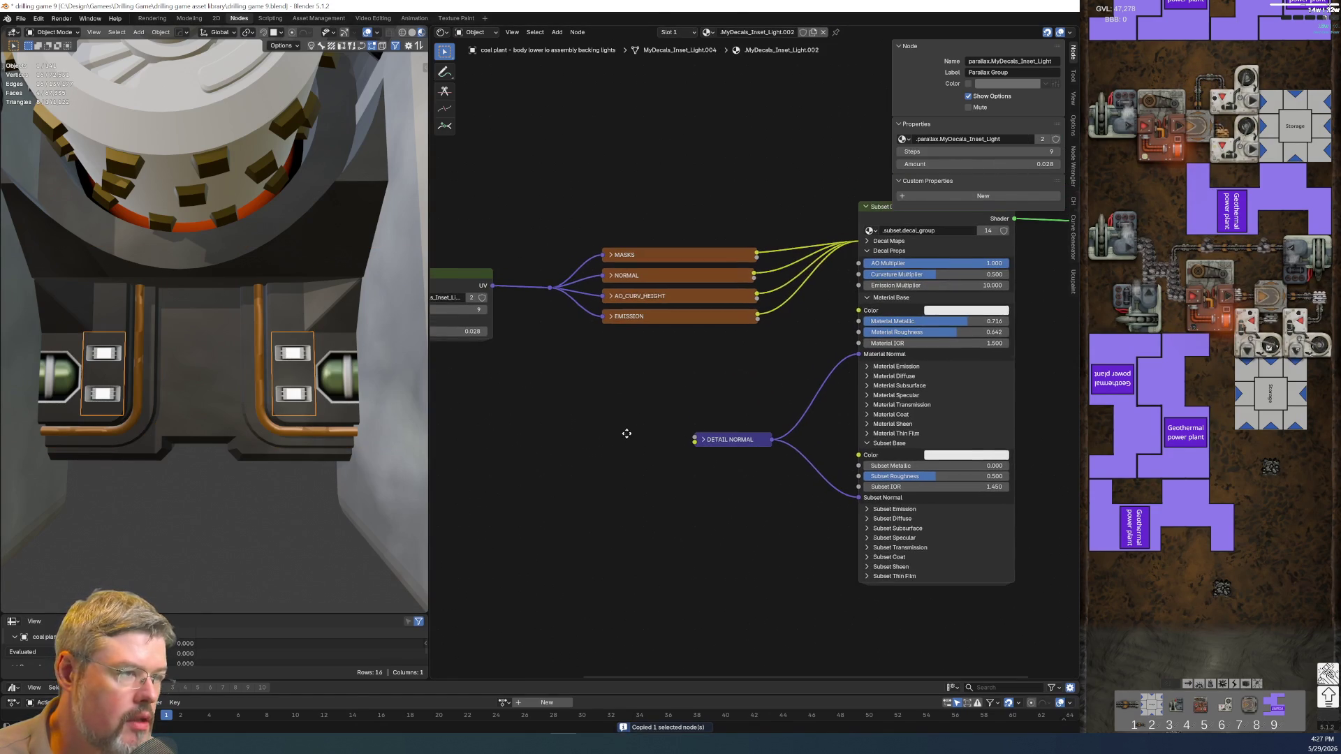
left_click(813, 32)
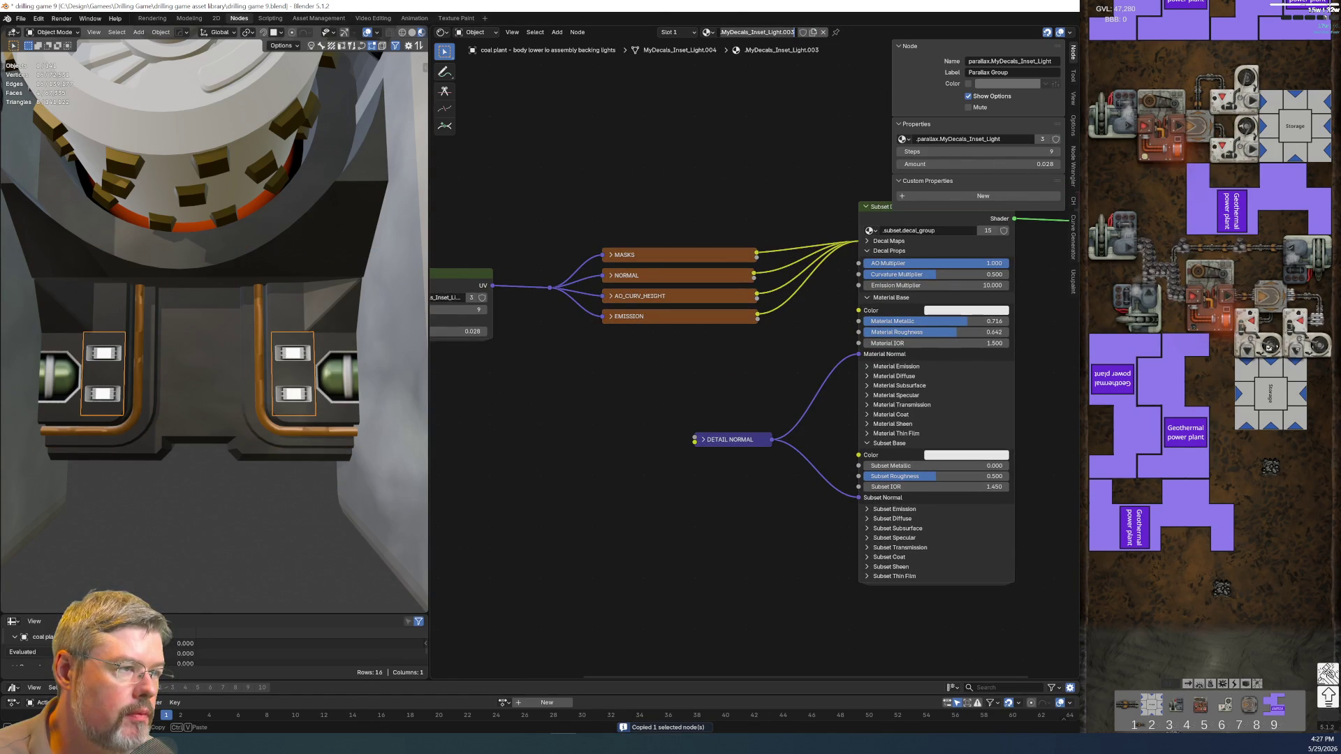
left_click(803, 32)
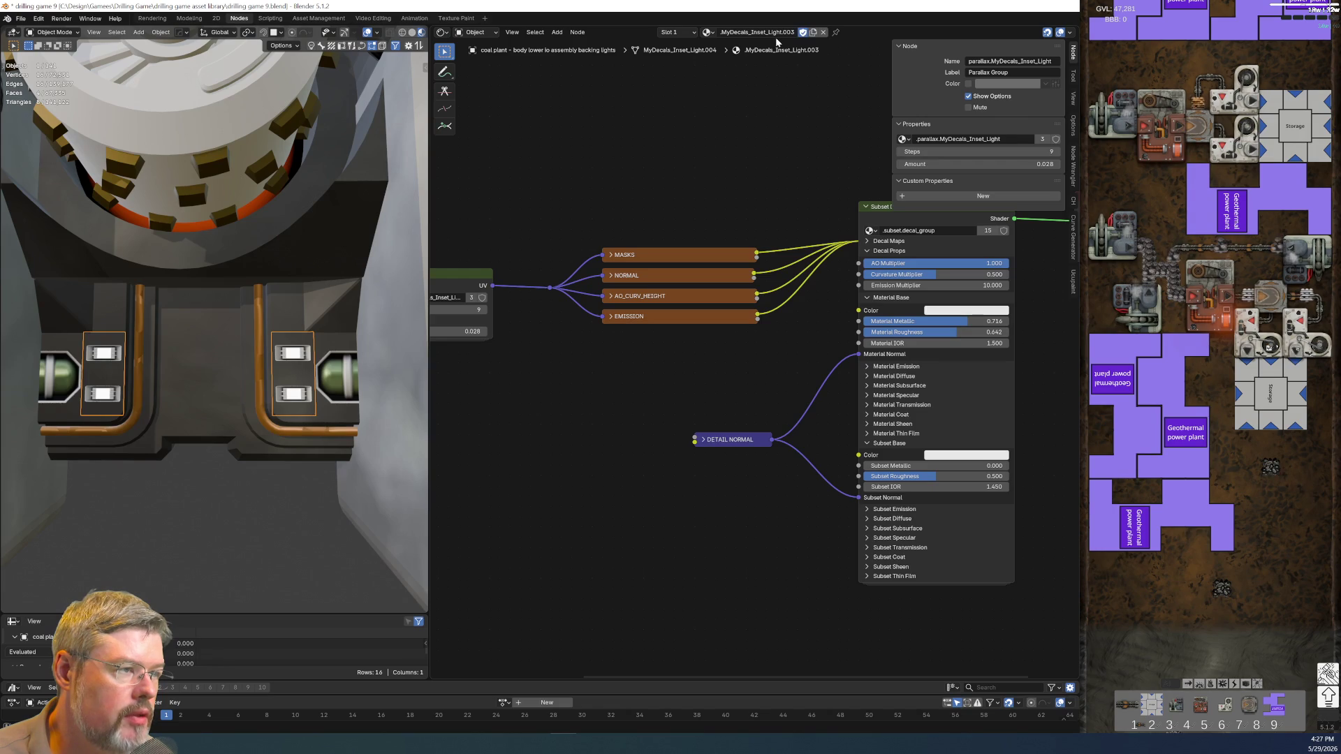
left_click(774, 33)
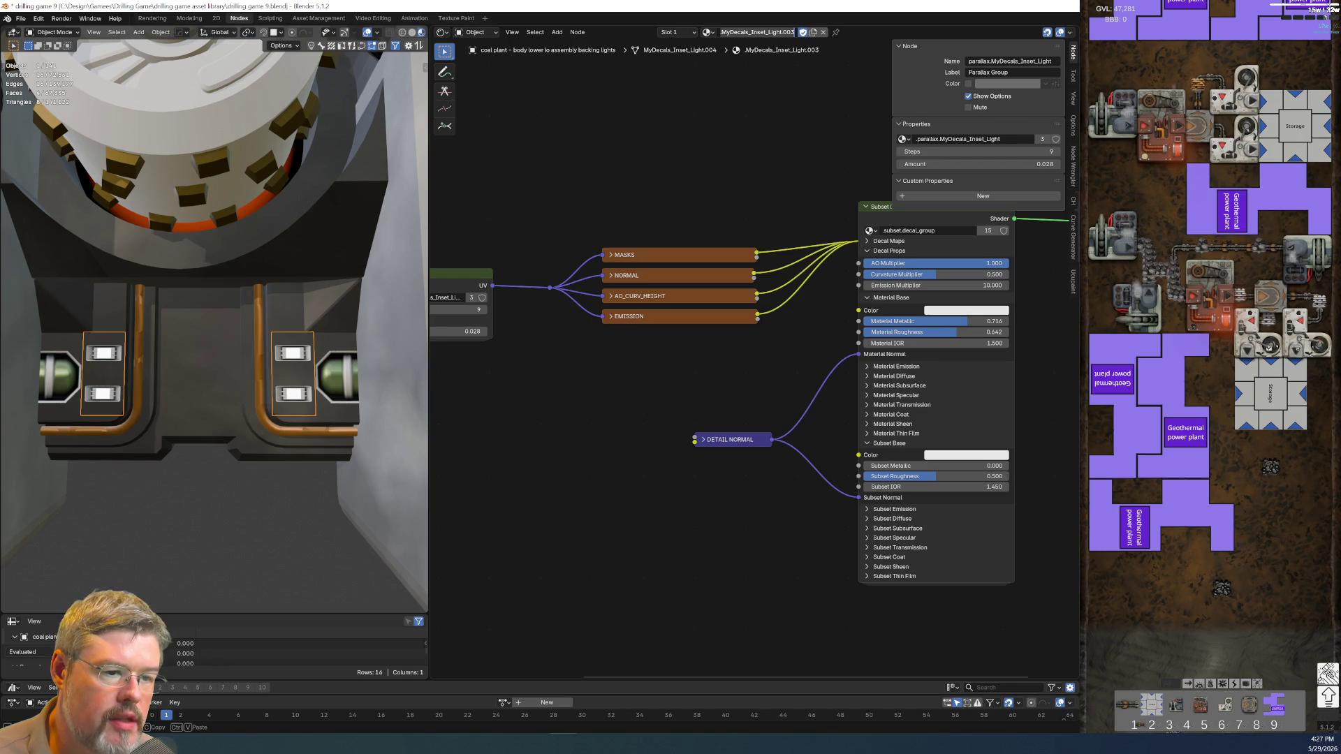
key("Return")
left_click(240, 365)
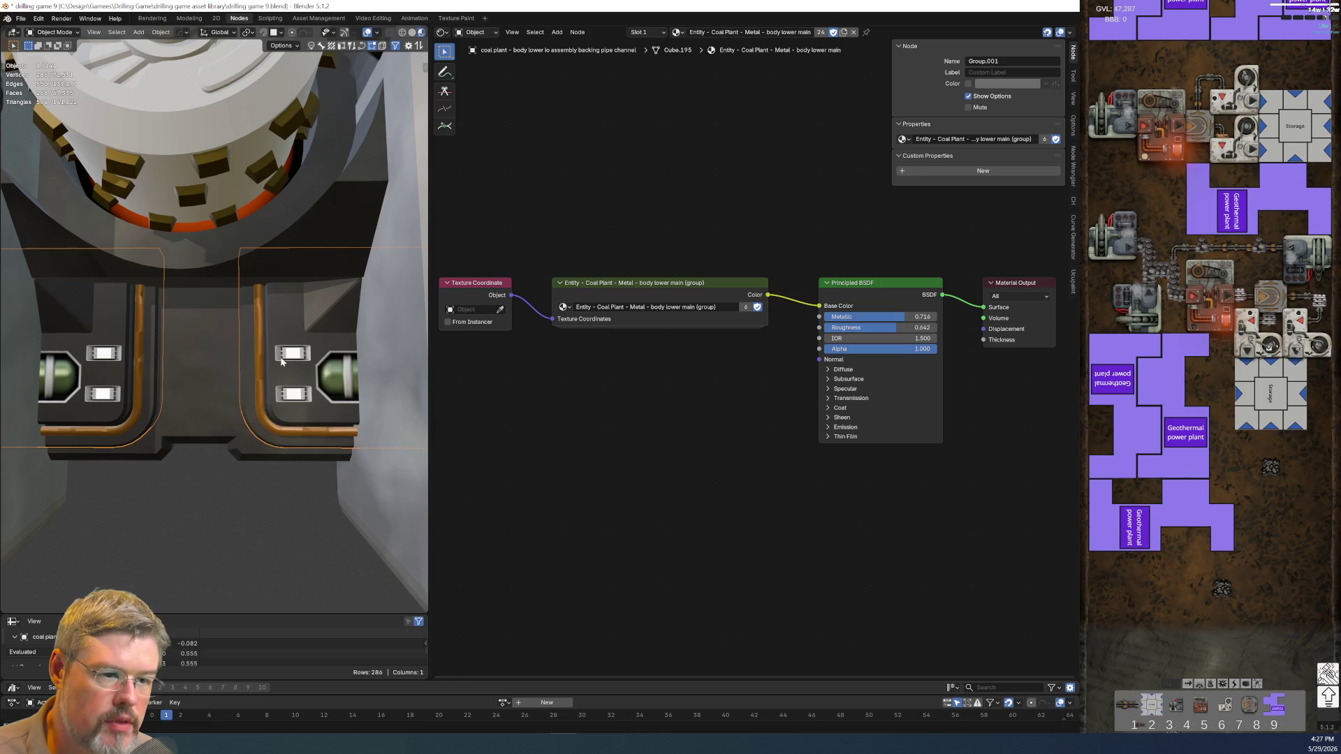
key("F2")
key("Escape")
key("ctrl+z")
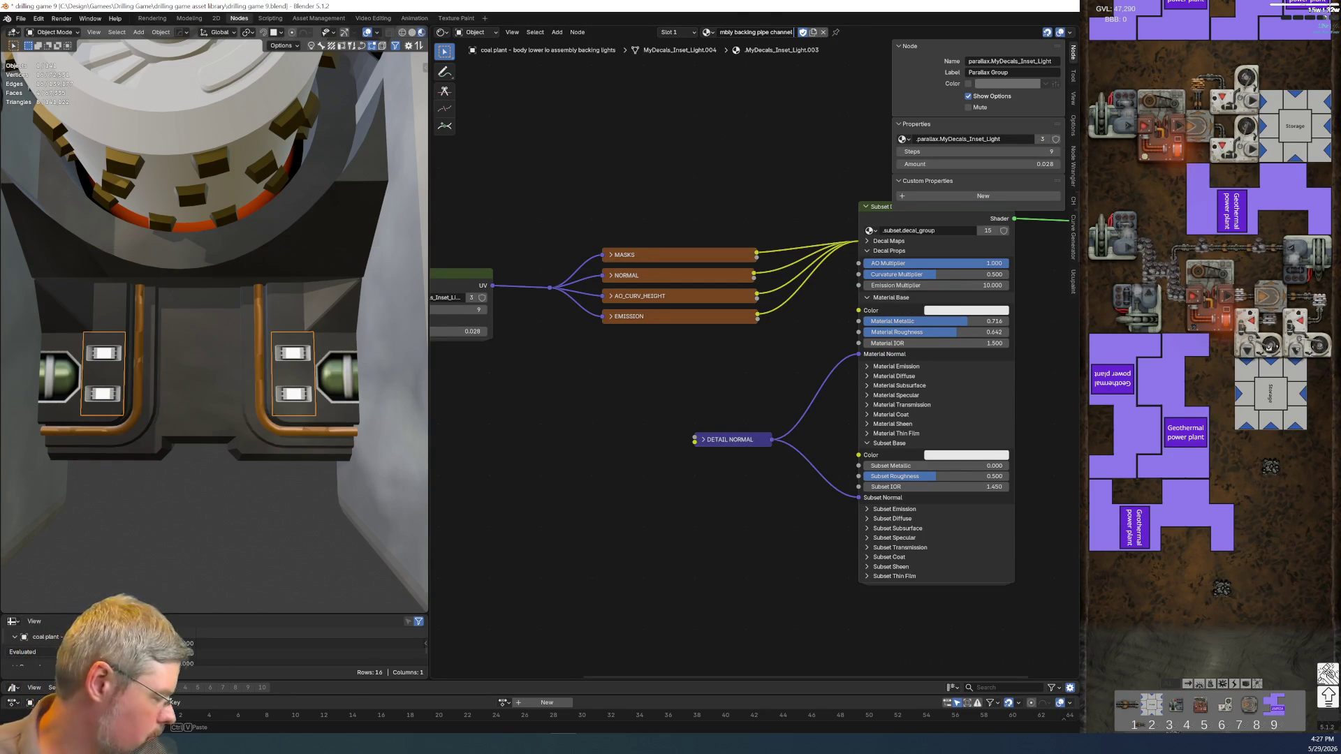
type("decal light")
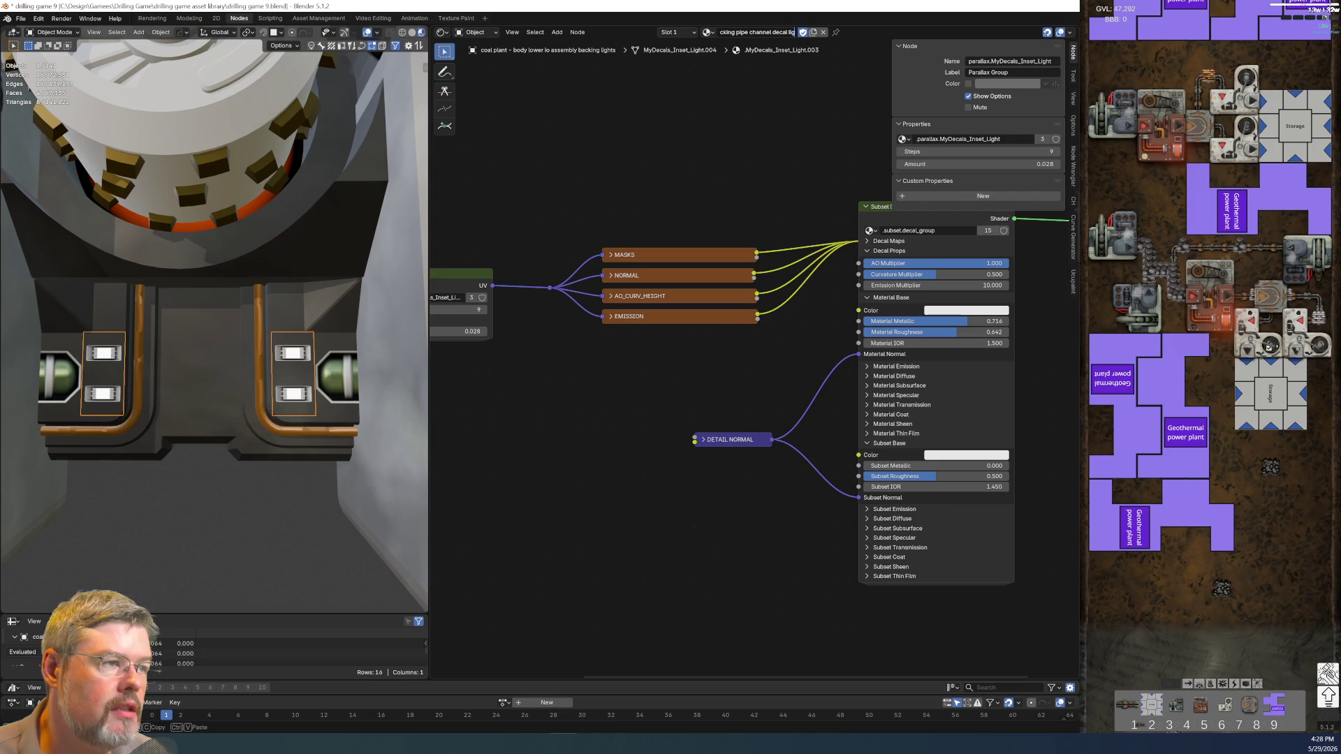
key("Return")
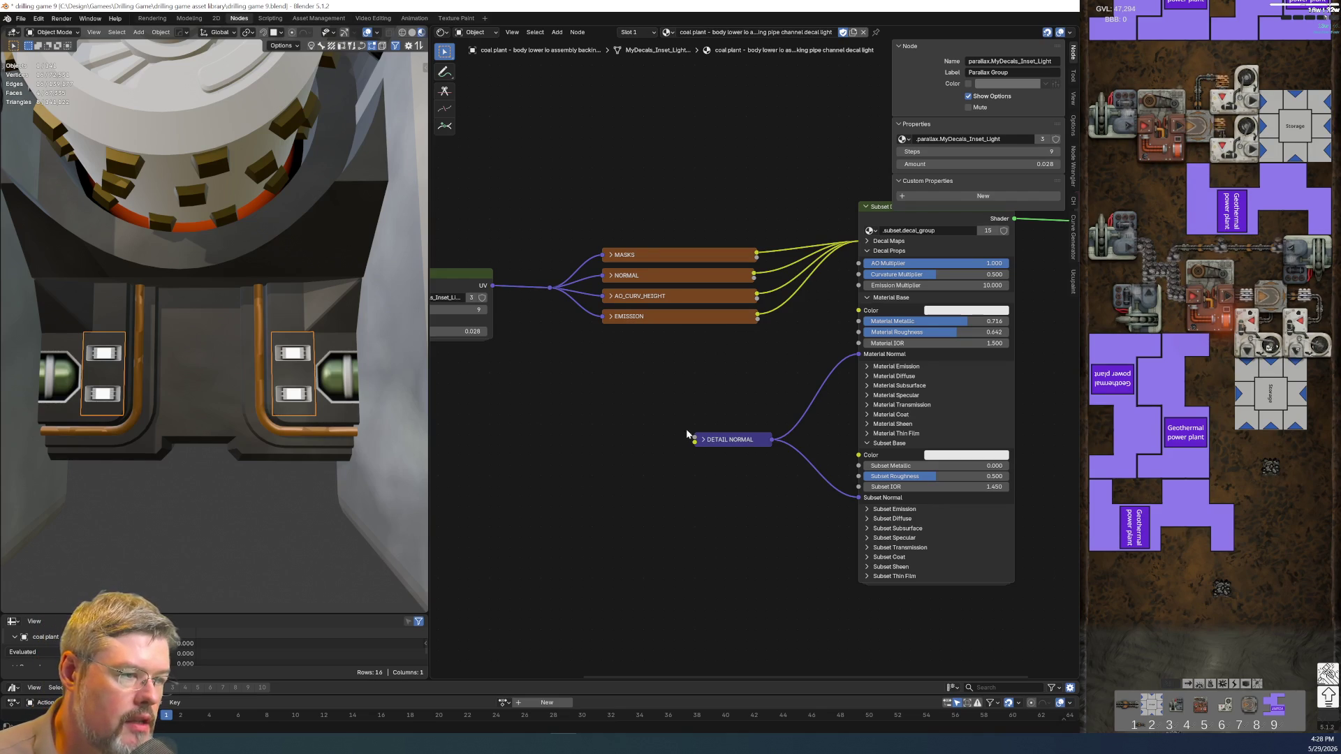
- Paste the body's Entity lower-main metal group into 'decal light' and feed it Texture Coordinate Object
left_click(284, 322)
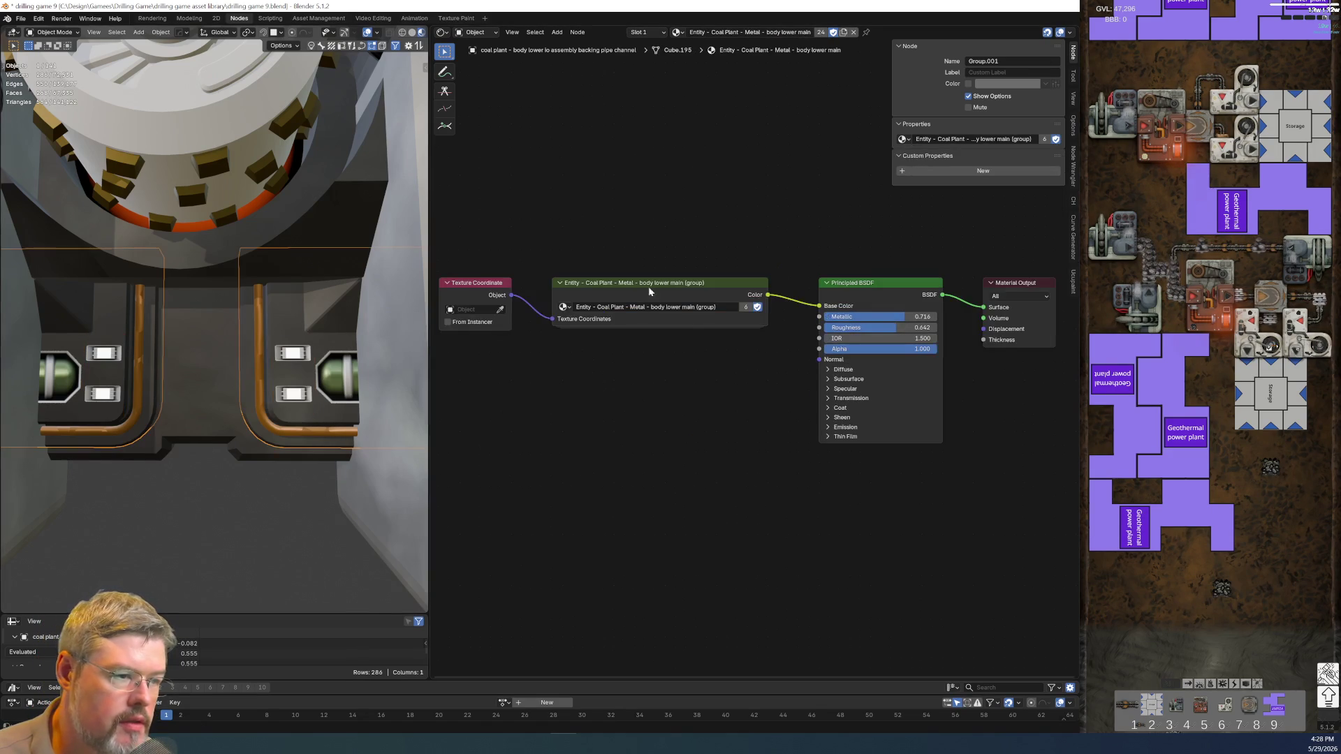
key("ctrl+c")
left_click(282, 361)
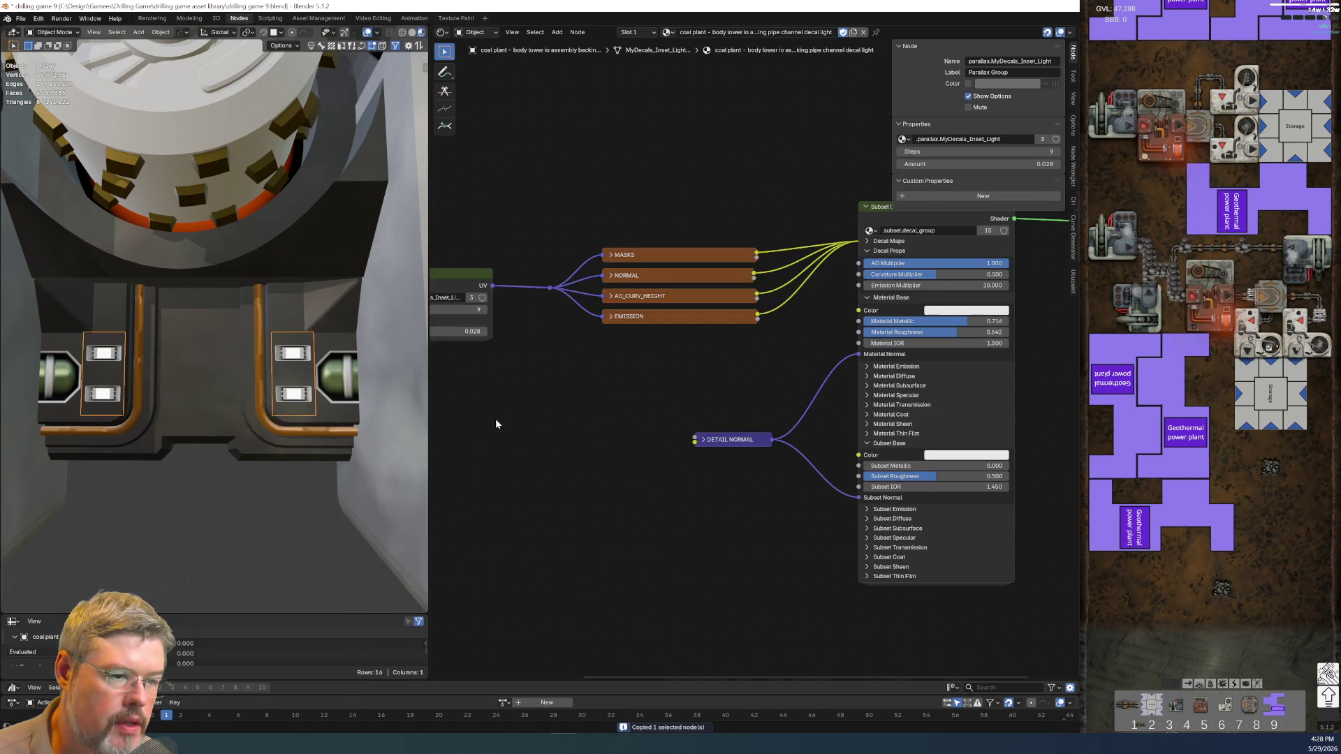
key("ctrl+v")
left_click_drag(538, 426, 629, 399)
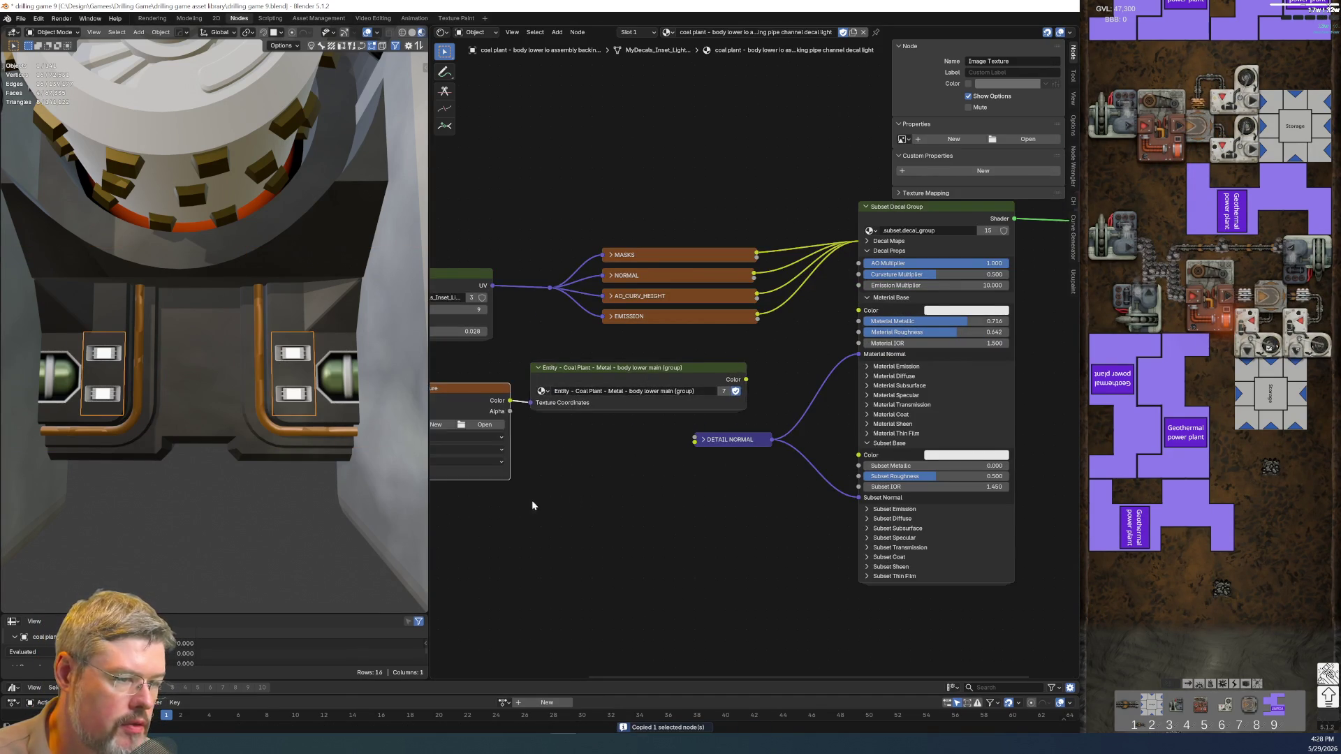
middle_click_drag(530, 509, 715, 479)
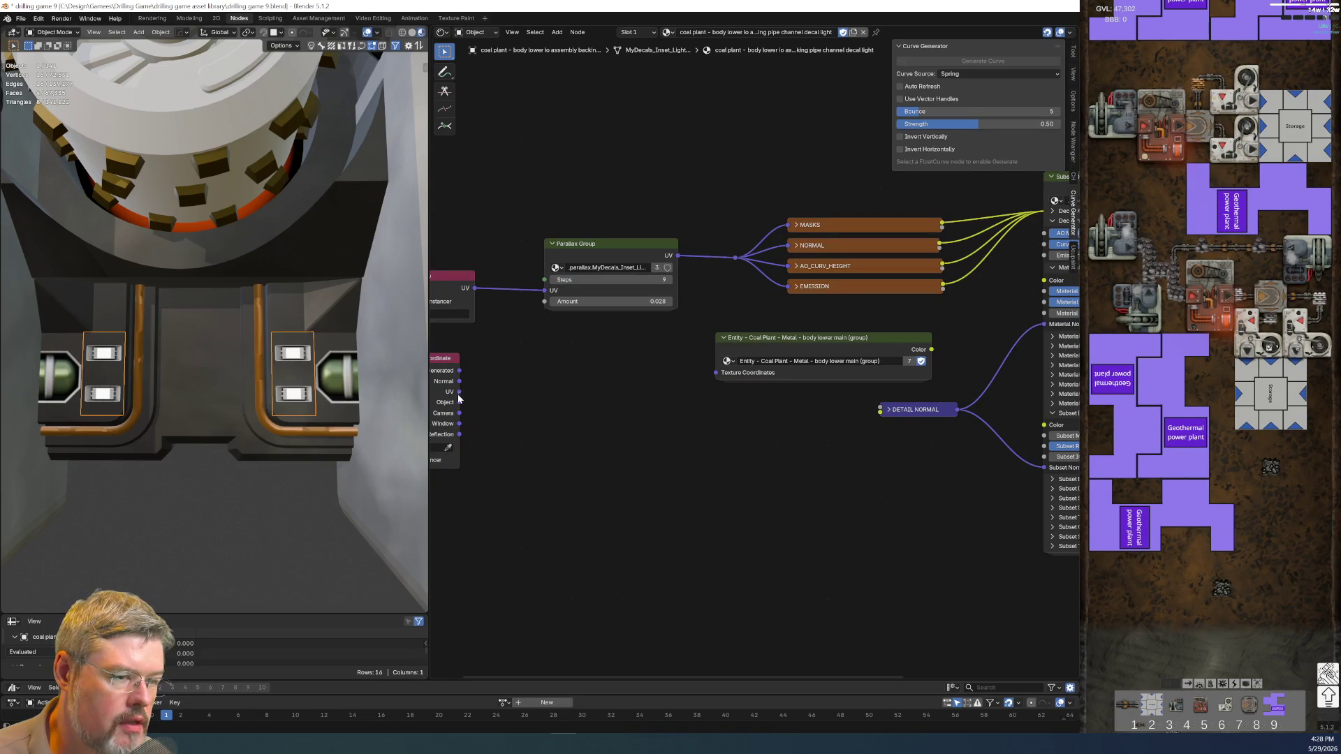
left_click_drag(459, 402, 714, 370)
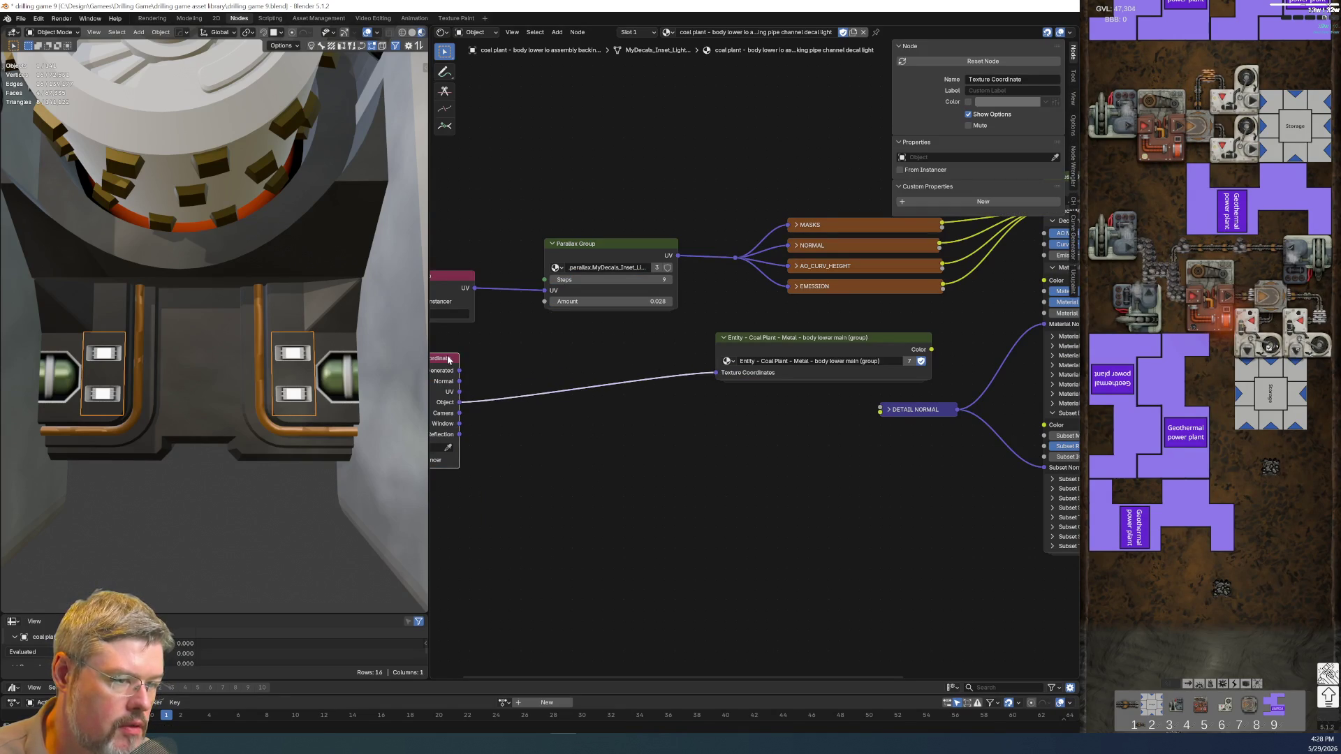
left_click_drag(449, 359, 619, 321)
- Wire the Entity group's Color into the decal's Material Base Color
middle_click_drag(886, 442, 598, 519)
scroll(598, 519, "up", 1)
mouse_move(758, 356)
left_mouse_down()
mouse_move(638, 447)
mouse_move(736, 555)
left_mouse_up()
left_click(736, 555)
scroll(659, 637, "down", 1)
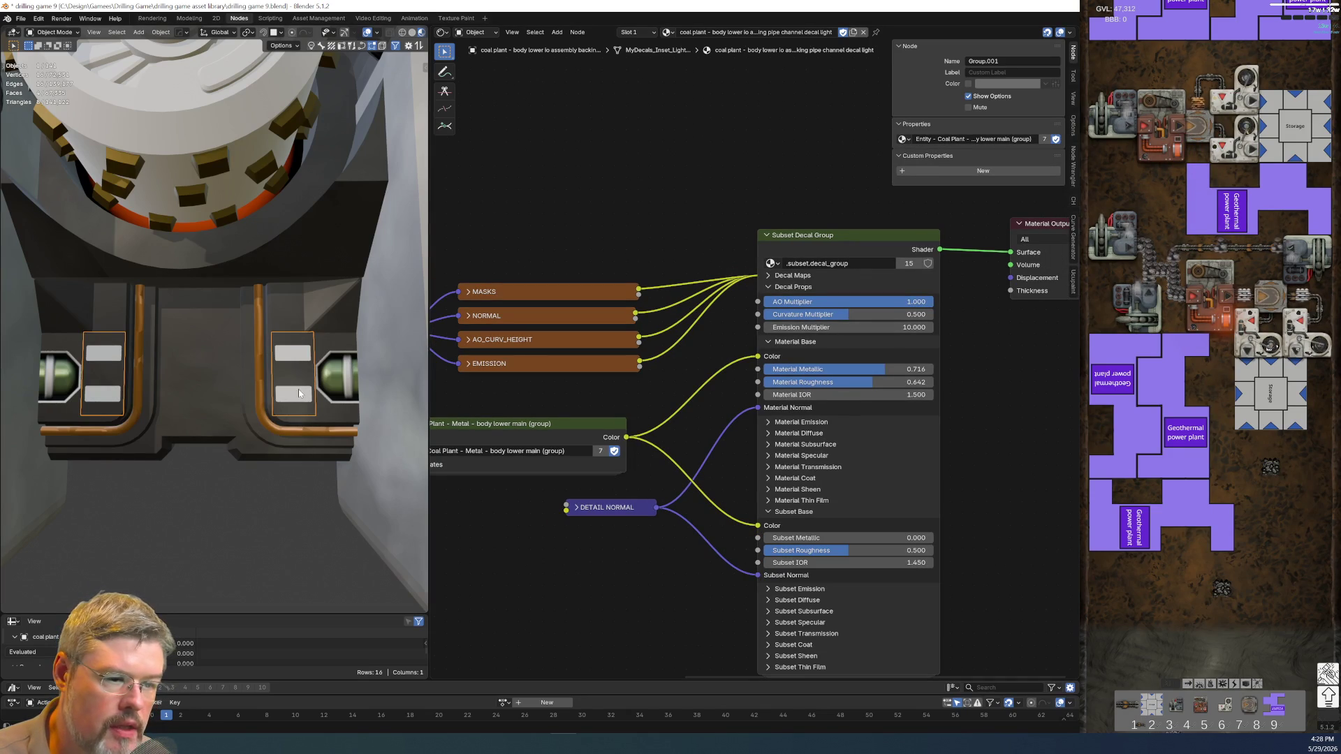
- Reconnect the Entity Color link to the decal's Subset Base Color
mouse_move(758, 525)
left_mouse_down()
mouse_move(730, 530)
mouse_move(758, 525)
left_mouse_up()
scroll(322, 381, "up", 4)
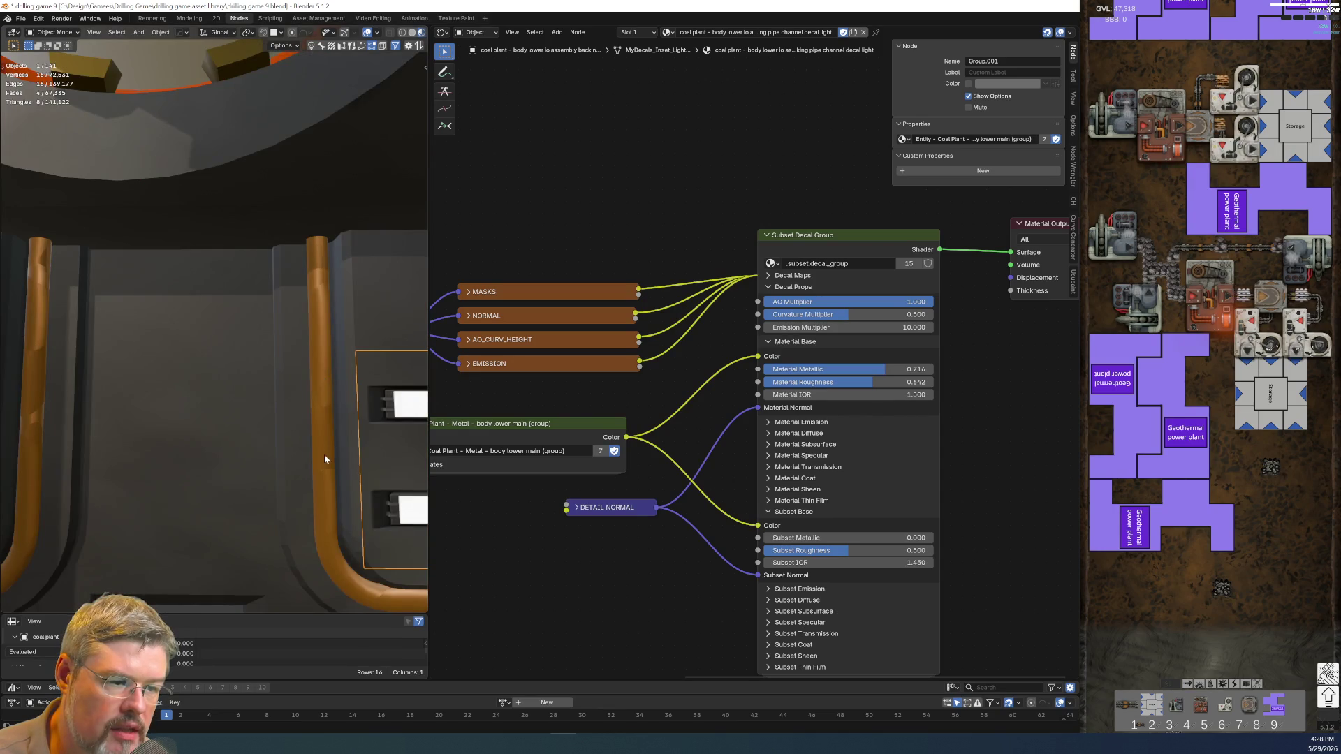
middle_click_drag(324, 454, 191, 408, "shift")
scroll(286, 420, "down", 5)
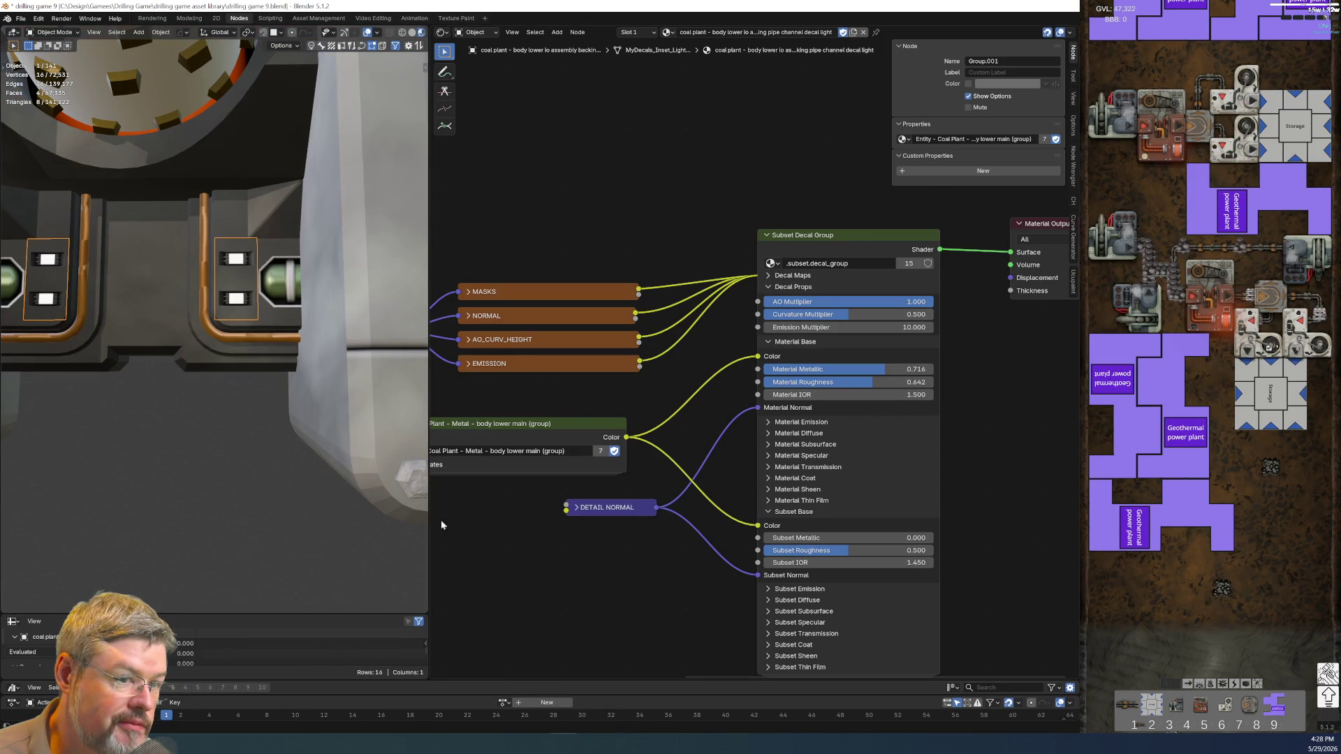
- Select the decals with the DECALmachine pie and save drilling game 9.blend
key("d")
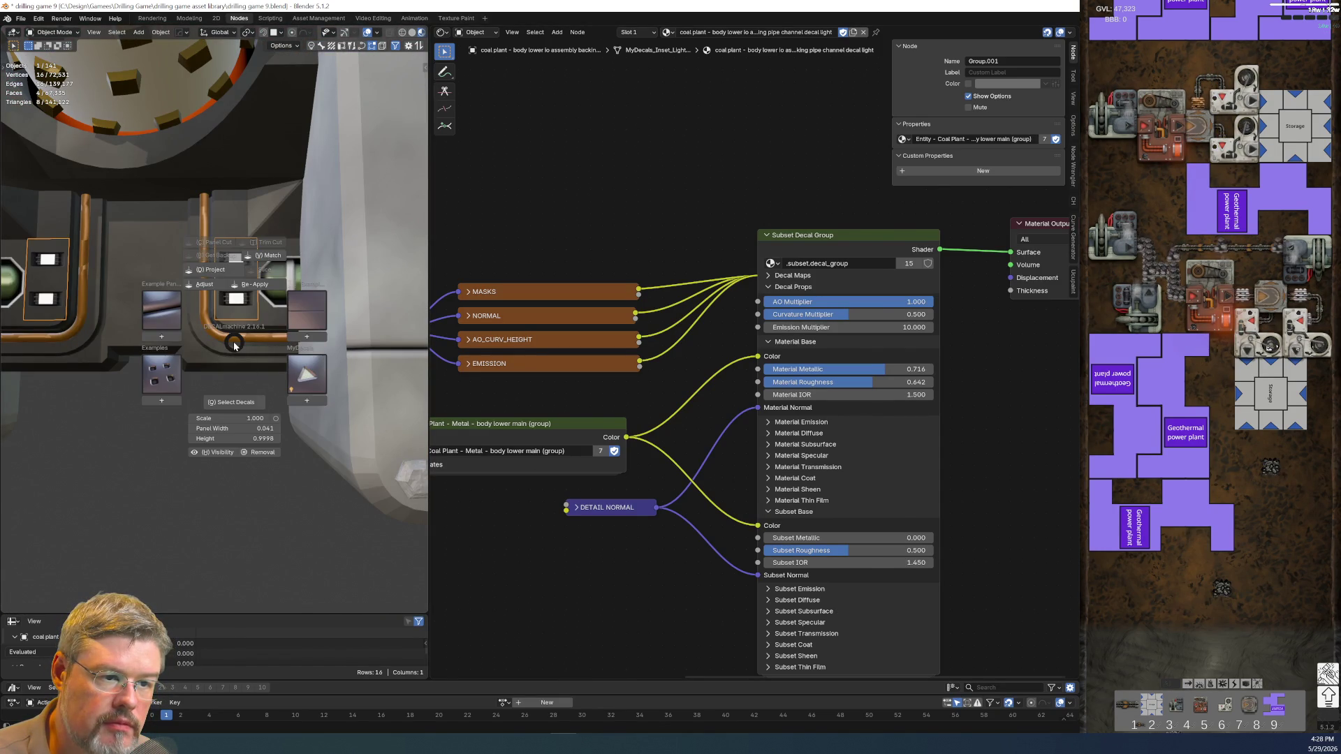
left_click(234, 344)
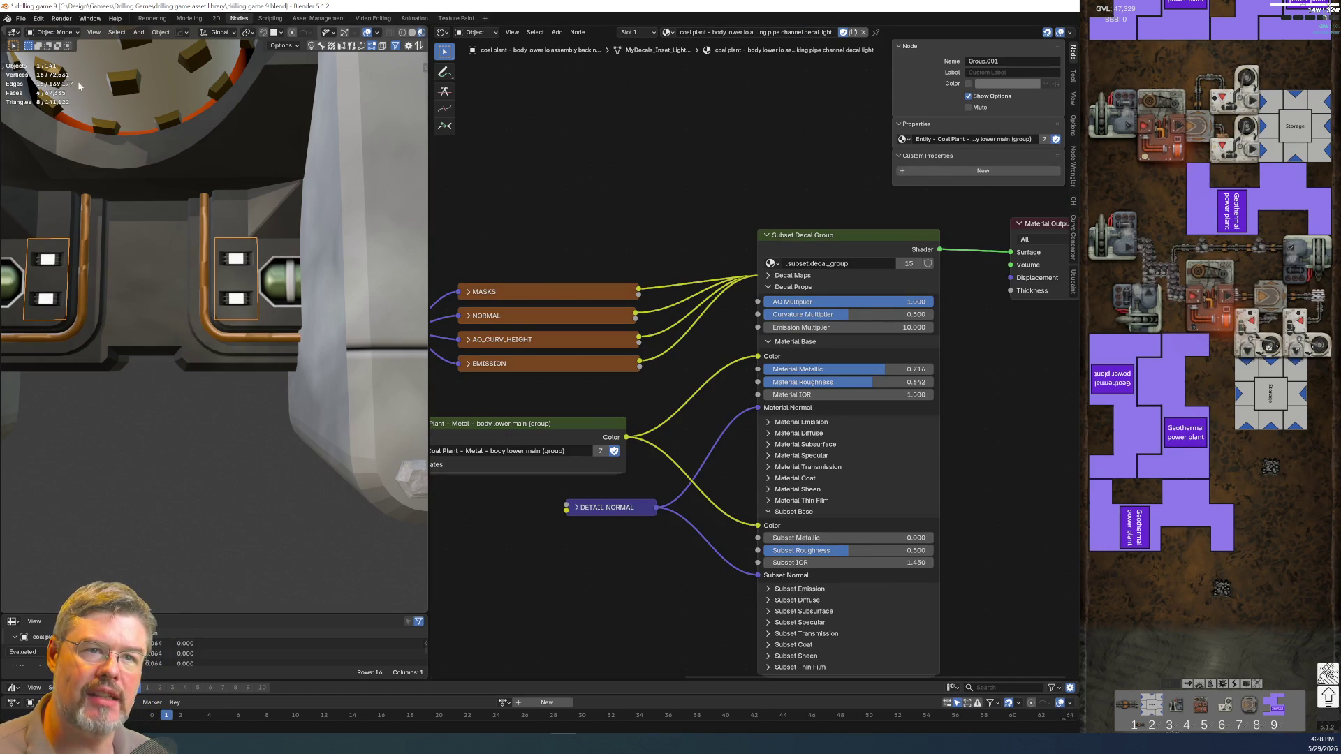
left_click(19, 18)
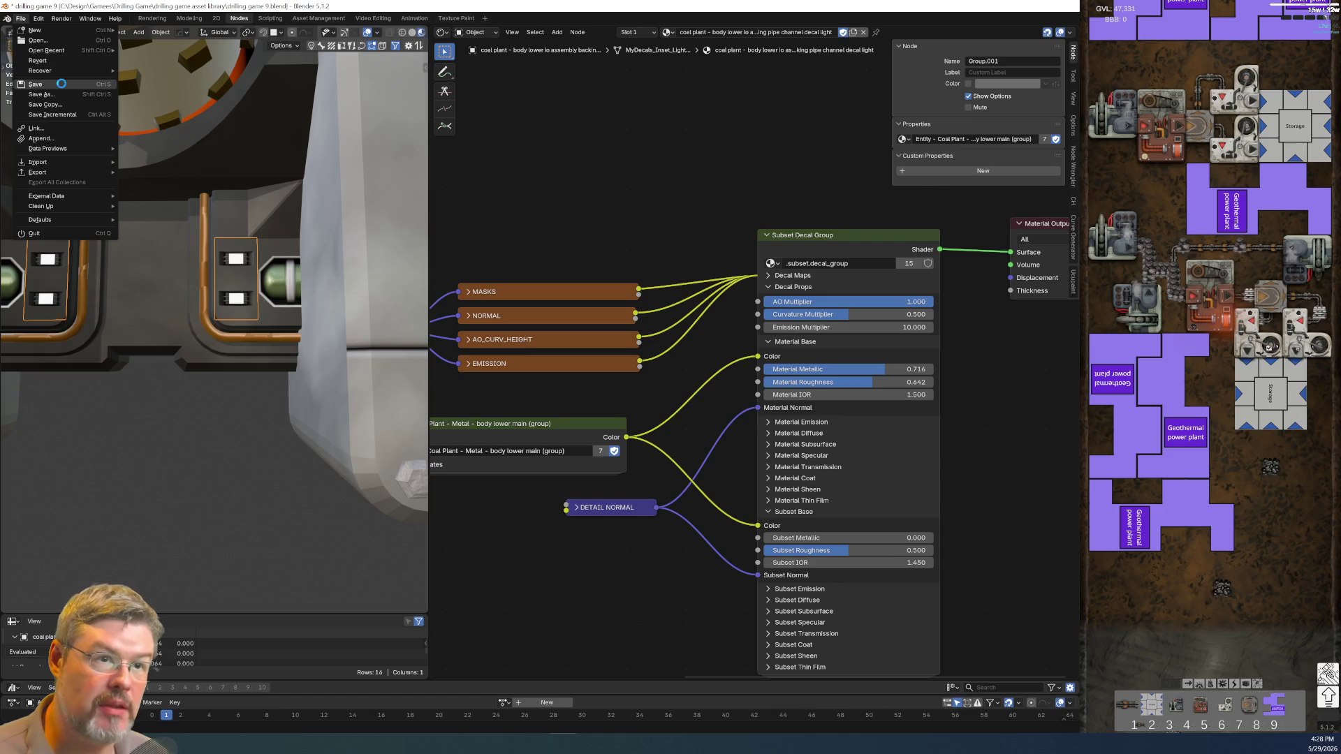
left_click(61, 112)
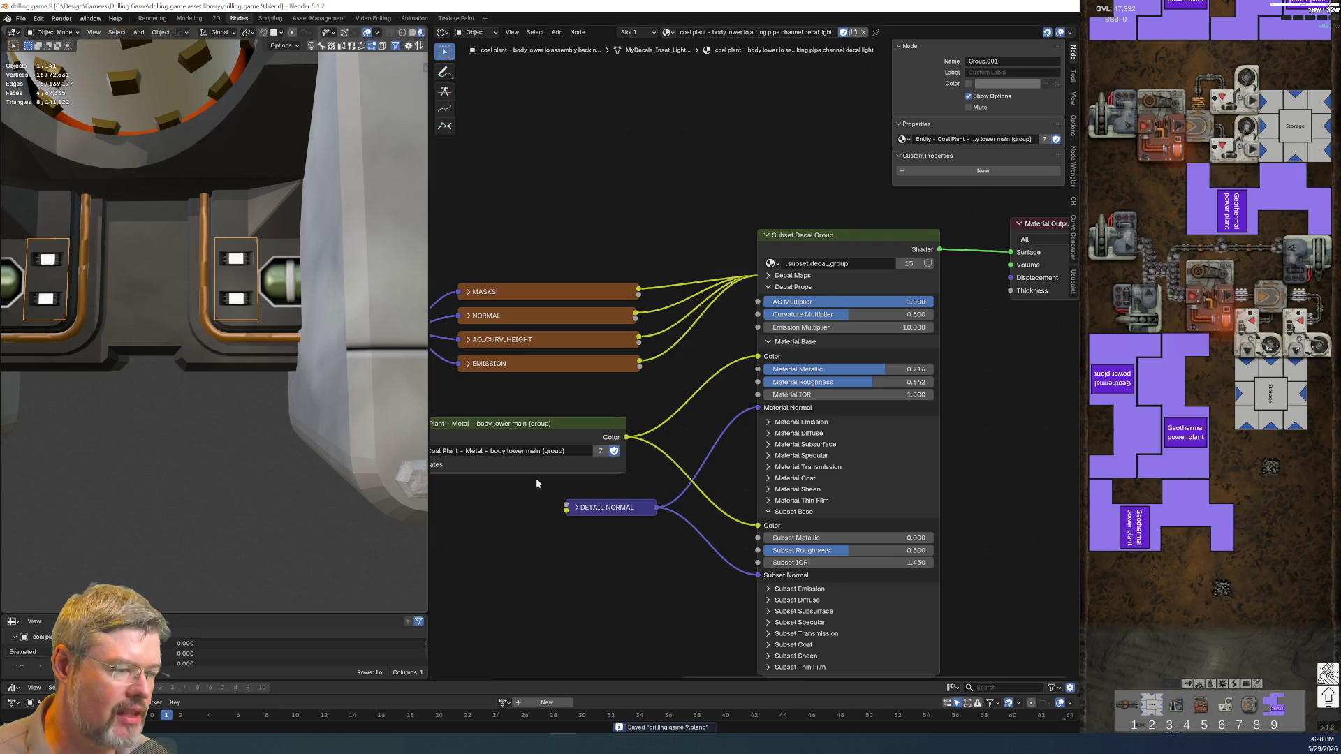
scroll(522, 451, "down", 1)
middle_click_drag(523, 451, 717, 532)
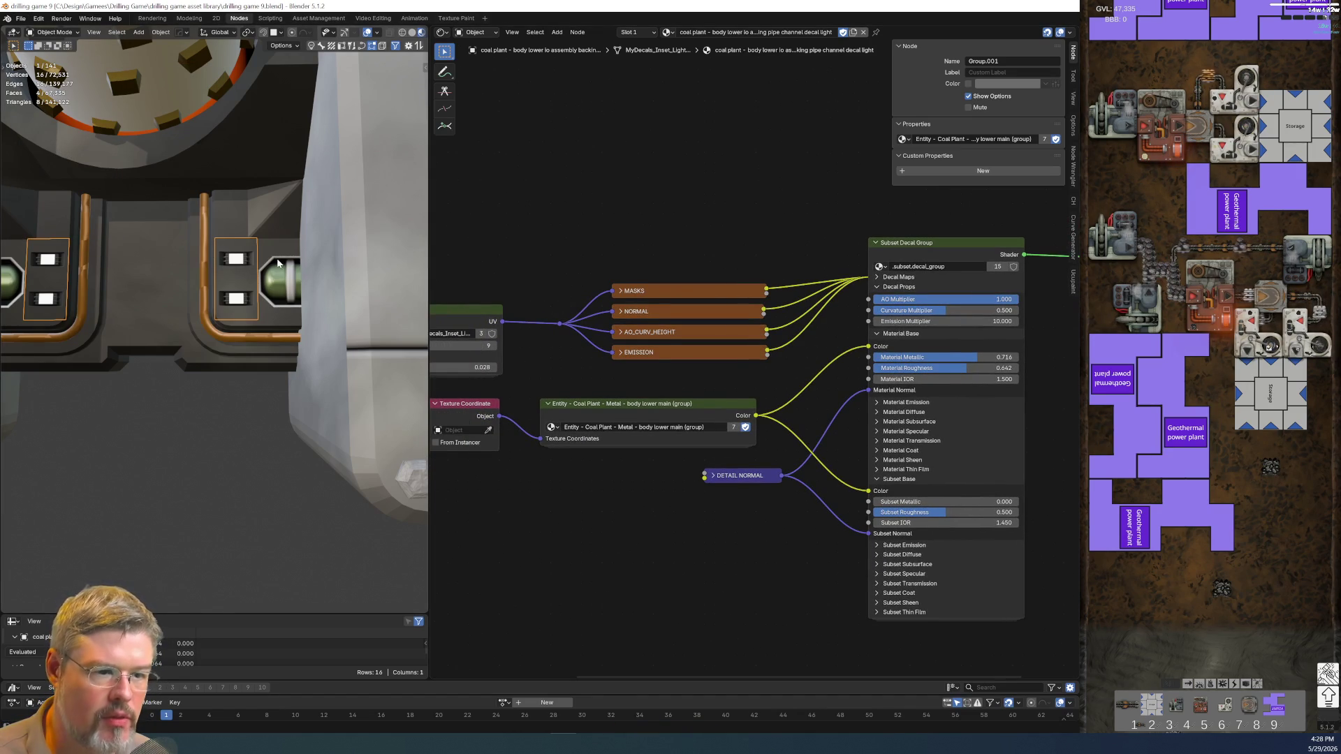
left_click(283, 284)
- Paste the Coal Plant lower-main metal group and wire its Color into Material Base Color
left_click_drag(665, 386, 724, 461)
key("g")
left_click(724, 524)
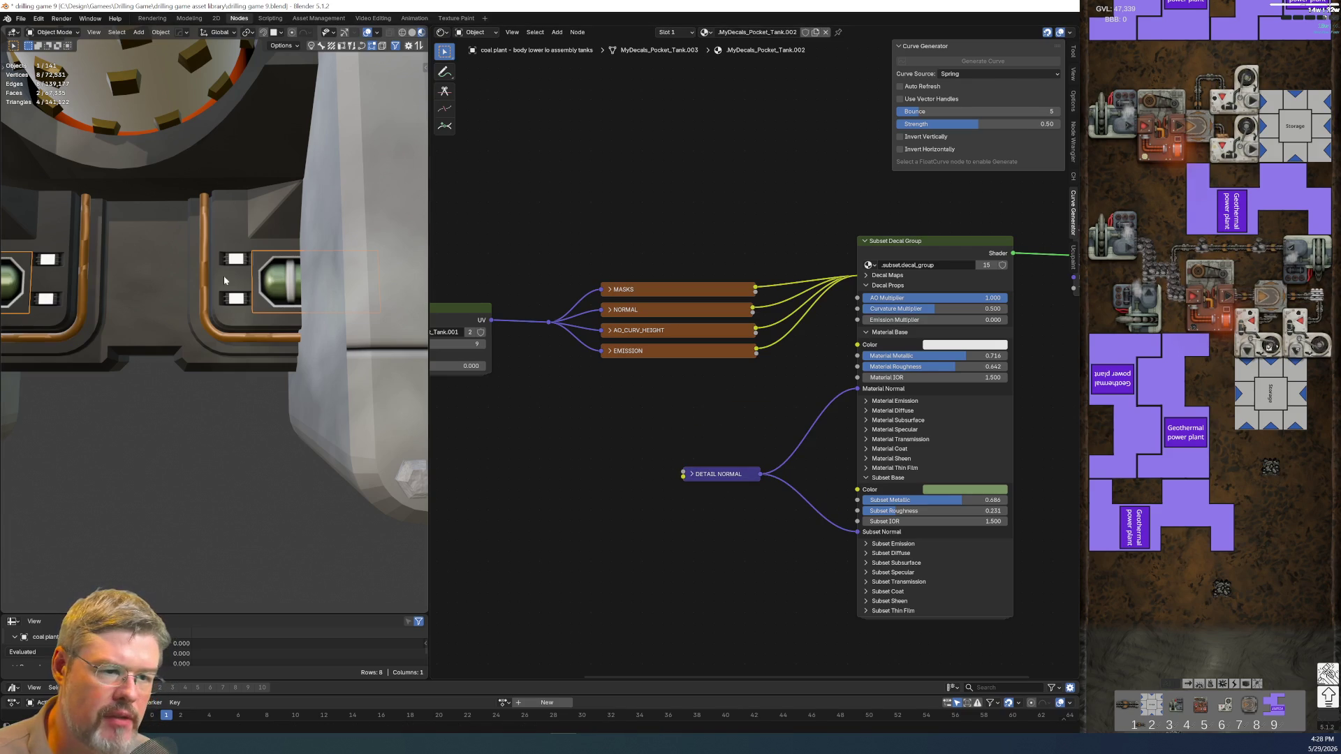
key("ctrl+v")
left_click_drag(746, 425, 856, 344)
middle_click_drag(584, 475, 632, 459)
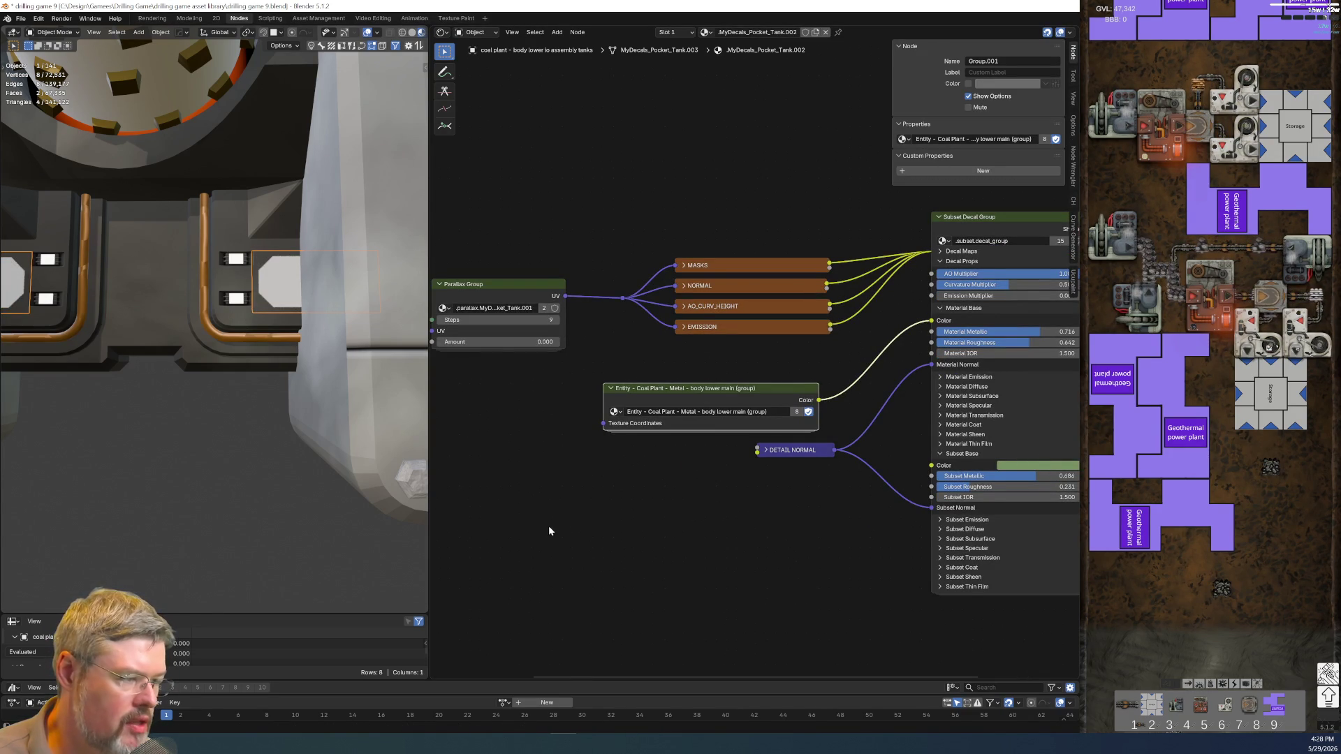
- Link Texture Coordinate Object into the metal group and delete the Mapping and Image Texture nodes
key("ctrl+v")
middle_click_drag(660, 400, 812, 379)
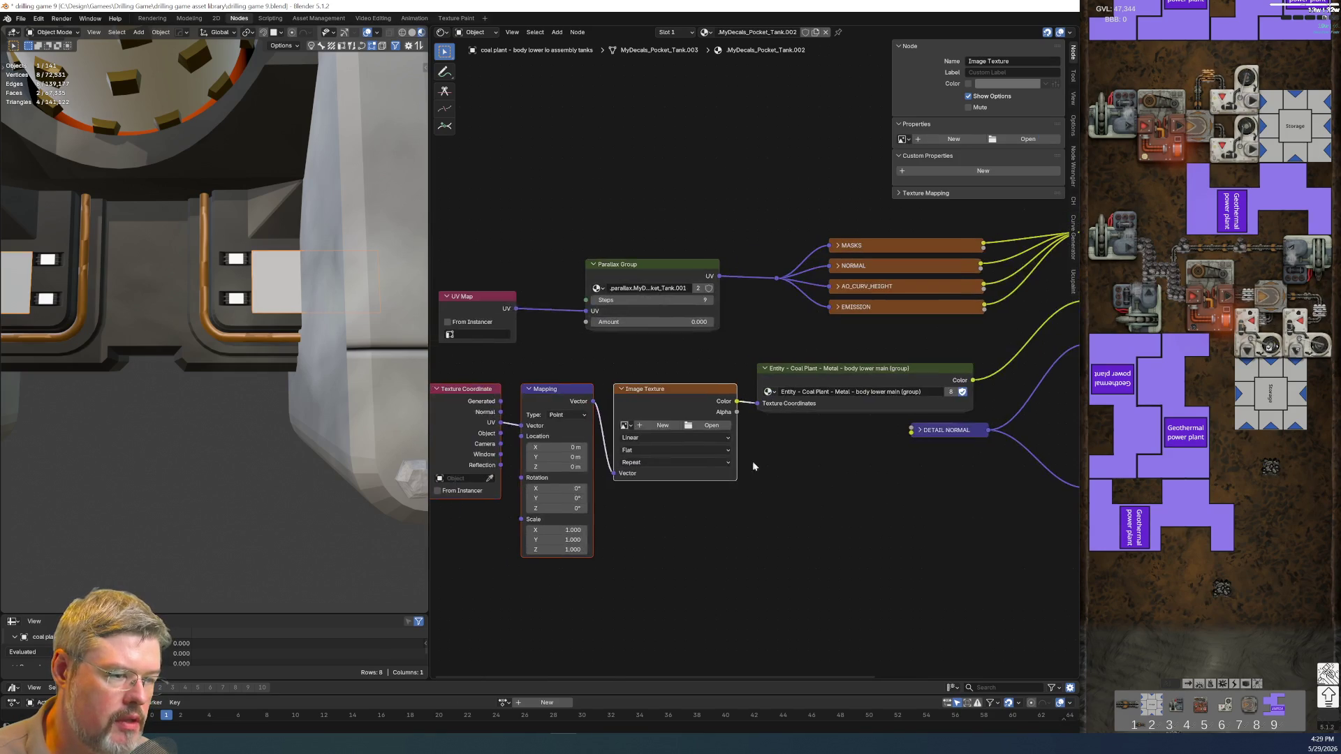
mouse_move(500, 432)
left_mouse_down()
mouse_move(694, 398)
mouse_move(758, 404)
left_mouse_up()
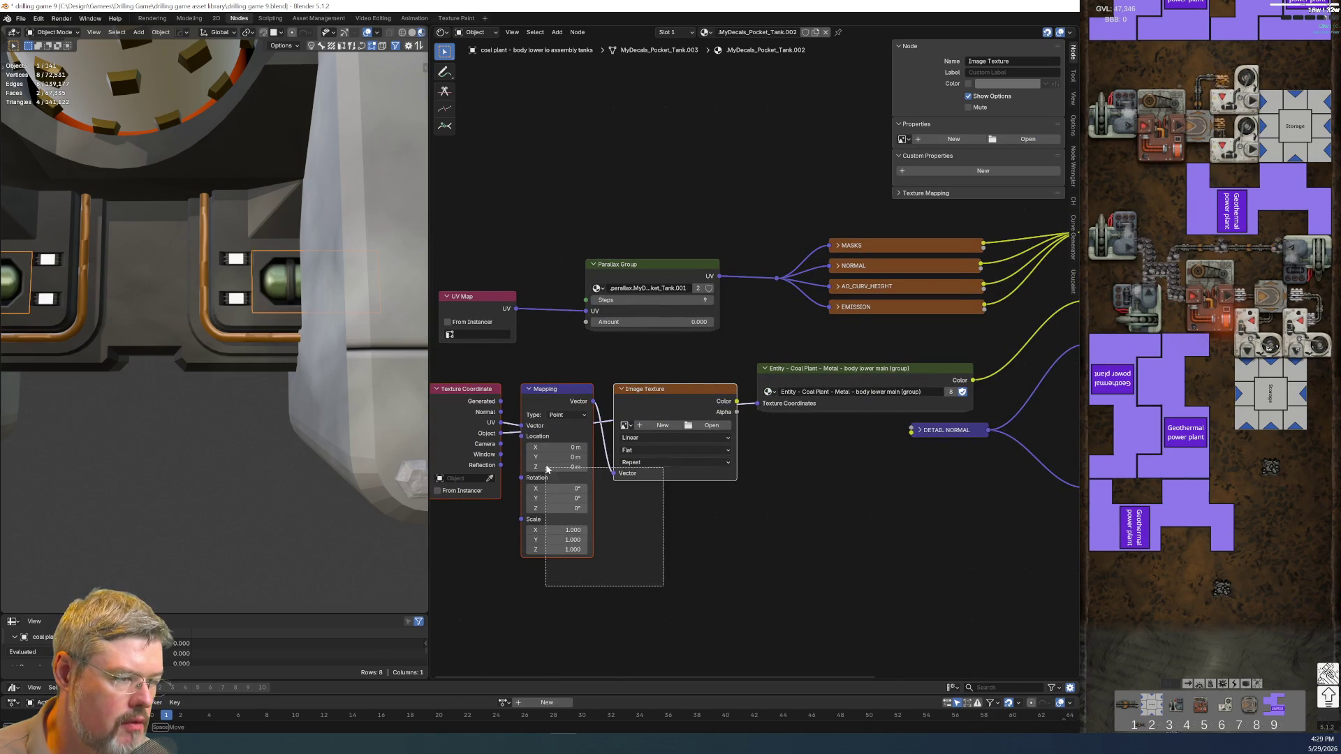
key("x")
left_click_drag(454, 380, 495, 409)
key("g")
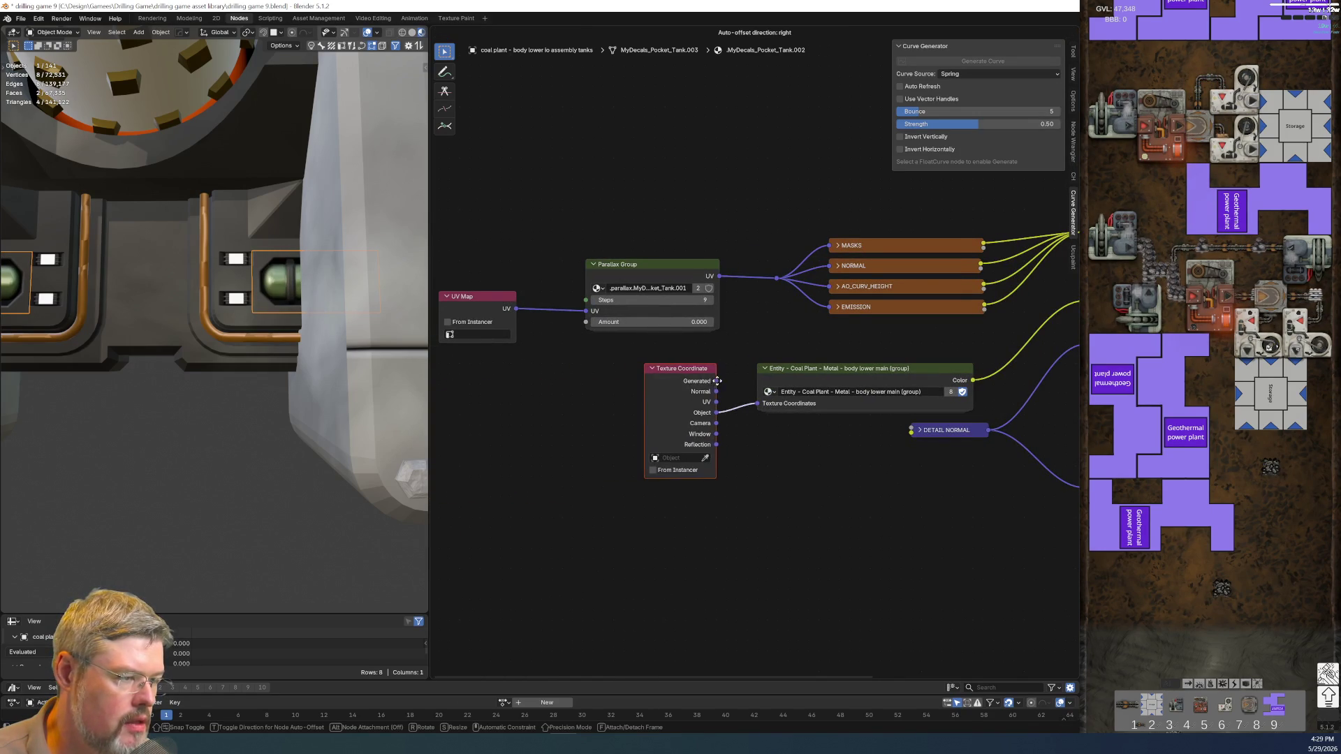
left_click(723, 383)
key("ctrl+h")
- Arrange the Texture Coordinate, Entity and Detail Normal nodes beside the Subset Decal Group
middle_click_drag(785, 463, 536, 493)
mouse_move(451, 375)
left_mouse_down()
mouse_move(733, 514)
mouse_move(721, 449)
left_mouse_up()
key("g")
left_click(684, 551)
middle_click_drag(338, 515, 203, 407)
mouse_move(246, 501)
middle_mouse_down()
mouse_move(253, 443)
mouse_move(230, 437)
mouse_move(190, 477)
middle_mouse_up()
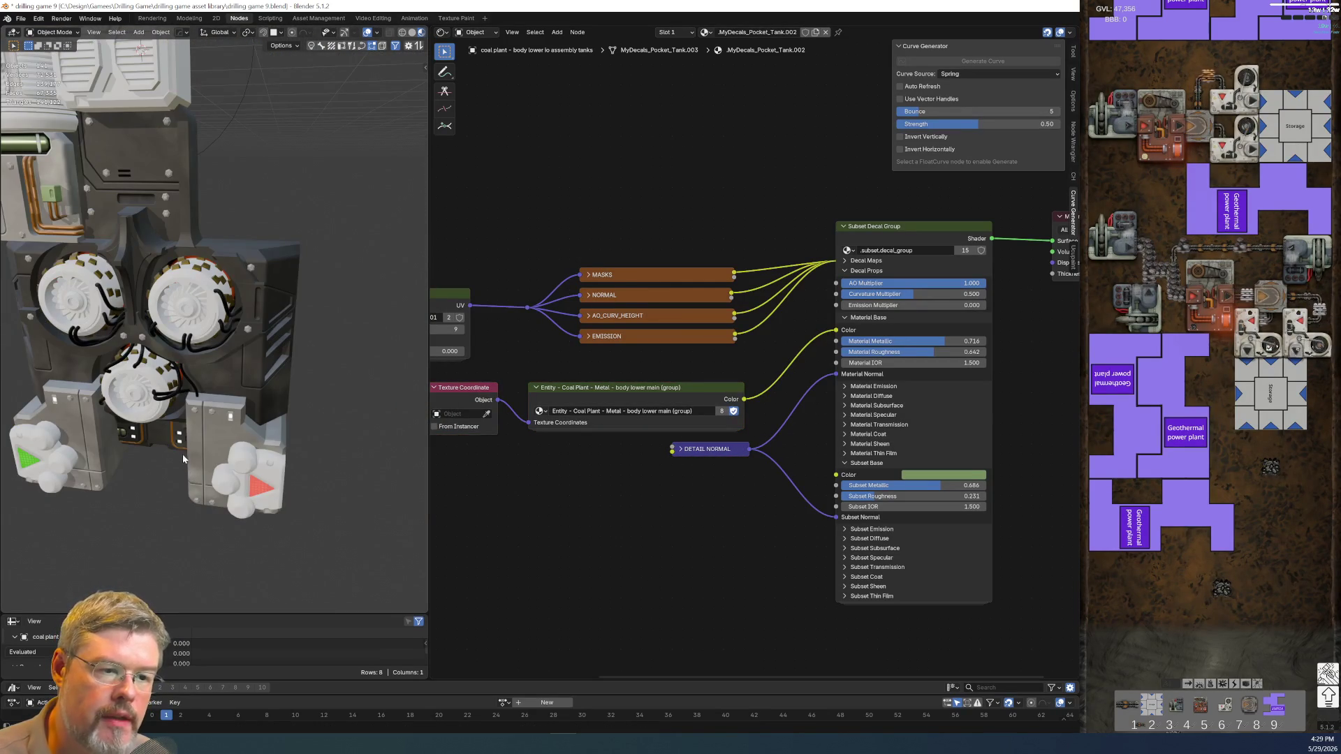
left_click(21, 18)
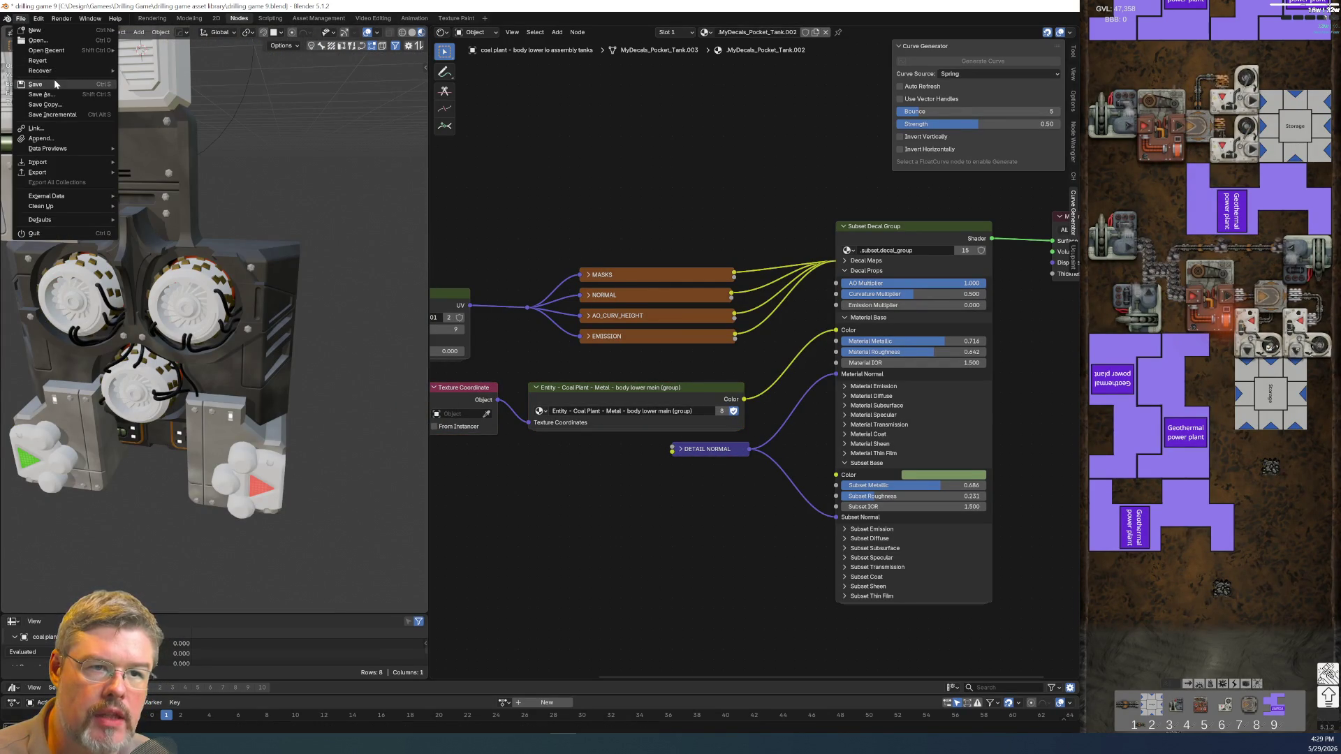
- Save the file and switch the viewport to rendered shading, looking down on the model
left_click(42, 84)
scroll(396, 31, "right", 3)
scroll(342, 40, "right", 2)
left_click(347, 32)
mouse_move(262, 317)
middle_mouse_down()
mouse_move(219, 328)
mouse_move(259, 307)
middle_mouse_up()
scroll(220, 328, "up", 4)
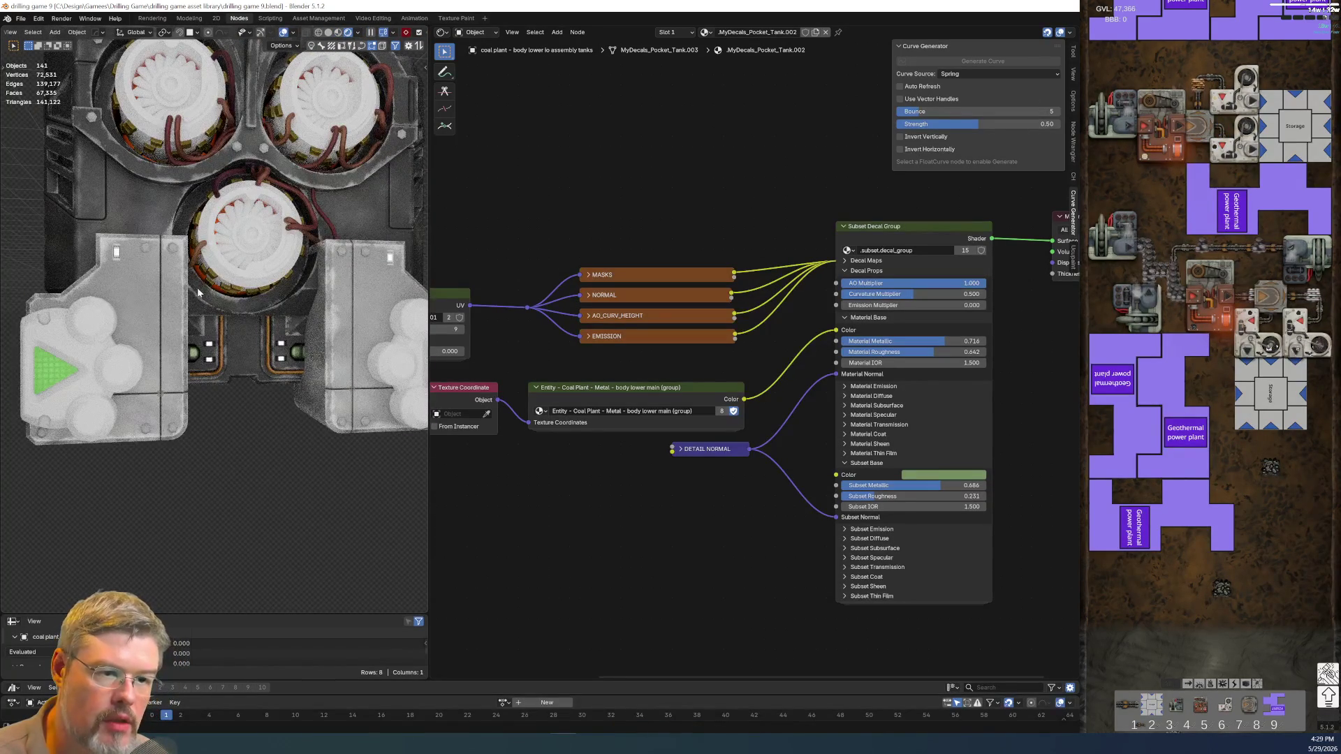
scroll(255, 311, "up", 3)
scroll(250, 316, "down", 3)
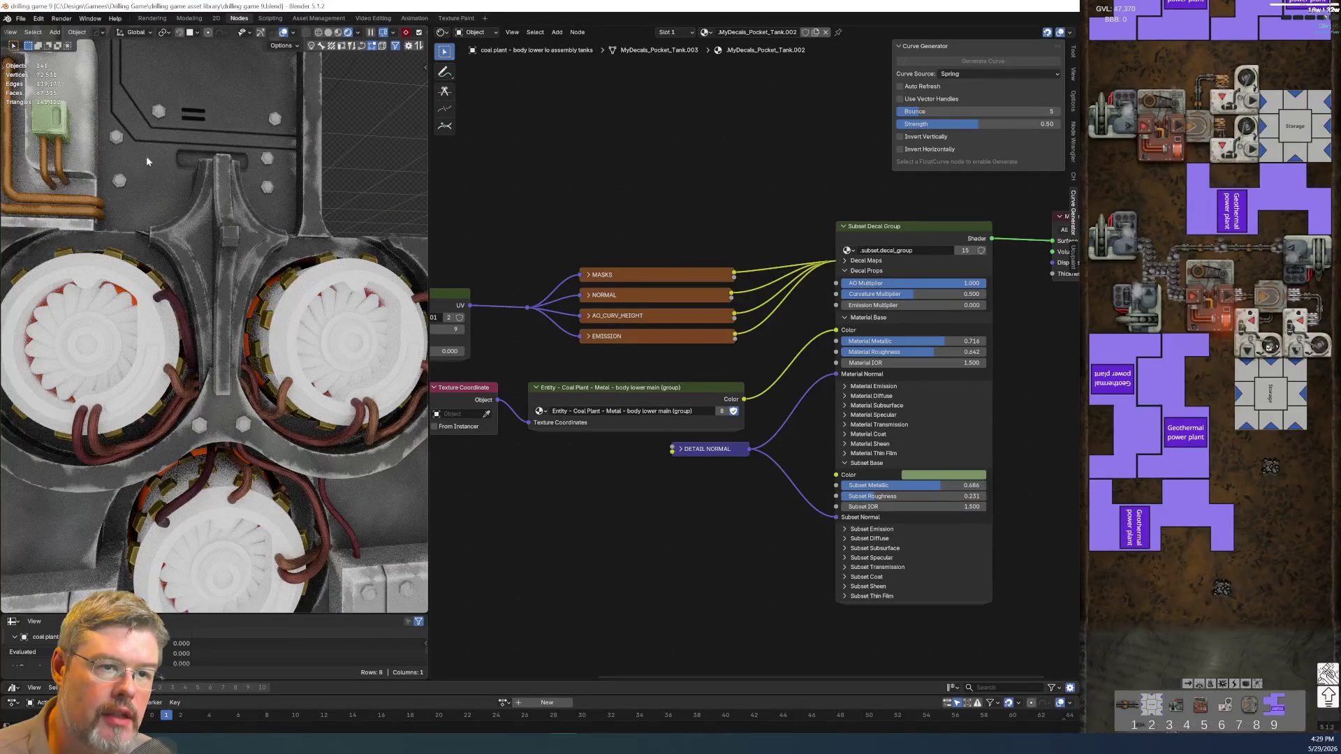
- Copy the body lower main group node into the backing panel-line decal's material
left_click(194, 161)
left_click(192, 116)
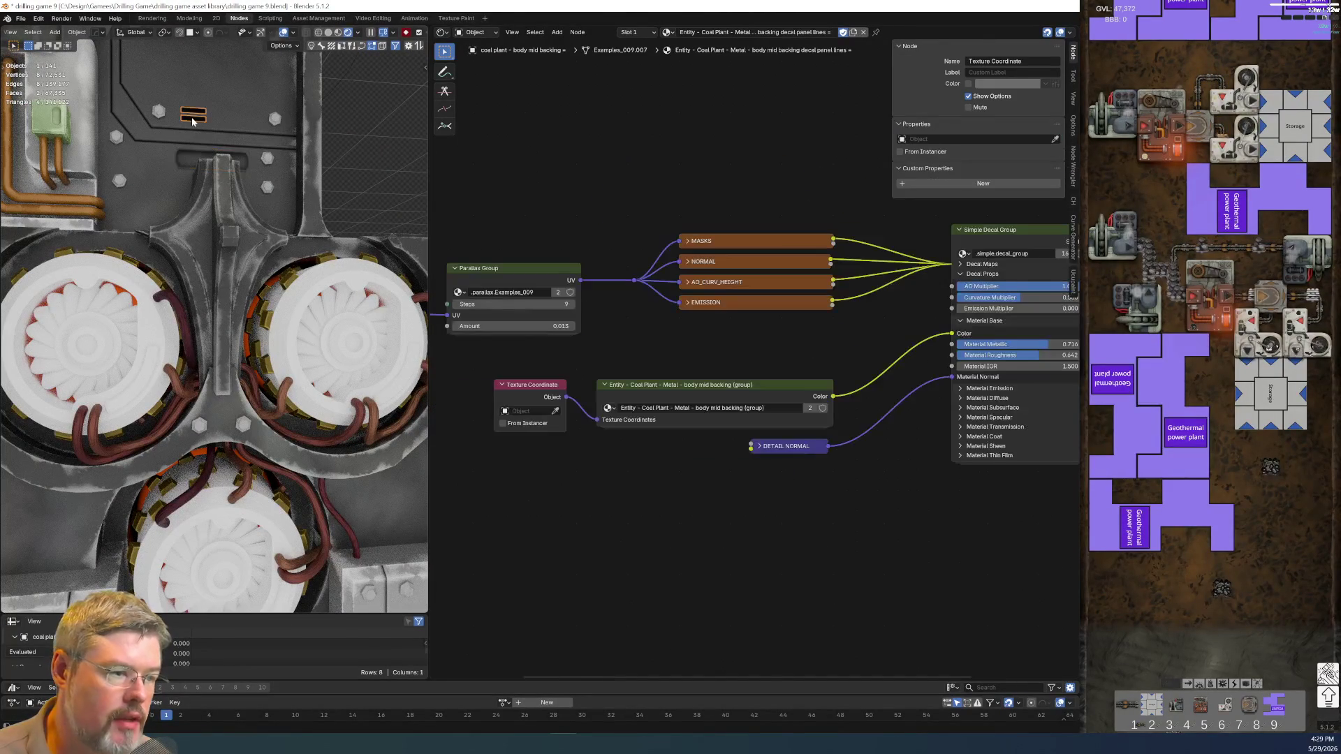
scroll(756, 481, "up", 2)
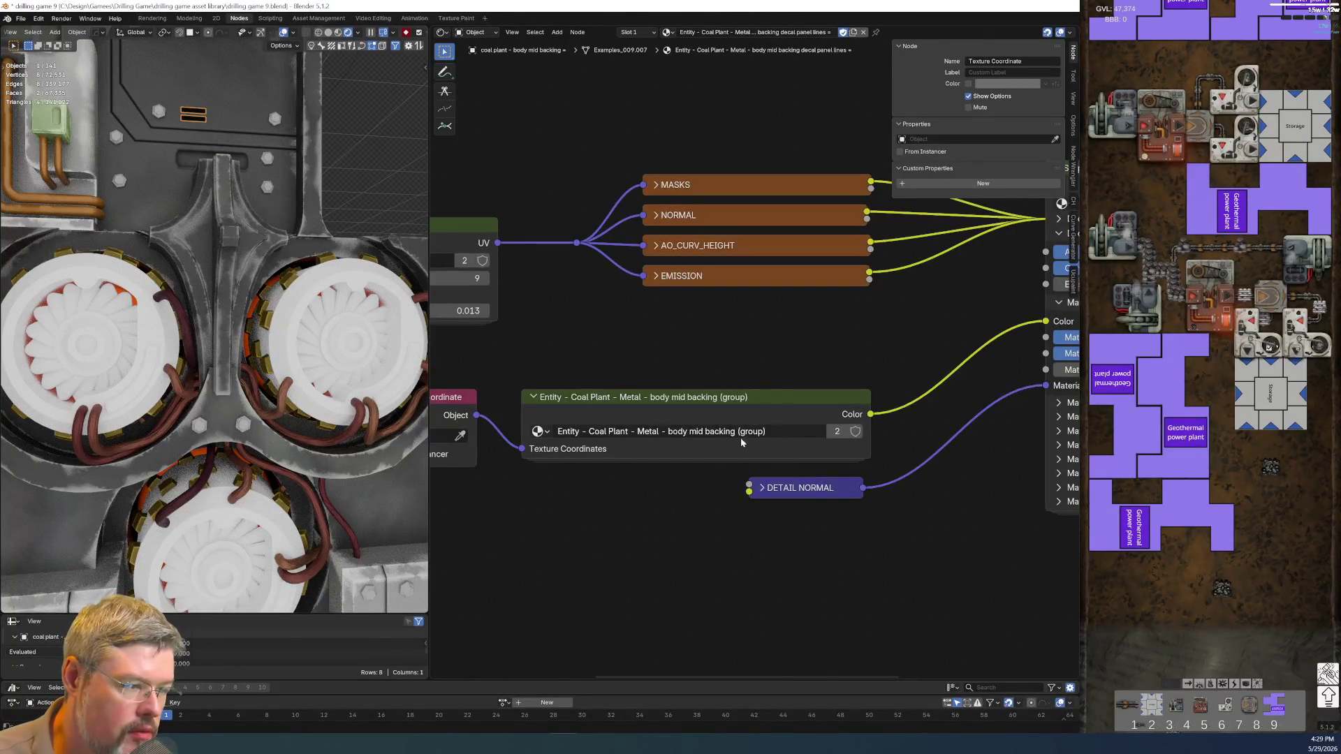
left_click(629, 257)
key("ctrl+c")
left_click(195, 112)
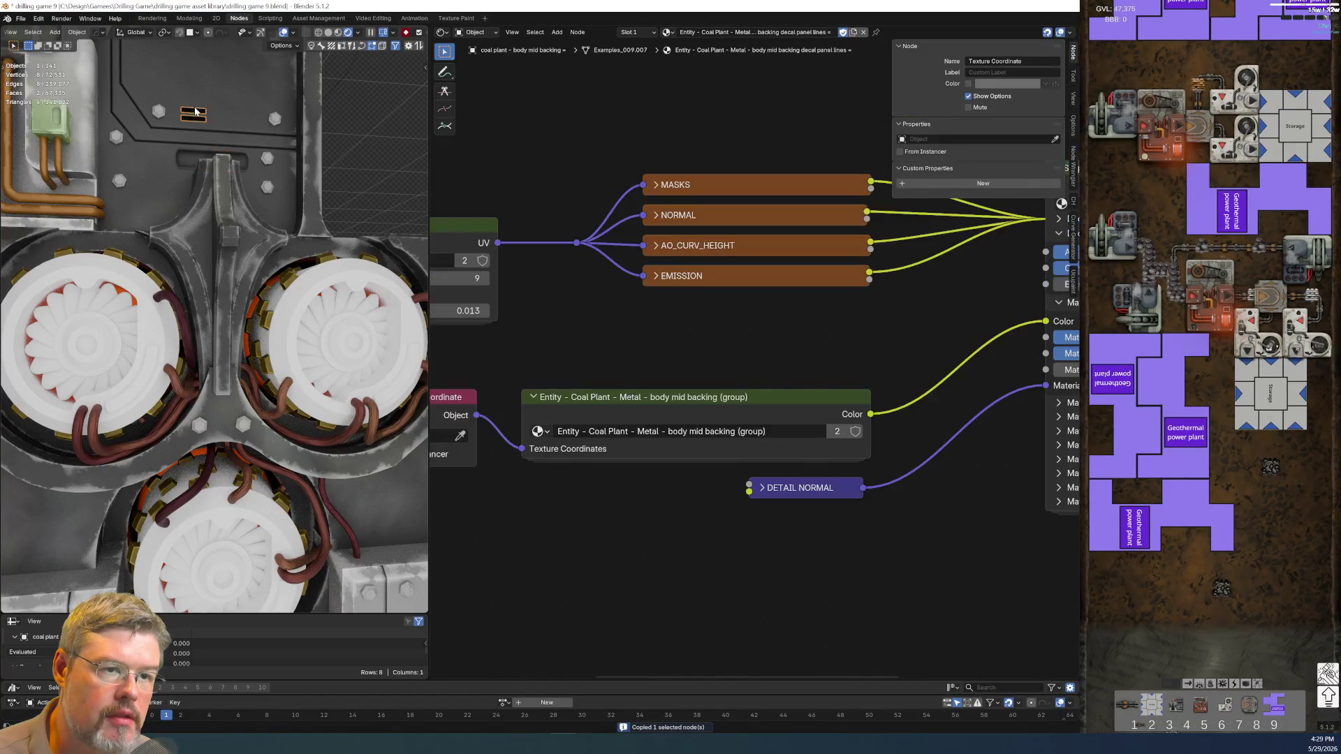
scroll(724, 340, "down", 1)
key("ctrl+v")
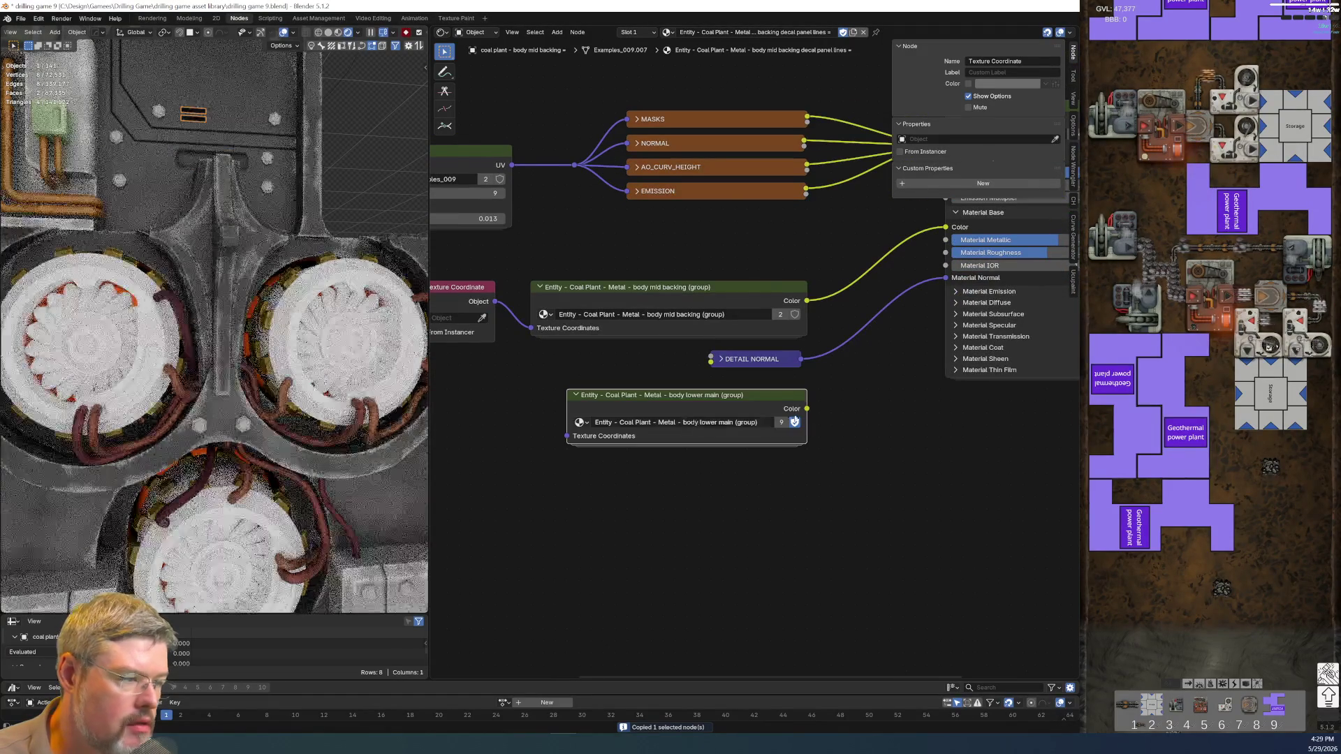
- Wire body lower main to Material Base Color and Texture Coordinate, replace body mid backing, and save
middle_click_drag(816, 417, 751, 440)
left_click_drag(729, 441, 867, 259)
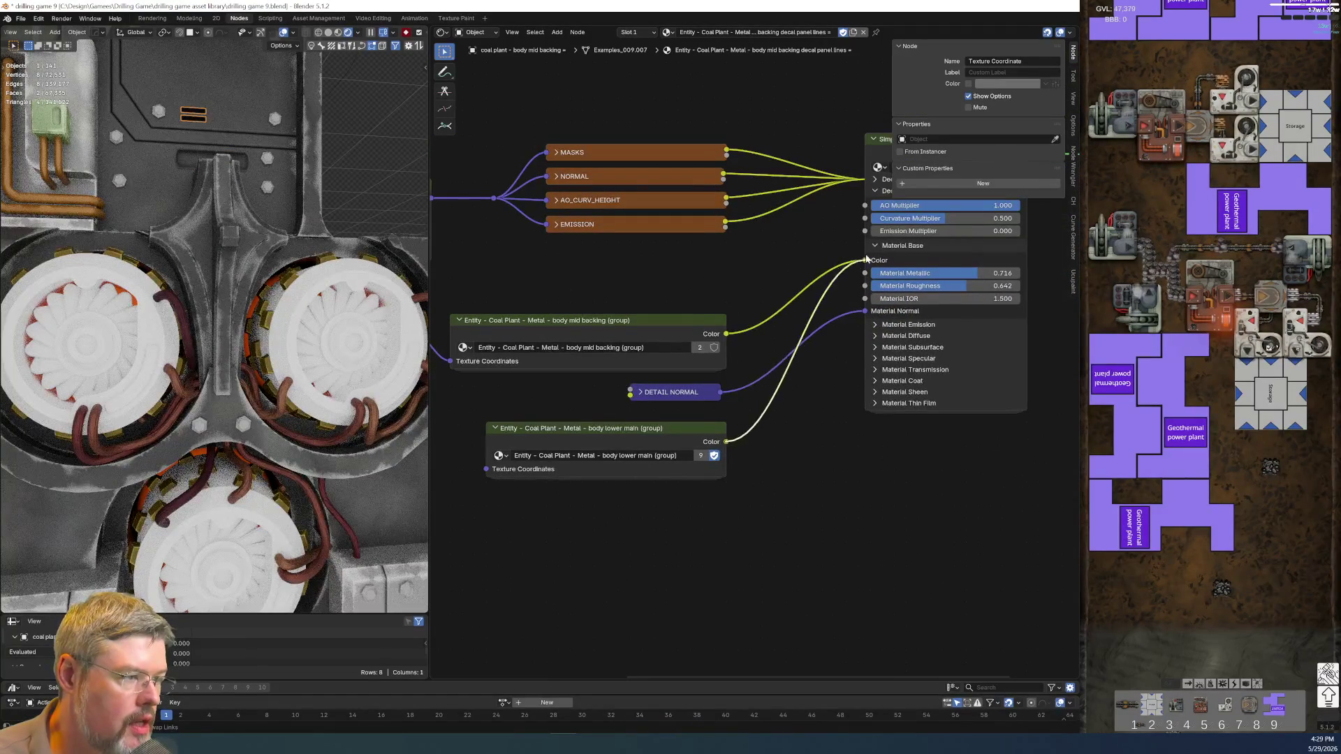
middle_click_drag(470, 521, 666, 515)
left_click_drag(612, 326, 683, 461)
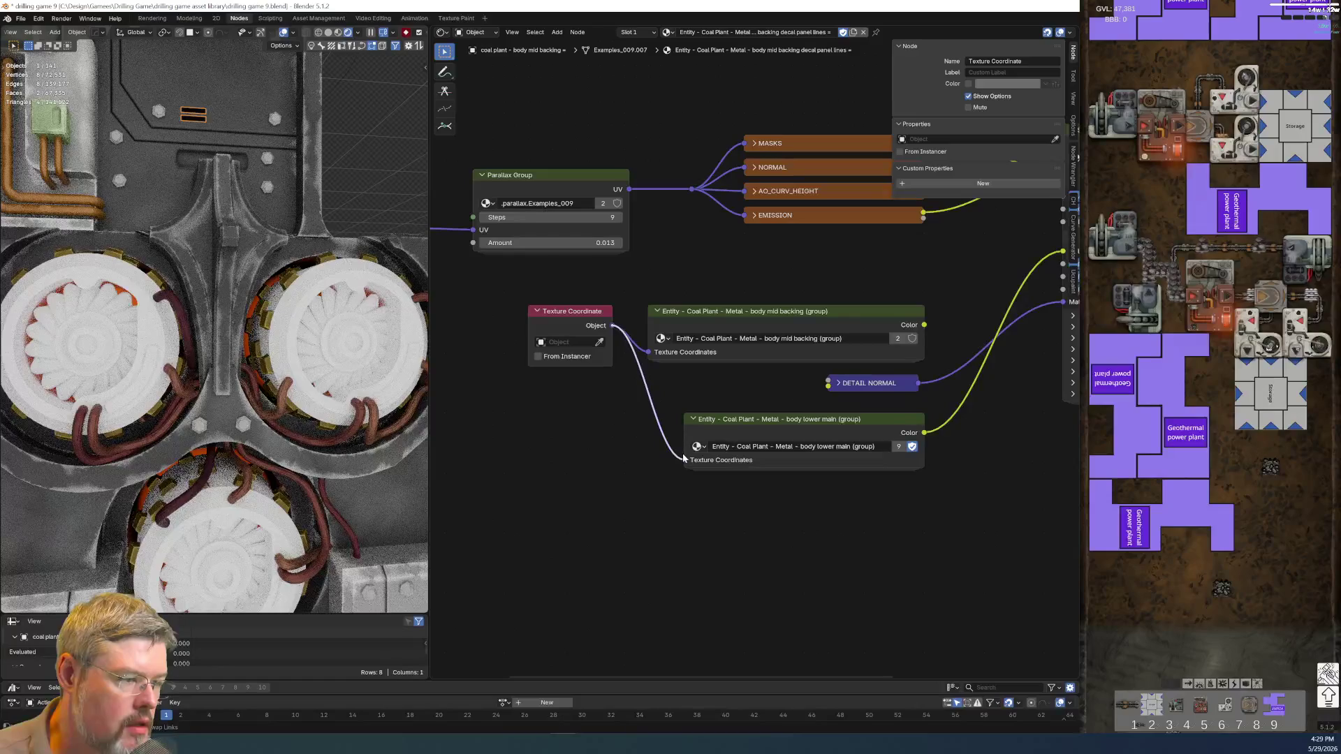
left_click_drag(743, 263, 761, 359)
key("Delete")
left_click_drag(760, 424, 760, 317)
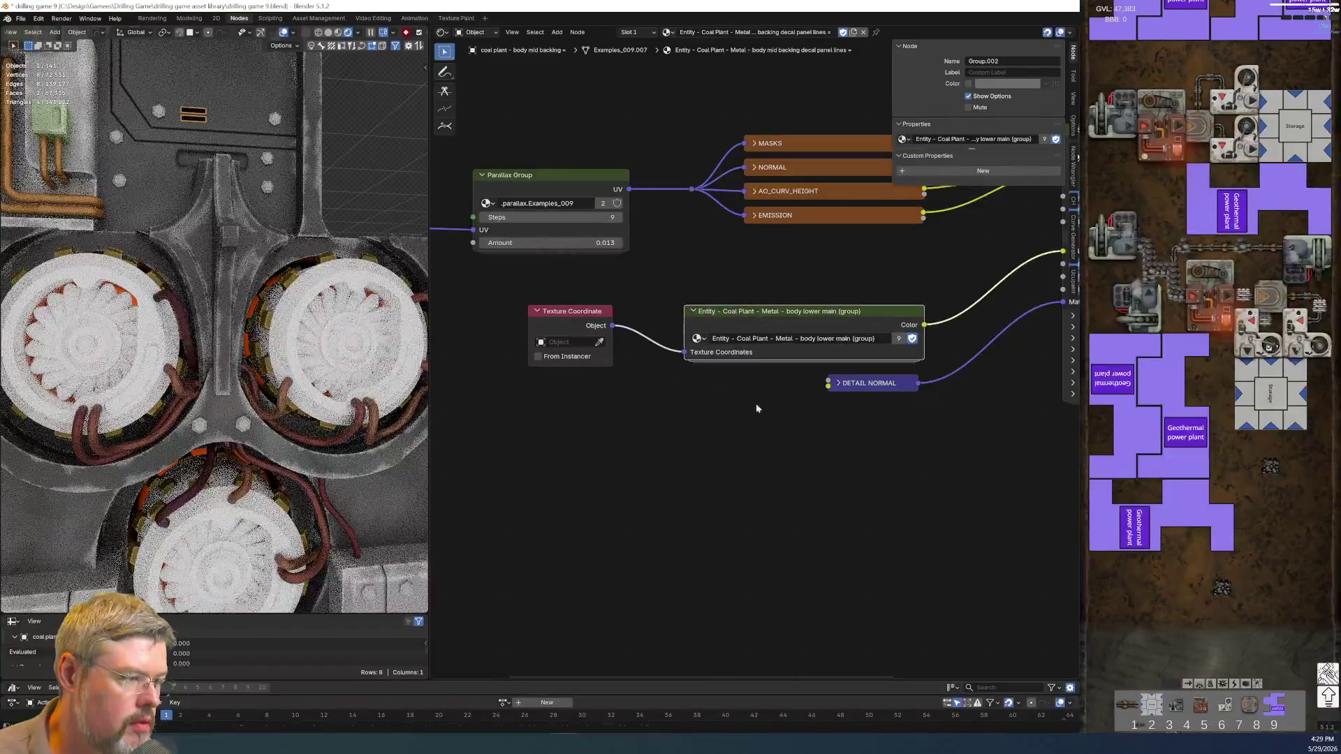
left_click(20, 19)
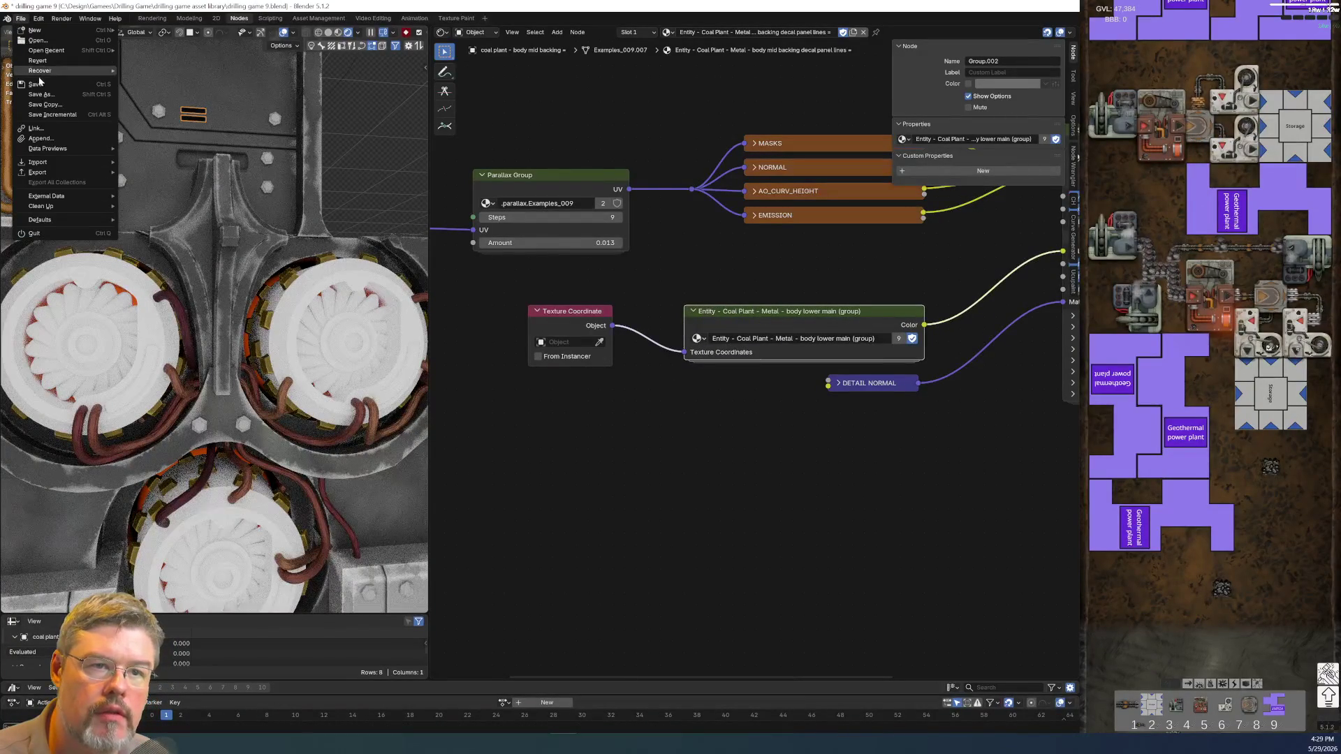
left_click(39, 84)
- Select two other decals to inspect their materials
left_click(224, 174)
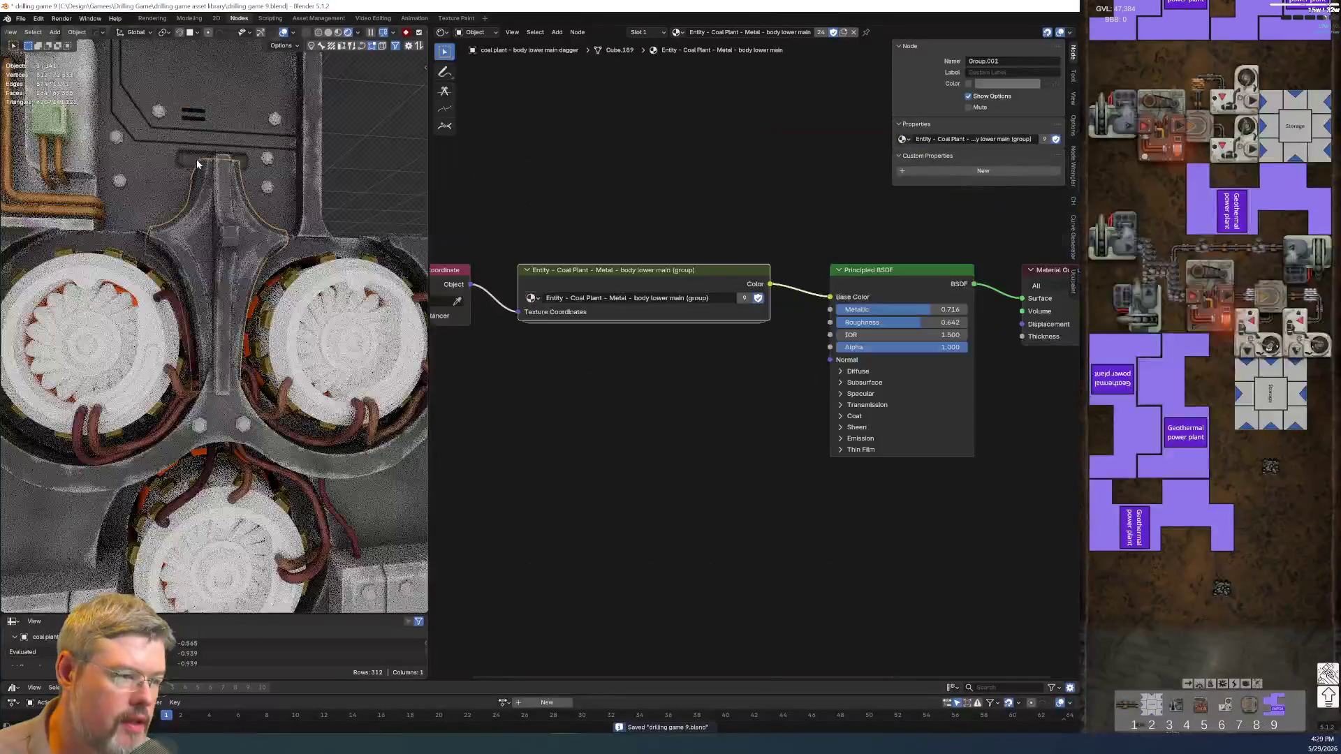
scroll(589, 482, "down", 2)
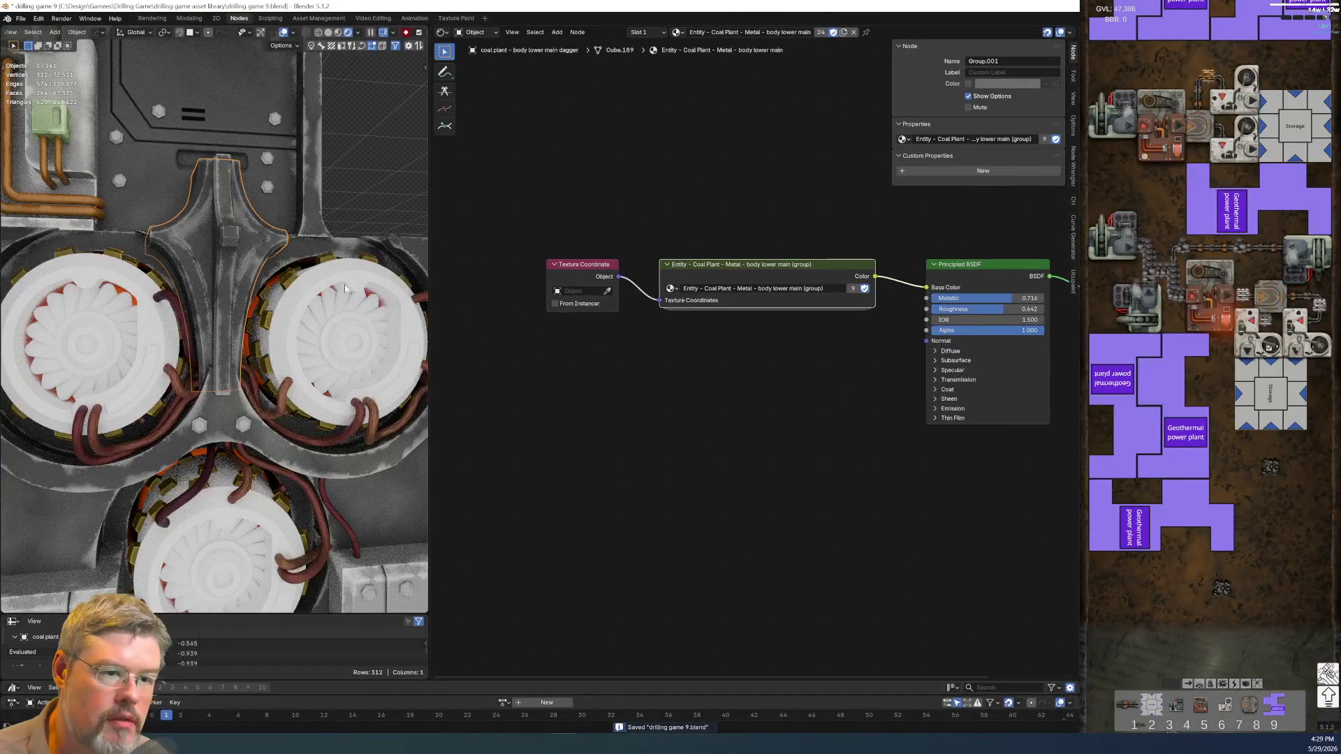
left_click(173, 153)
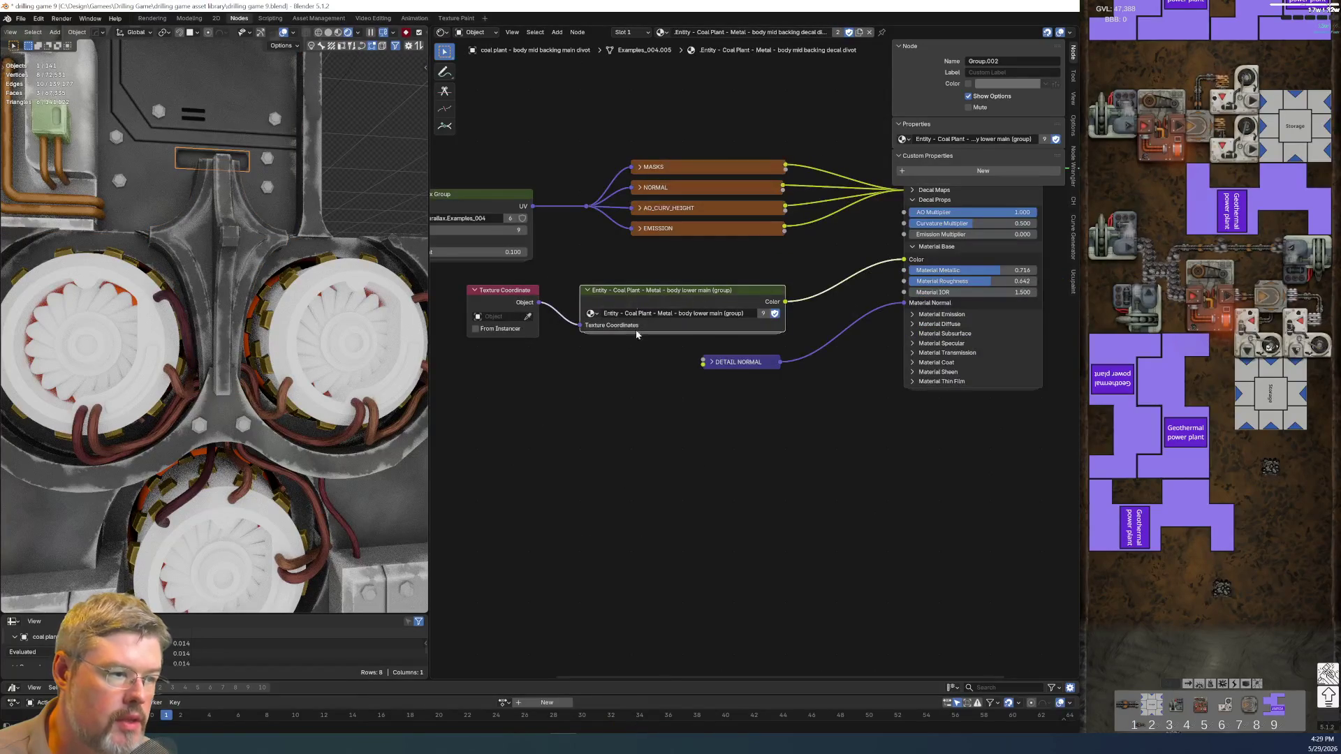
scroll(626, 509, "down", 1)
scroll(227, 413, "up", 5)
scroll(227, 412, "down", 3)
scroll(177, 425, "up", 2)
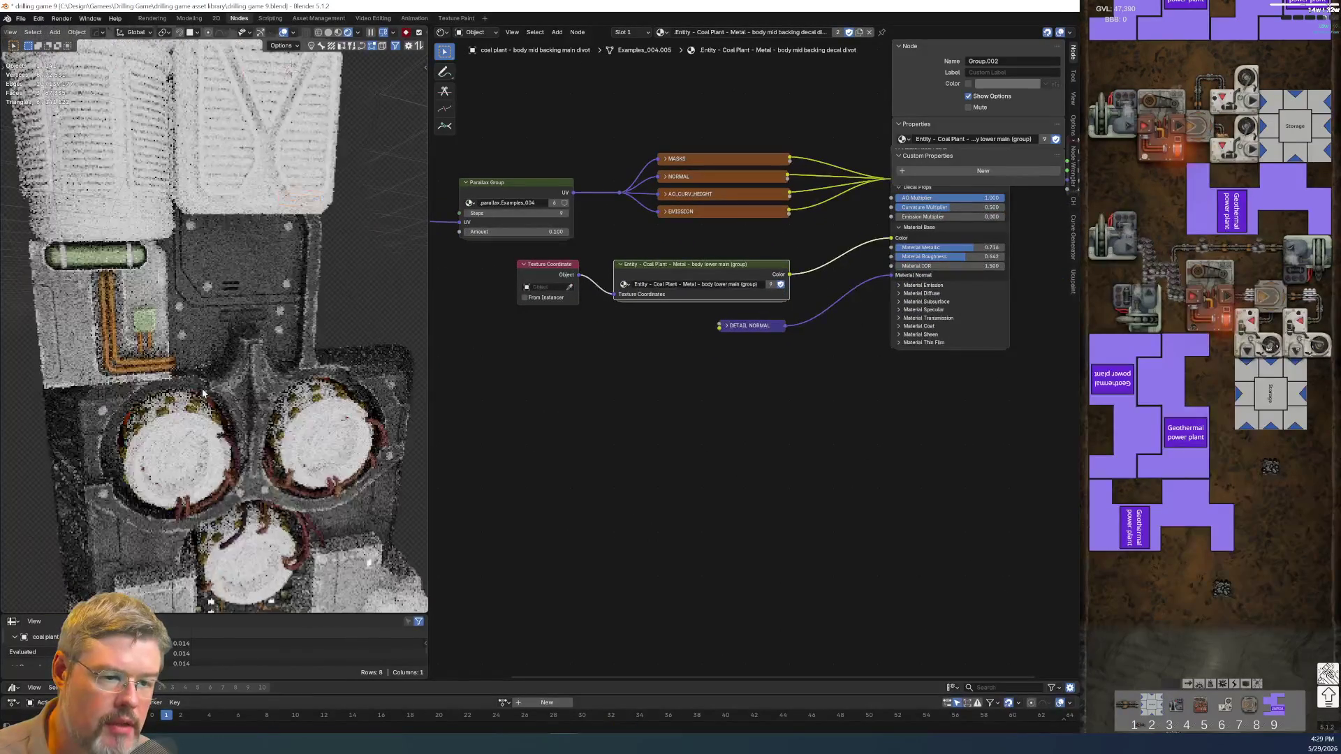
scroll(177, 425, "up", 2)
scroll(177, 424, "up", 2)
- Inspect the L-shaped, upper and body mid backing divot panel-line decals' materials
left_click(177, 424)
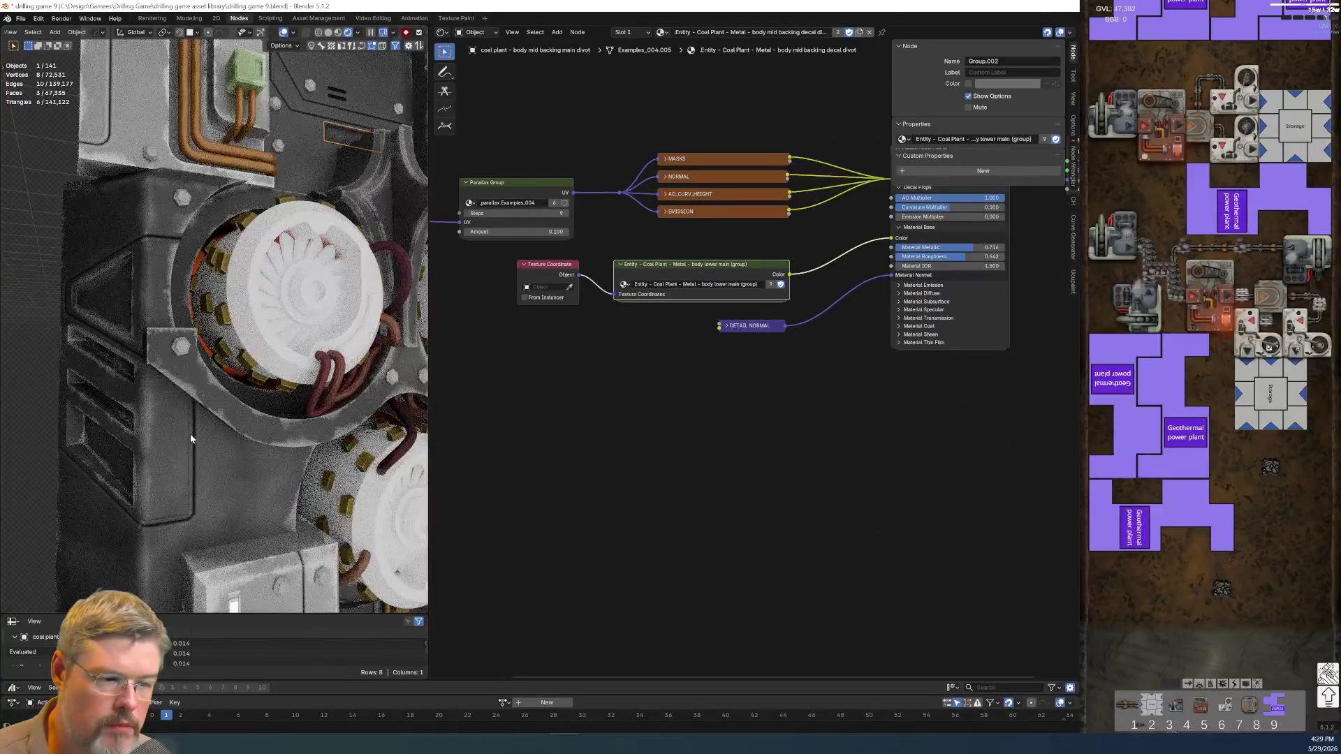
left_click(157, 236)
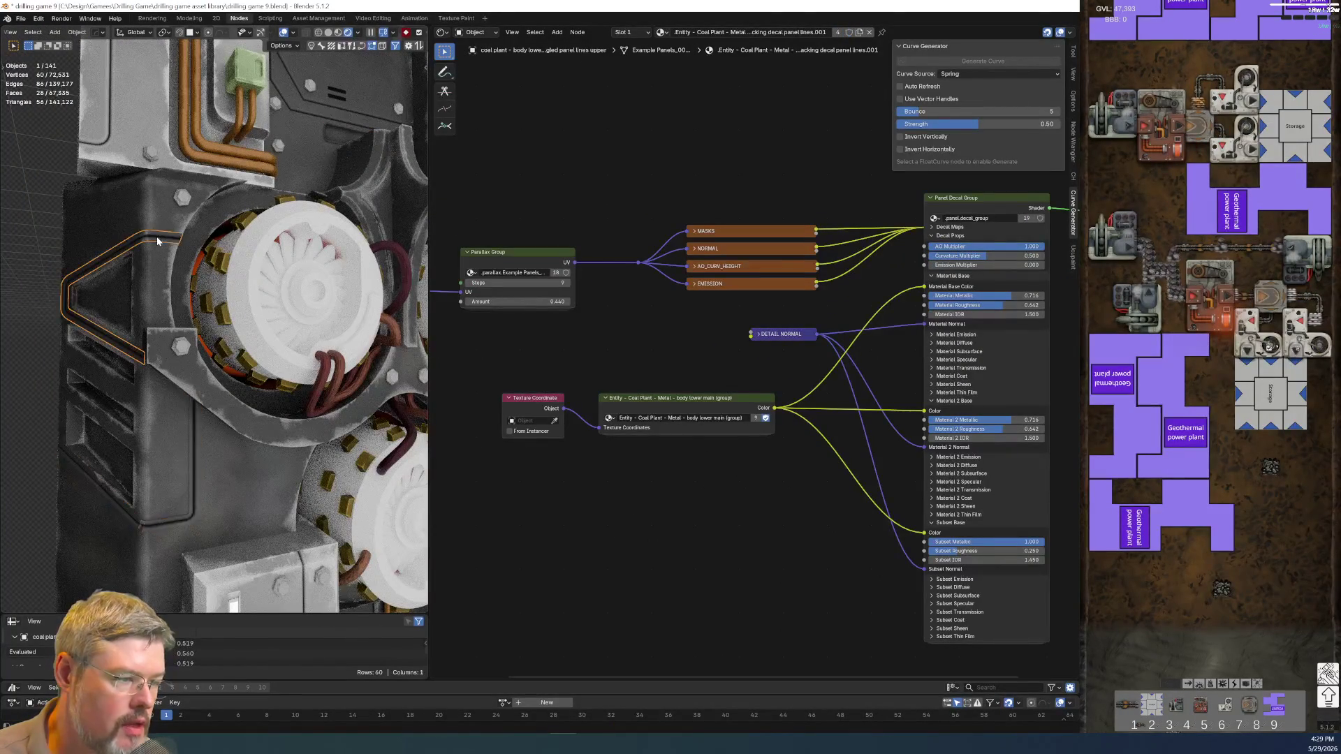
scroll(237, 414, "up", 3)
scroll(227, 412, "down", 2)
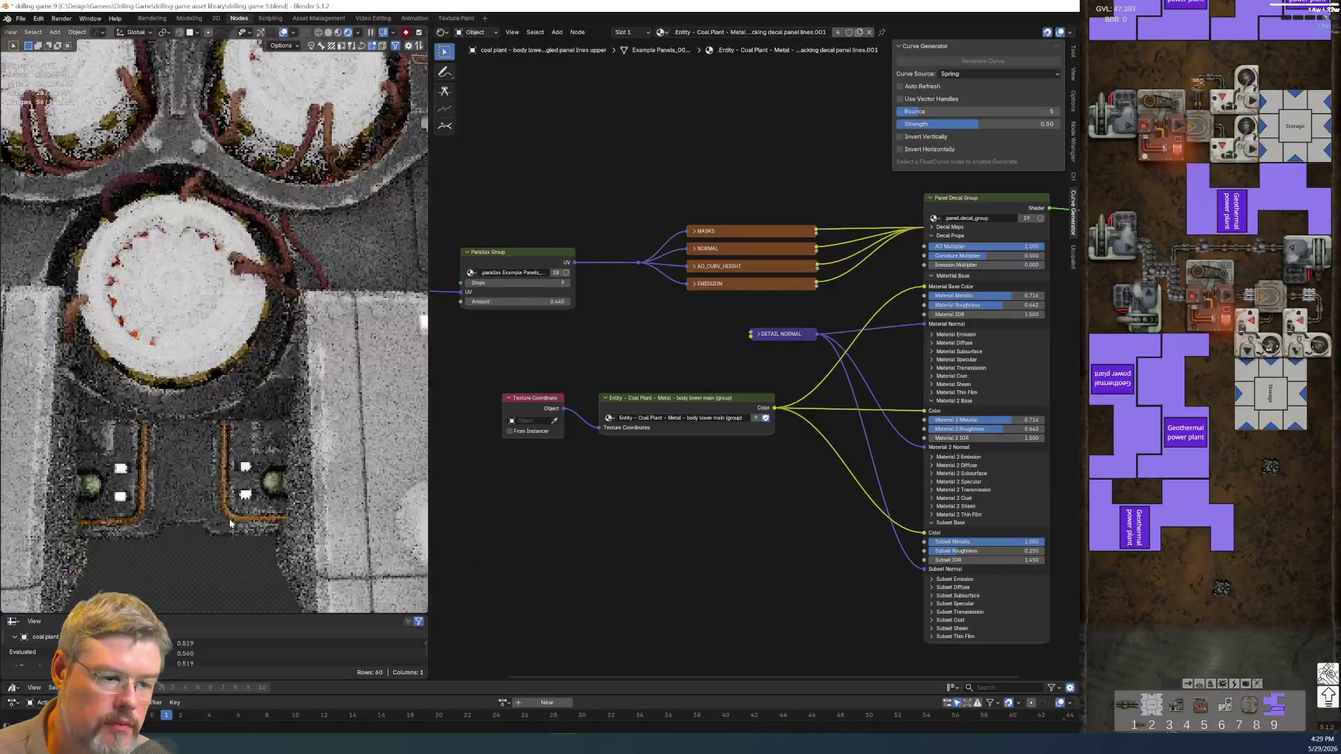
scroll(195, 404, "up", 5)
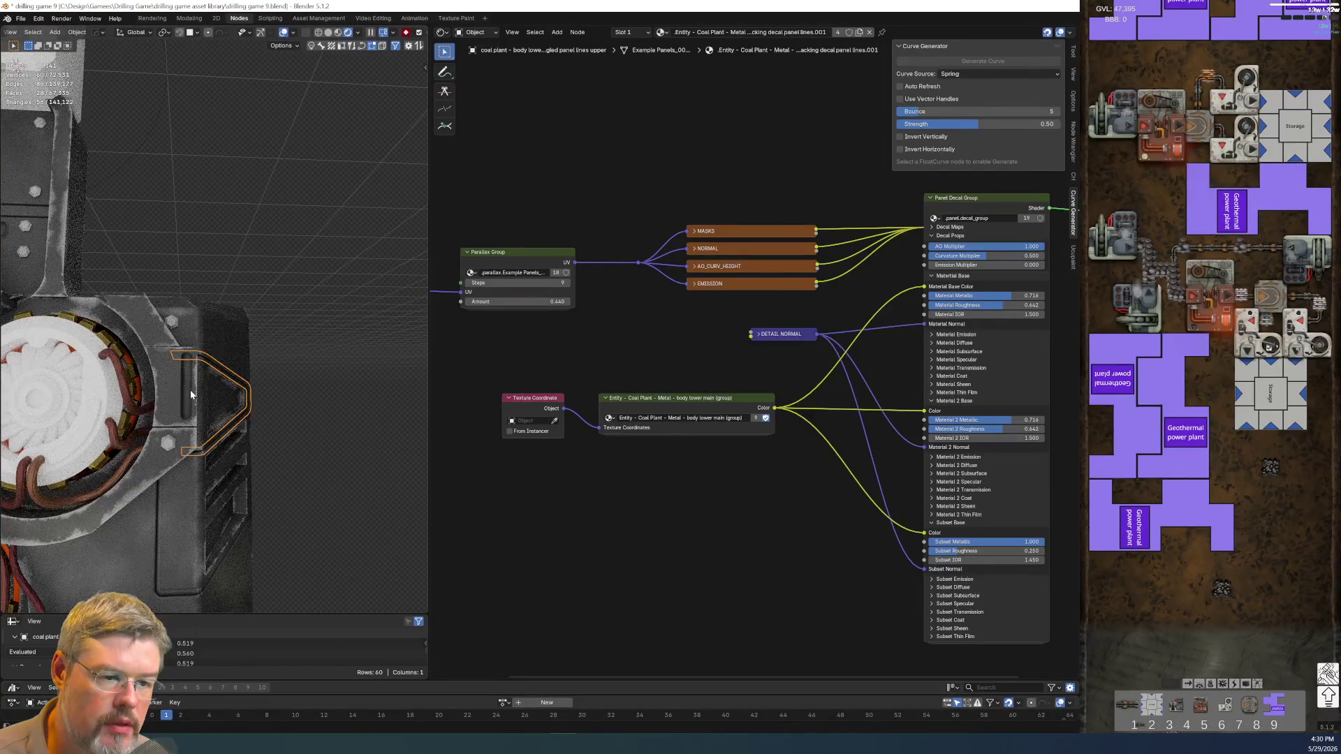
left_click(191, 394)
mouse_move(191, 394)
middle_mouse_down()
mouse_move(266, 359)
mouse_move(216, 442)
middle_mouse_up()
- Check the backing panel and greeble decals, ending on the green tank's MyDecals_Pocket_Tank.001 nodes
left_click(265, 358)
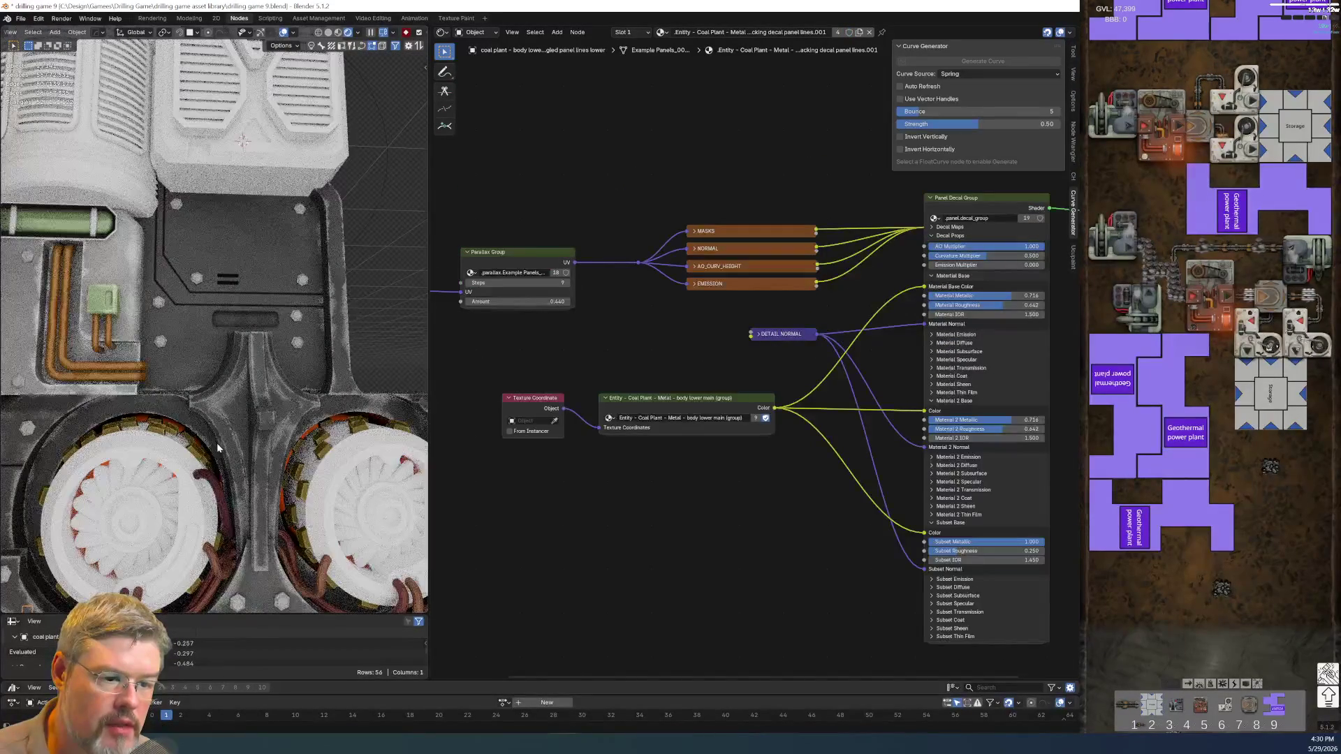
left_click(242, 320)
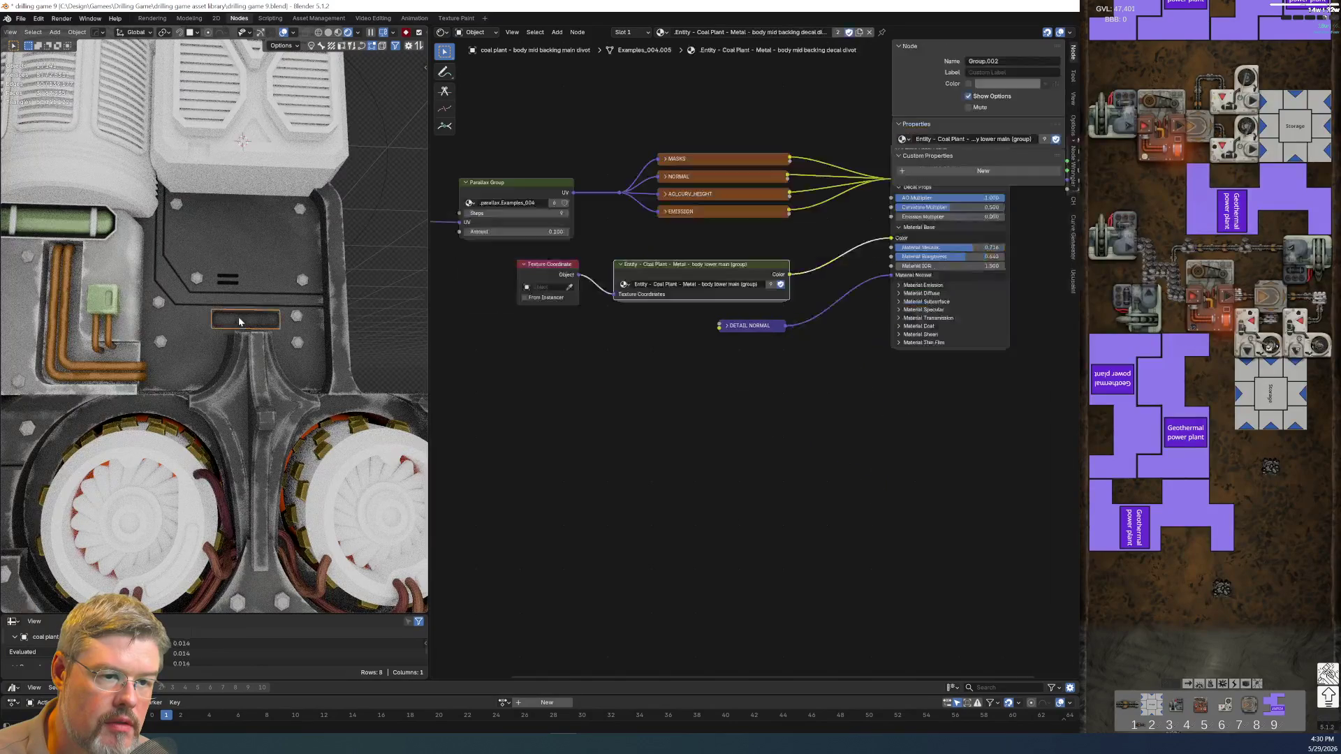
left_click(224, 282)
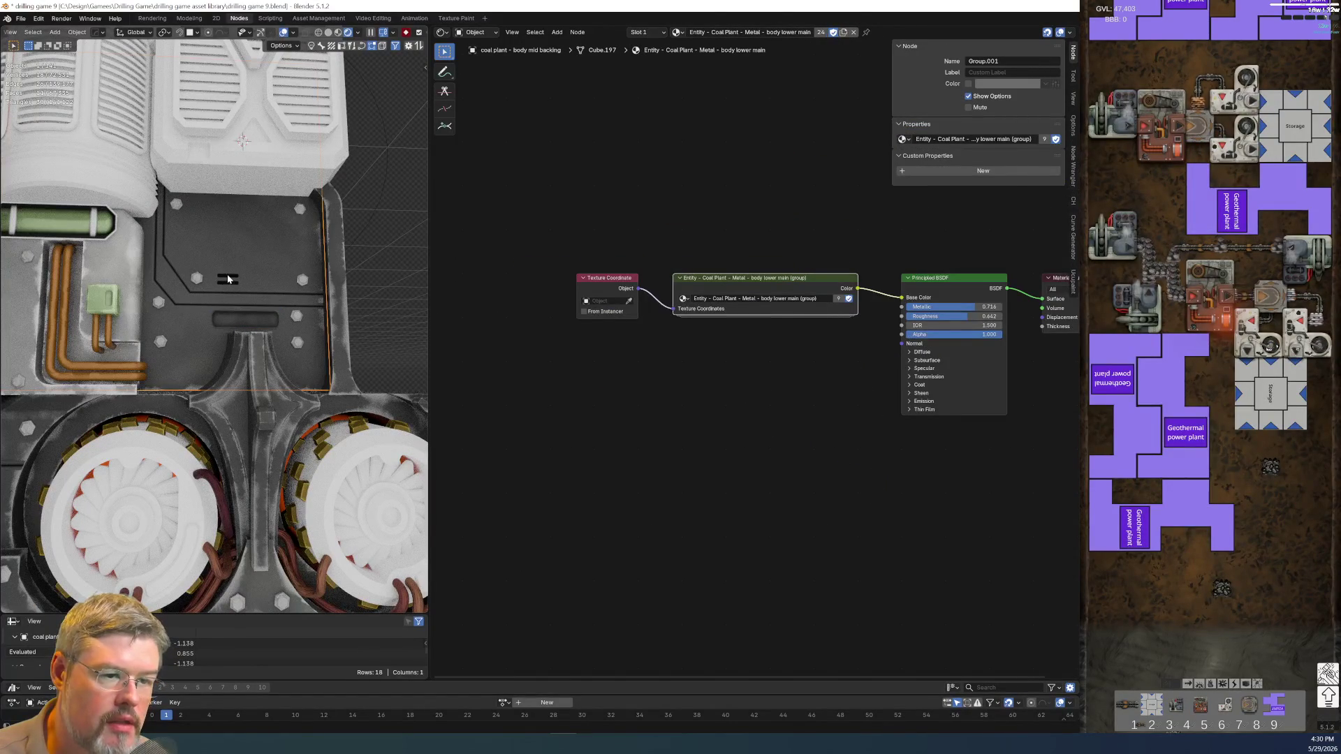
left_click(228, 278)
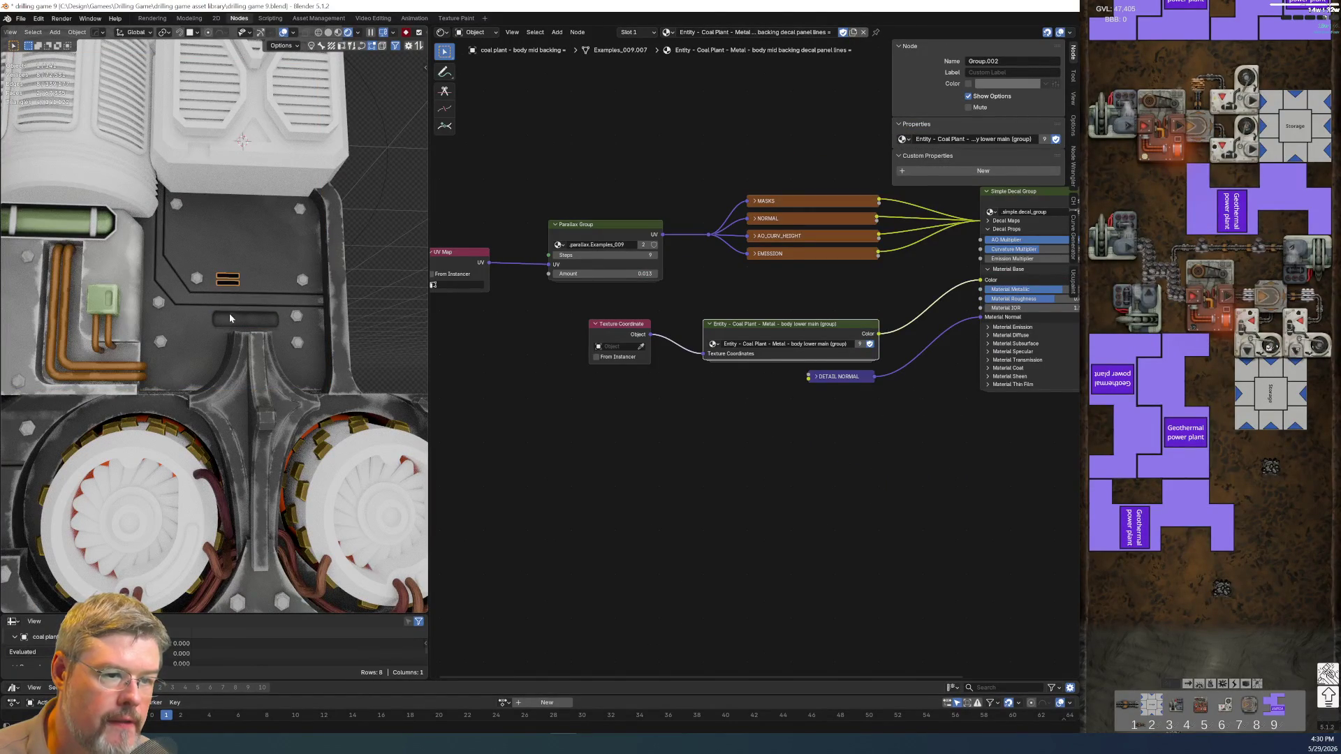
left_click(110, 304)
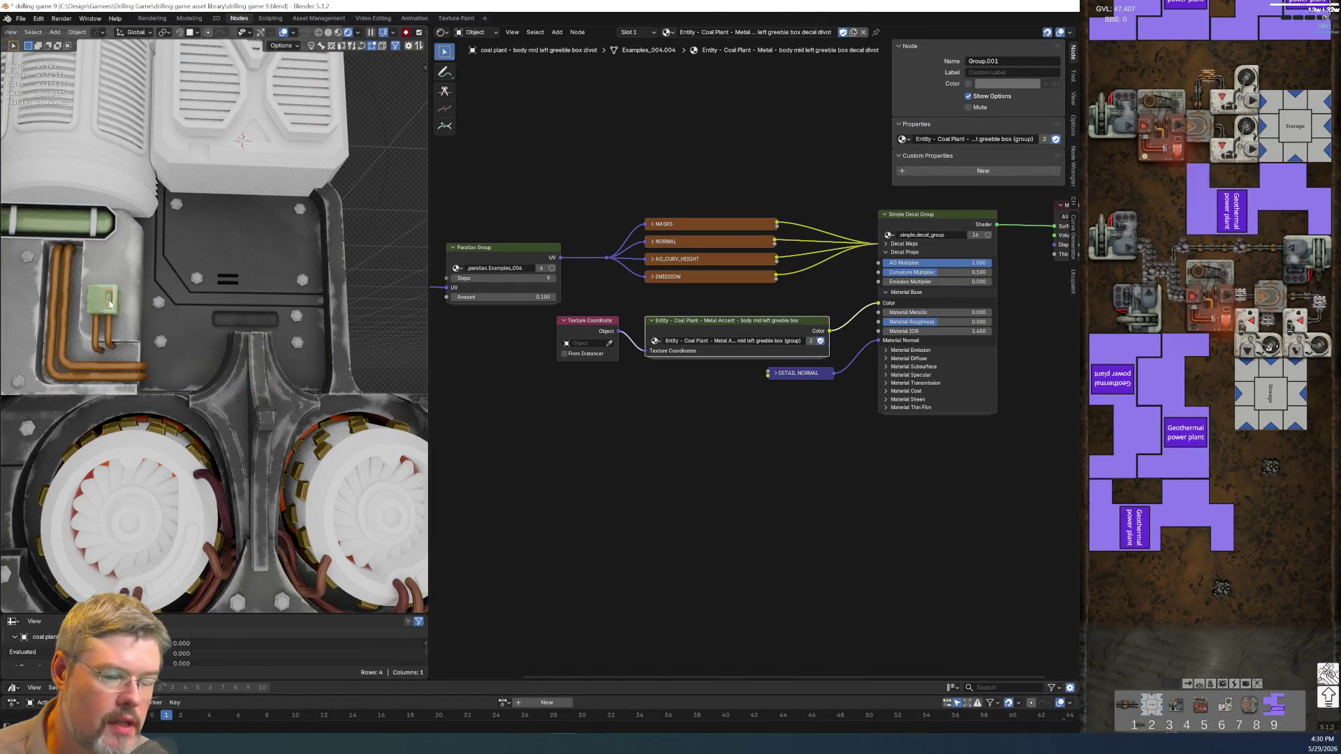
left_click(80, 225)
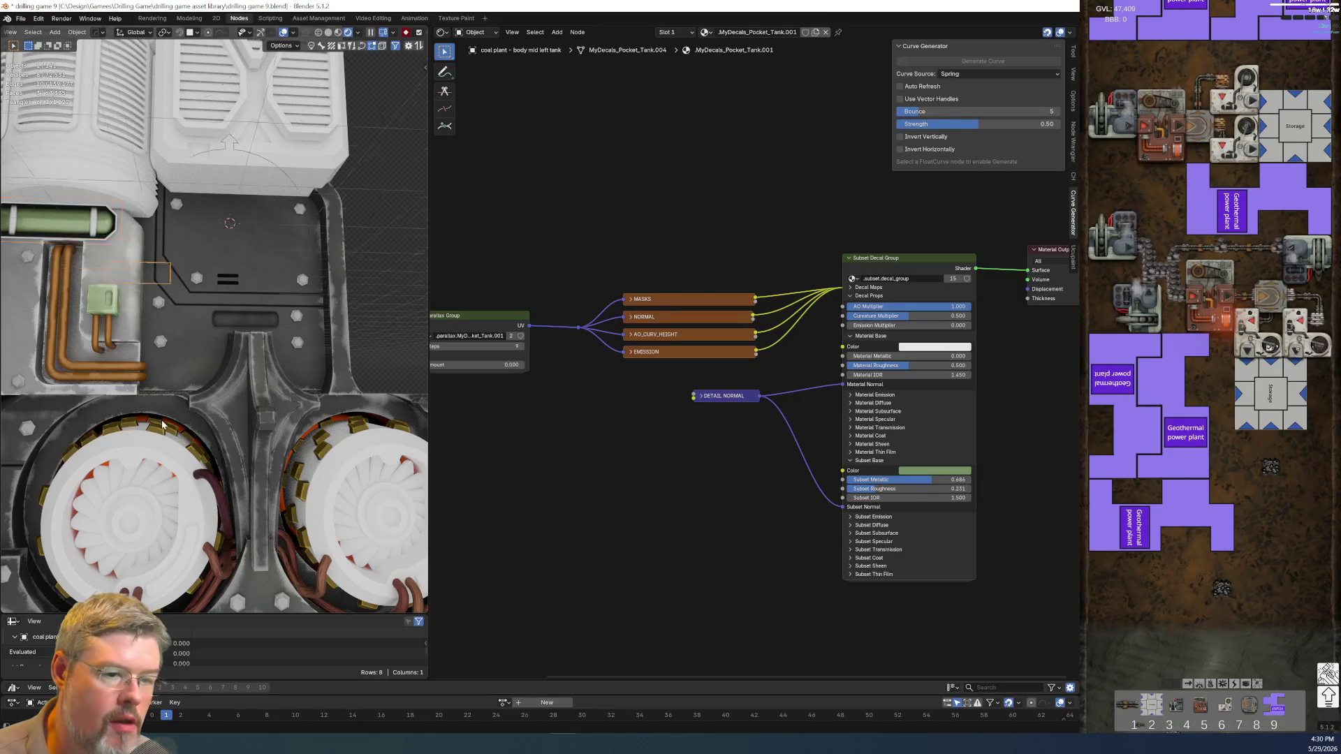
scroll(157, 423, "down", 5)
scroll(157, 423, "up", 4)
middle_click_drag(157, 420, 216, 448)
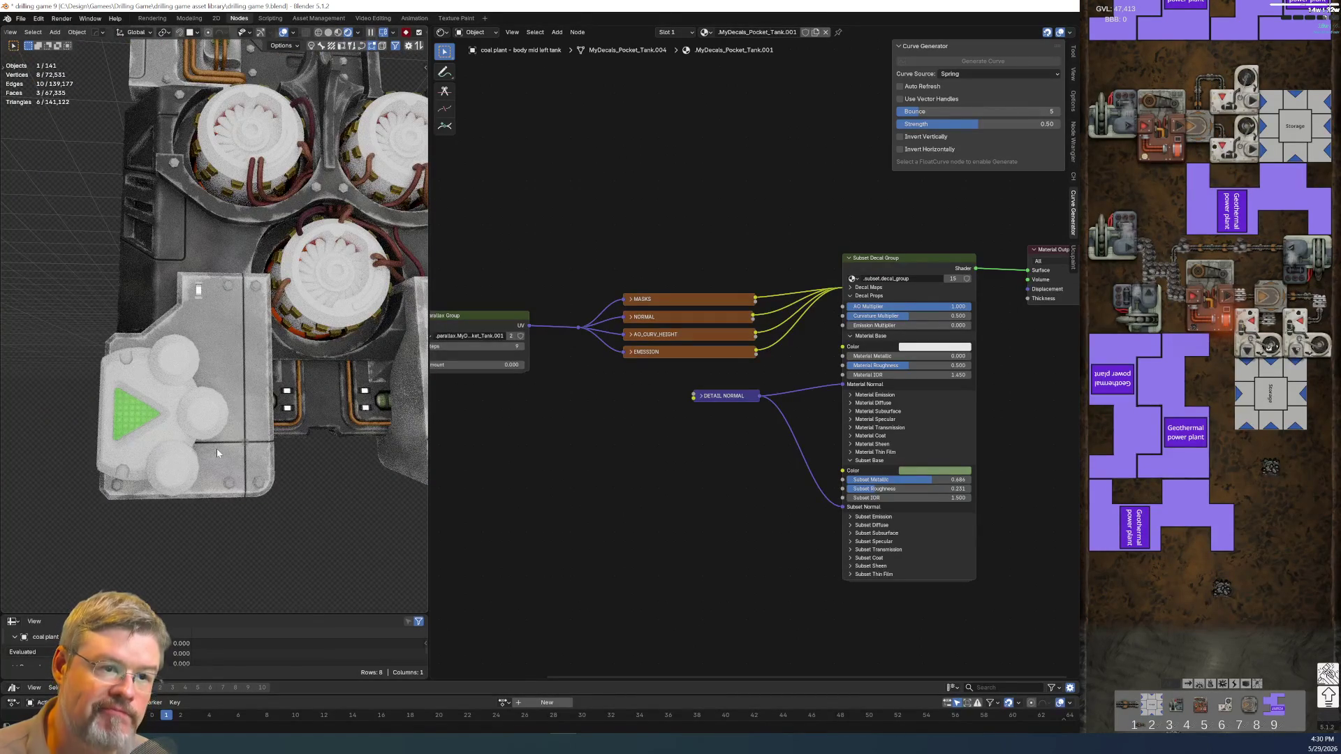
mouse_move(216, 448)
middle_mouse_down()
mouse_move(245, 378)
mouse_move(169, 397)
middle_mouse_up()
scroll(244, 377, "up", 3)
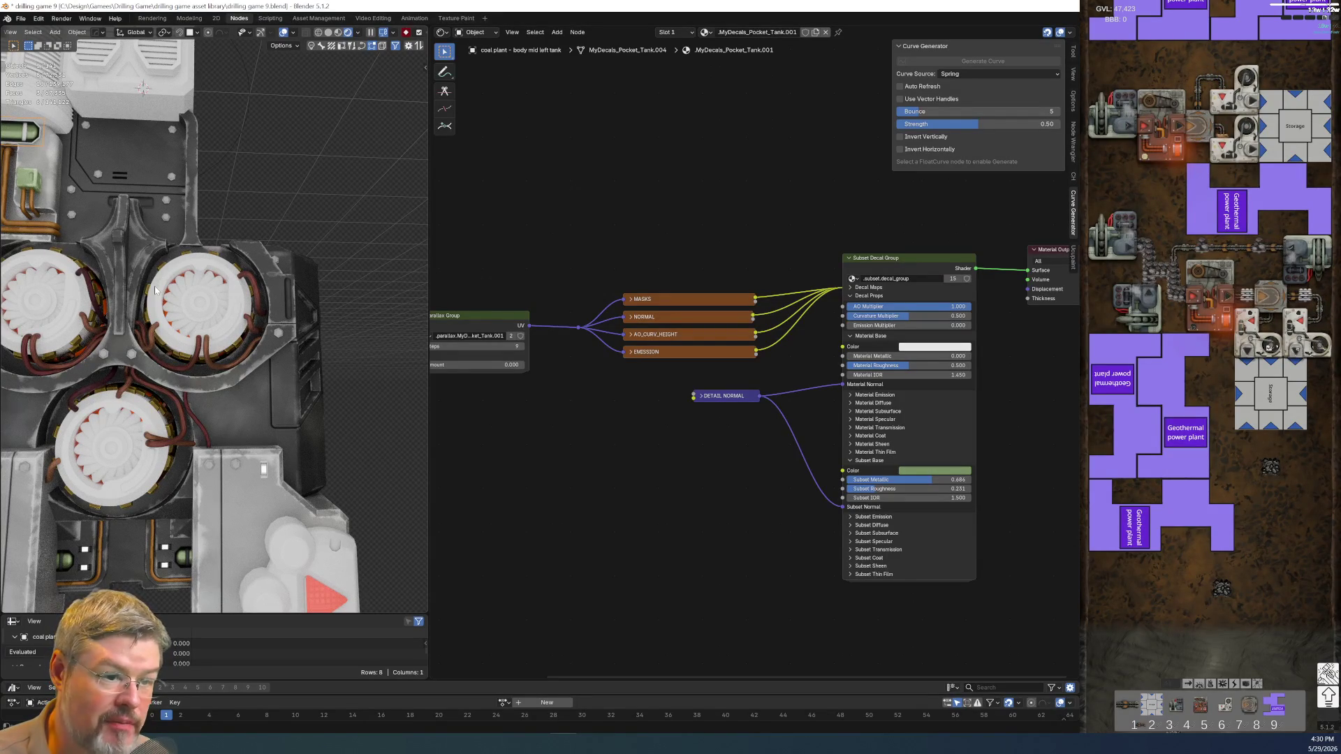
middle_click_drag(141, 339, 318, 303)
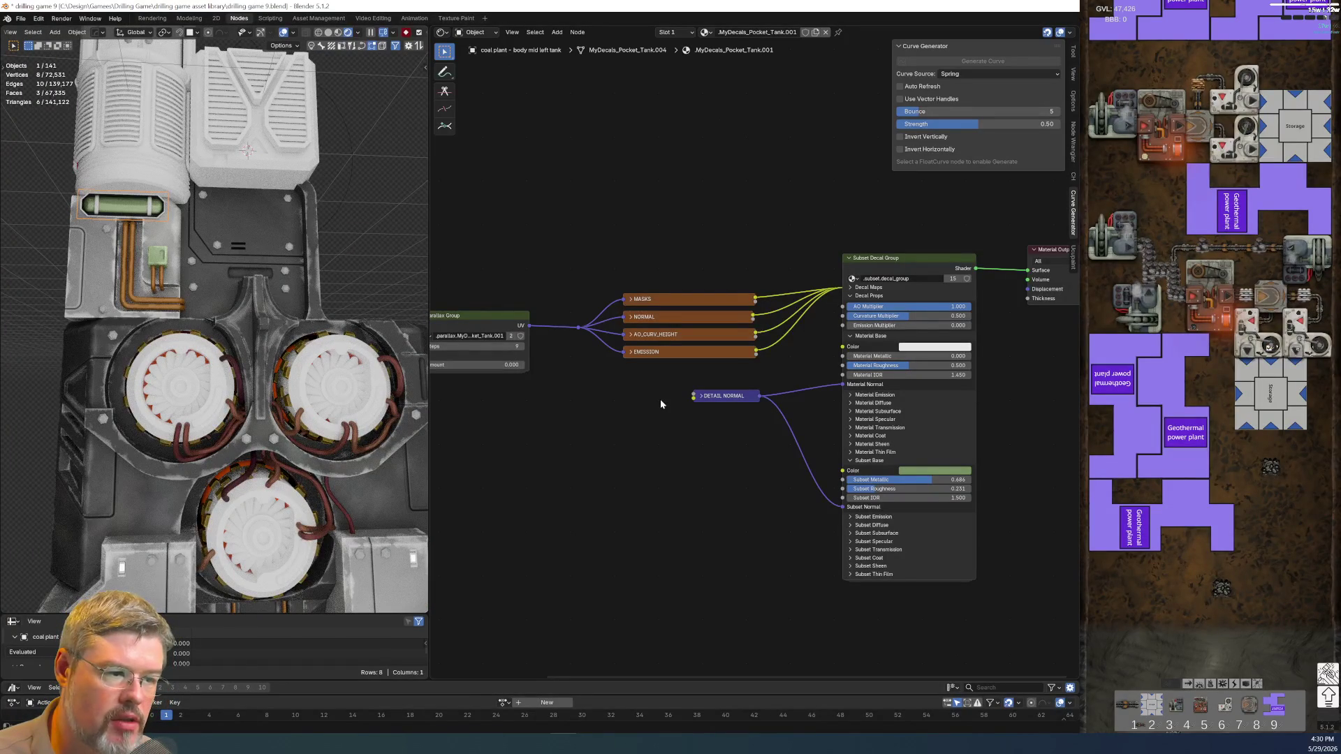
mouse_move(576, 427)
middle_mouse_down()
mouse_move(583, 374)
mouse_move(456, 387)
middle_mouse_up()
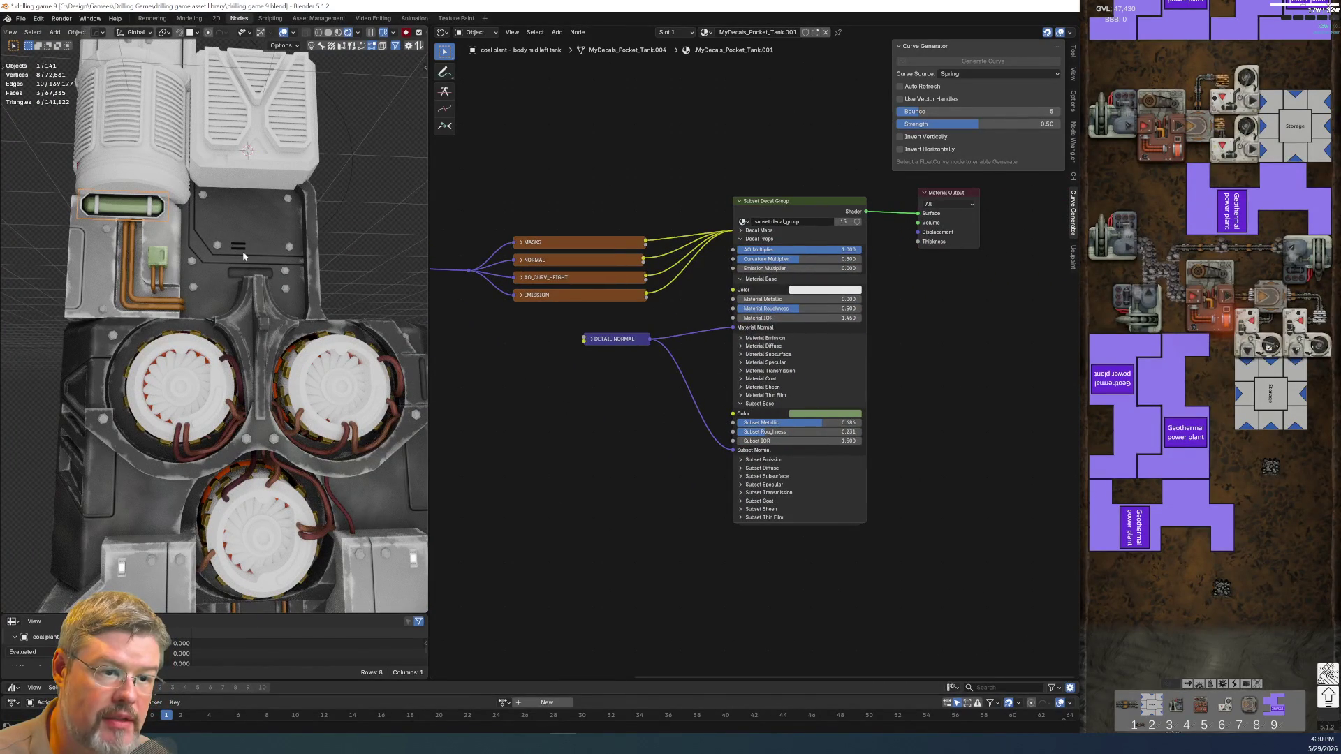
left_click(21, 18)
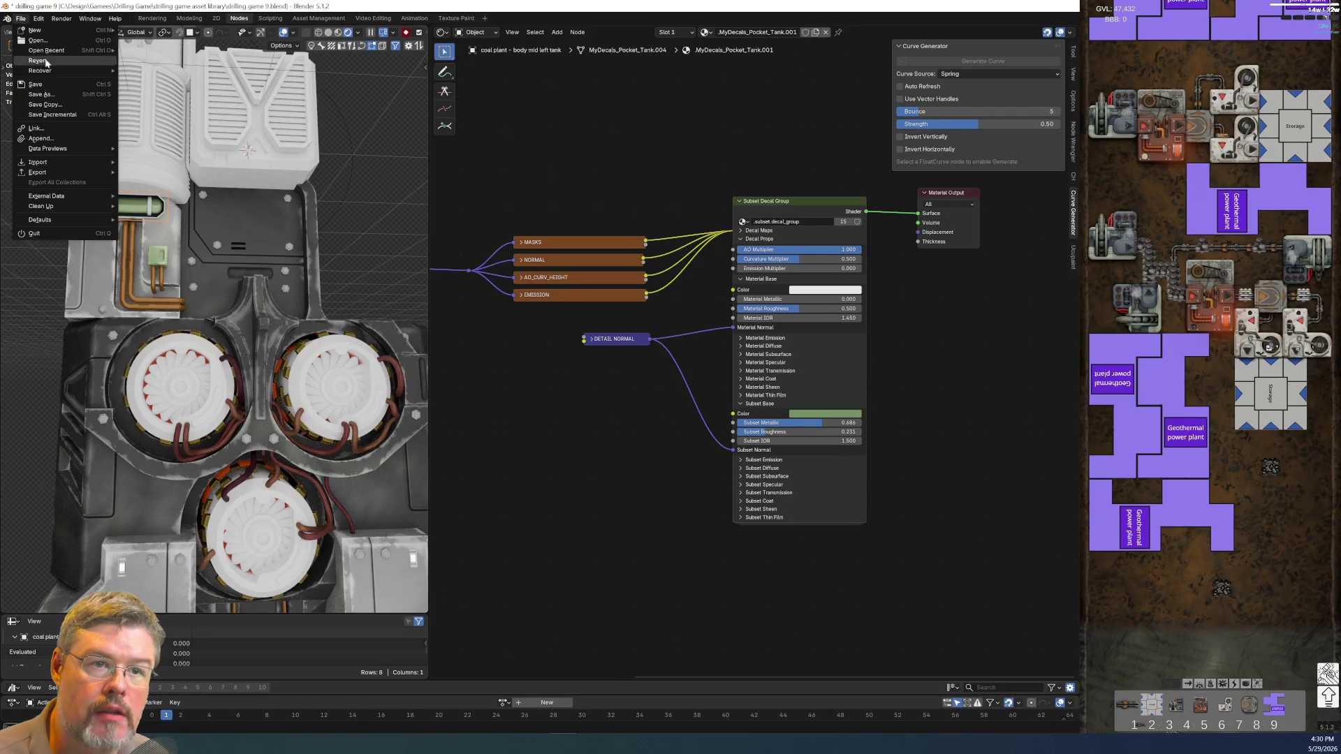
- Save the file, then frame the top pipes and tanks and select the upper tank's fan blades
left_click(35, 84)
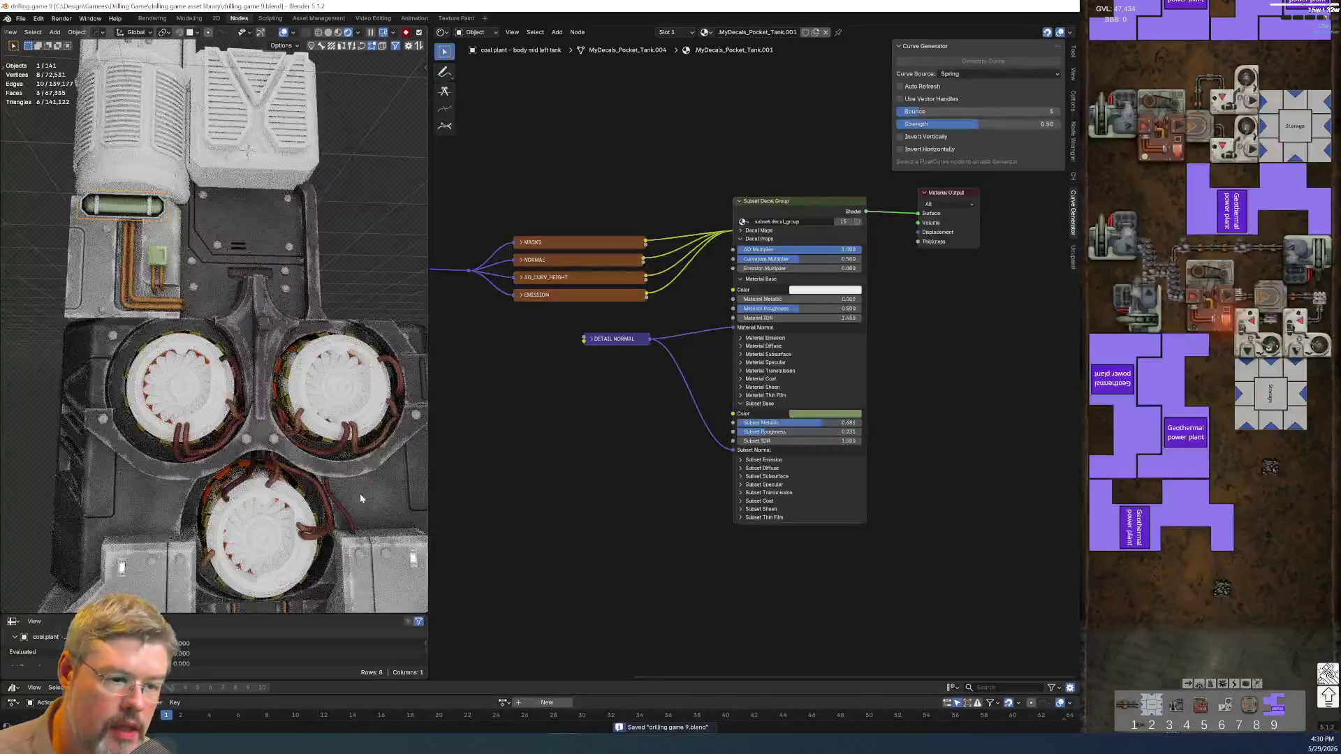
scroll(335, 454, "up", 3)
scroll(307, 408, "up", 3)
scroll(307, 408, "down", 3)
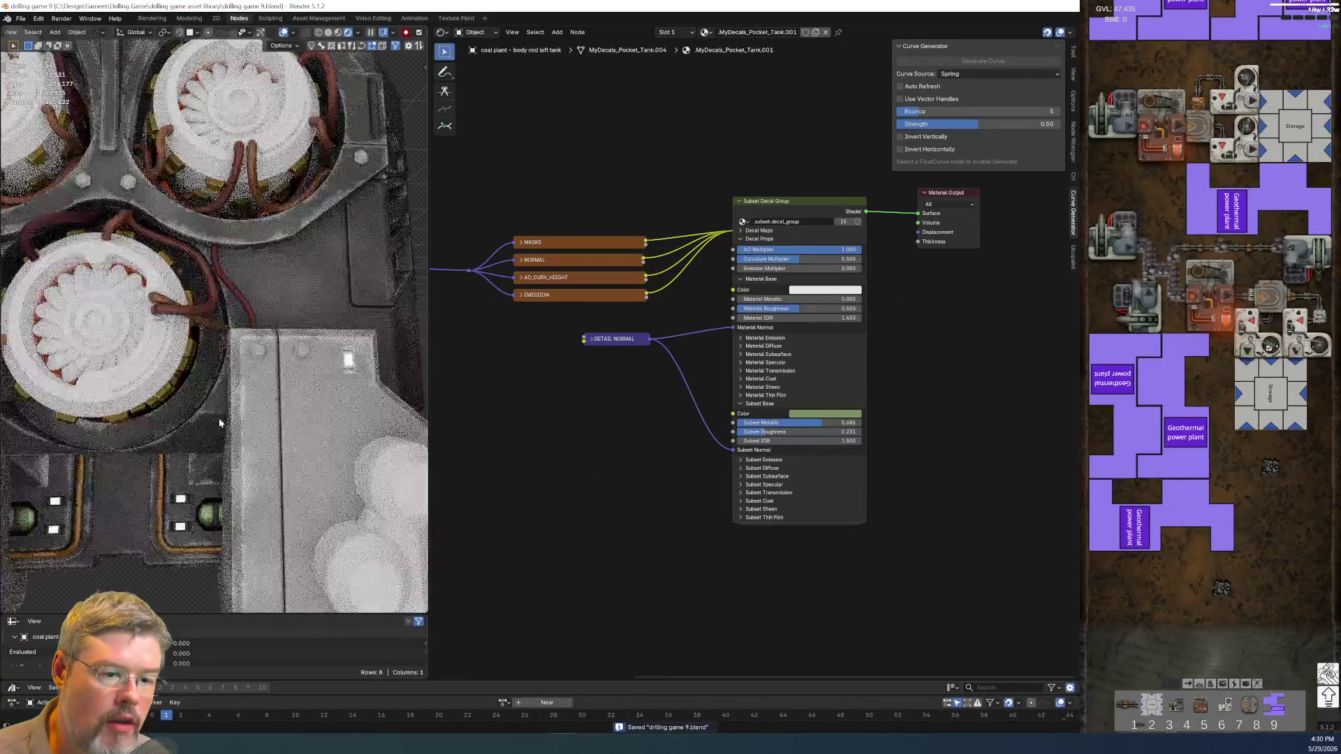
scroll(228, 483, "down", 2)
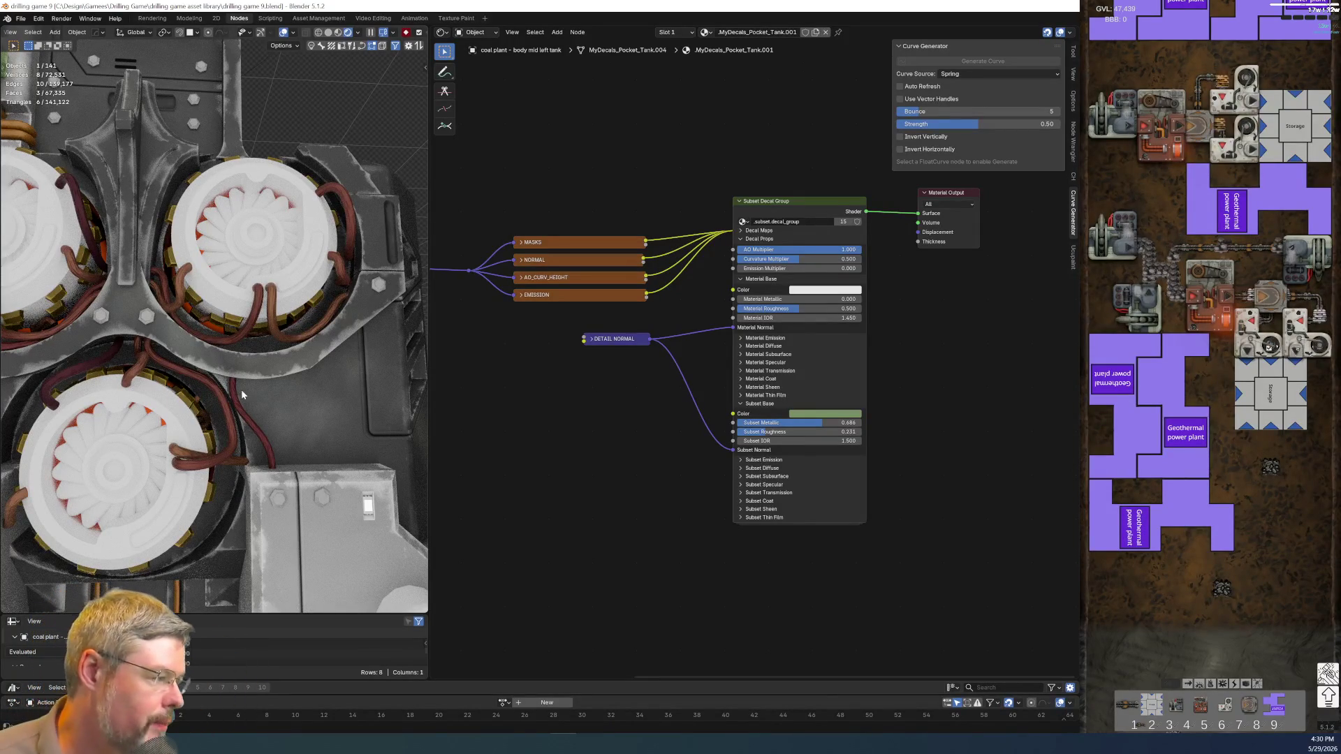
middle_click_drag(241, 389, 153, 445)
scroll(153, 445, "down", 5)
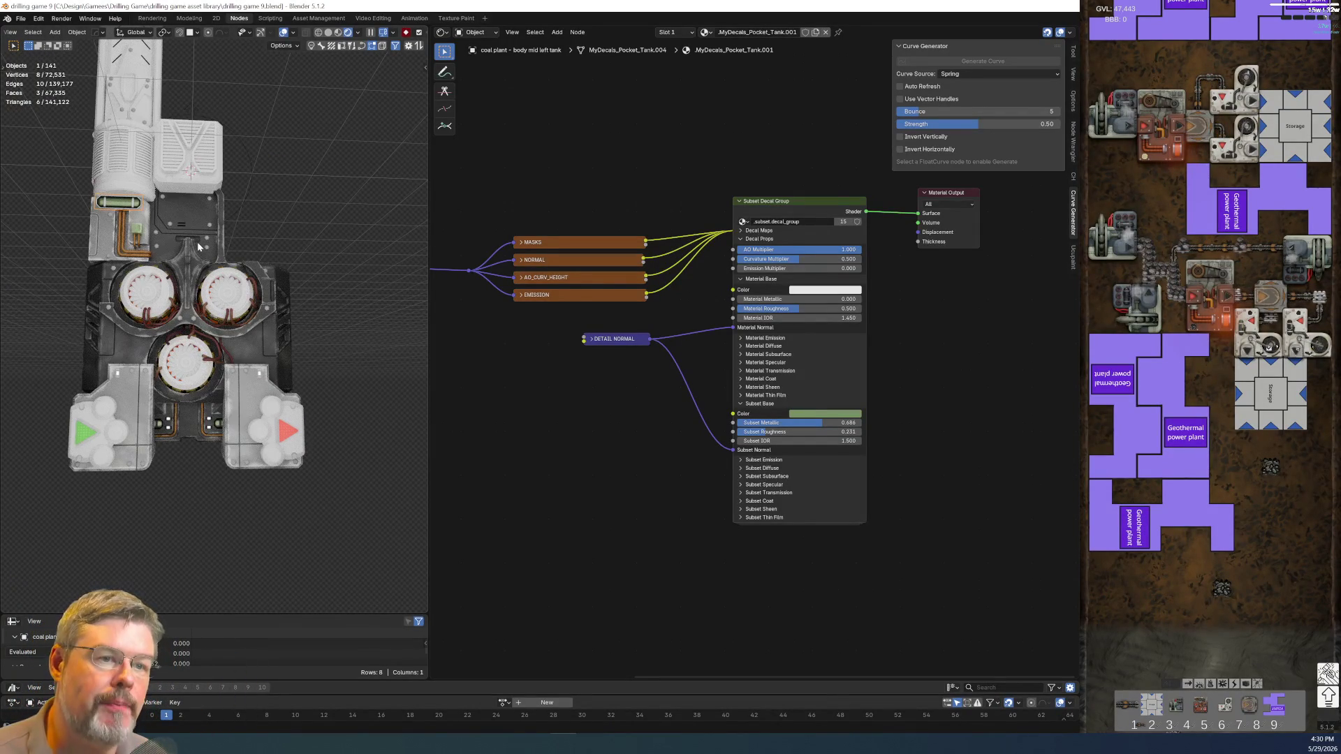
scroll(194, 433, "up", 3)
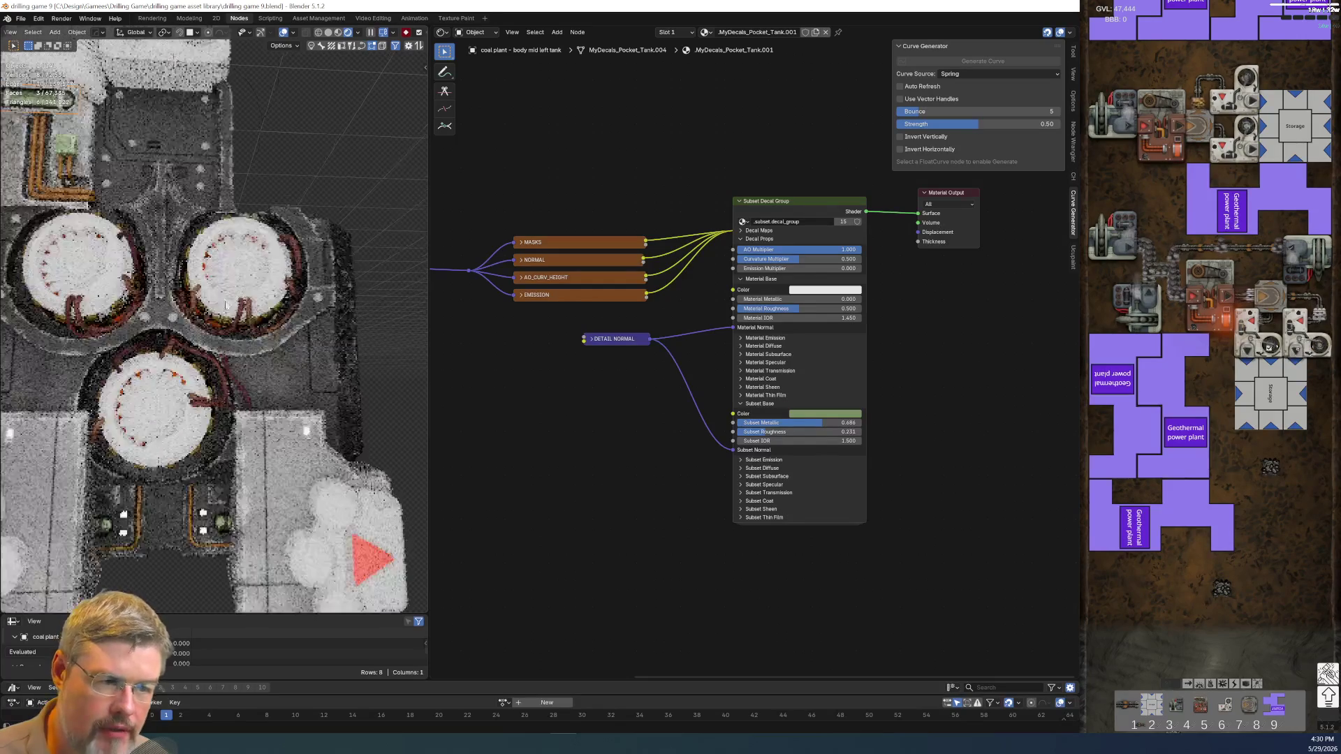
middle_click_drag(194, 434, 181, 488, "shift")
scroll(166, 388, "up", 4)
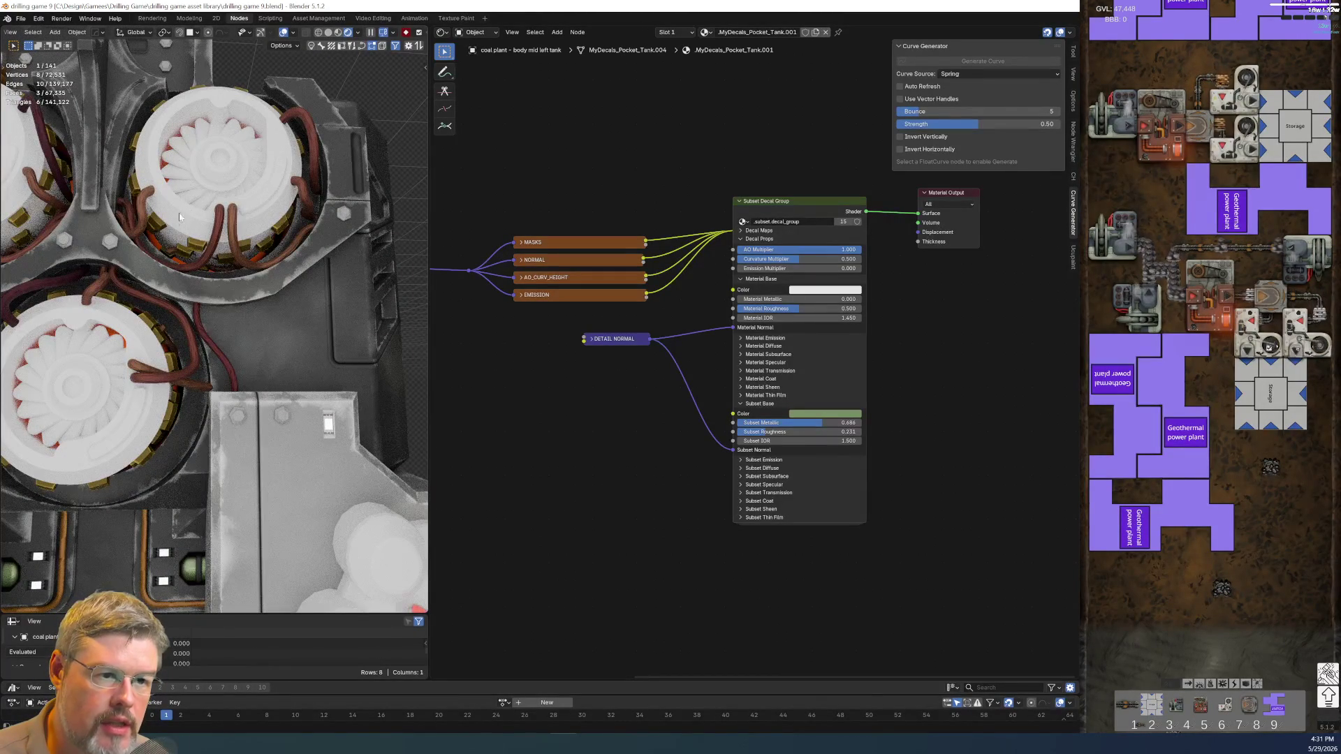
left_click(192, 193)
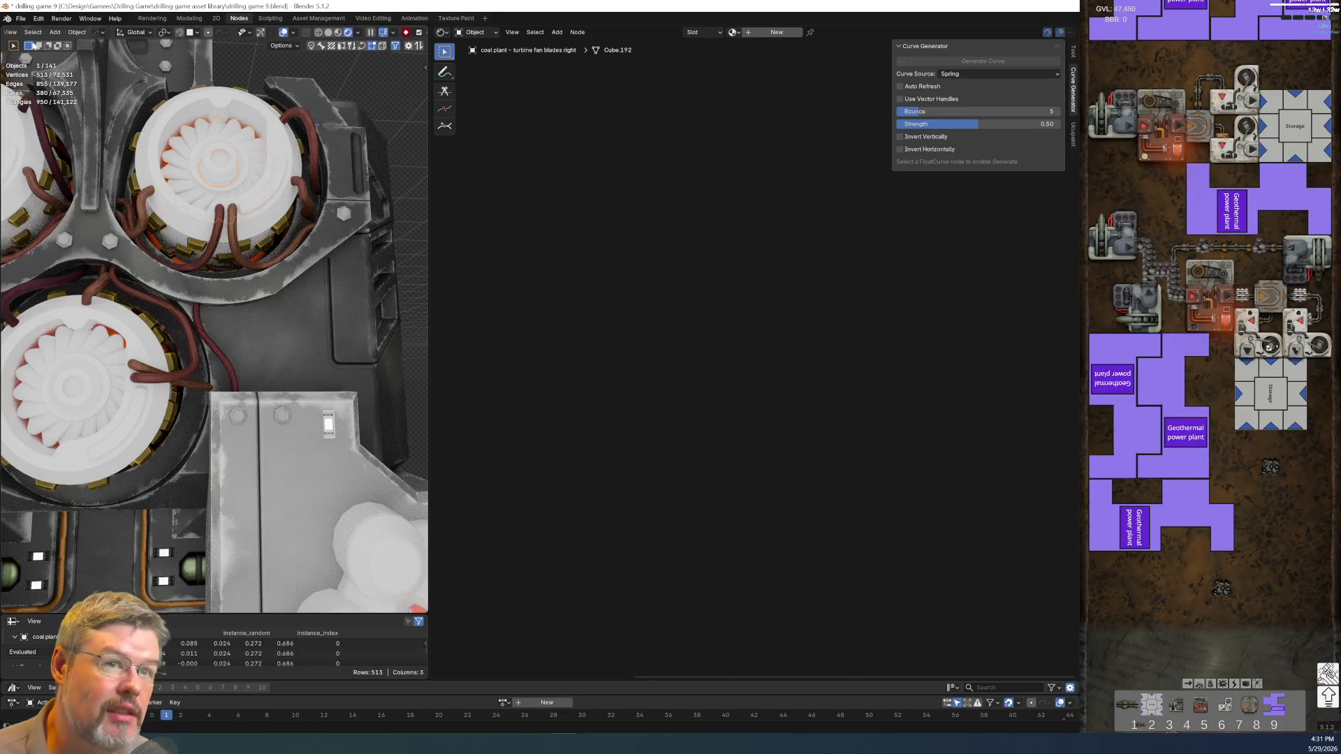
- Save, create Material.011 for the fan blades, and add a Physical Material - Metal (bumpy) group node
left_click(16, 18)
left_click(36, 88)
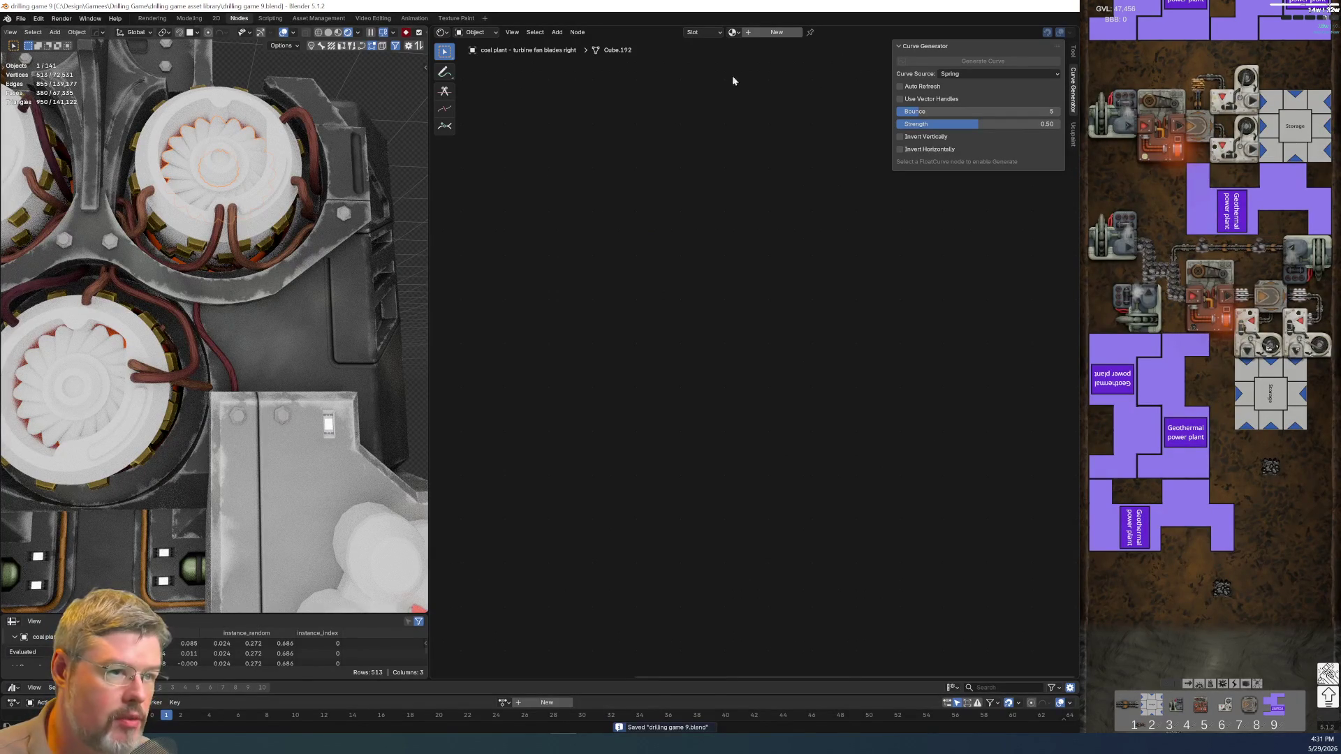
left_click(771, 34)
key("shift+a")
type("phy")
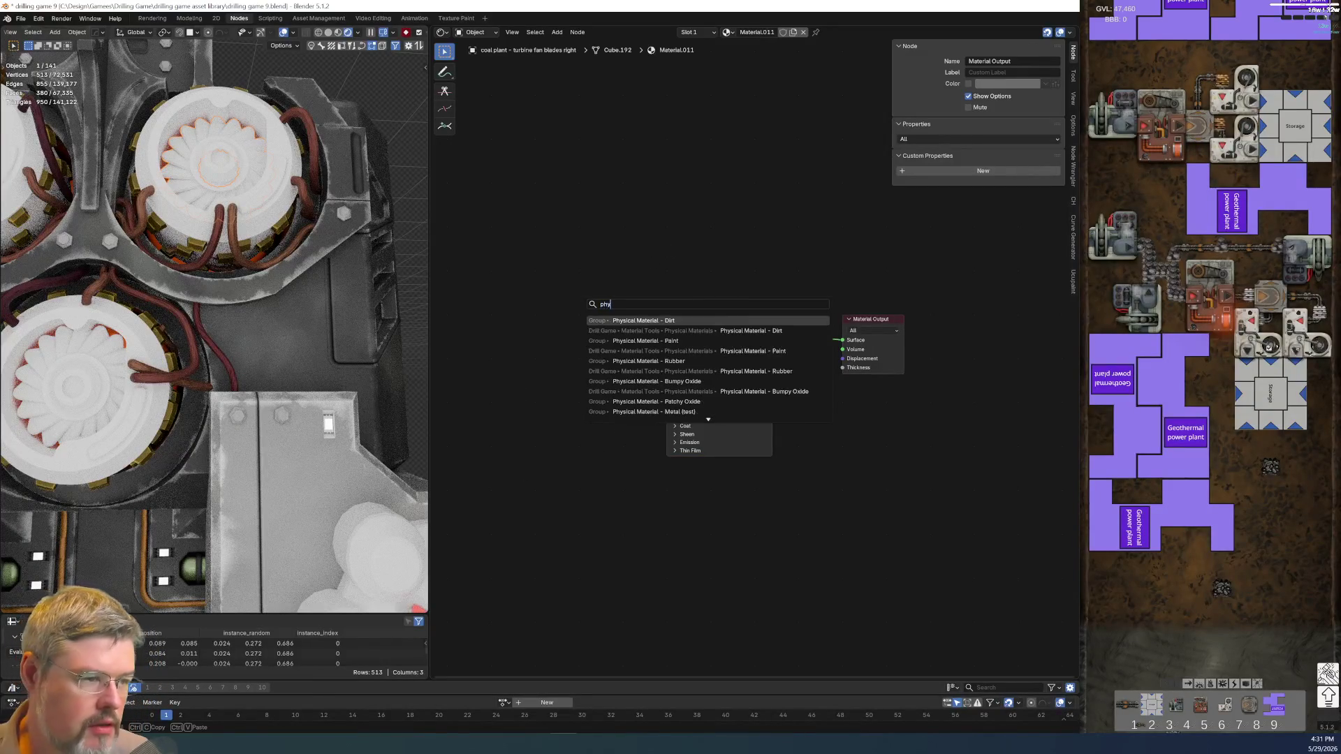
type("sical material")
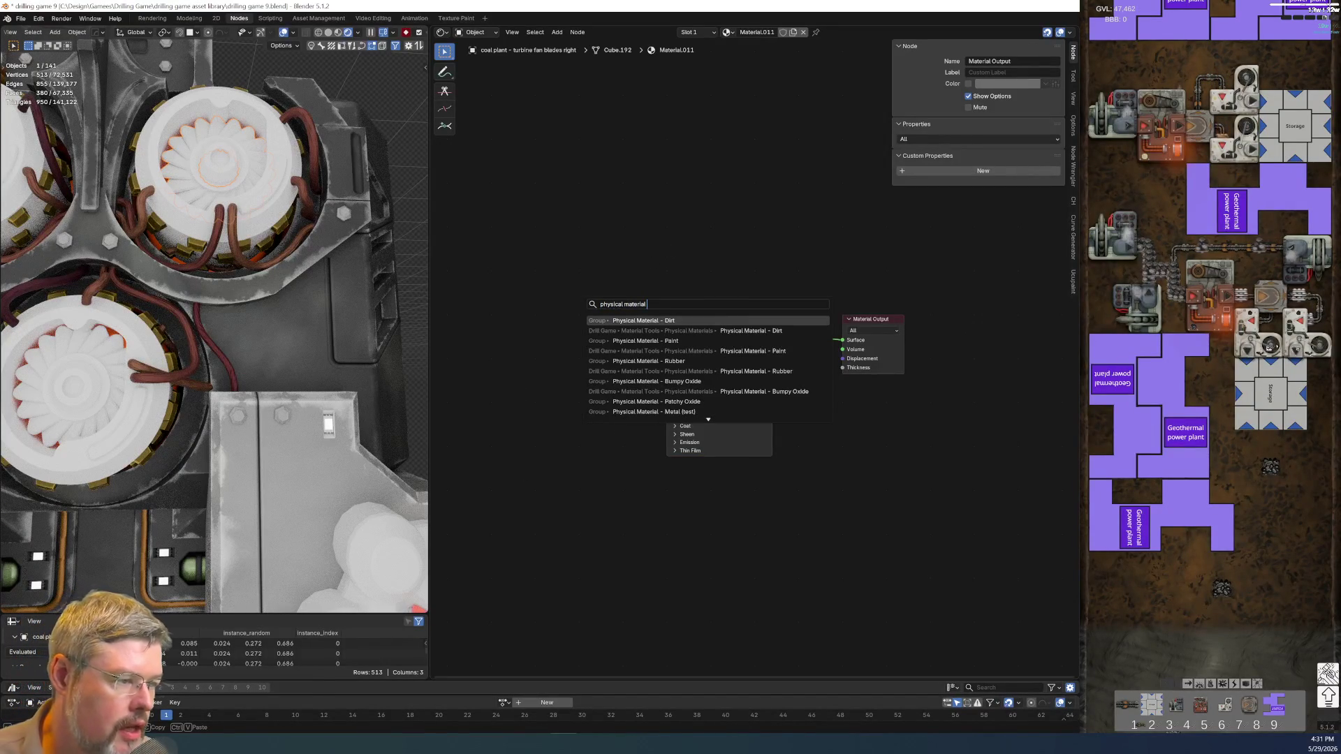
type(" - metal")
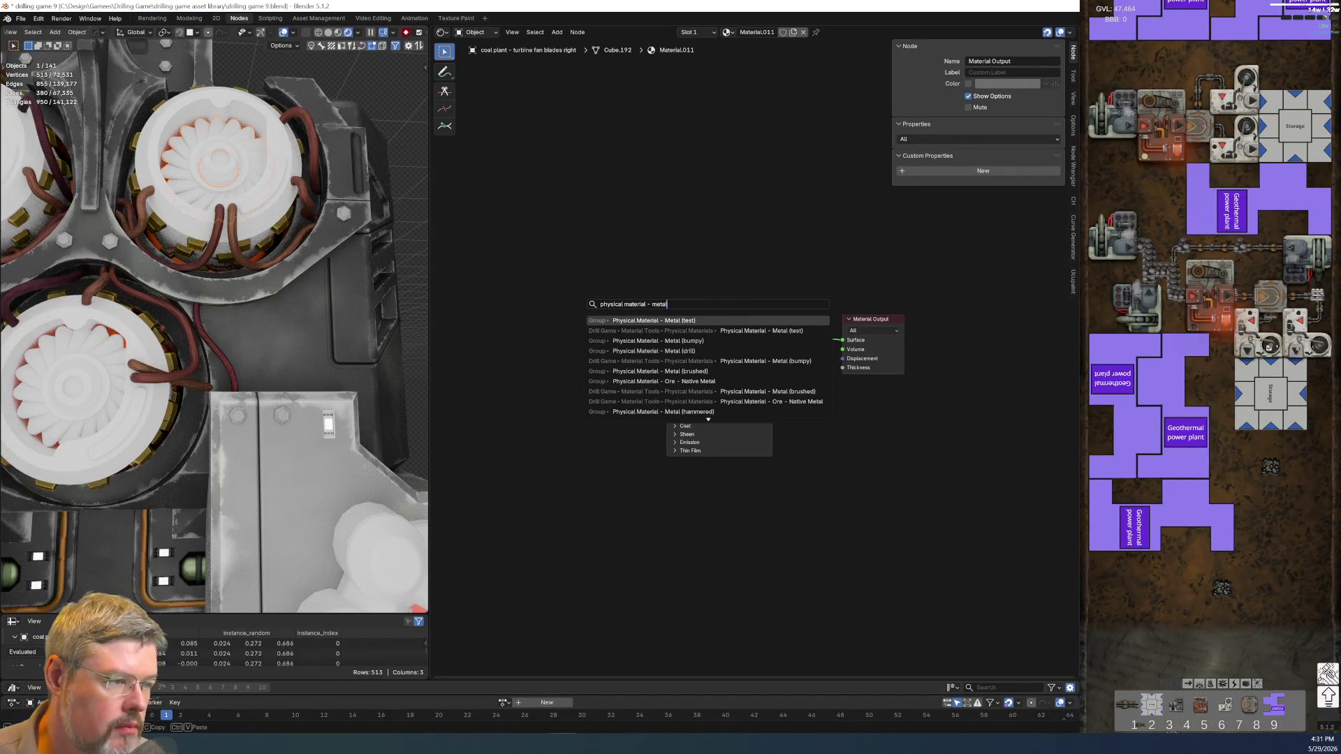
key("Down")
key("Down")
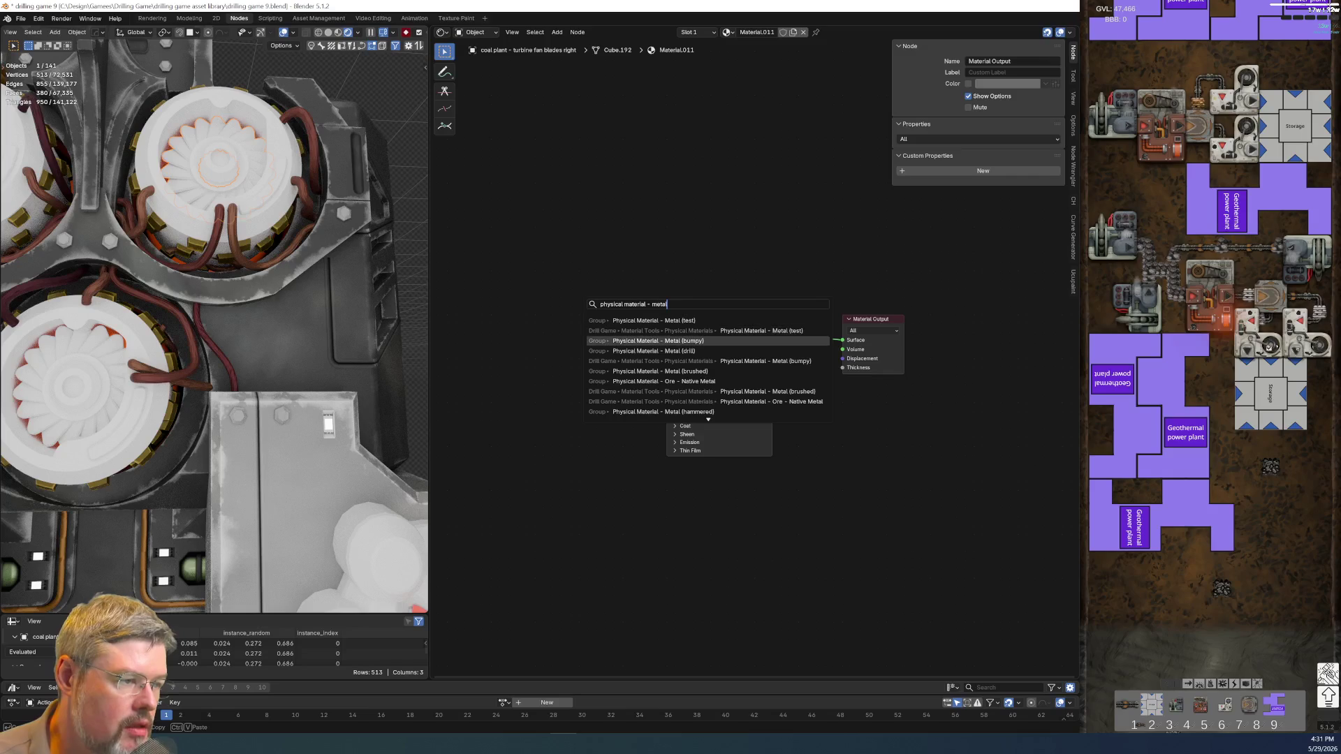
key("Return")
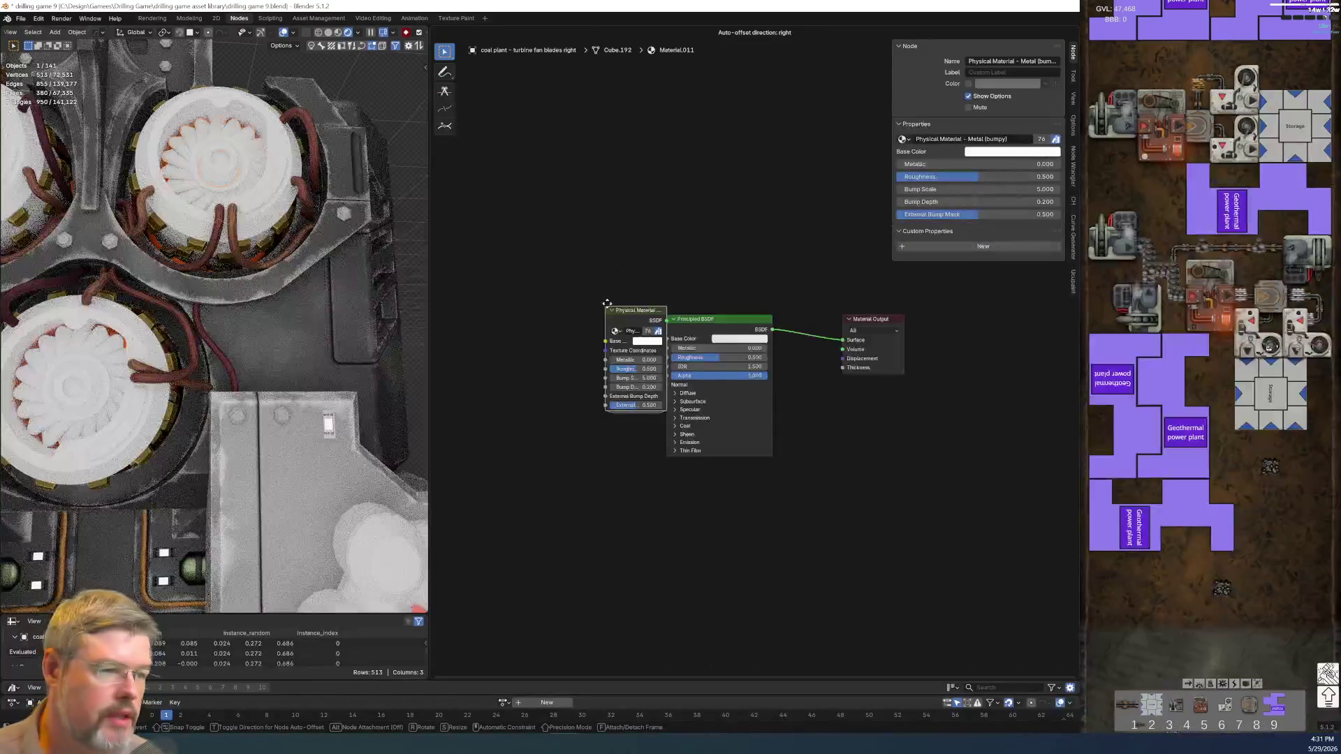
- Link the widened Metal (bumpy) group's BSDF to Material Output Surface and delete Principled BSDF
left_click(676, 230)
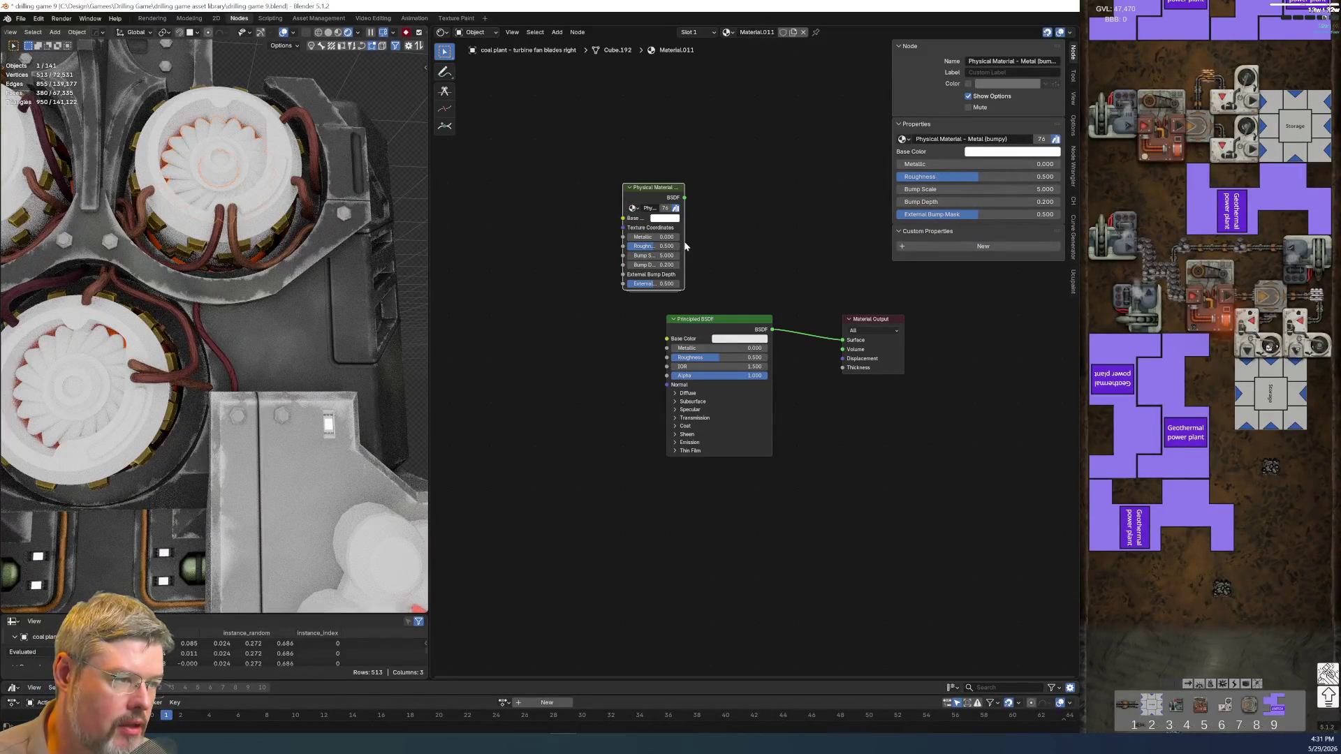
left_click_drag(685, 246, 772, 248)
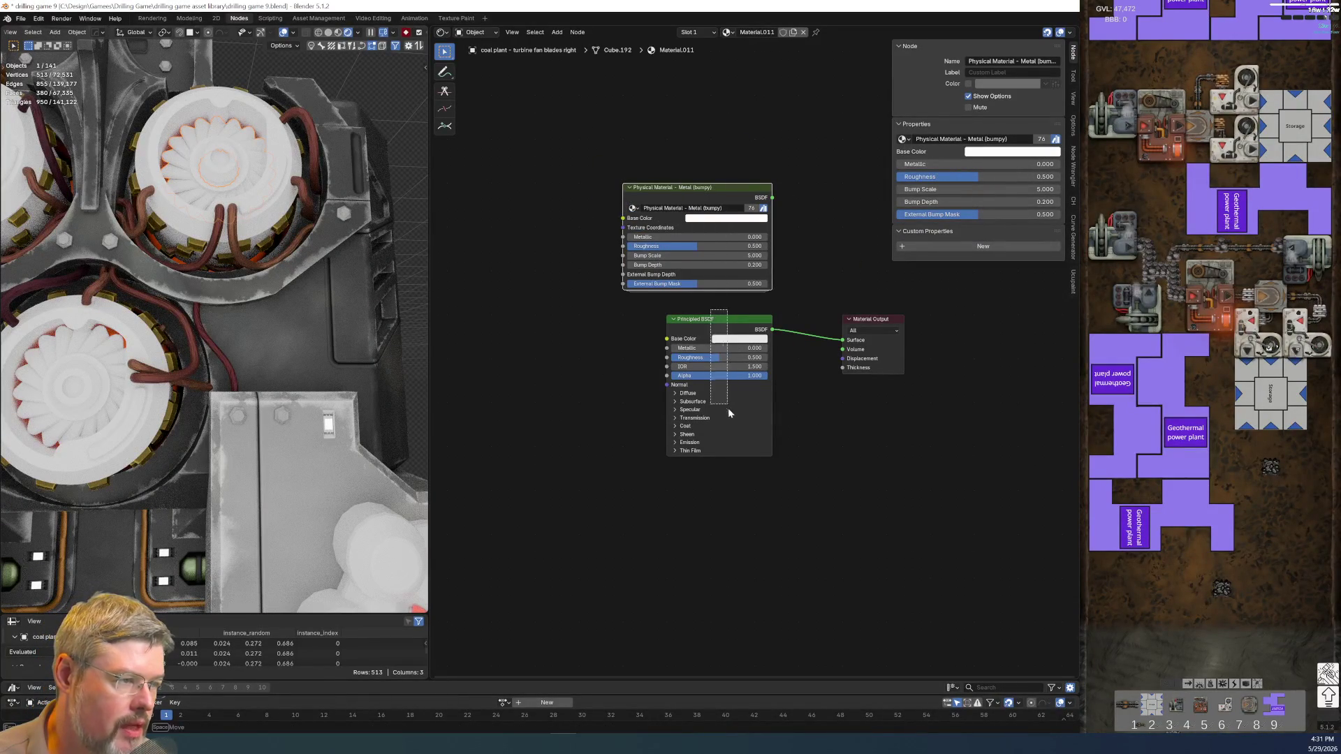
left_click_drag(772, 198, 842, 341)
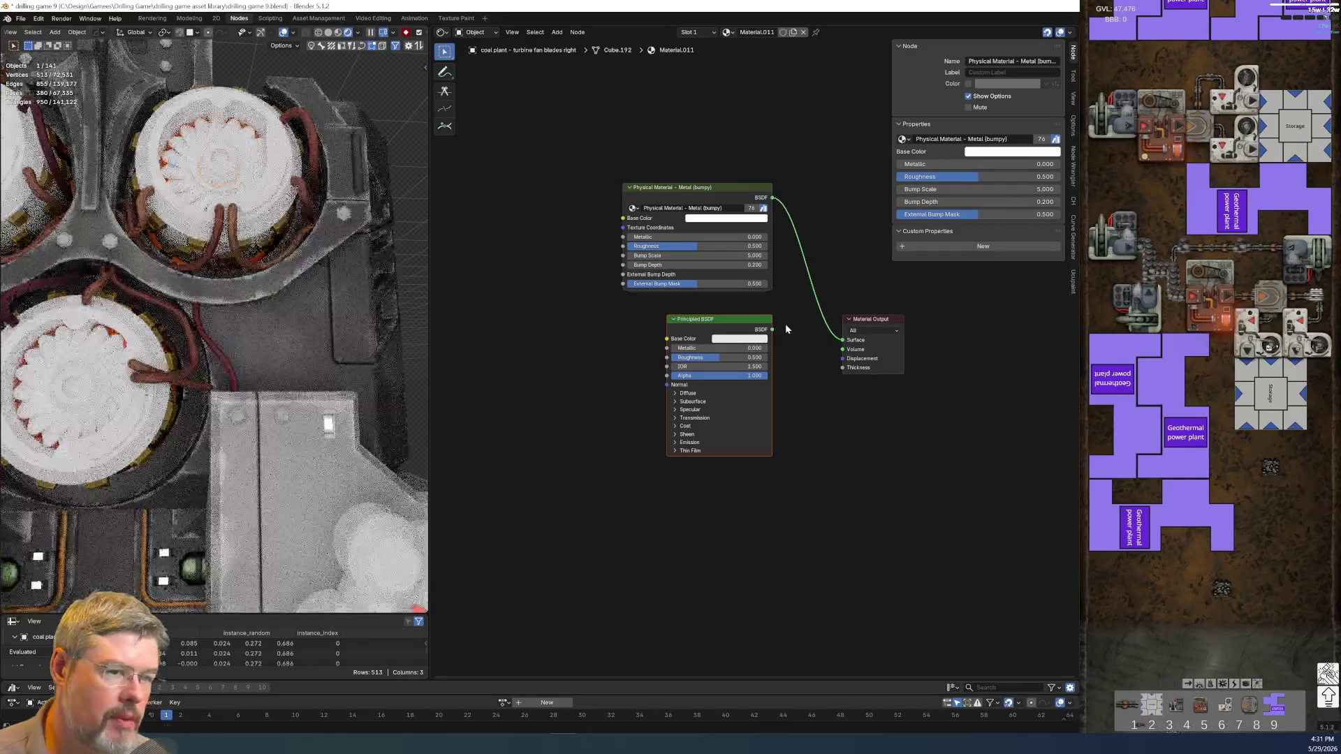
key("x")
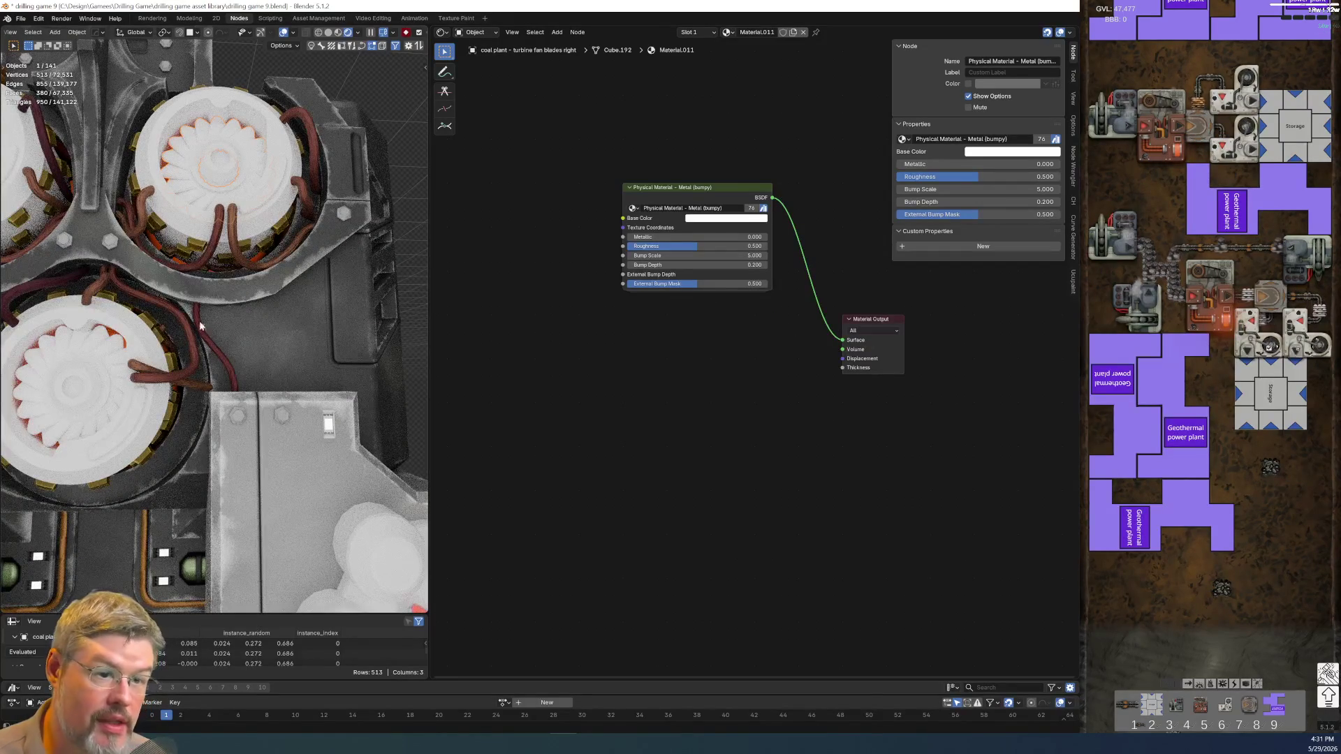
key("g")
left_click(731, 444)
middle_click_drag(600, 333, 636, 402)
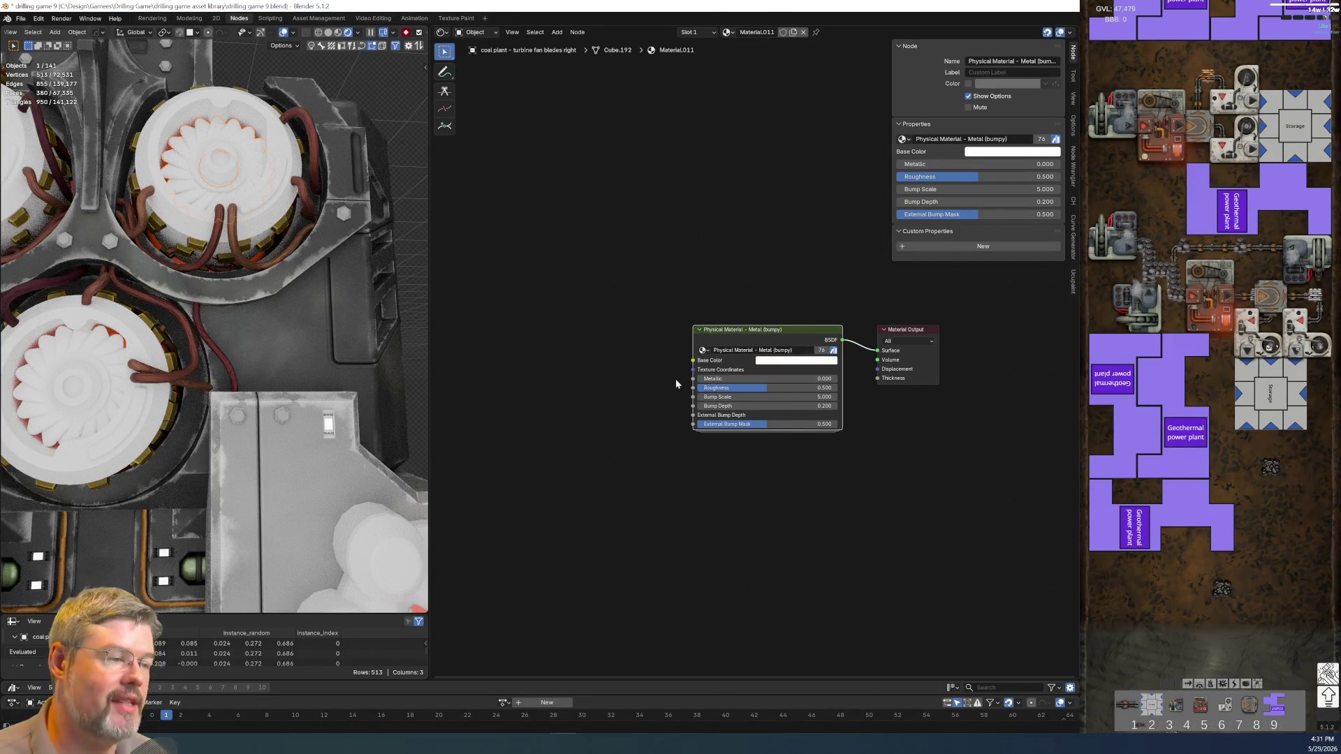
scroll(718, 426, "up", 2)
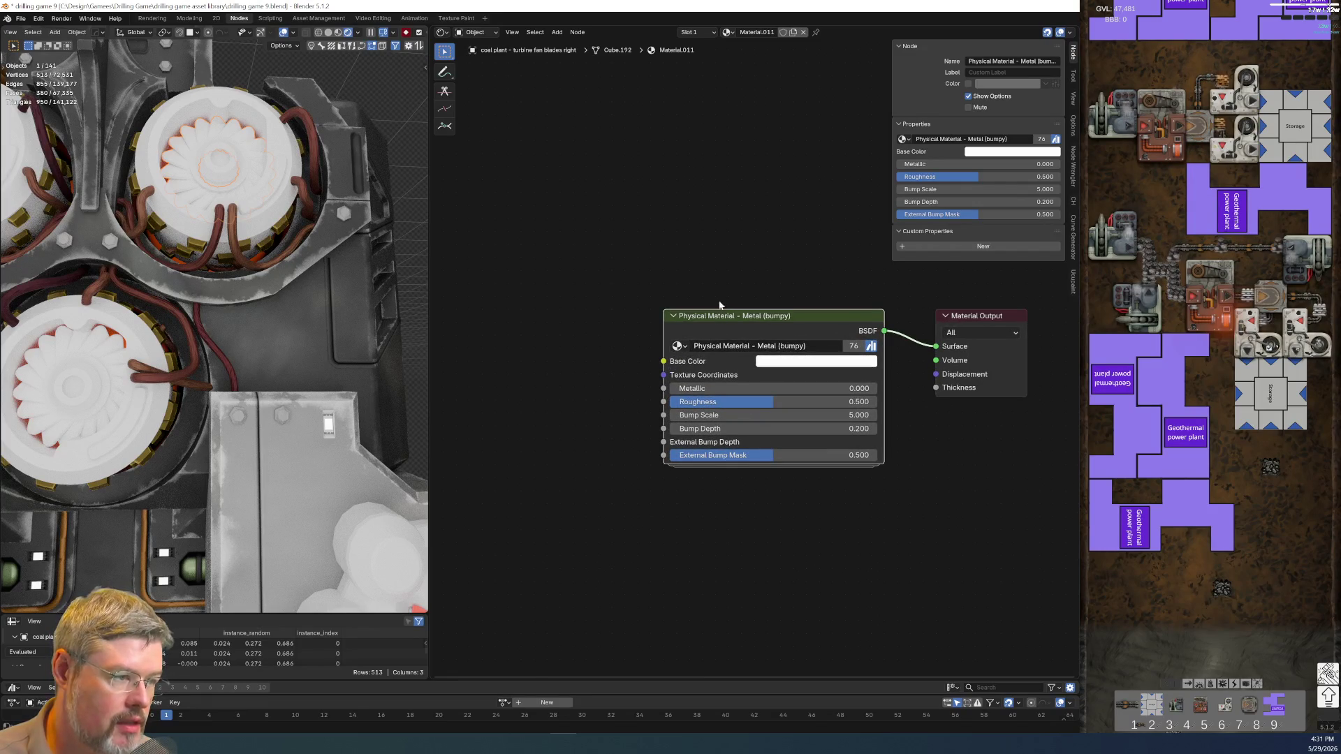
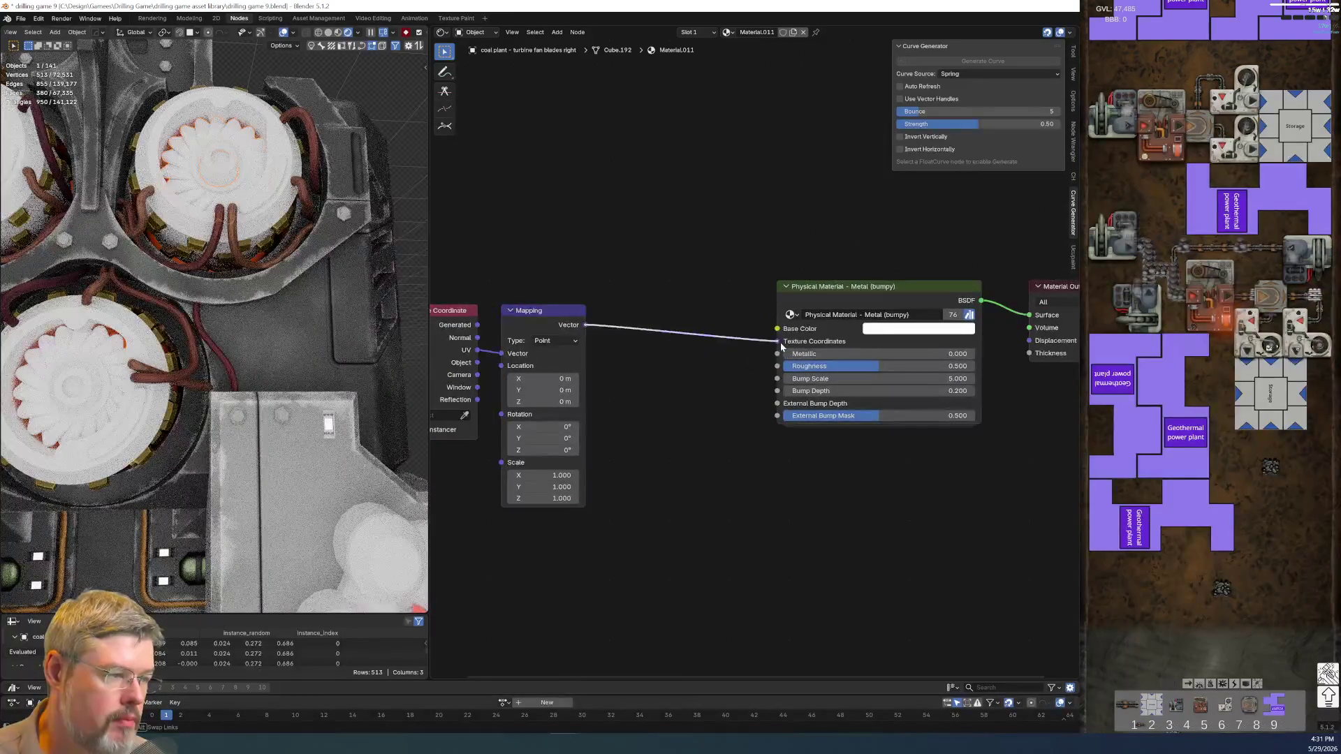
- Relink the Mapping node's Vector input from the UV to the Object texture coordinate output
left_click(447, 368)
left_click_drag(477, 362, 501, 354)
mouse_move(466, 268)
left_mouse_down()
mouse_move(566, 366)
mouse_move(601, 326)
left_mouse_up()
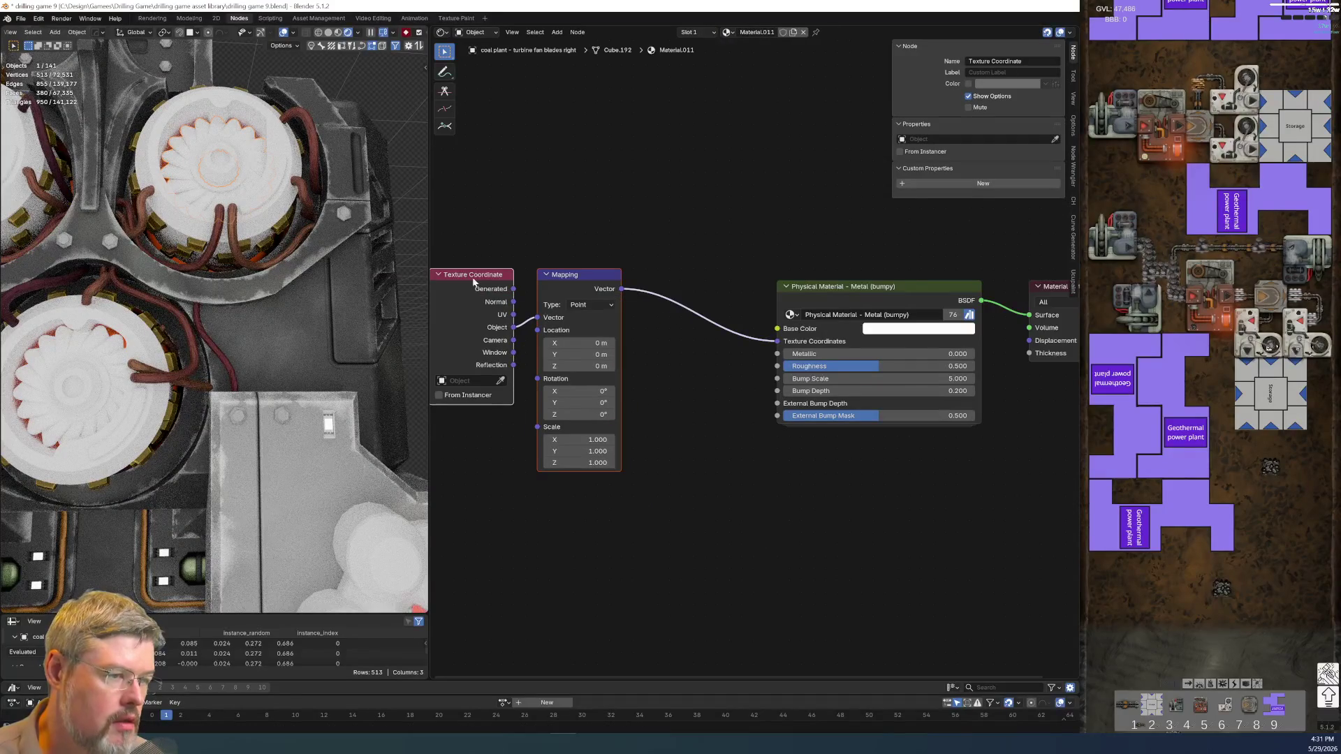
key("ctrl+g")
key("ctrl+z")
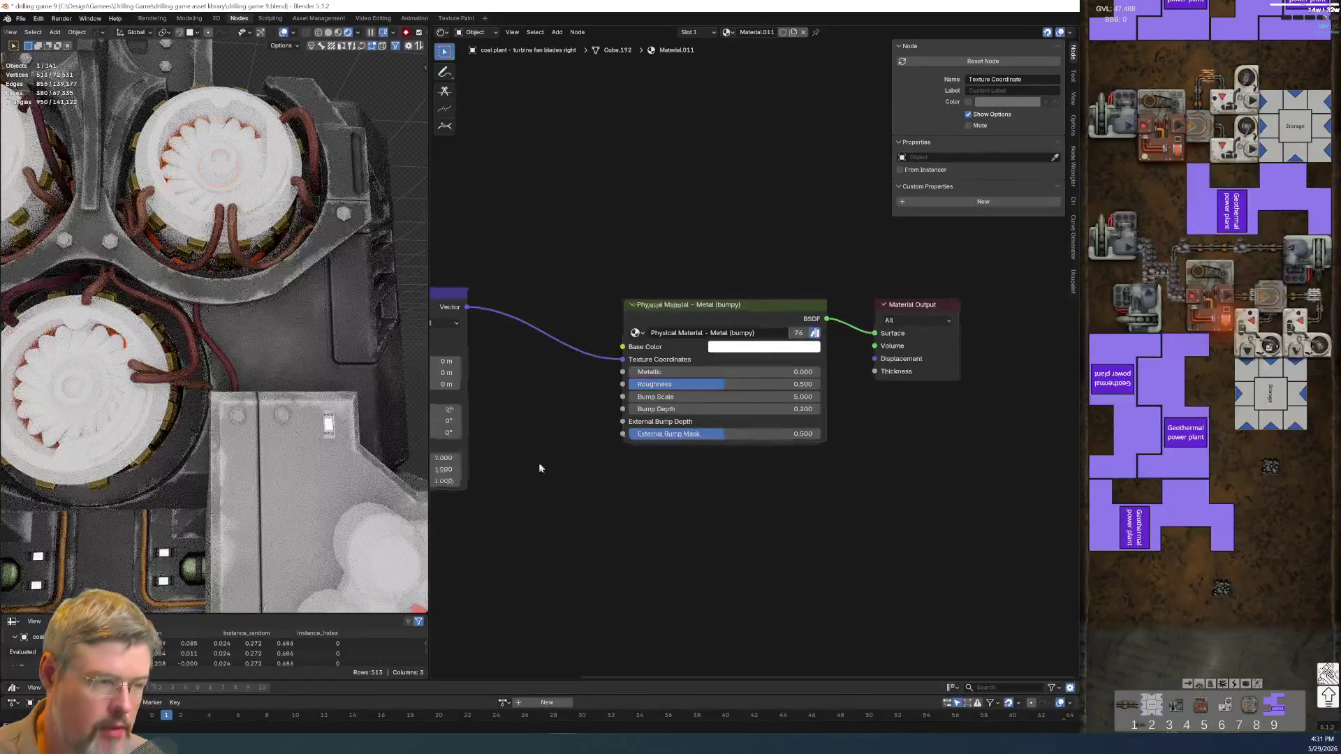
- Set the fan blade material's Metallic to 0.705 and Roughness to 0.155
key("Home")
middle_click_drag(747, 562, 705, 547)
scroll(691, 516, "up", 2)
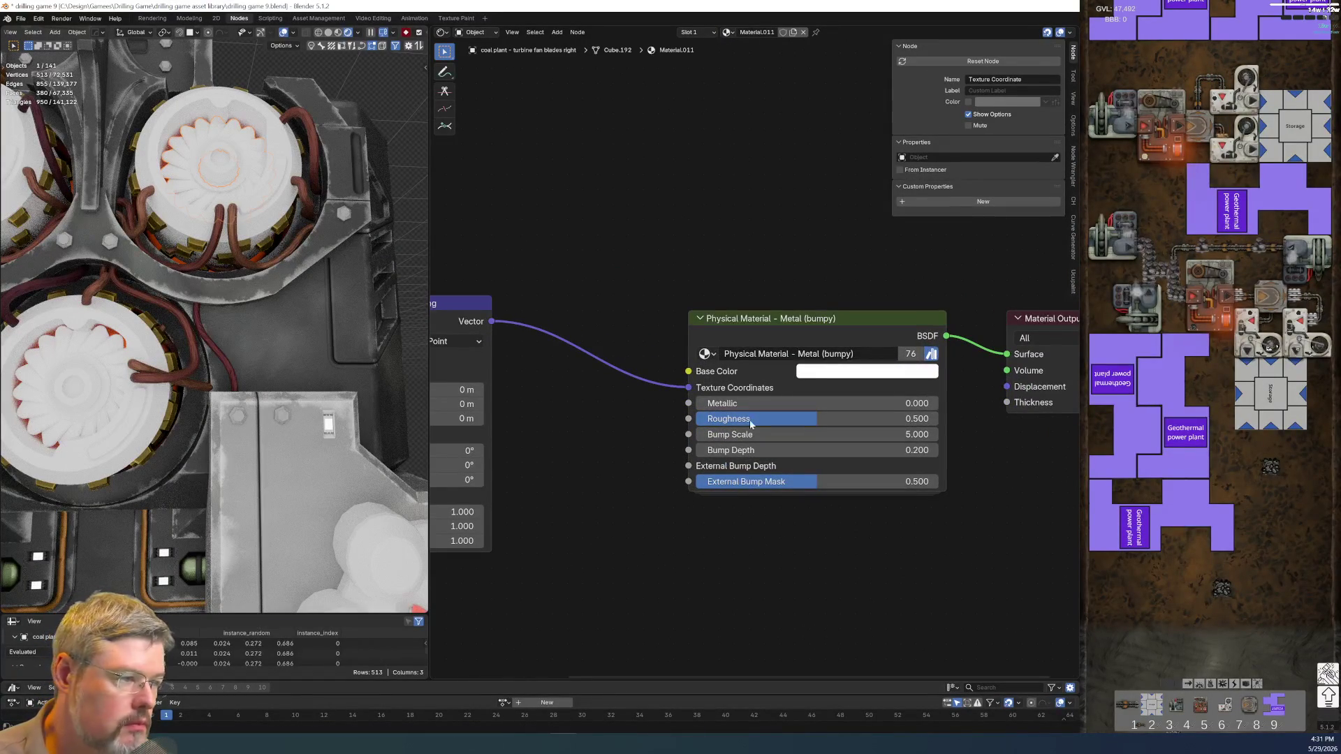
mouse_move(775, 403)
left_mouse_down()
mouse_move(866, 403)
mouse_move(698, 418)
left_mouse_up()
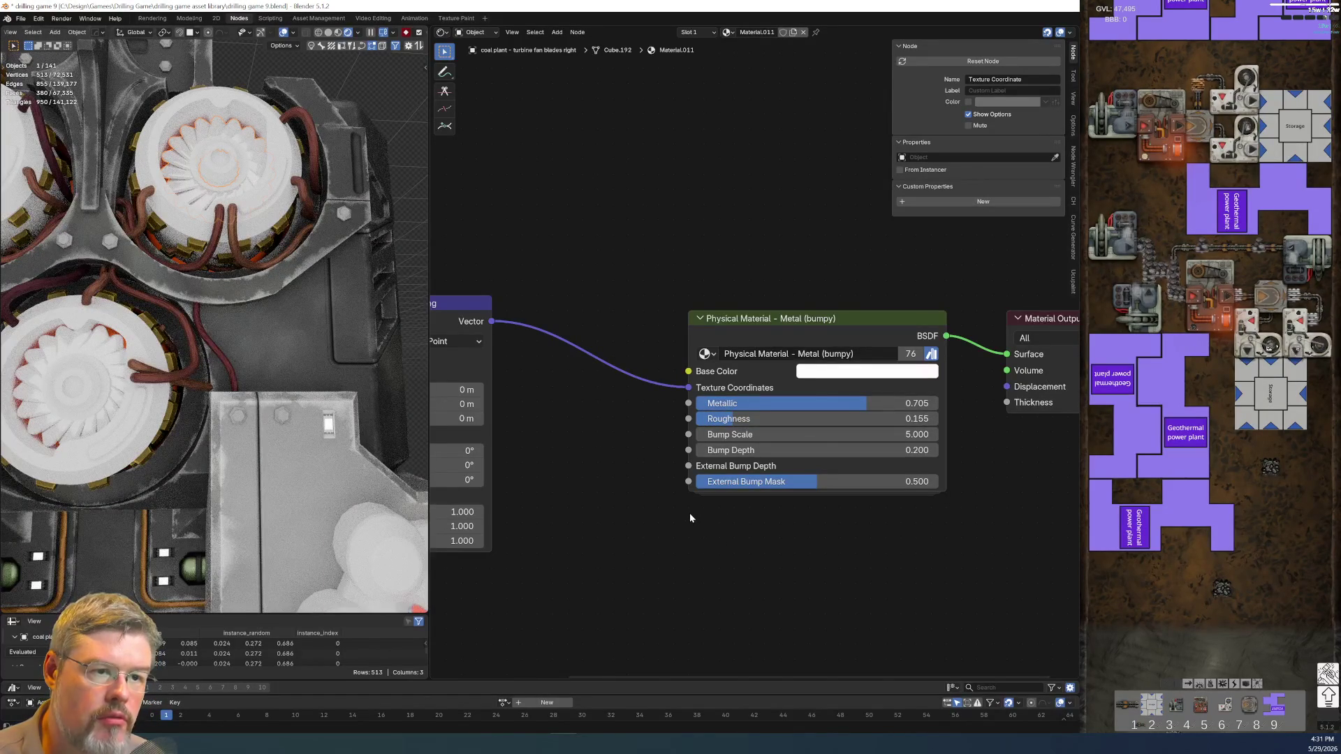
scroll(253, 163, "up", 3)
- Darken the Base Color to dark grey (value 0.279, hex 474646)
mouse_move(253, 162)
middle_mouse_down()
mouse_move(338, 163)
mouse_move(299, 282)
middle_mouse_up()
scroll(359, 125, "down", 5)
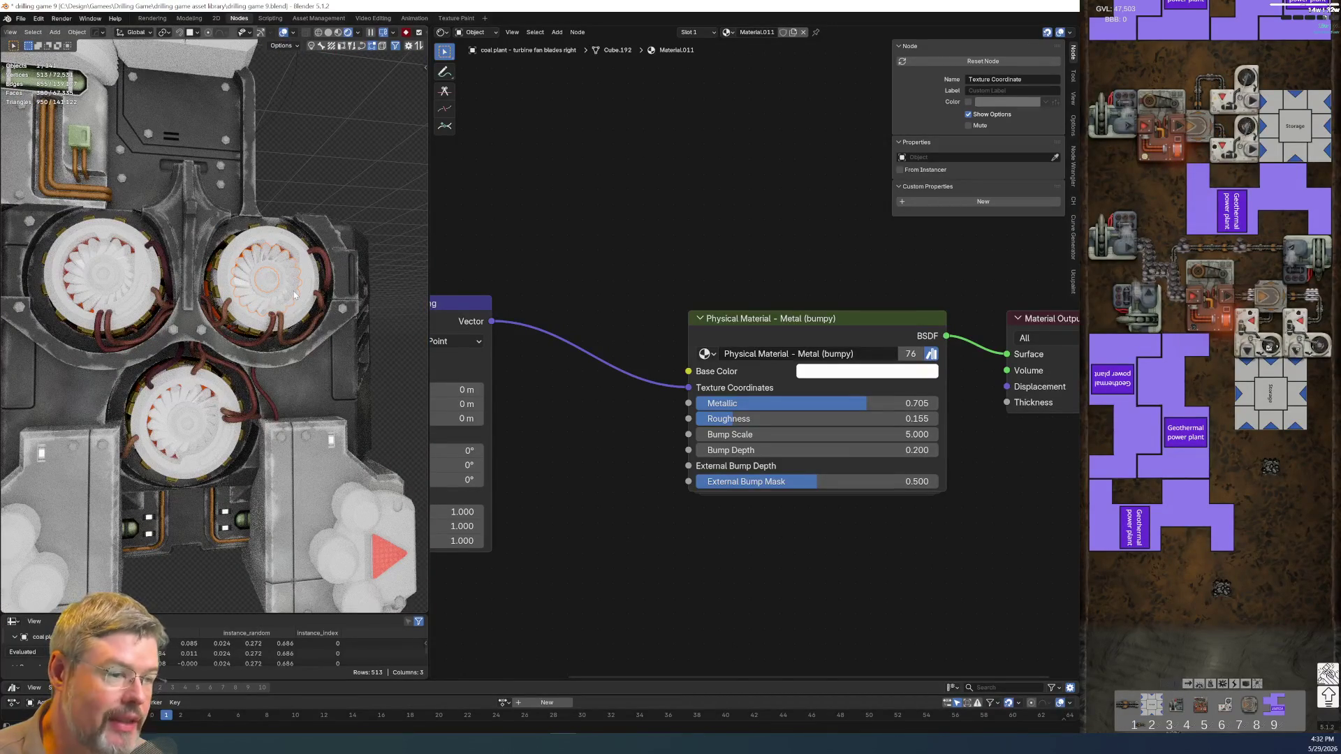
left_click(852, 374)
left_click(935, 201)
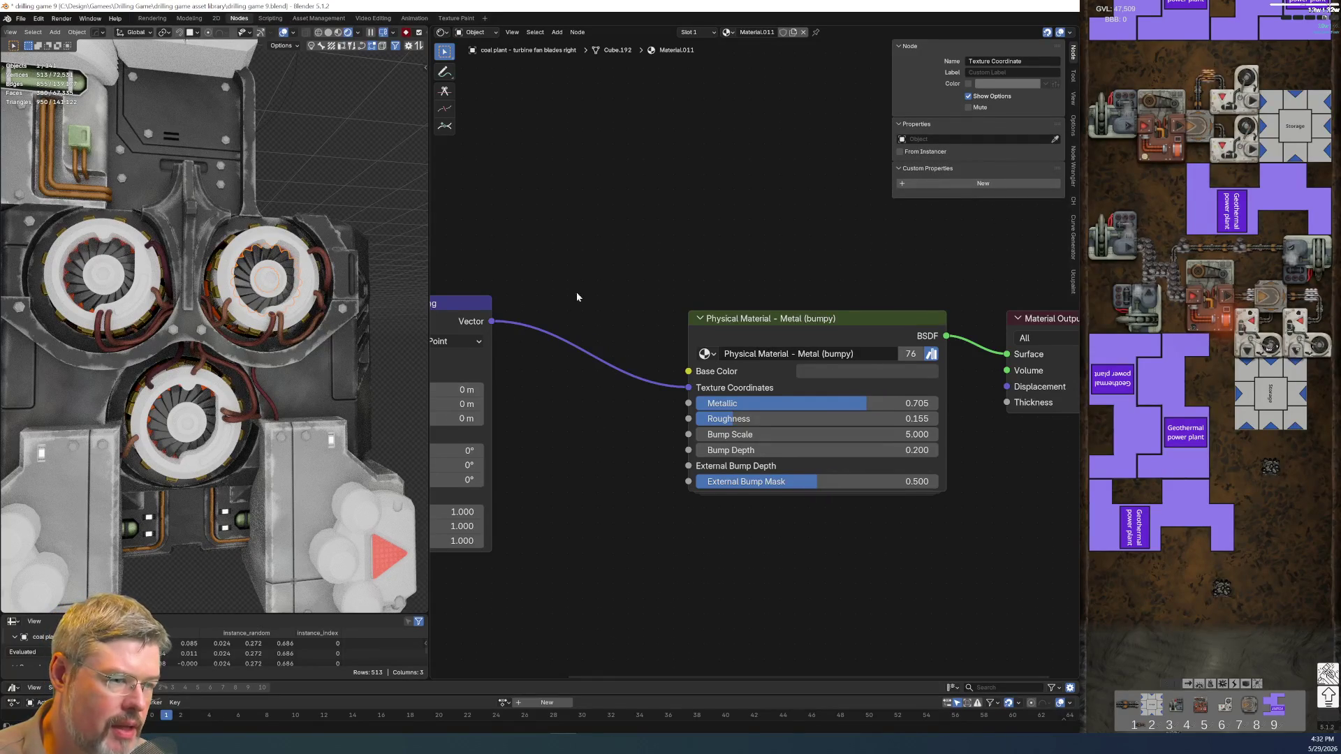
- Move the Texture Coordinate and Mapping nodes further right, then select the left turbine housing
scroll(634, 275, "down", 2)
left_click_drag(497, 269, 576, 428)
key("g")
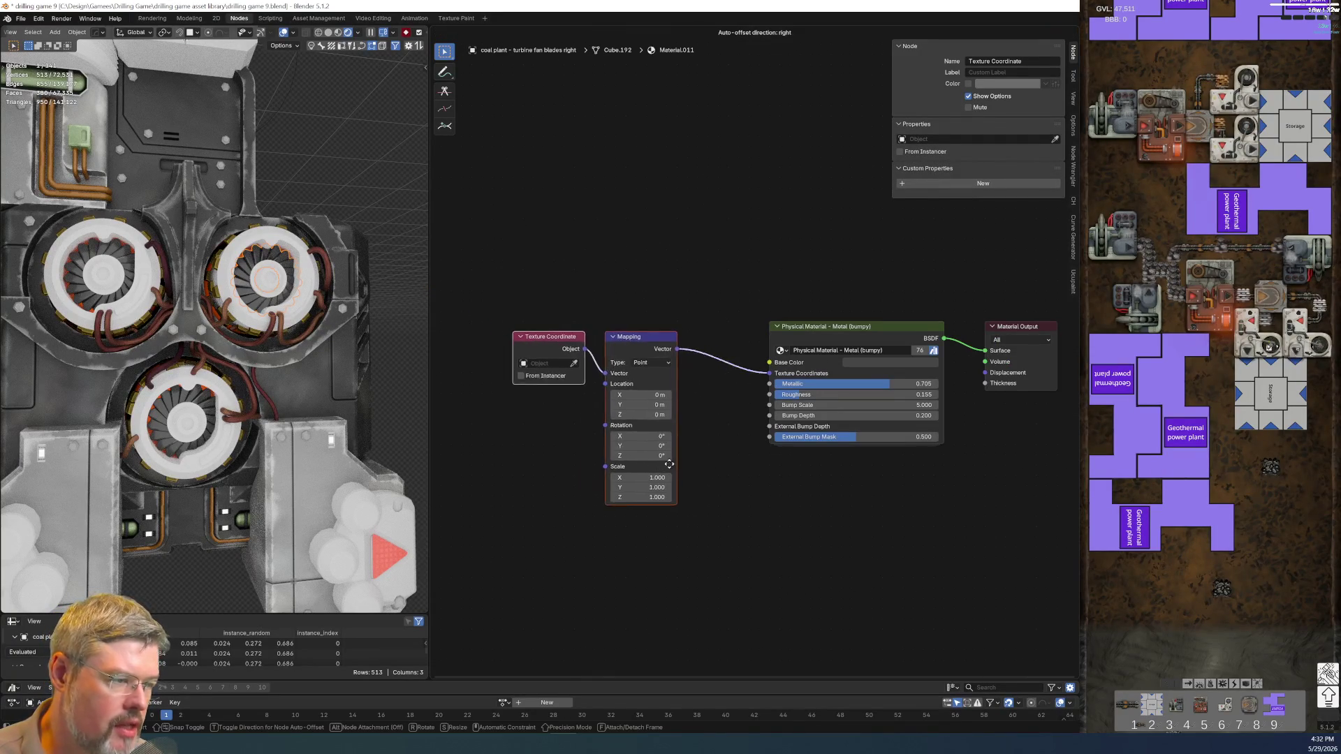
left_click(668, 438)
scroll(153, 262, "up", 3)
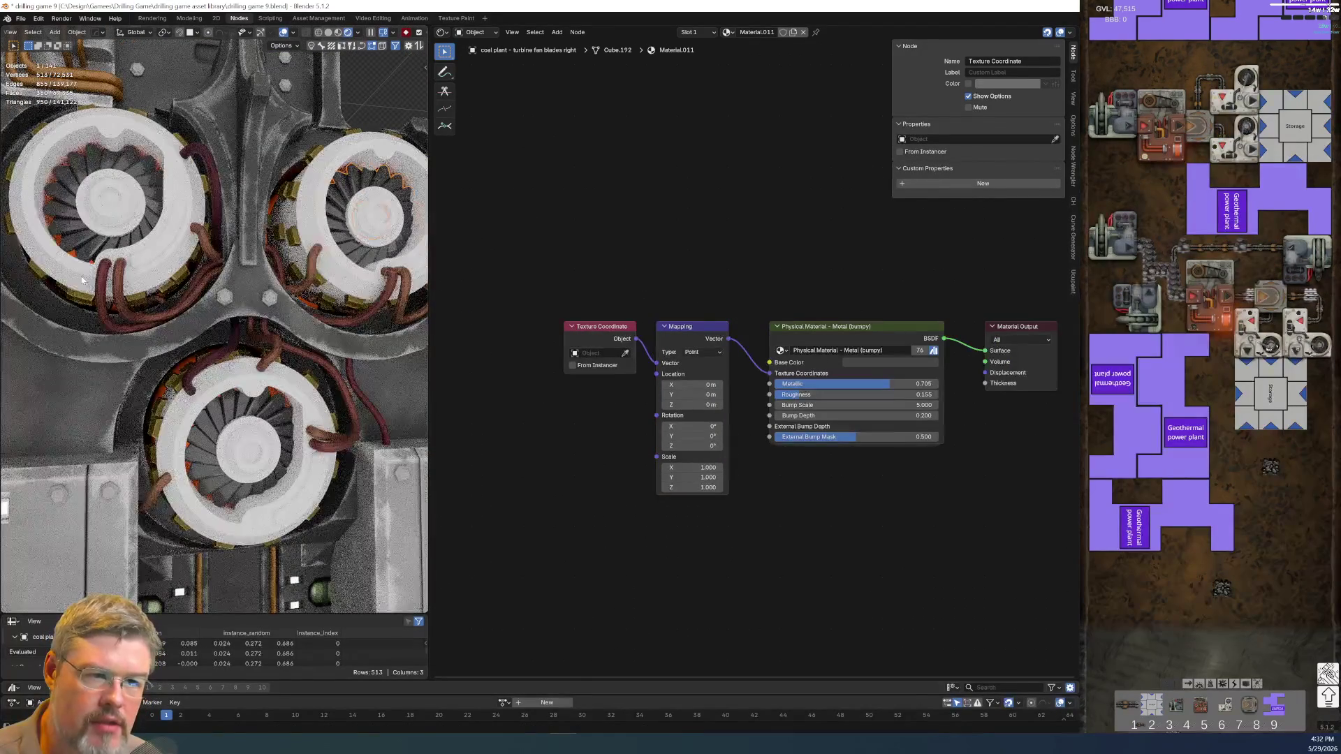
left_click(50, 149)
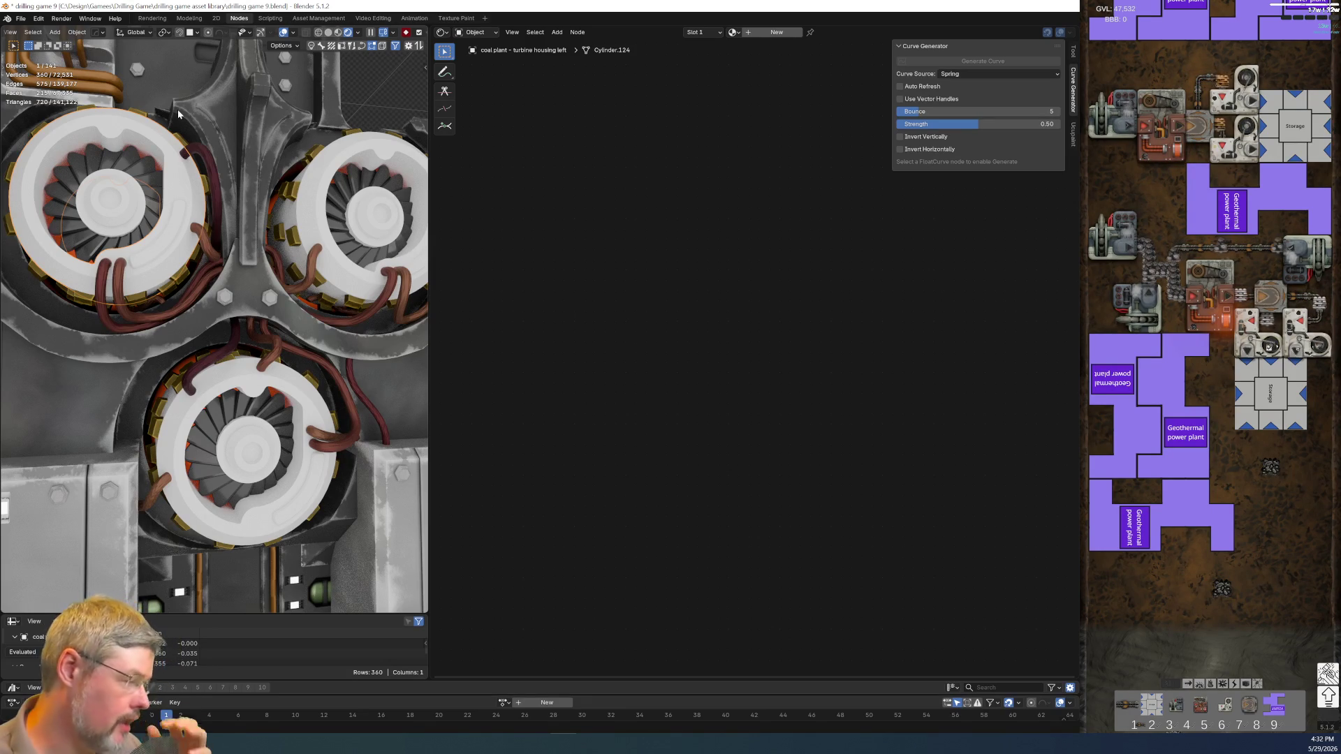
- Zoom the viewport out and back in on the turbine housing, then bring up the File menu
scroll(178, 113, "down", 5)
scroll(161, 175, "down", 2)
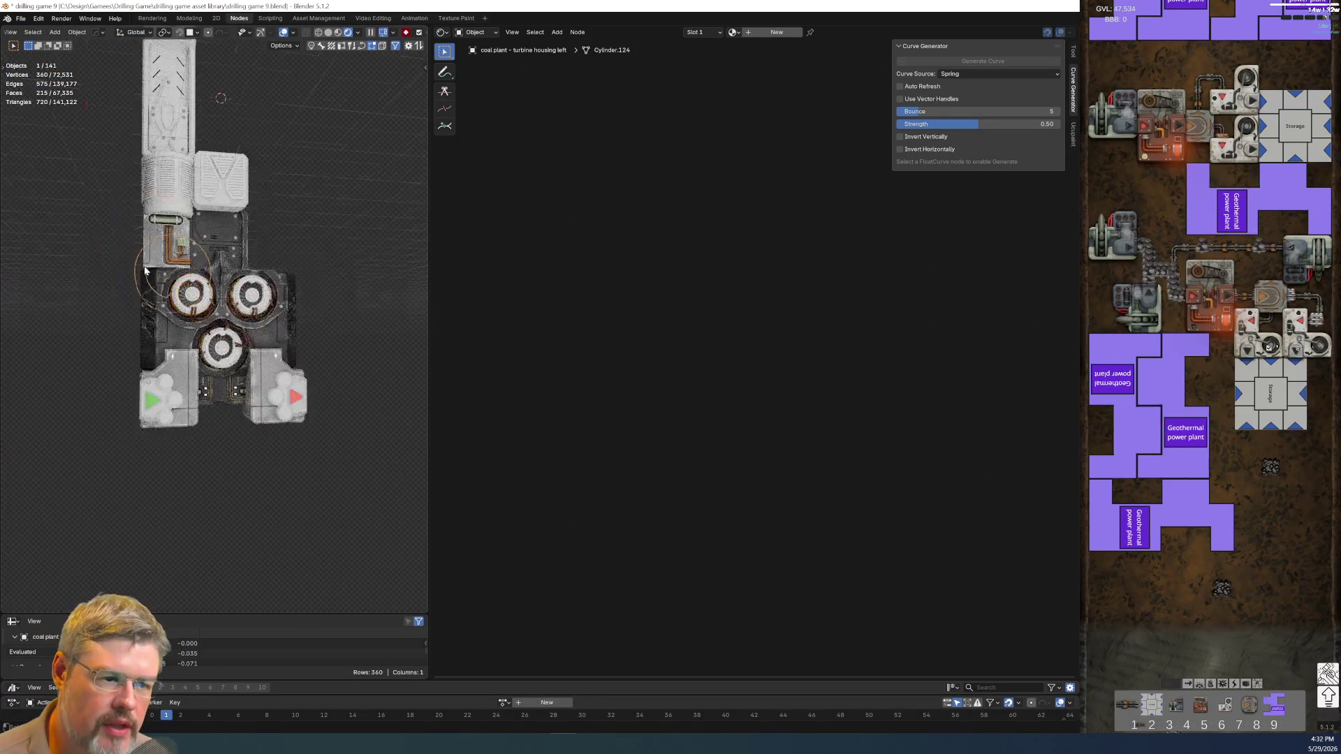
scroll(140, 267, "up", 5)
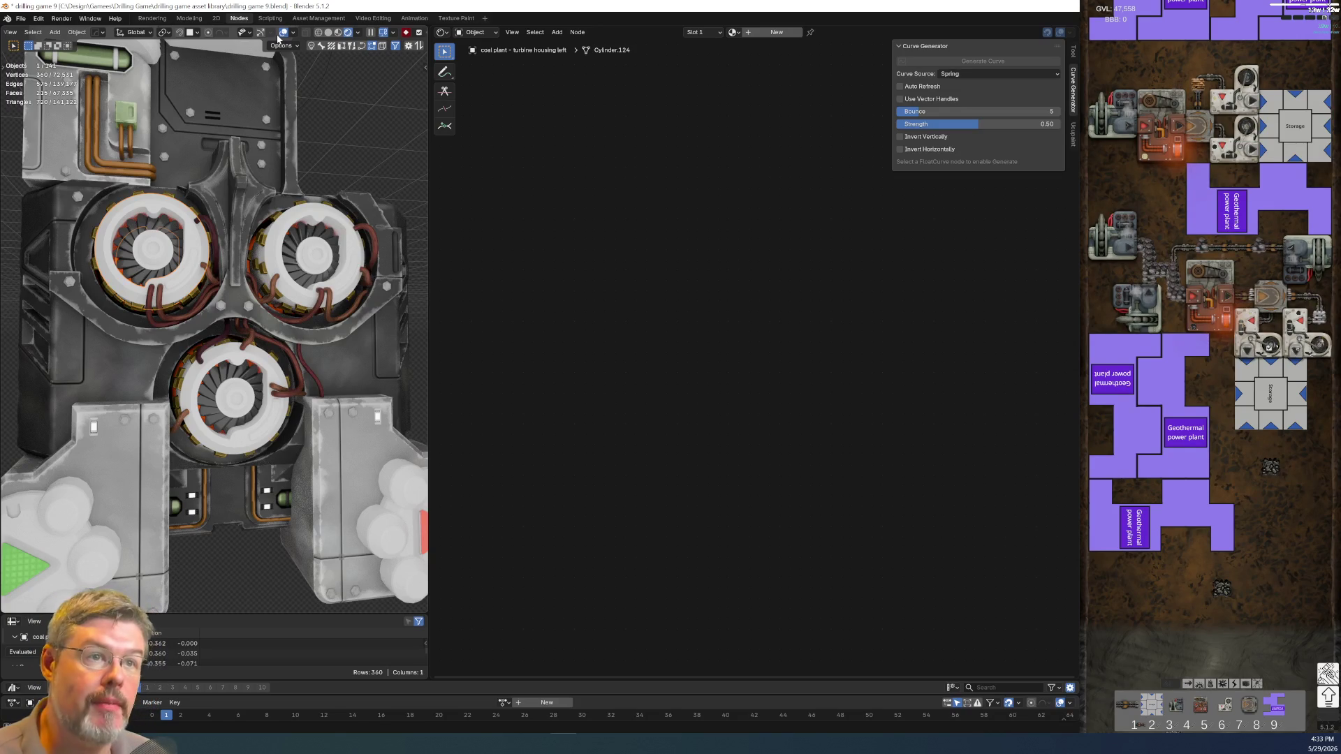
left_click(22, 16)
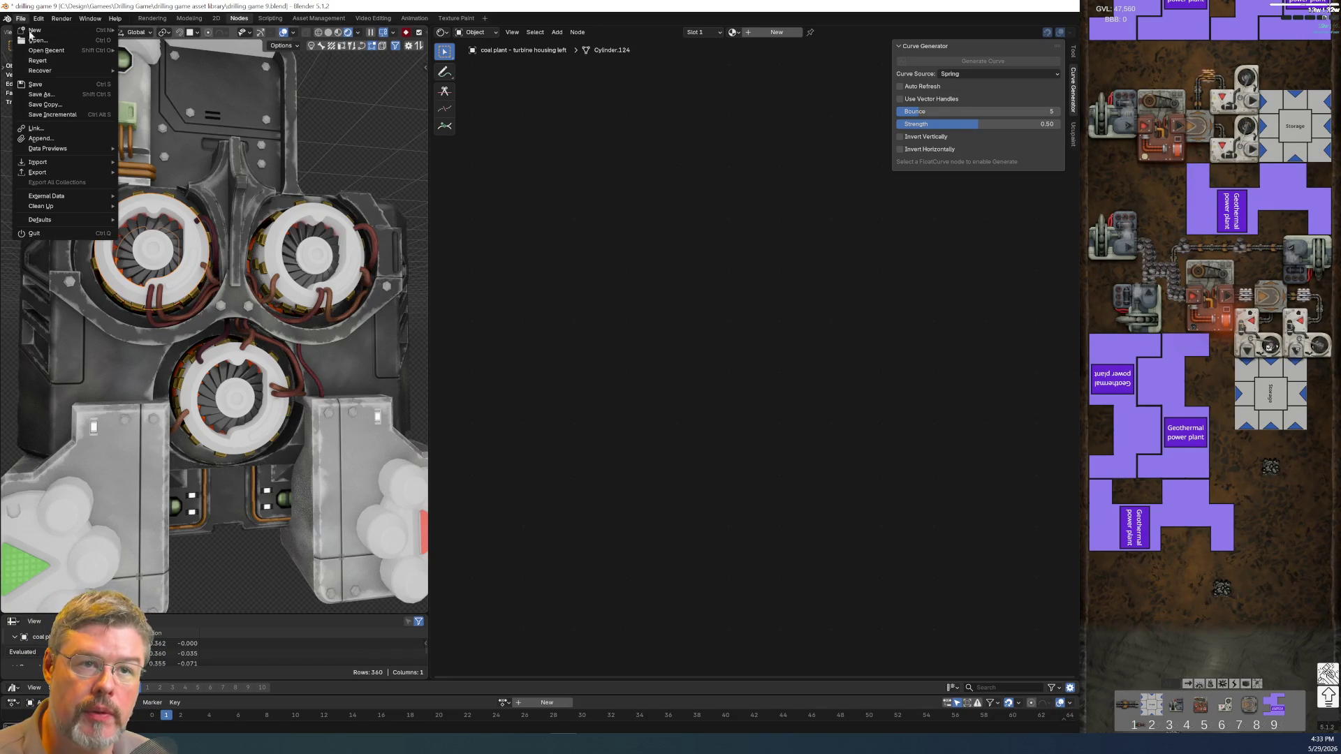
- Save the blend file and move the Principled BSDF node aside
left_click(773, 32)
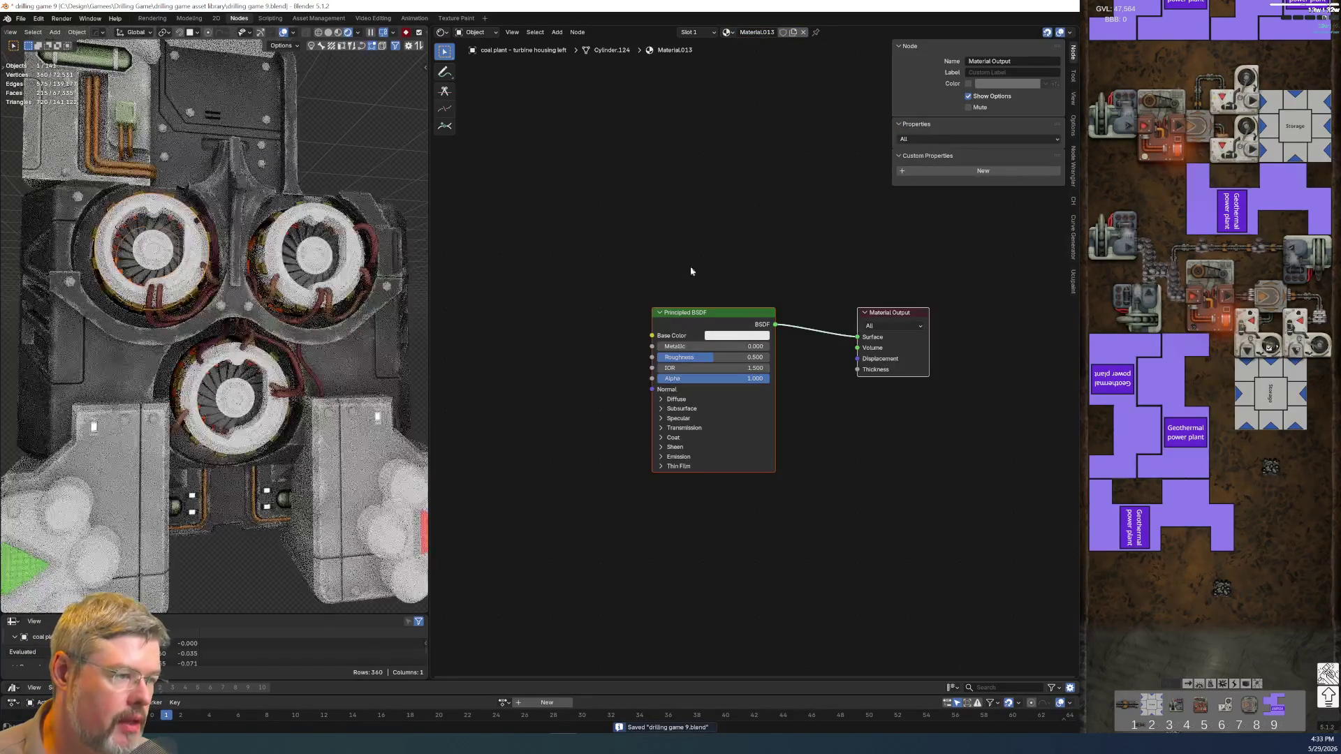
left_click(689, 256)
left_click_drag(689, 235, 679, 437)
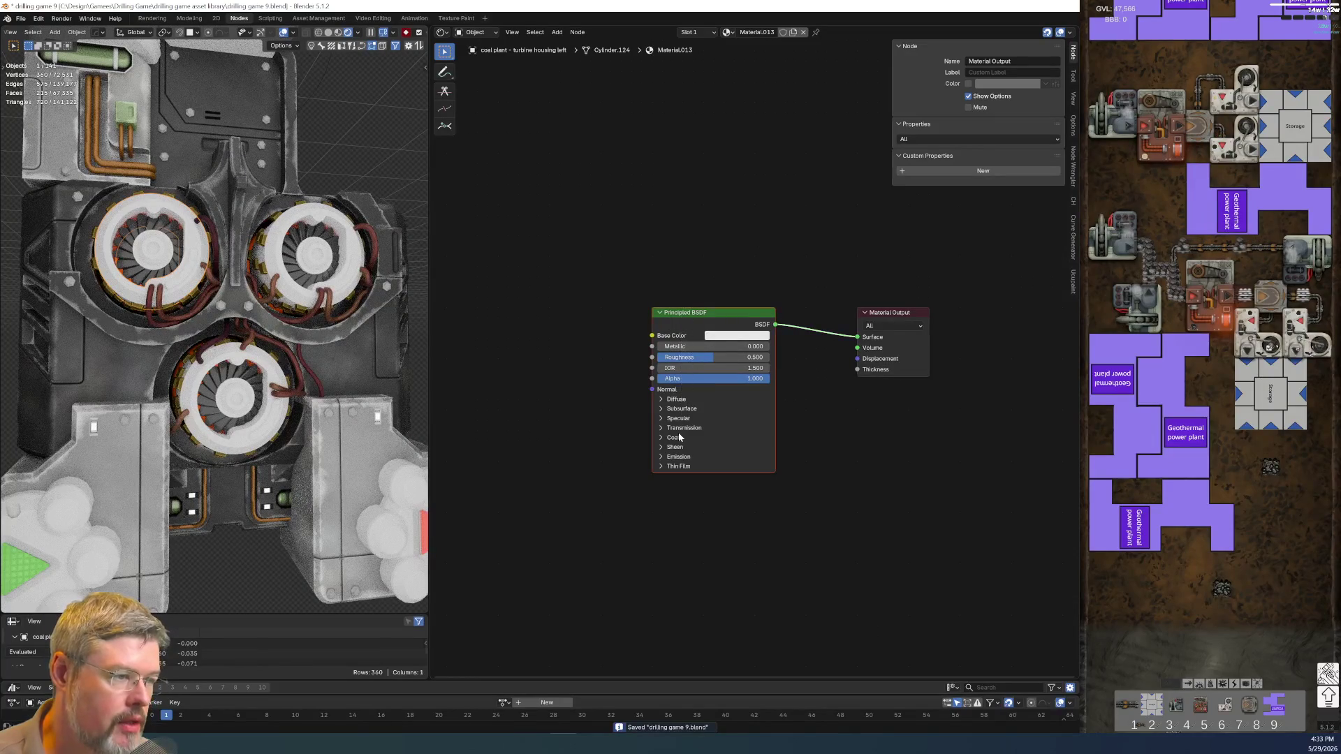
key("g")
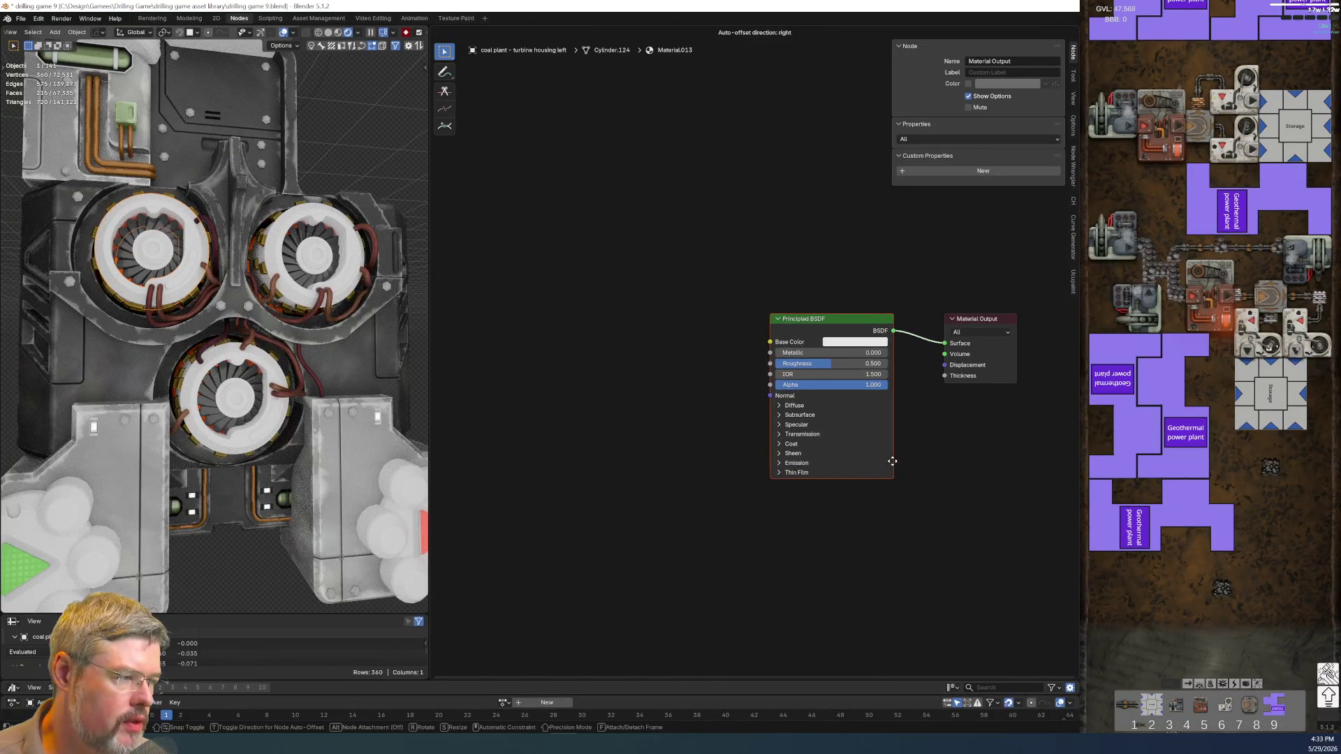
left_click(907, 465)
- Replace Principled BSDF with a Physical Material - Metal (bumpy) group linked to Surface
key("shift+a")
left_click(698, 300)
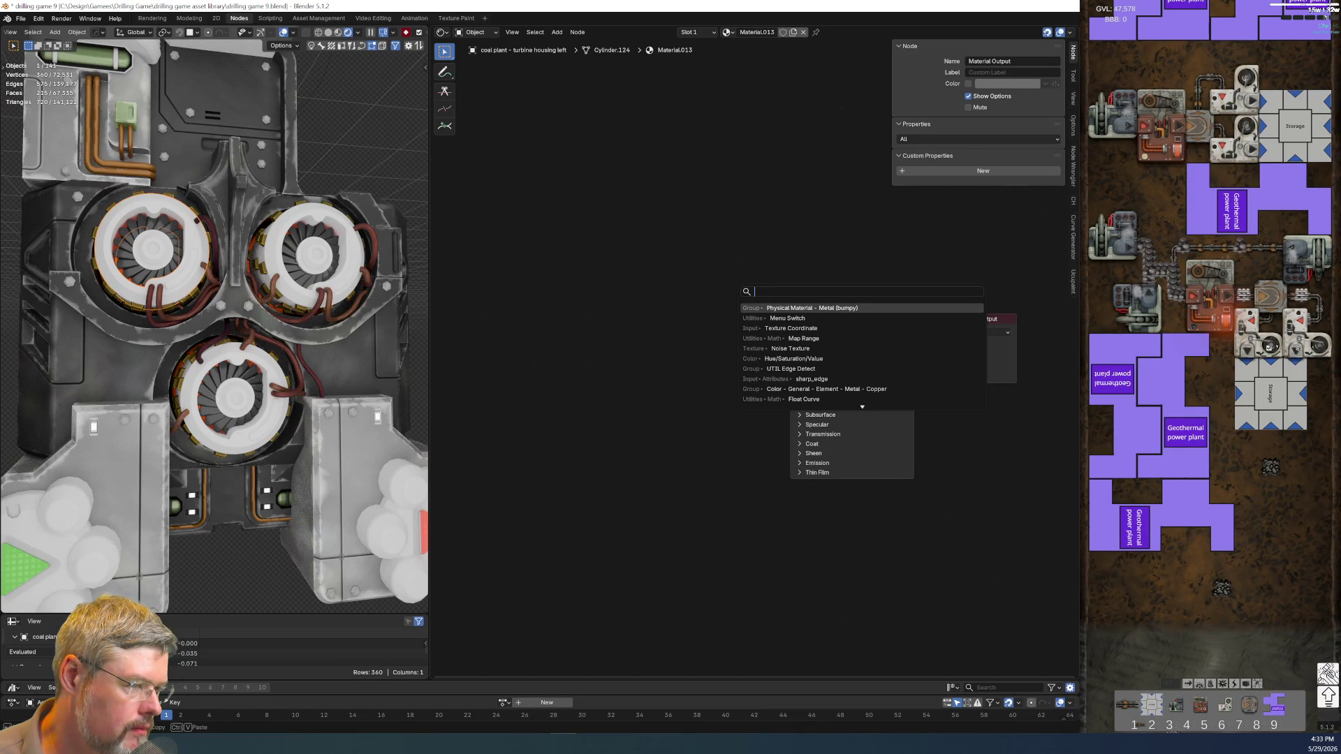
key("Return")
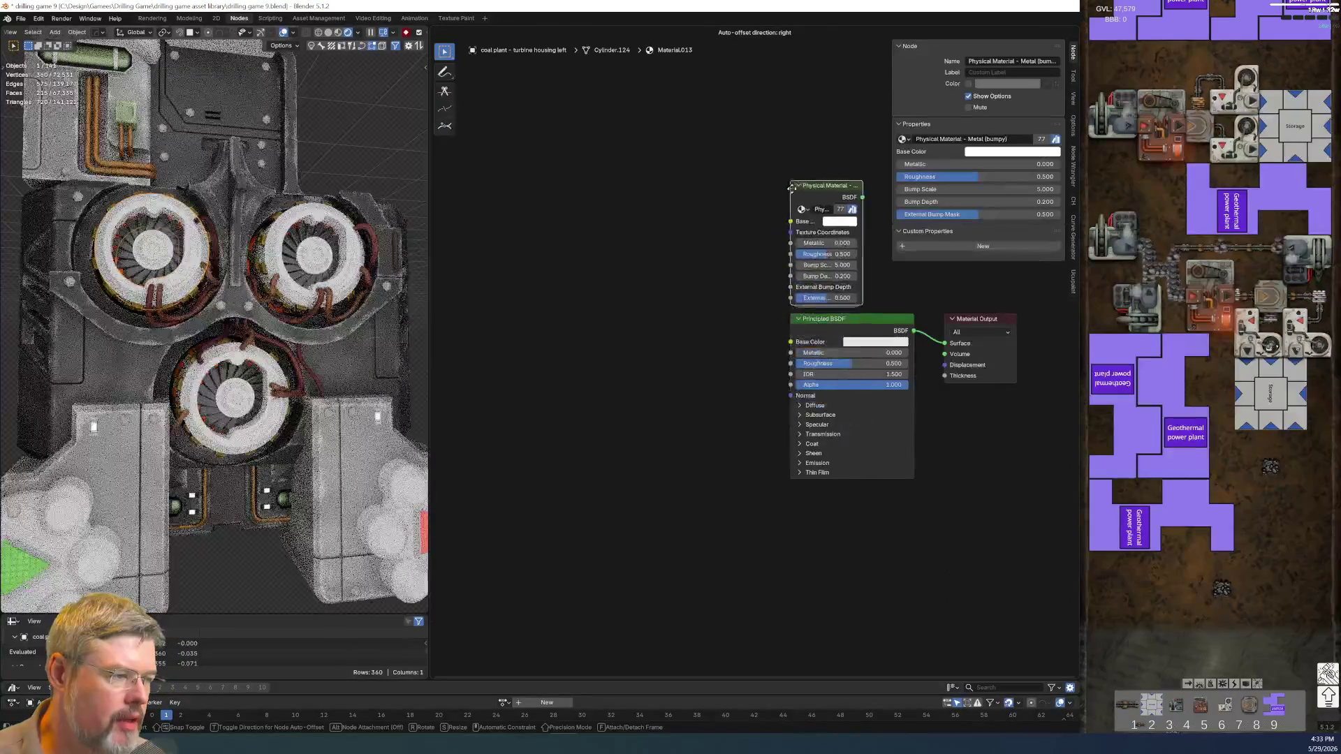
left_click(661, 201)
key("x")
left_click_drag(693, 218, 776, 364)
- Reposition the metal material node and set its Base Color to black
left_click_drag(547, 137, 701, 341)
key("g")
left_click(686, 466)
left_click(673, 388)
left_click(736, 293)
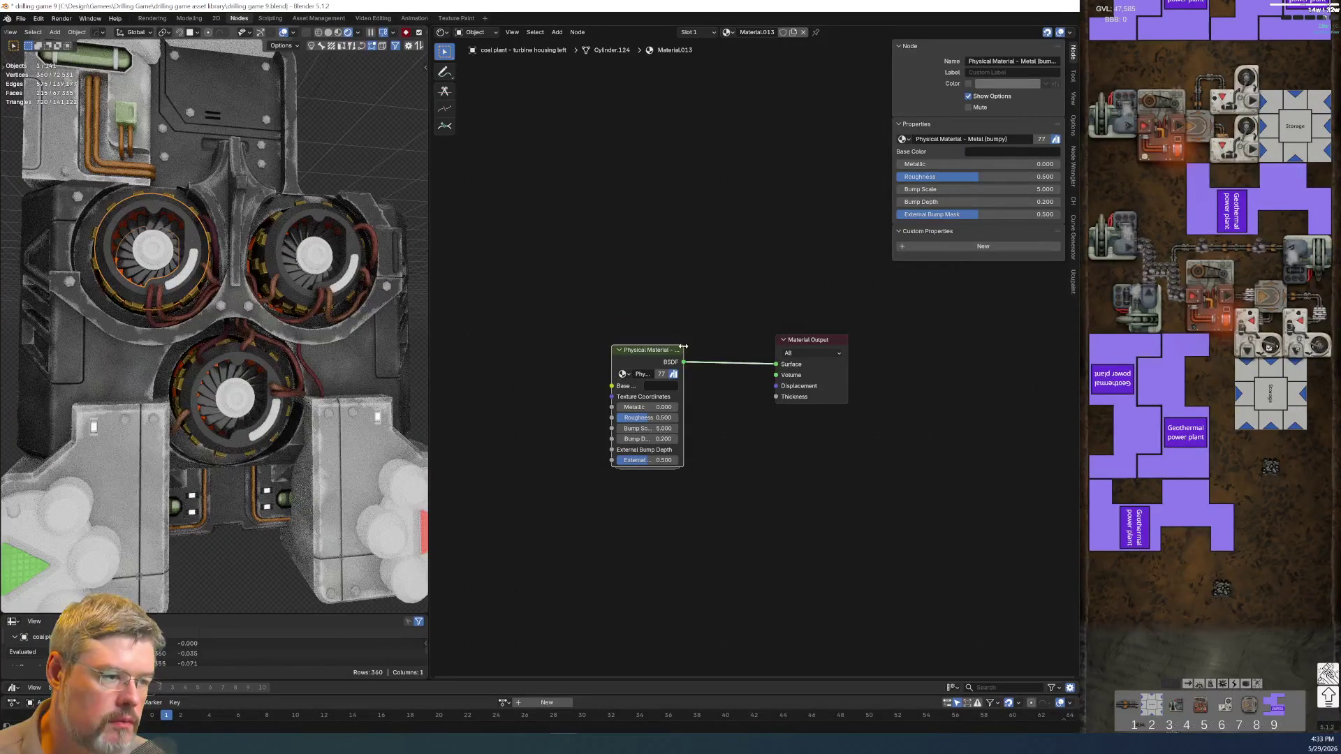
- Widen the Physical Material node and rearrange the Material Output node beside it
mouse_move(683, 346)
left_mouse_down()
mouse_move(755, 346)
mouse_move(846, 443)
left_mouse_up()
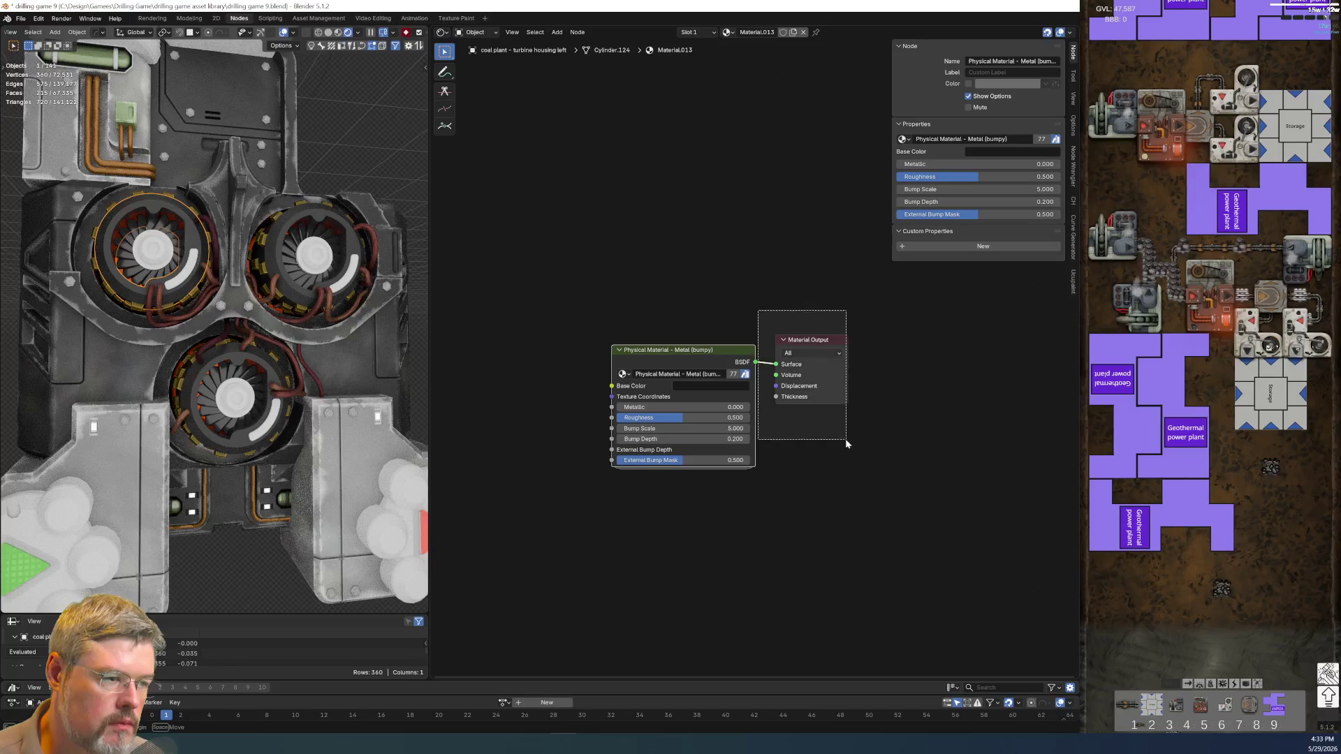
key("g")
left_click(900, 463)
left_click_drag(753, 347, 784, 347)
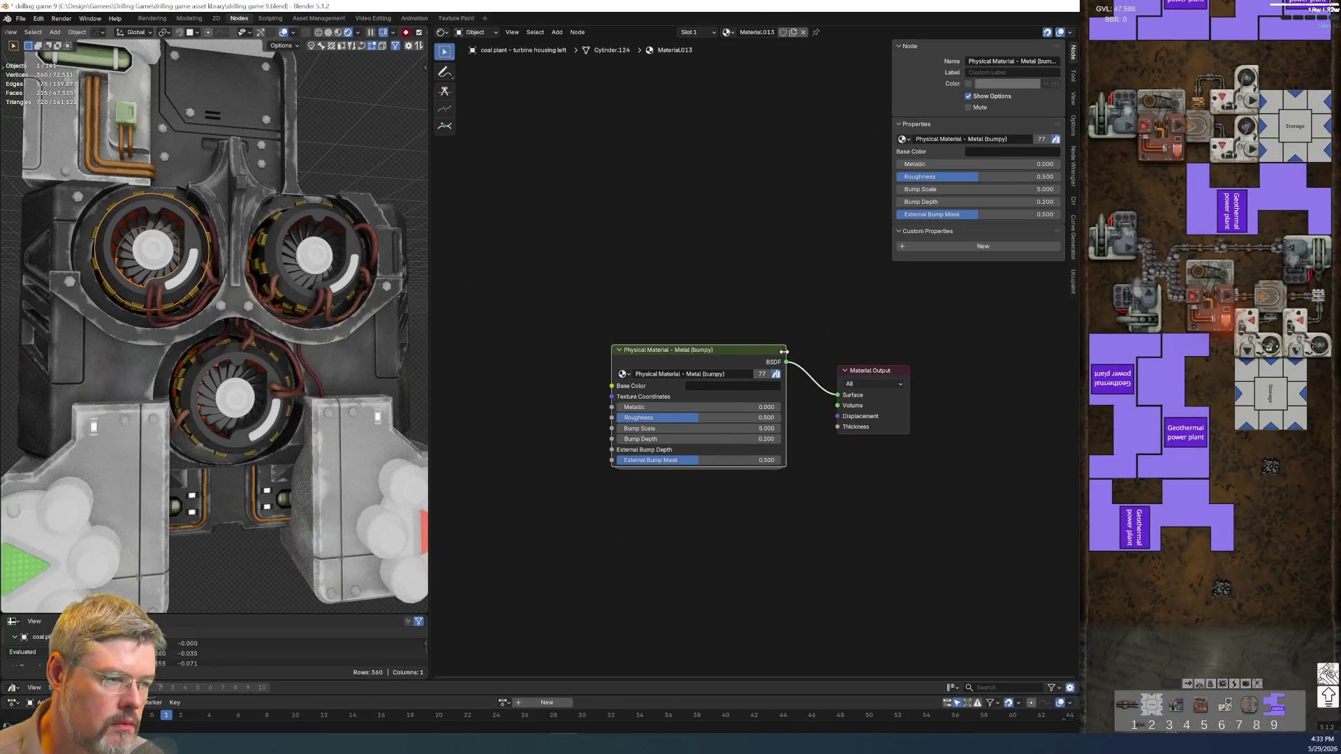
key("g")
left_click(854, 451)
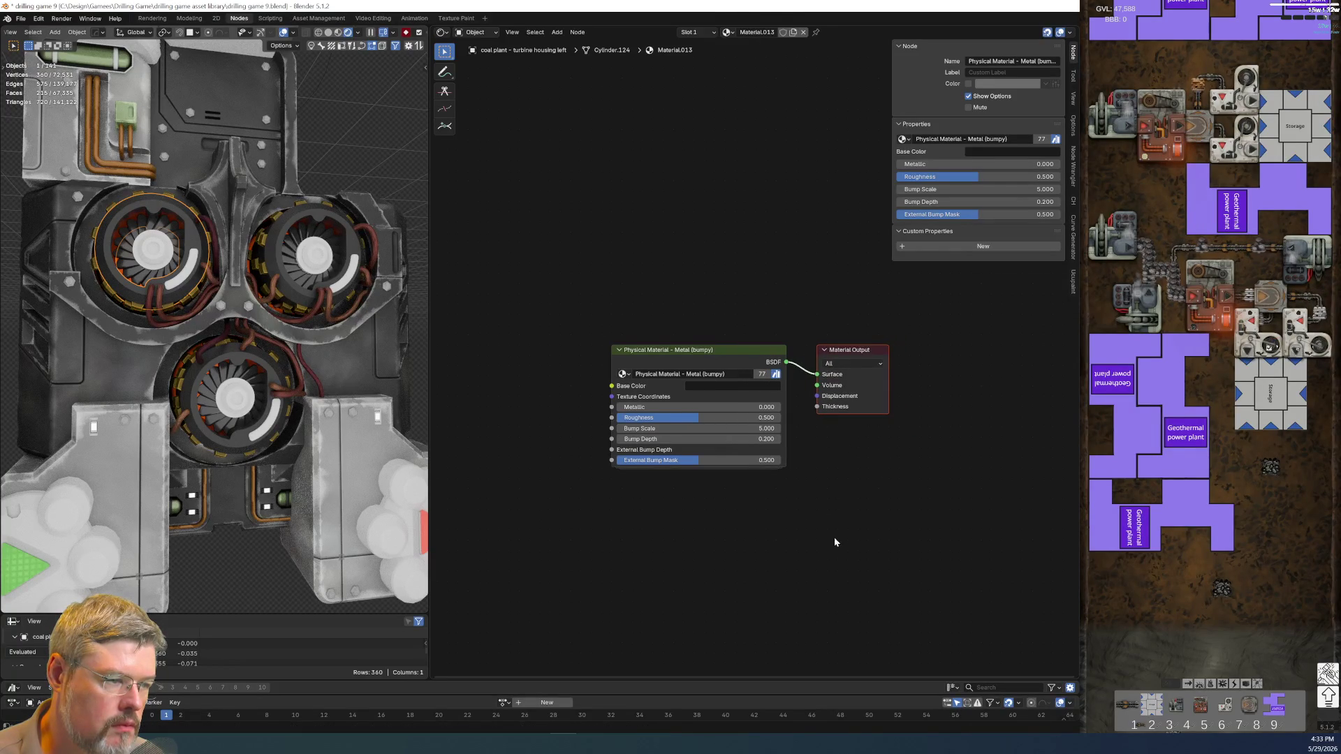
scroll(805, 536, "up", 2)
- Set the metal's Roughness to 0.814 and Metallic to 0.227
mouse_move(768, 435)
left_mouse_down()
mouse_move(838, 435)
mouse_move(796, 420)
mouse_move(840, 420)
left_mouse_up()
middle_click_drag(335, 126, 286, 278)
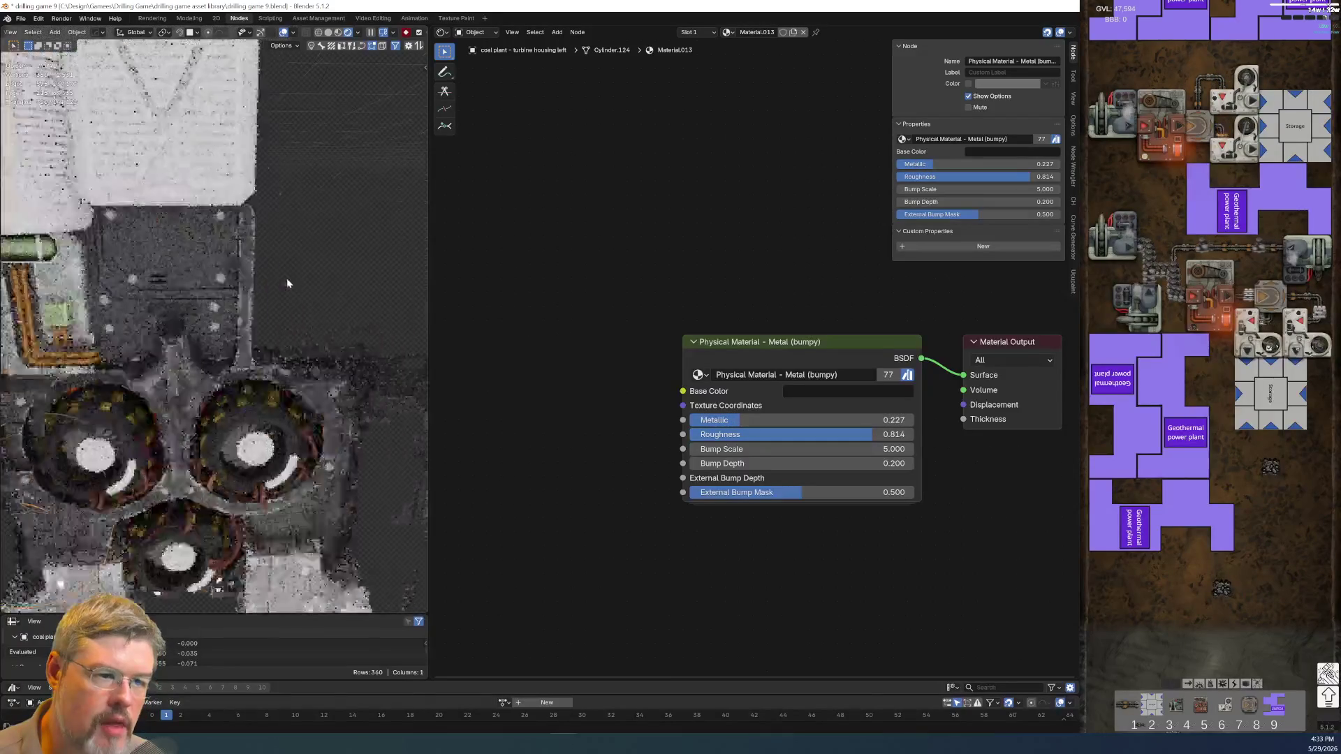
scroll(286, 282, "up", 4)
scroll(257, 296, "up", 2)
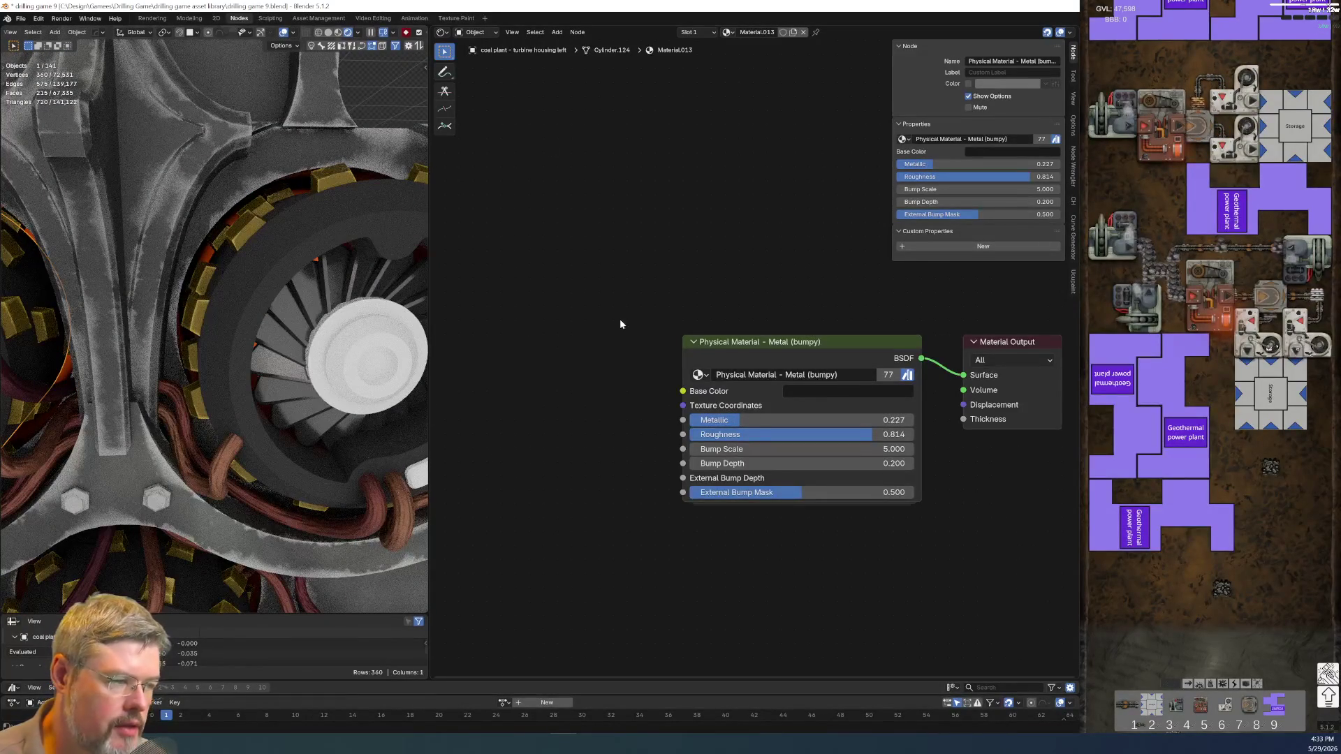
scroll(620, 328, "down", 2)
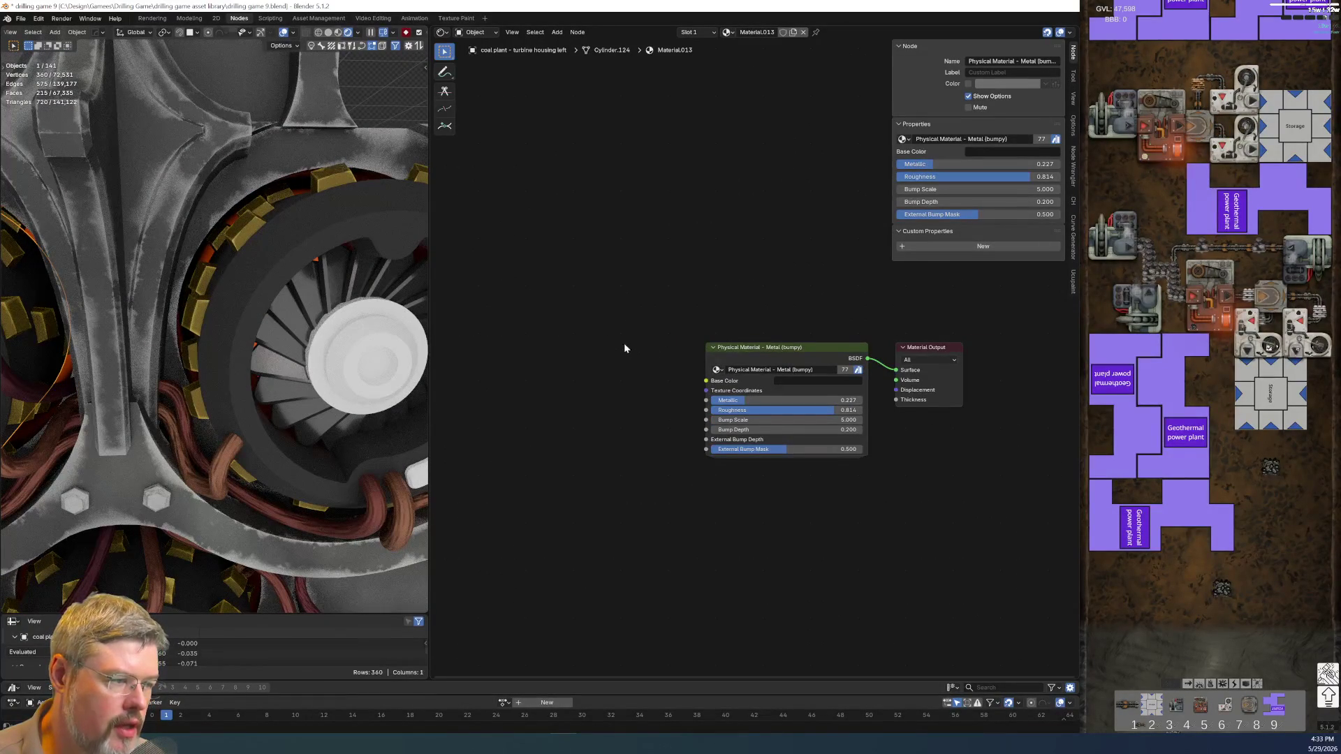
scroll(740, 396, "up", 2)
- Zero the External Bump Mask, set Bump Depth to 1, and add Node Wrangler texture nodes
key("BackSpace")
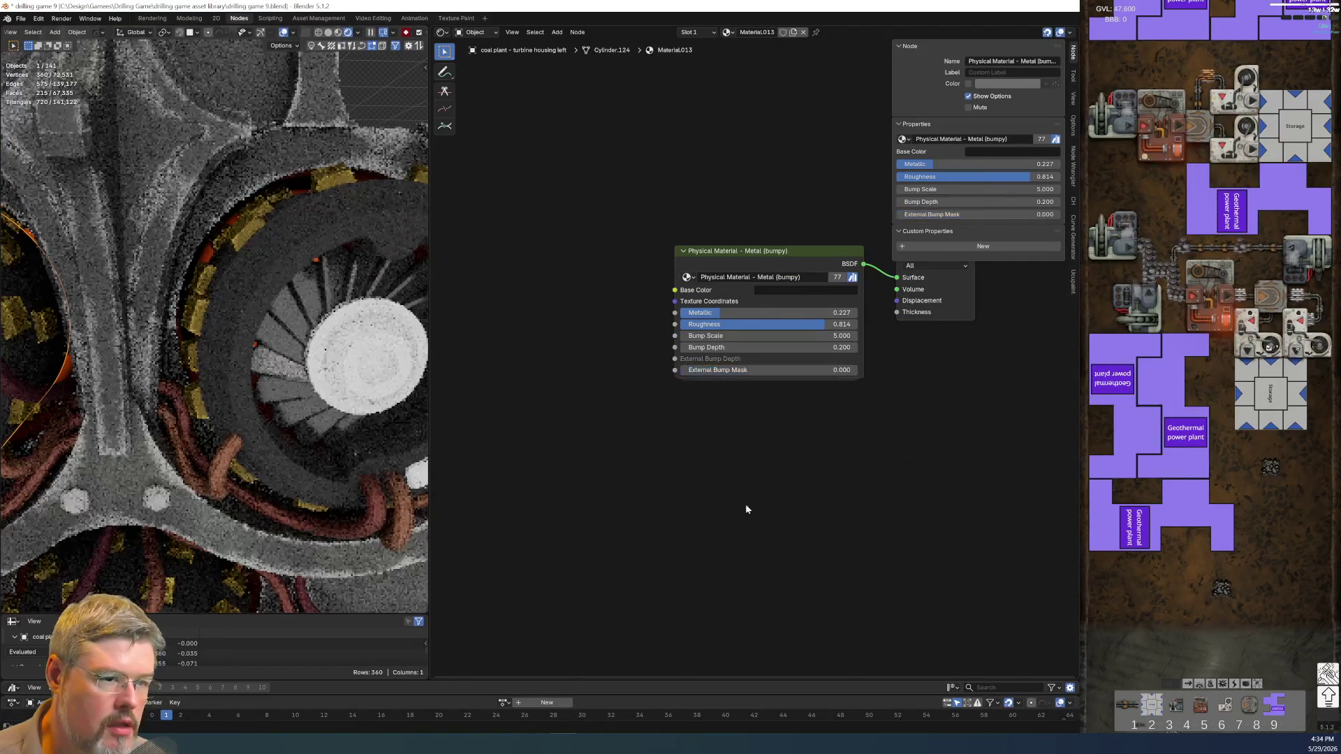
left_click(727, 349)
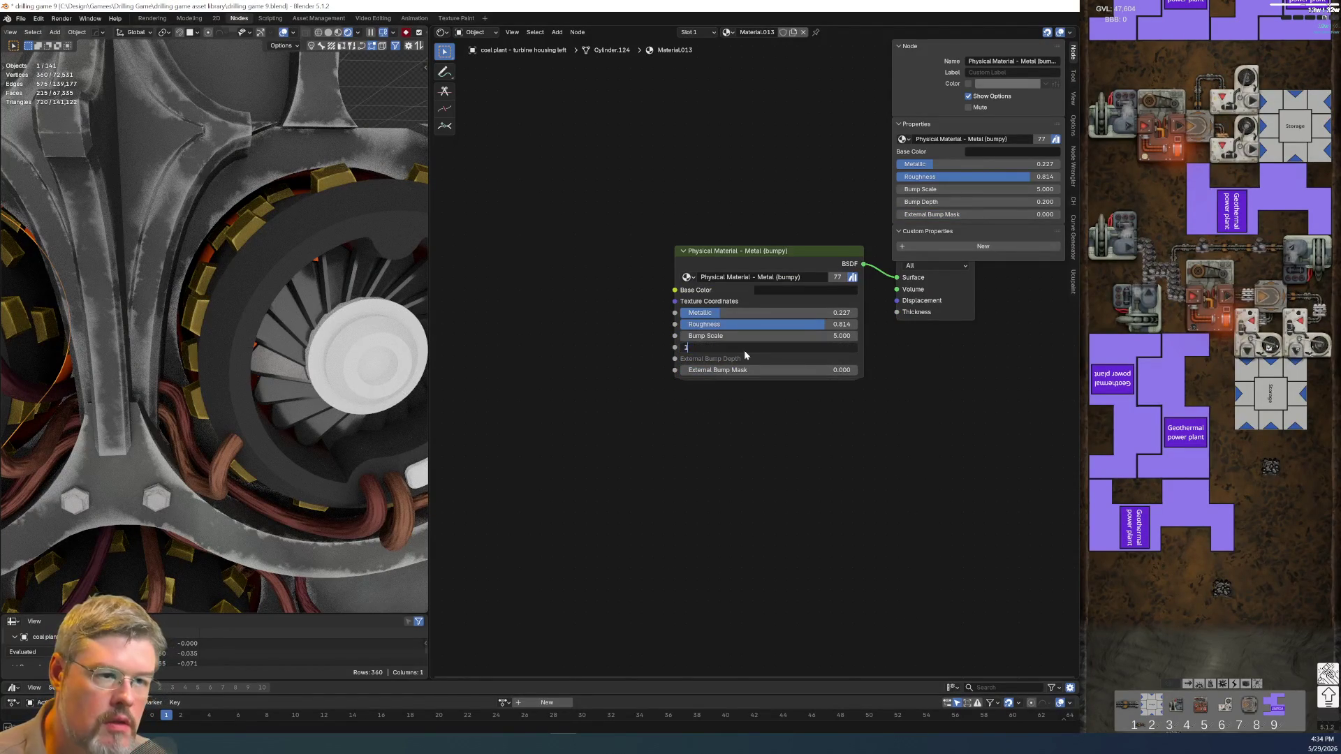
key("Return")
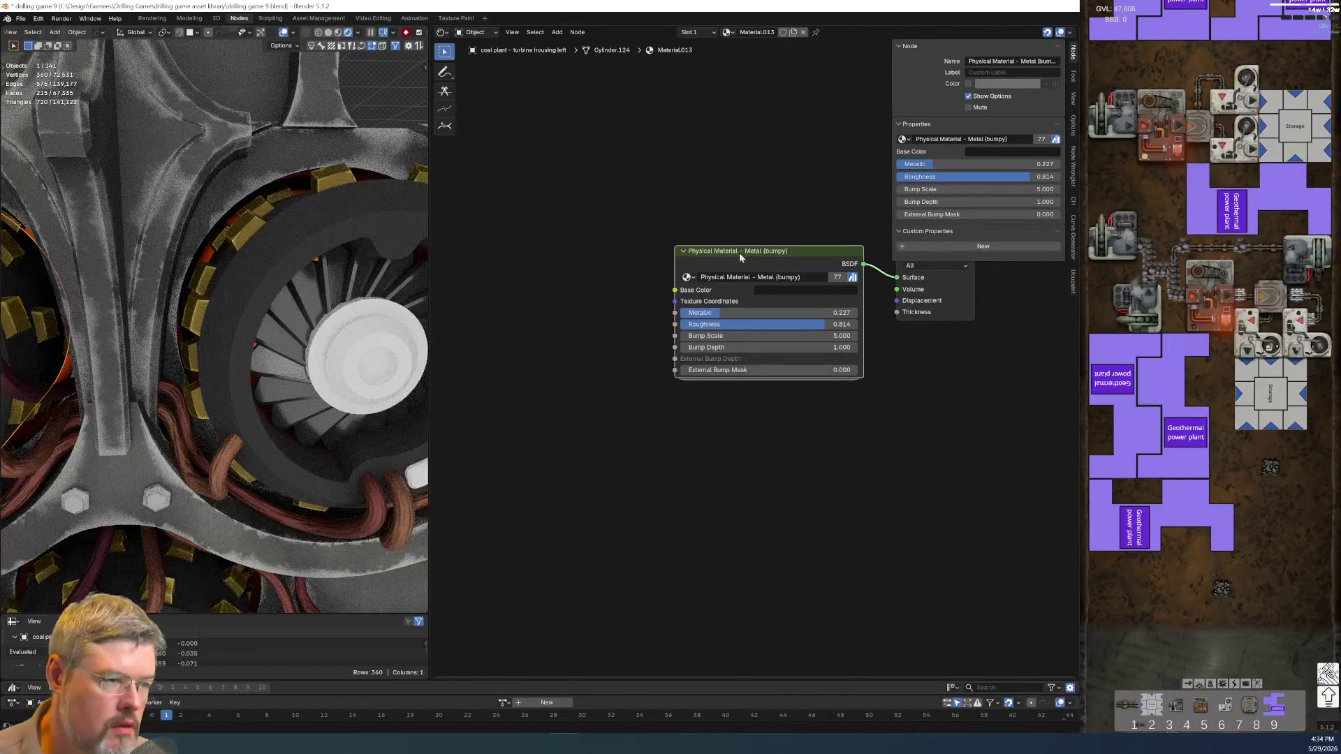
key("ctrl+t")
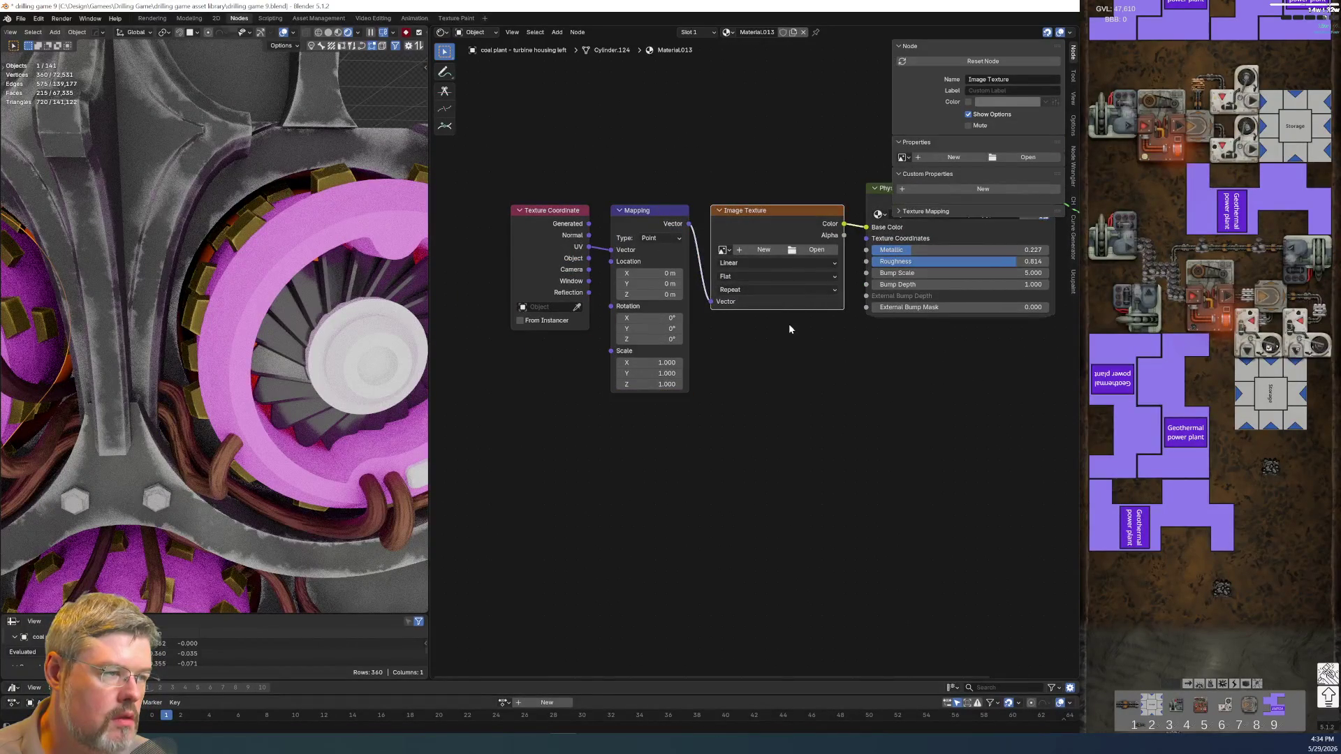
- Drop the Image Texture node and feed Object coordinates through Mapping into the material's Texture Coordinates
key("x")
mouse_move(578, 175)
left_mouse_down()
mouse_move(698, 291)
mouse_move(689, 225)
left_mouse_up()
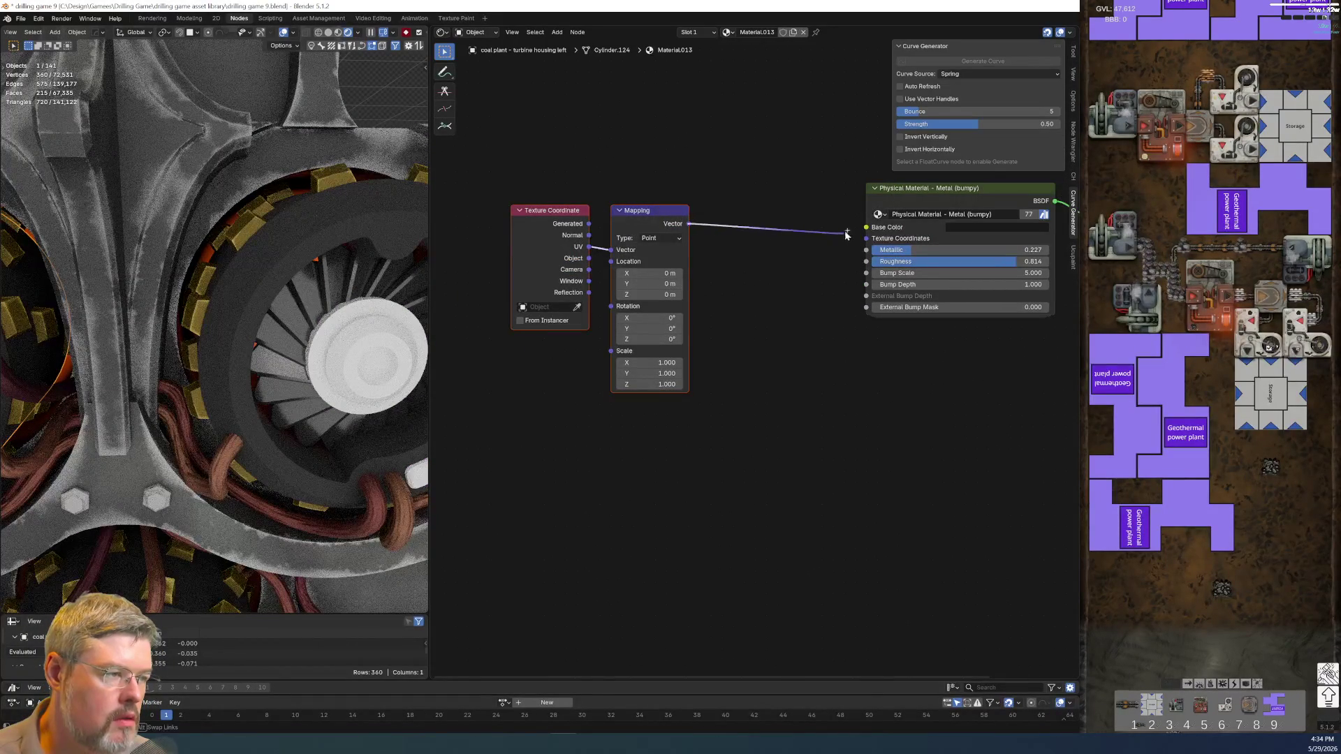
left_click_drag(860, 242, 866, 238)
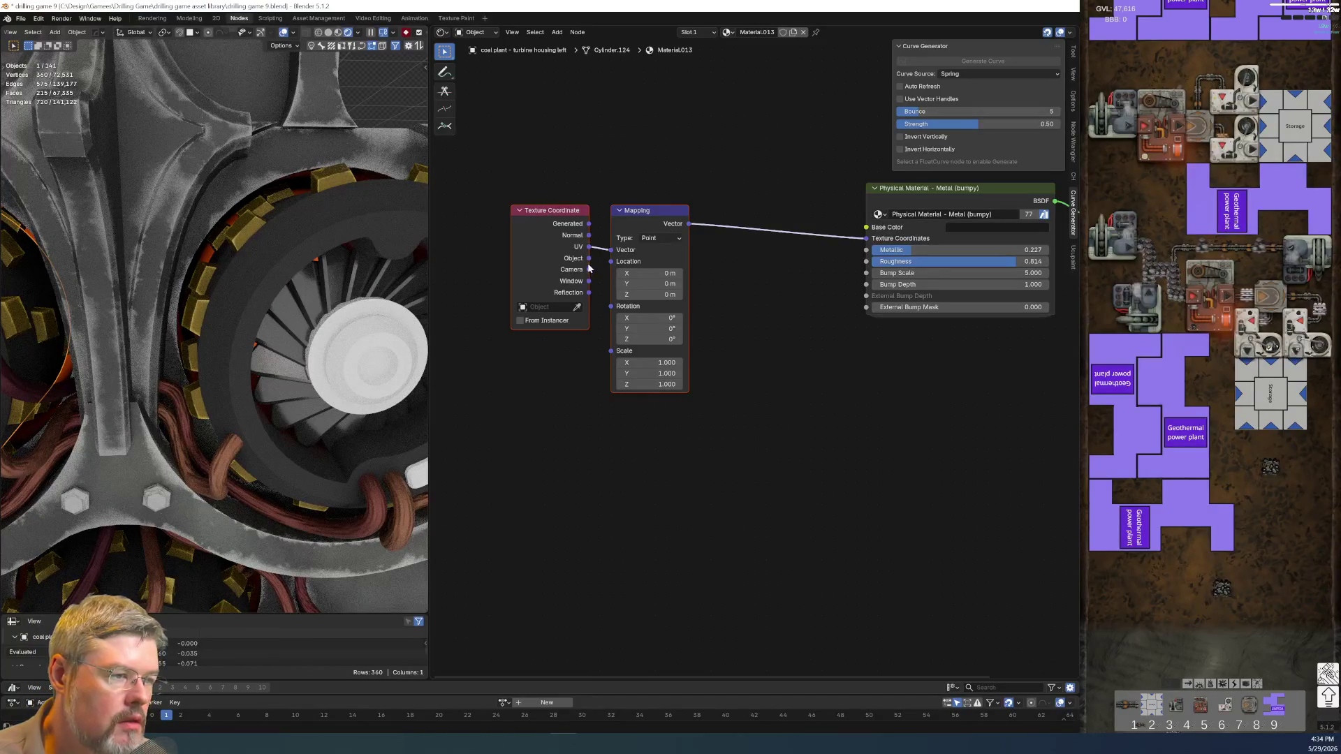
key("ctrl+h")
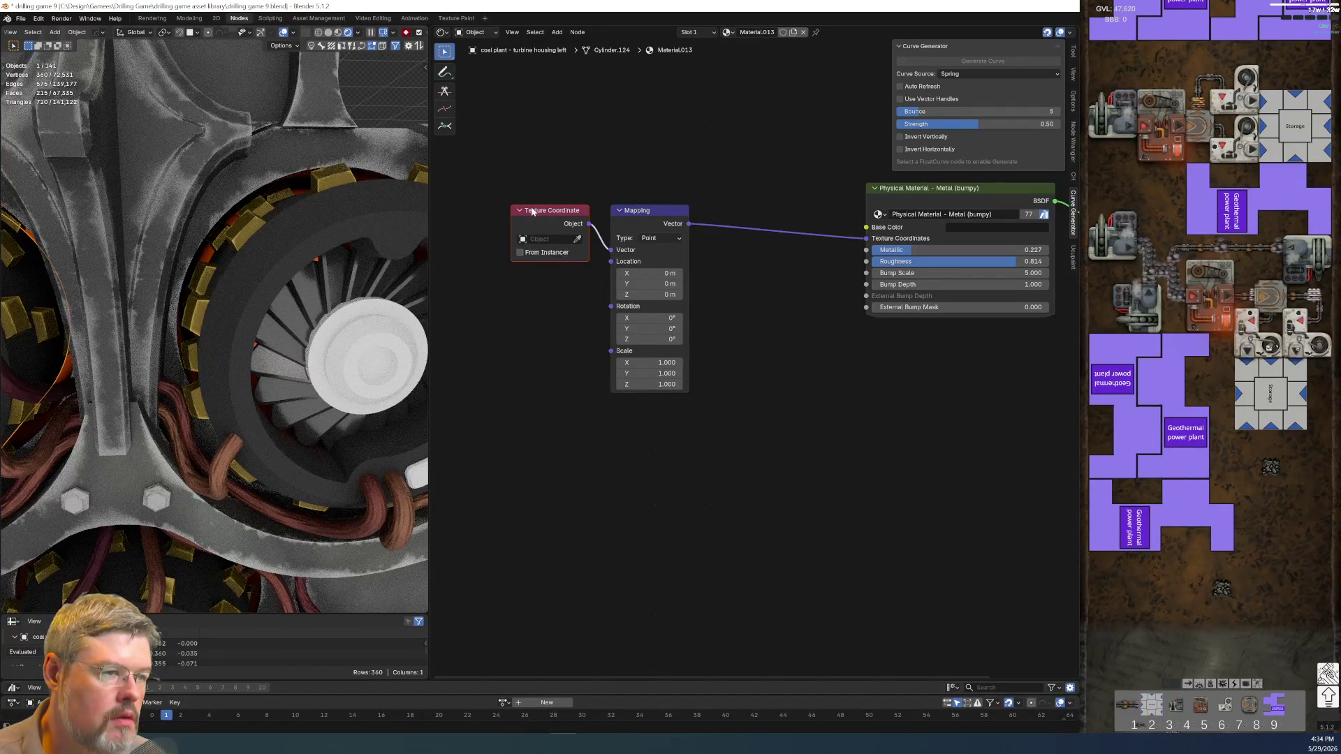
- Save the blend file and raise Bump Scale to 6.760
left_click(21, 19)
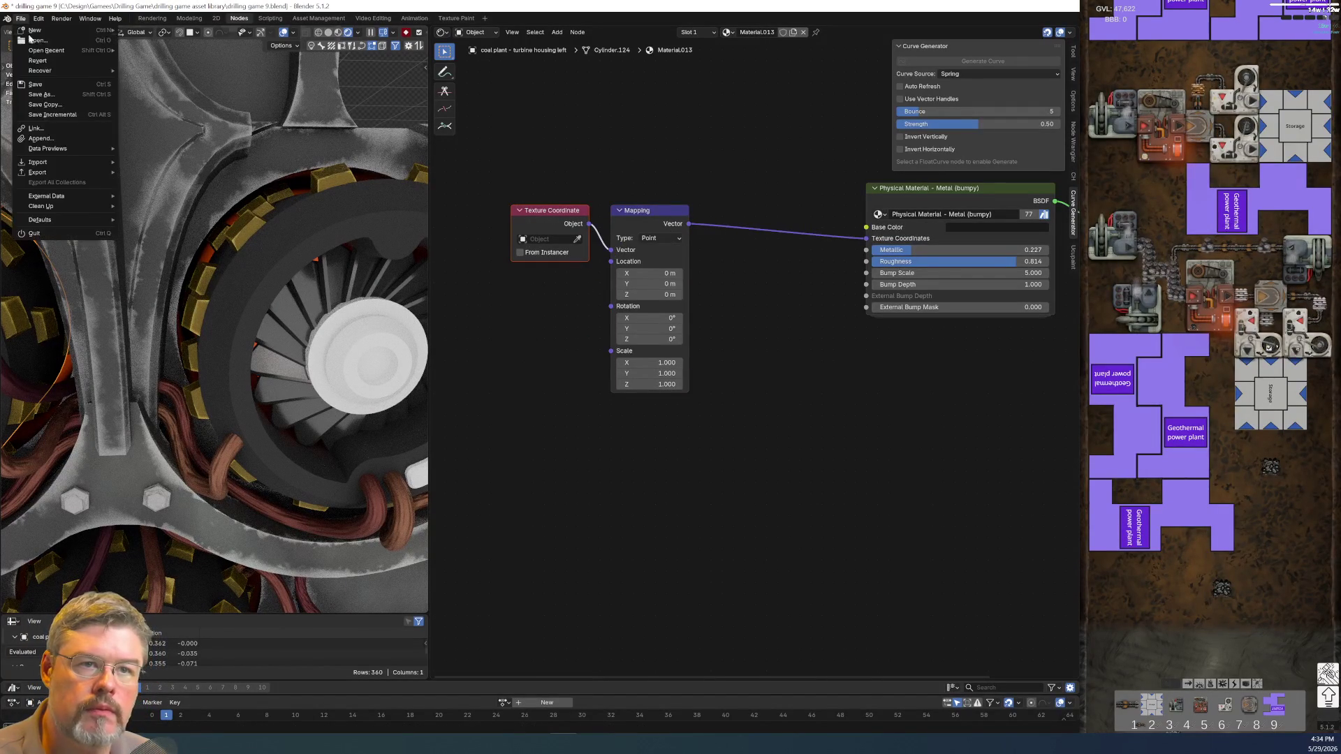
left_click(35, 84)
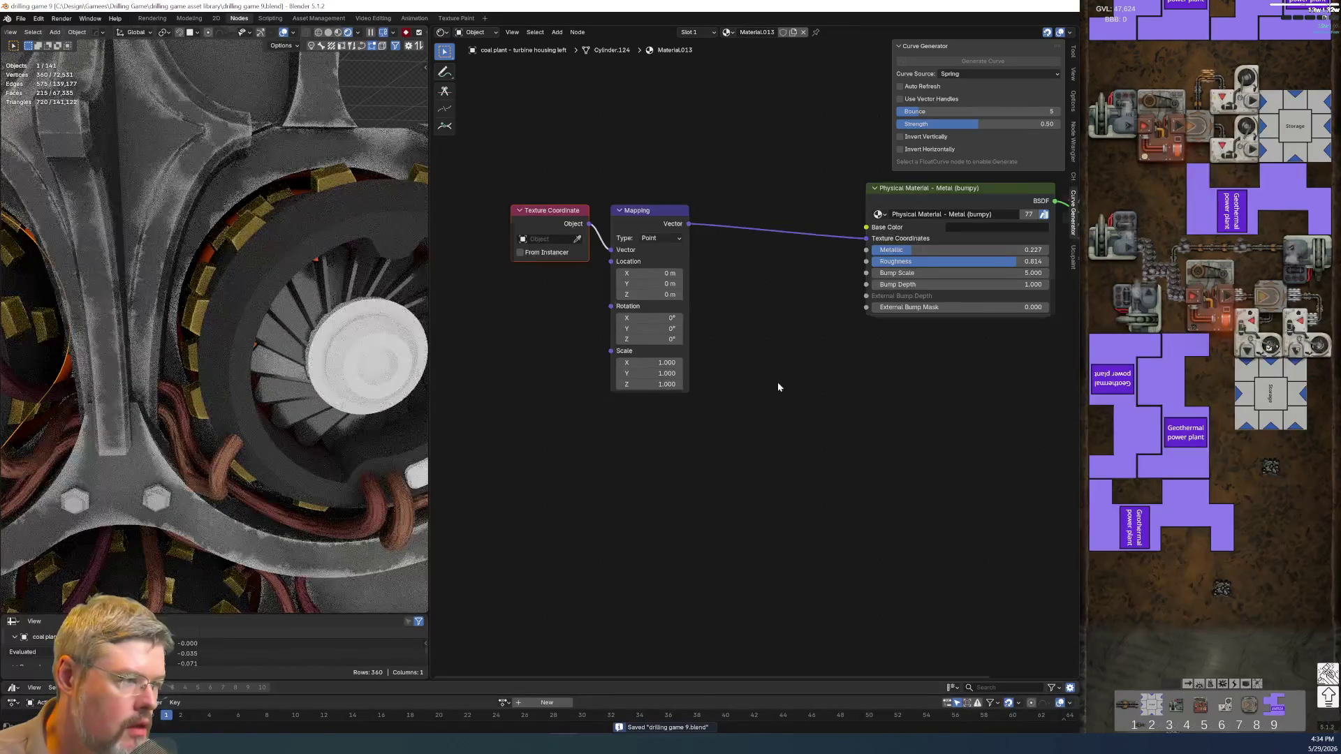
scroll(768, 391, "down", 1)
scroll(803, 384, "up", 2)
scroll(778, 449, "up", 1)
left_click_drag(886, 339, 957, 339)
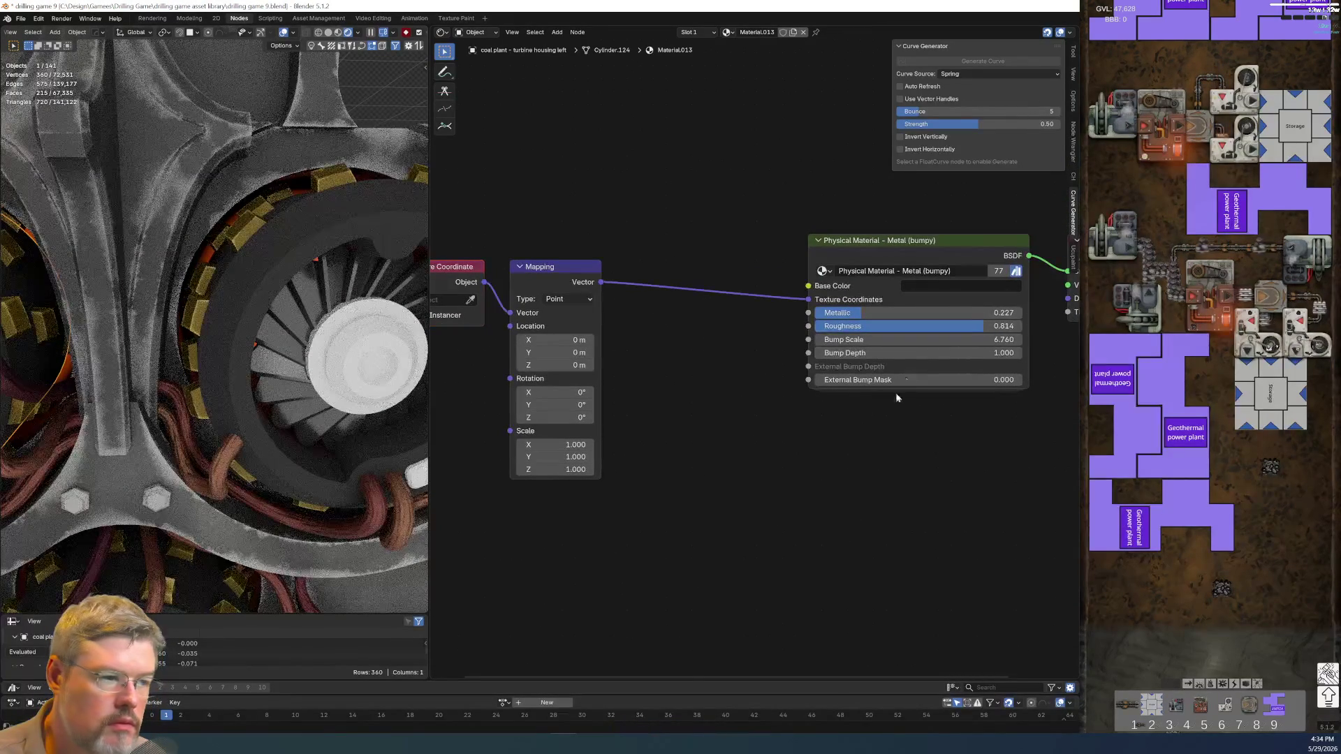
- Set Bump Depth to 3 and drag Bump Scale up to about 62
left_click(905, 353)
type("3")
key("Return")
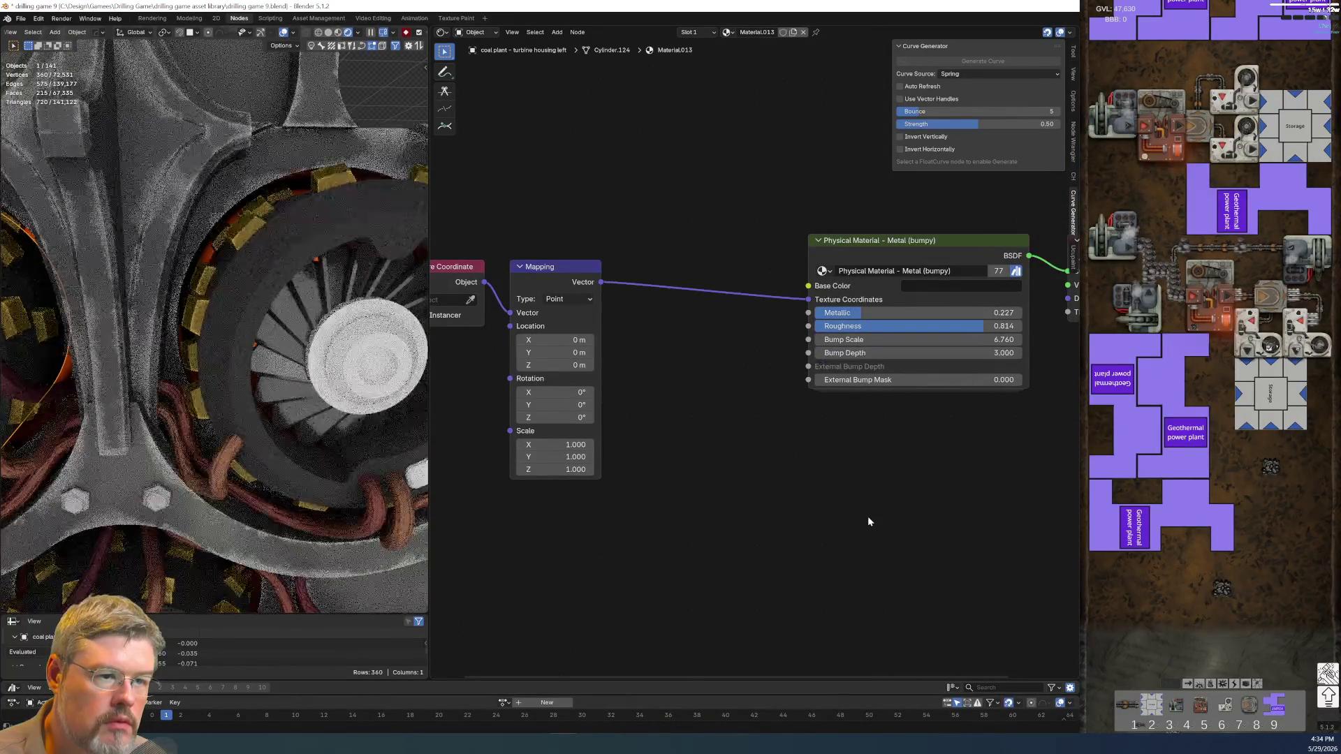
left_click_drag(936, 339, 824, 339)
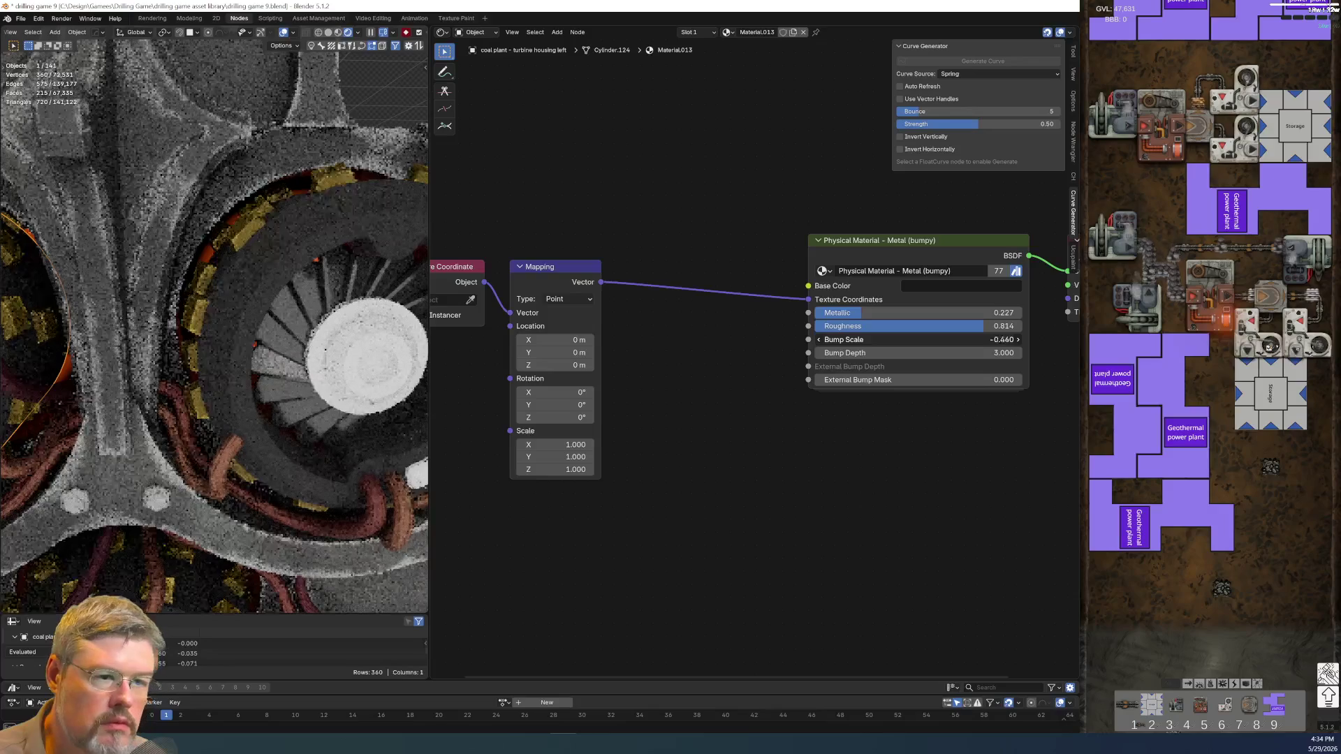
mouse_move(908, 339)
left_mouse_down()
mouse_move(1005, 339)
mouse_move(964, 339)
left_mouse_up()
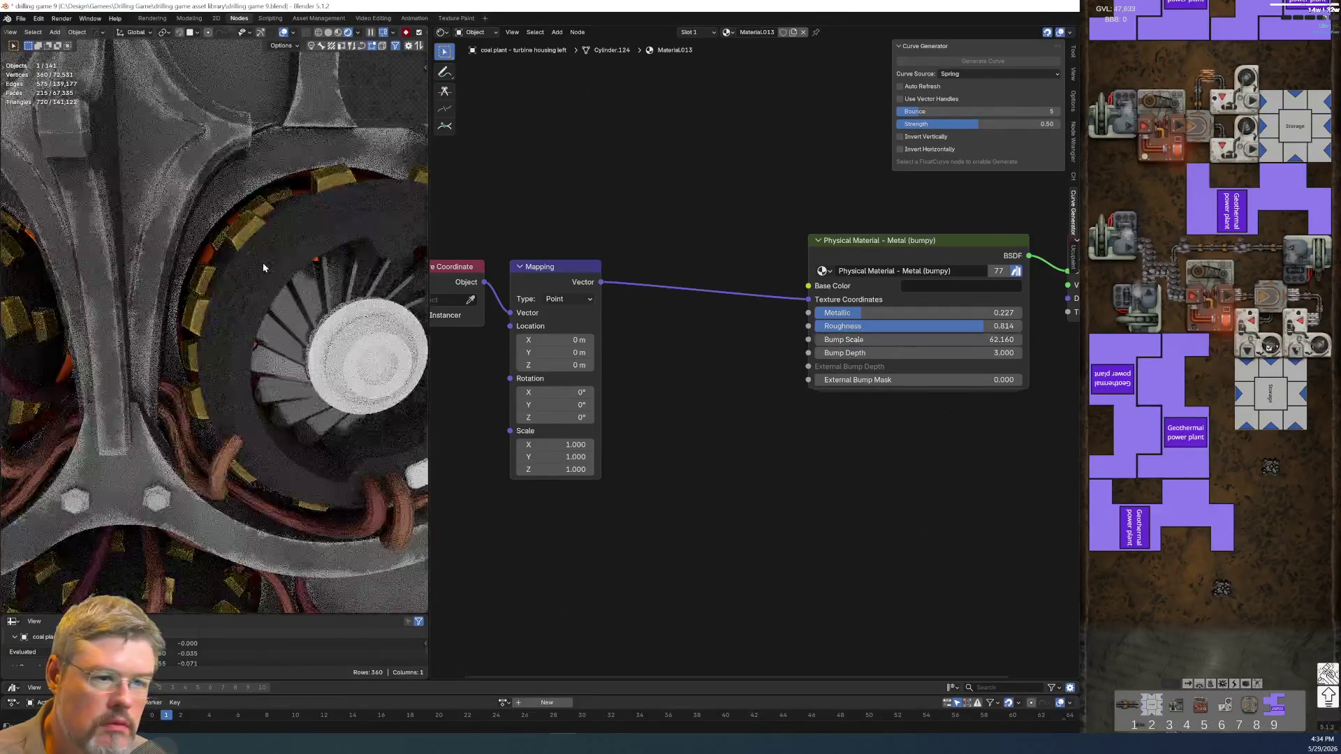
scroll(255, 310, "up", 5)
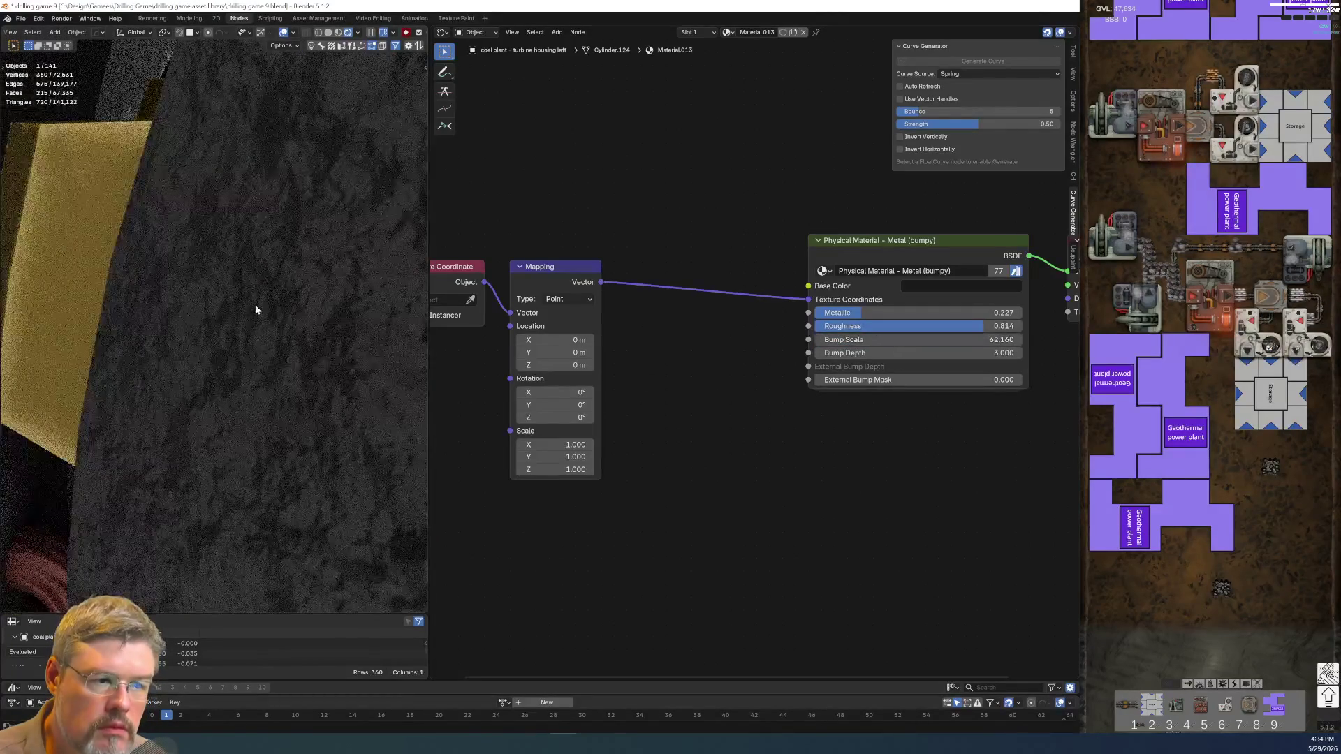
- Increase Bump Depth to 5 and zoom around to check the roughened housing
left_click(876, 353)
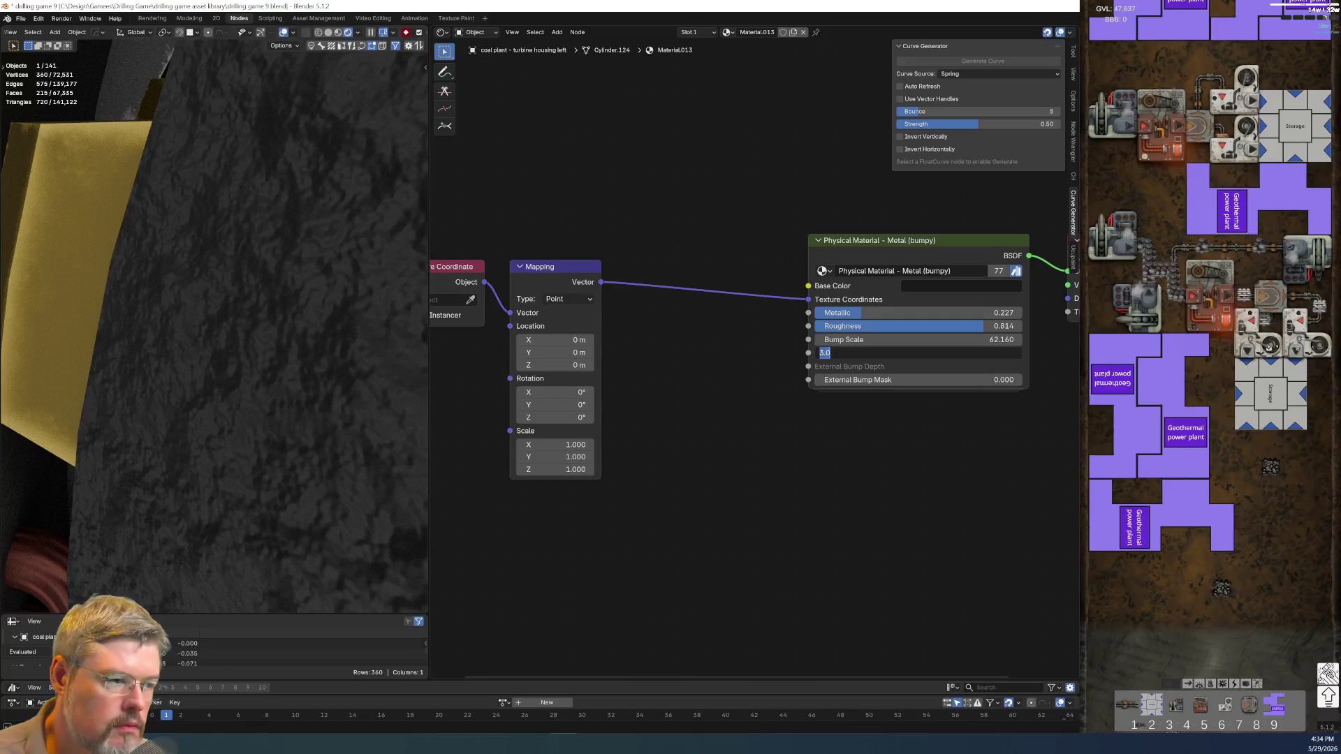
type("5")
key("Return")
scroll(263, 357, "down", 6)
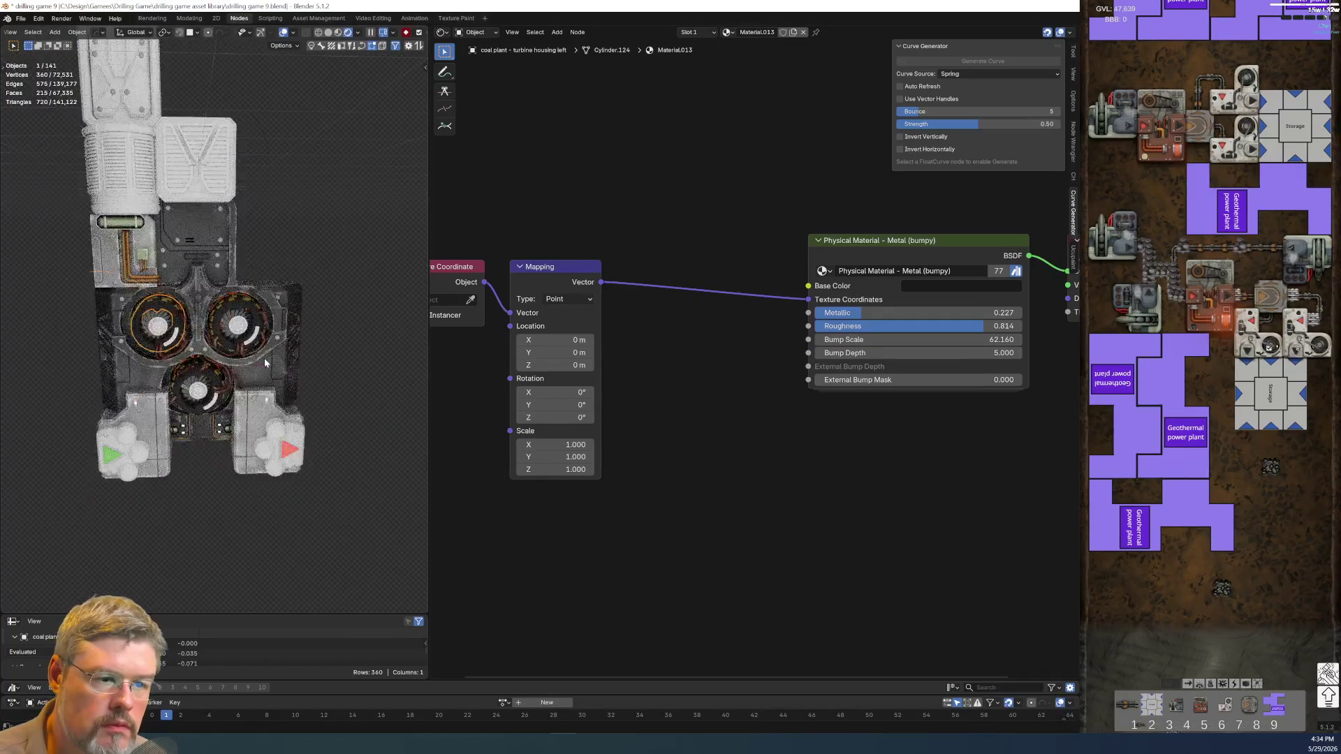
scroll(265, 363, "up", 3)
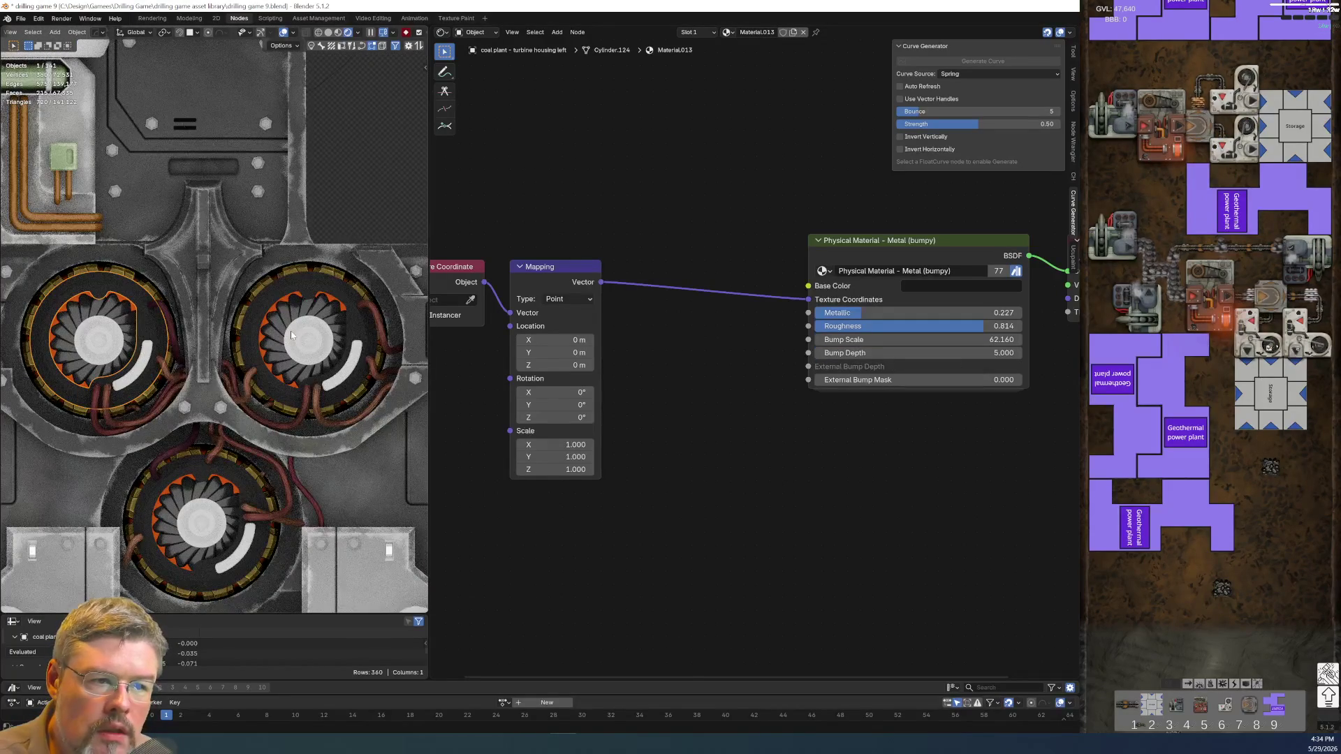
scroll(291, 335, "up", 2)
scroll(286, 335, "up", 1)
scroll(276, 334, "up", 1)
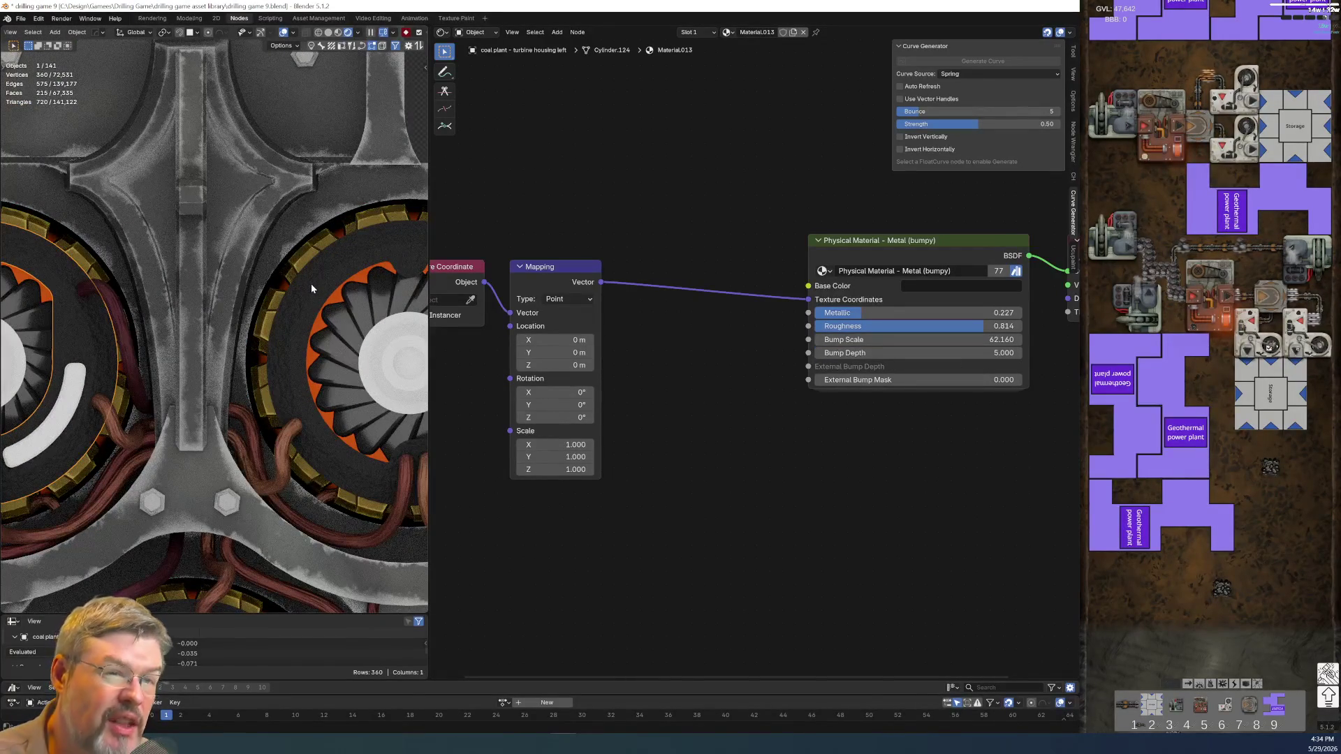
scroll(703, 464, "down", 1)
- Shift the Texture Coordinate and Mapping nodes up and right to make room
left_click_drag(532, 353, 653, 501)
key("g")
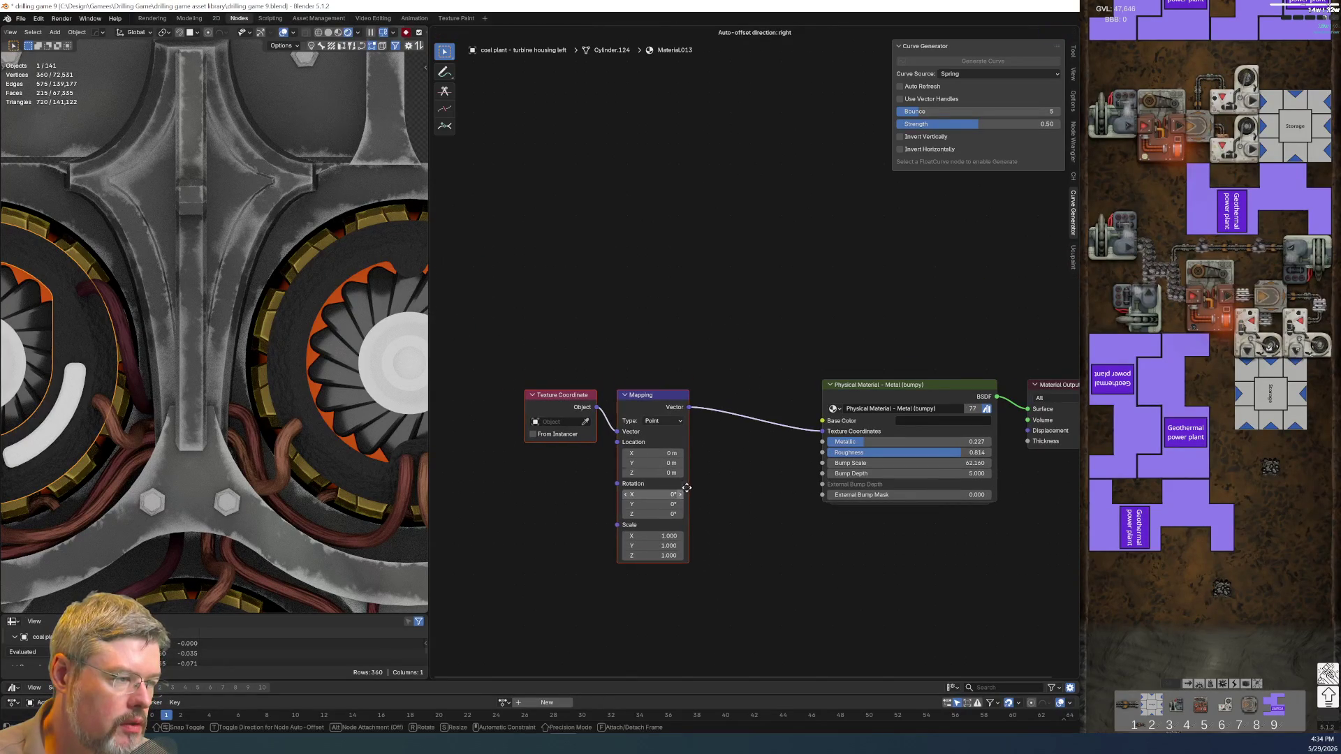
left_click(694, 480)
- Add a UTIL Edge Detect node above the mapping chain and preview its output on the surface
key("shift+a")
type("edge")
left_click(691, 319)
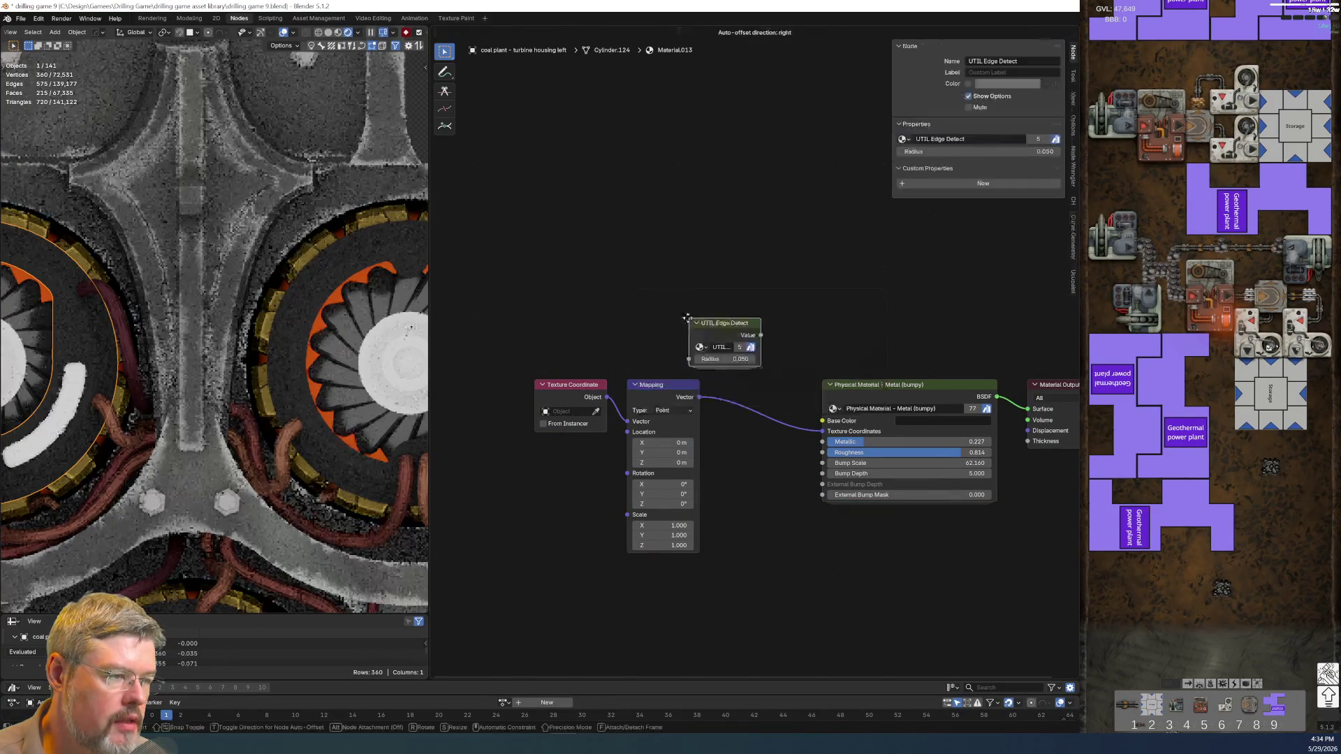
left_click(609, 299)
left_click_drag(694, 318, 736, 318)
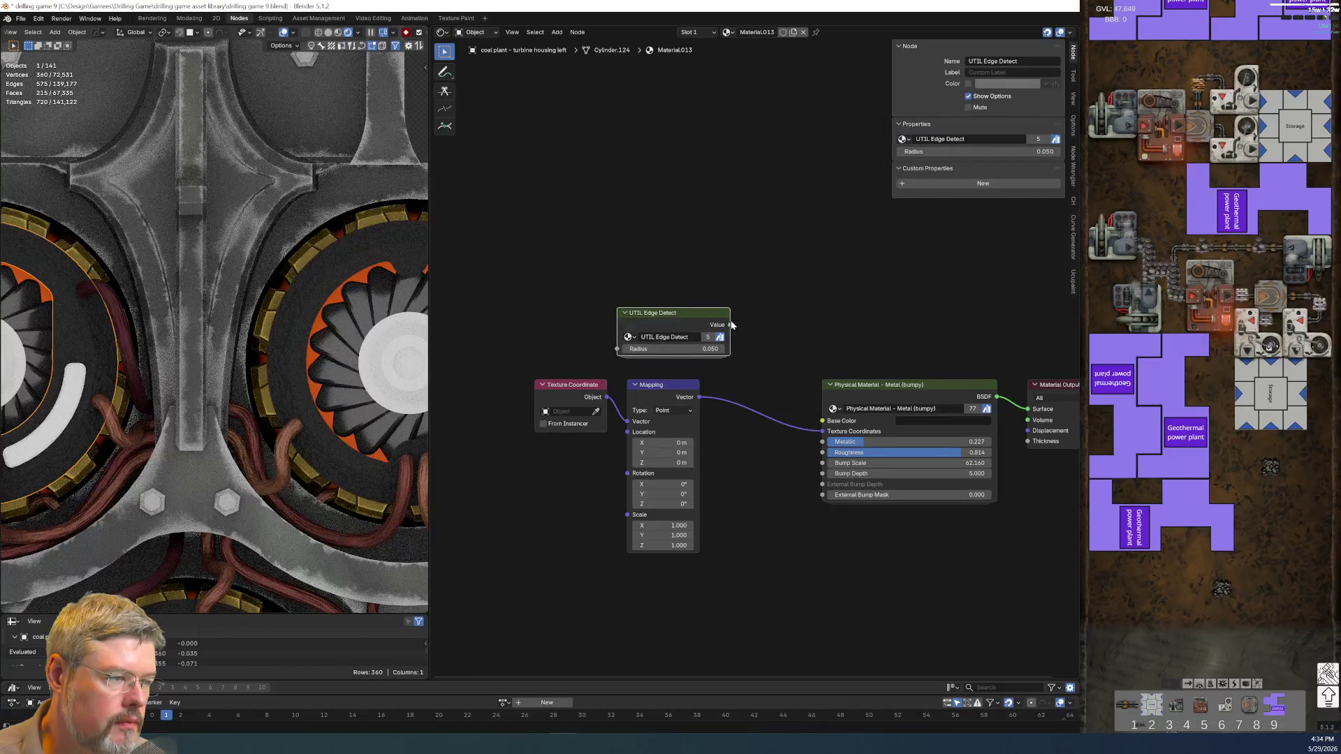
left_click(689, 315, "ctrl+shift")
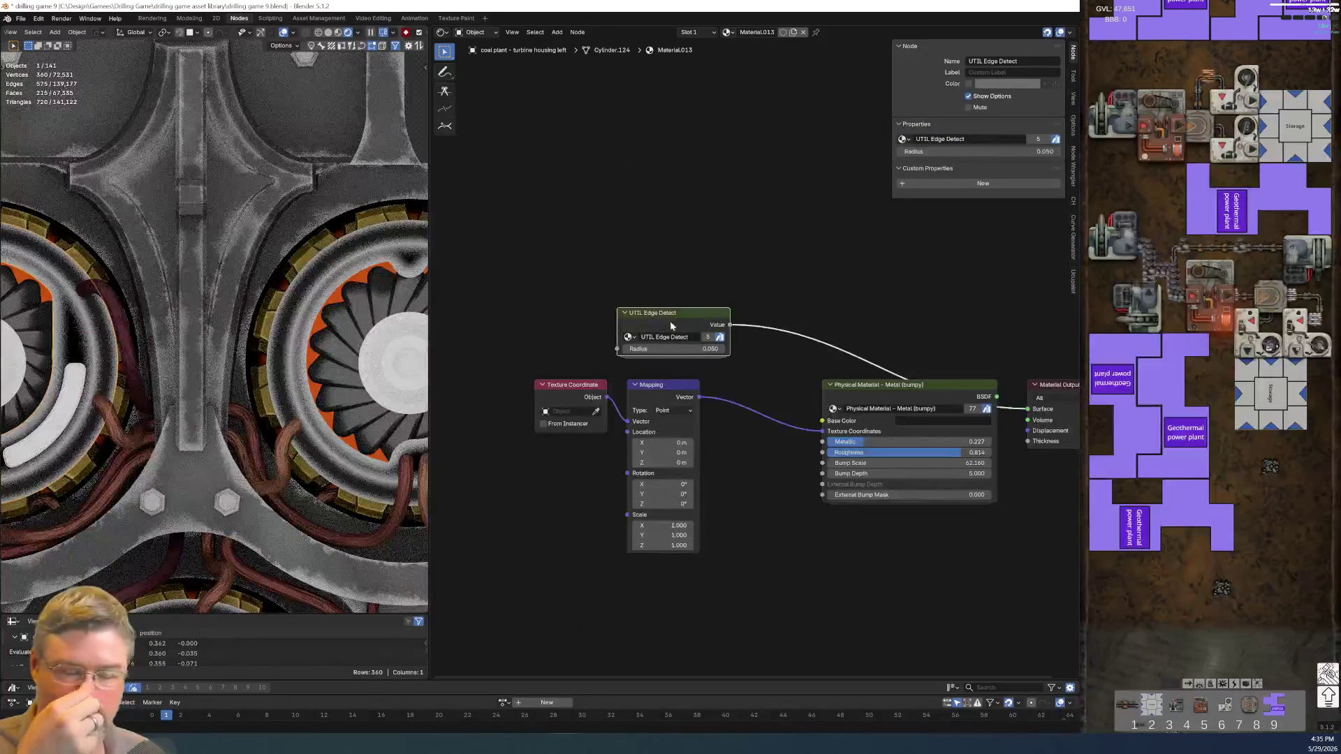
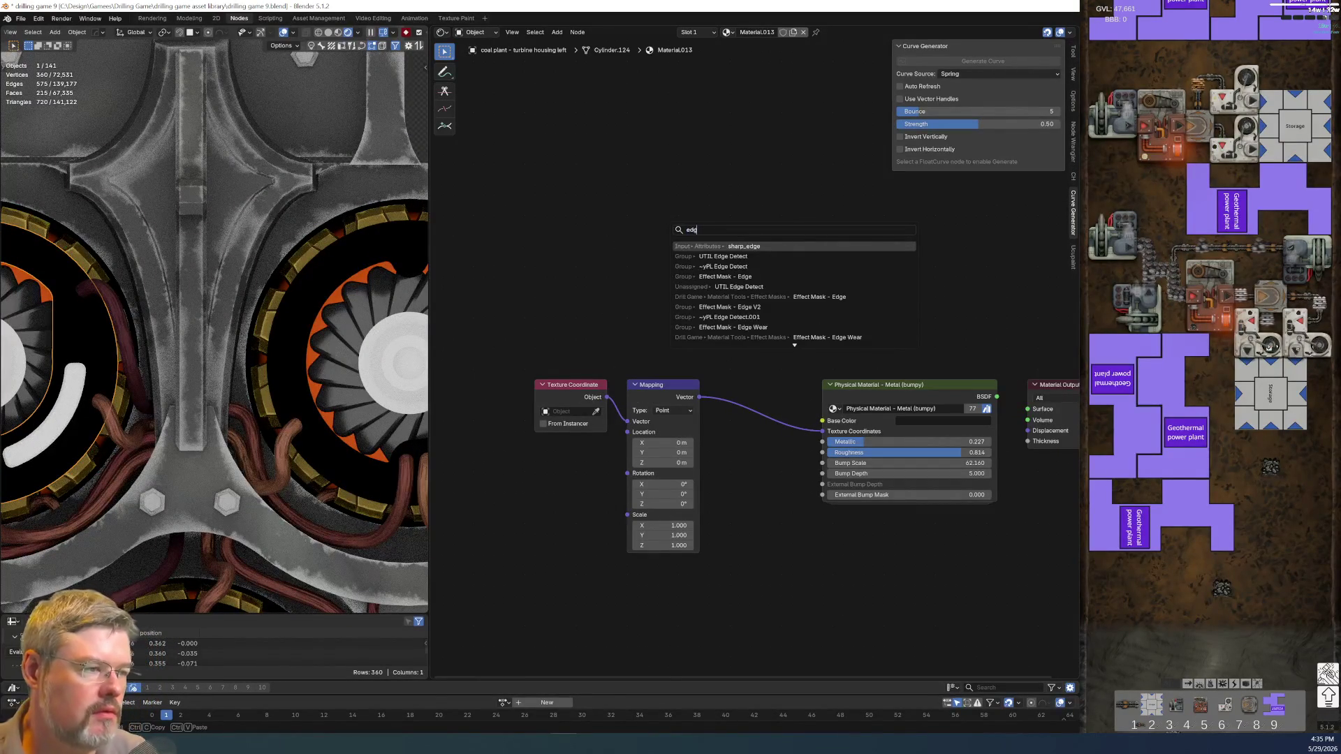
- Add the EFFECT - Edge Wear Chunky node above the material and preview its Value output on the model
type("ge wear chunky")
key("Return")
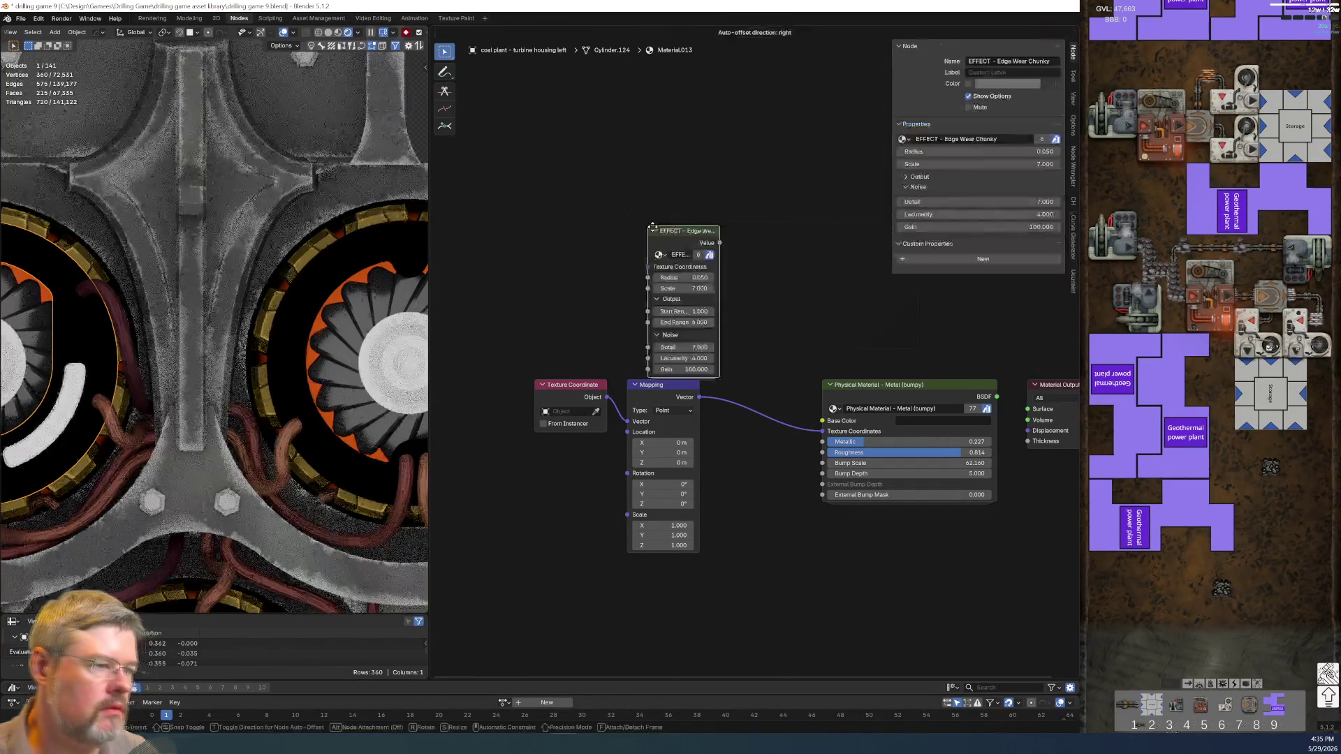
left_click(641, 187)
left_click_drag(710, 195, 781, 192)
middle_click_drag(808, 287, 752, 259)
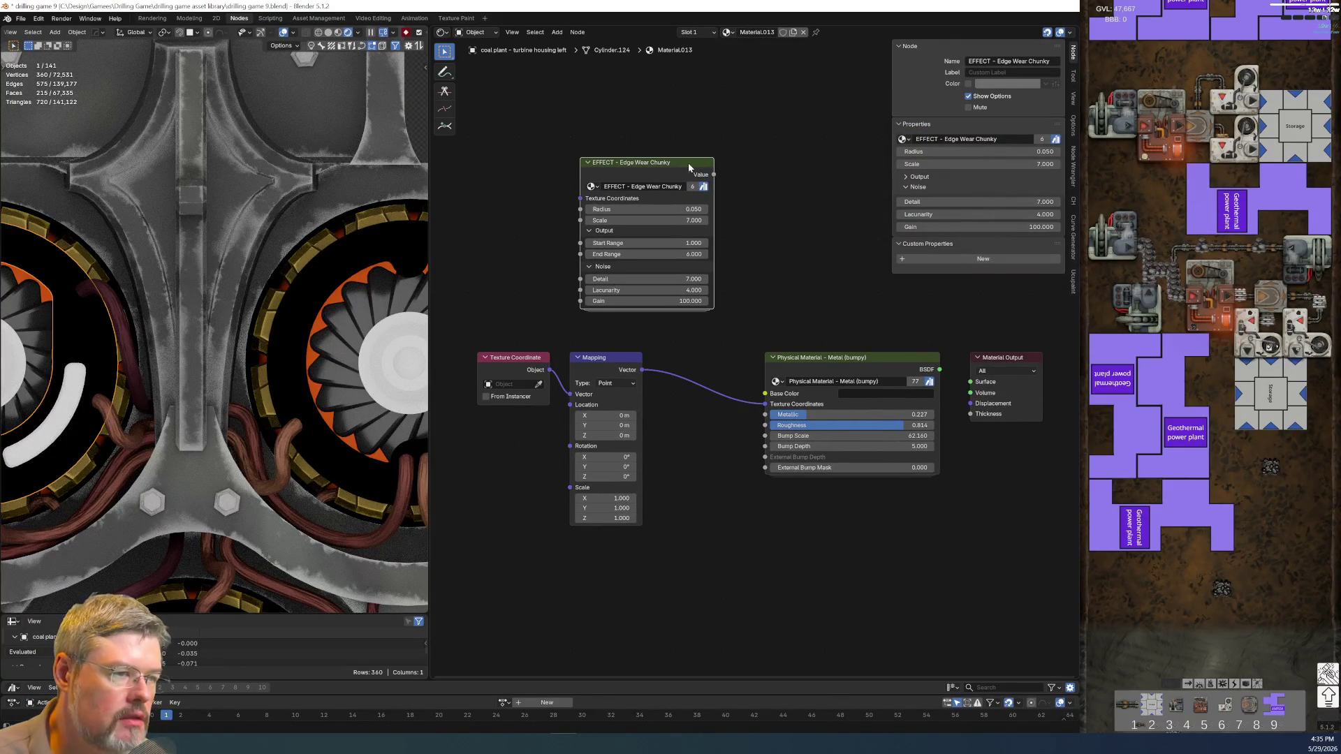
left_click(688, 168, "ctrl+shift")
- Set the Edge Wear Chunky Start Range to 1.000
scroll(716, 261, "up", 1)
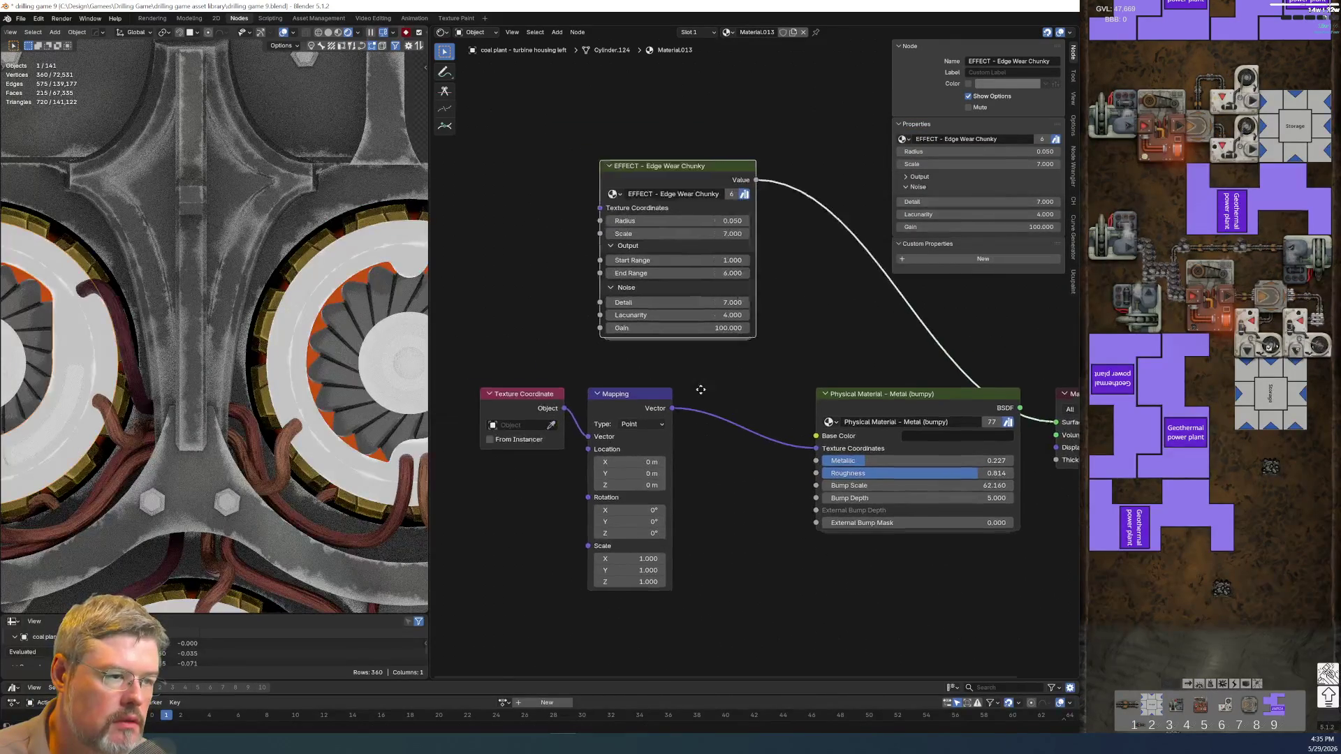
middle_click_drag(684, 378, 701, 412, "ctrl")
scroll(373, 258, "up", 2)
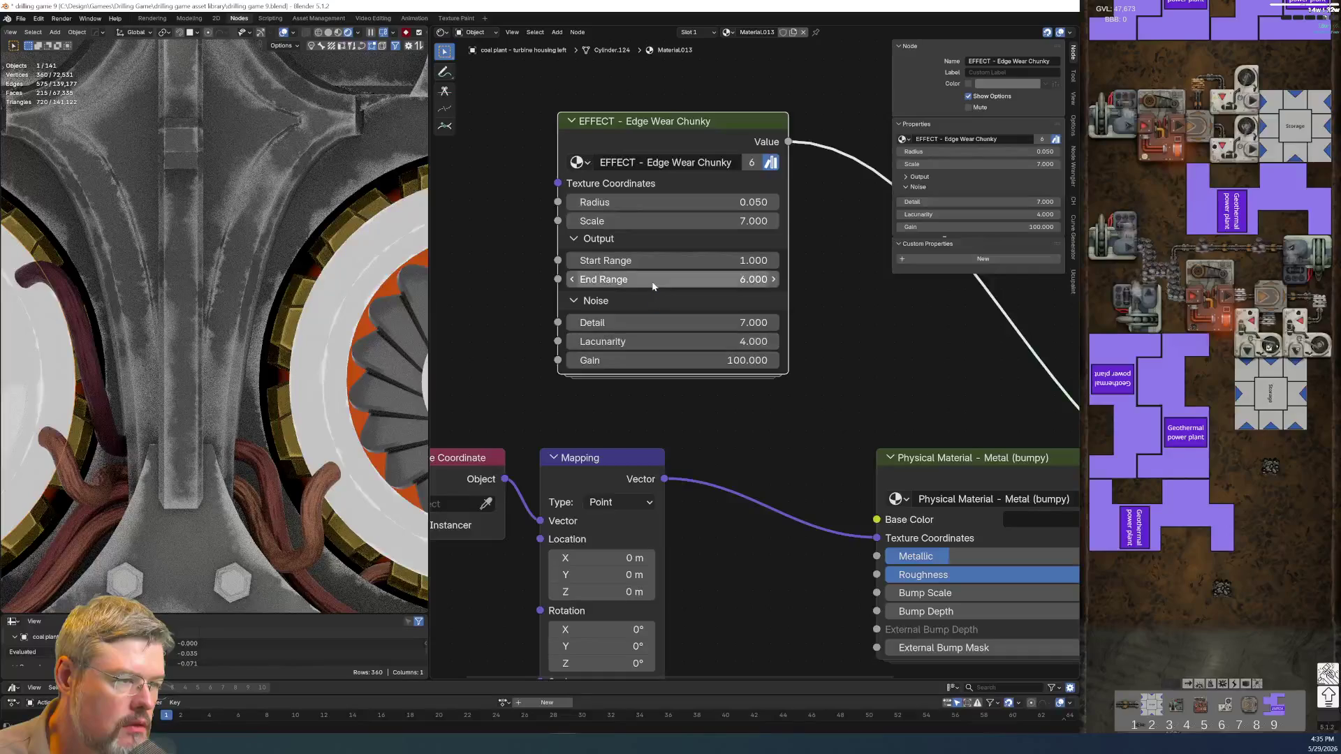
left_click(655, 261)
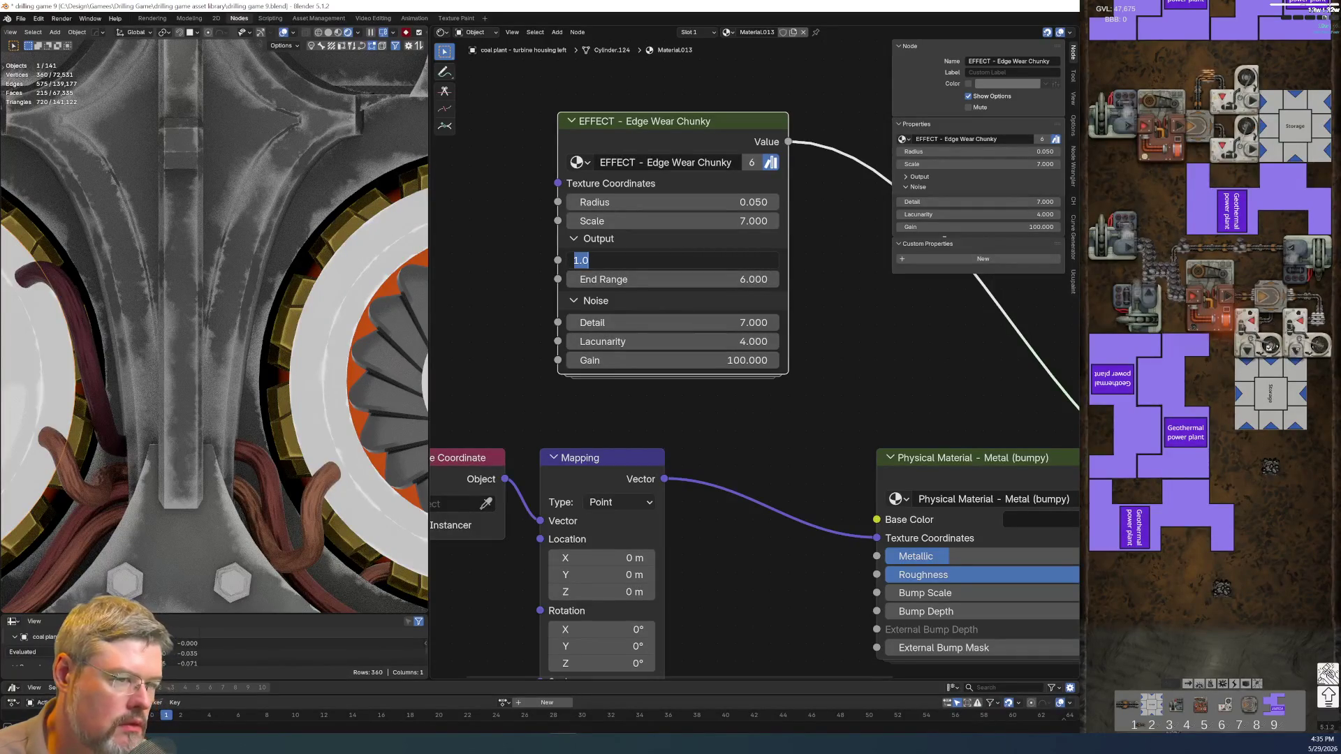
key("Return")
- Shift the Edge Wear node up-left and move Texture Coordinate and Mapping nodes lower left
scroll(622, 391, "down", 3)
mouse_move(627, 174)
left_mouse_down()
mouse_move(858, 337)
mouse_move(732, 312)
left_mouse_up()
middle_click_drag(733, 312, 664, 207)
left_click_drag(522, 300, 754, 566)
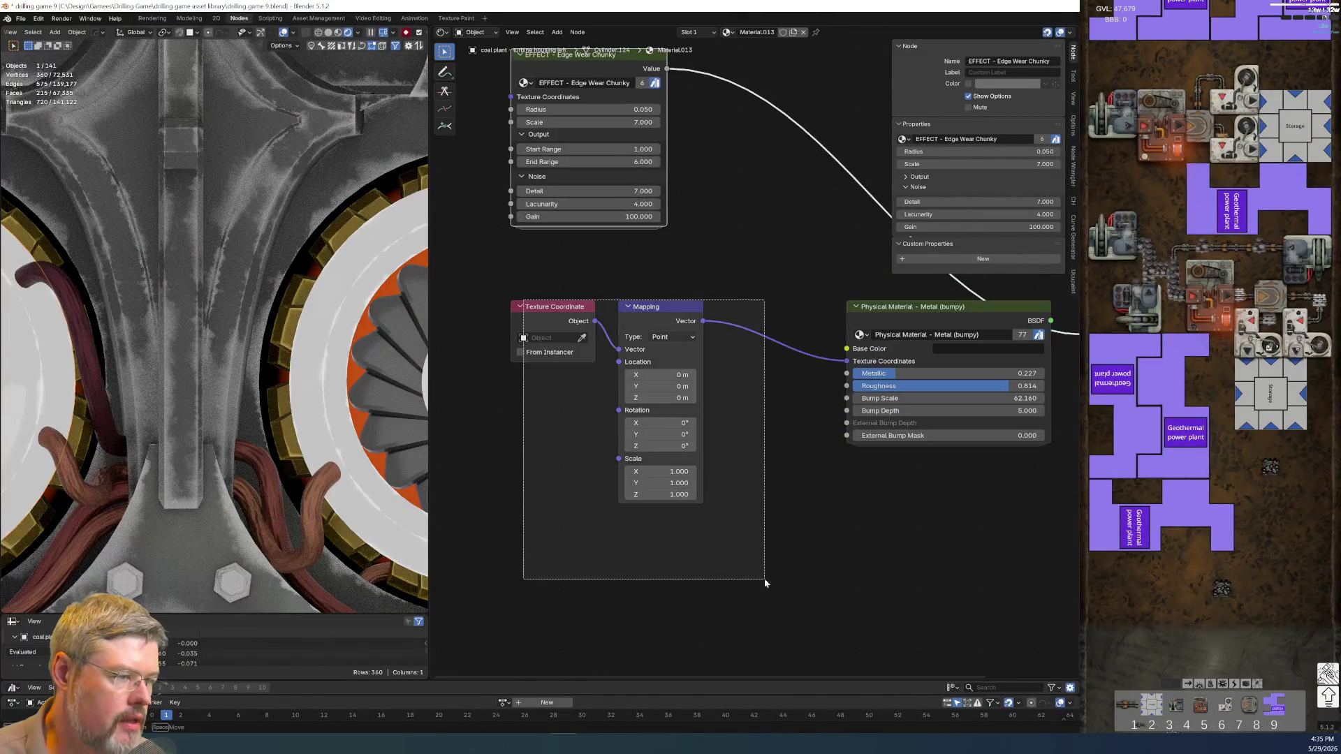
middle_click_drag(754, 565, 716, 425)
scroll(715, 425, "down", 2)
key("g")
left_click(527, 538)
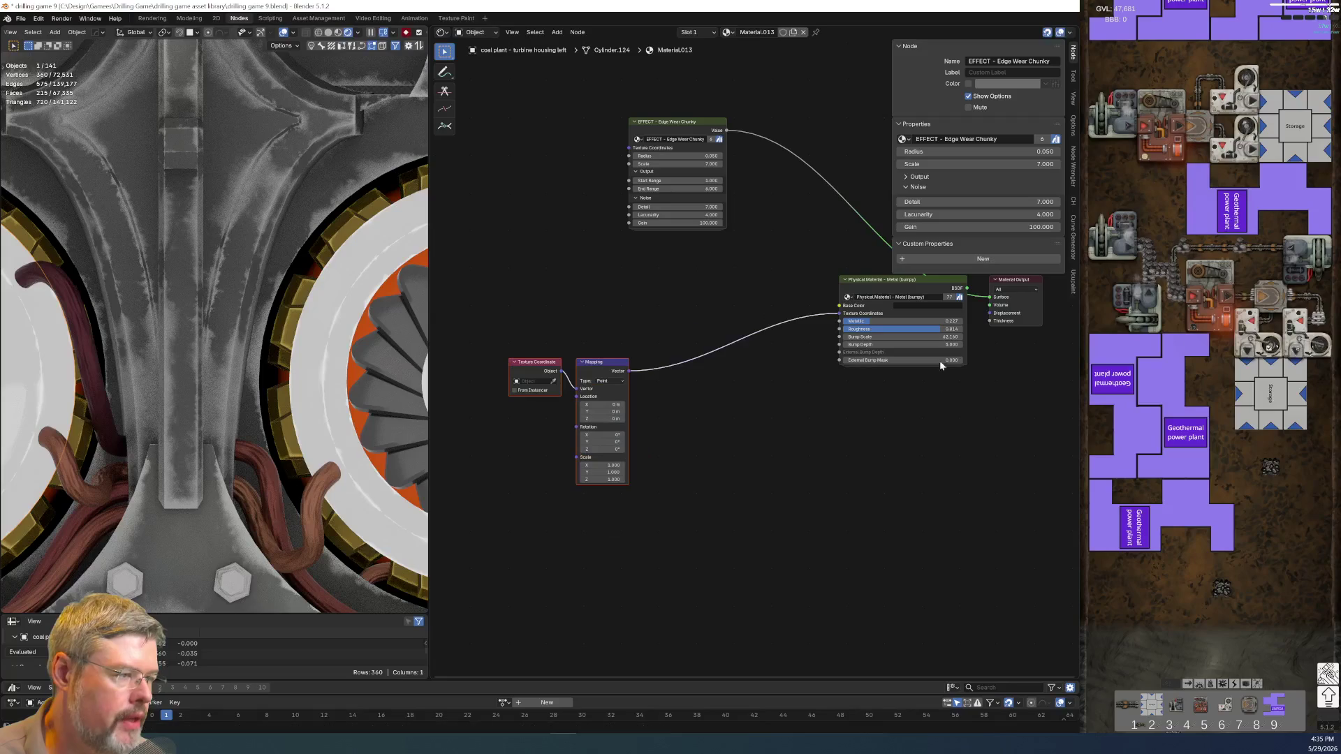
- Add an RGB Color node below the material and copy it
key("shift+a")
left_click(778, 431)
scroll(719, 393, "up", 3)
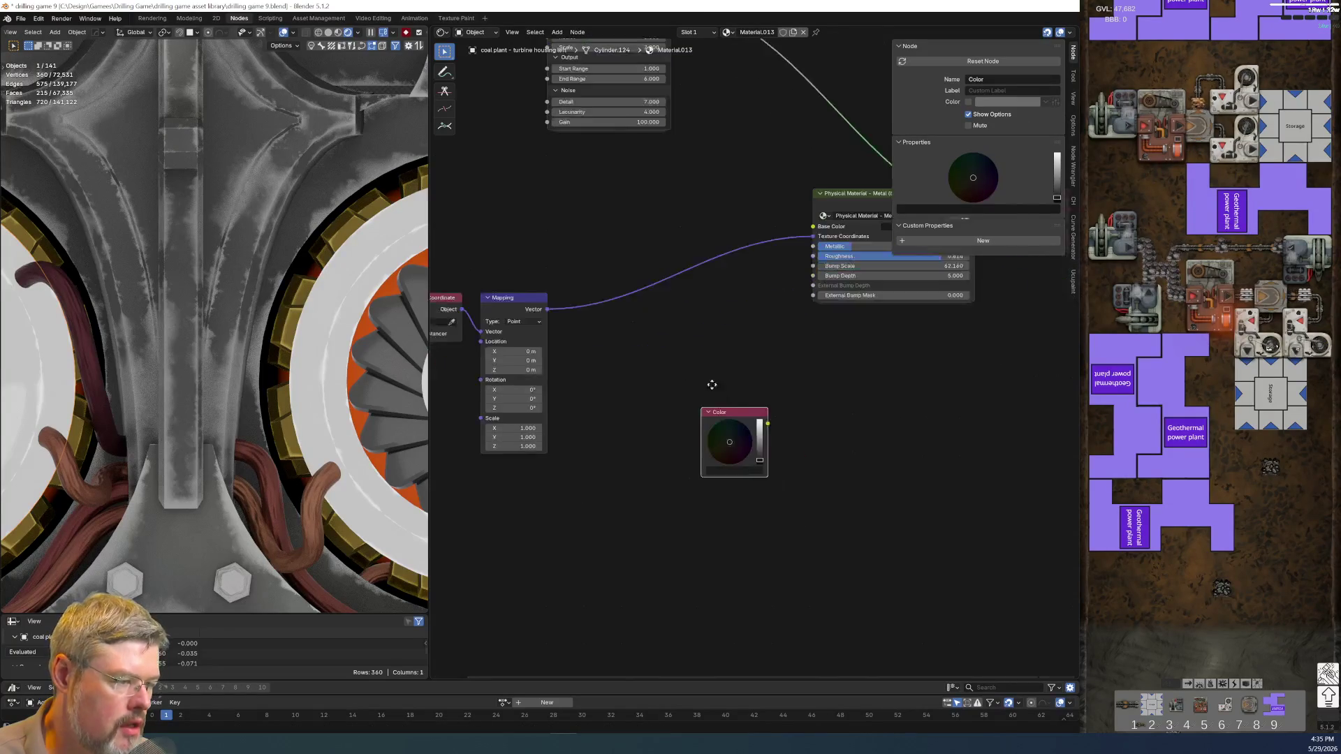
key("ctrl+c")
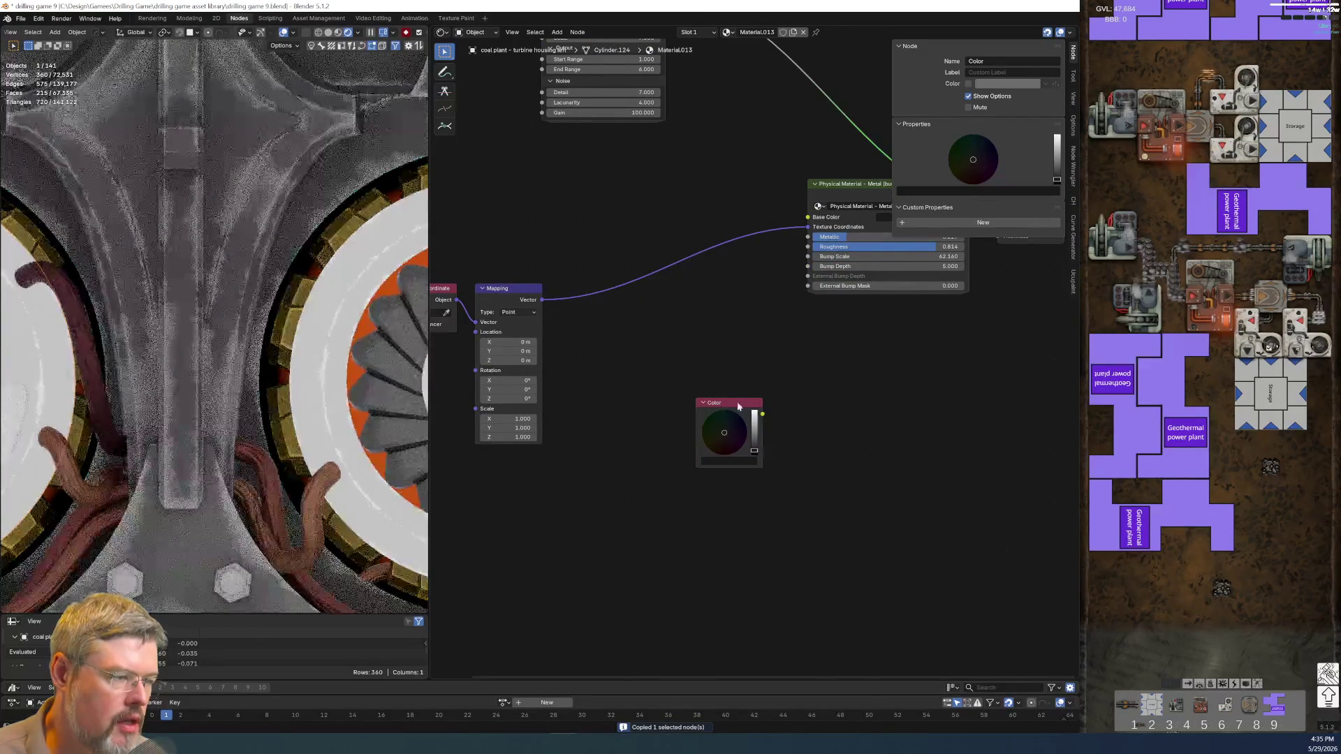
left_click(720, 406)
- Add the PALETTE - Coal Plant group node, with the Color node placed beneath it
key("shift+a")
type("p")
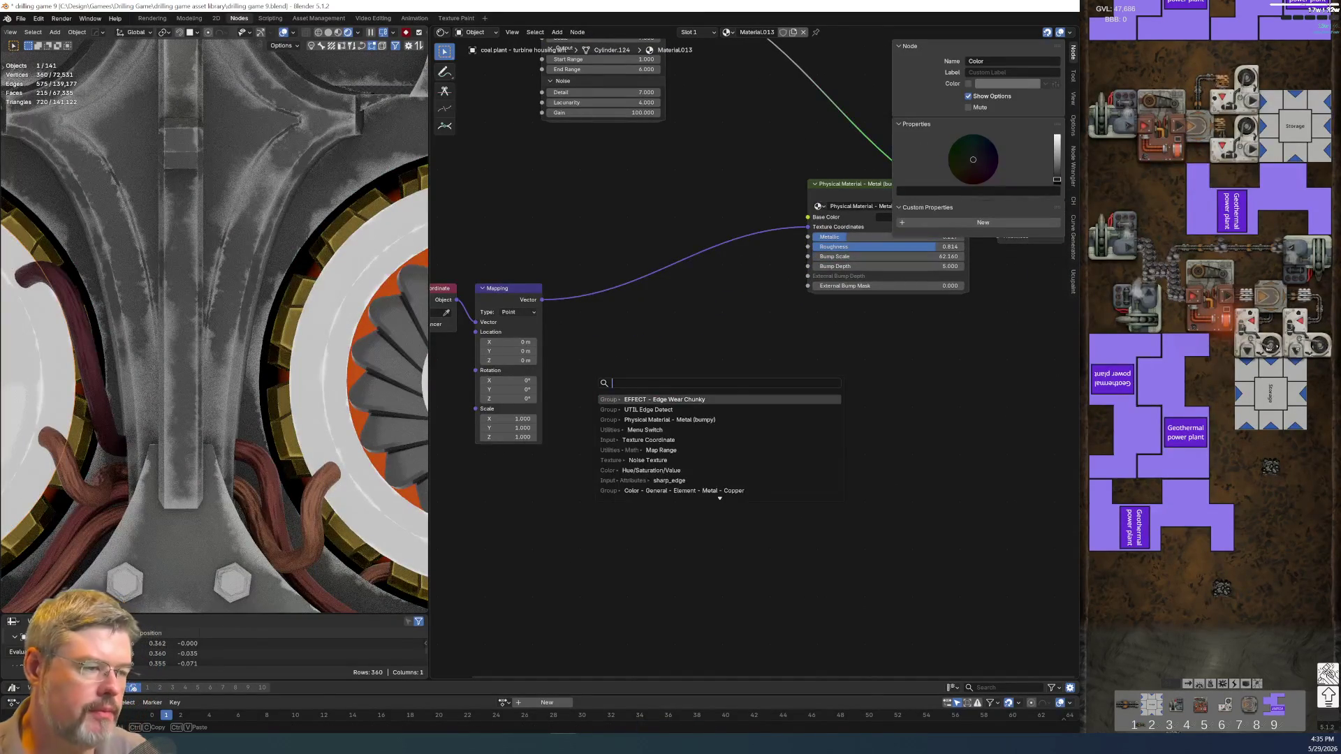
type("ALETTE")
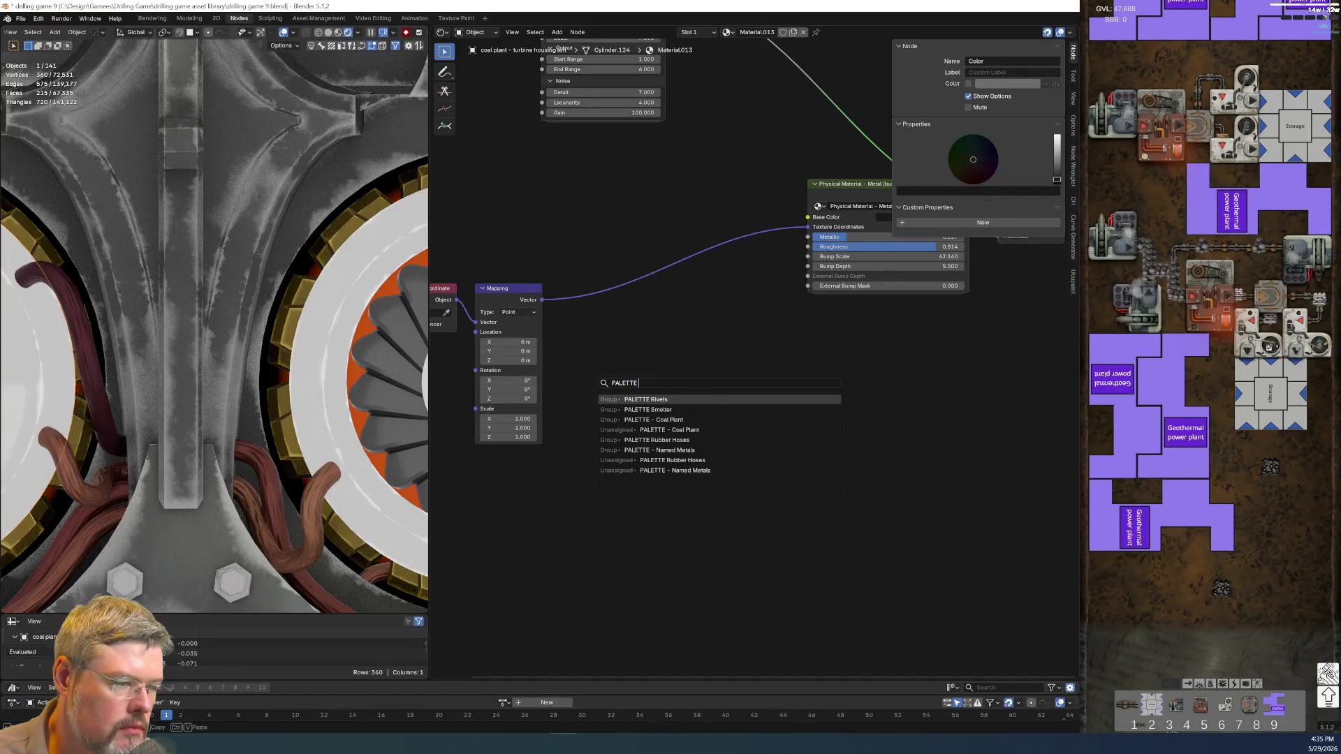
key("Down")
key("Down")
key("Return")
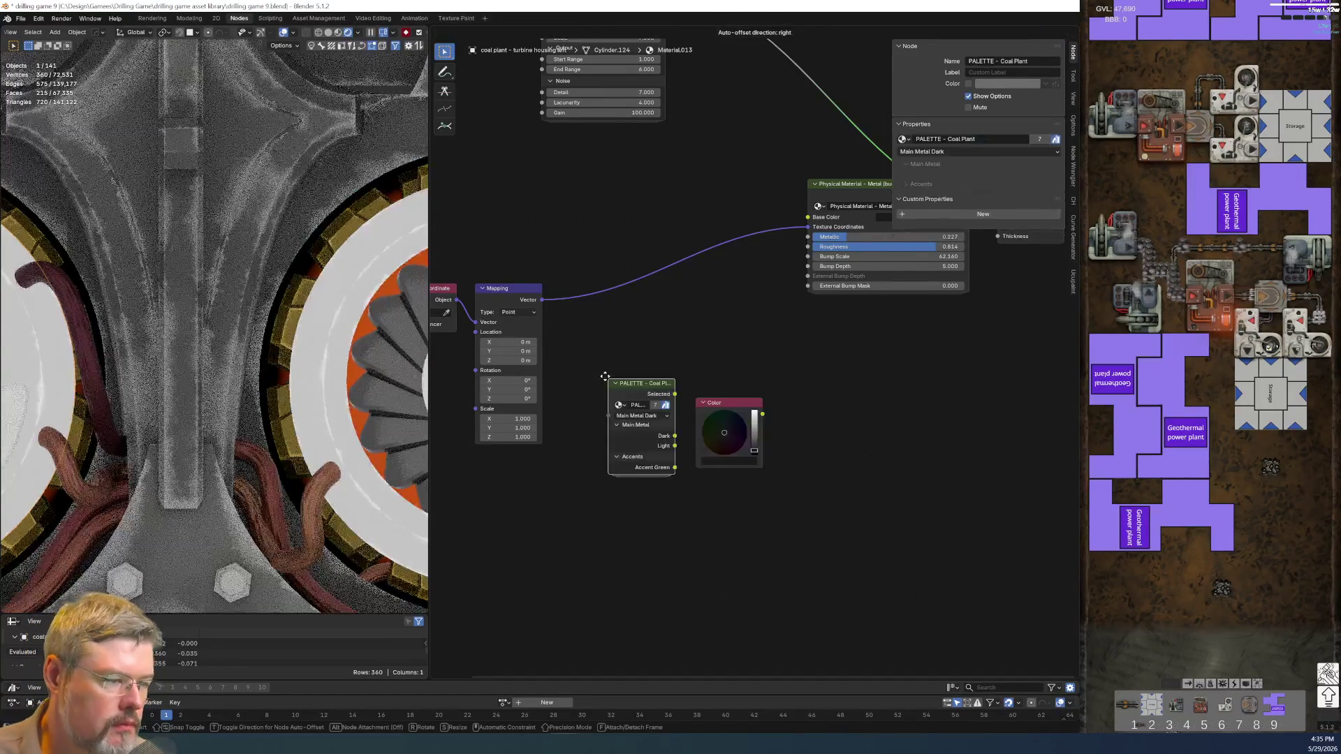
left_click_drag(709, 412, 622, 517)
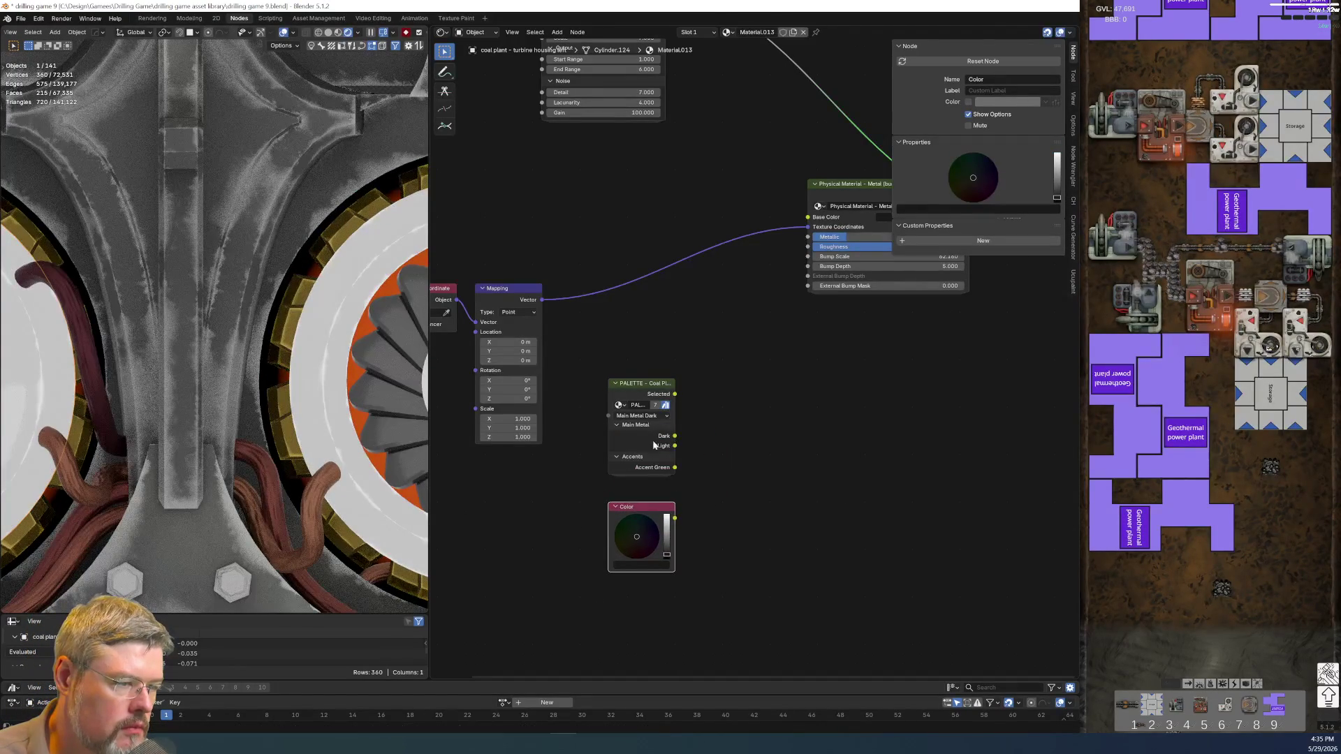
left_click_drag(673, 384, 735, 393)
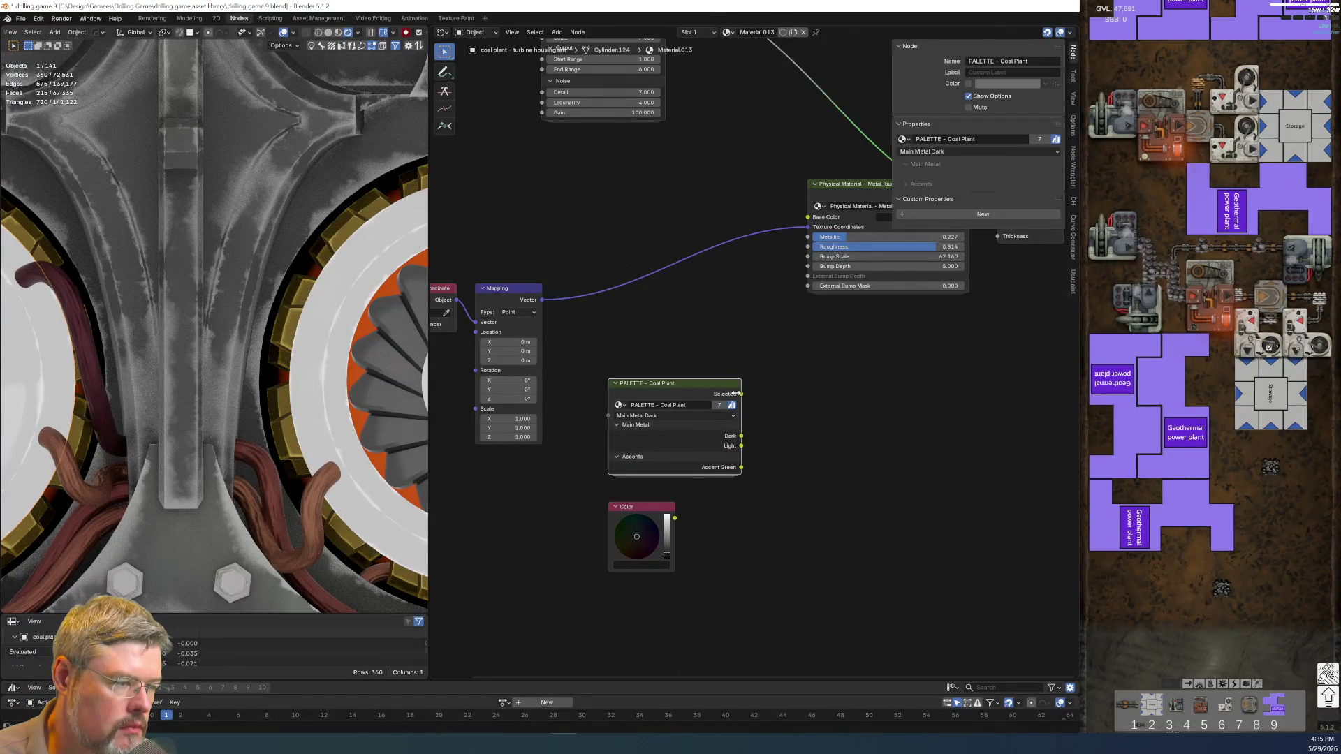
- Pick a colour on the Color node, copy it, and enter the Coal Plant group
left_click(648, 518)
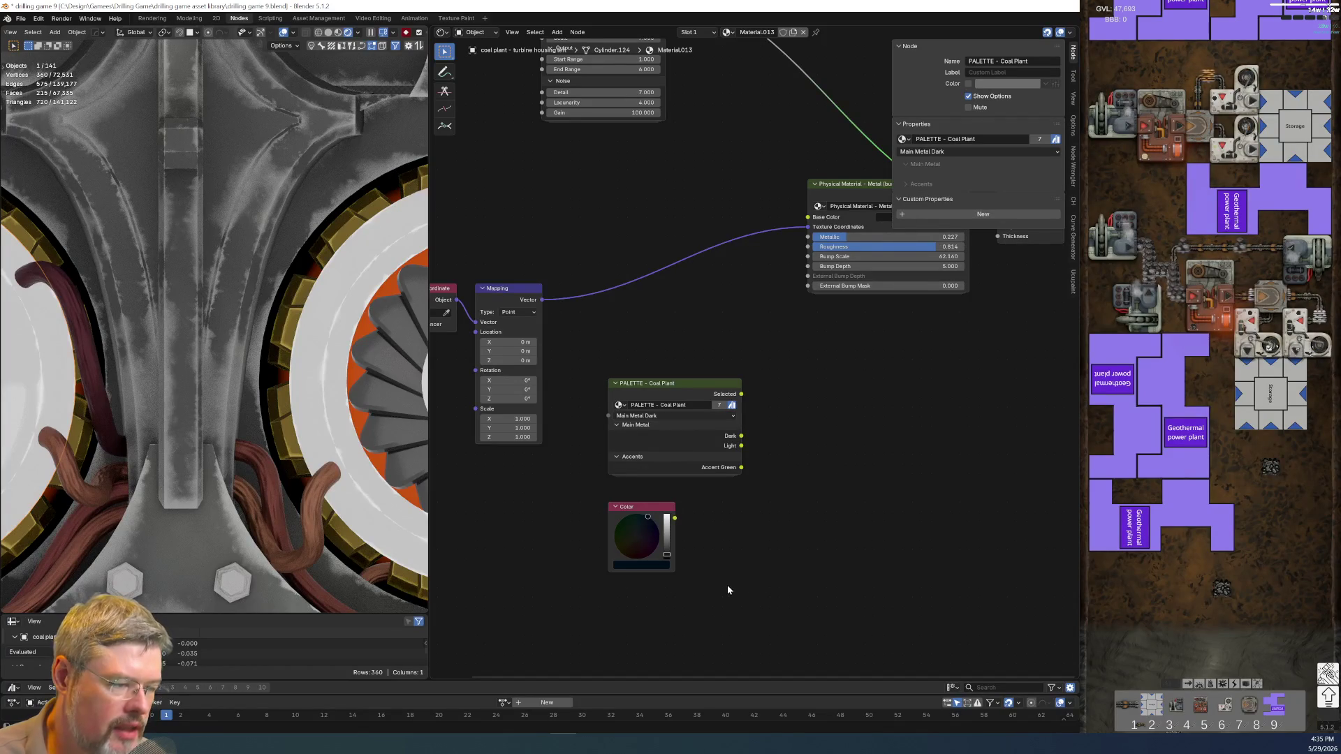
left_click(636, 536)
key("ctrl+c")
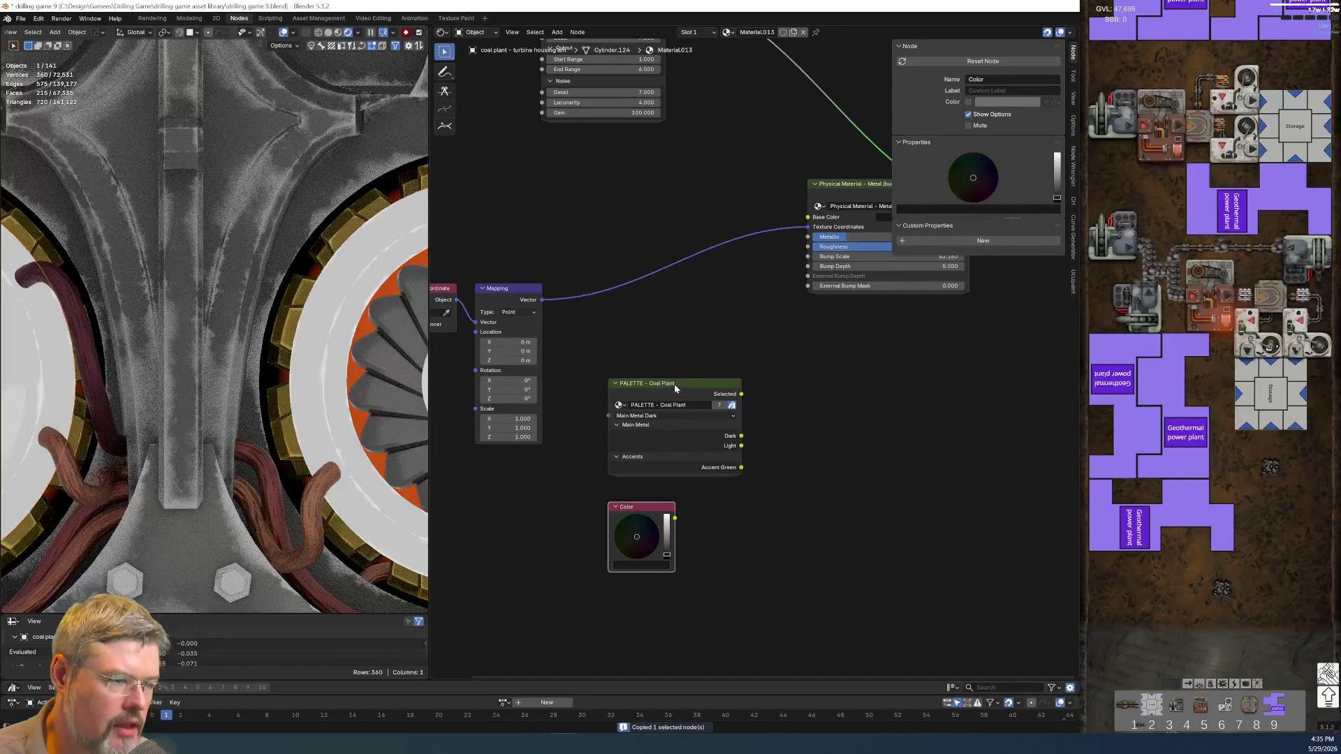
left_click(674, 384)
key("Tab")
- Paste the copied Color node into the group and label it Turbine
scroll(699, 432, "up", 2)
key("ctrl+v")
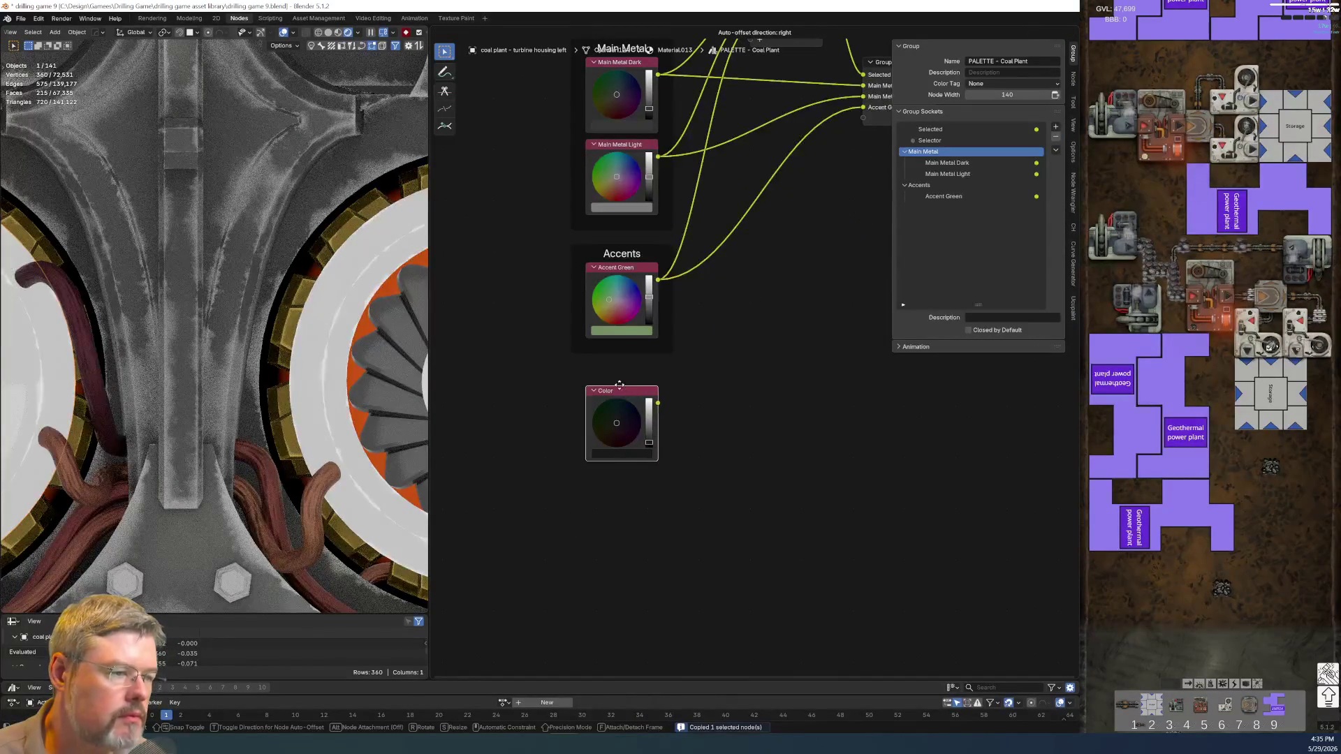
left_click(619, 385)
key("F2")
type("Turb")
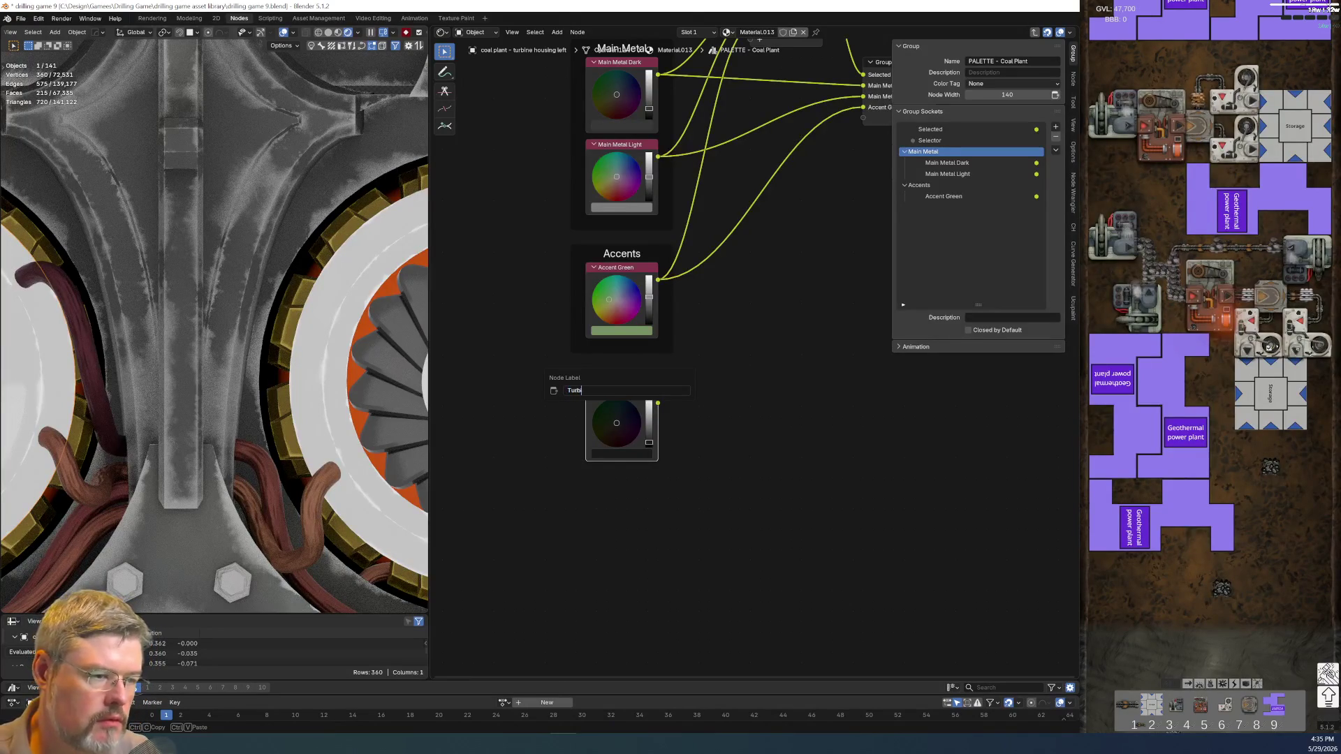
key("Escape")
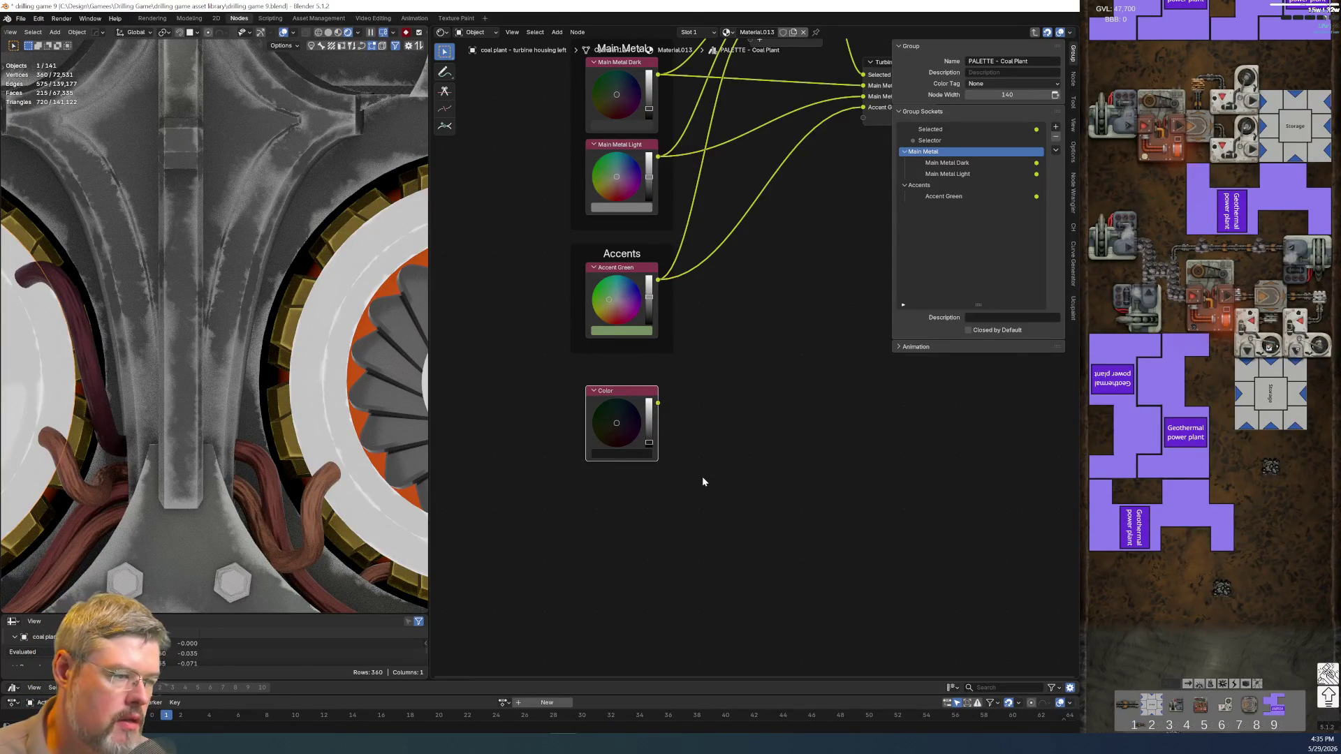
key("ctrl+z")
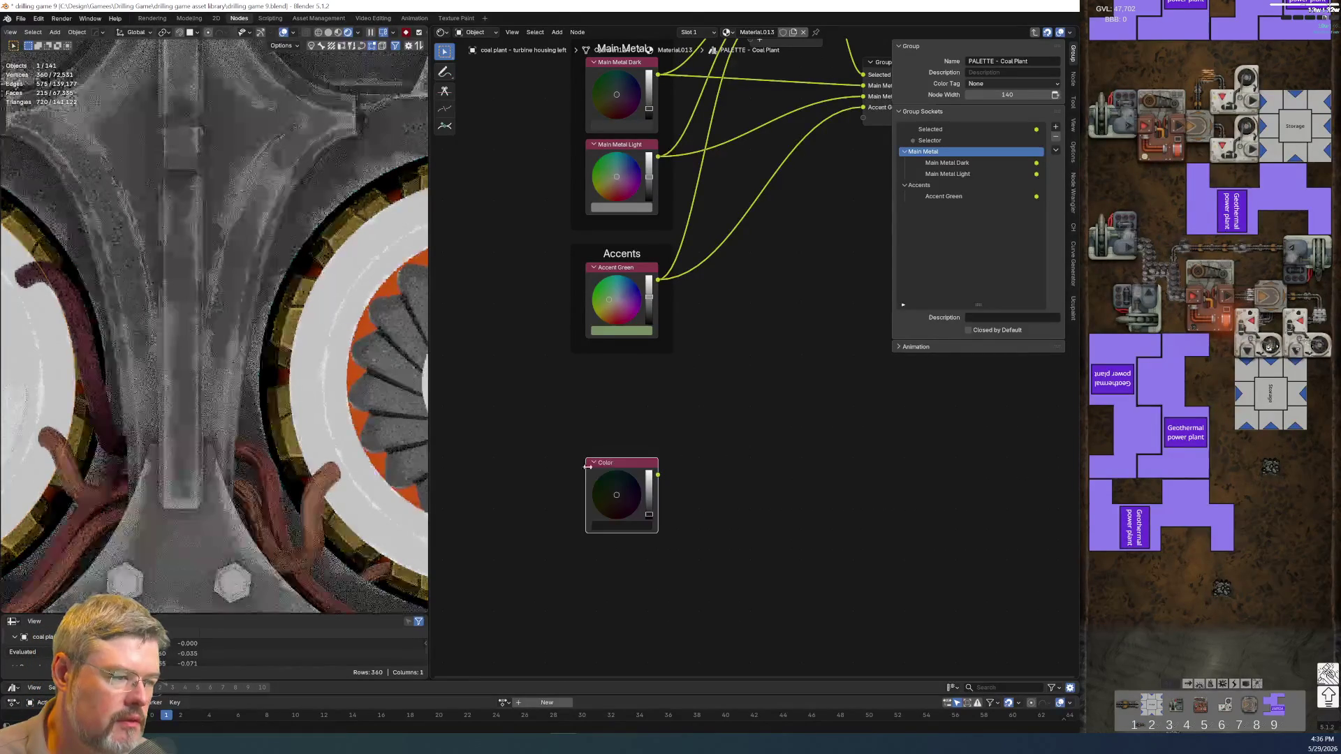
key("F2")
type("Turb")
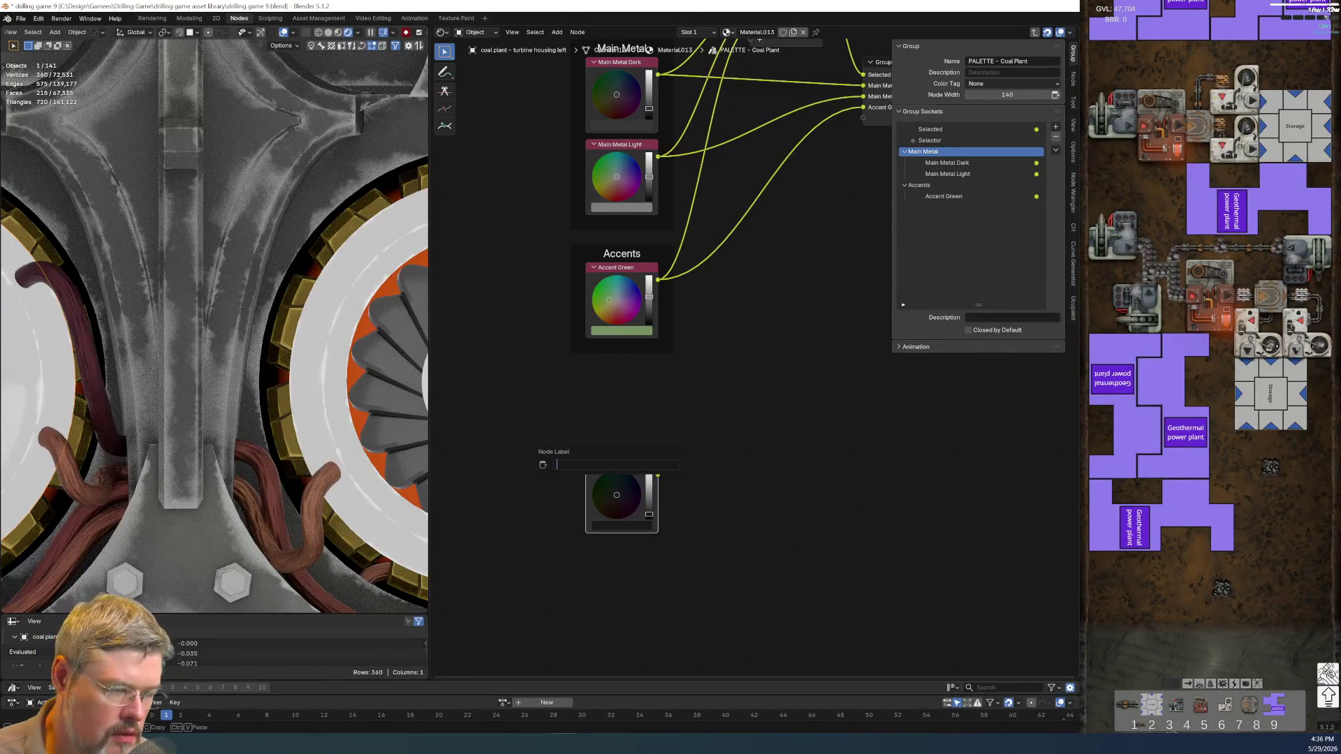
type("ine")
key("Return")
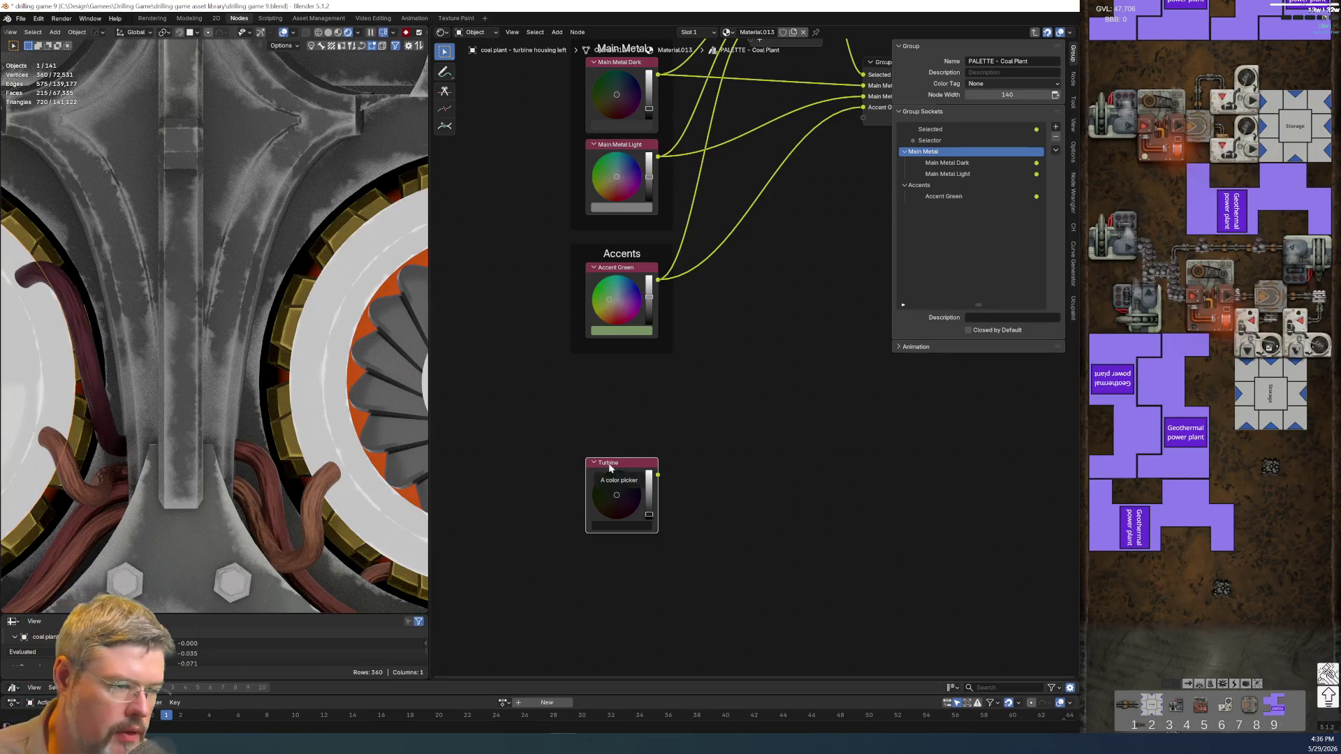
- Wrap the Turbine node in a frame labelled Turbine
key("ctrl+j")
key("F2")
type("Tur")
key("Return")
- Move the Turbine frame under Accents and link its colour to a new Group Output socket
left_click_drag(622, 453, 622, 363)
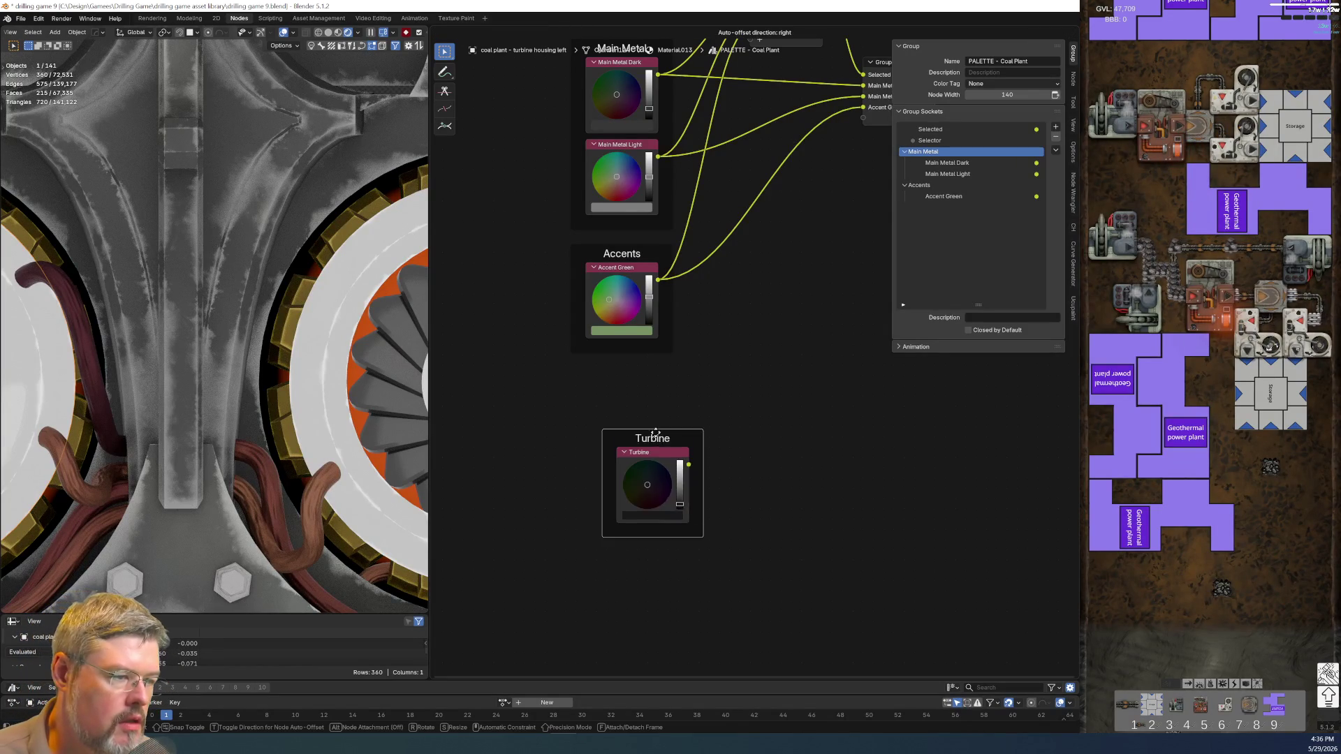
left_click(755, 393)
key("Home")
left_click_drag(612, 584, 705, 222)
left_click_drag(613, 583, 817, 299)
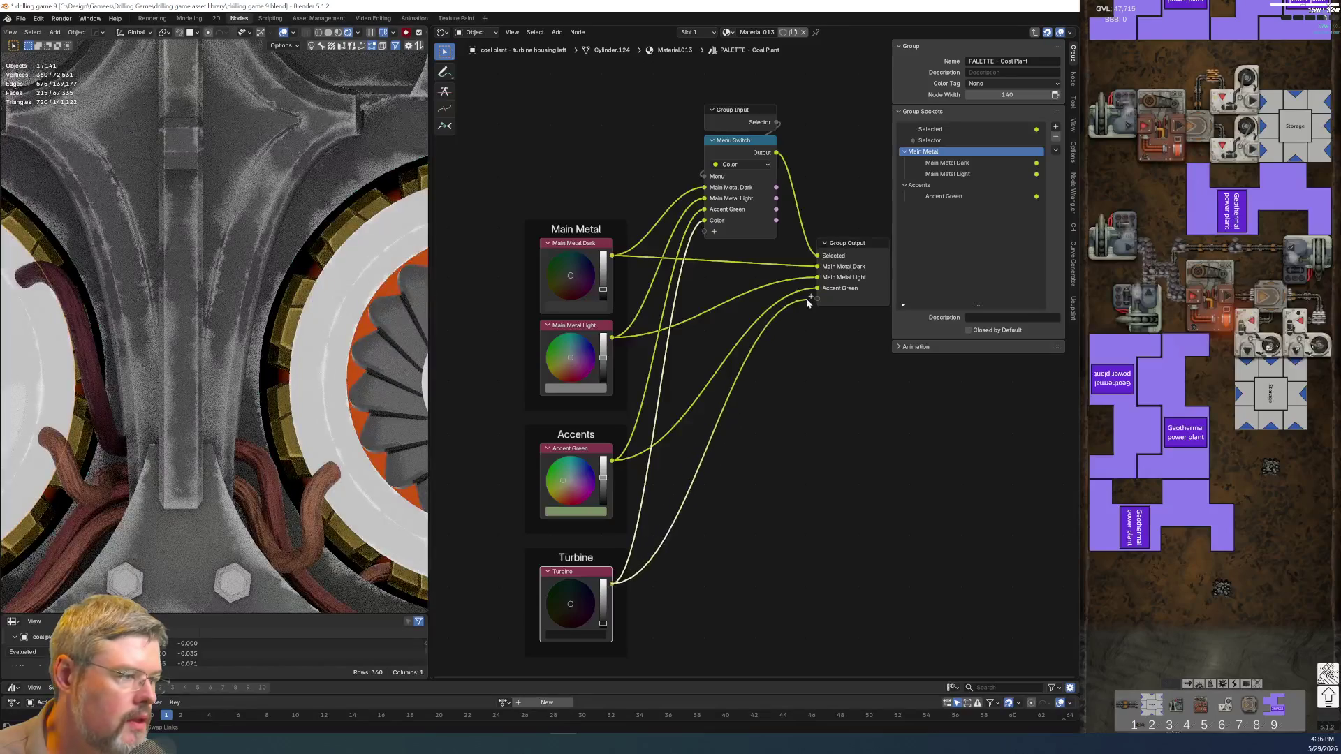
- Add a group socket panel named Parts and move it to the bottom
left_click(1055, 127)
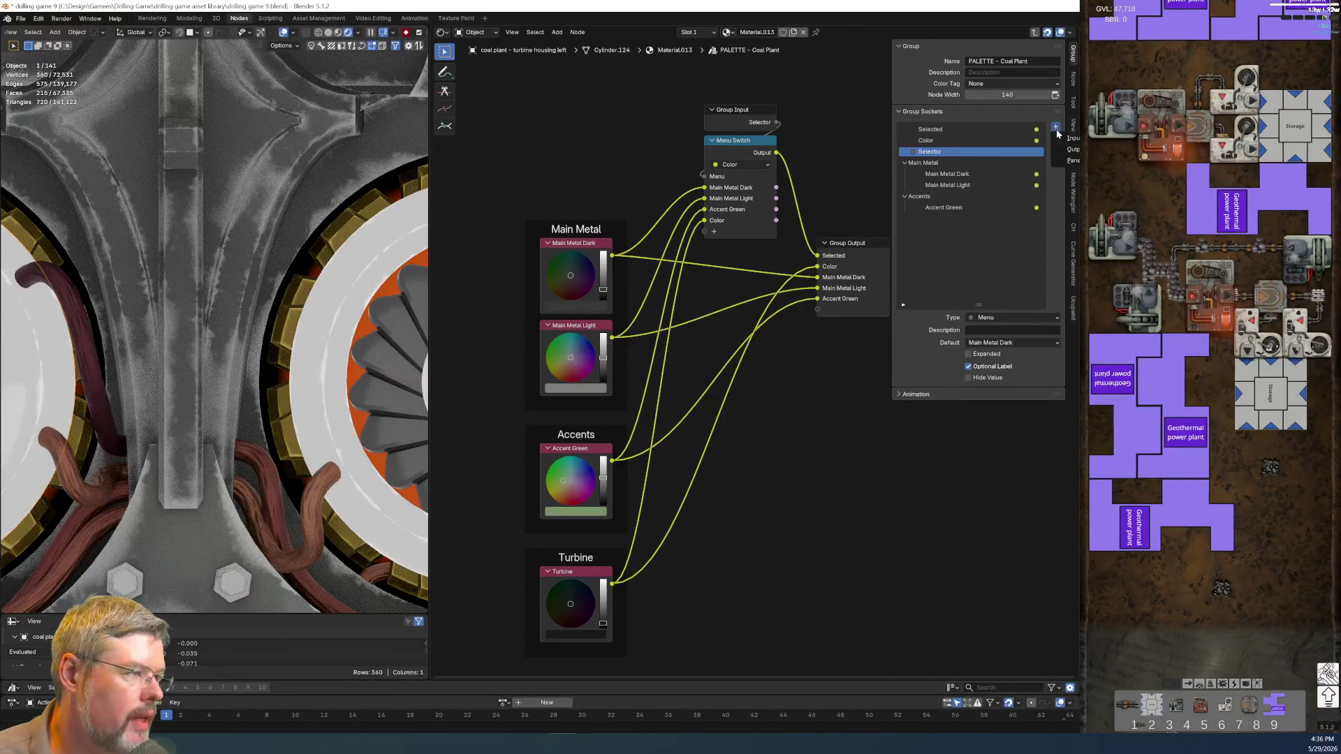
left_click(1071, 160)
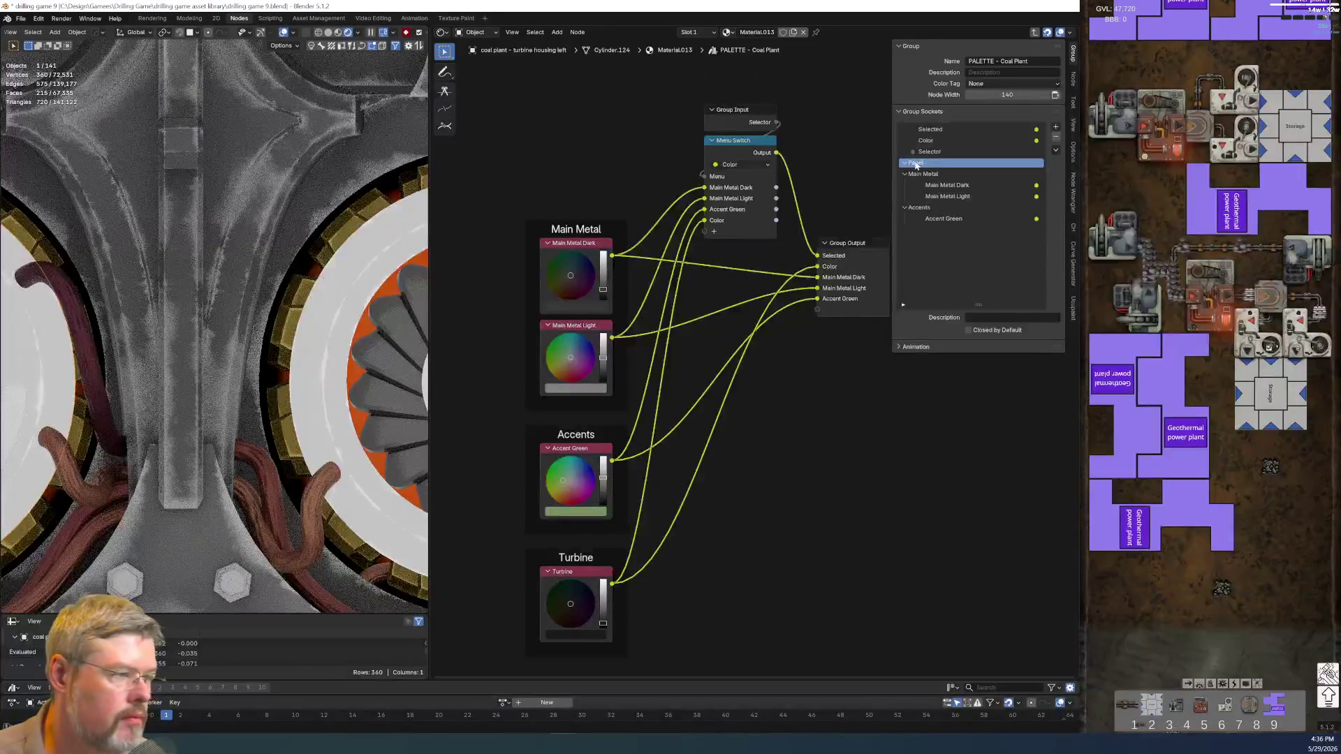
double_click(935, 163)
type("Parts")
key("Return")
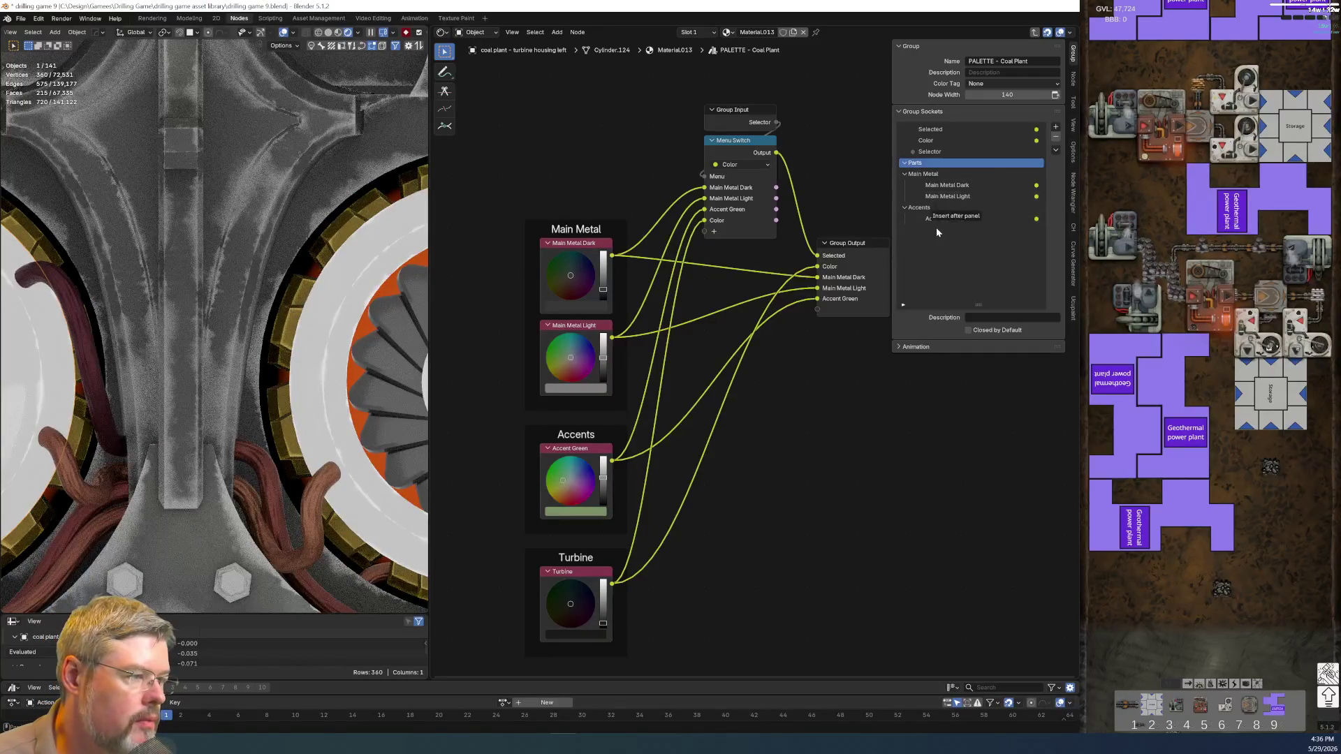
left_click_drag(899, 165, 933, 225)
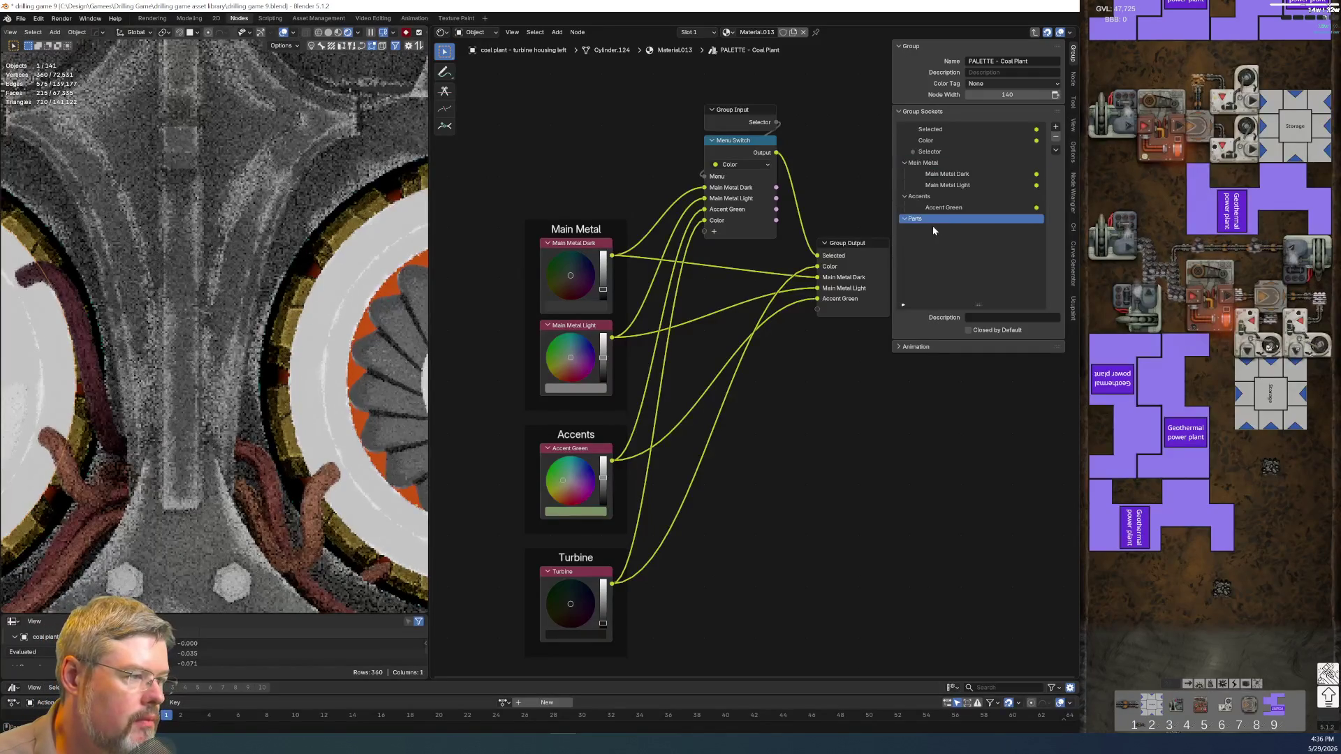
- Rename the new Color output socket to Turbine and move it into the Parts panel
double_click(925, 140)
type("Turbine")
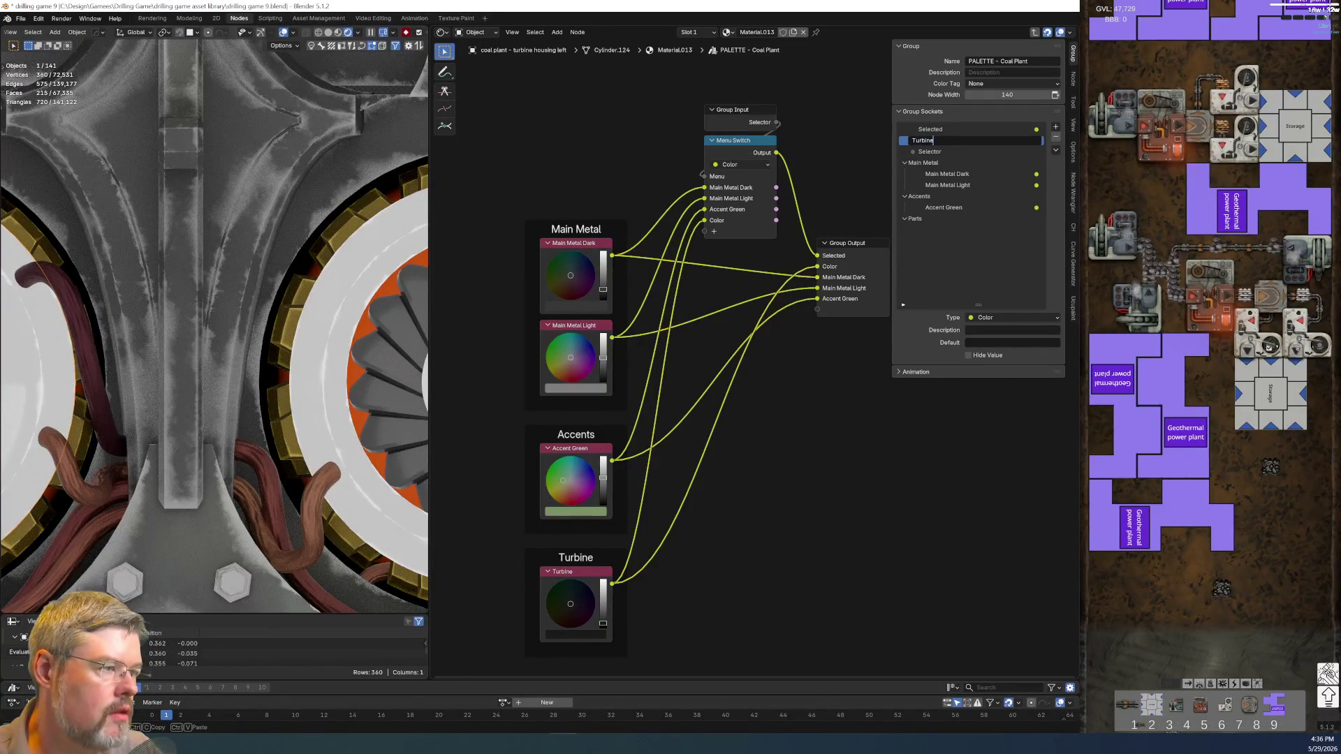
key("Return")
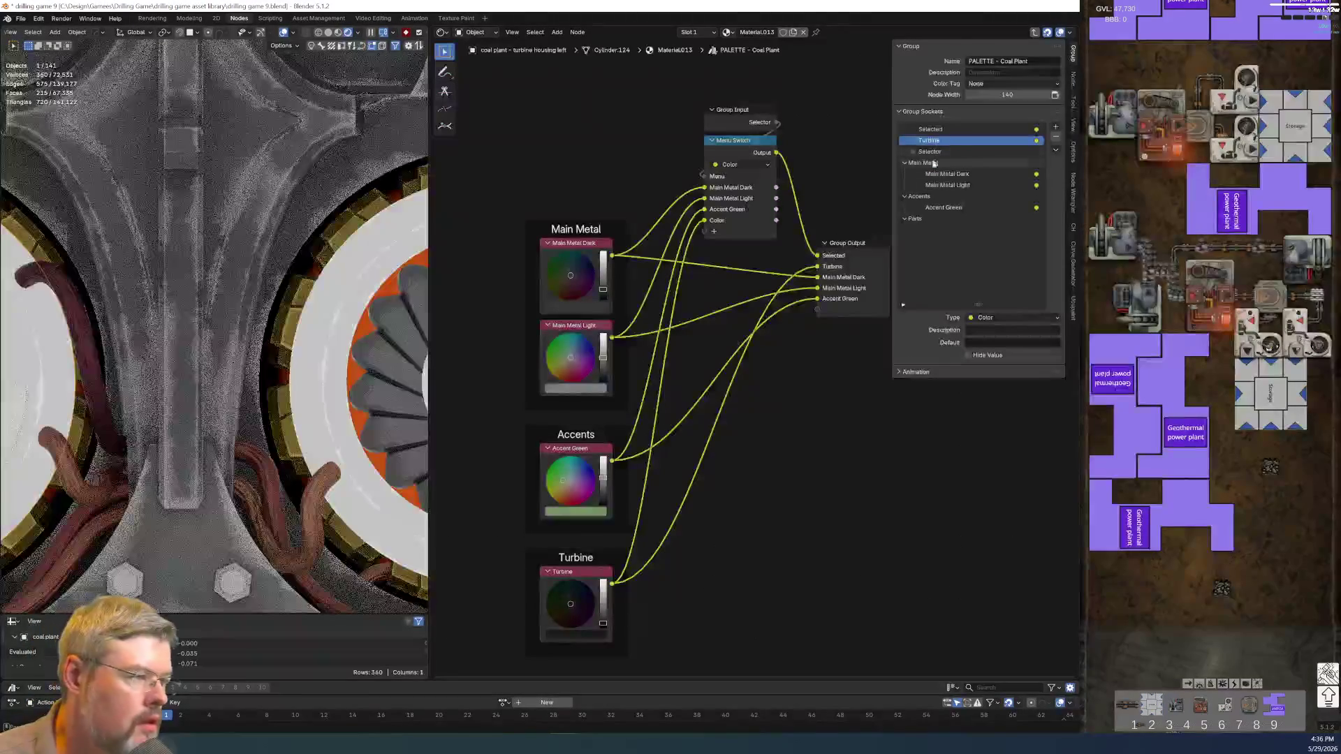
left_click_drag(933, 146, 923, 219)
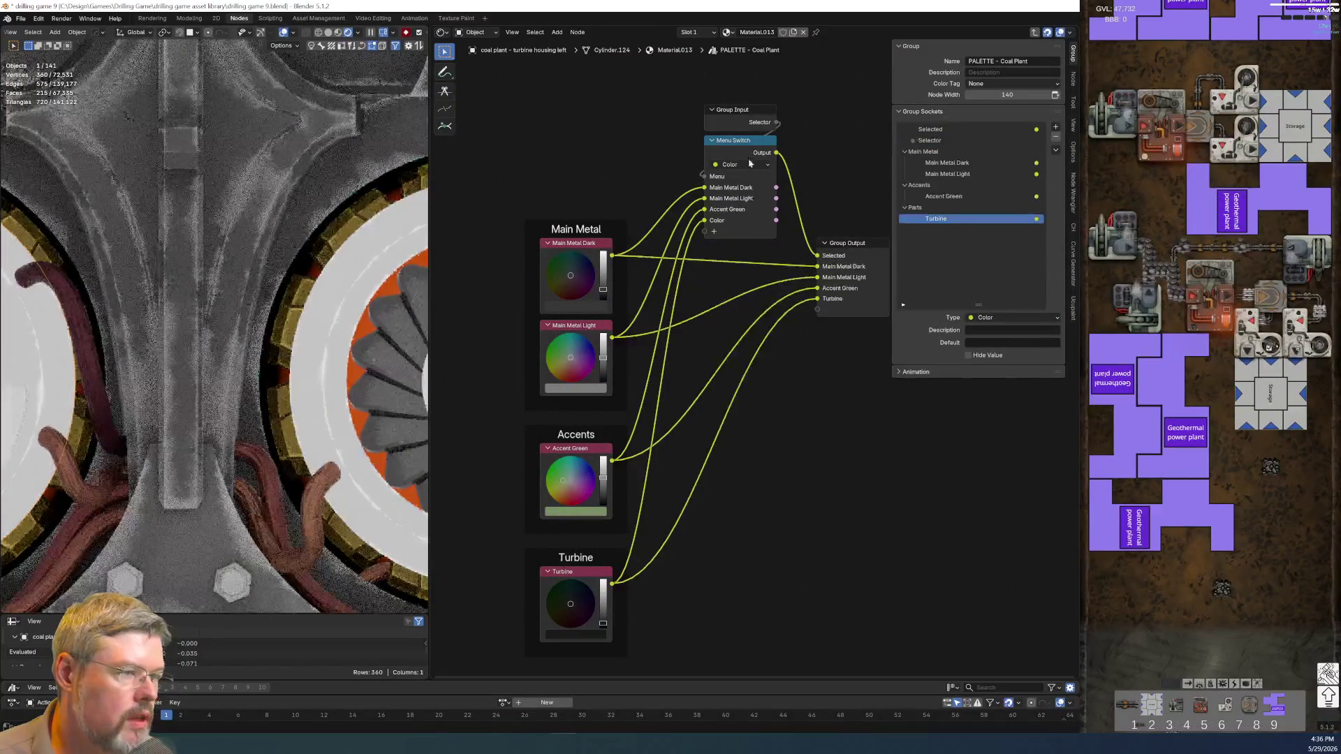
- Rename the Menu Switch's Color item to Turbine
left_click(1074, 81)
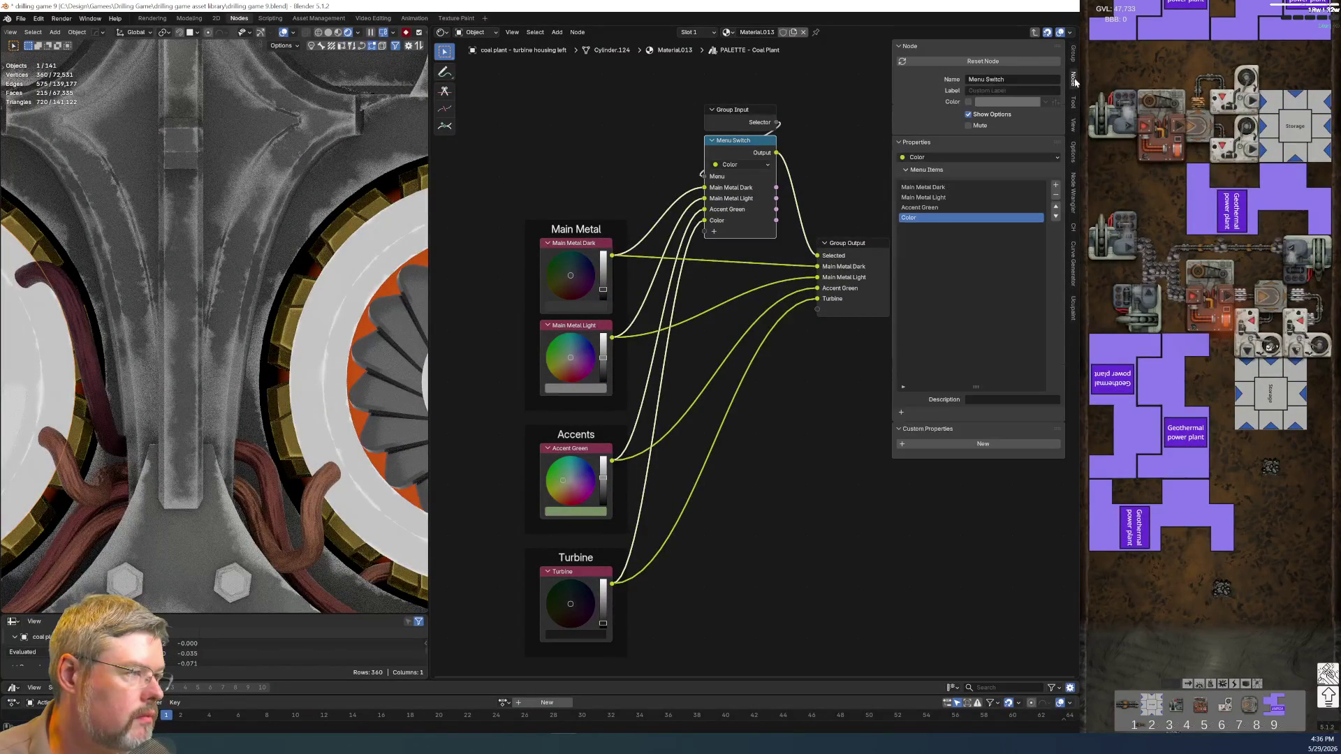
left_click(908, 219)
type("Turbine")
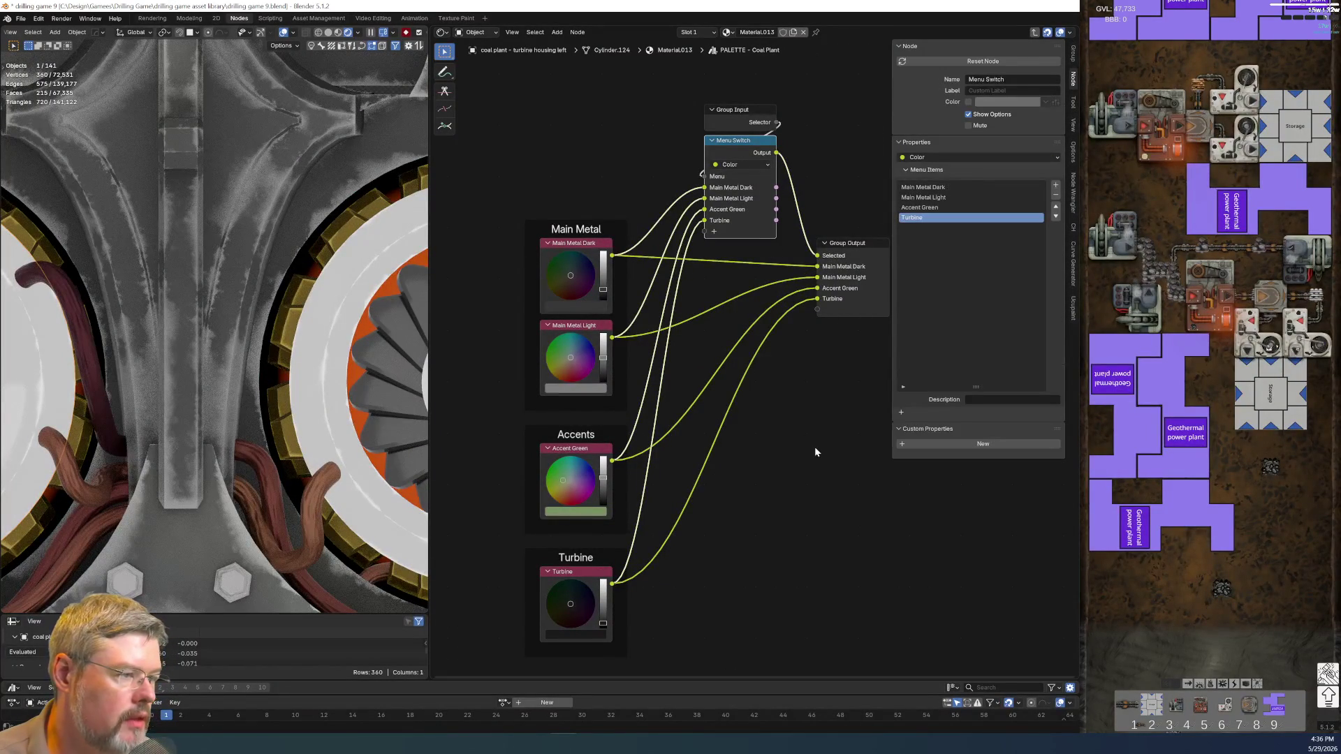
key("Tab")
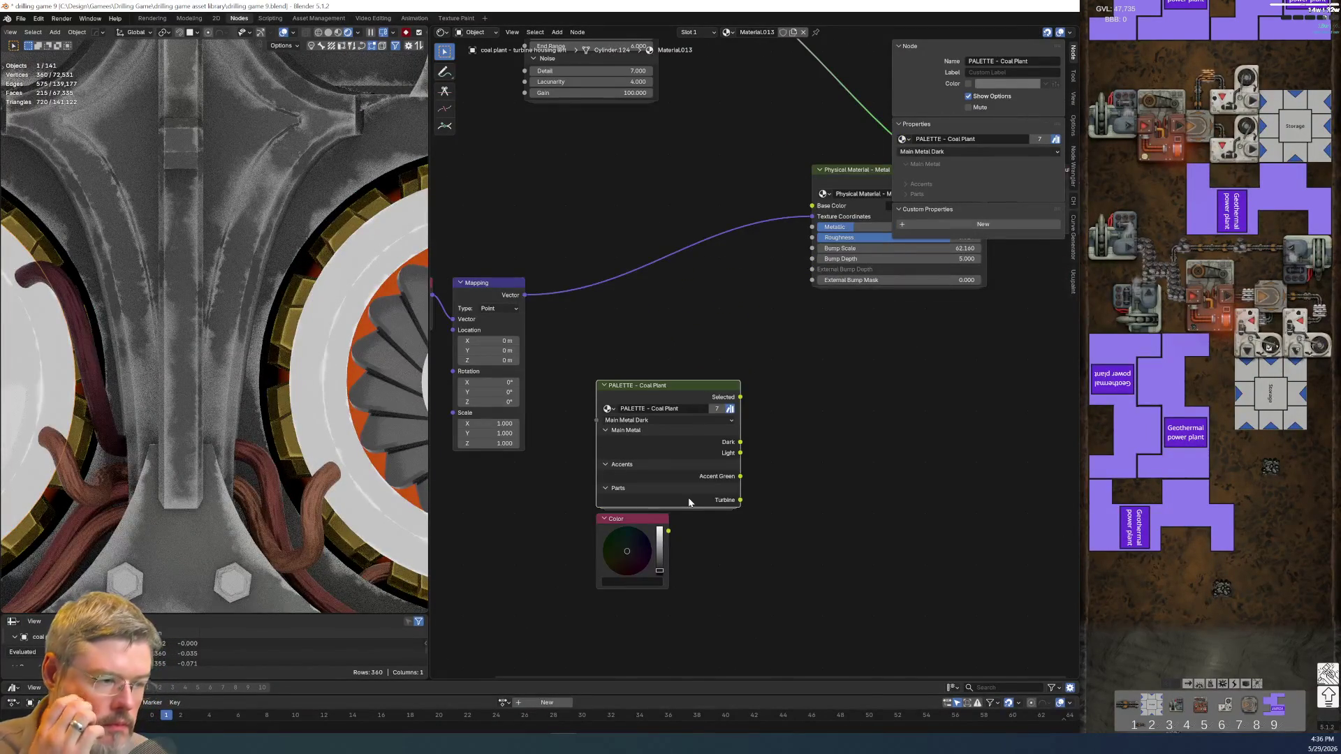
- Delete the separate Color node, link Turbine to Base Color, and collapse the palette node
left_click(652, 525)
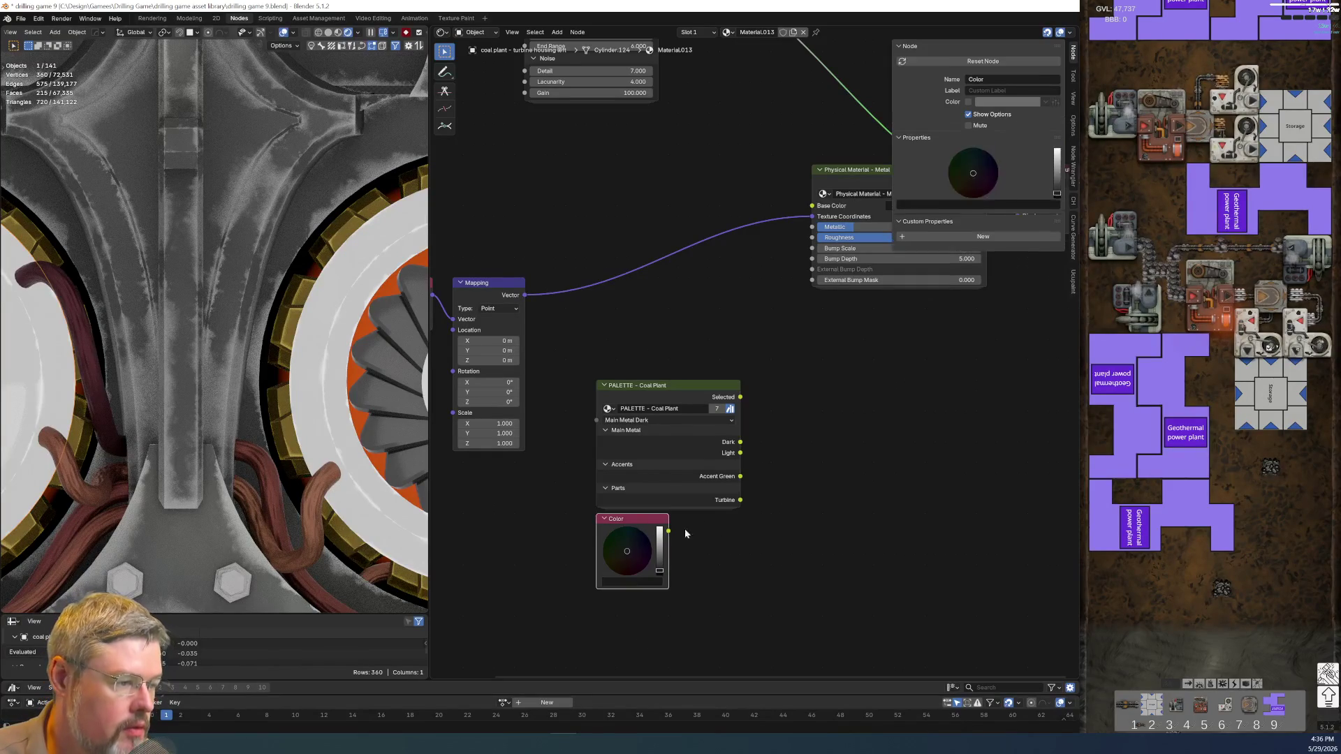
key("x")
left_click_drag(740, 500, 813, 202)
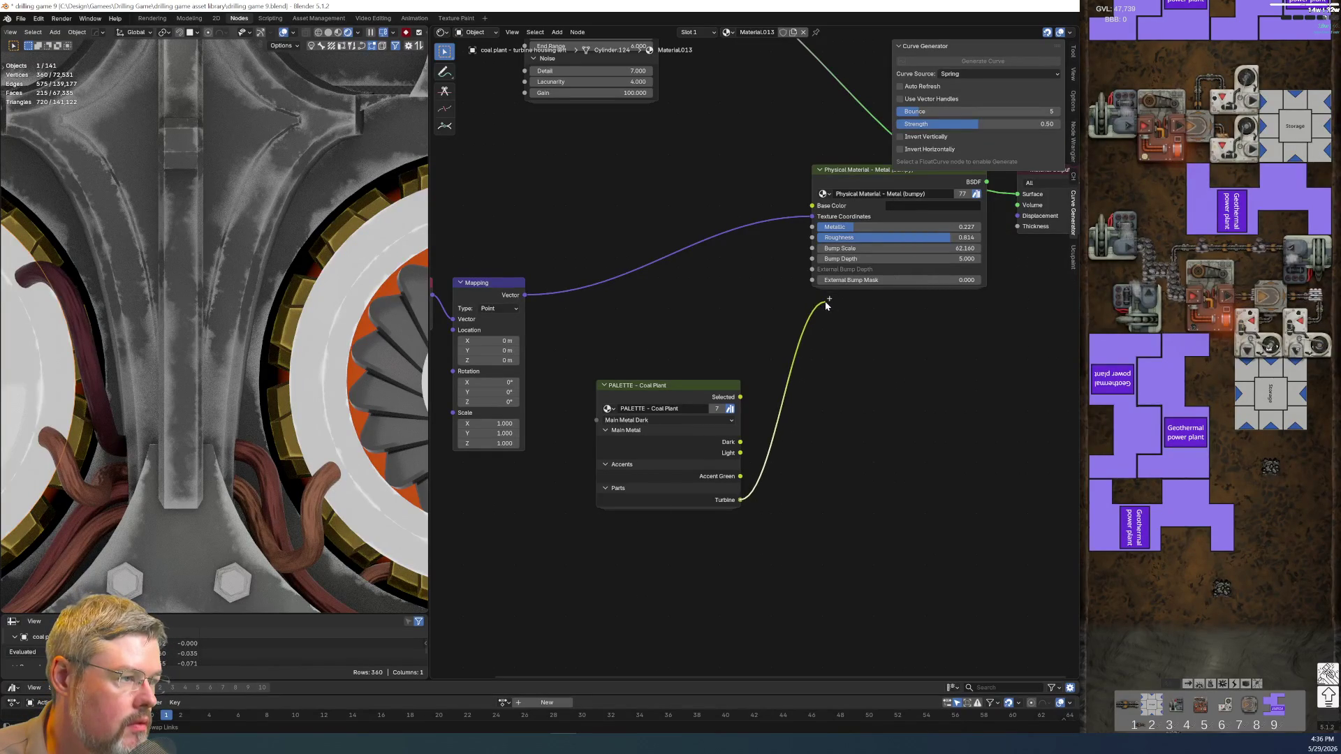
key("Home")
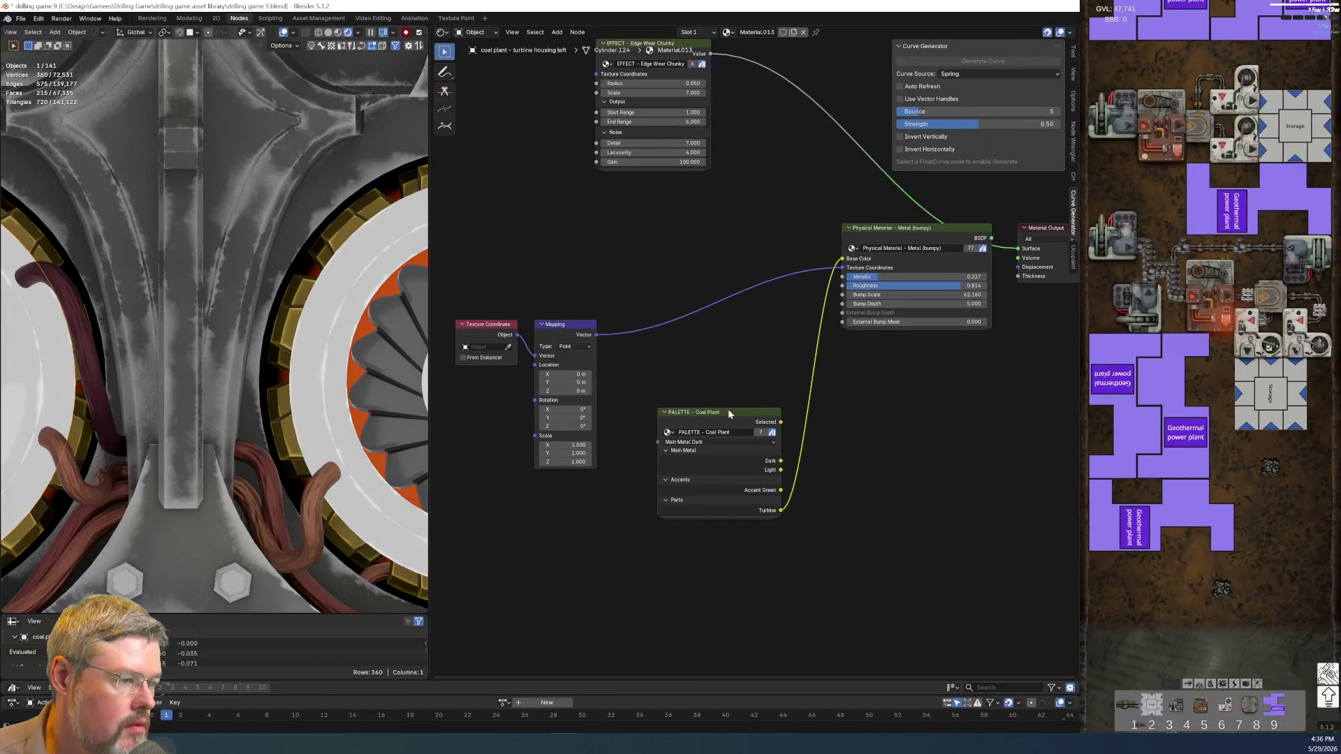
left_click(728, 413)
key("ctrl+h")
- Reposition the palette node up-left and move the Edge Wear node further left
key("g")
scroll(617, 299, "up", 3)
scroll(676, 400, "down", 2)
left_click_drag(636, 165, 740, 269)
key("g")
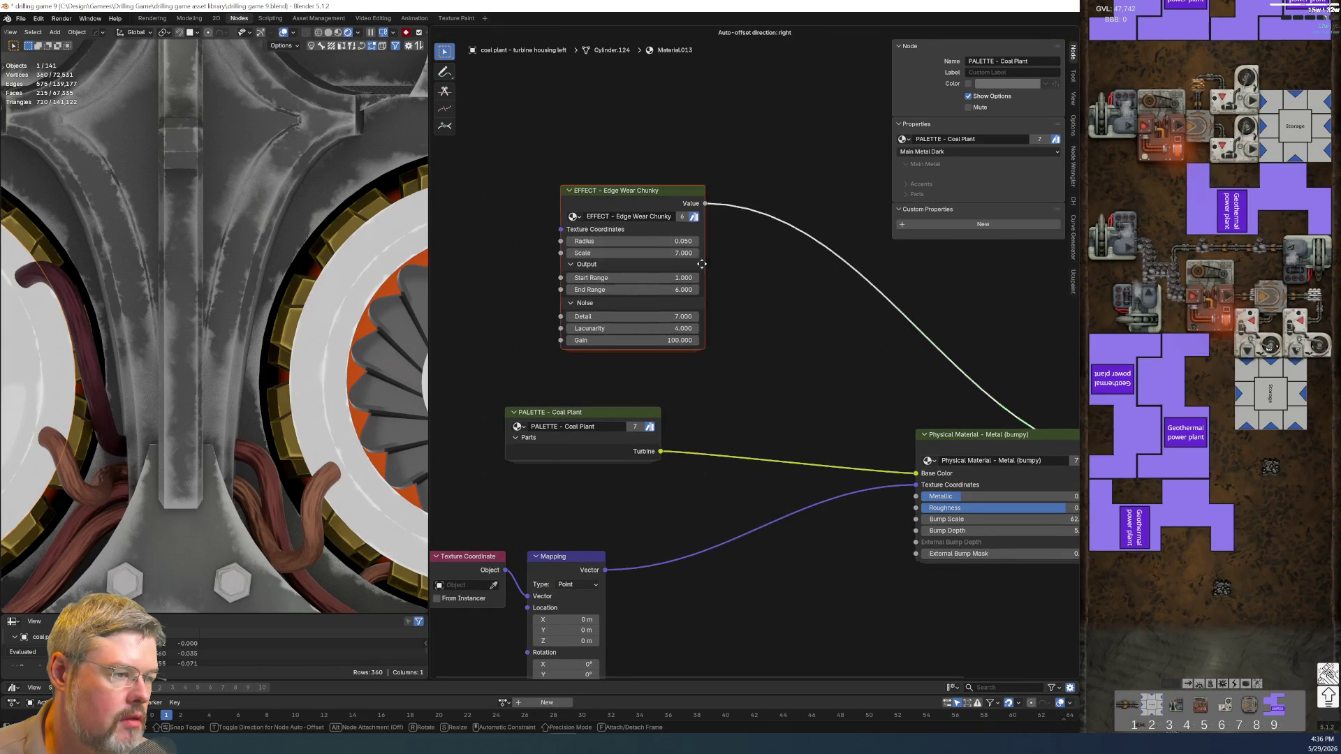
left_click(669, 283)
- Insert a Hue/Saturation/Value node into the Turbine link, with Edge Wear Value driving its Value
key("shift+a")
left_click(751, 161)
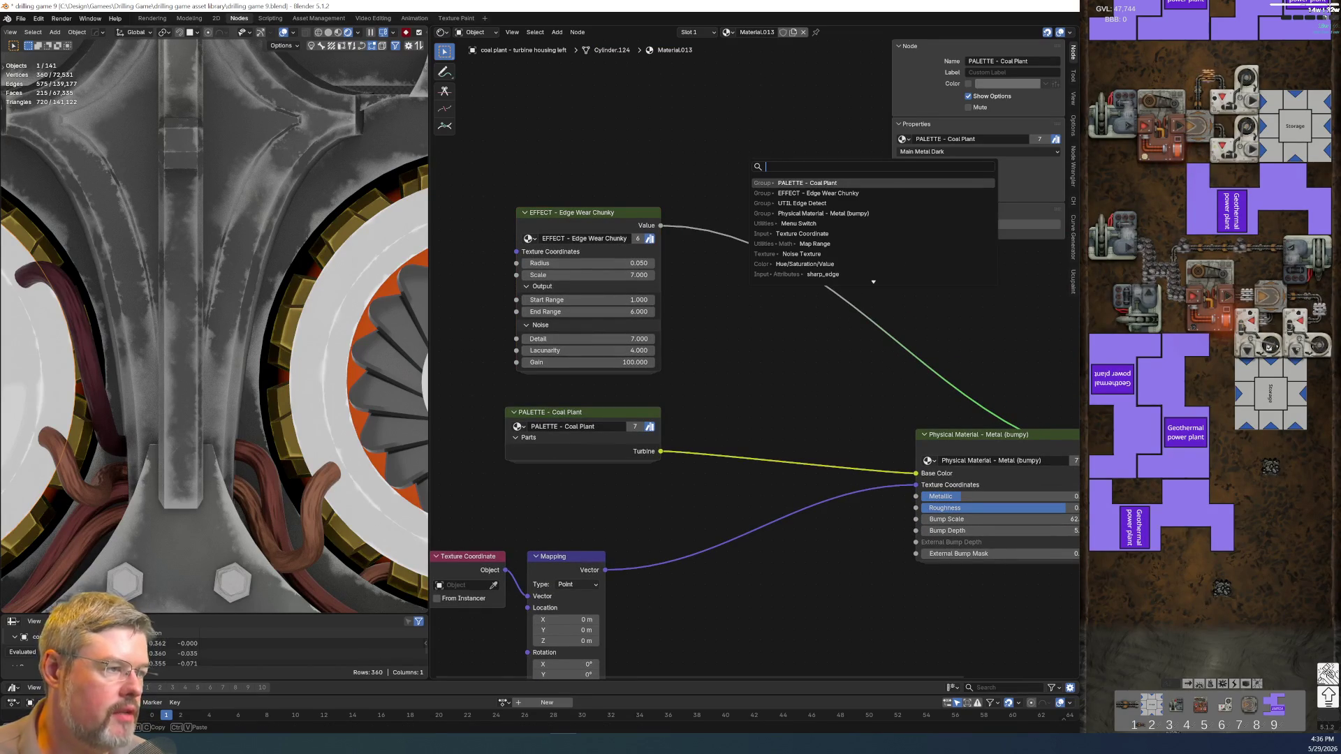
type("hue")
key("Return")
left_click(742, 385)
left_click_drag(661, 225, 749, 441)
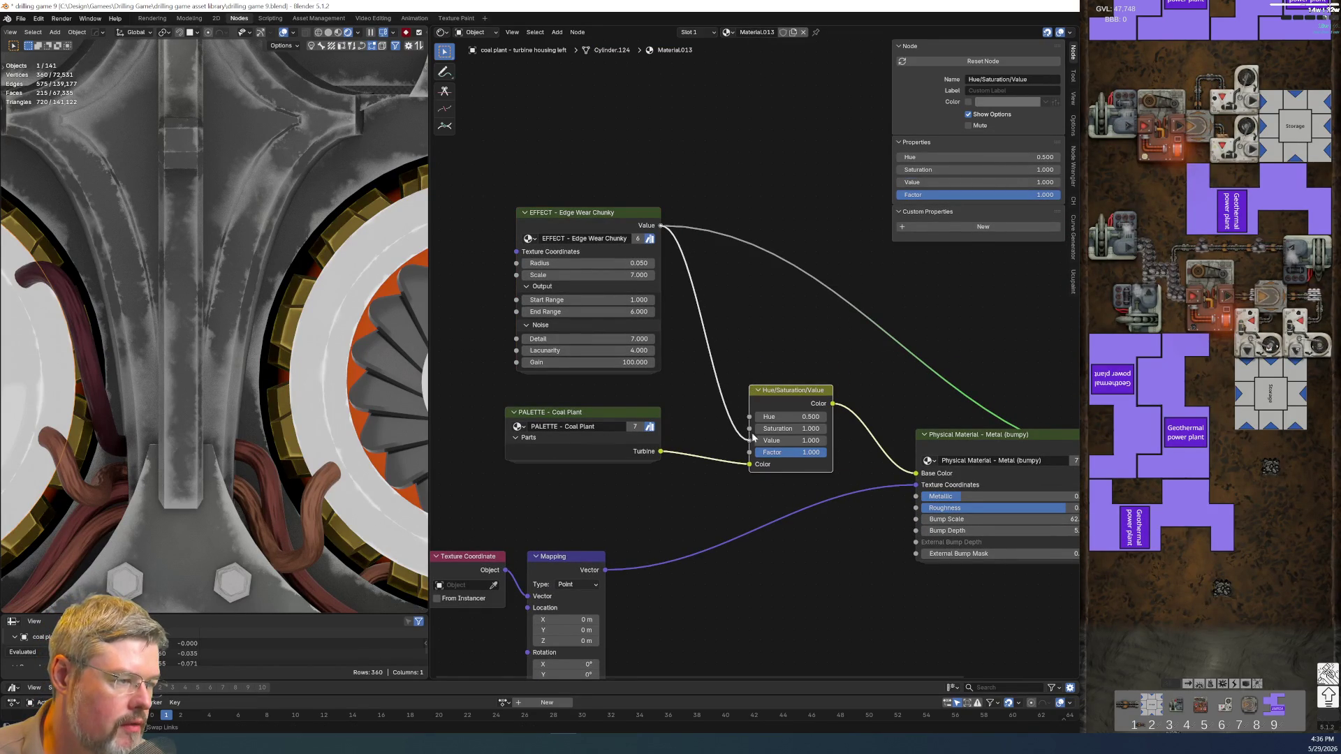
middle_click_drag(1009, 432, 813, 387)
left_click(812, 391)
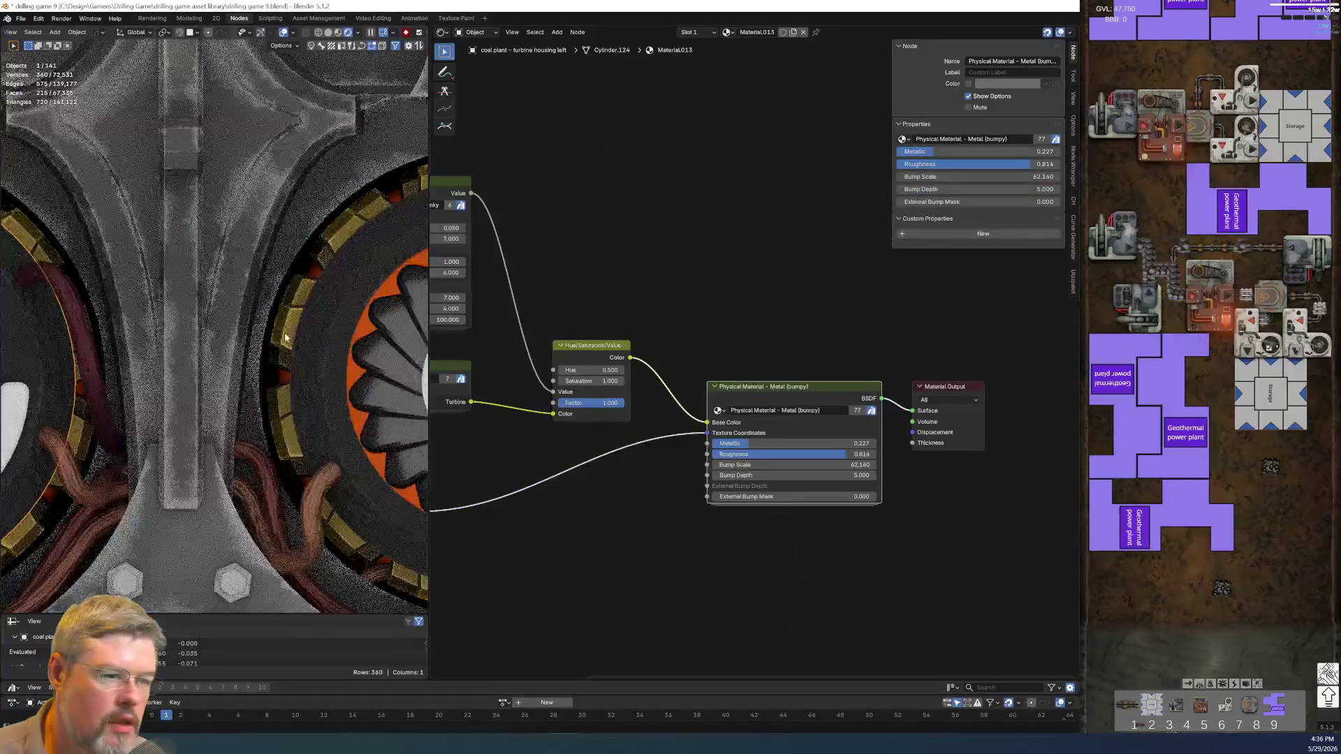
- Set the Edge Wear Chunky Radius to 0.120 and End Range to 12.100
scroll(704, 494, "up", 2)
middle_click_drag(704, 495, 932, 528)
mouse_move(698, 307)
left_mouse_down()
mouse_move(810, 308)
mouse_move(686, 308)
left_mouse_up()
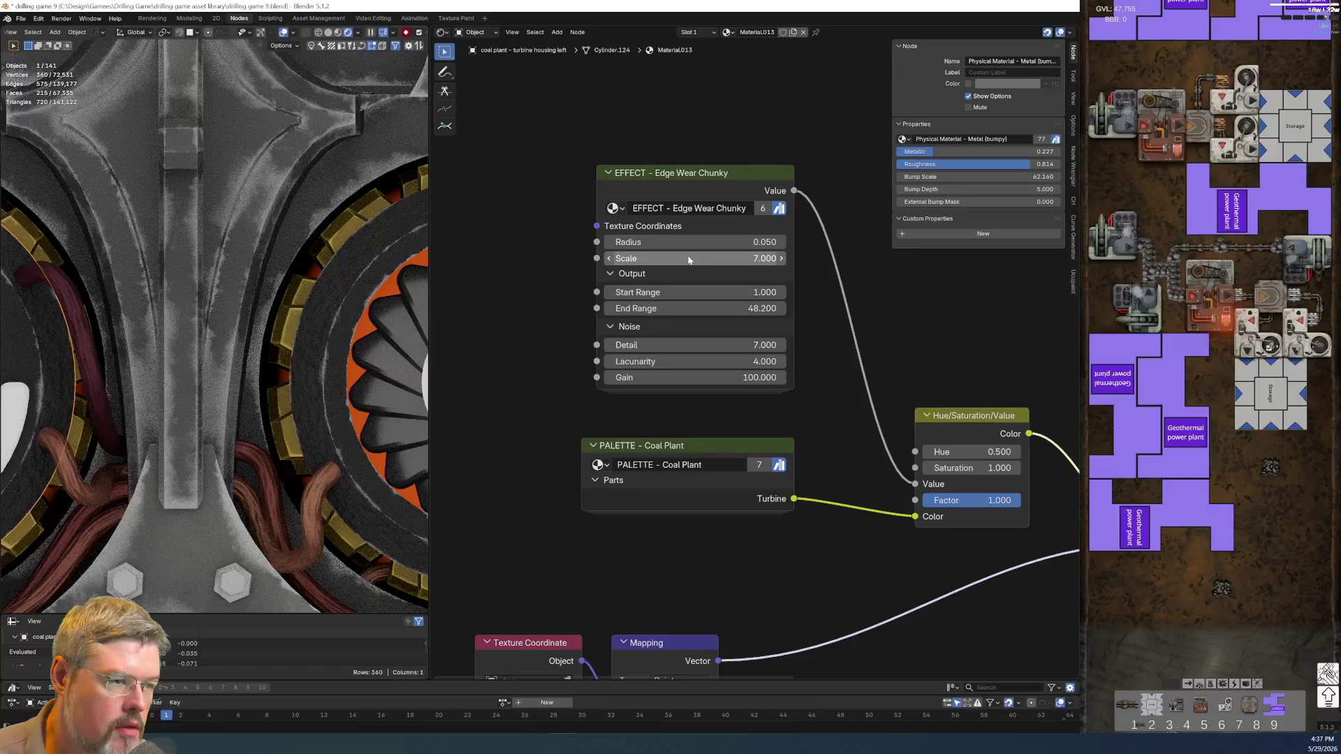
left_click_drag(689, 242, 726, 241)
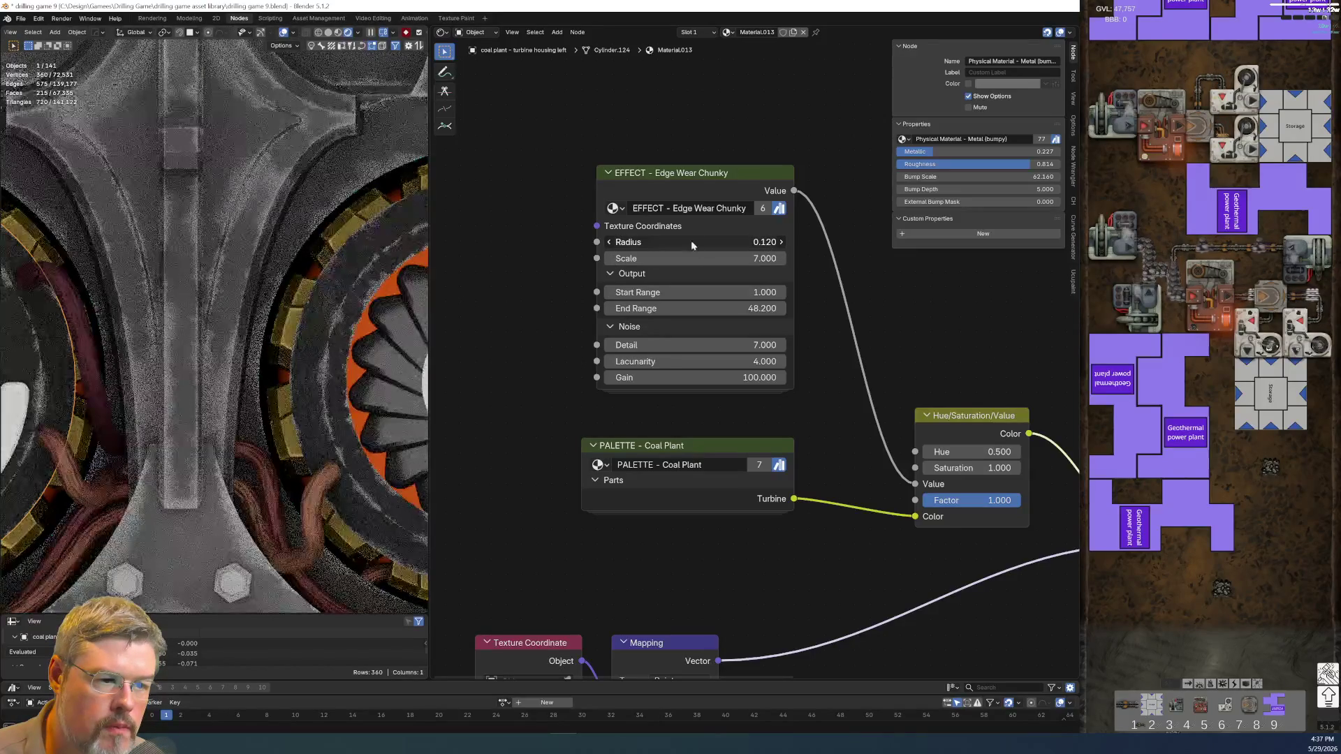
scroll(330, 365, "down", 3)
scroll(330, 365, "down", 3)
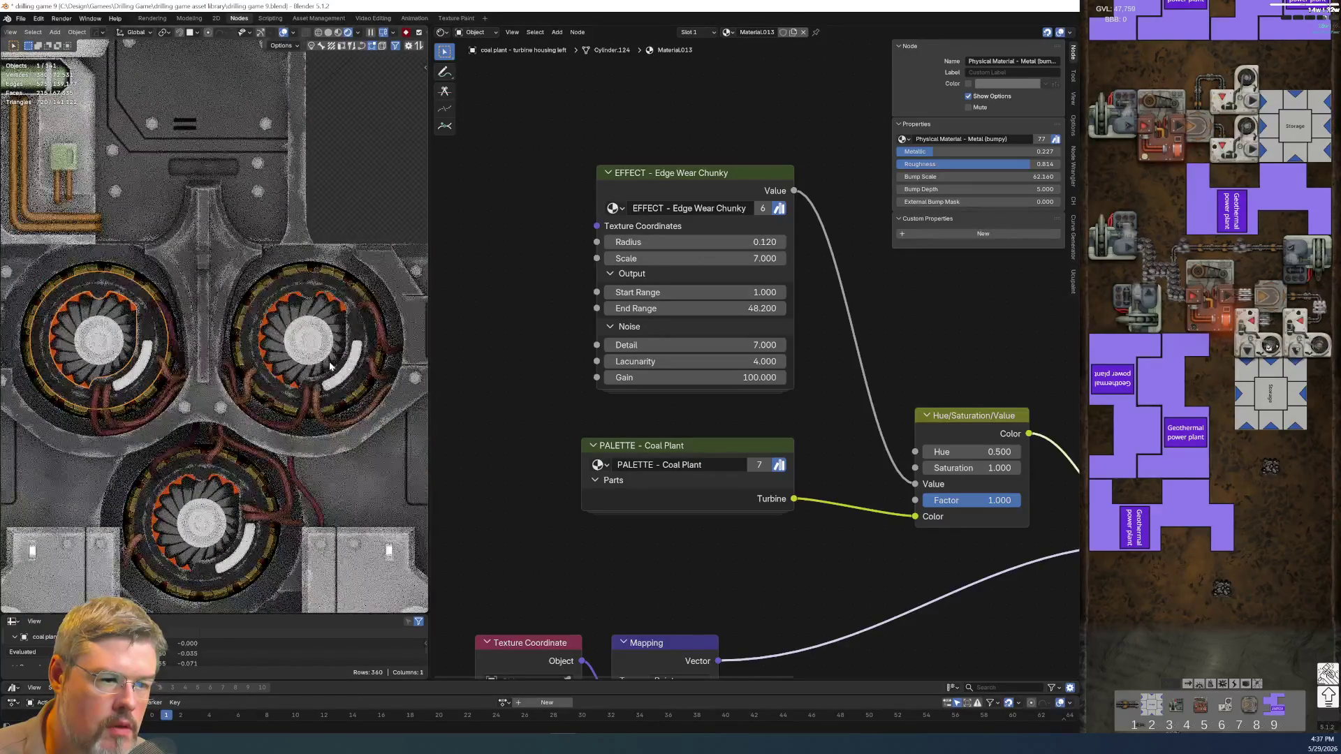
scroll(331, 365, "up", 4)
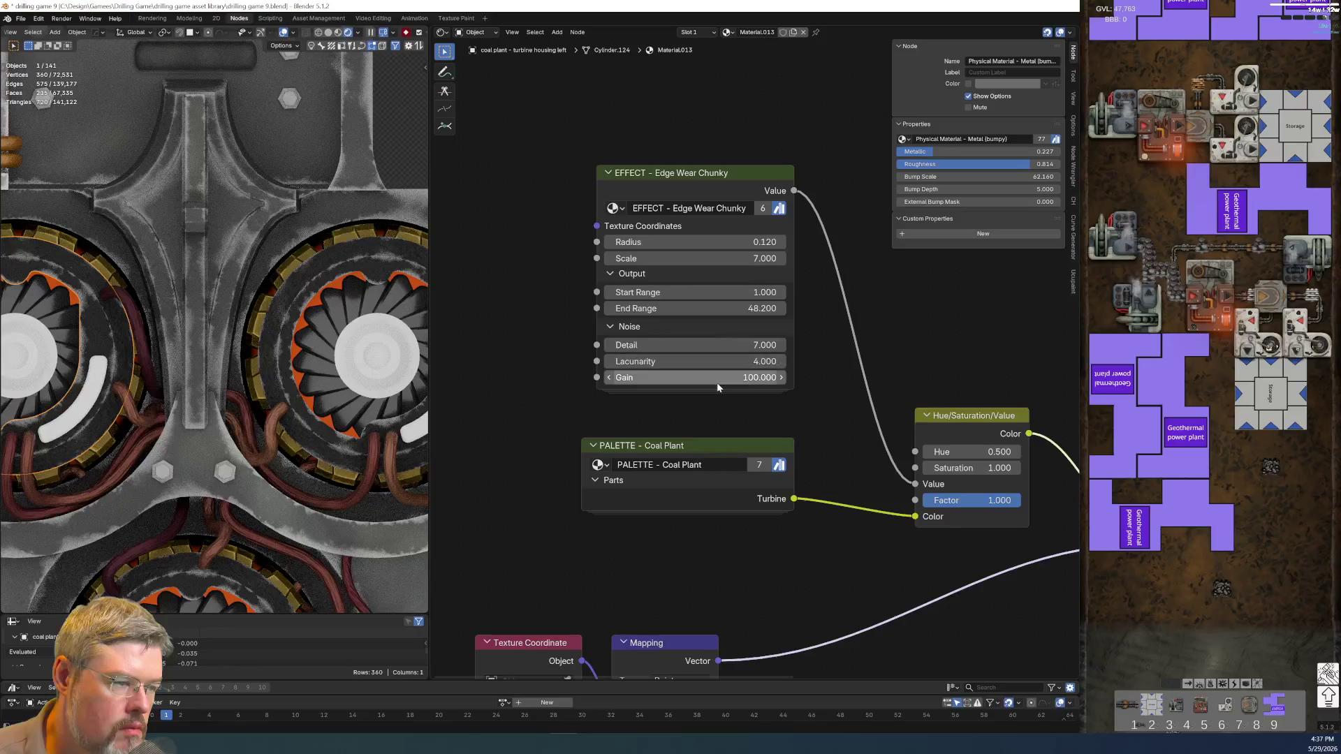
left_click_drag(722, 311, 670, 311)
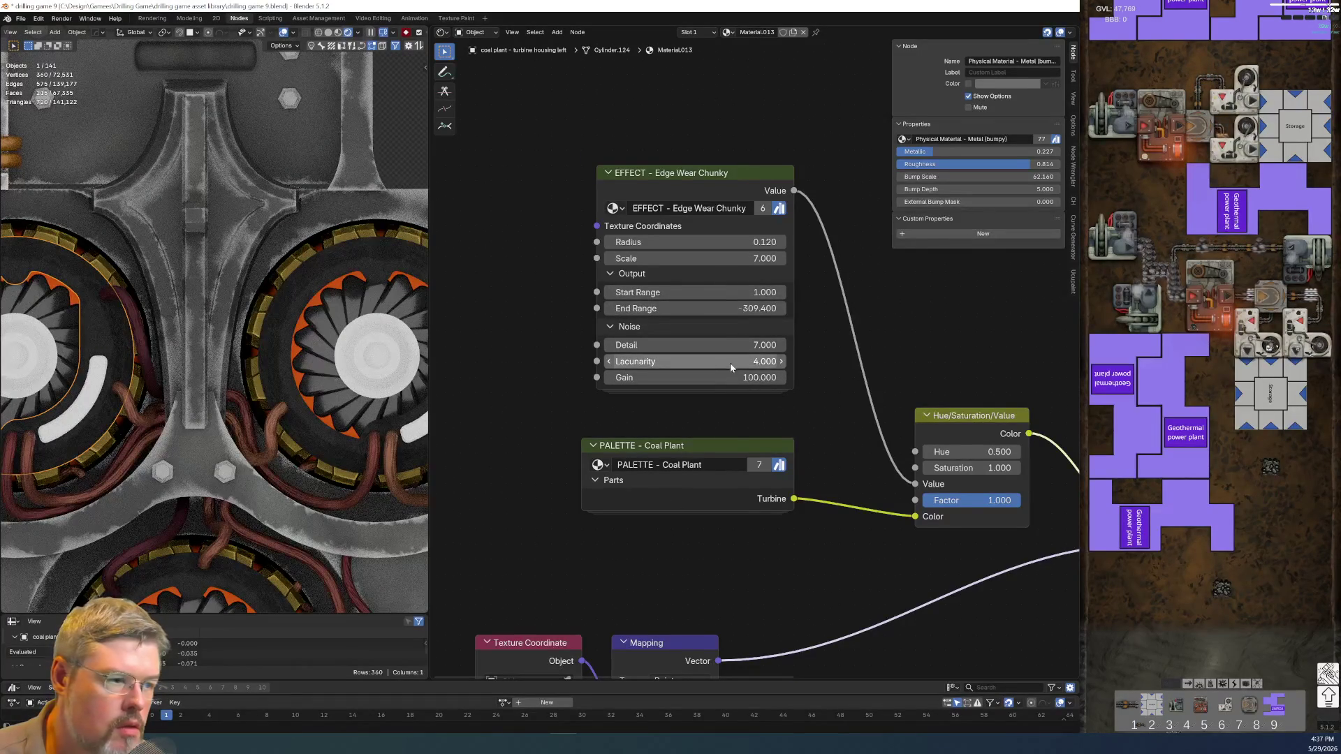
scroll(761, 362, "up", 1)
left_click_drag(699, 304, 653, 305)
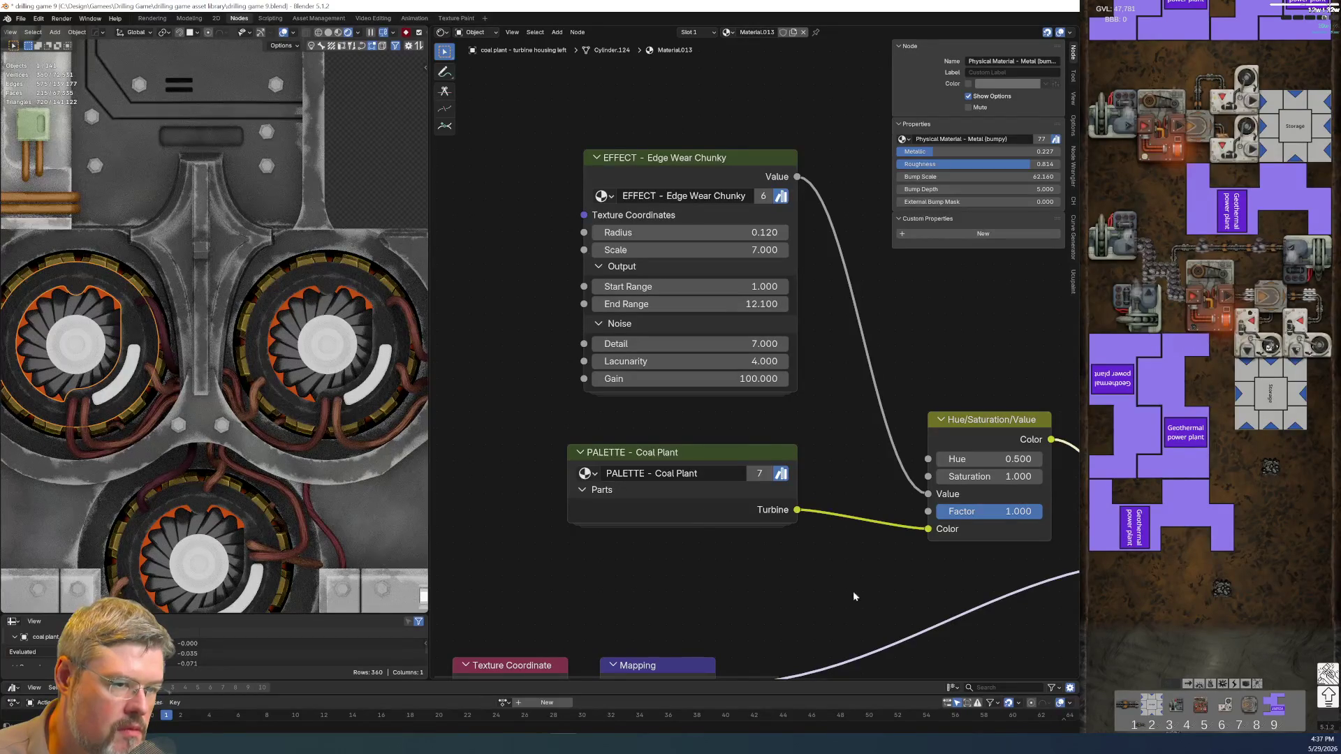
- Save the drilling game 9 file, then select the lower turbine housing
left_click(21, 17)
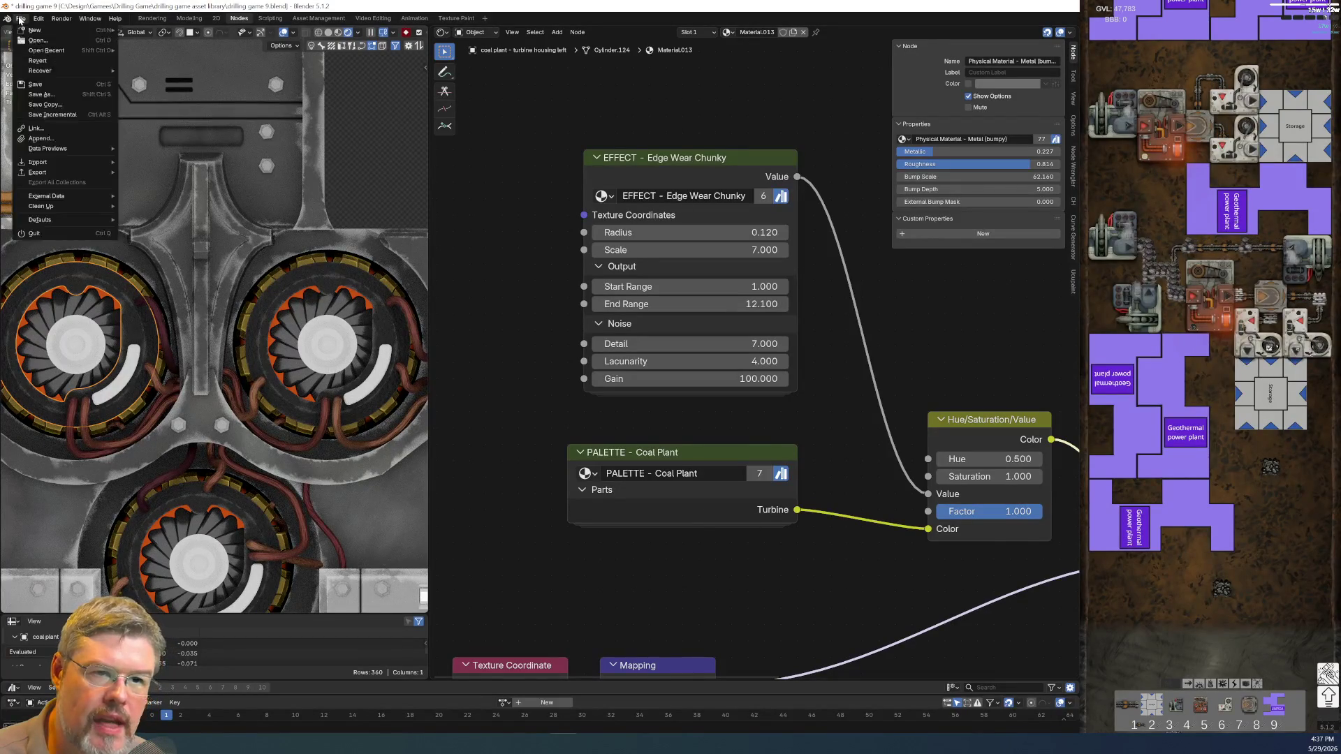
left_click(38, 84)
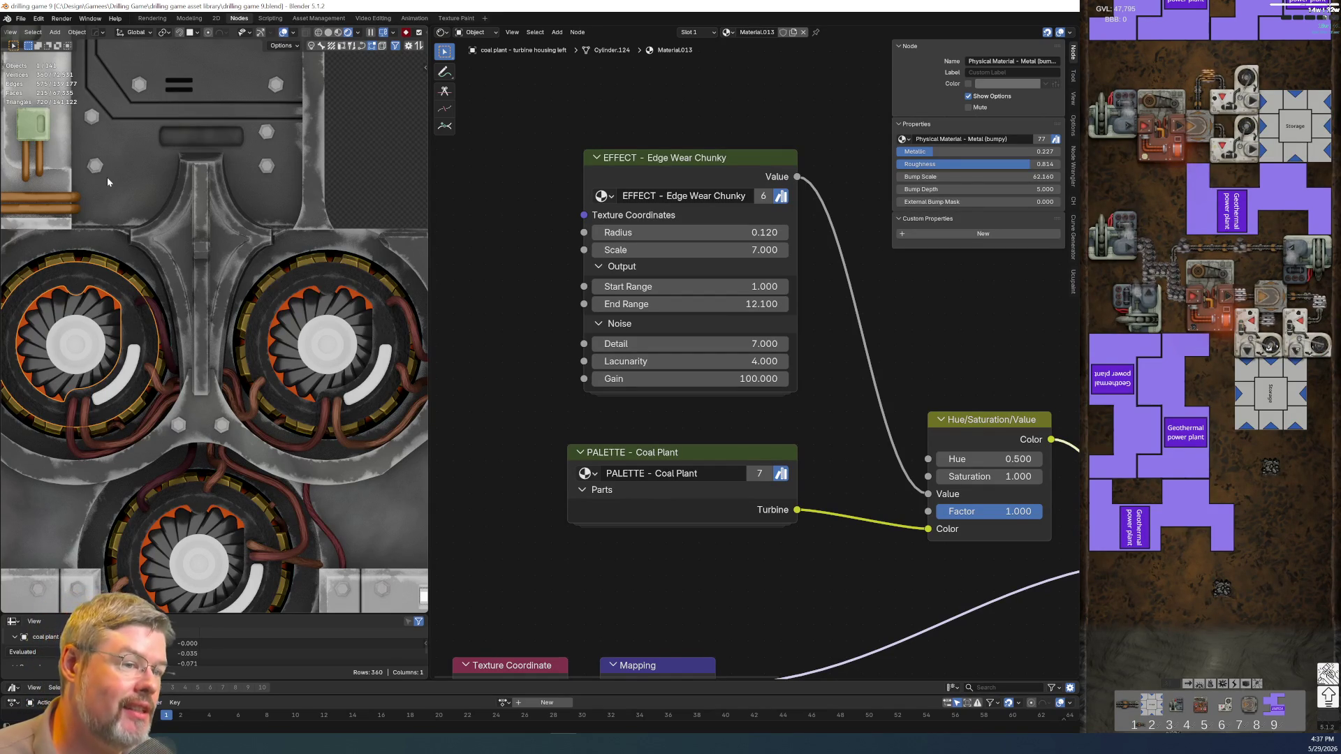
left_click(256, 522)
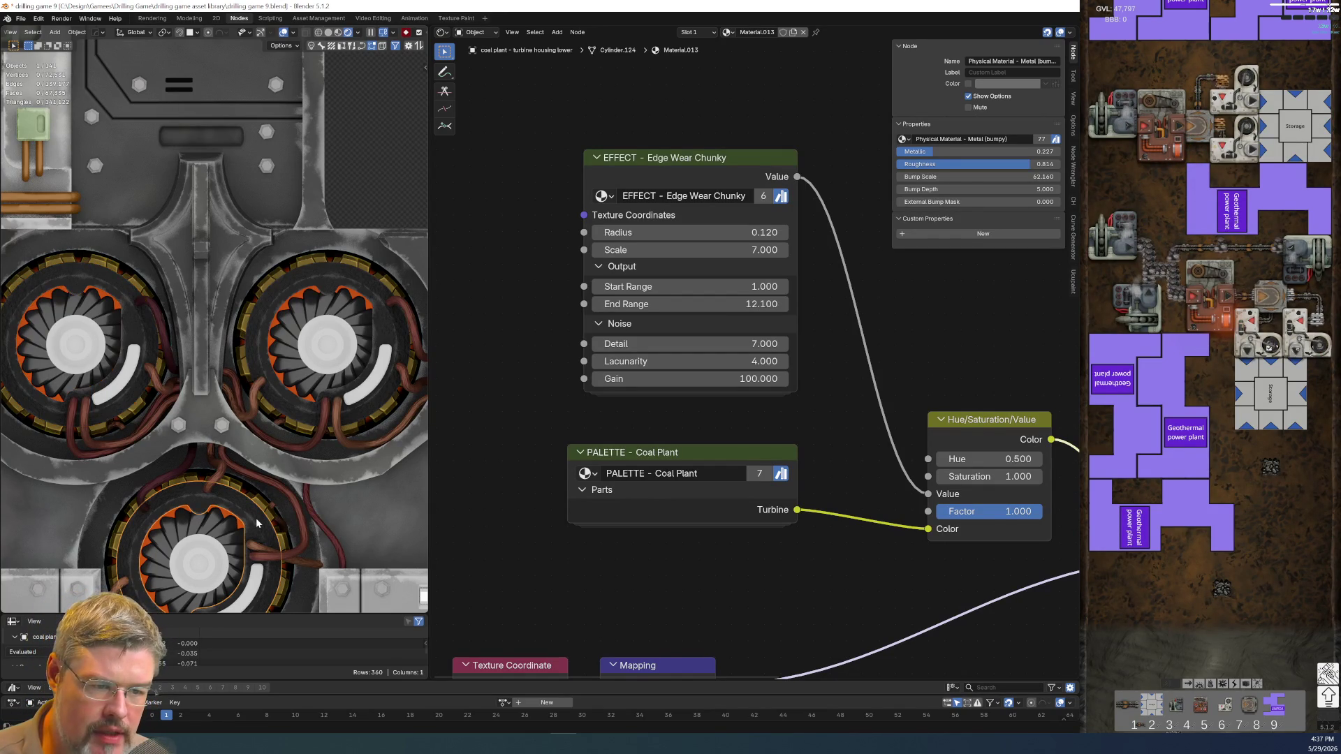
- Move the lower housing's Texture Coordinate and Mapping nodes up and right
key("Home")
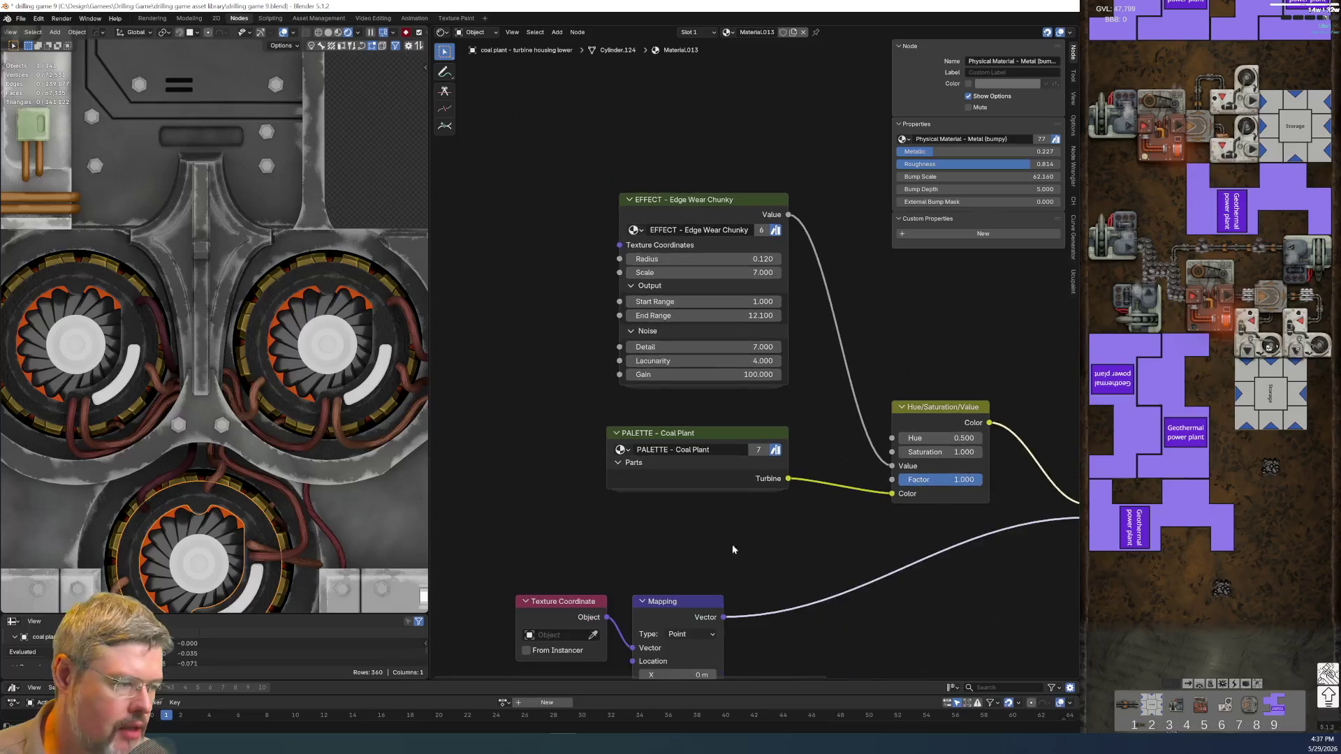
scroll(705, 498, "down", 2)
middle_click_drag(739, 533, 834, 518)
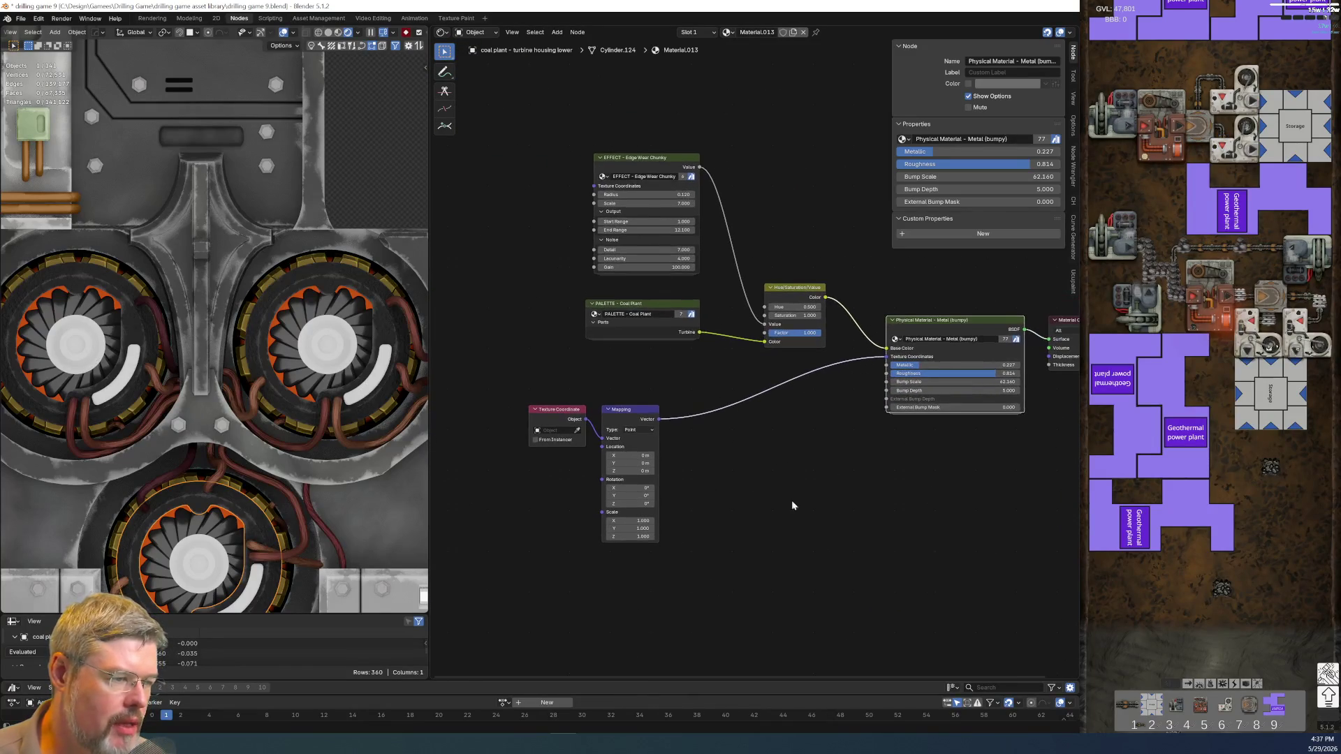
left_click_drag(525, 379, 688, 502)
key("g")
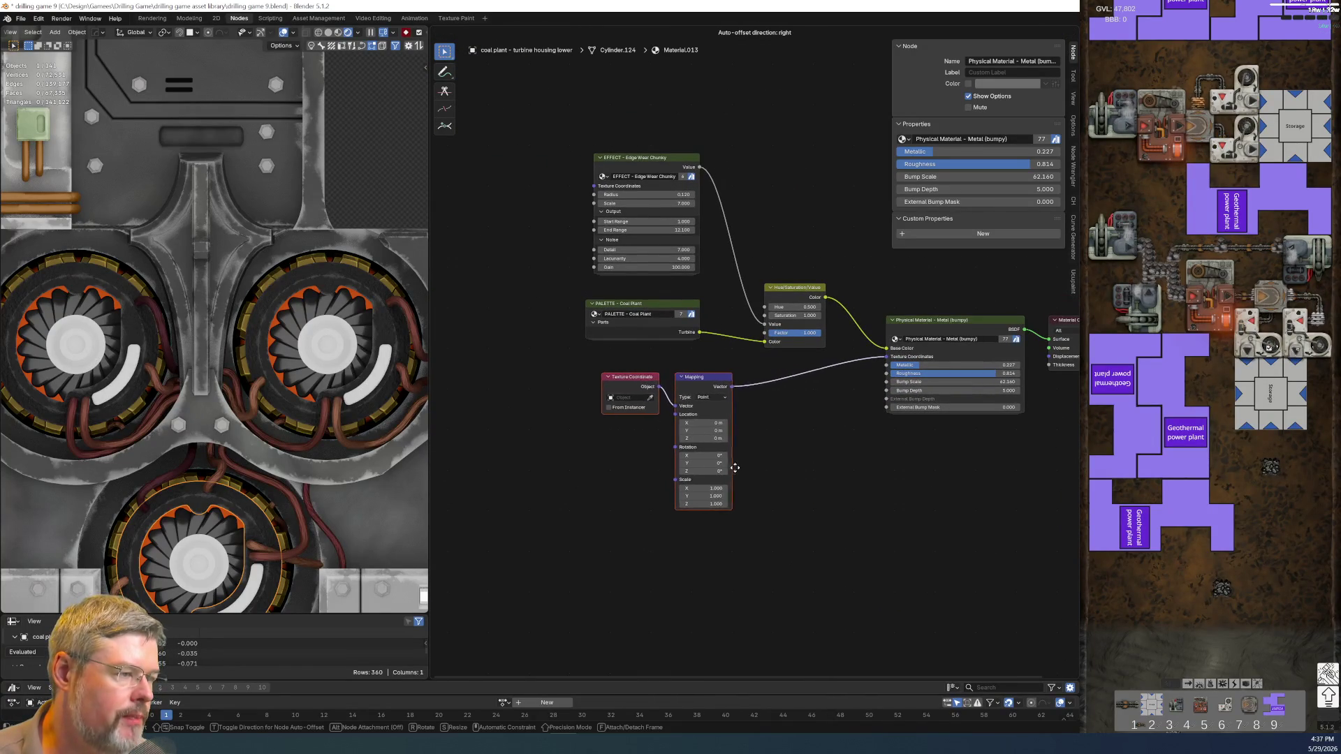
left_click(757, 468)
scroll(795, 458, "up", 1)
scroll(643, 440, "up", 2)
scroll(931, 517, "up", 2)
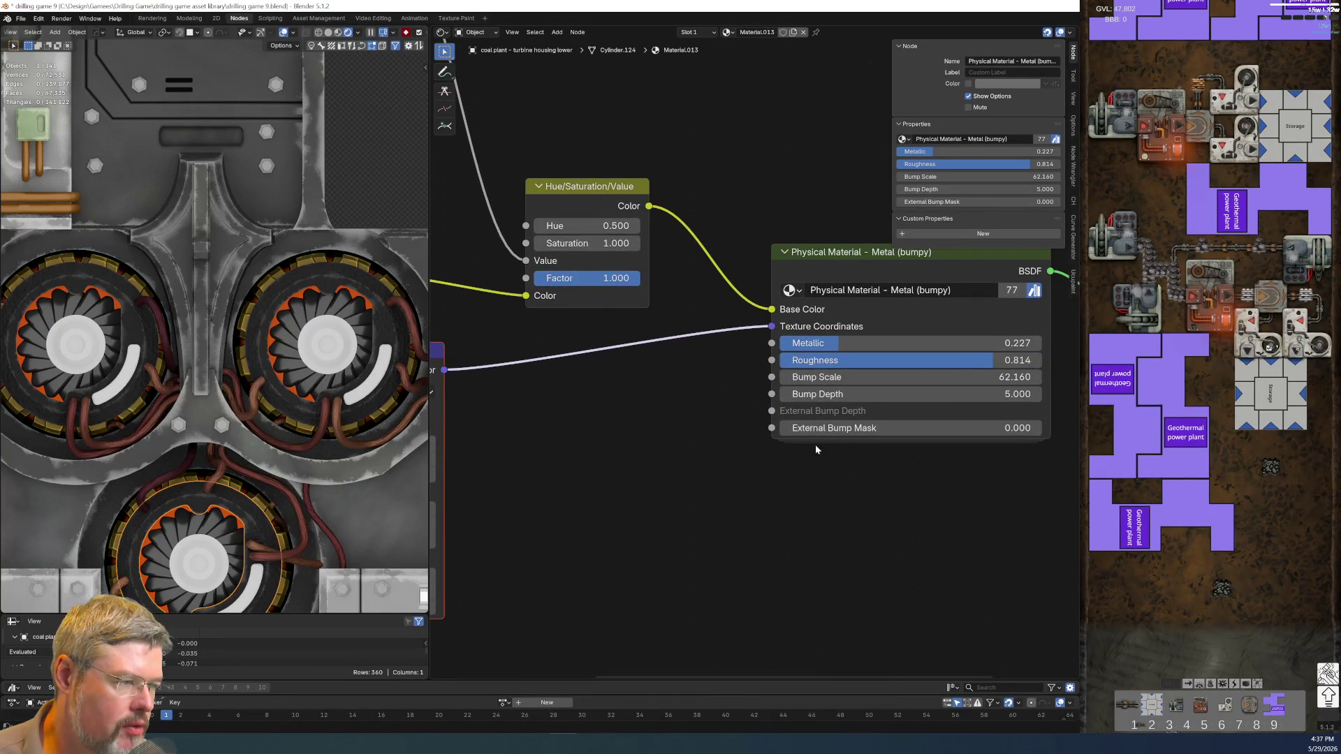
scroll(816, 449, "down", 3)
- Reposition the Physical Material node to clear space for a new node
middle_click_drag(802, 463, 590, 461)
scroll(590, 461, "up", 2)
scroll(559, 258, "down", 2)
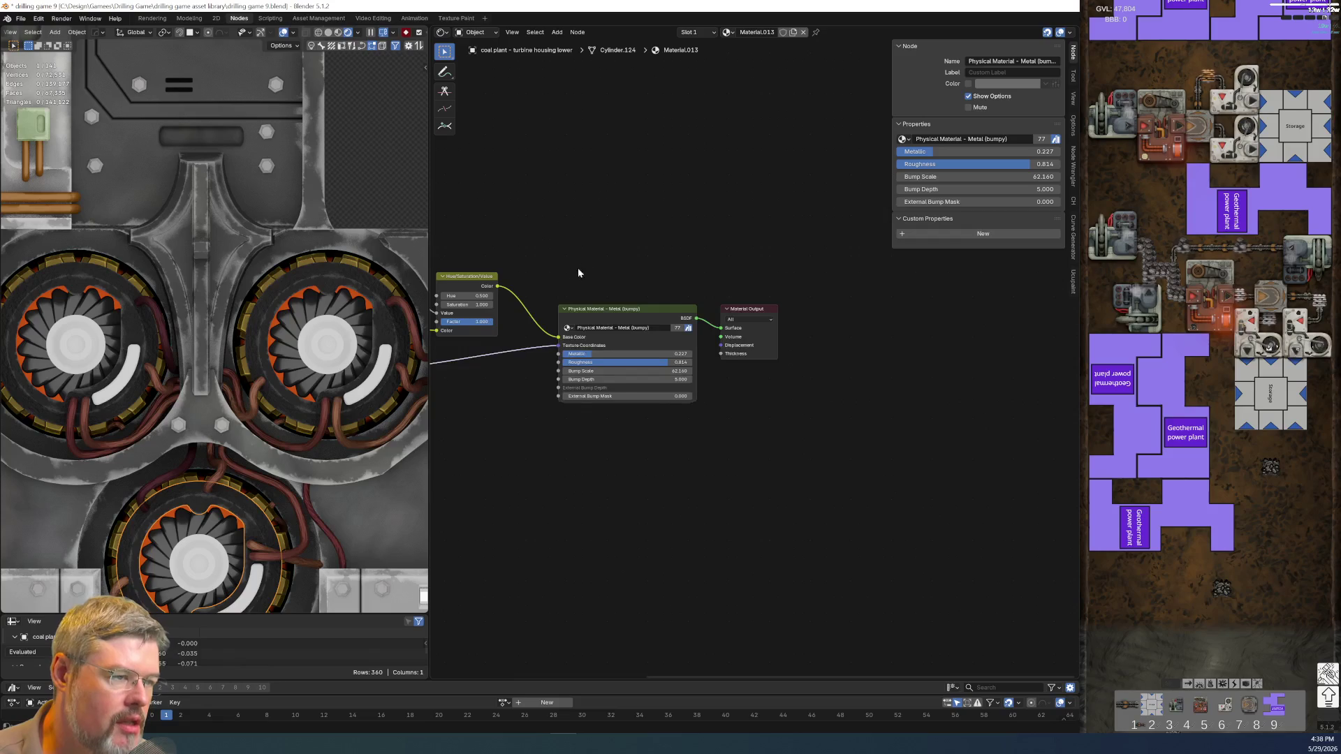
middle_click_drag(574, 279, 647, 287)
left_click_drag(653, 307, 655, 325)
scroll(628, 349, "up", 3)
scroll(599, 325, "up", 1)
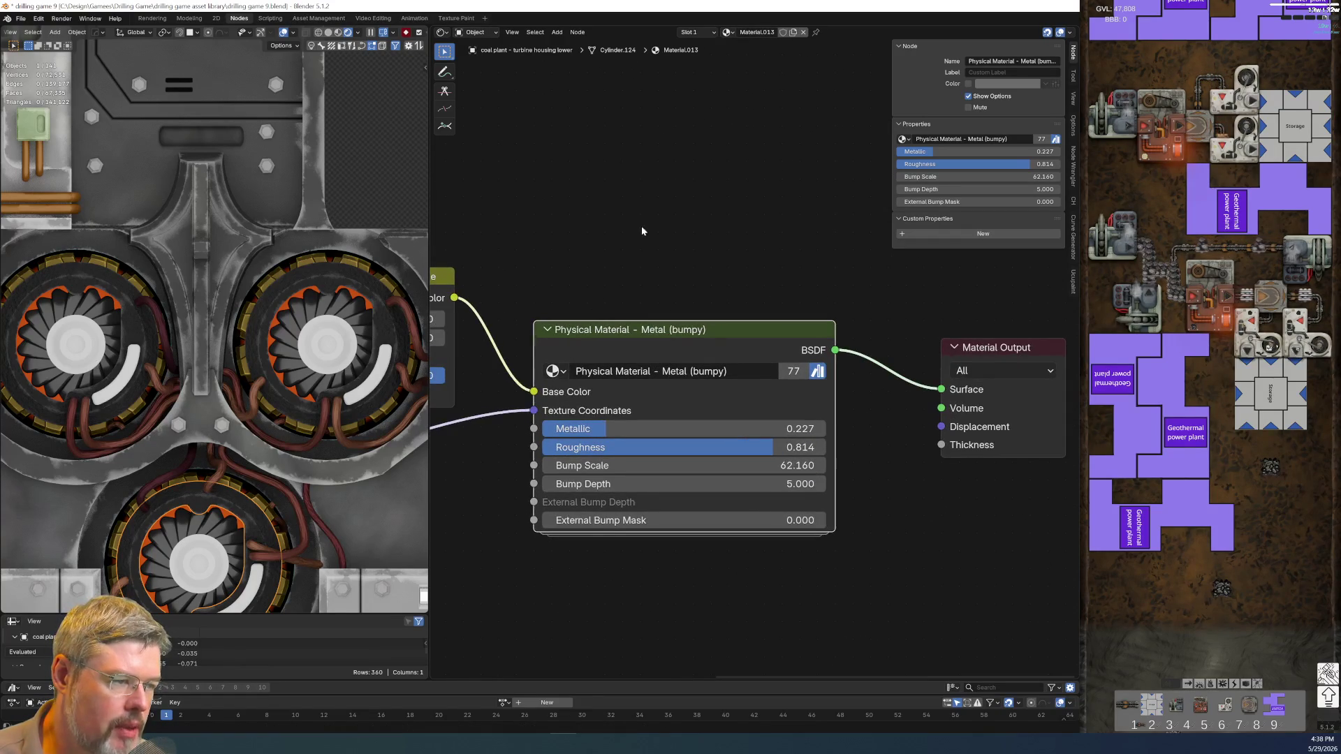
middle_click_drag(643, 231, 590, 509)
- Add a Physical Material - Metal (drill) node from the node search
key("shift+a")
left_click(601, 328)
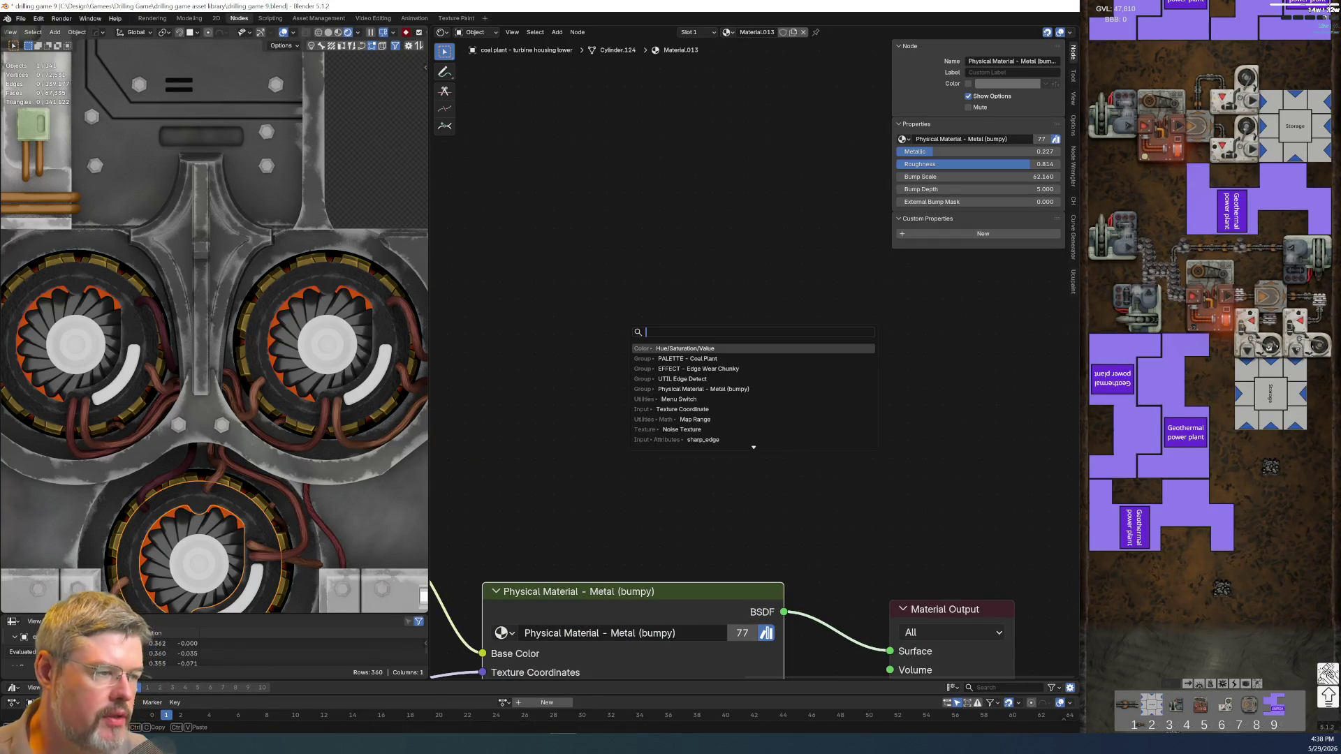
type("physical mater")
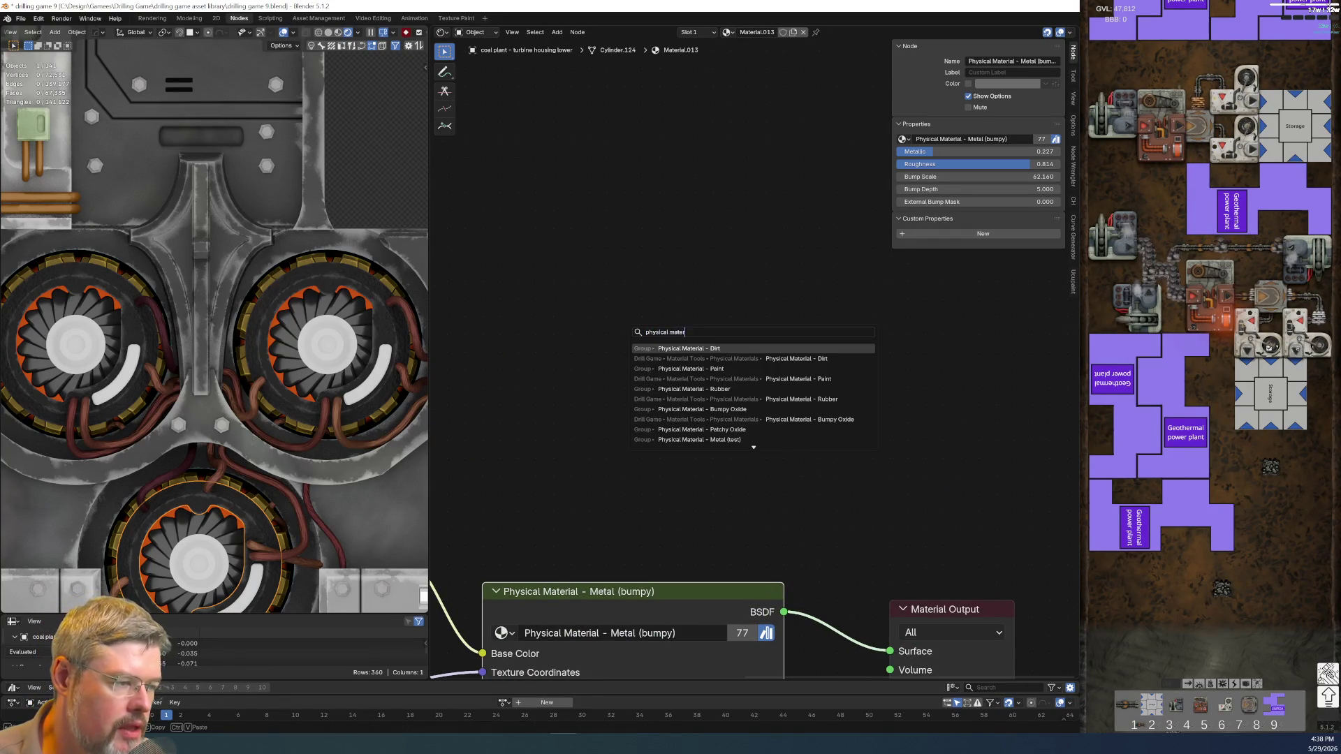
type("ial -")
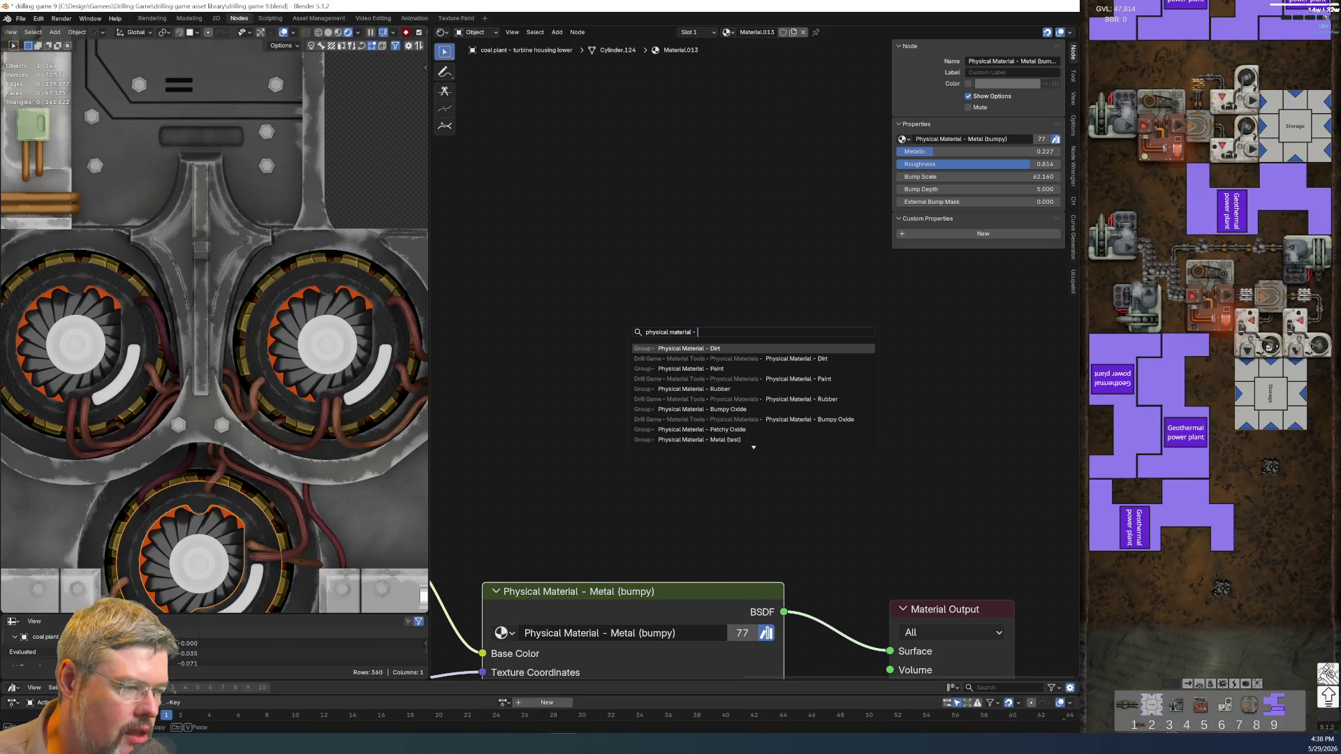
key("Down")
key("Down")
key("Down")
key("Down")
key("Down")
key("Down")
key("Down")
key("Down")
key("Down")
key("Down")
key("Down")
key("Down")
key("Up")
key("Down")
key("Up")
key("Up")
key("Up")
key("Up")
key("Up")
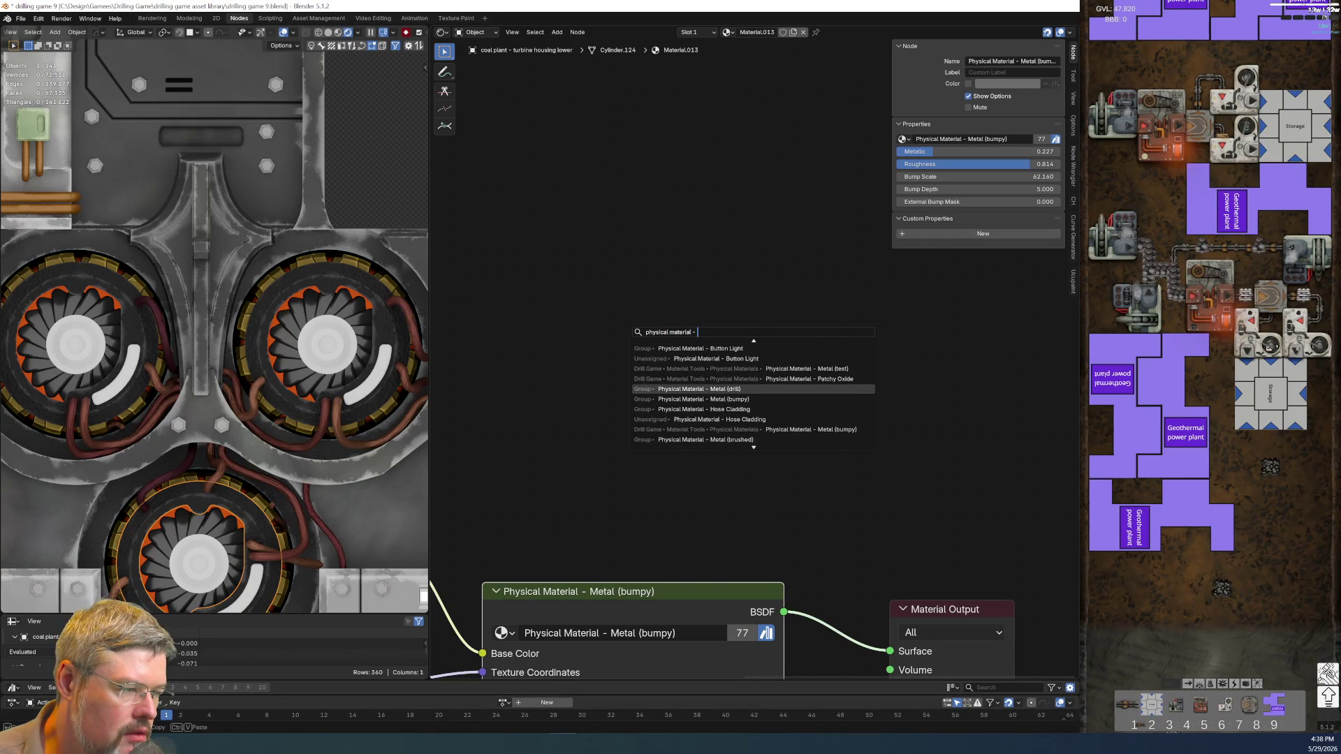
key("Return")
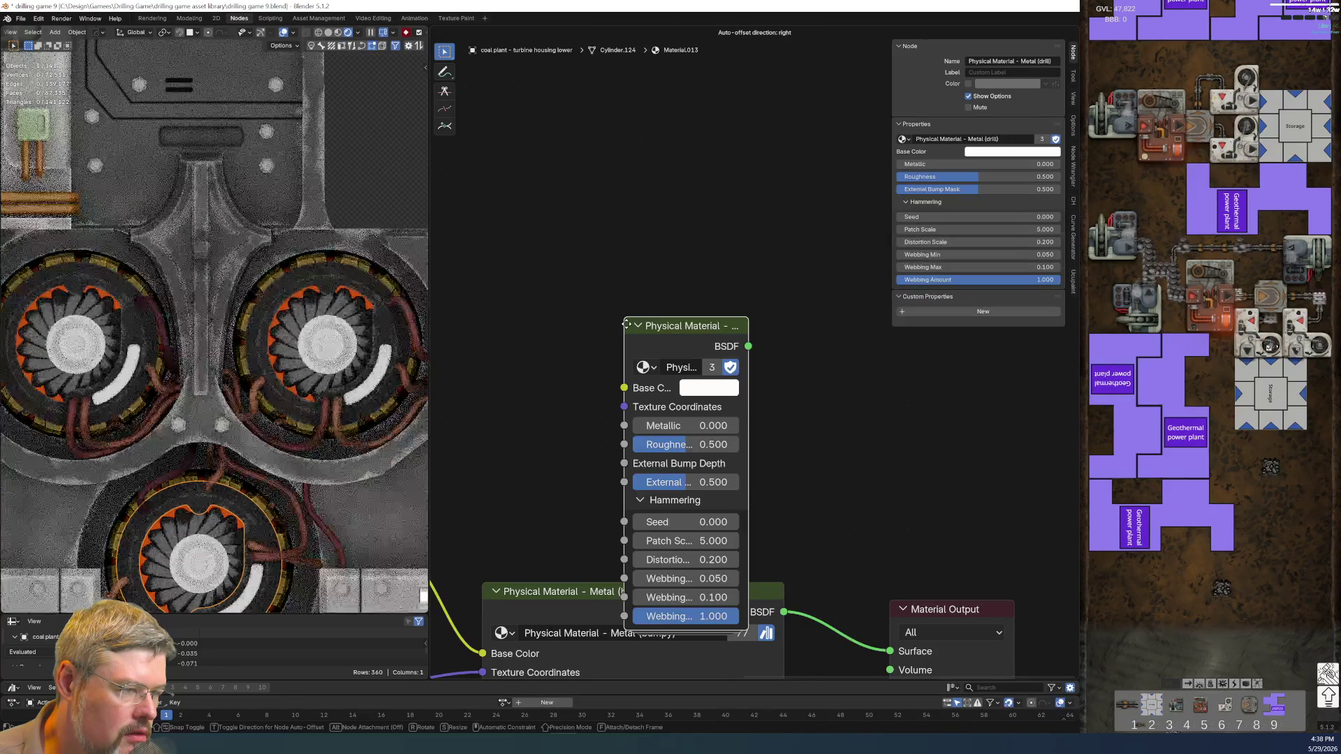
key("Escape")
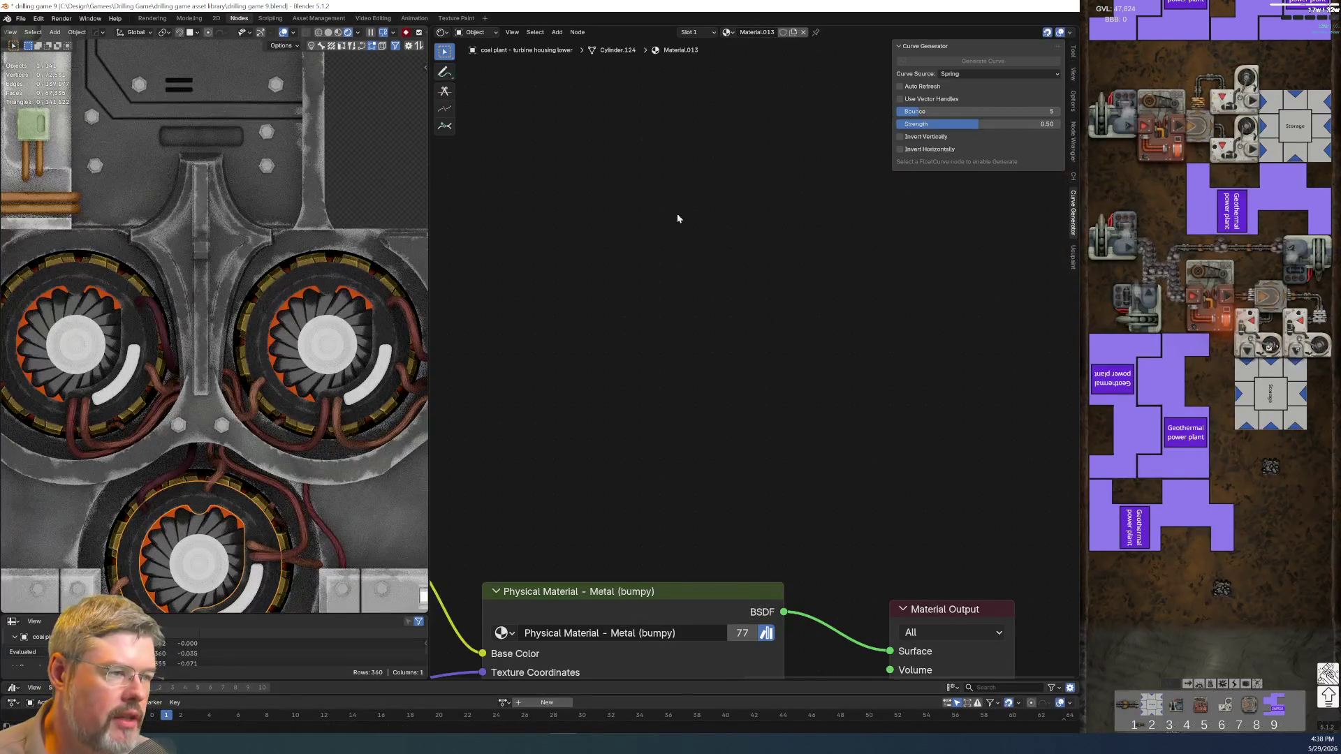
- Select the body object and inspect its body lower main group and Edge Wear Chunky nodes
left_click(399, 229)
key("Home")
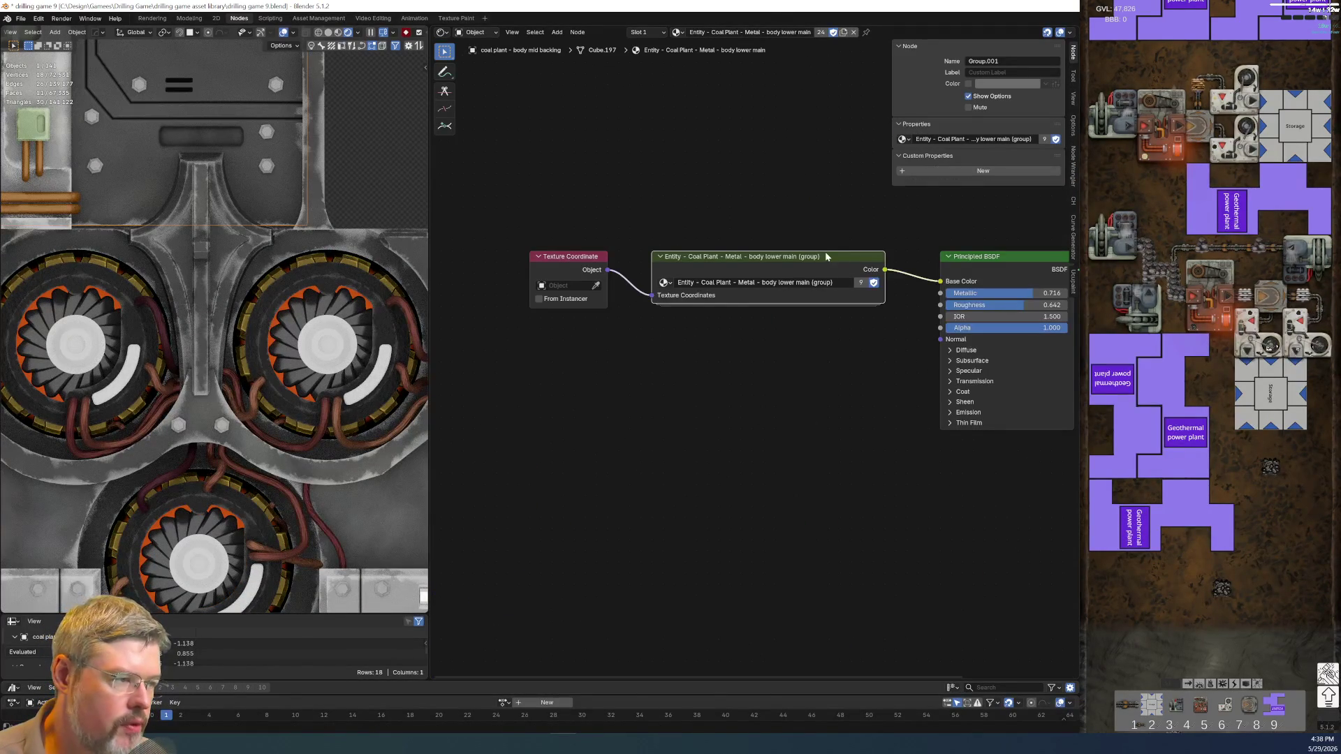
key("Tab")
left_click(761, 236)
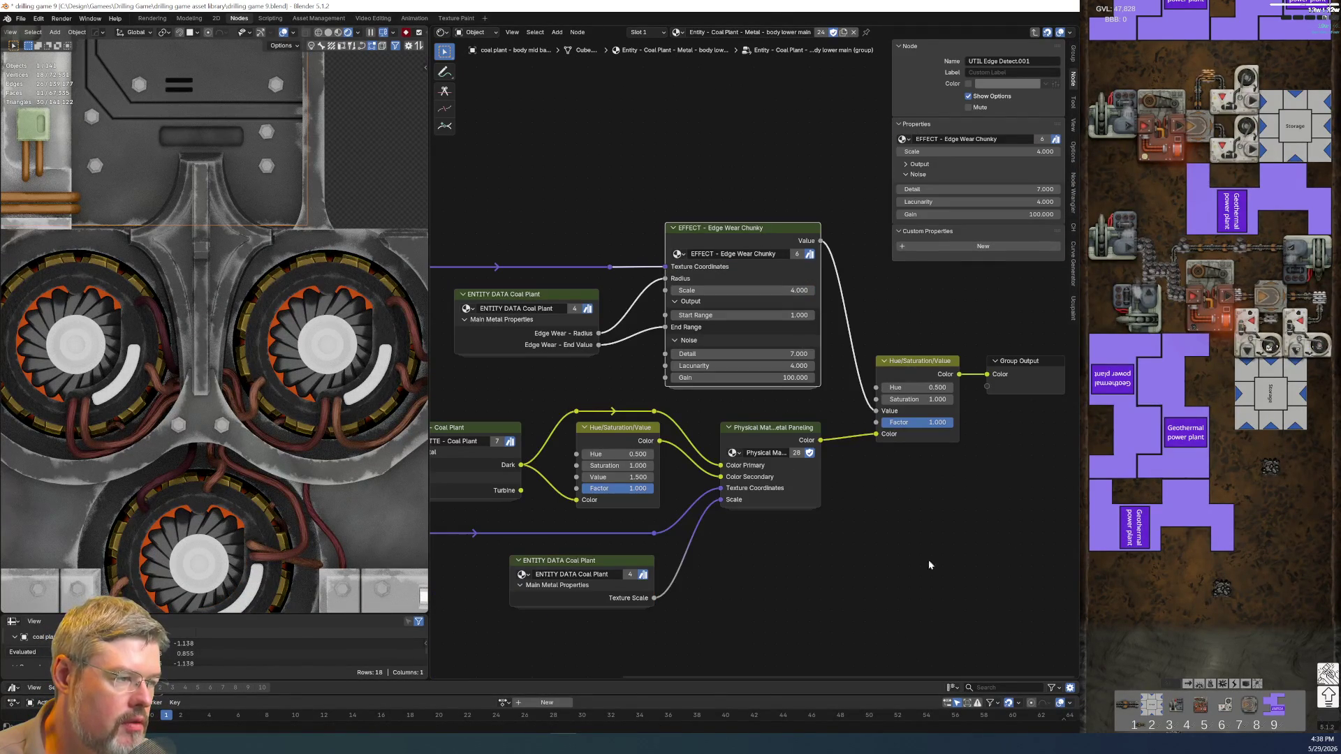
left_click(903, 553)
scroll(659, 553, "down", 1)
key("Tab")
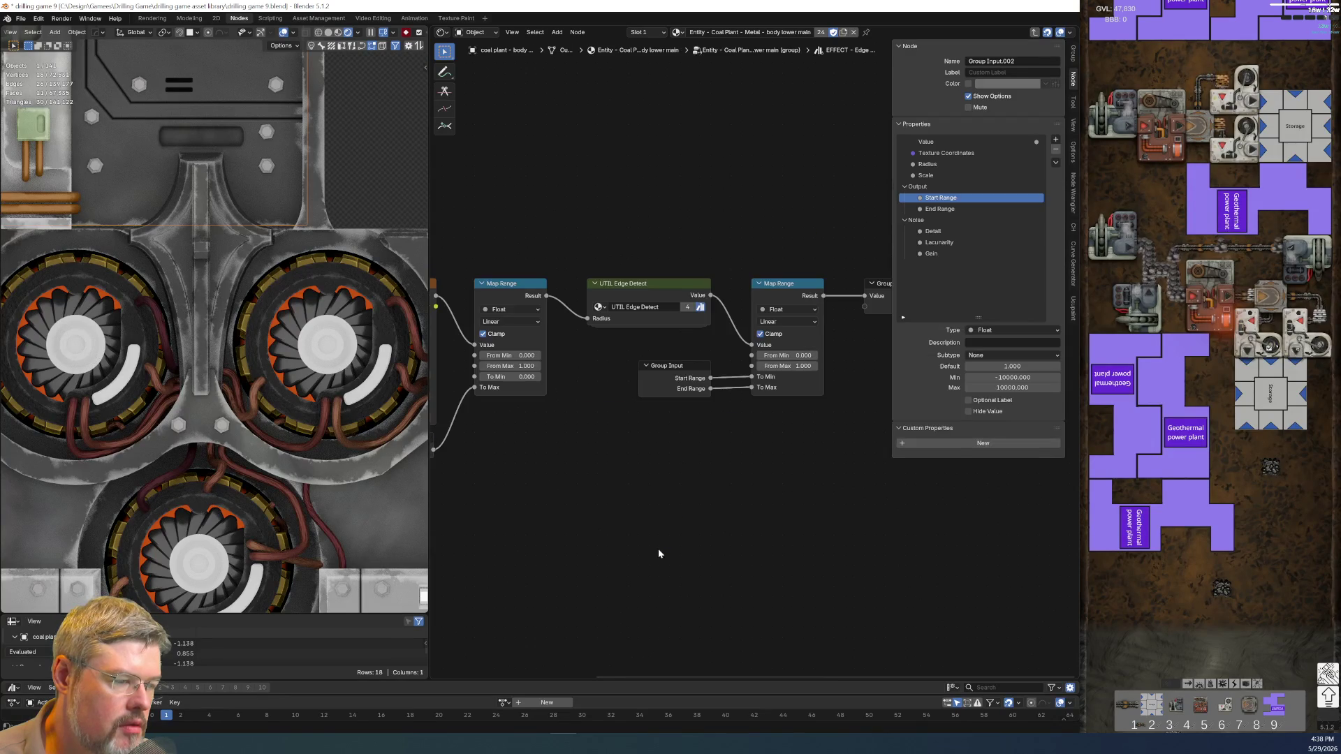
key("Tab")
key("Tab")
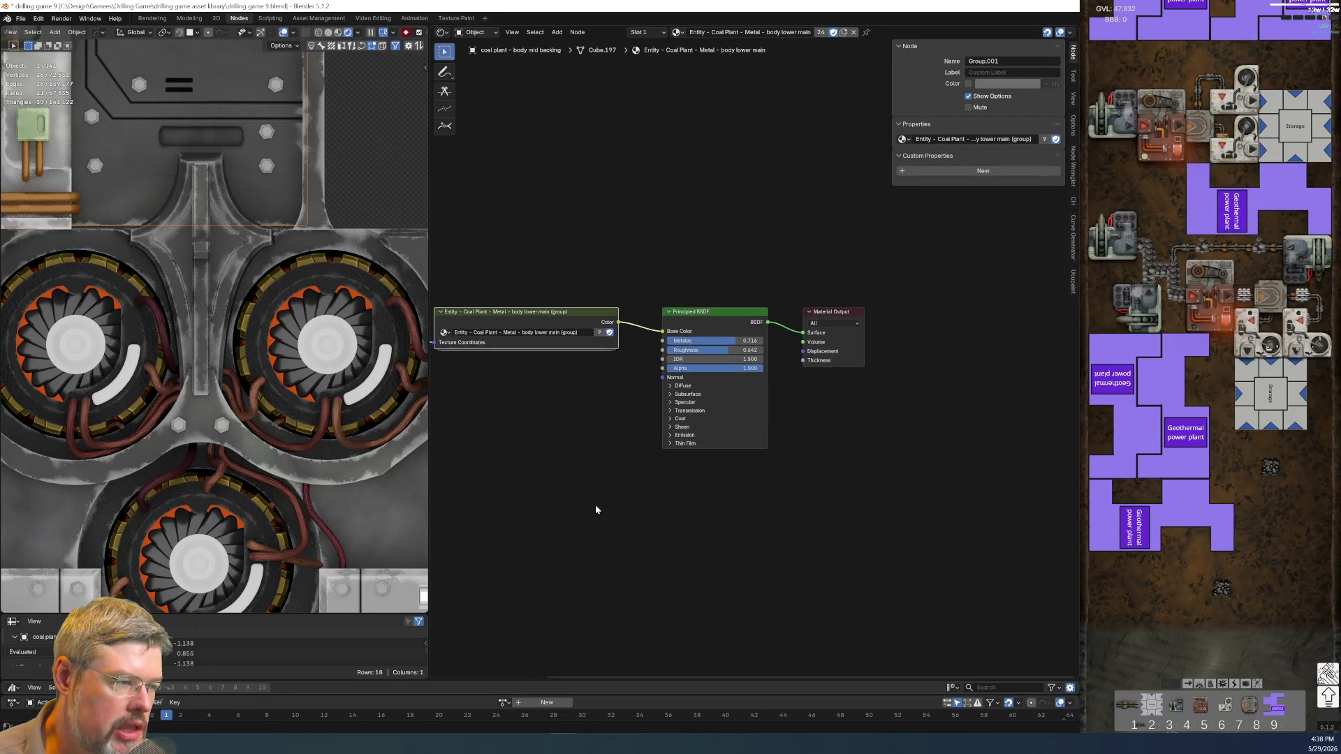
middle_click_drag(544, 421, 736, 542)
scroll(736, 542, "up", 2)
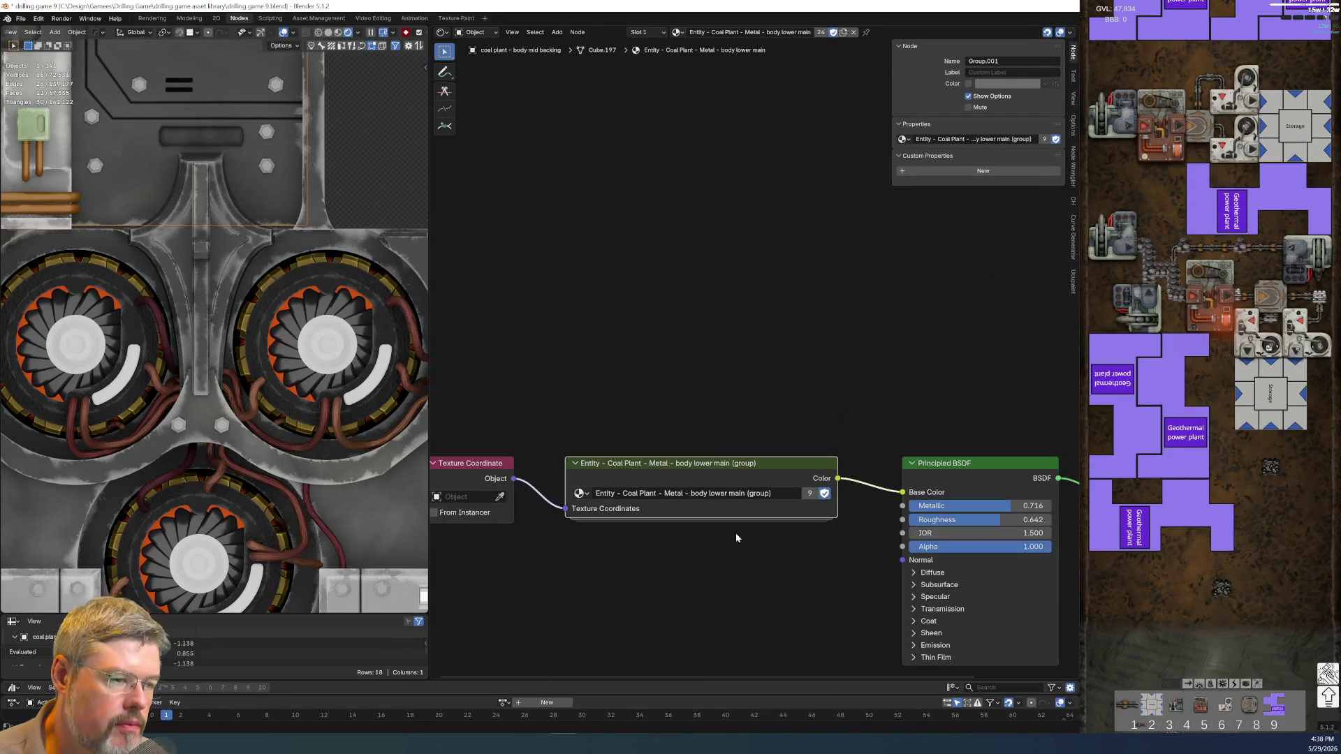
- Copy the Physical Material 2 - Basic Metal Paneling node into the turbine housing right material
key("Tab")
scroll(754, 489, "up", 3)
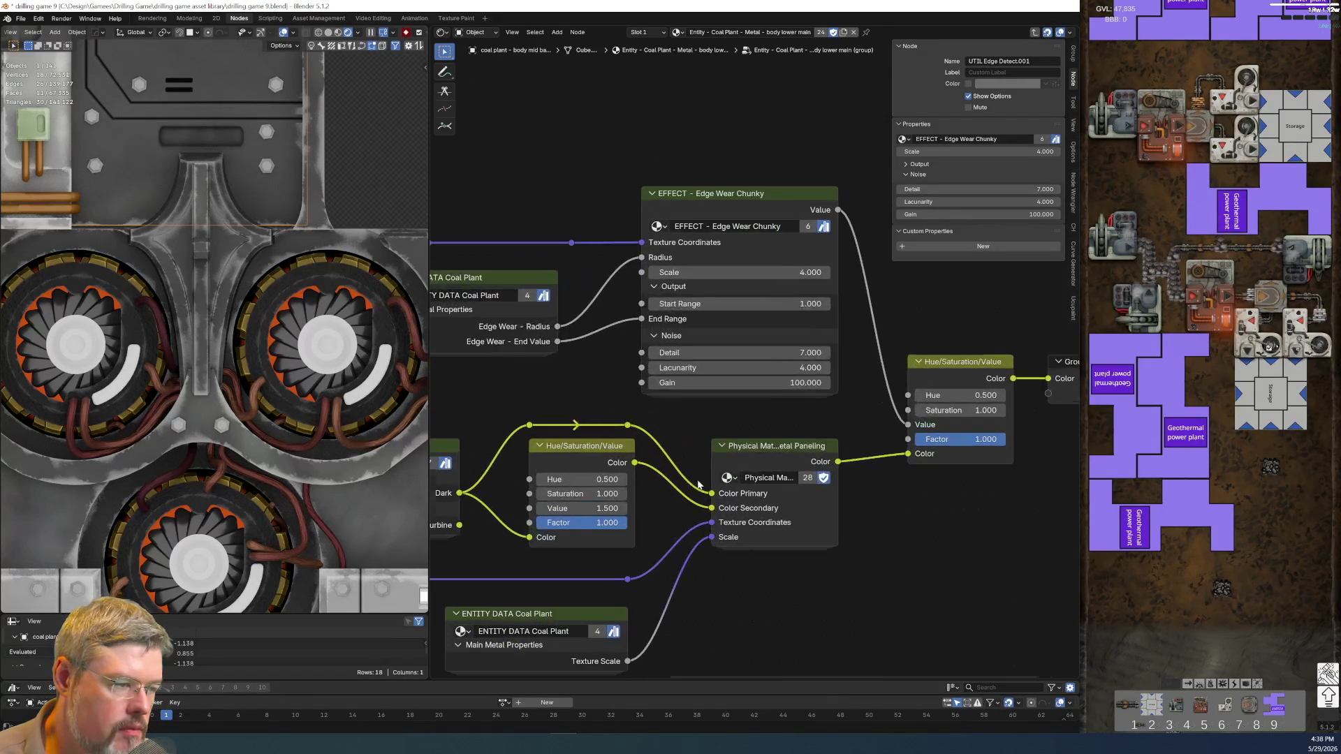
left_click(793, 491)
key("ctrl+c")
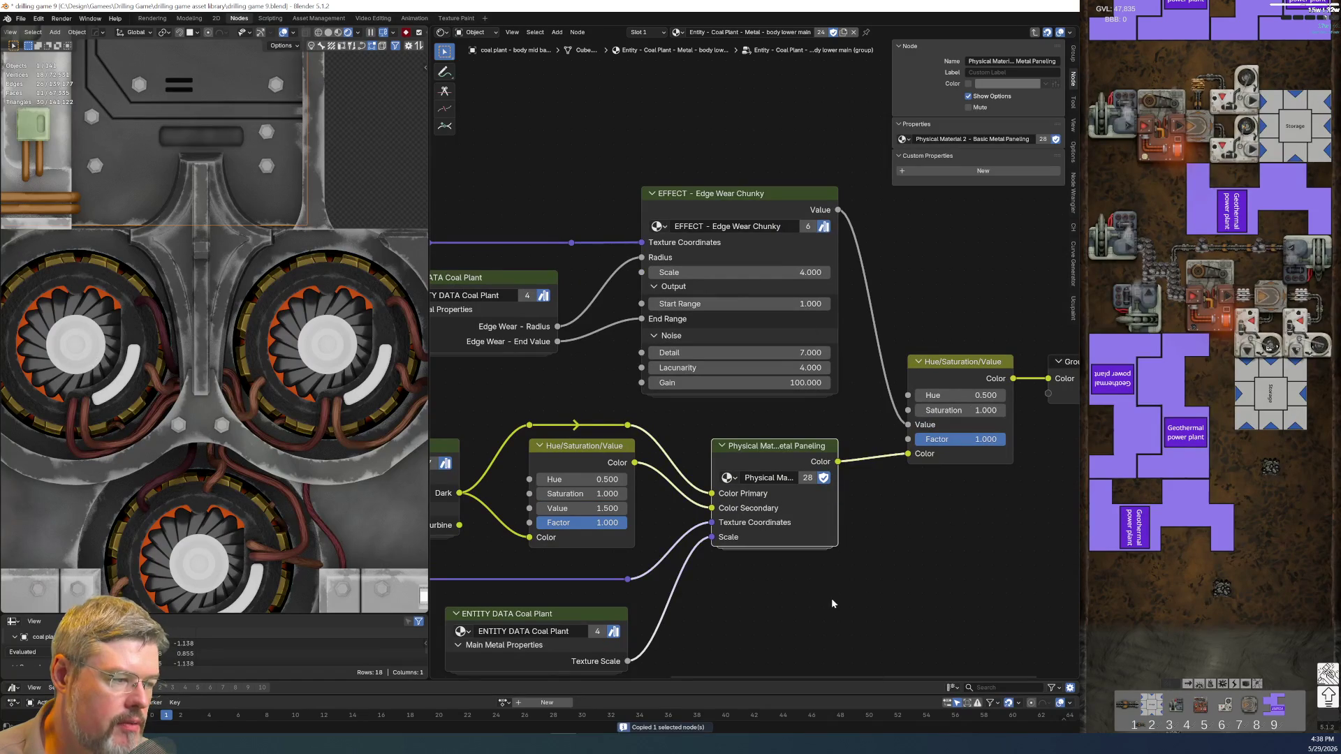
key("Tab")
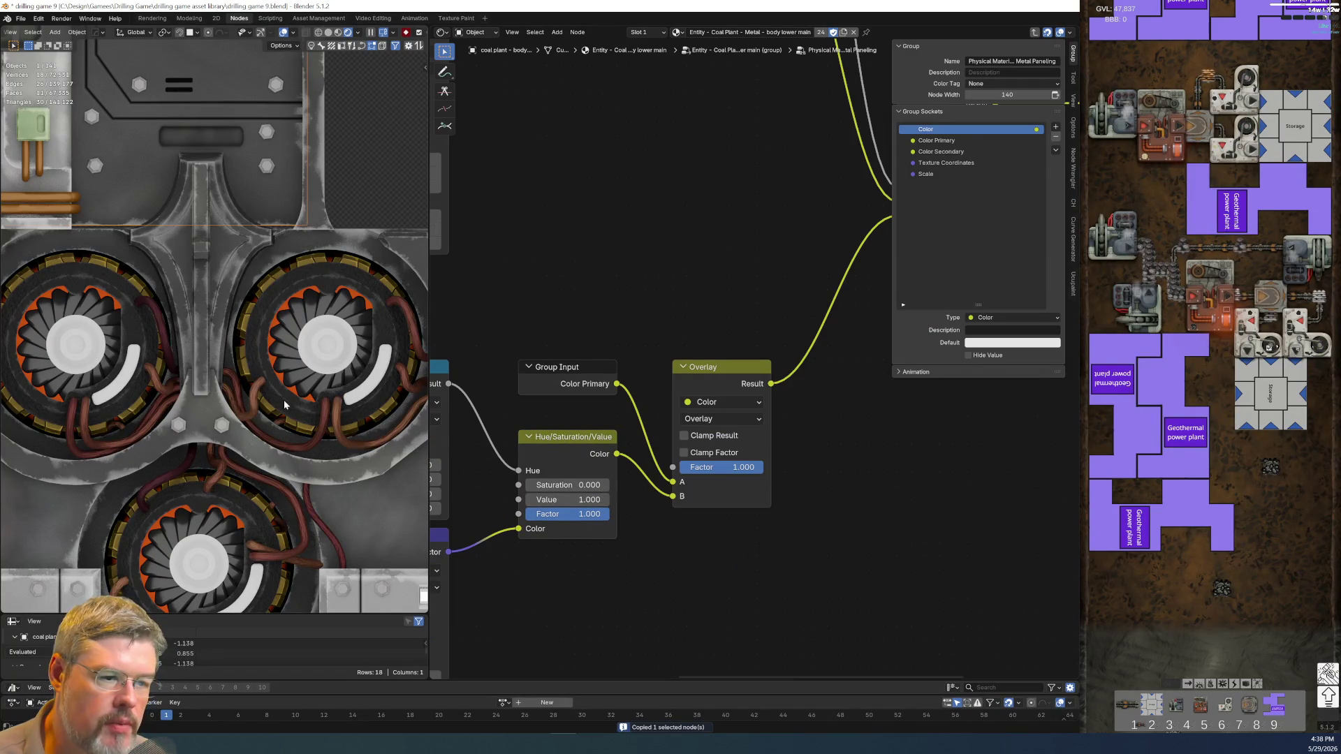
left_click(349, 294)
middle_click_drag(697, 404, 662, 200)
key("ctrl+v")
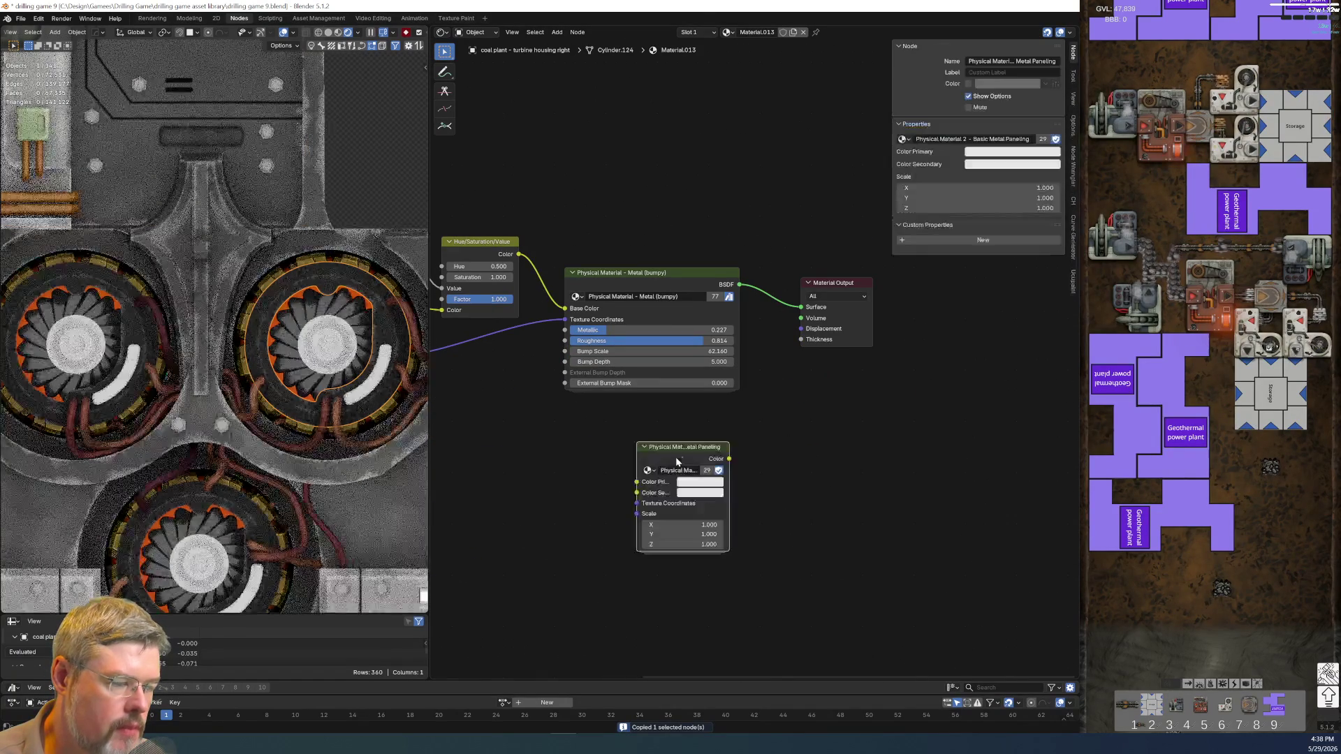
- Widen the pasted Basic Metal Paneling node so its full labels show
left_click(740, 453)
mouse_move(740, 450)
left_mouse_down()
mouse_move(810, 453)
mouse_move(700, 443)
left_mouse_up()
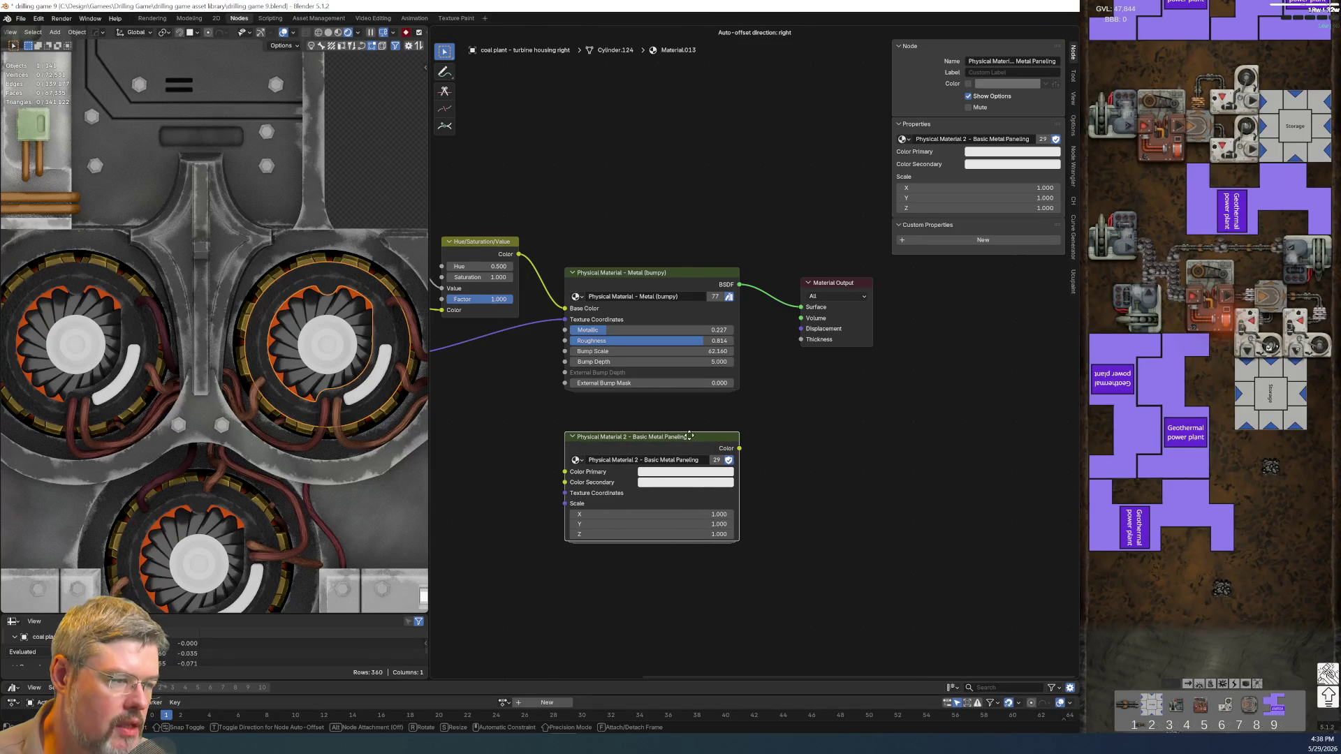
scroll(772, 429, "up", 2)
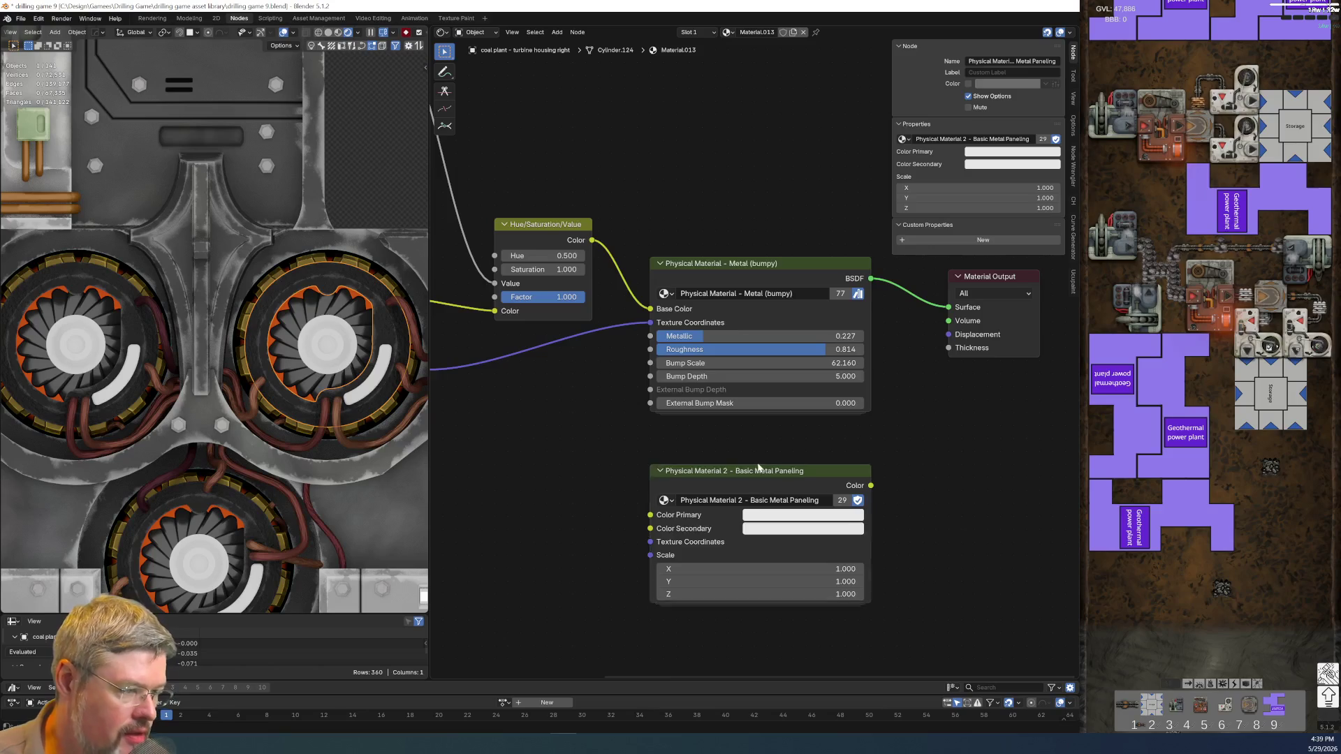
- Widen the Basic Metal Paneling node further and move the Material Output node lower left
key("Tab")
key("Tab")
scroll(826, 454, "up", 1)
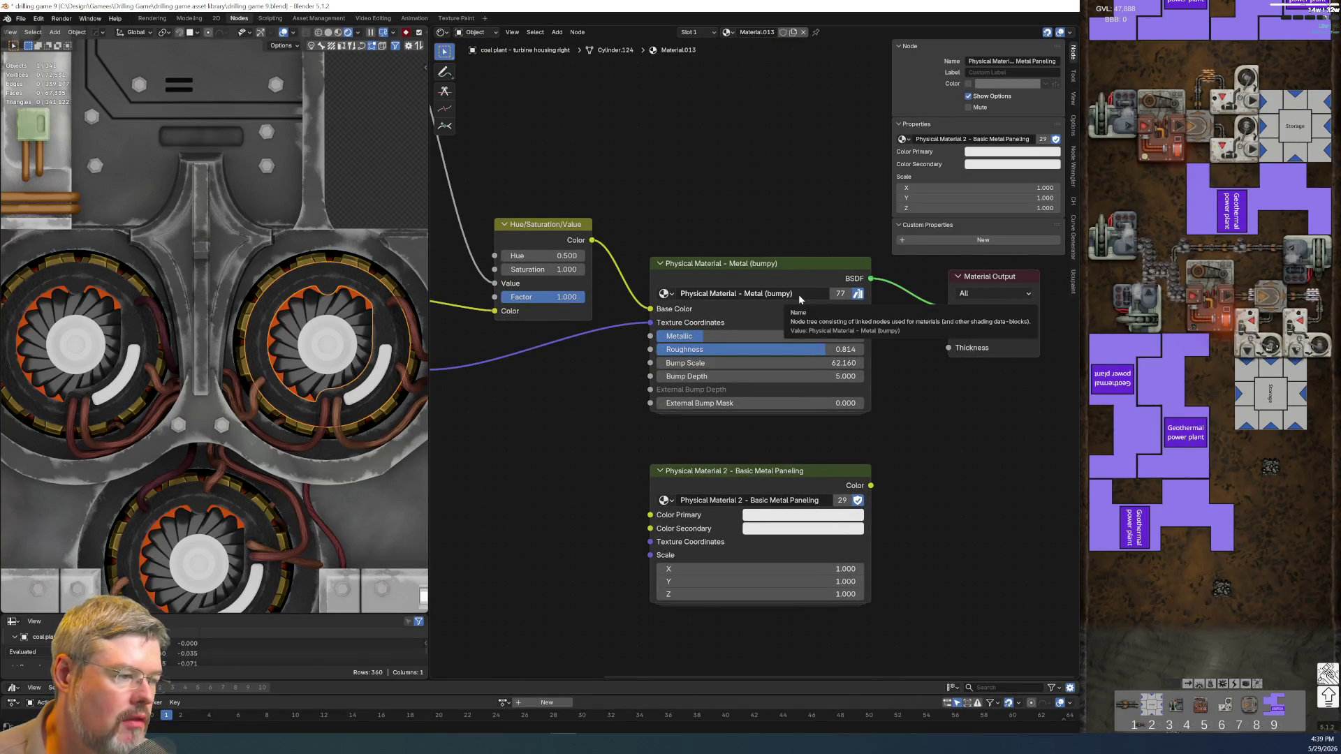
middle_click_drag(895, 473, 831, 461)
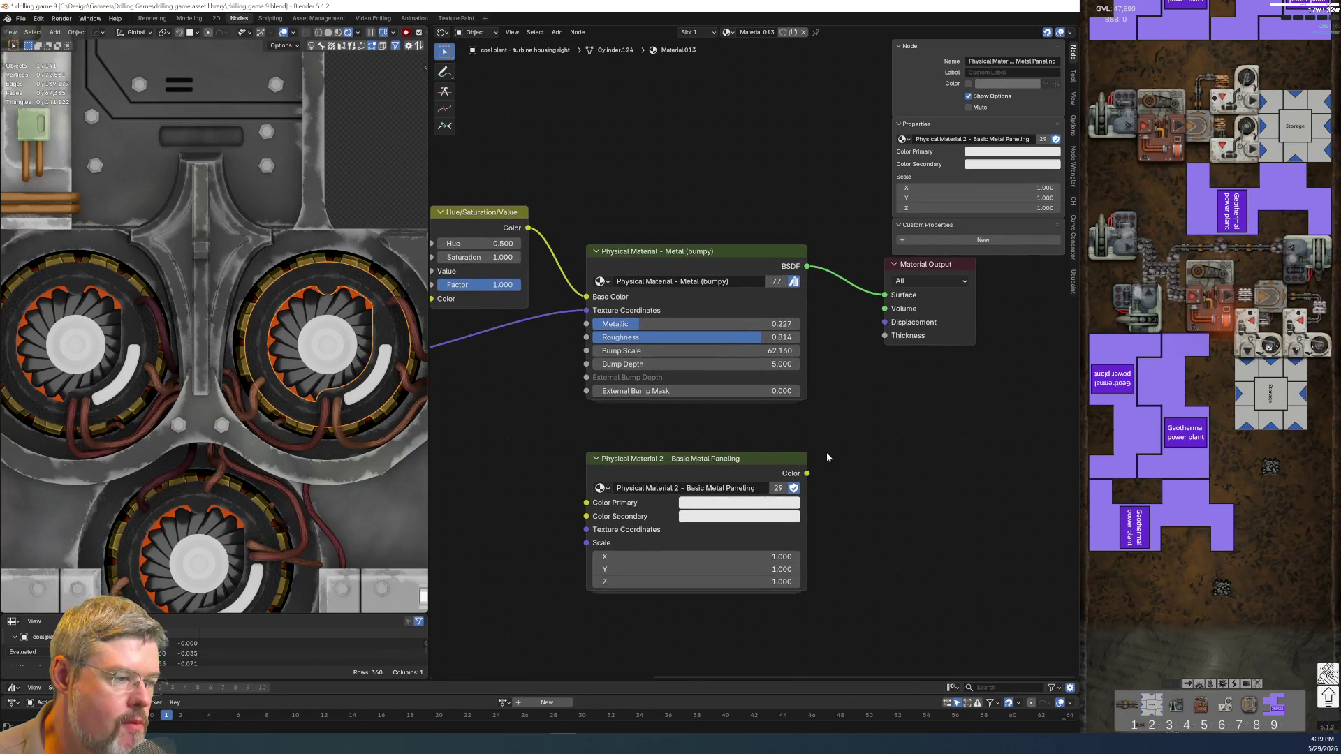
left_click(804, 463)
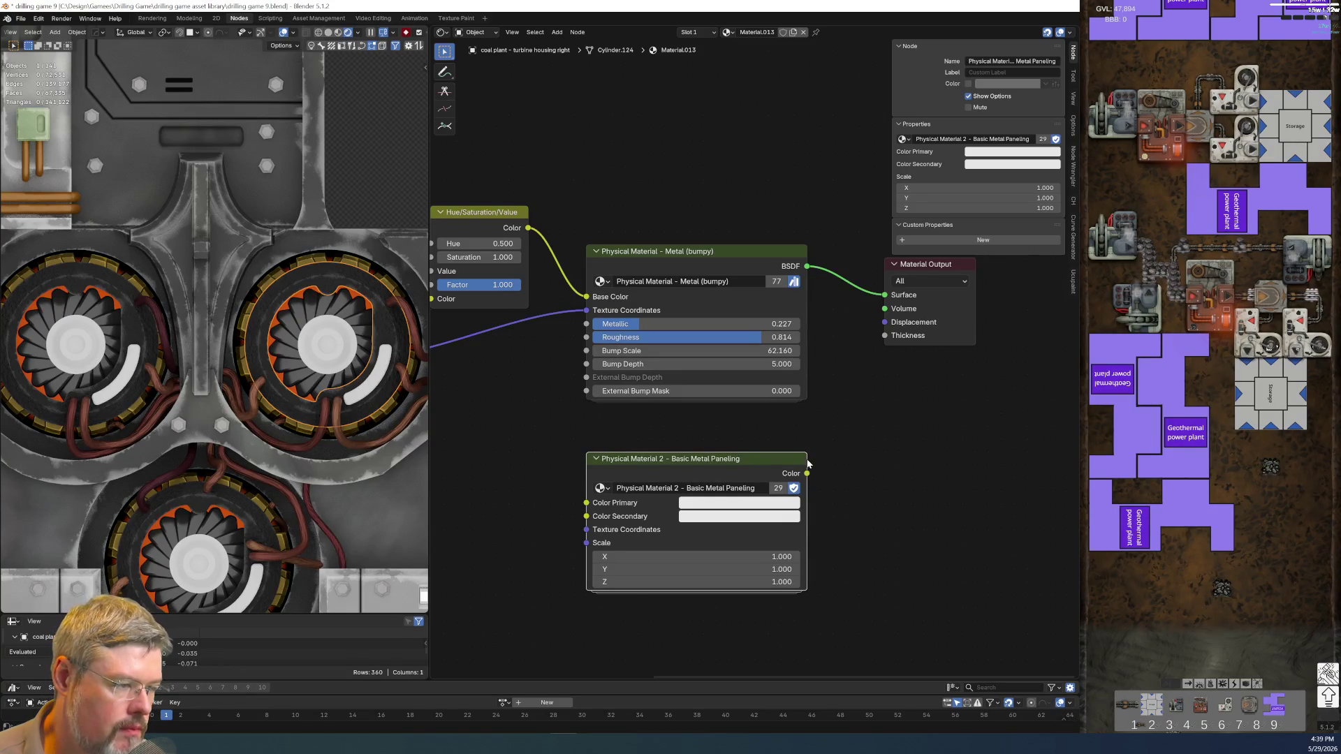
left_click_drag(805, 459, 845, 459)
left_click(805, 435)
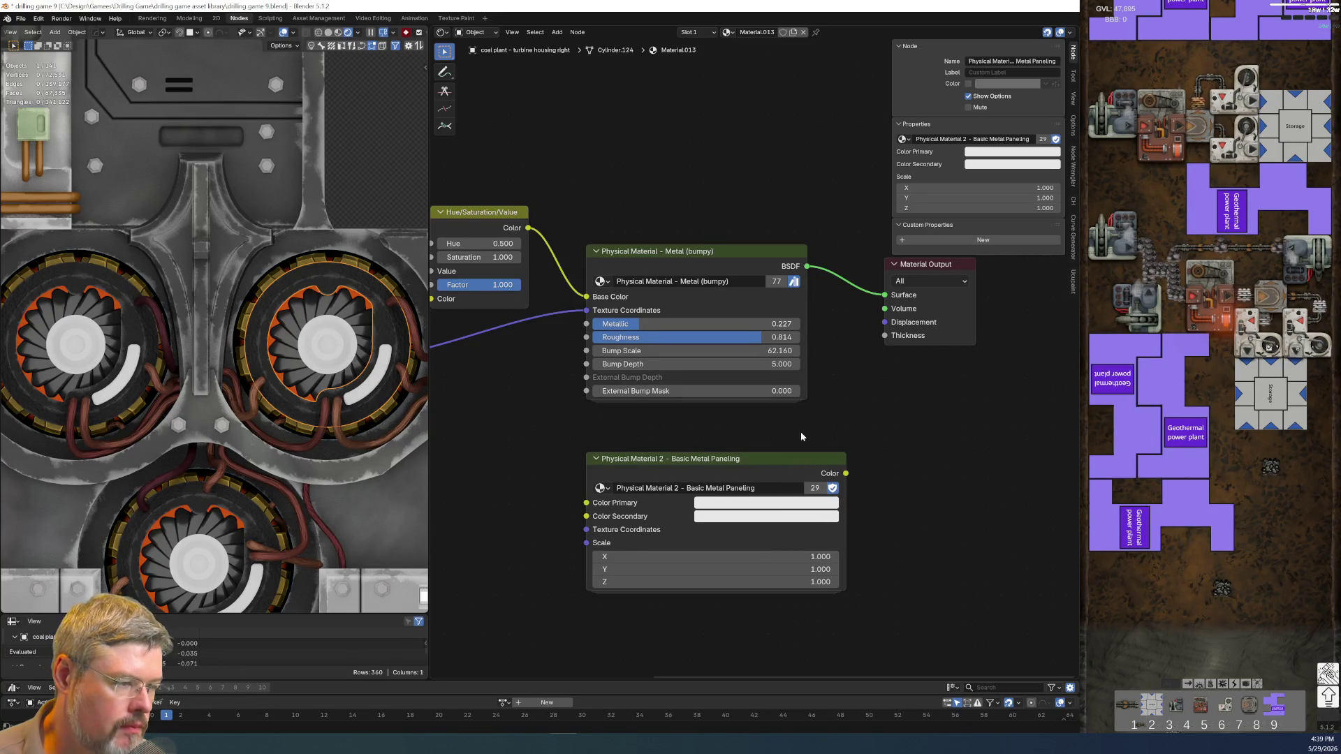
scroll(784, 445, "down", 2)
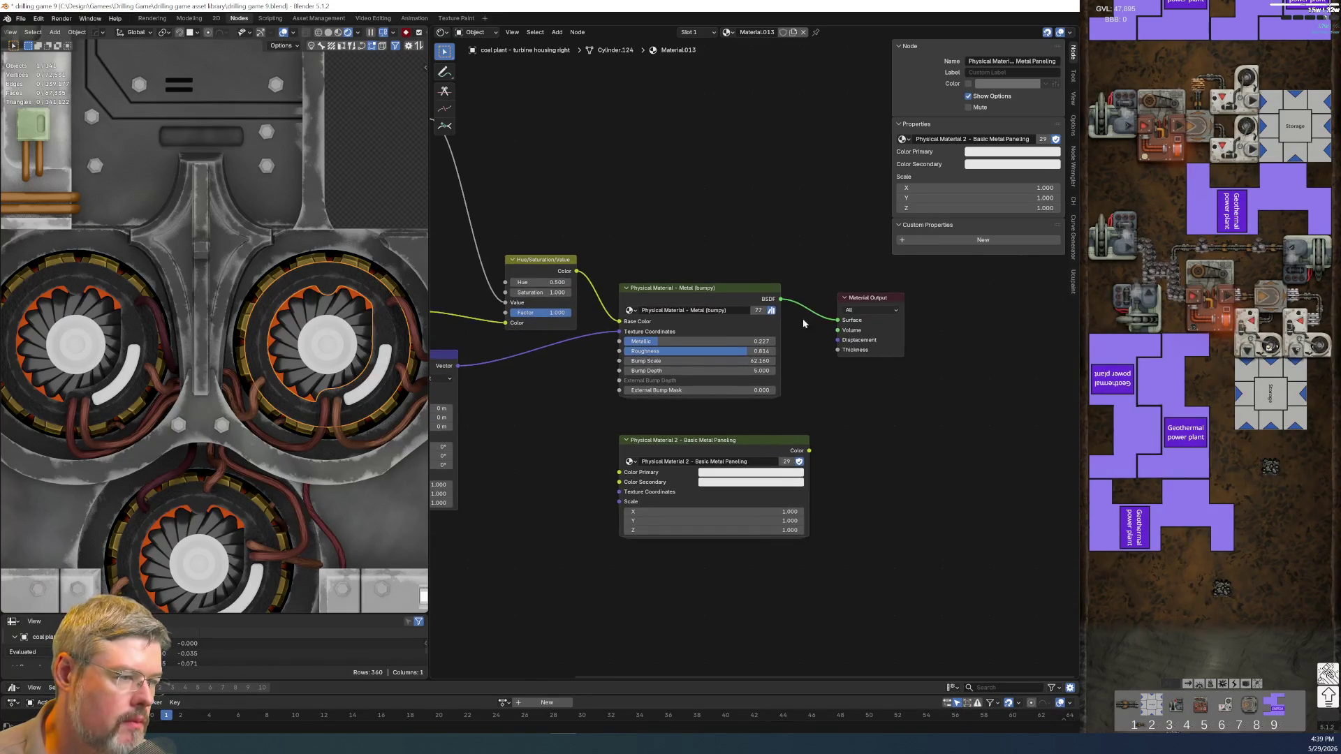
left_click_drag(804, 260, 917, 393)
key("g")
left_click(944, 432)
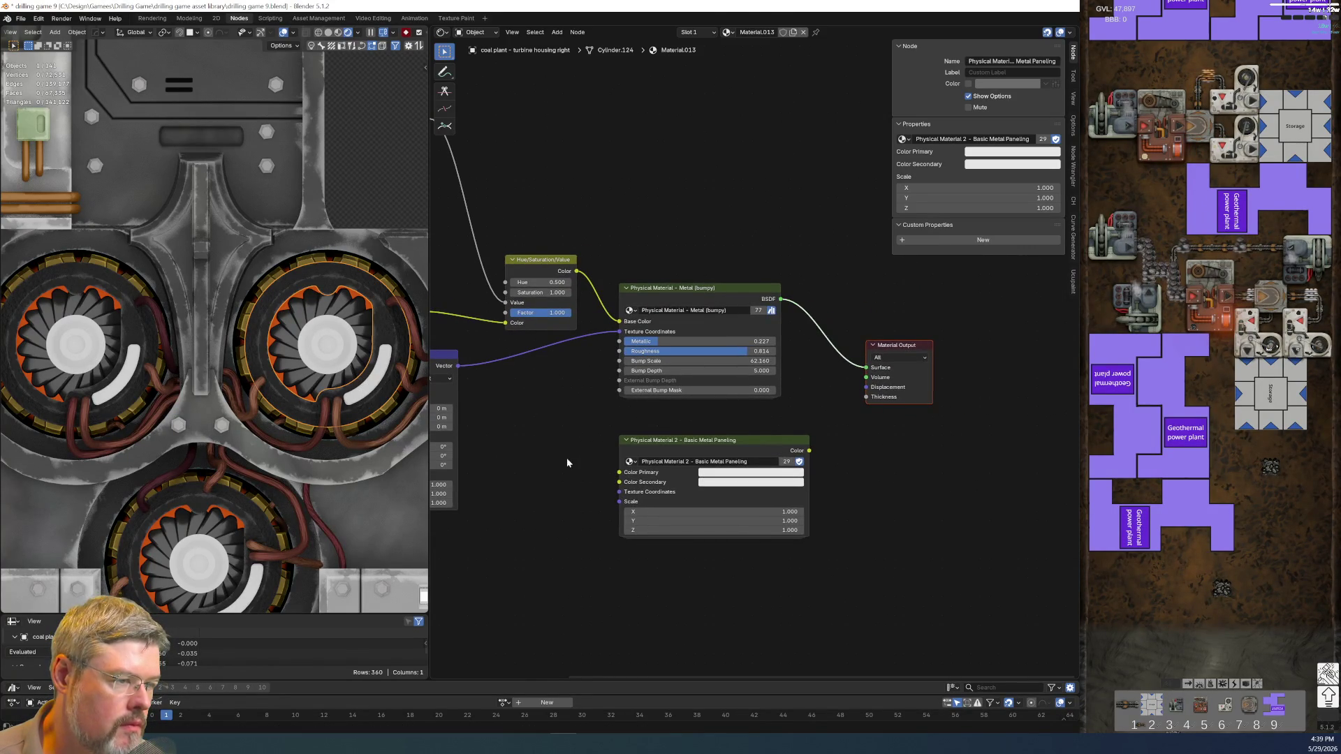
scroll(567, 462, "down", 1)
- Move the left-hand input nodes down and left, shifting Texture Coordinate to the right
middle_click_drag(631, 485, 742, 464)
scroll(742, 464, "down", 1)
left_click_drag(624, 192, 850, 543)
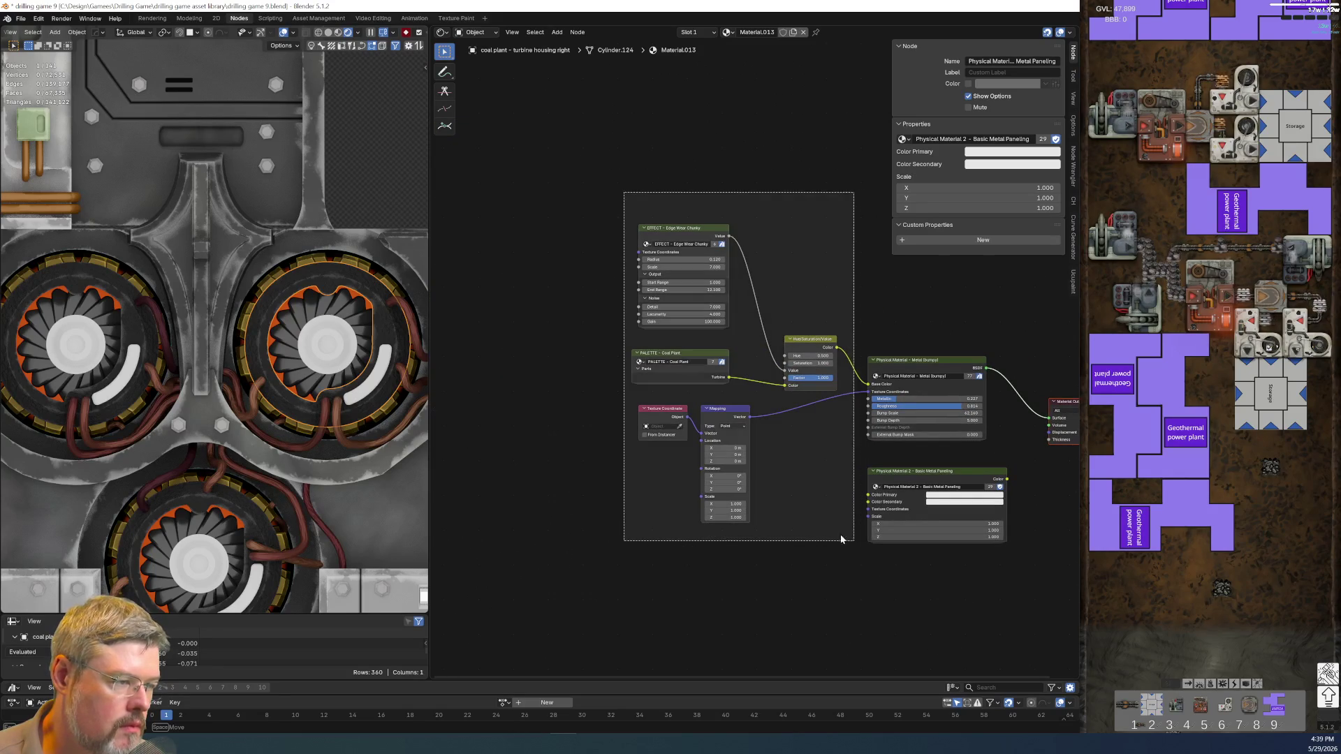
key("g")
left_click(782, 579)
scroll(790, 575, "up", 2)
middle_click_drag(790, 574, 629, 354)
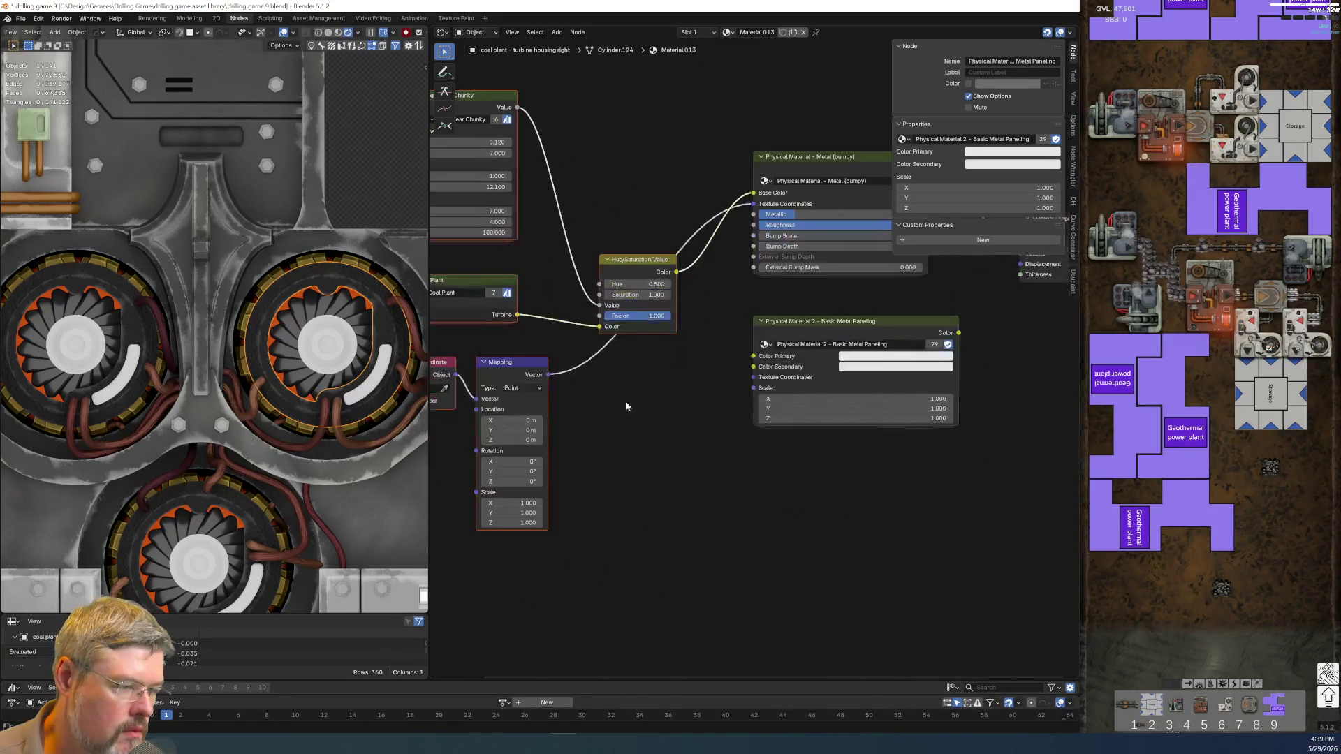
middle_click_drag(647, 490, 717, 483)
left_click_drag(464, 359, 597, 359)
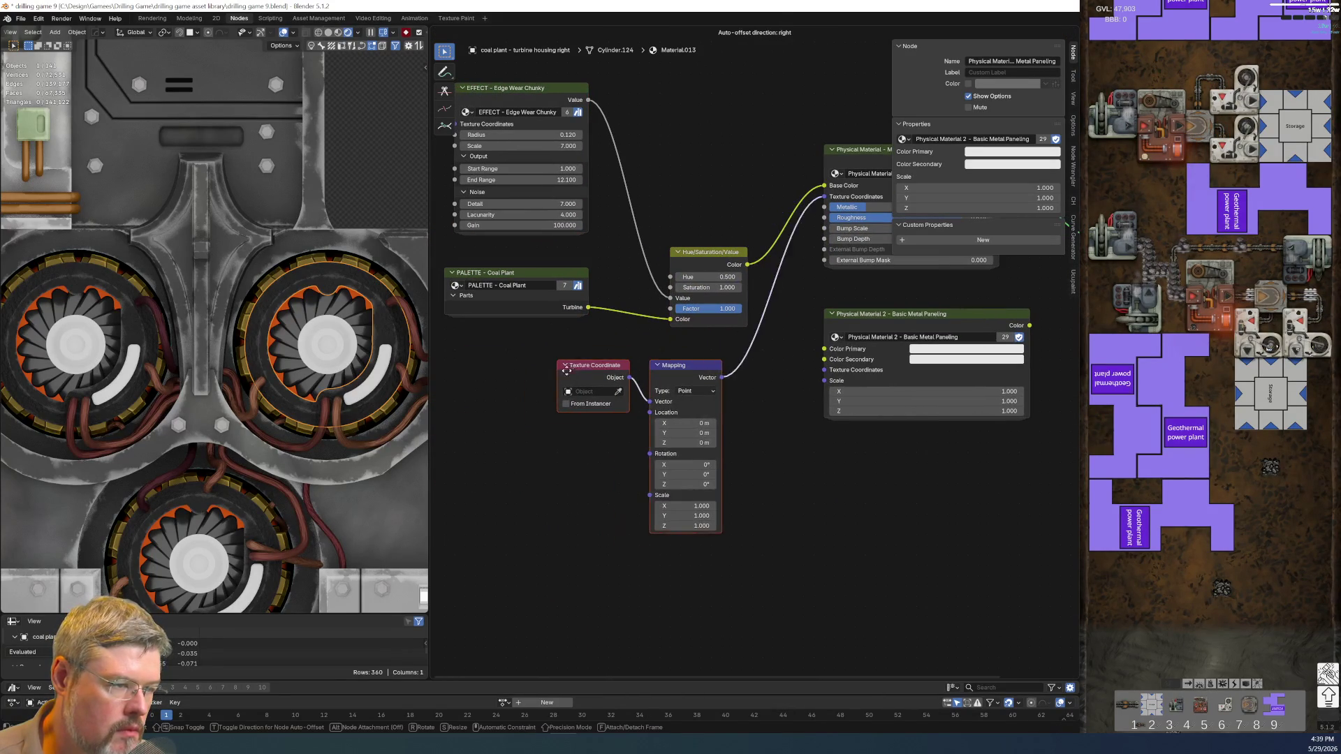
middle_click_drag(719, 436, 635, 511)
scroll(636, 512, "up", 1)
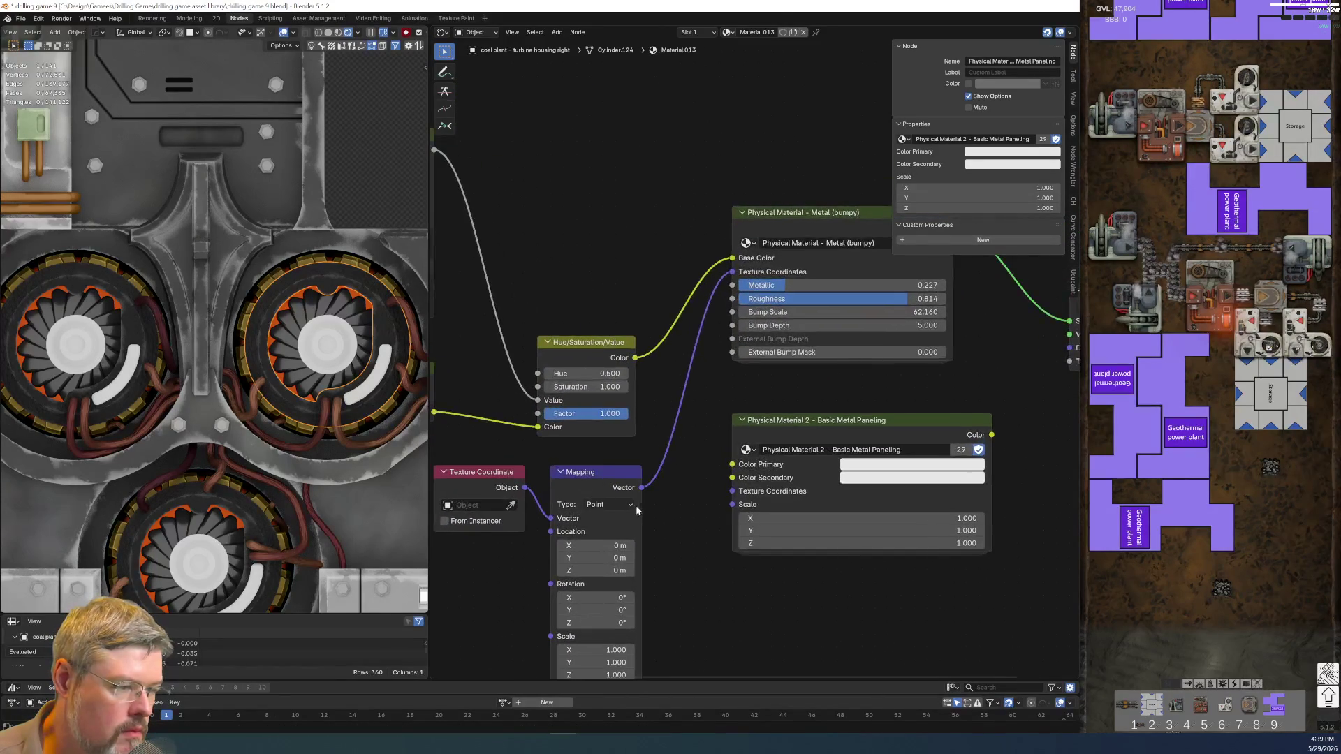
- Link Mapping Vector to Texture Coordinates, HSV colour to Color Primary and Secondary, paneling Color to Surface
right_click_drag(655, 492, 728, 496, "alt")
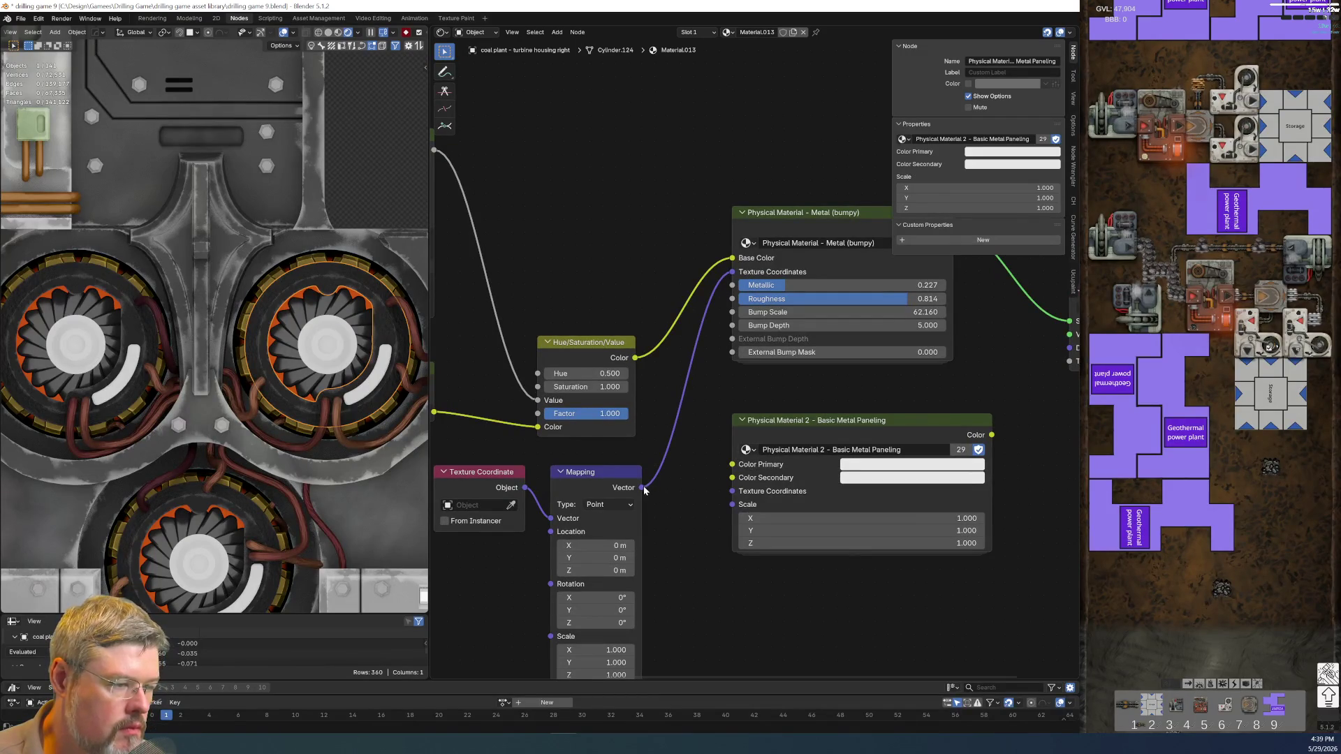
left_click_drag(634, 358, 732, 464)
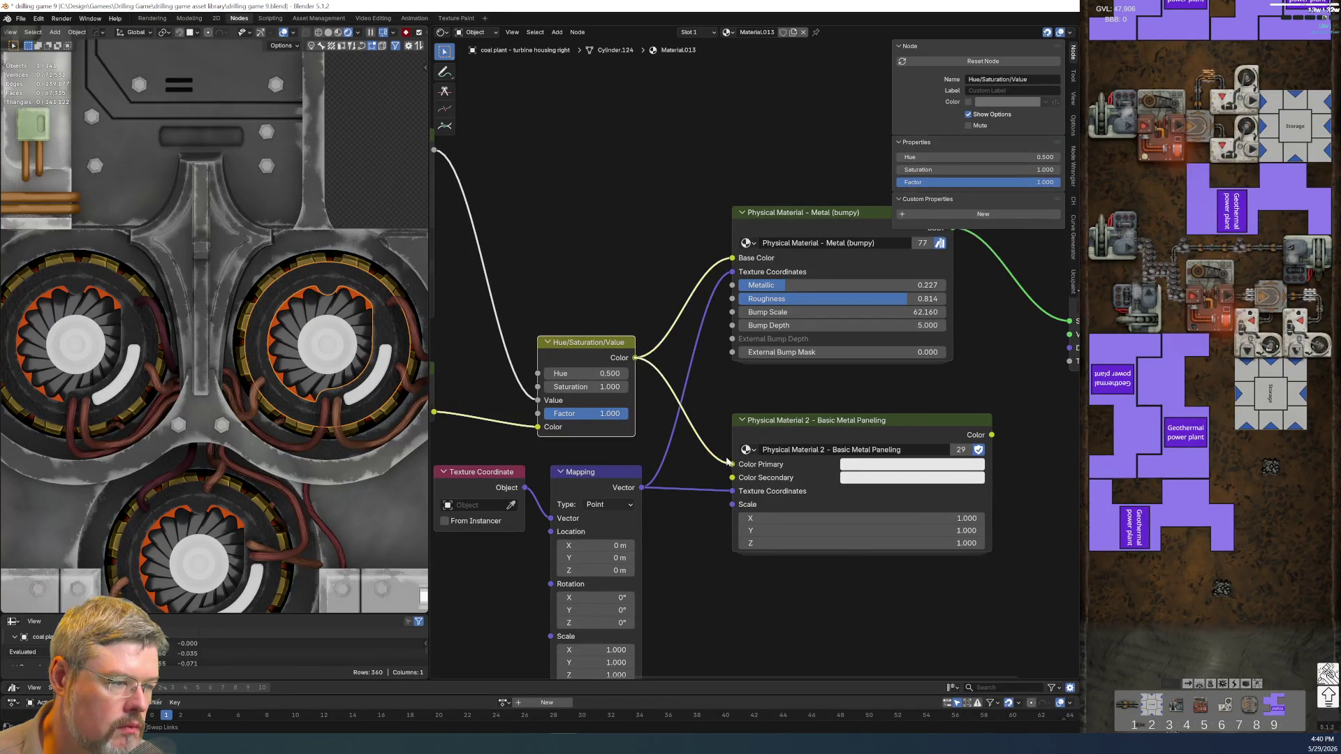
middle_click_drag(997, 439, 737, 445)
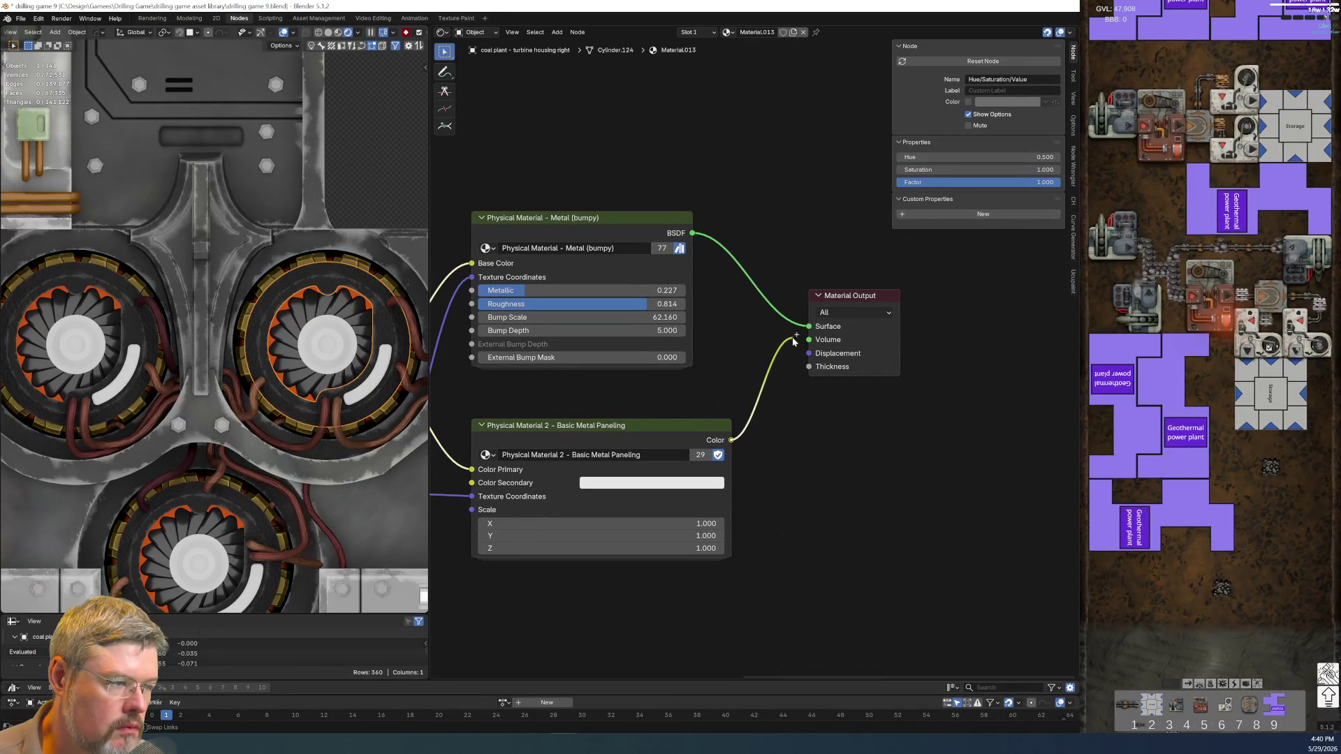
middle_click_drag(417, 400, 659, 342)
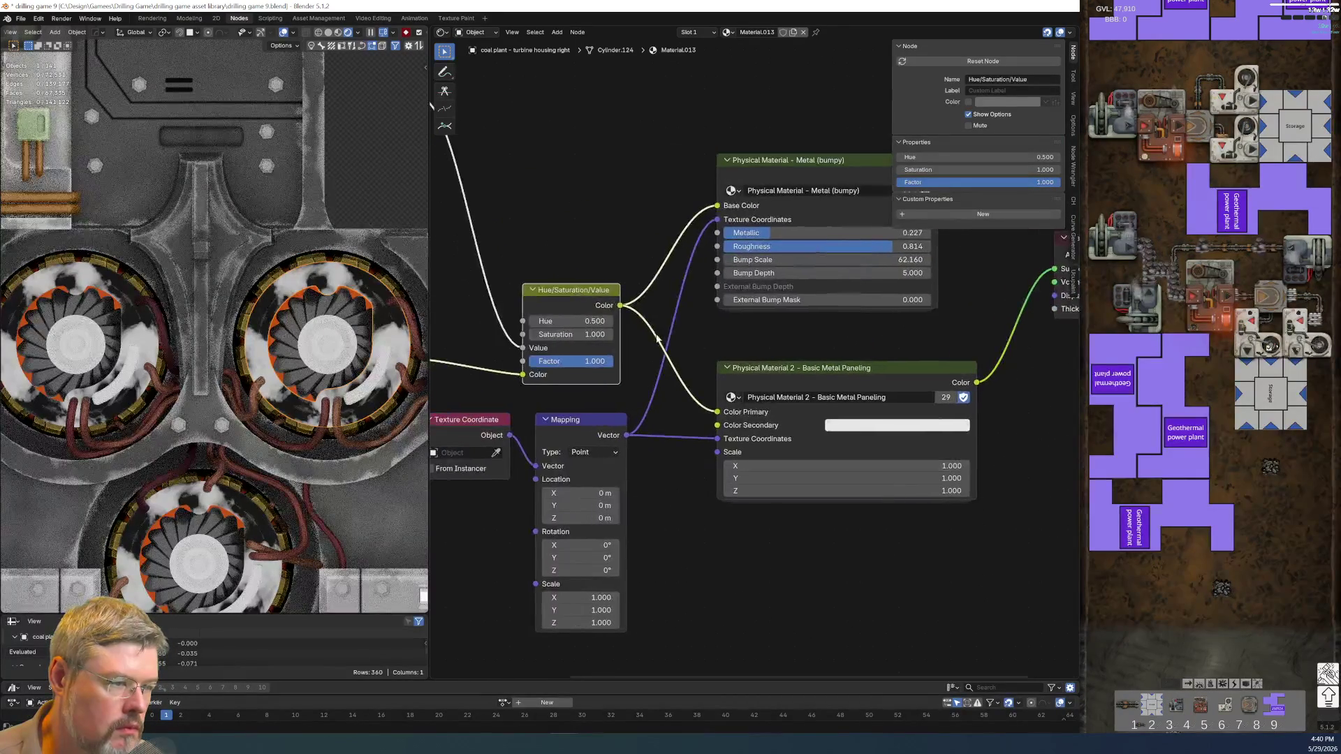
left_click_drag(709, 413, 717, 438)
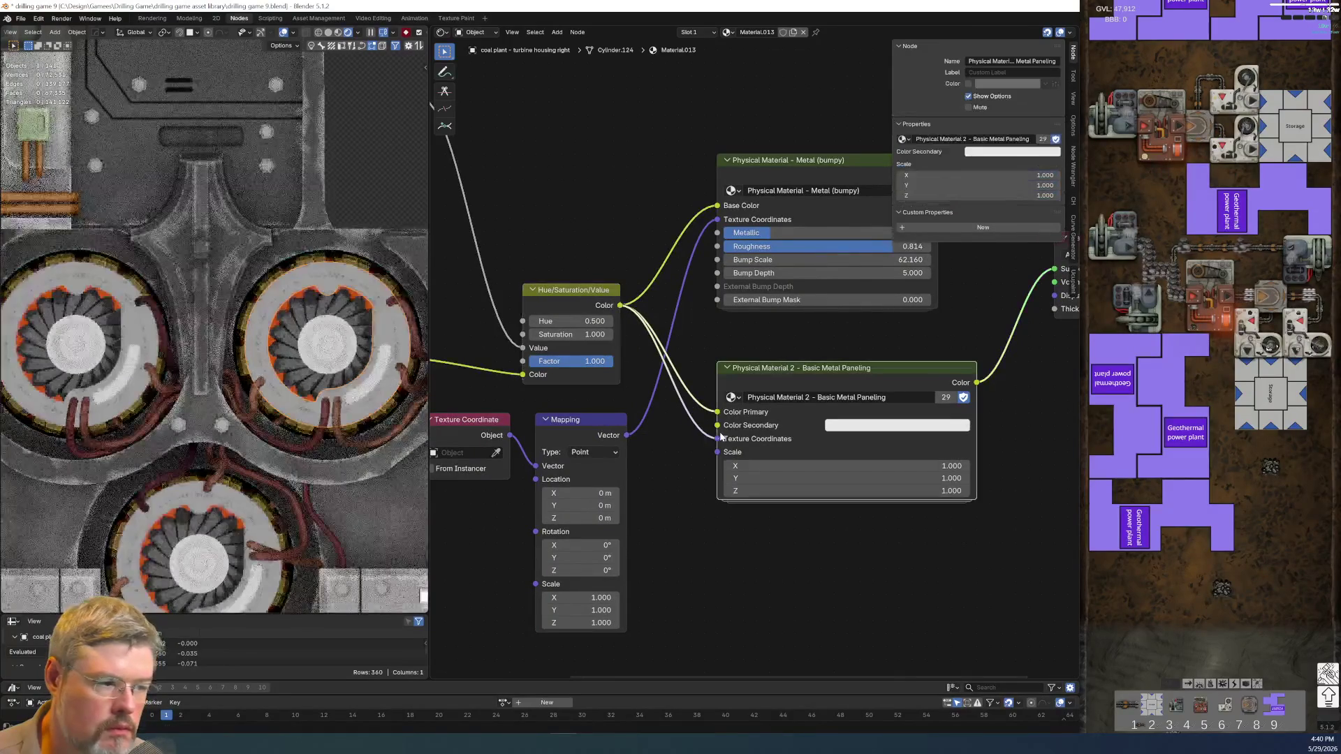
key("ctrl+z")
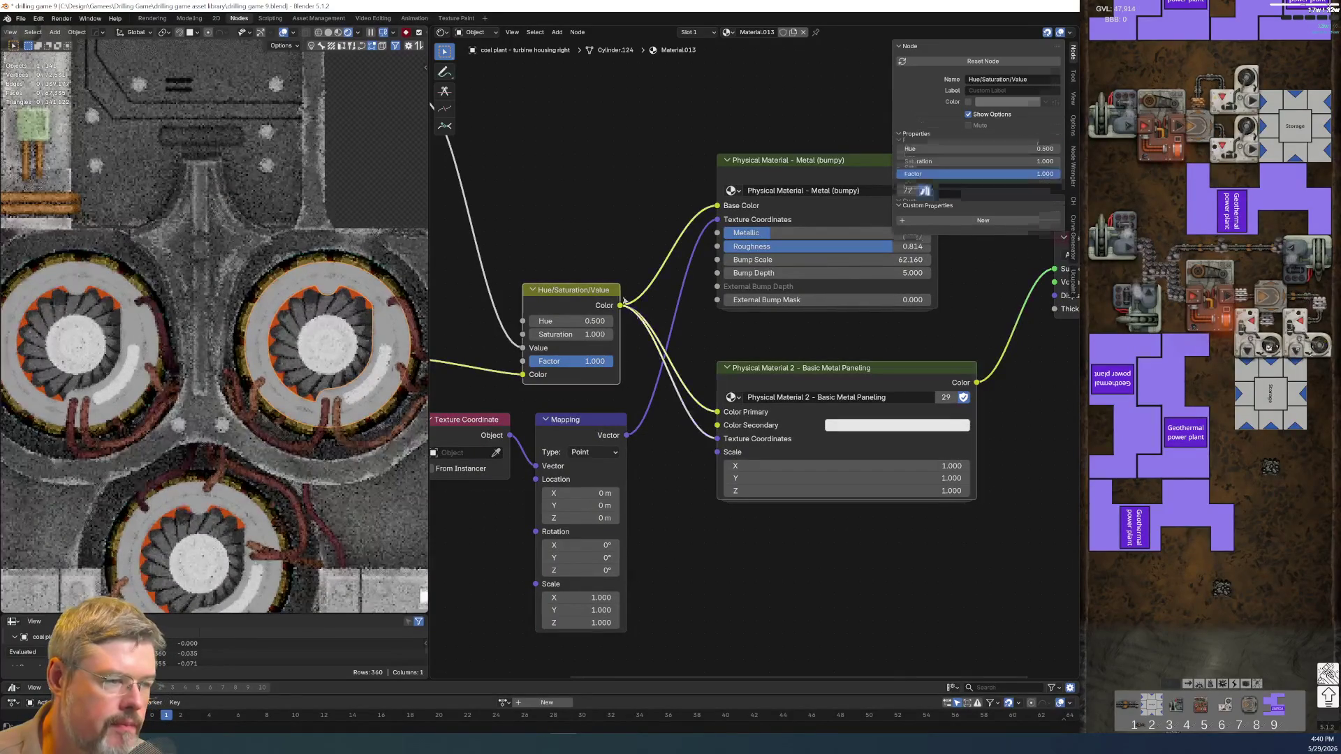
left_click_drag(619, 305, 717, 425)
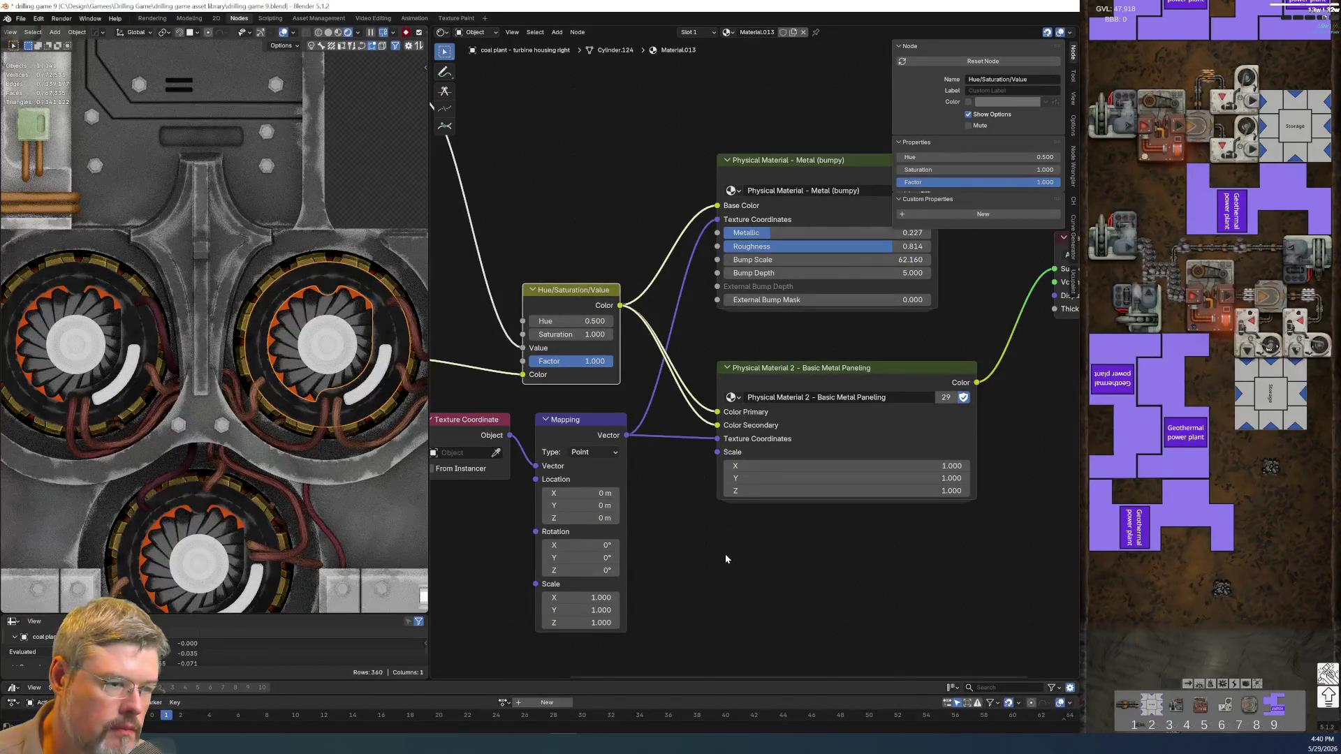
- Enter the Basic Metal Paneling node group to view its interior
middle_click_drag(716, 341, 463, 400)
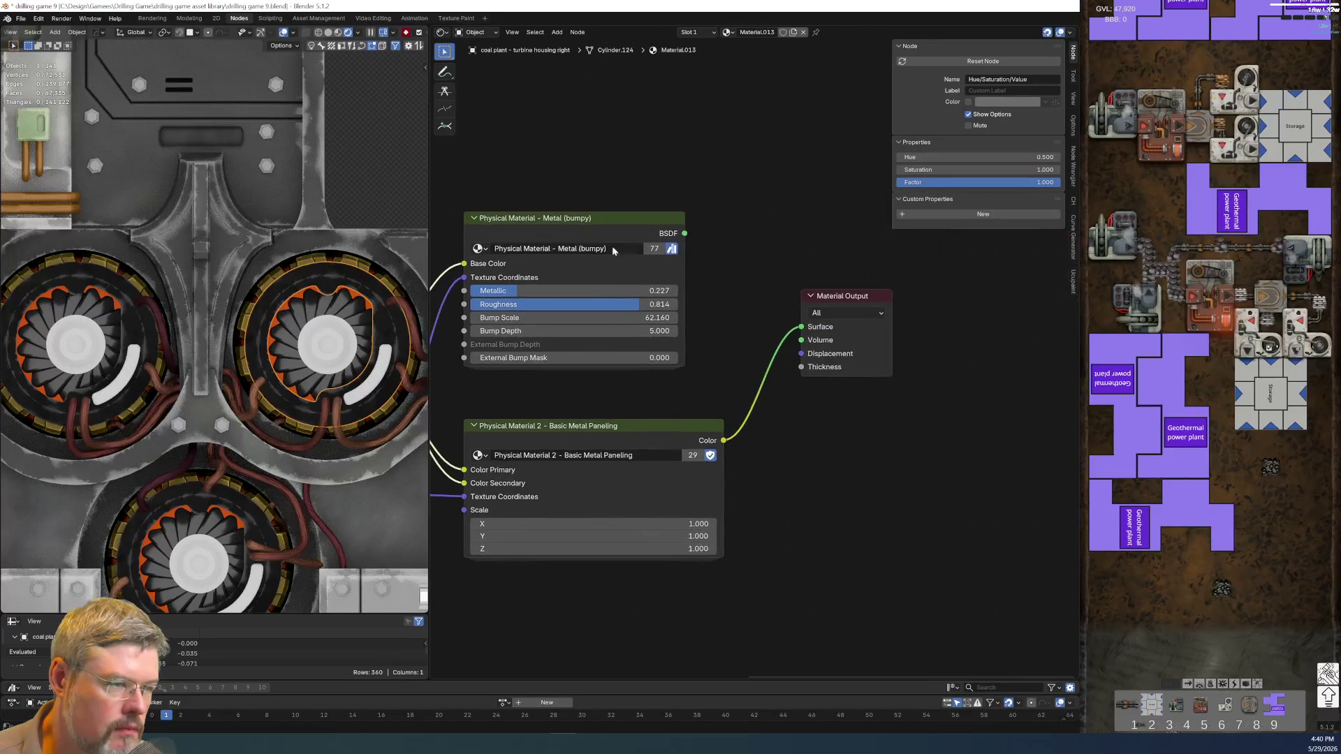
left_click(619, 426)
key("Tab")
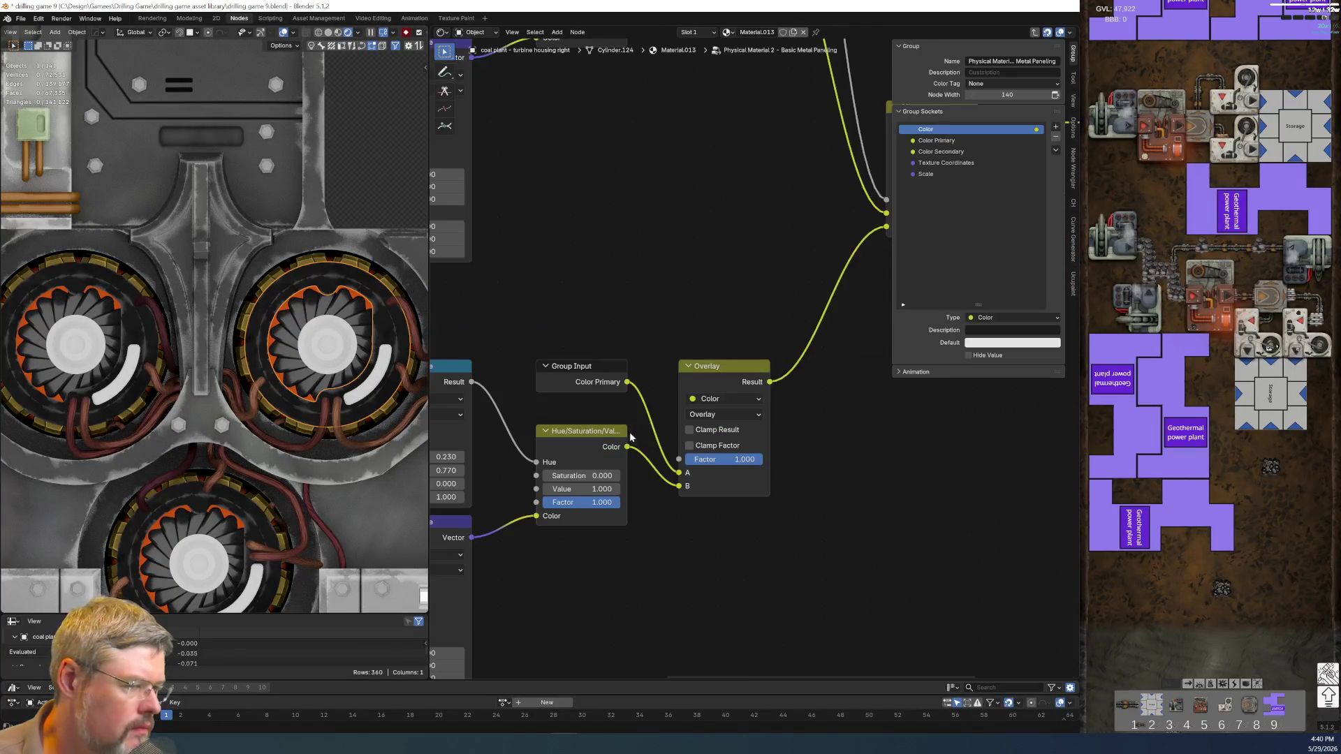
- Leave the group and insert a Principled BSDF between the paneling node and Material Output
middle_click_drag(682, 514, 861, 487)
key("Tab")
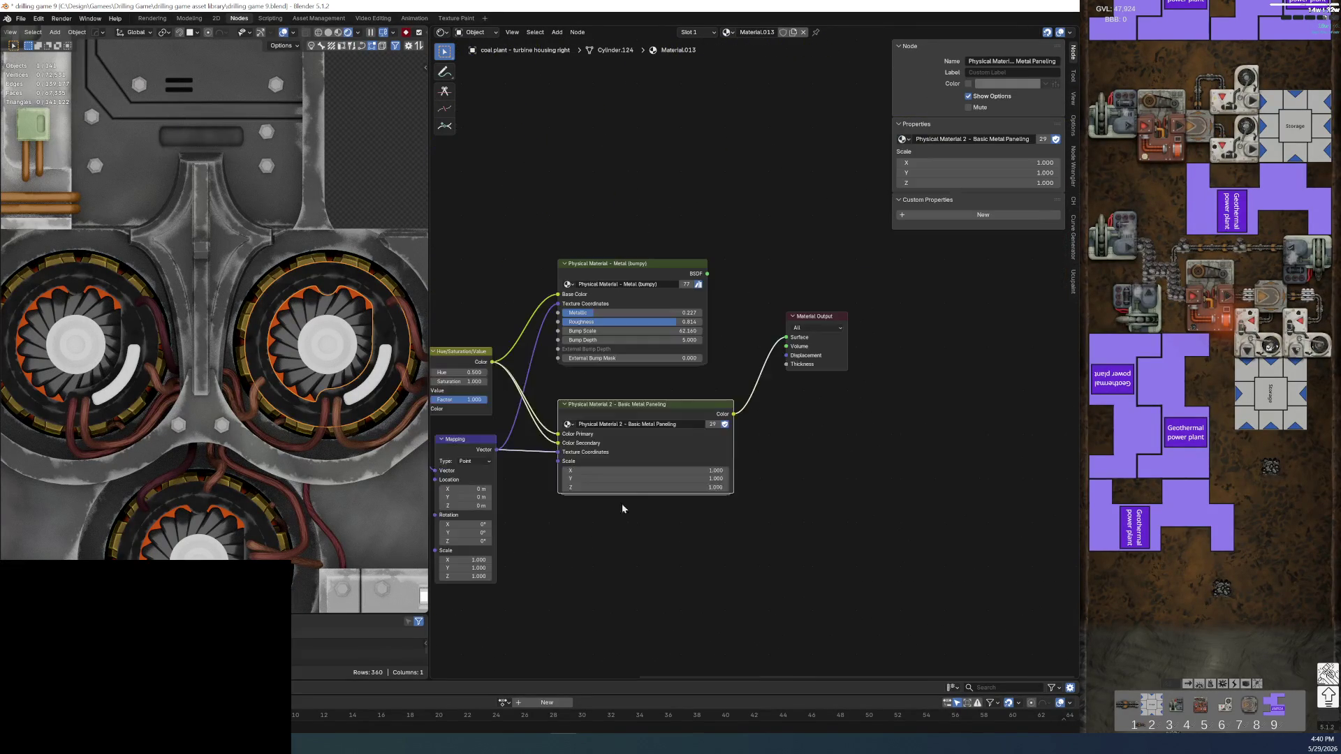
mouse_move(770, 278)
left_mouse_down()
mouse_move(835, 340)
mouse_move(941, 340)
left_mouse_up()
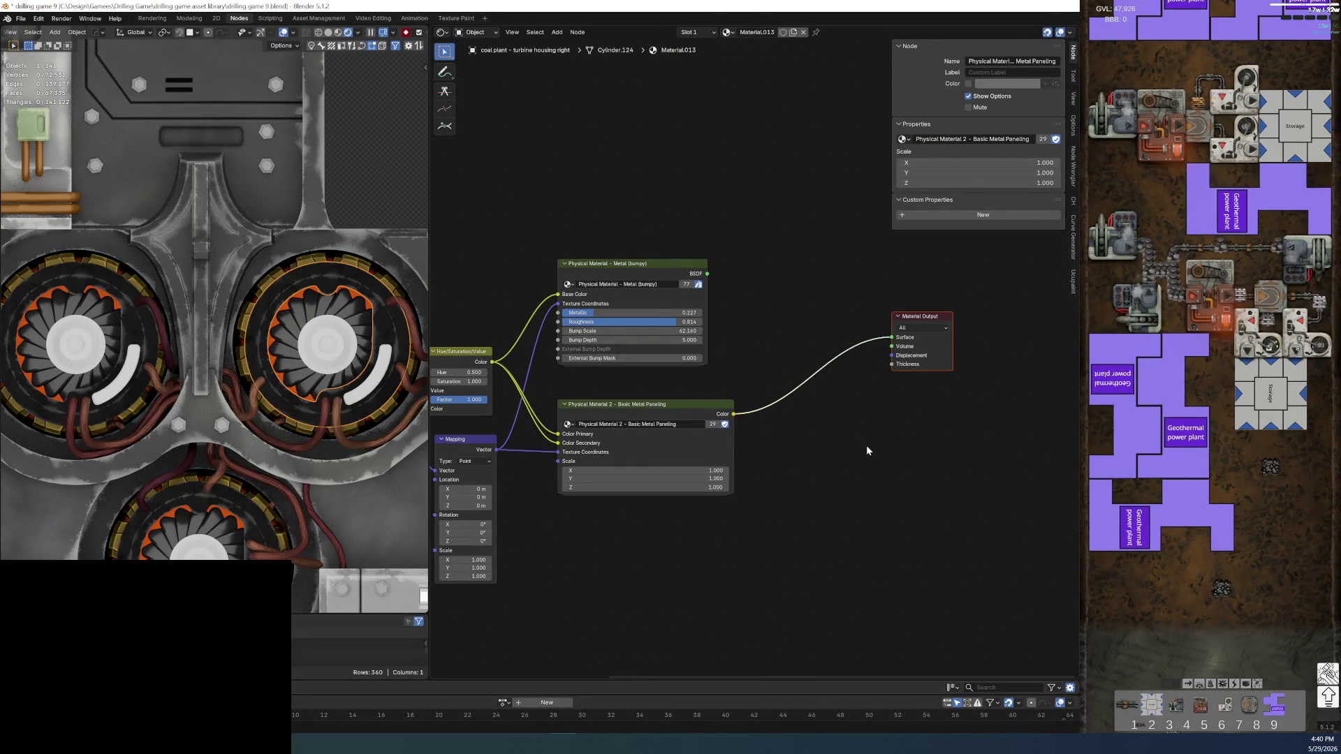
key("shift+a")
type("bs")
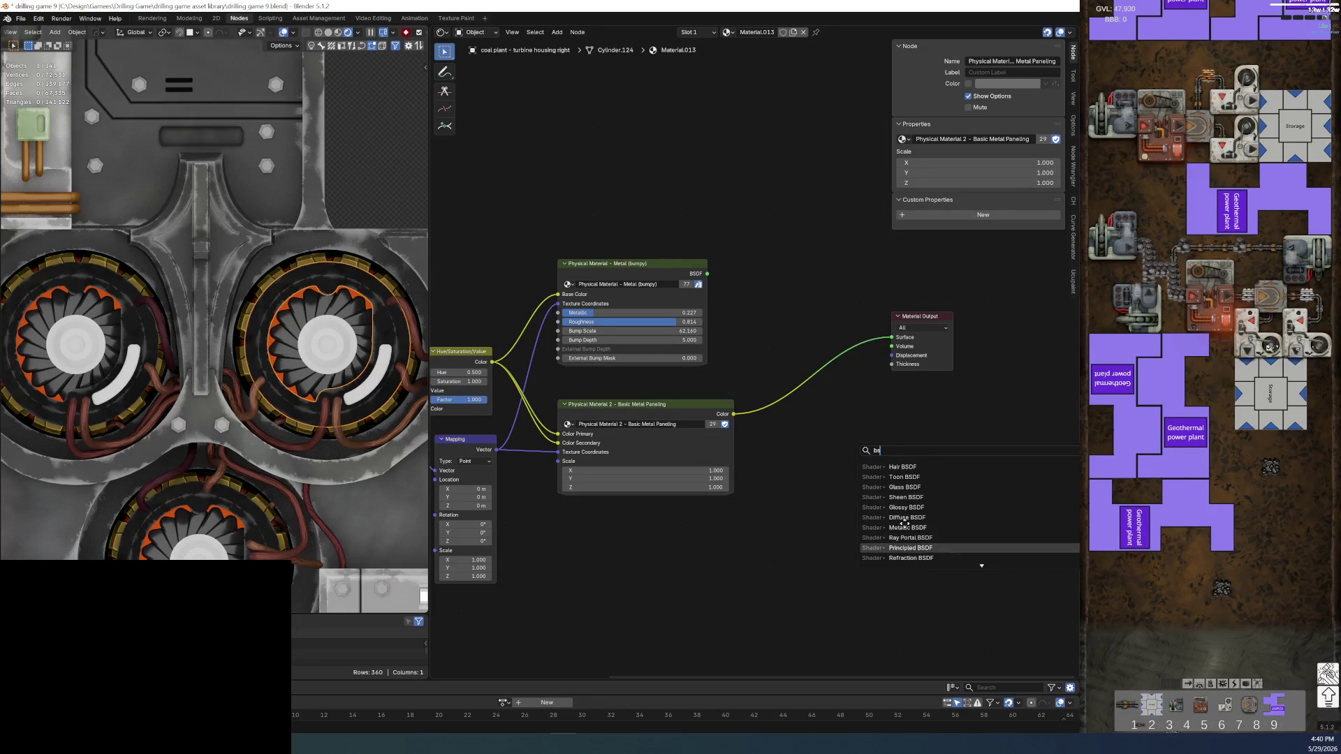
left_click(911, 548)
left_click(816, 518)
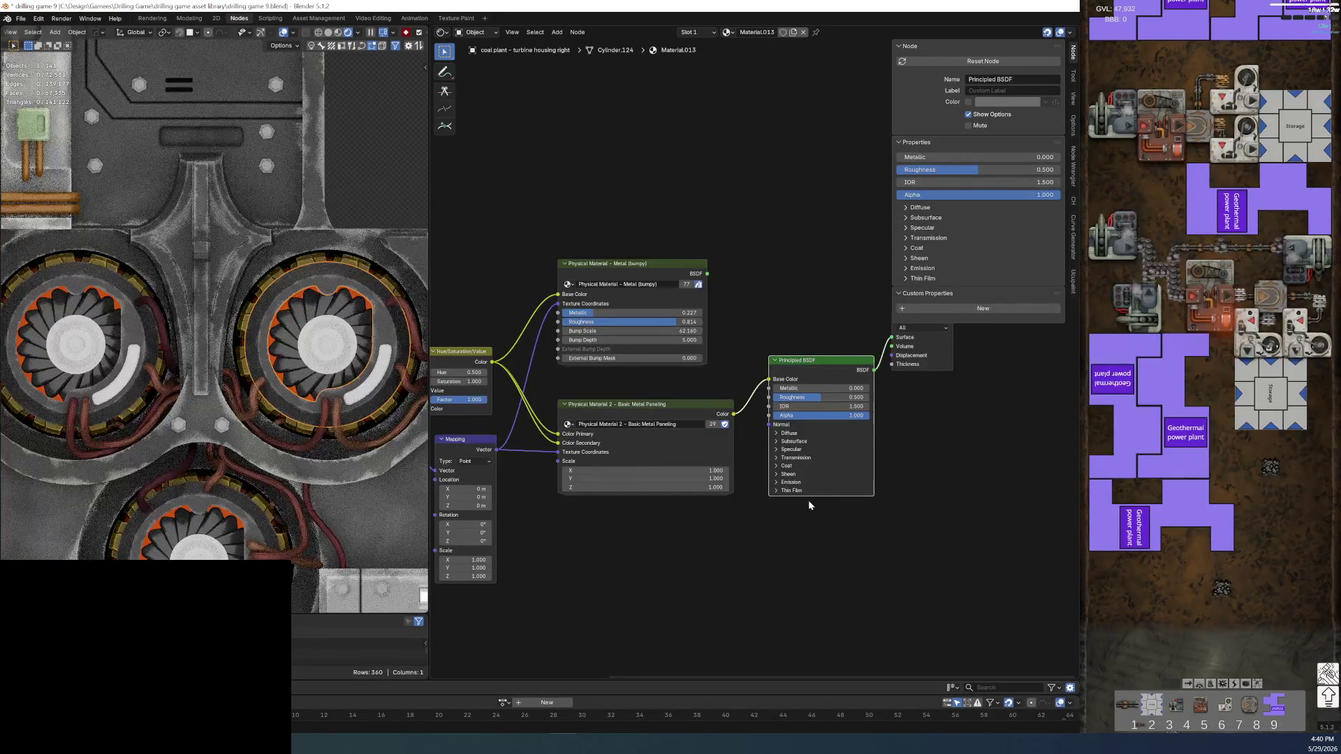
- Set the Principled BSDF's Roughness to 0.826 and Metallic to 0.275
middle_click_drag(807, 500, 720, 527)
scroll(719, 527, "up", 2)
middle_click_drag(763, 470, 807, 459)
mouse_move(784, 426)
left_mouse_down()
mouse_move(829, 438)
mouse_move(800, 426)
left_mouse_up()
middle_click_drag(710, 361, 714, 305)
- Review the node tree, bringing the HSV and Mapping nodes into view, then fit everything
scroll(714, 305, "down", 2)
middle_click_drag(537, 434, 623, 413)
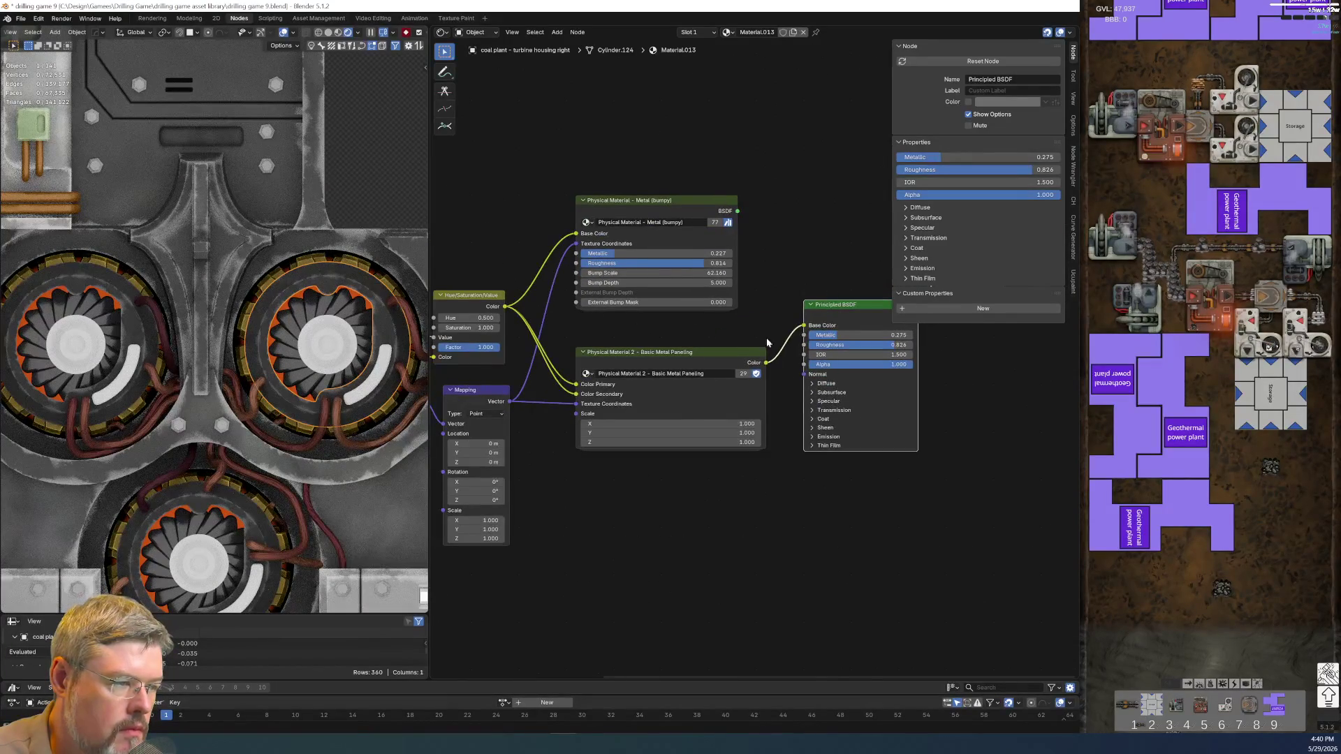
middle_click_drag(769, 327, 625, 317)
scroll(625, 318, "down", 1)
scroll(371, 307, "up", 5)
scroll(370, 308, "up", 1)
scroll(363, 313, "down", 2)
scroll(358, 315, "down", 2)
scroll(353, 319, "down", 1)
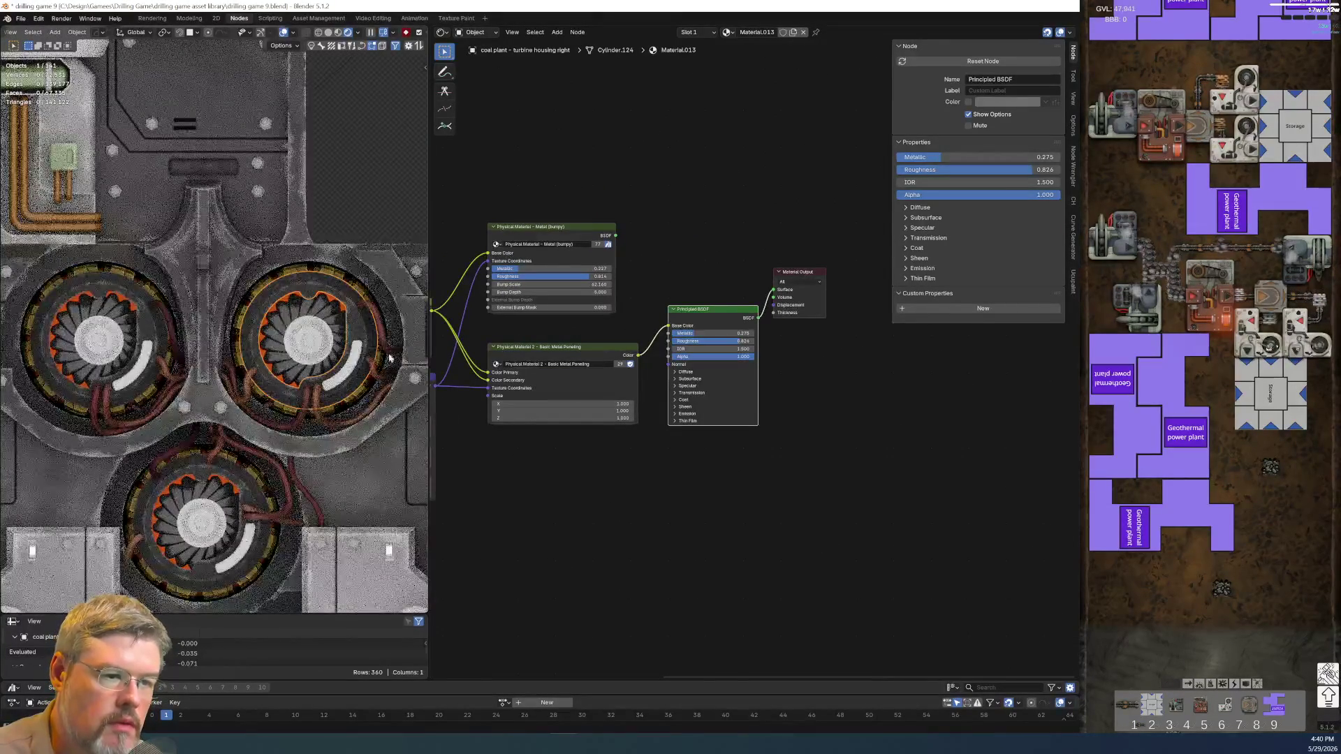
scroll(822, 483, "up", 2)
scroll(698, 484, "up", 2)
scroll(566, 484, "up", 2)
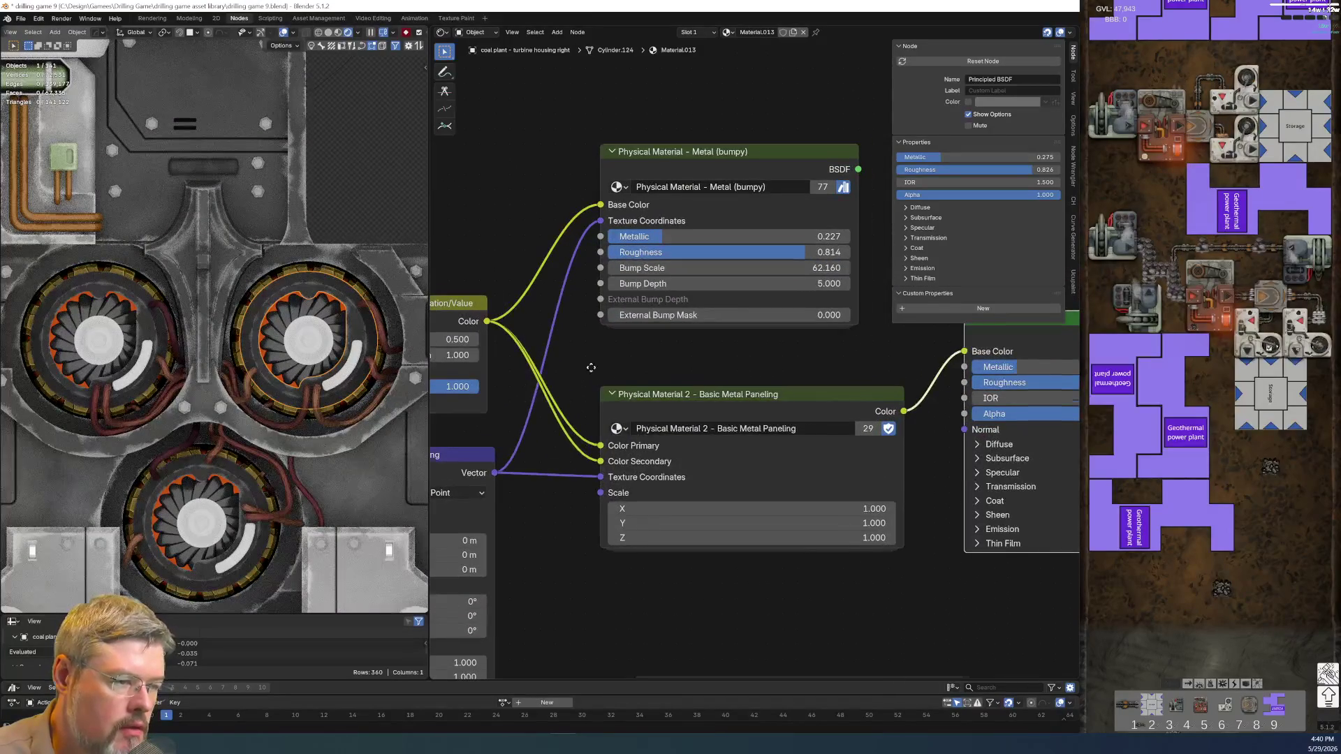
middle_click_drag(573, 382, 689, 347)
scroll(687, 347, "down", 3)
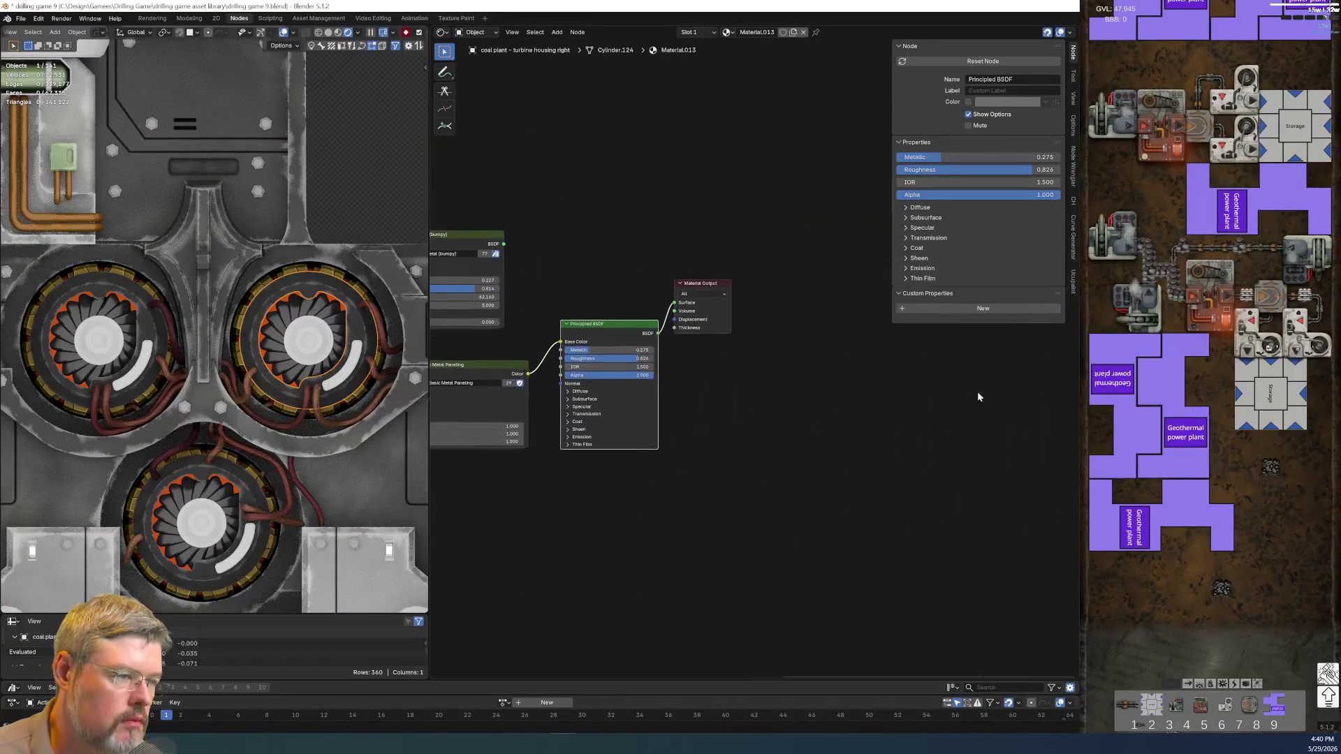
key("Home")
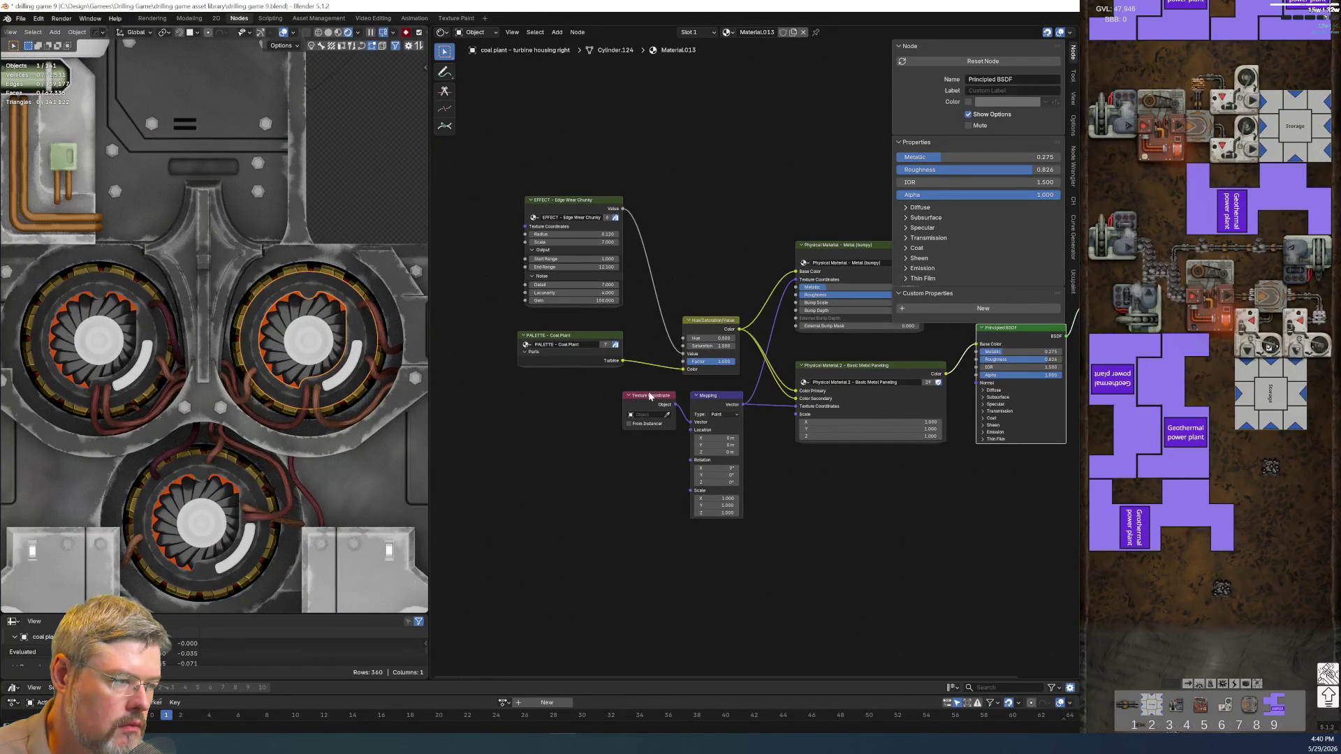
- Delete the Metal (bumpy) node and reposition the coordinate, EFFECT and PALETTE nodes
key("x")
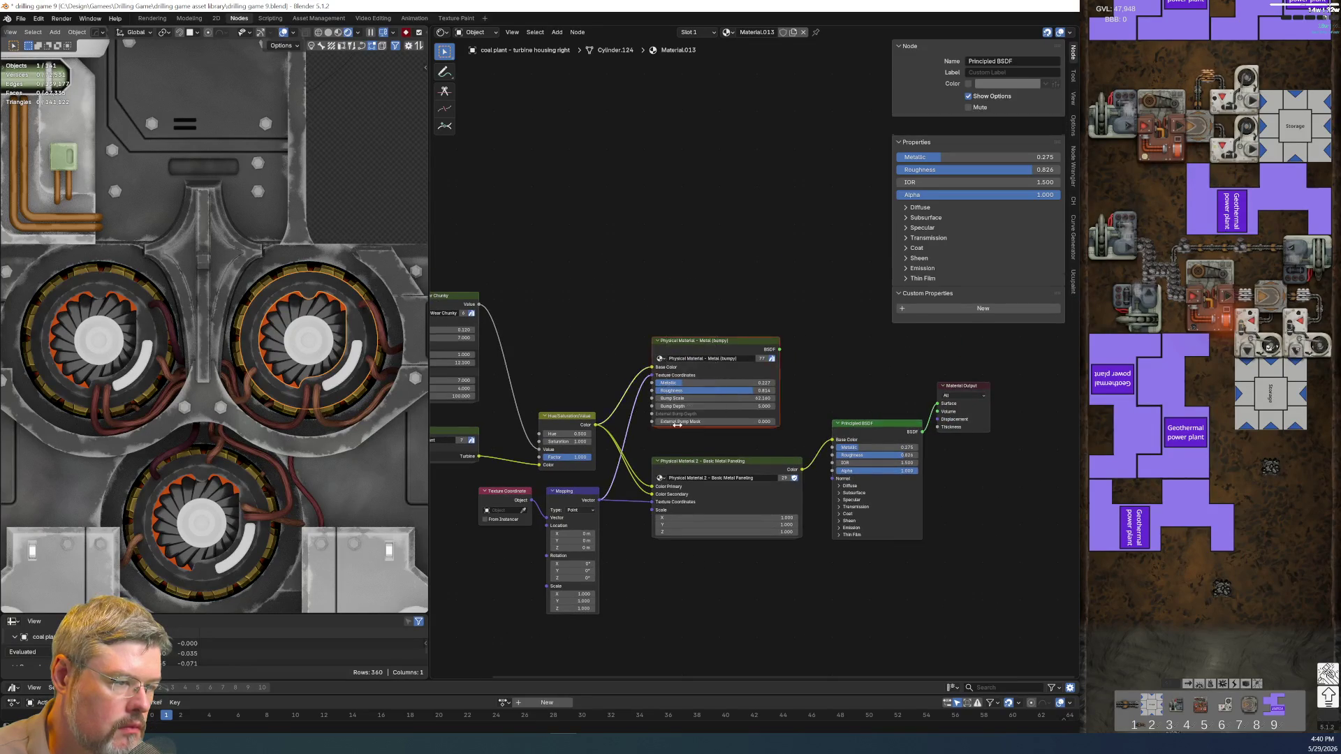
left_click_drag(525, 382, 657, 520)
key("Home")
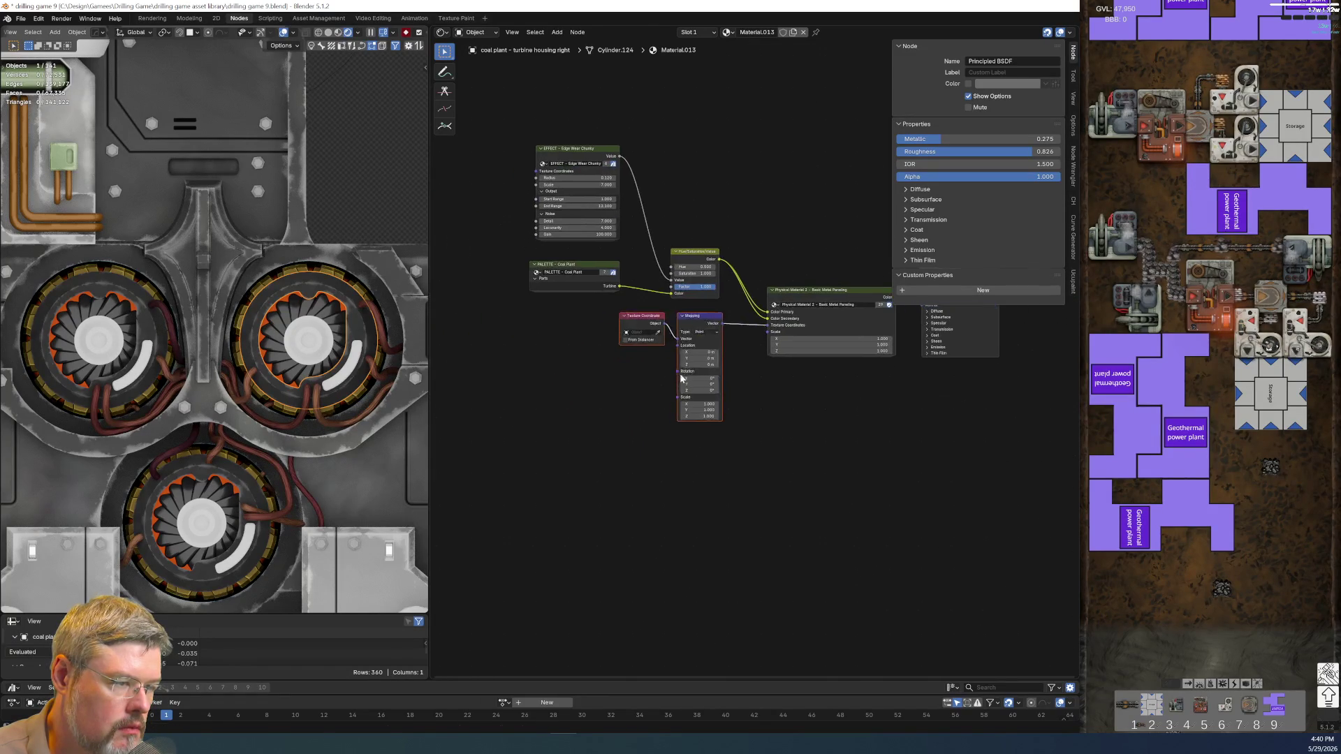
key("g")
left_click(698, 442)
key("Home")
left_click_drag(578, 193, 670, 412)
key("g")
left_click(672, 475)
- Collapse the Edge Wear node's Noise settings and nudge the PALETTE, Edge Wear and HSV nodes into place
scroll(755, 359, "up", 2)
left_click(622, 452)
mouse_move(622, 451)
left_mouse_down()
mouse_move(618, 430)
mouse_move(631, 436)
left_mouse_up()
scroll(754, 272, "up", 3)
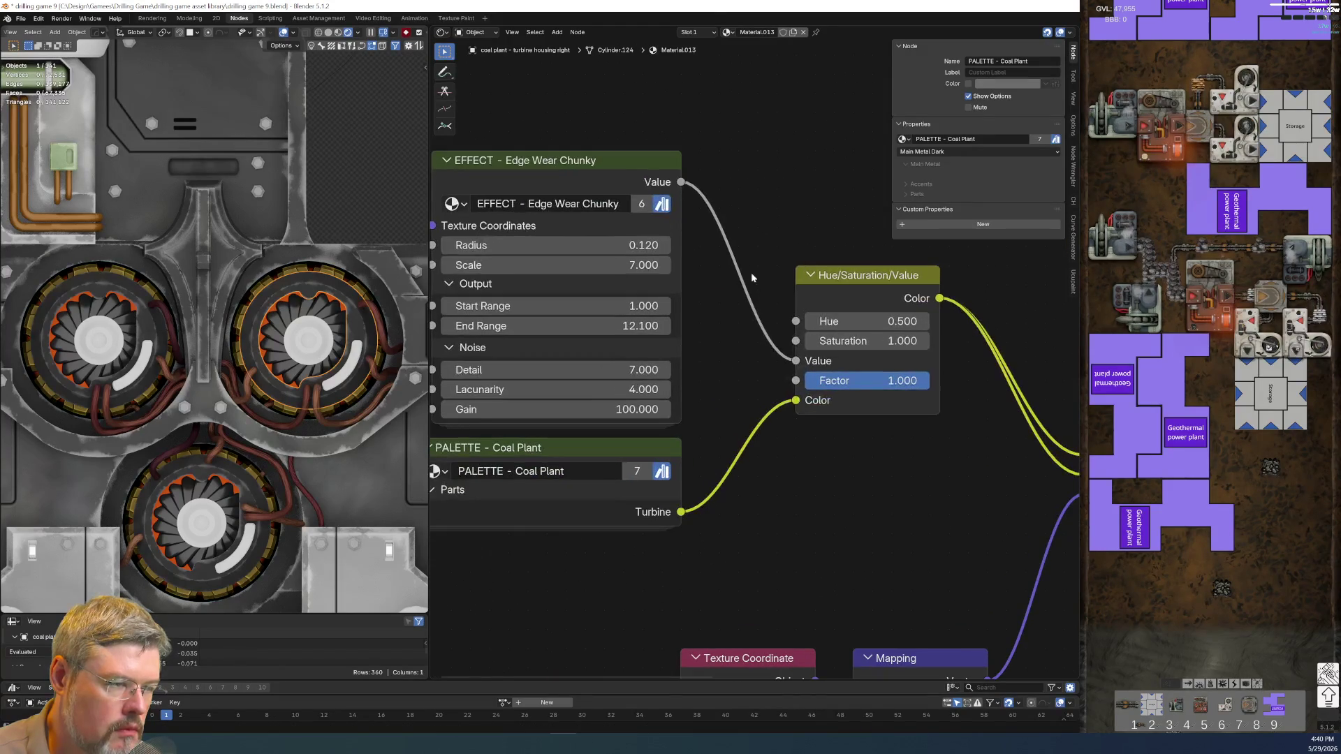
left_click(450, 306)
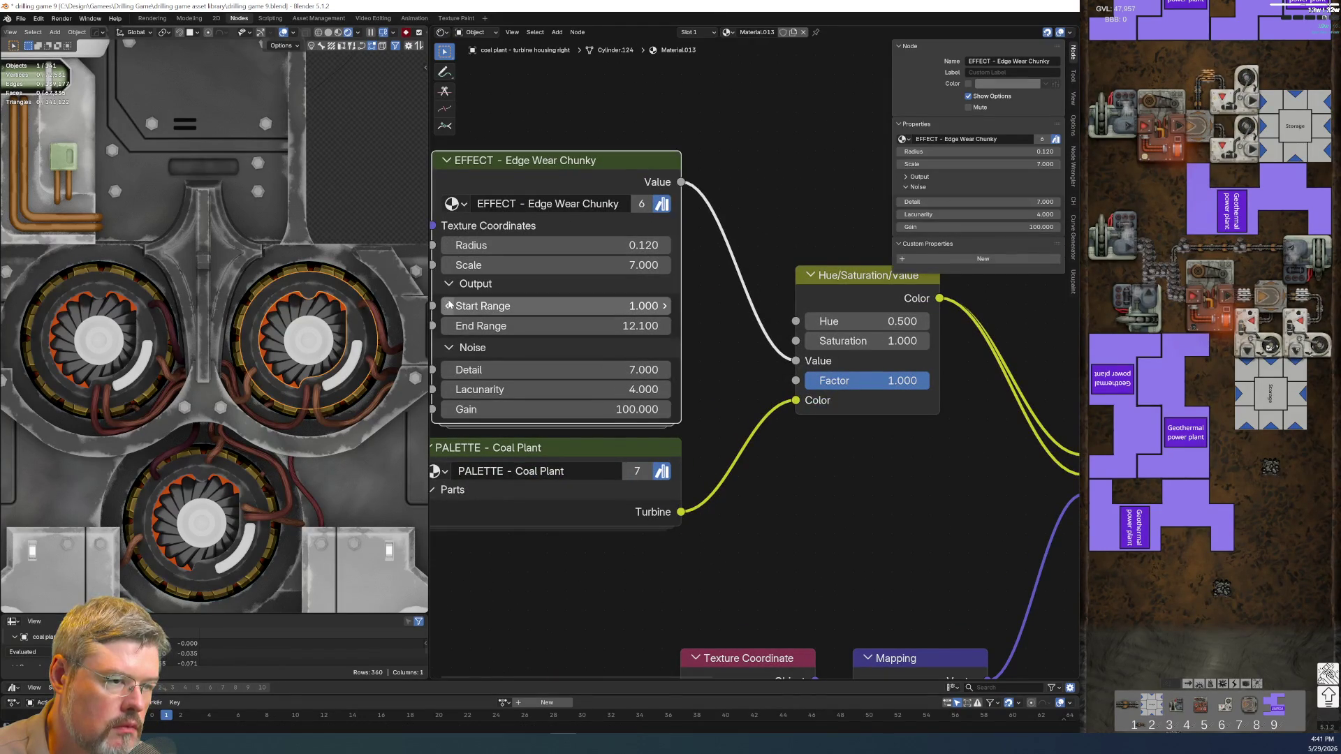
left_click(449, 348)
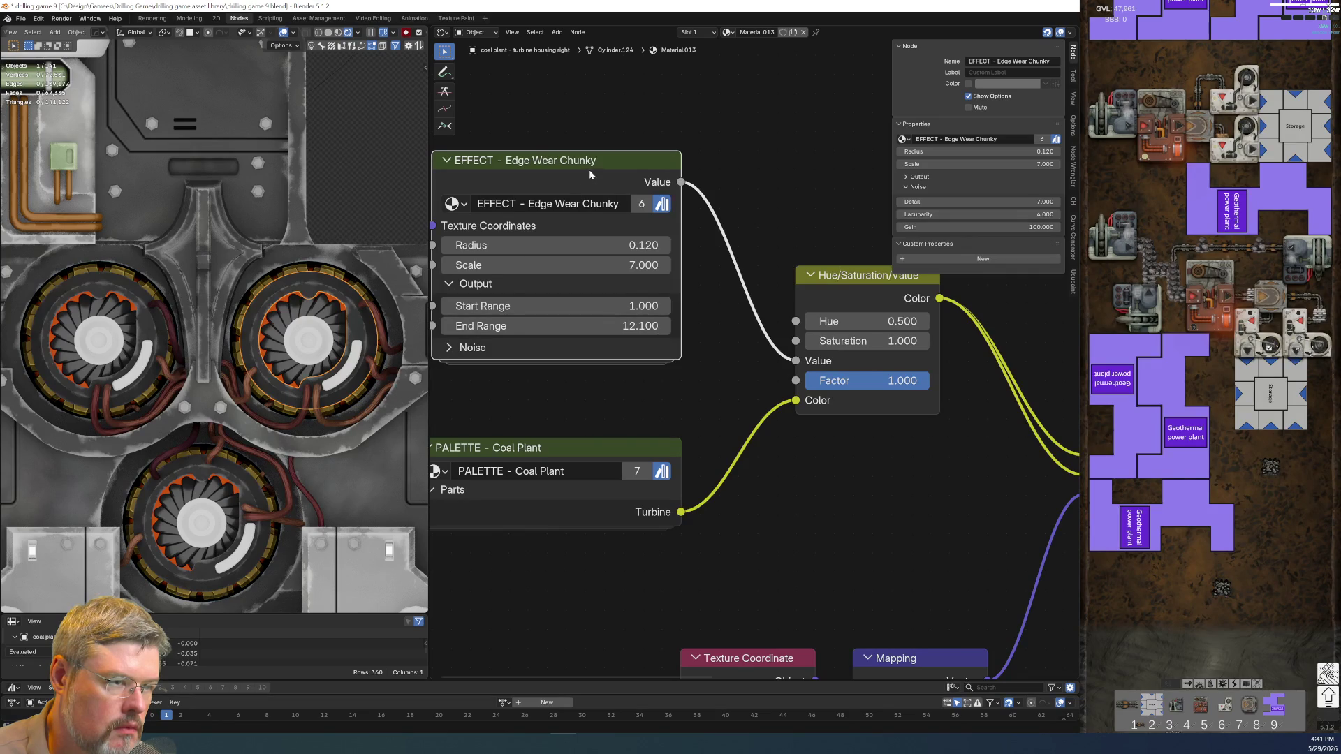
left_click_drag(585, 169, 585, 227)
scroll(585, 226, "down", 2)
scroll(628, 279, "down", 3, "ctrl")
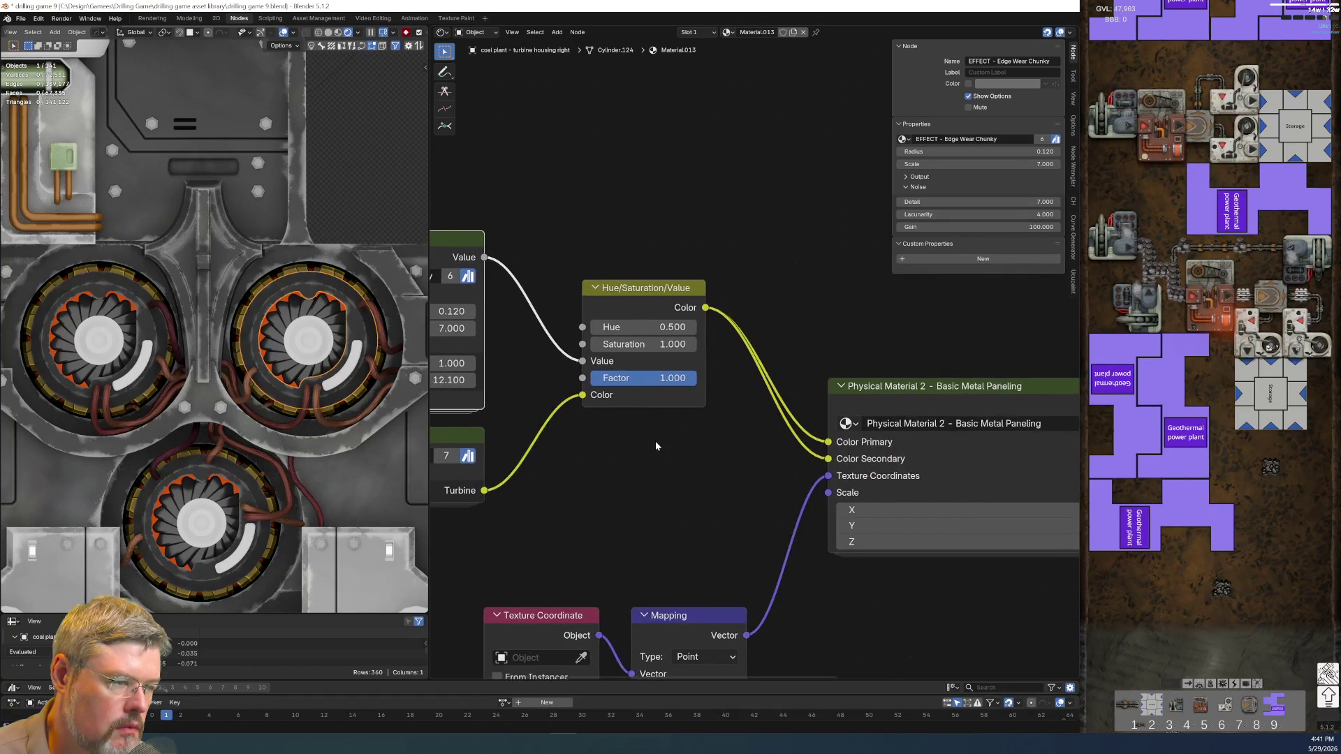
scroll(643, 293, "down", 1)
left_click_drag(677, 312, 623, 278)
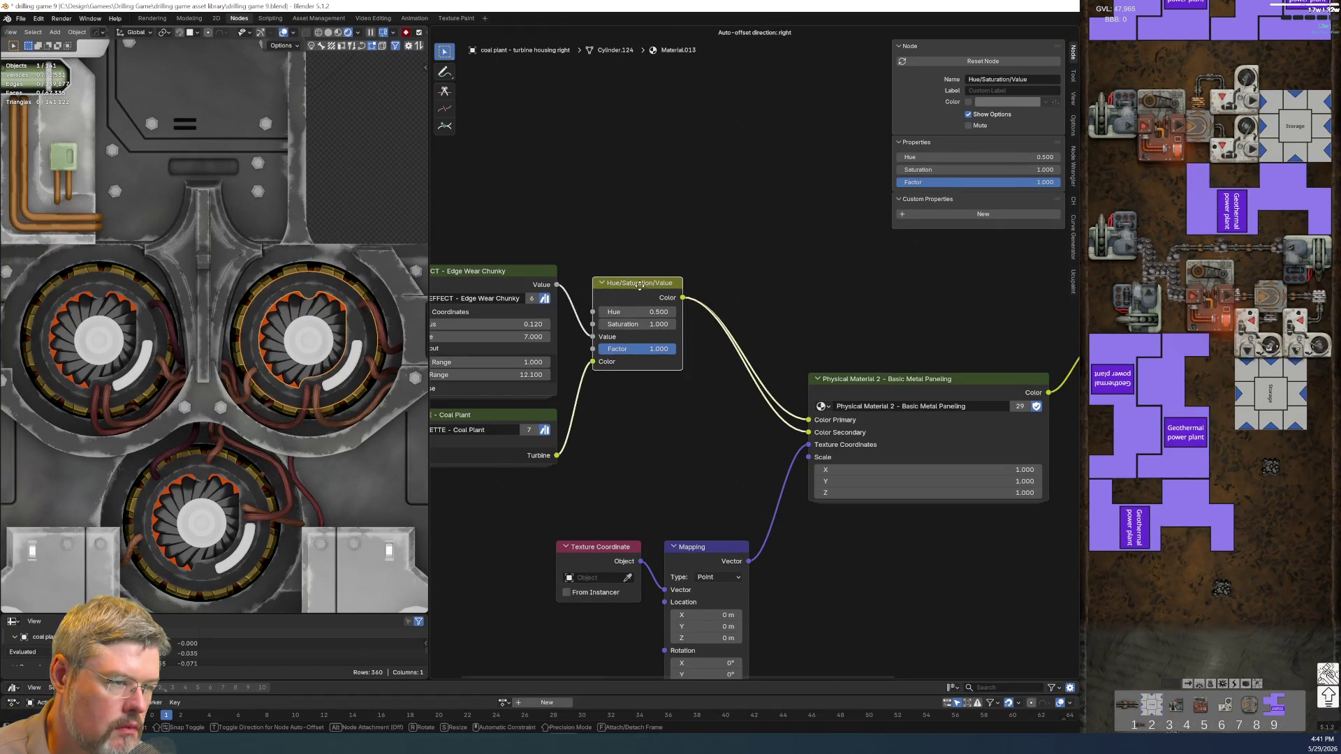
- Duplicate the HSV node, feed it from the first, connect it to Color Secondary, and shift nodes left
key("shift+d")
left_click(696, 410)
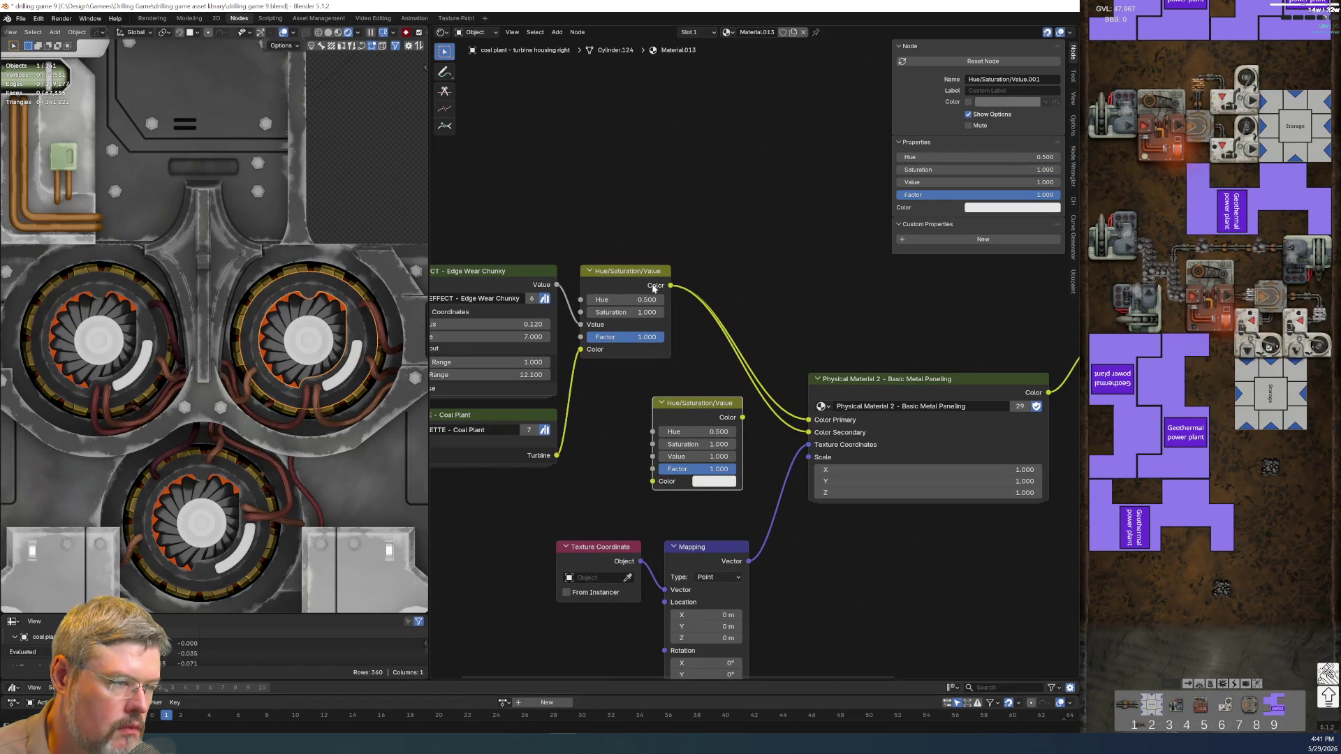
left_click_drag(679, 295, 649, 495)
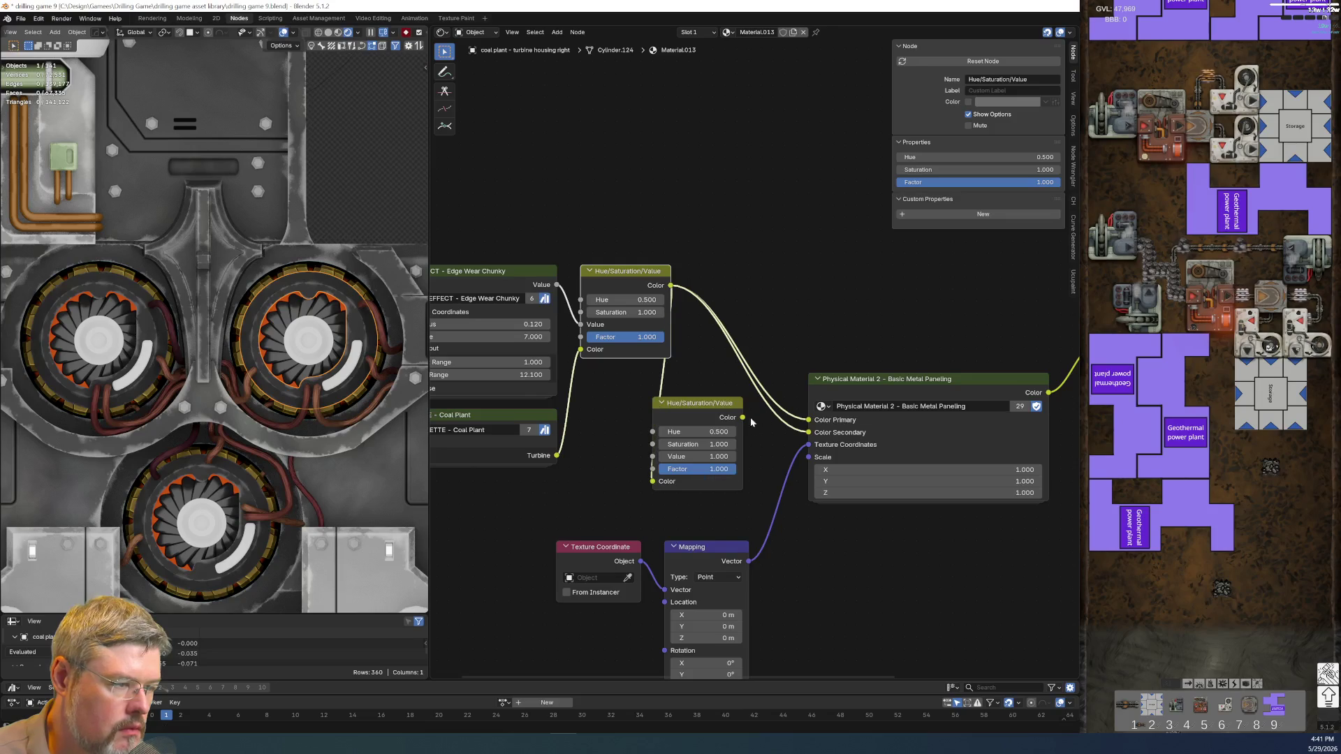
left_click_drag(807, 433, 808, 432)
scroll(676, 487, "down", 3)
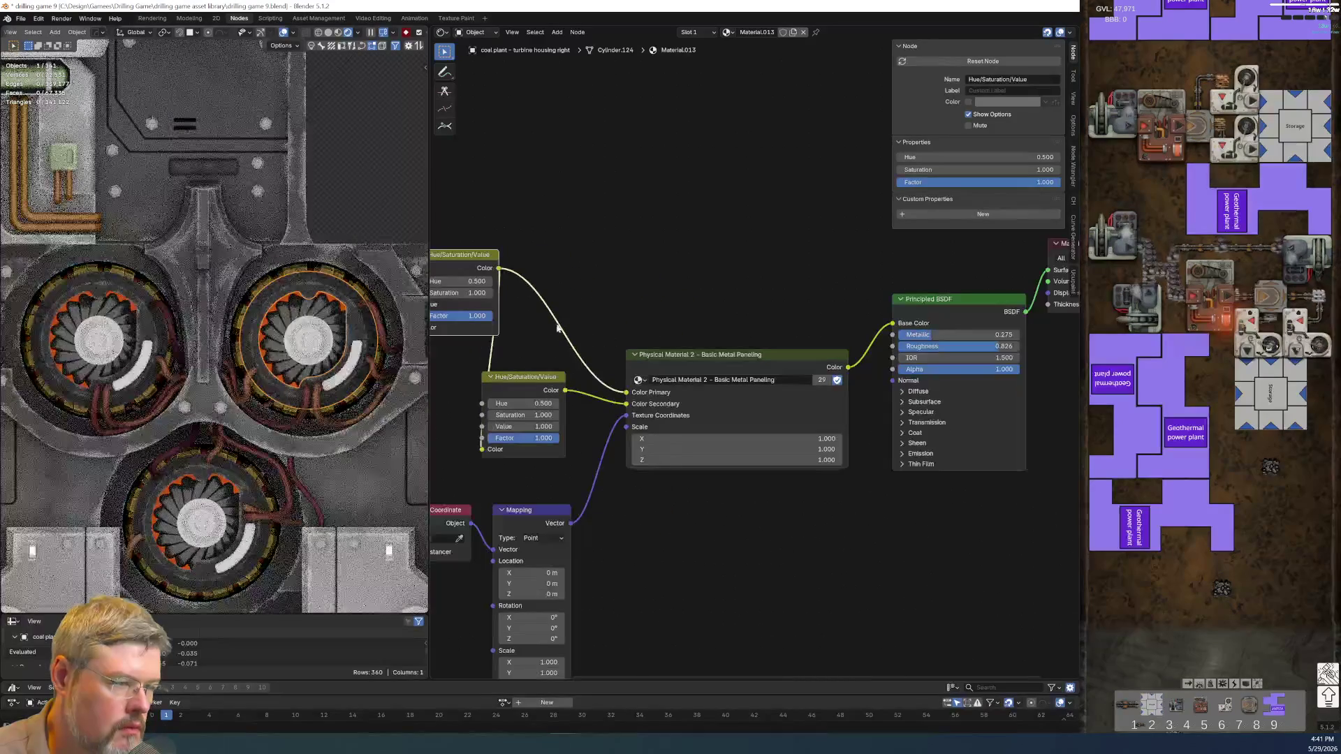
left_click_drag(577, 230, 784, 359)
key("g")
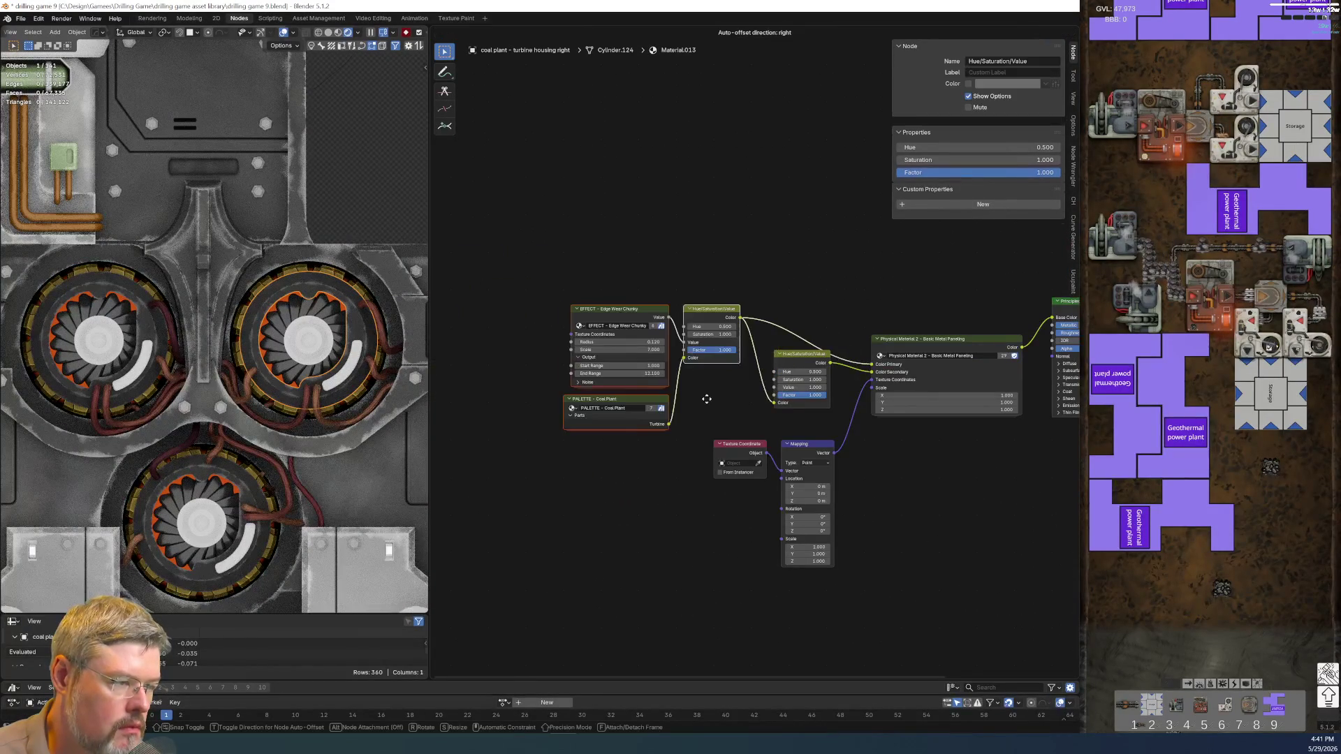
left_click(716, 406)
scroll(715, 407, "up", 3)
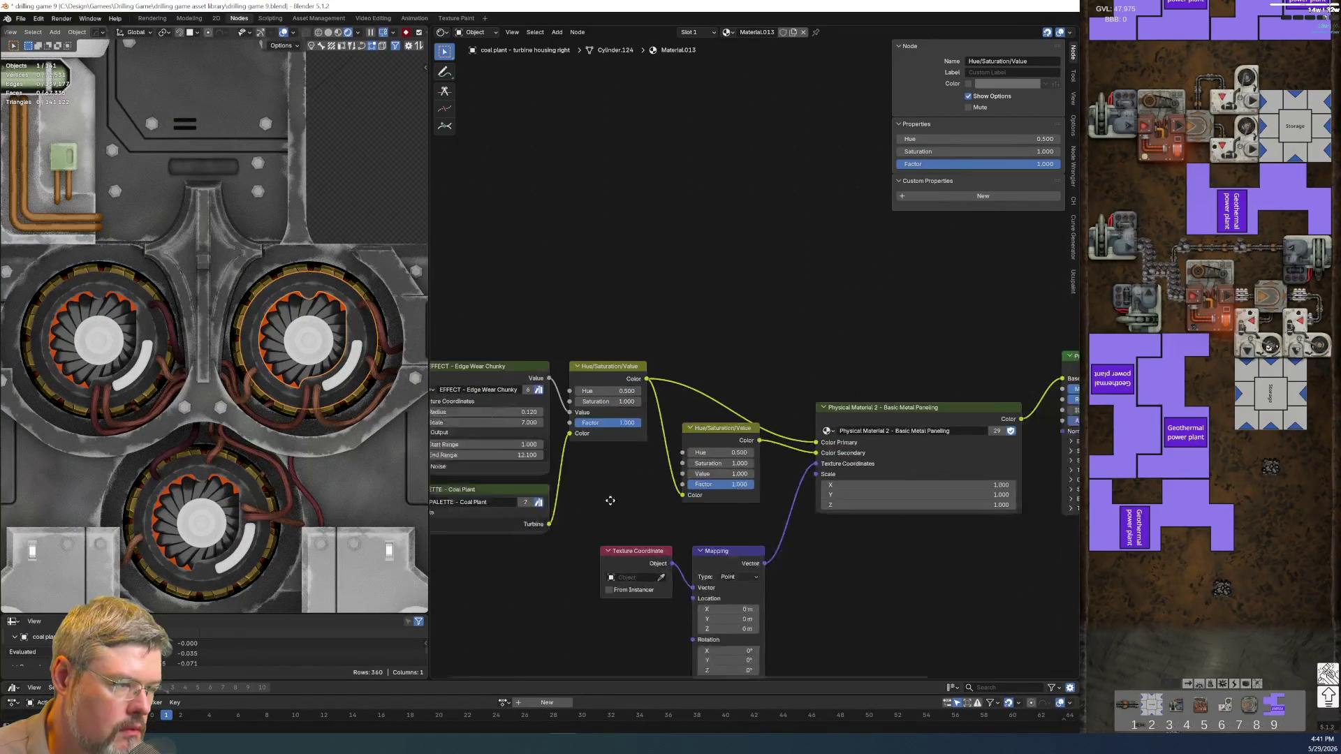
- Add two reroute points on the Color Primary link
right_click_drag(688, 411, 689, 367, "shift")
left_click(689, 368)
right_click_drag(749, 408, 749, 430, "shift")
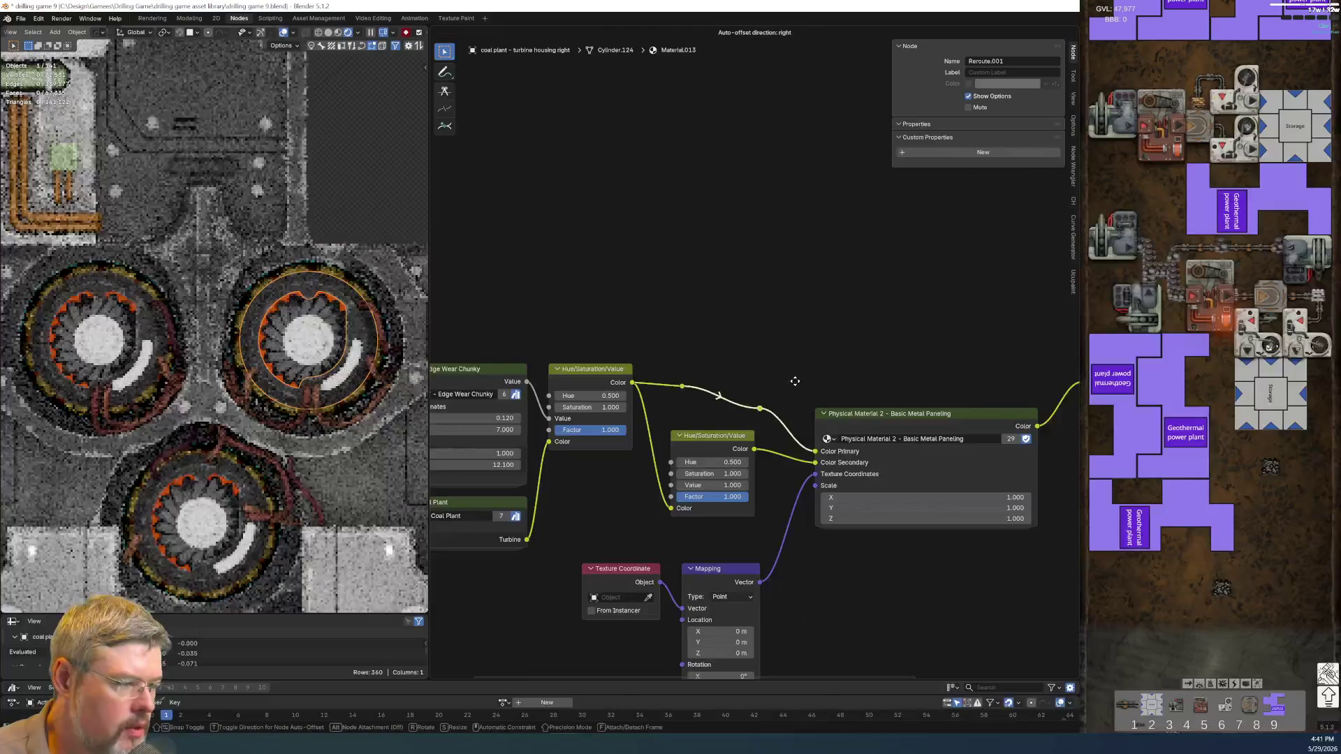
right_click_drag(686, 342, 685, 409, "shift")
left_click(685, 446)
middle_click_drag(874, 404, 701, 257)
scroll(684, 428, "up", 1)
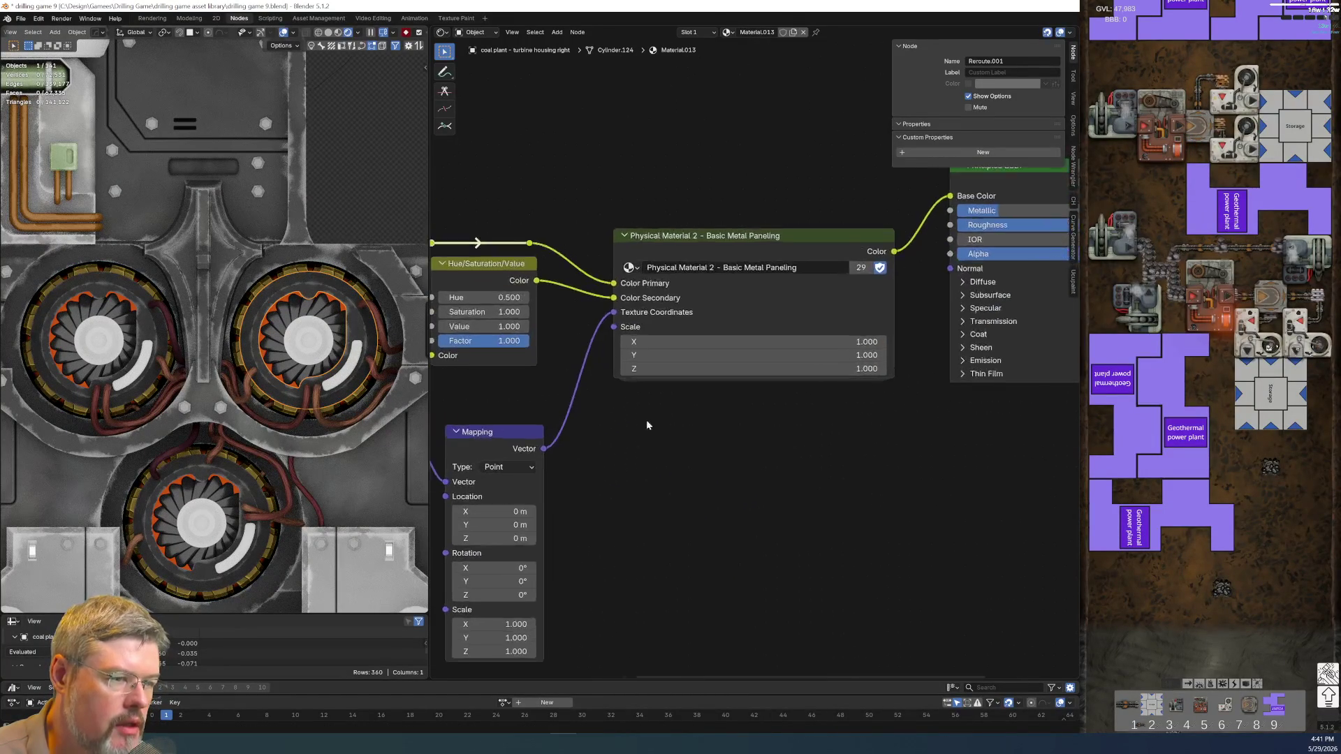
scroll(461, 309, "up", 3)
scroll(314, 301, "up", 3)
scroll(314, 301, "up", 2)
middle_click_drag(614, 434, 526, 449)
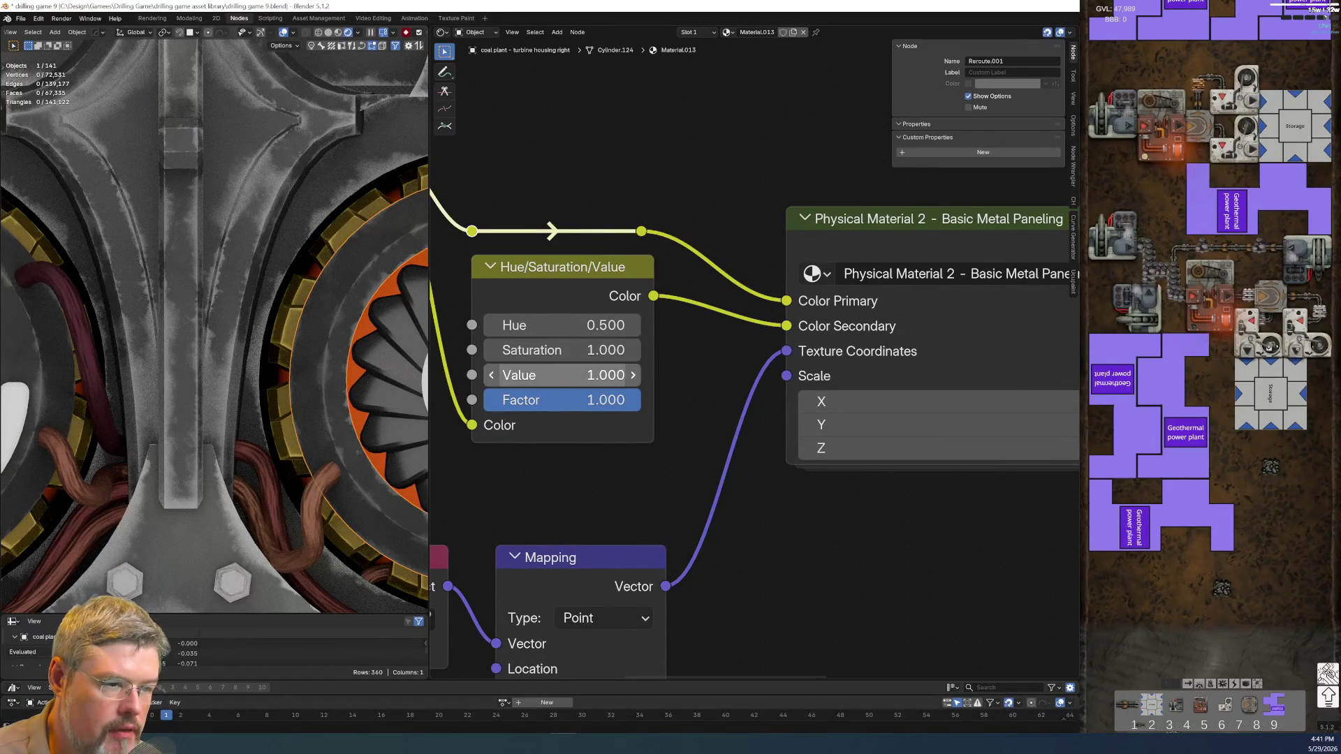
- Try Values above 1 and 0.400 on the second HSV node, settling on 0.700
left_click_drag(553, 377, 593, 377)
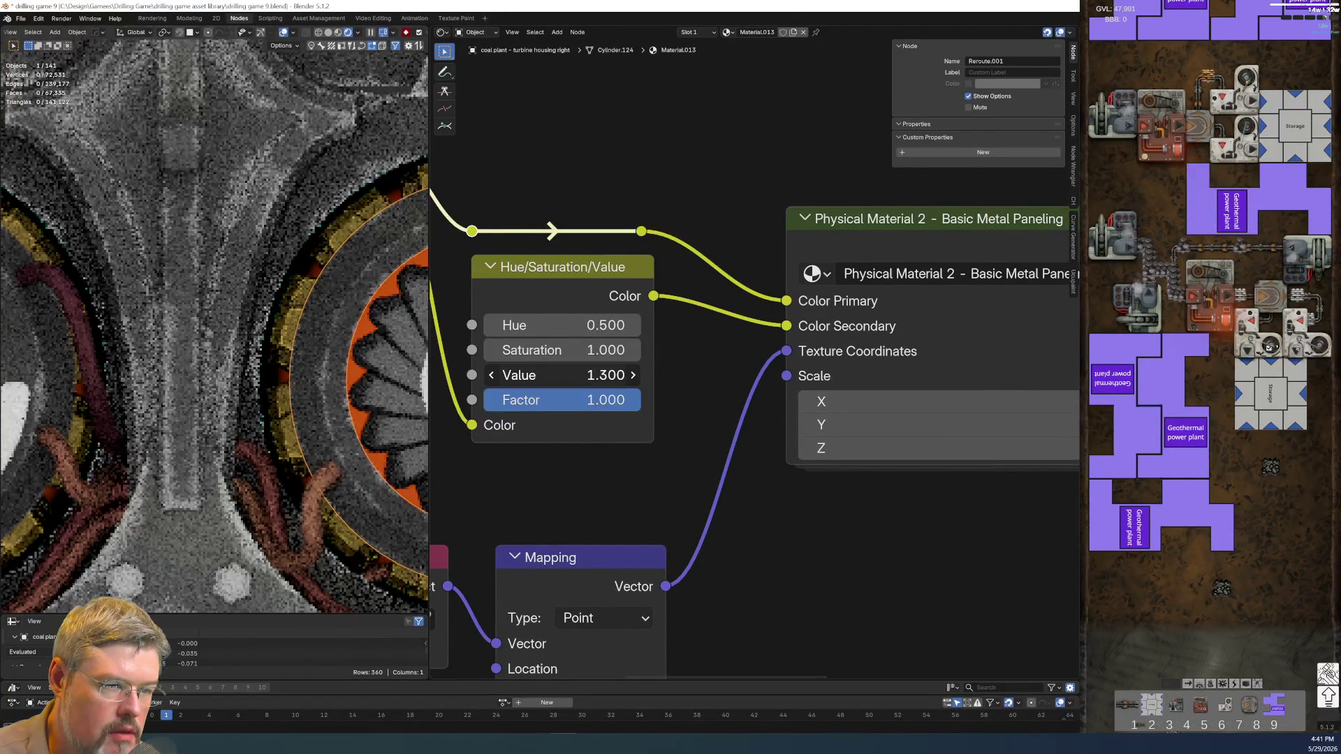
left_click_drag(558, 375, 517, 375)
scroll(329, 375, "down", 3)
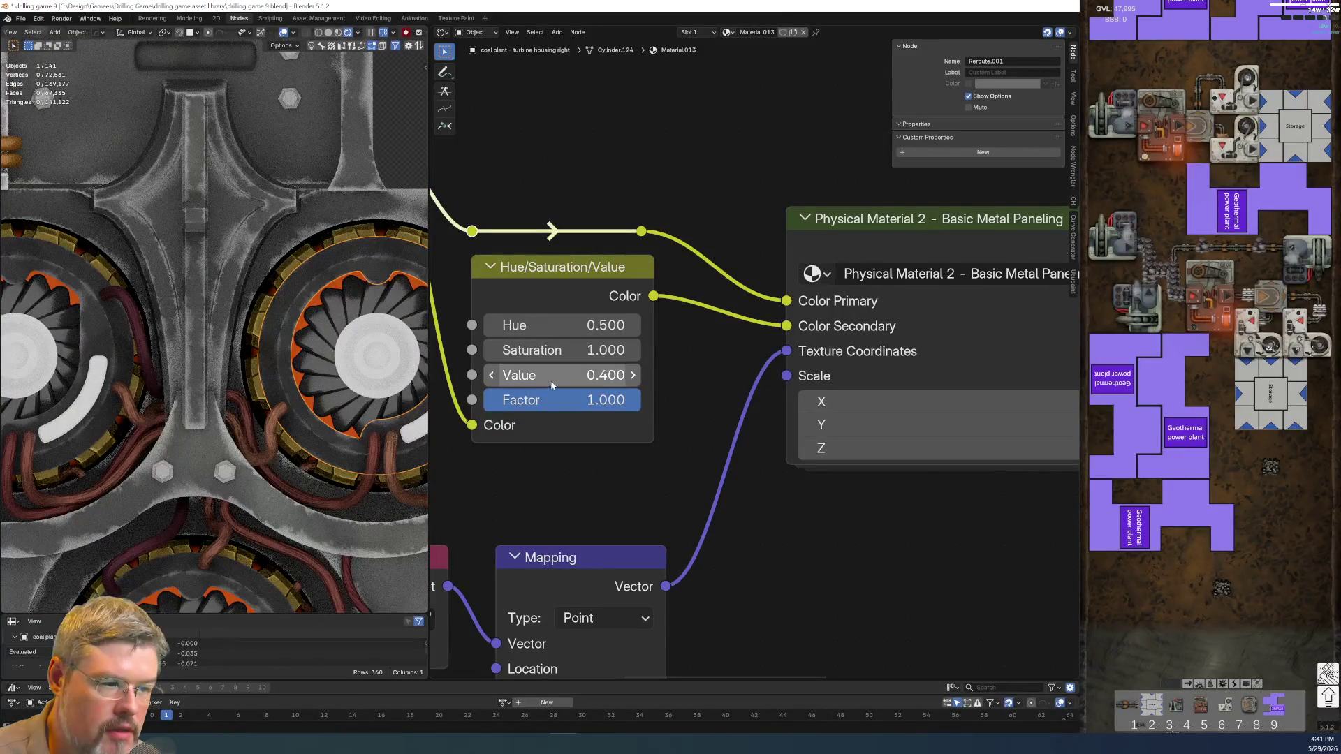
left_click_drag(551, 379, 547, 388)
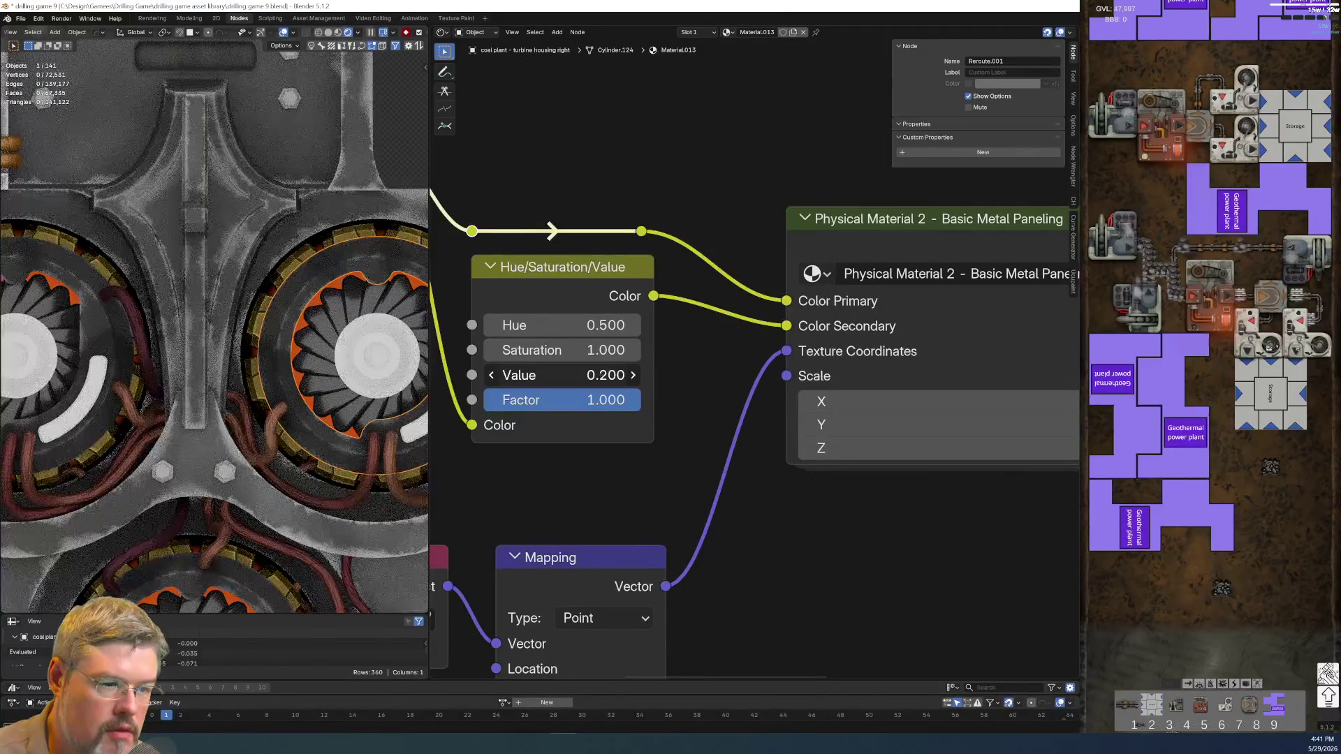
scroll(861, 329, "down", 2)
mouse_move(860, 329)
middle_mouse_down()
mouse_move(777, 298)
mouse_move(783, 505)
mouse_move(753, 373)
middle_mouse_up()
left_click(574, 475)
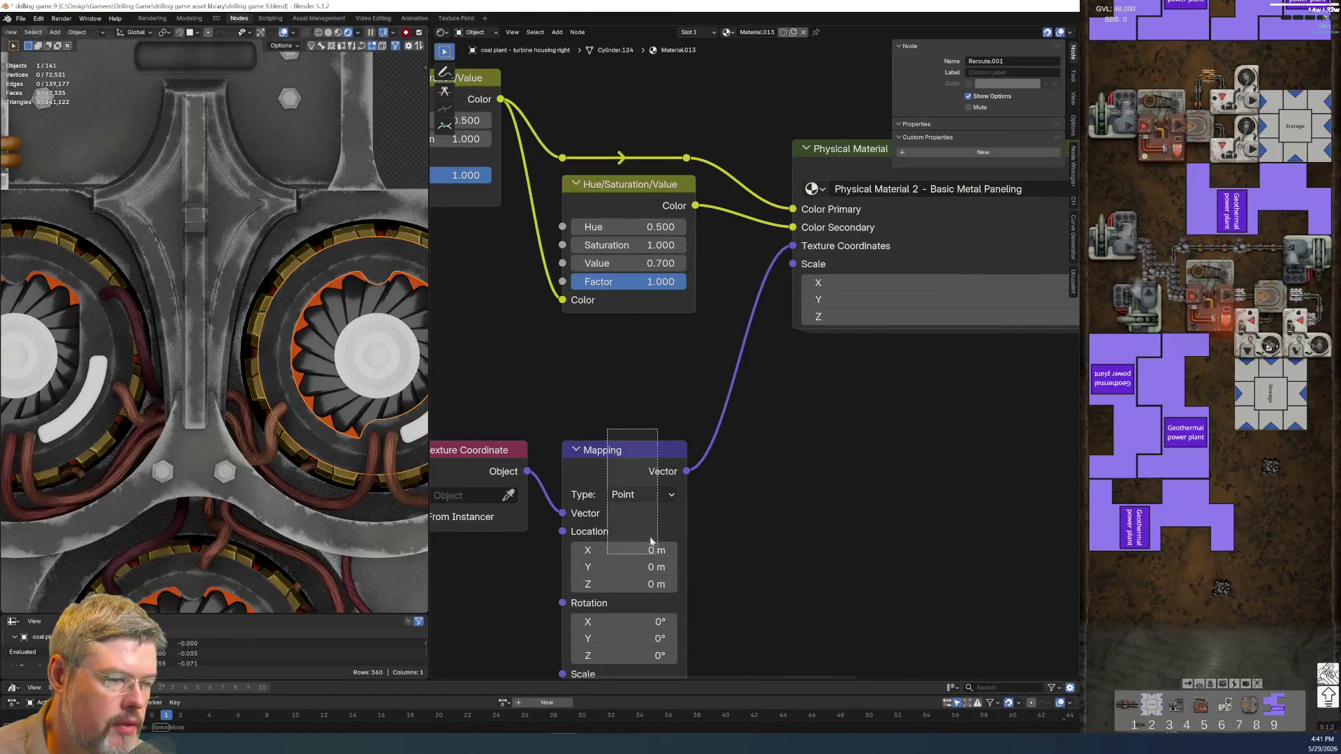
- Remove the Mapping node while keeping its link, and move Texture Coordinate beside the HSV nodes
key("ctrl+x")
scroll(632, 454, "down", 1)
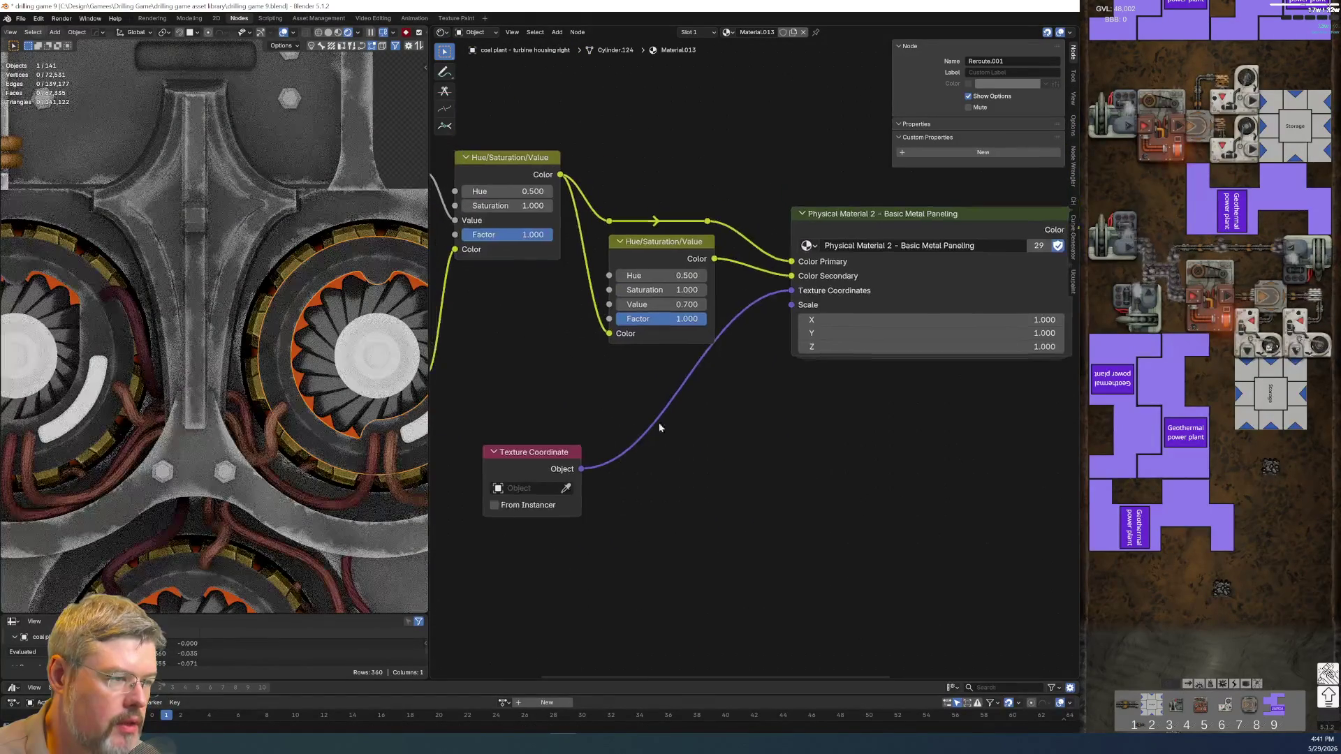
mouse_move(536, 460)
left_mouse_down()
mouse_move(659, 362)
mouse_move(668, 375)
left_mouse_up()
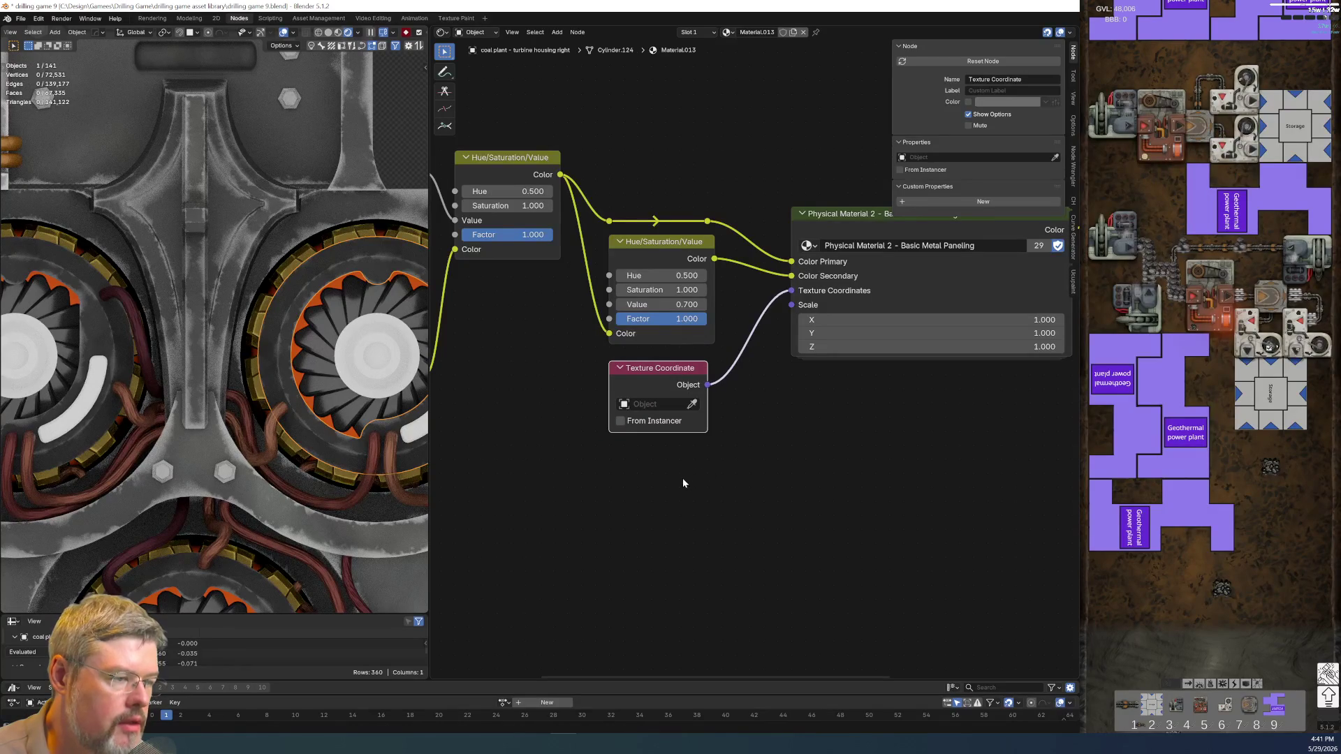
- Add a Value node driving the paneling pattern Scale and raise it to 17.300
left_click_drag(792, 305, 699, 516)
type("value")
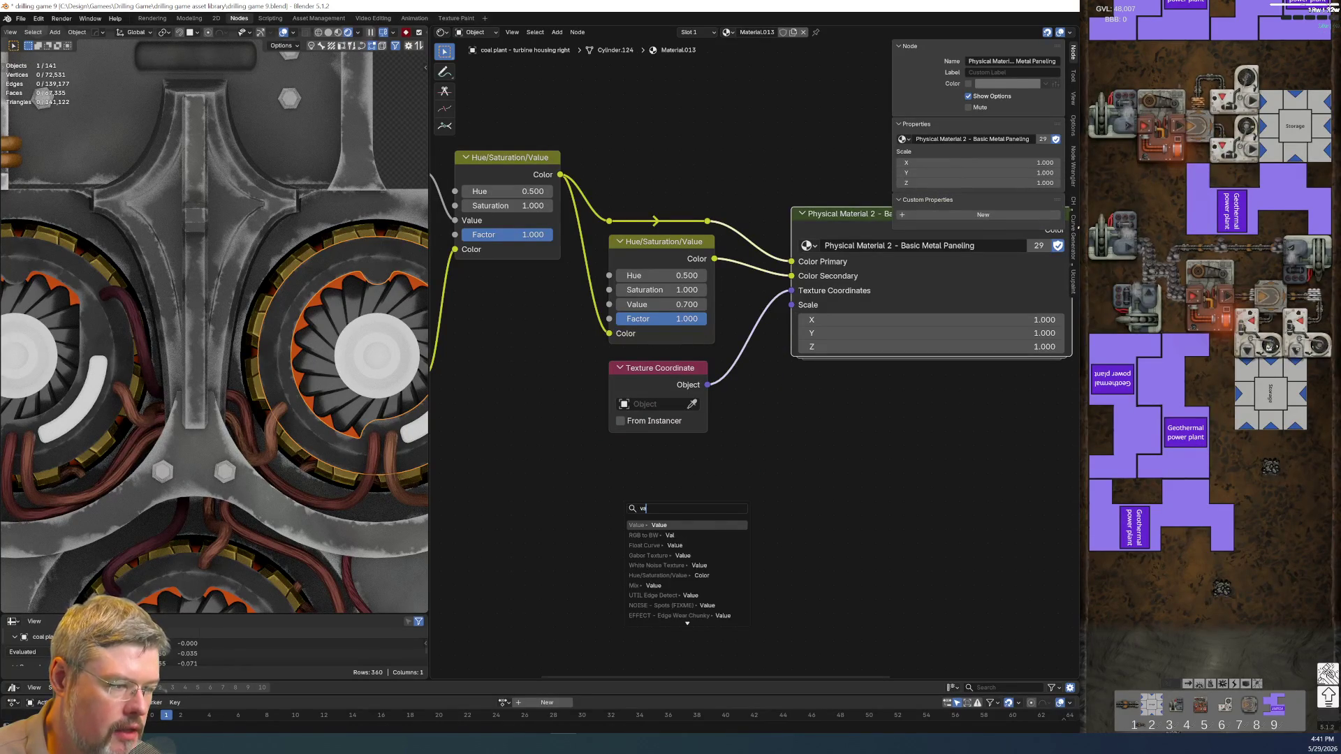
key("Return")
left_click(650, 486)
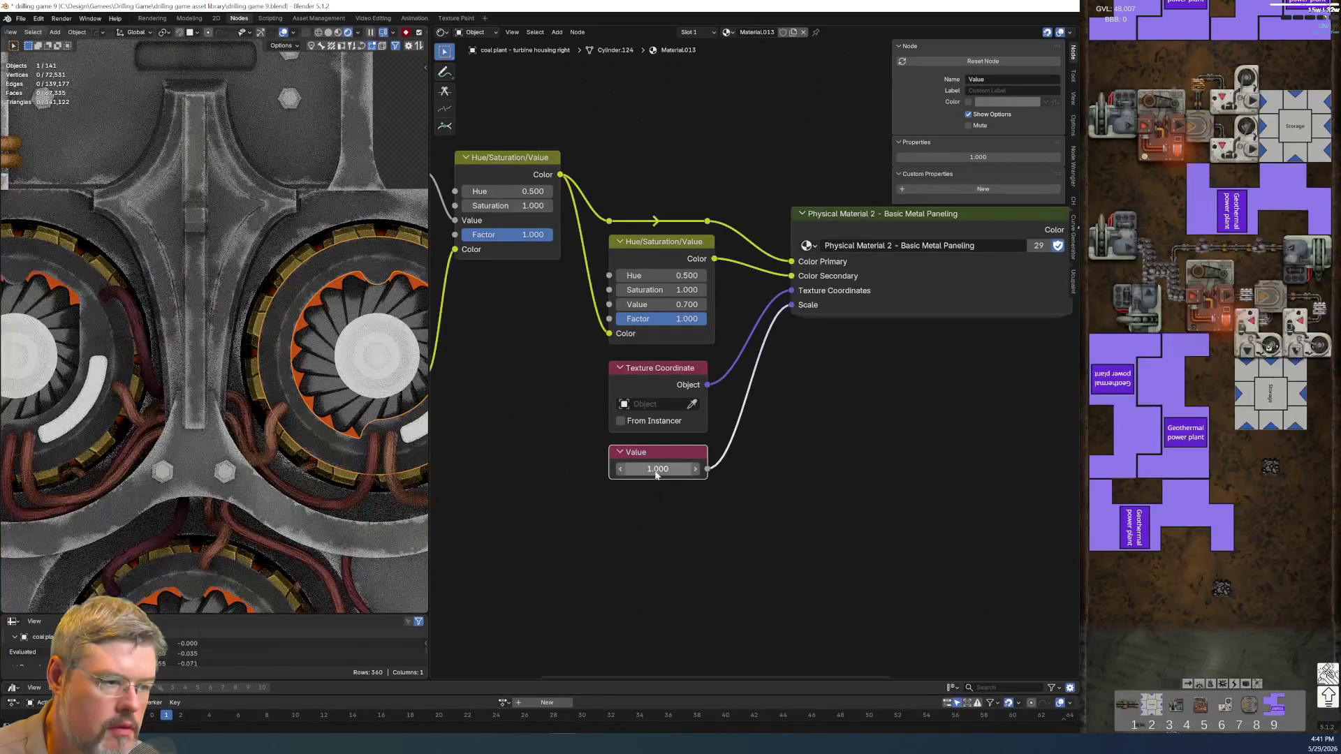
left_click_drag(656, 469, 691, 469)
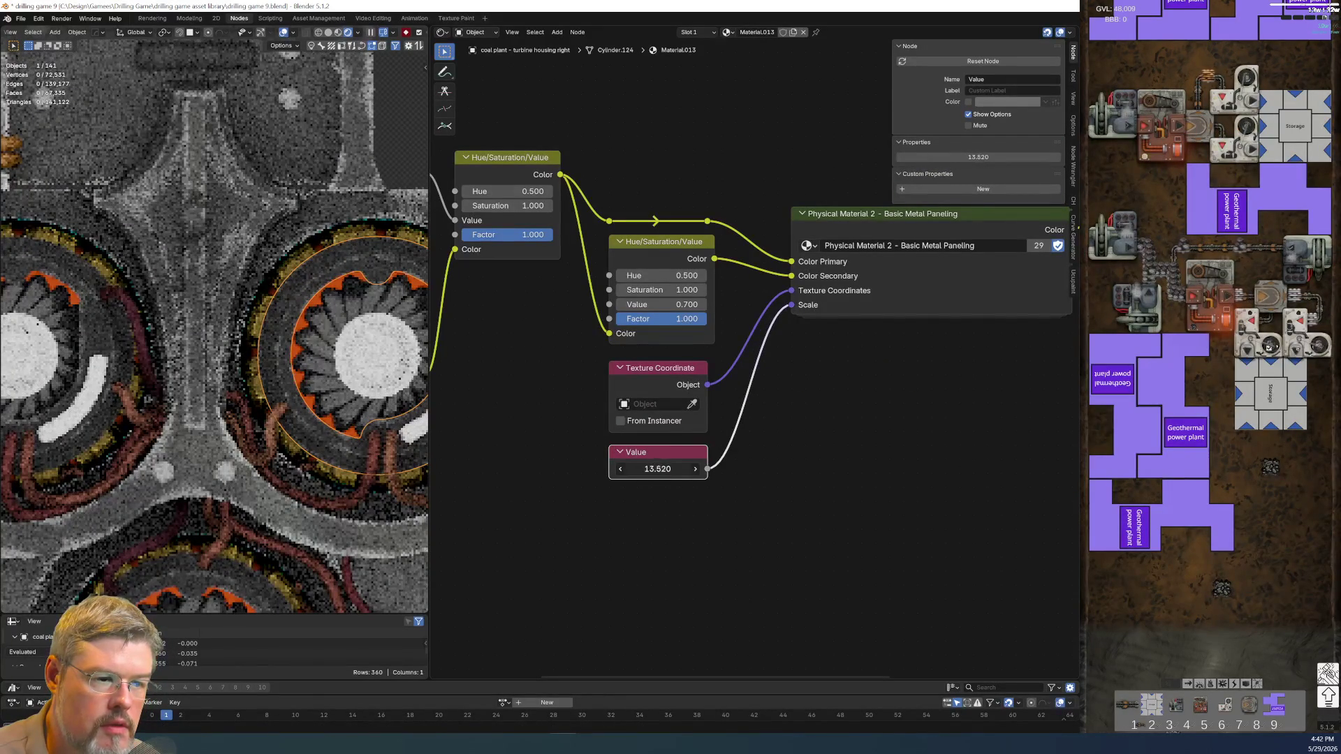
scroll(361, 438, "up", 3)
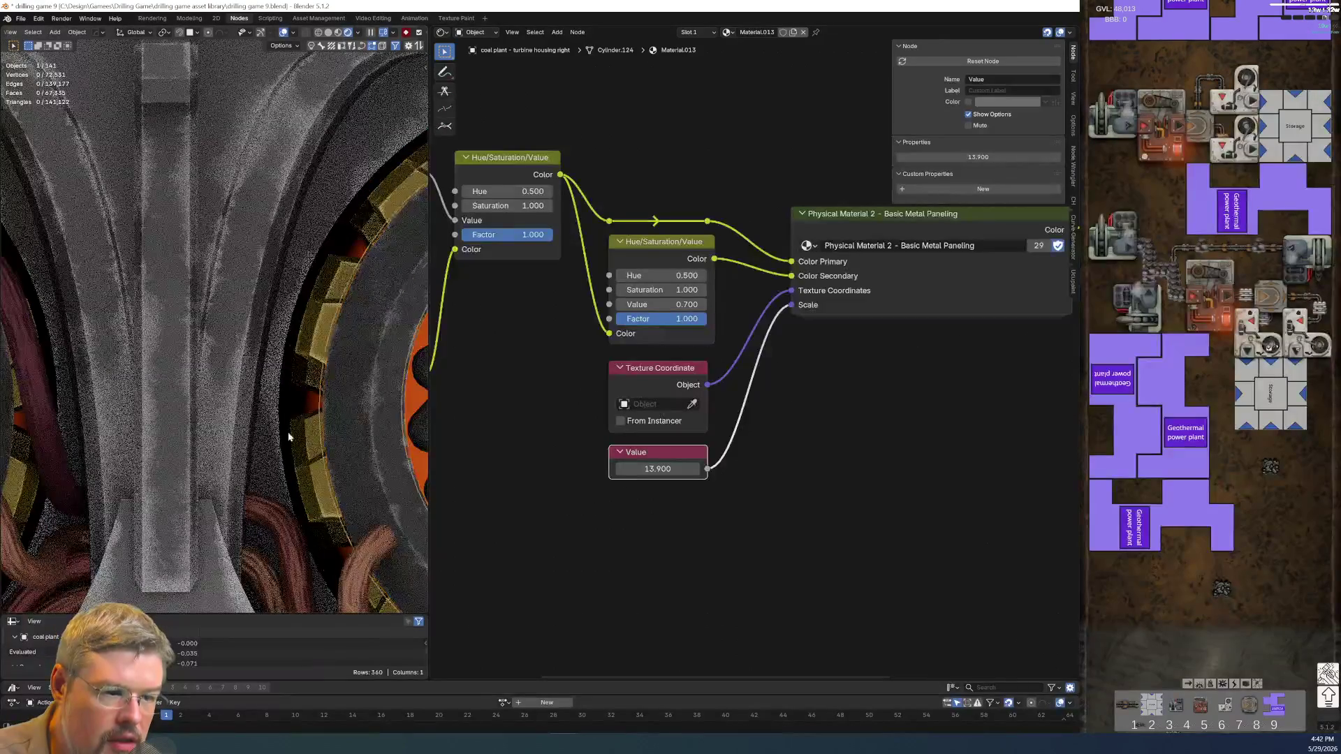
scroll(343, 507, "up", 3)
left_click_drag(645, 471, 693, 471)
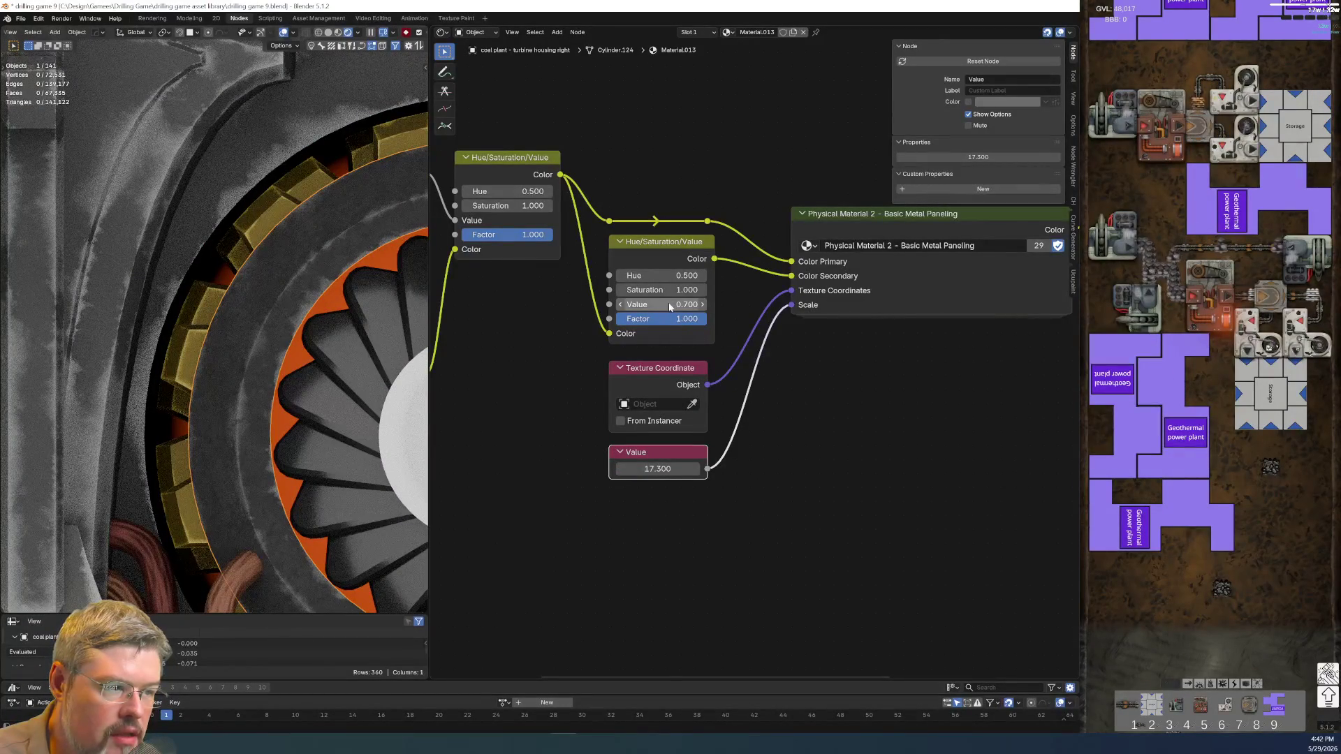
- Set the secondary colour's value to 0.340 and reduce the paneling scale to 7.600
left_click_drag(670, 307, 646, 306)
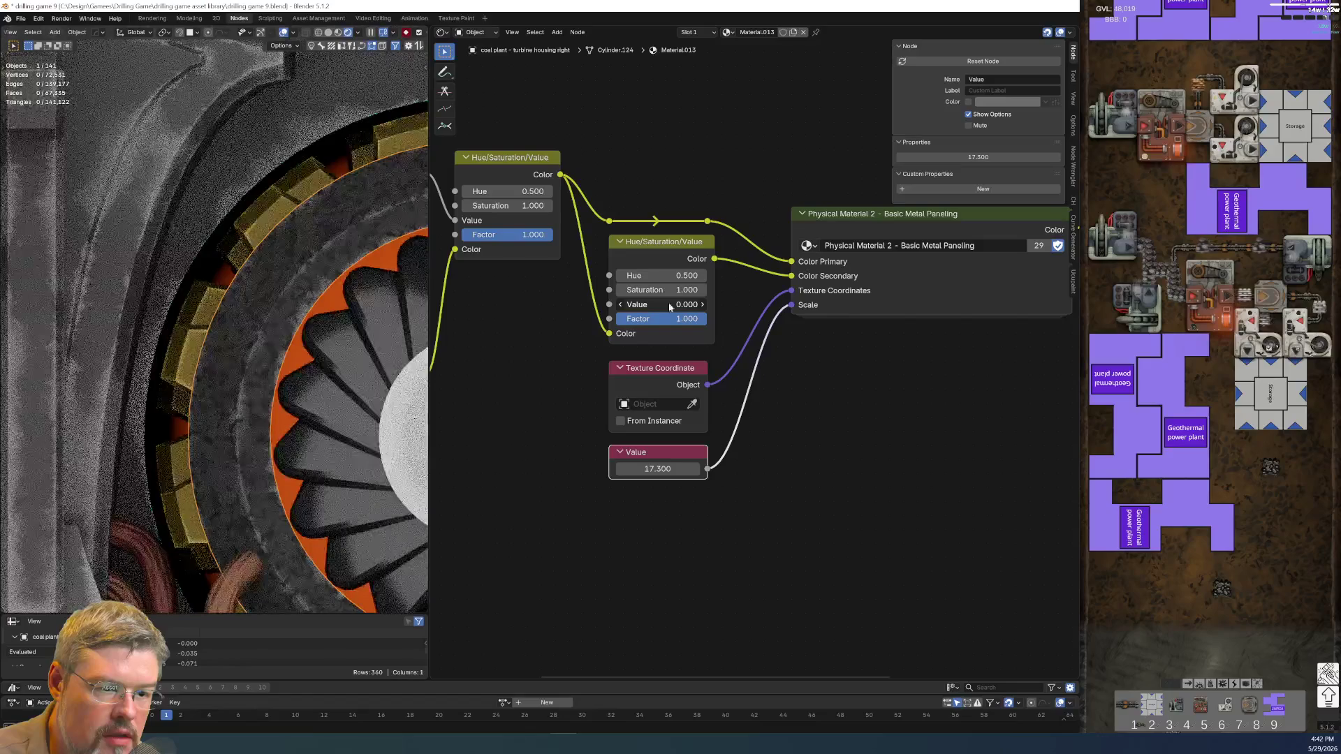
left_click_drag(656, 313, 695, 313)
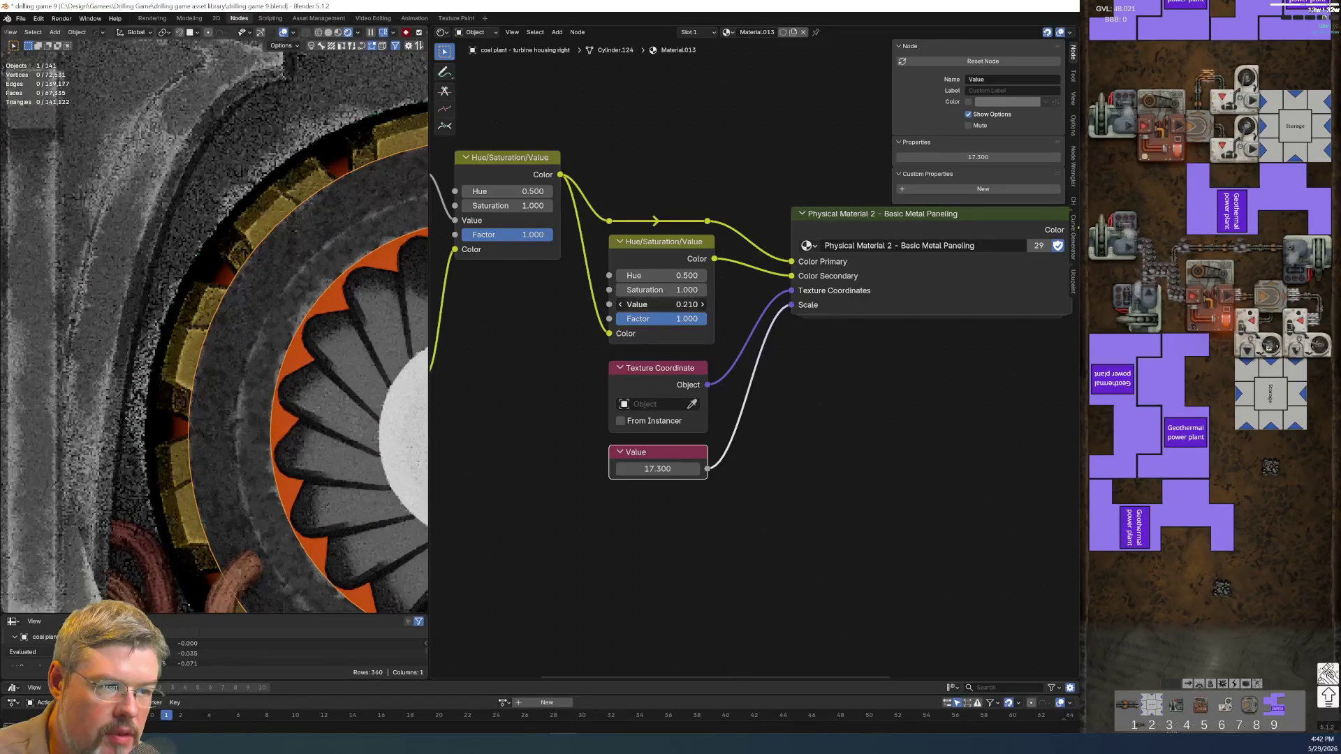
scroll(240, 398, "down", 3)
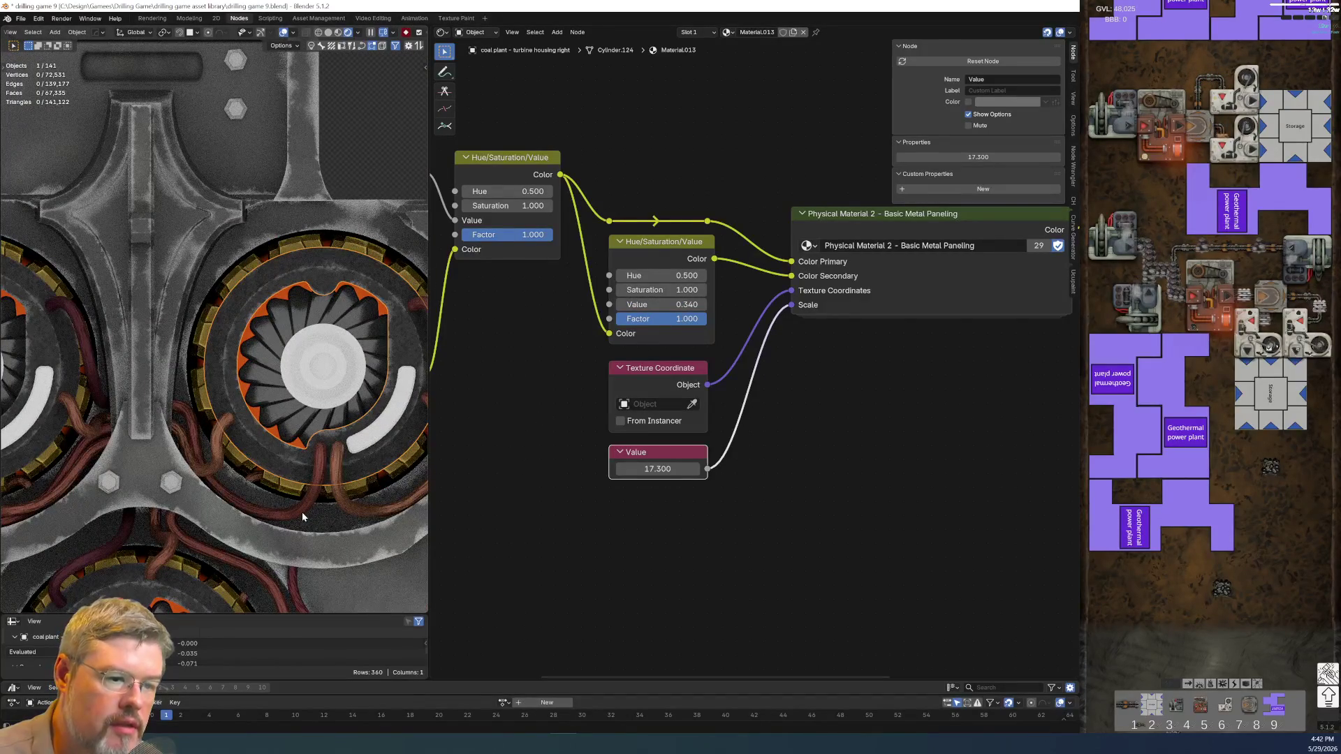
scroll(641, 525, "up", 2)
mouse_move(634, 515)
left_mouse_down()
mouse_move(593, 515)
mouse_move(691, 515)
left_mouse_up()
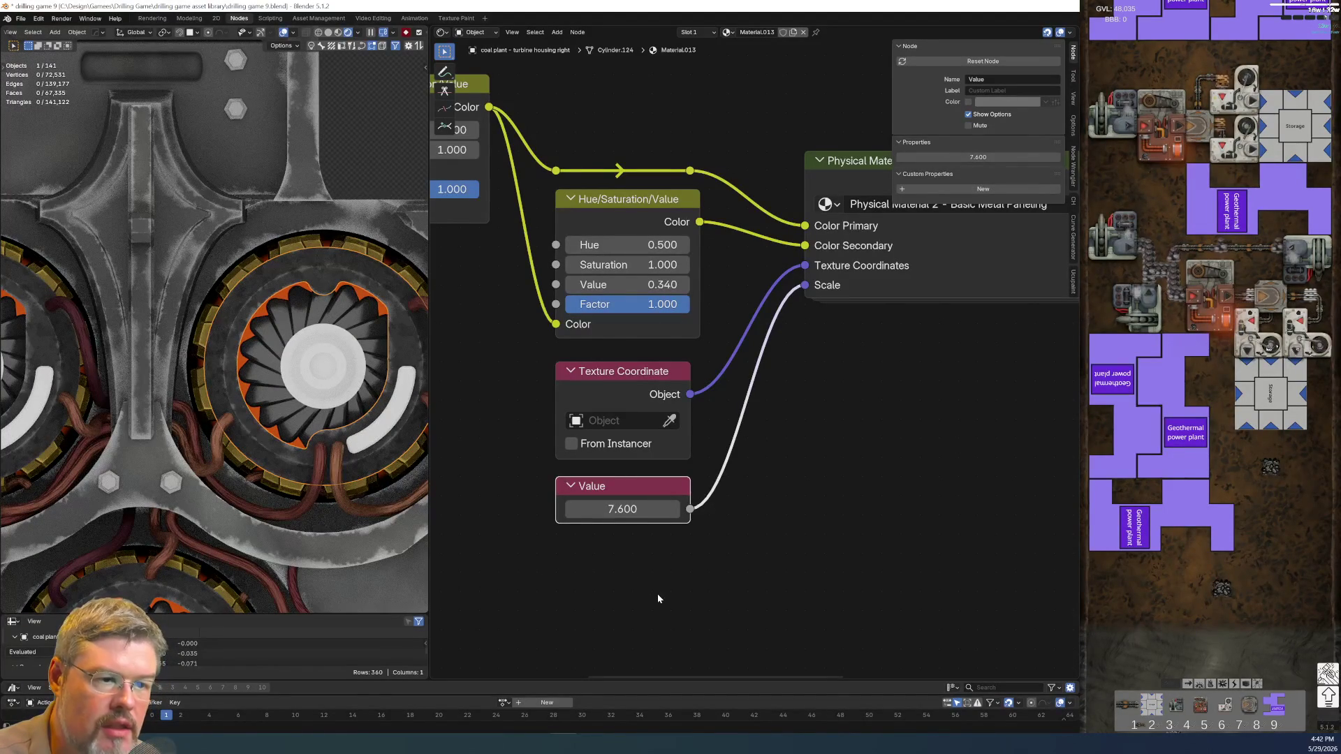
scroll(166, 351, "down", 2)
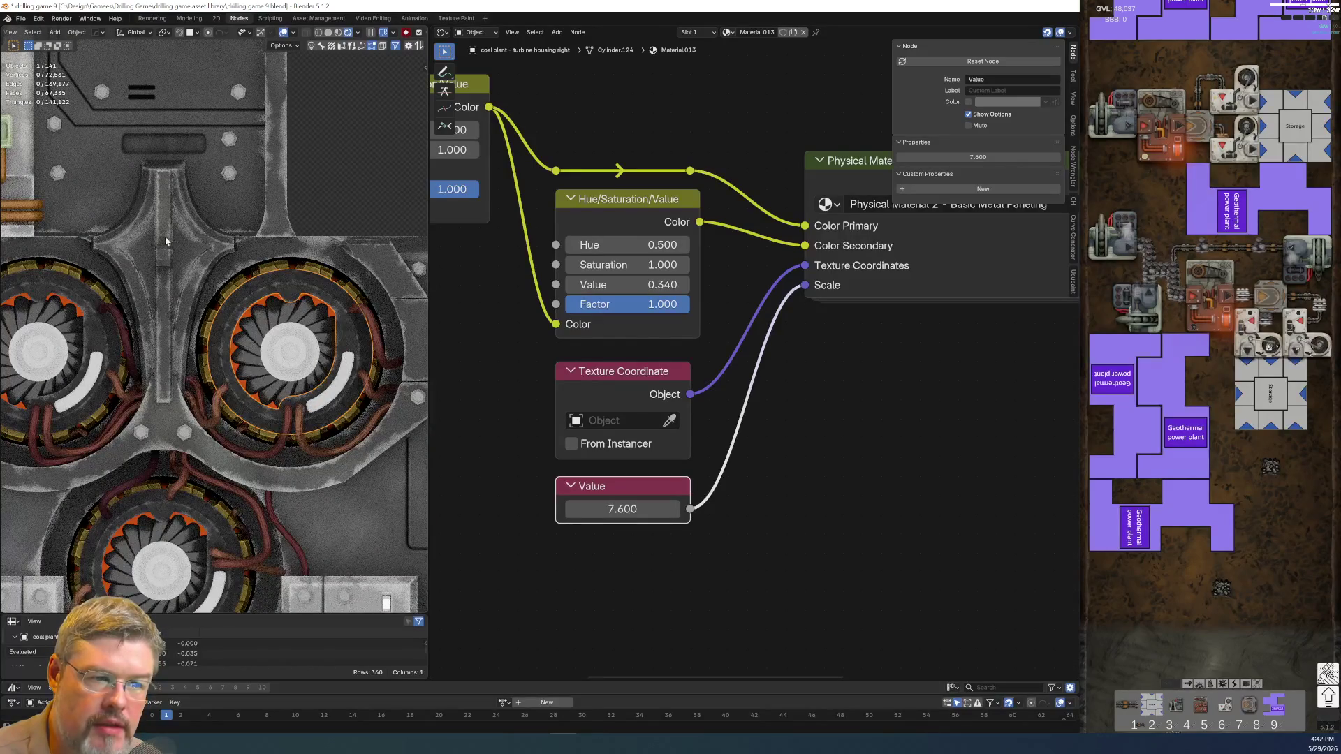
- Save the file, then lower the housing's Principled BSDF Roughness to 0.337 for glossier metal
left_click(23, 21)
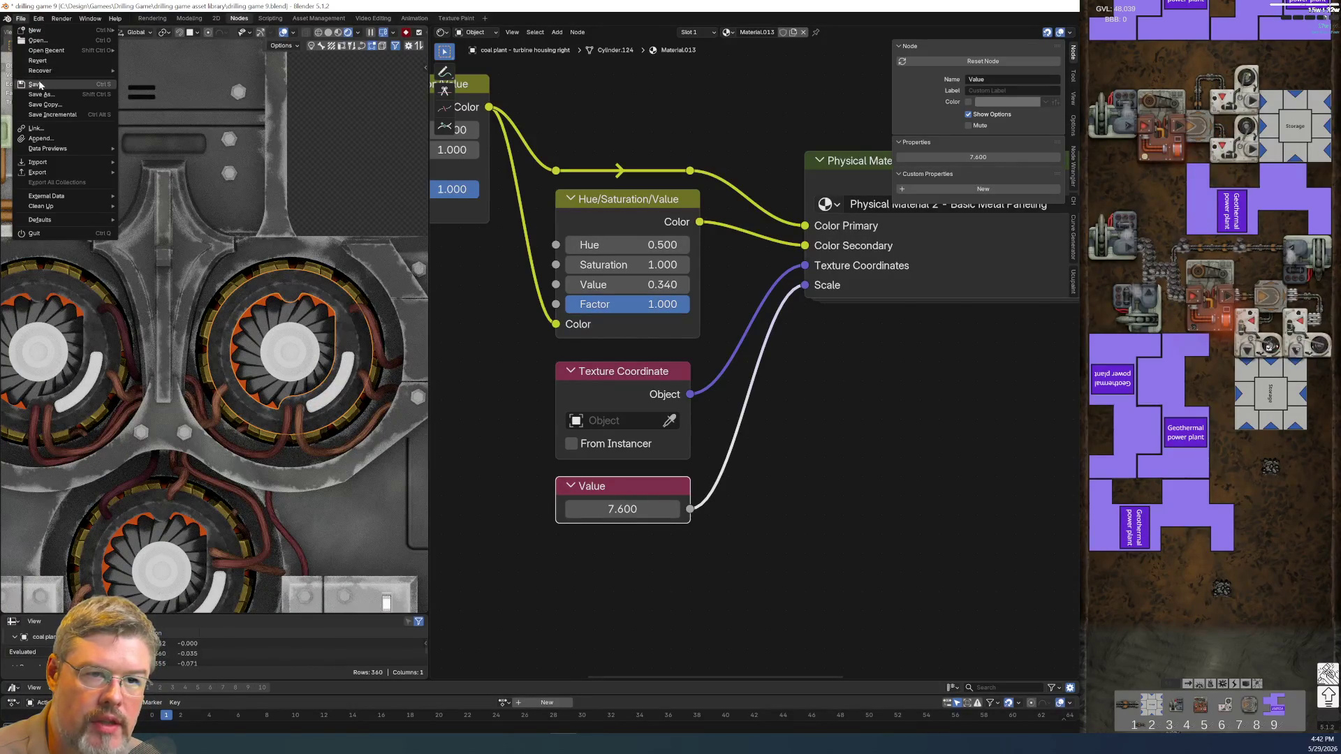
left_click(34, 83)
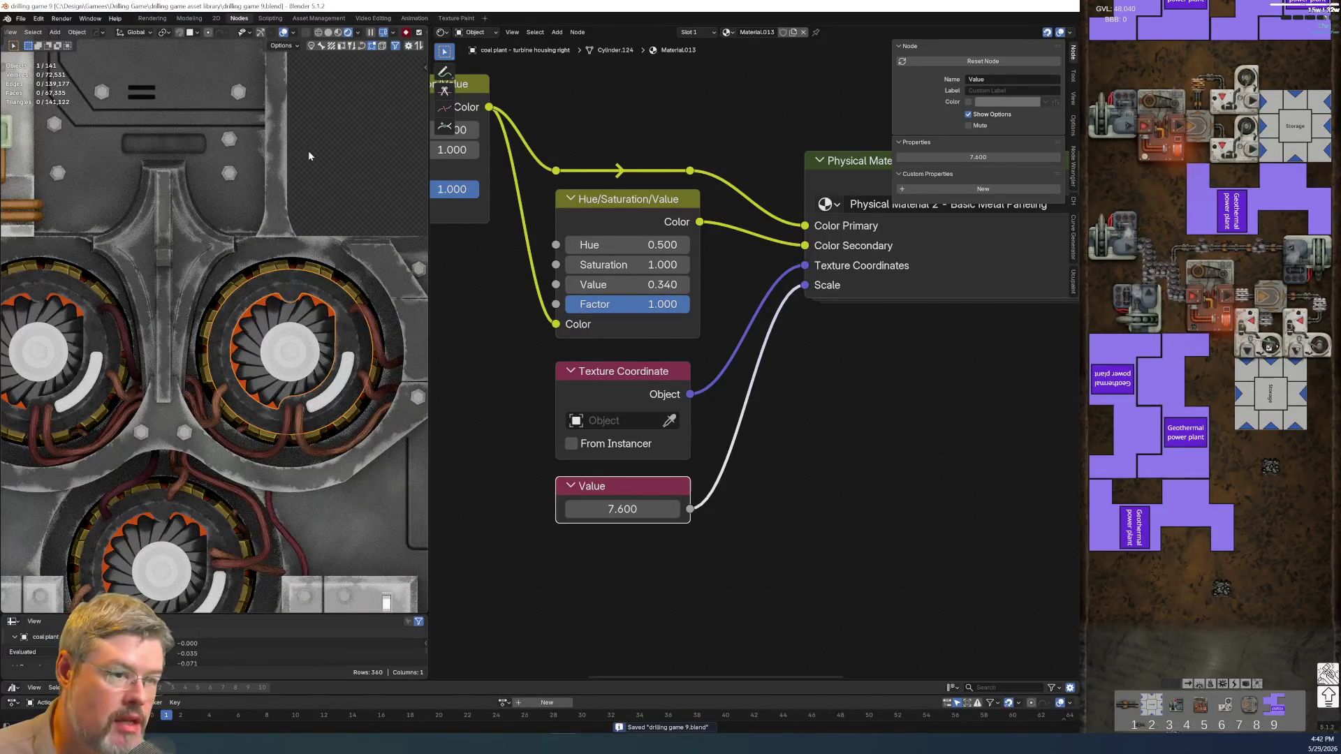
scroll(342, 313, "up", 3)
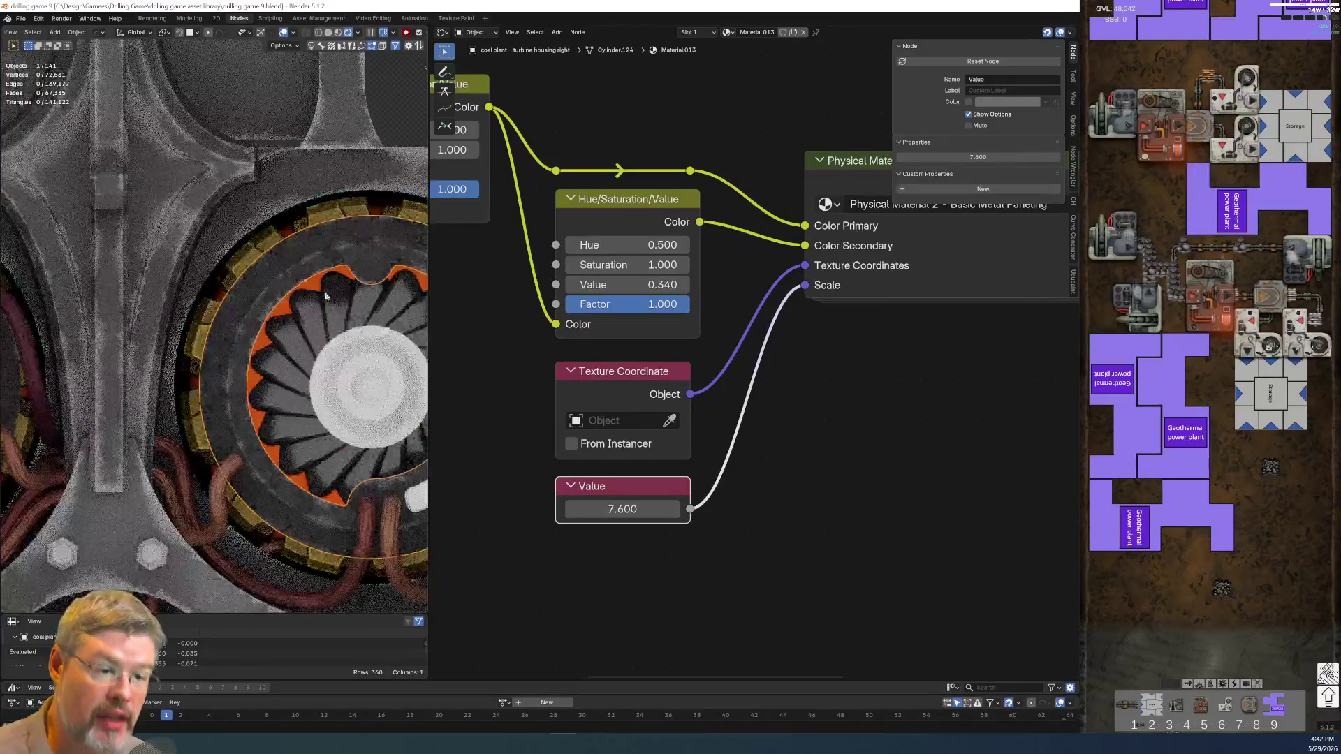
middle_click_drag(778, 388, 553, 461)
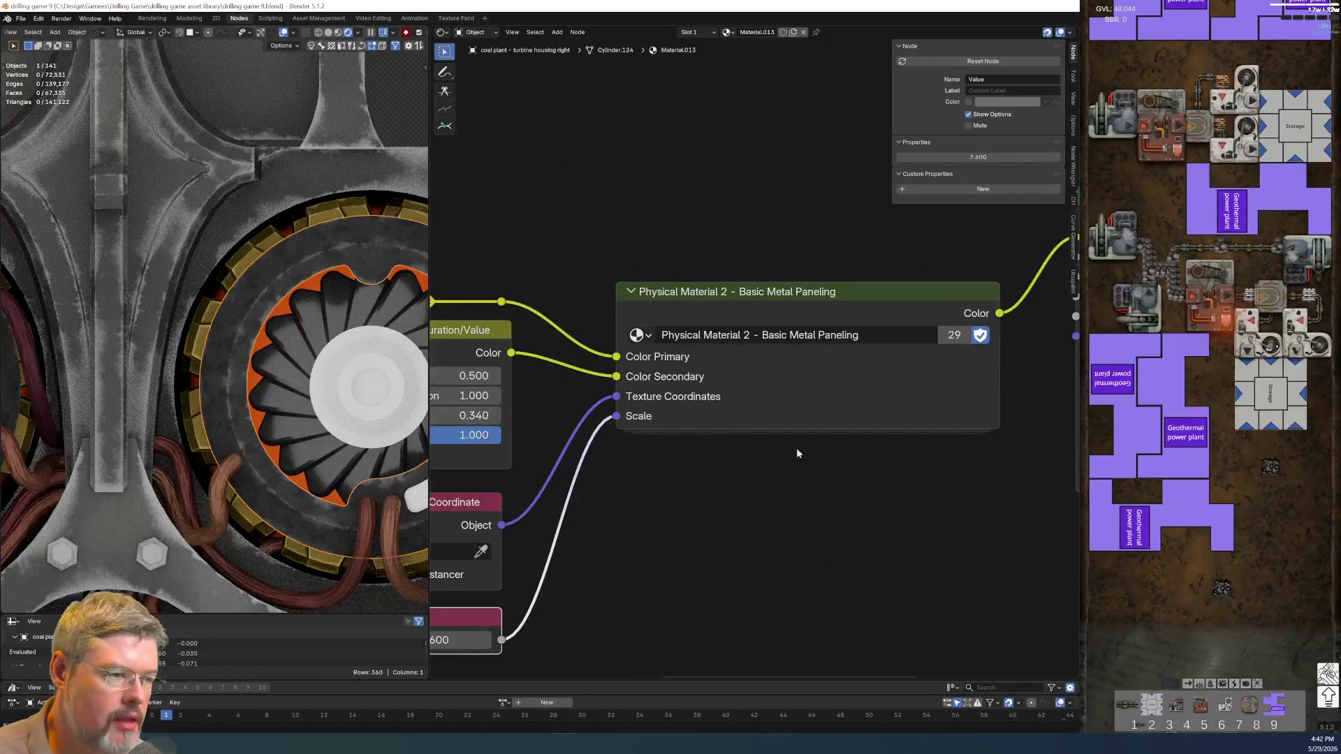
scroll(740, 447, "down", 2)
scroll(908, 488, "right", 5, "ctrl")
mouse_move(627, 353)
left_mouse_down()
mouse_move(551, 354)
mouse_move(646, 340)
left_mouse_up()
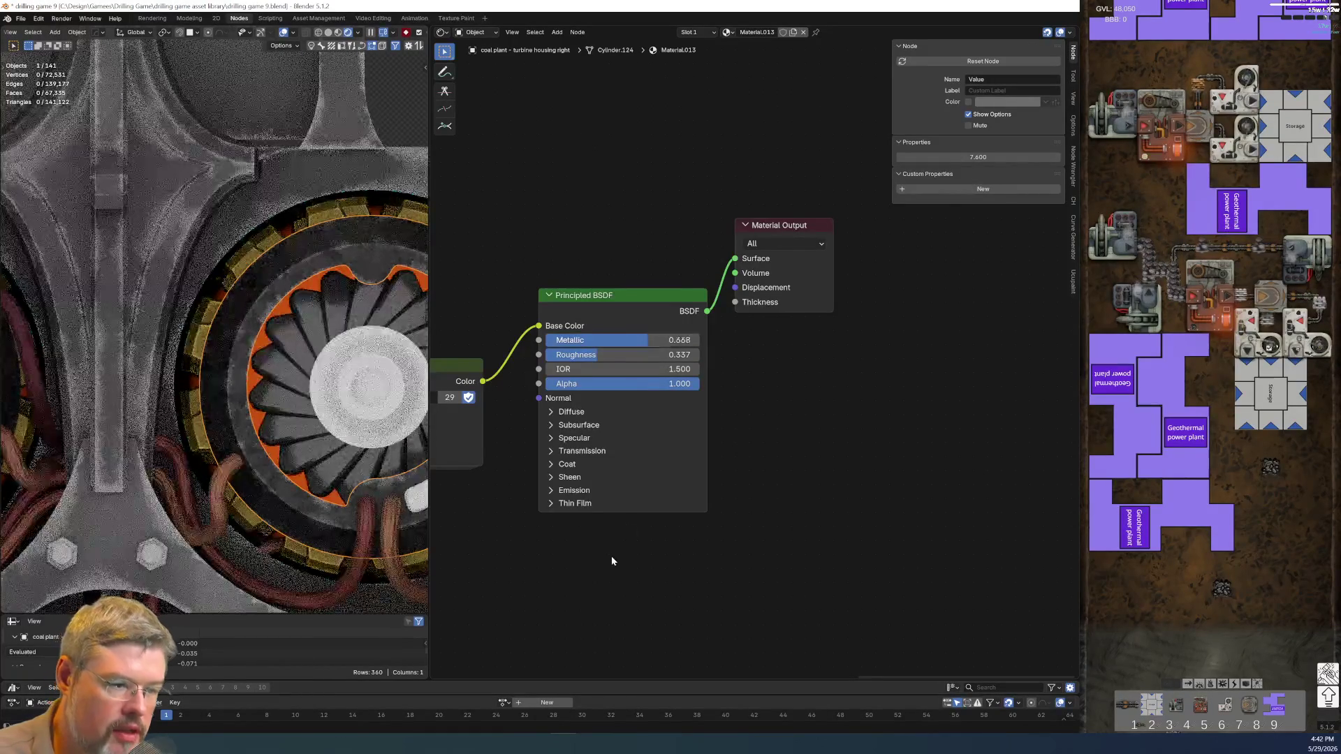
- Select the turbine glow object to bring up its emission material
scroll(612, 561, "down", 2)
scroll(335, 420, "down", 3)
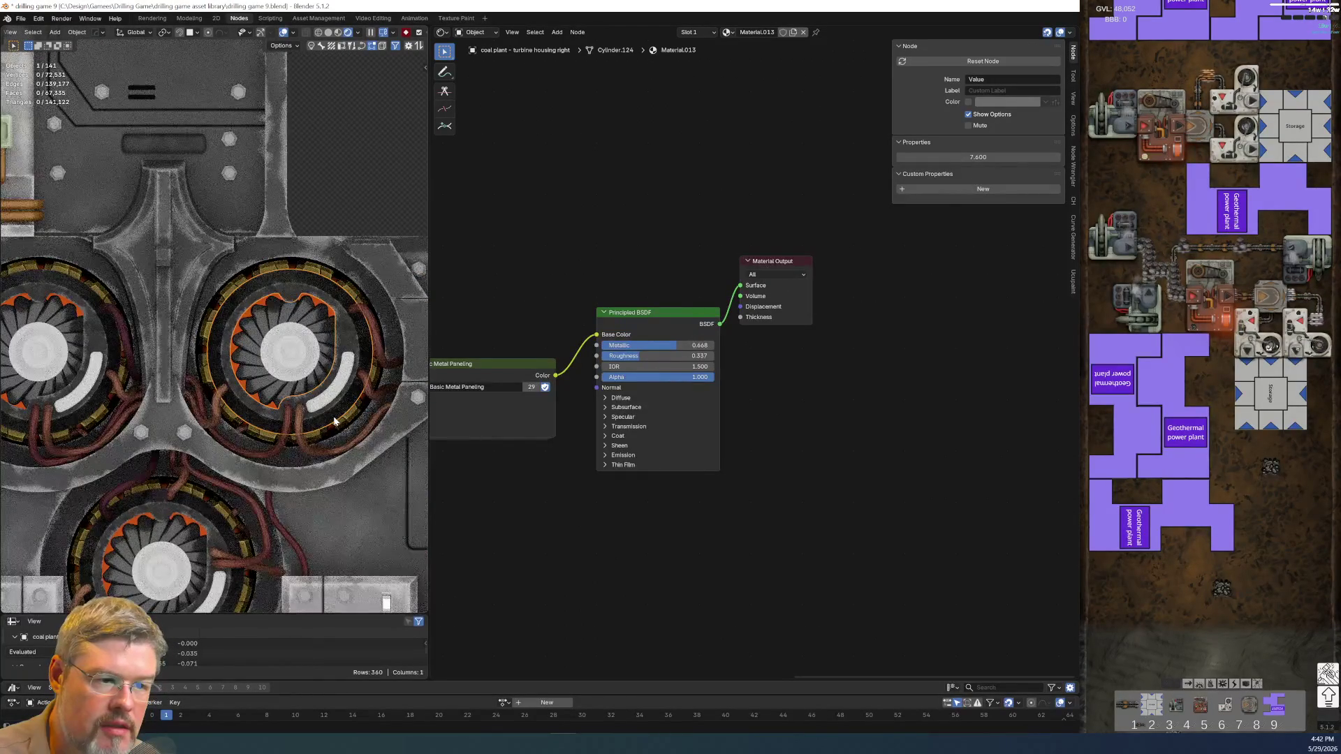
scroll(338, 410, "up", 3)
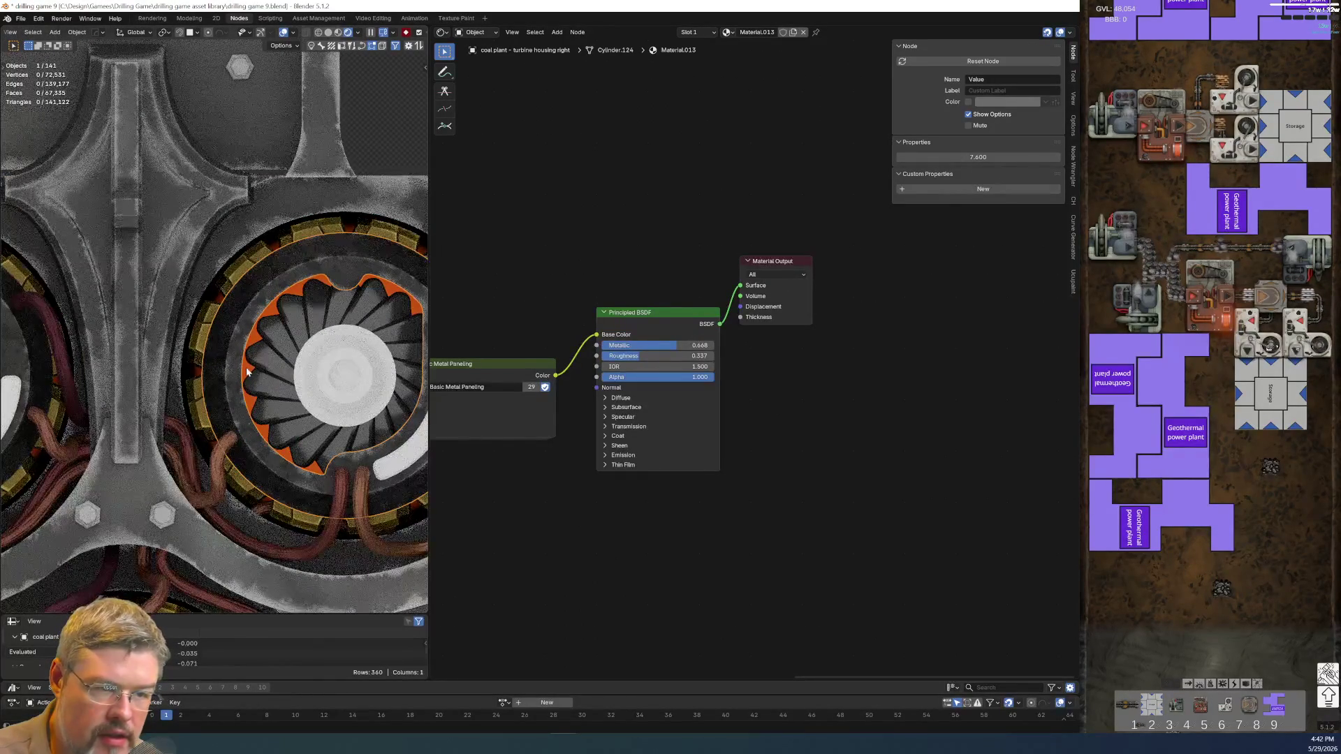
left_click(246, 370)
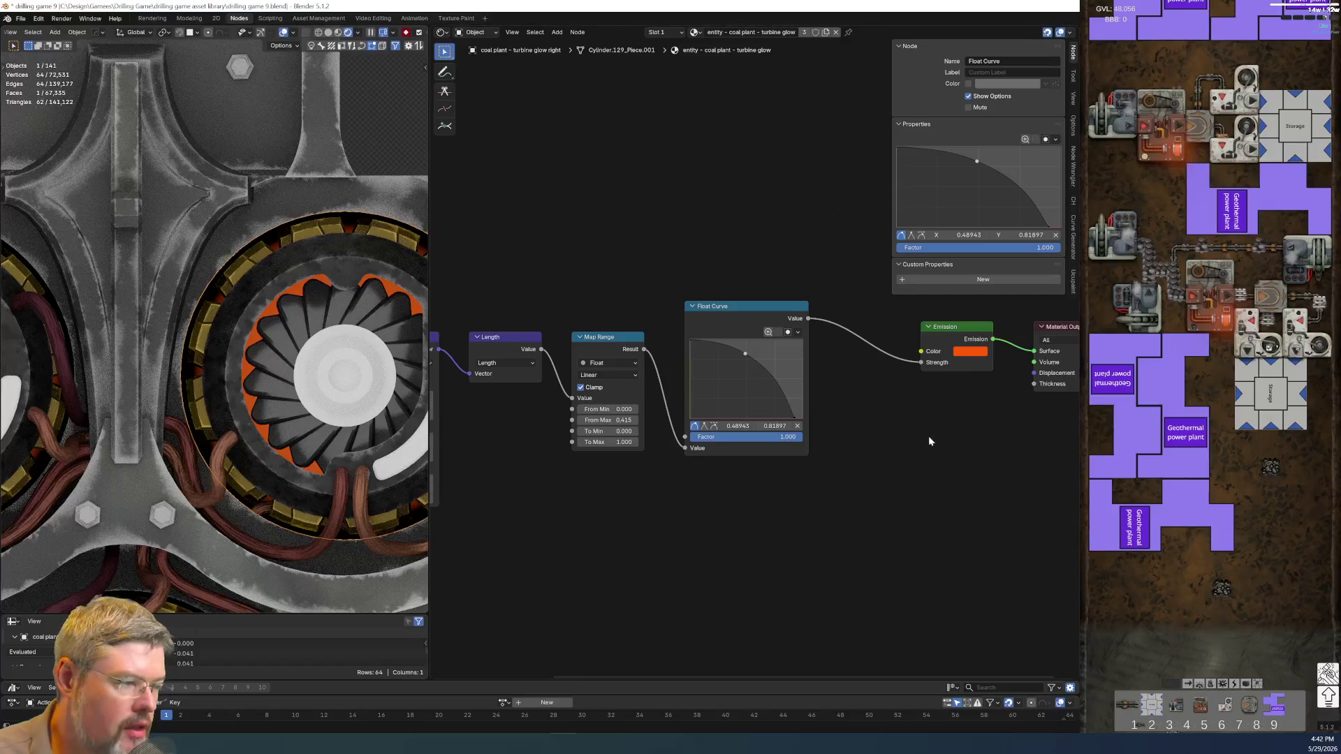
- Frame the glow node chain and shift the nodes before Emission to the left
middle_click_drag(928, 440, 787, 389)
scroll(801, 436, "up", 2)
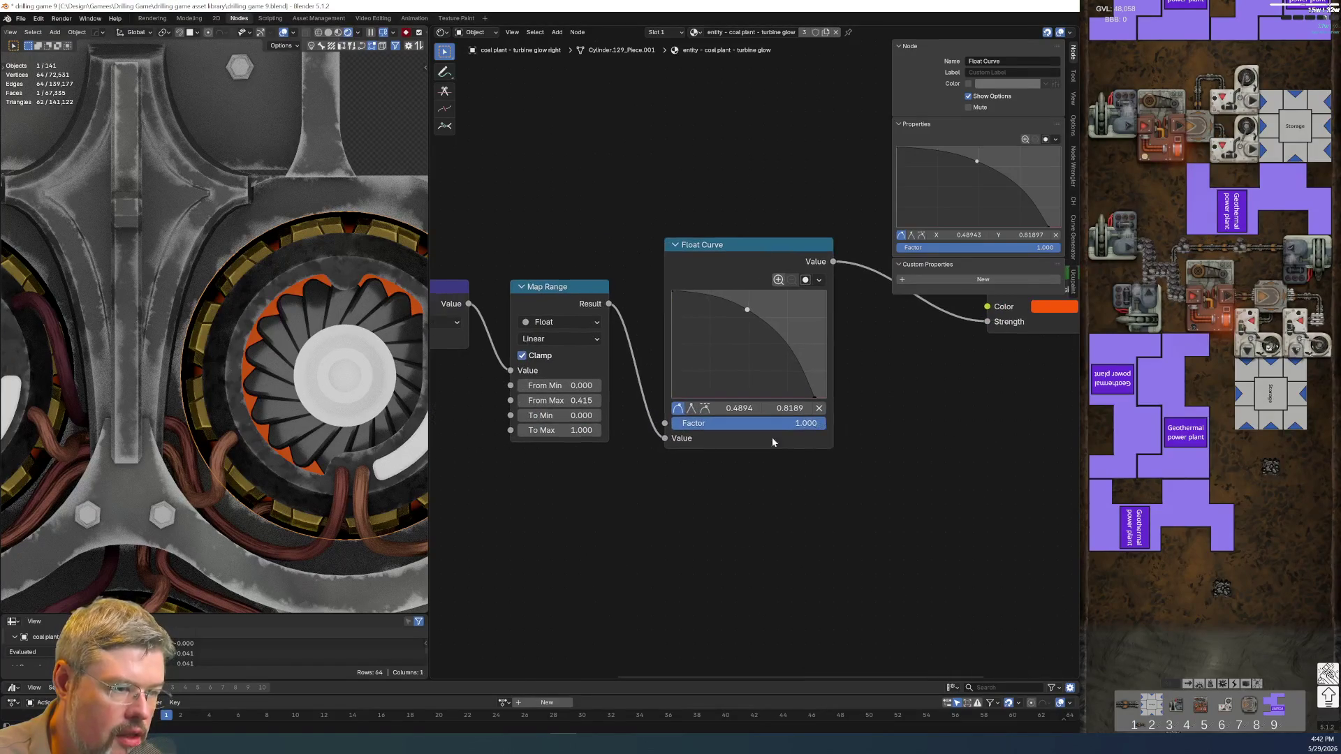
scroll(731, 516, "down", 2)
scroll(619, 525, "down", 2)
middle_click_drag(543, 314, 716, 264)
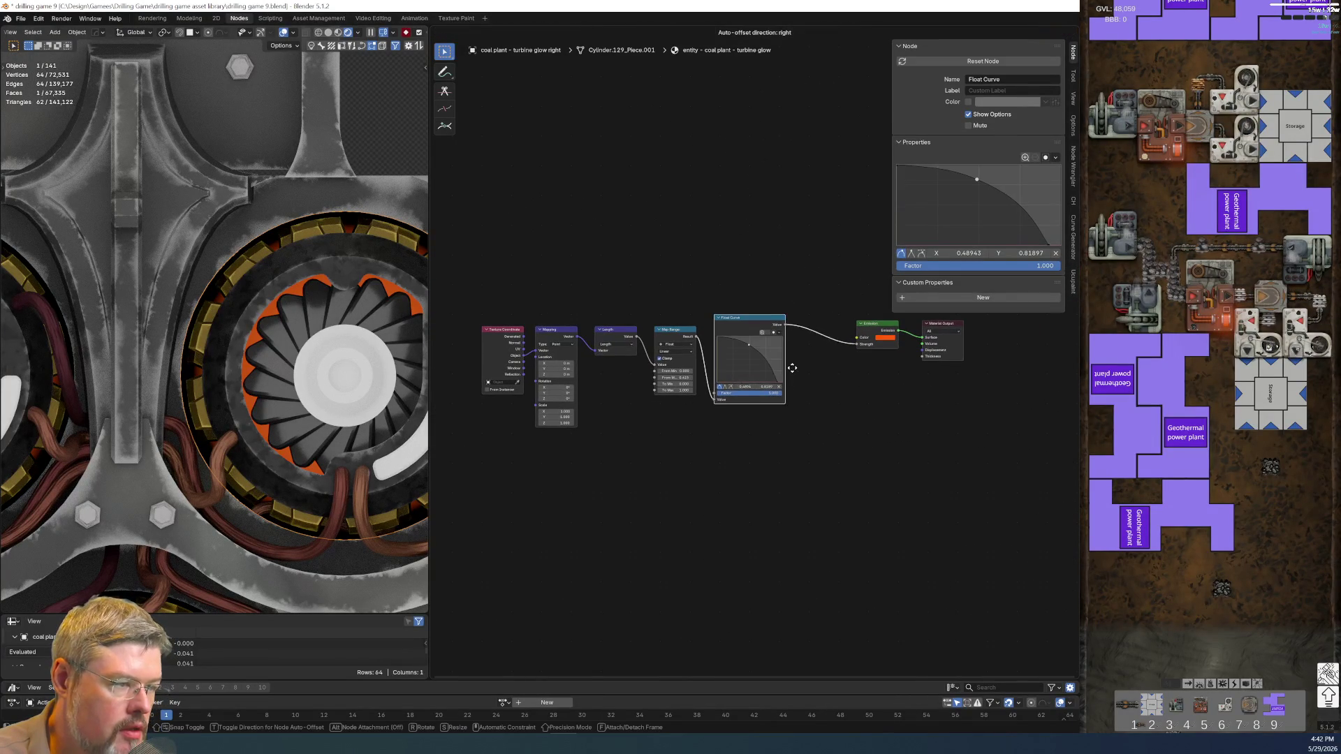
left_click_drag(754, 312, 754, 330)
left_click_drag(482, 302, 825, 443)
key("g")
left_click(730, 447)
- Insert a Map Range copy between Float Curve and Emission, From Max 1.000, To Max 0.410
left_click(579, 336)
key("shift+d")
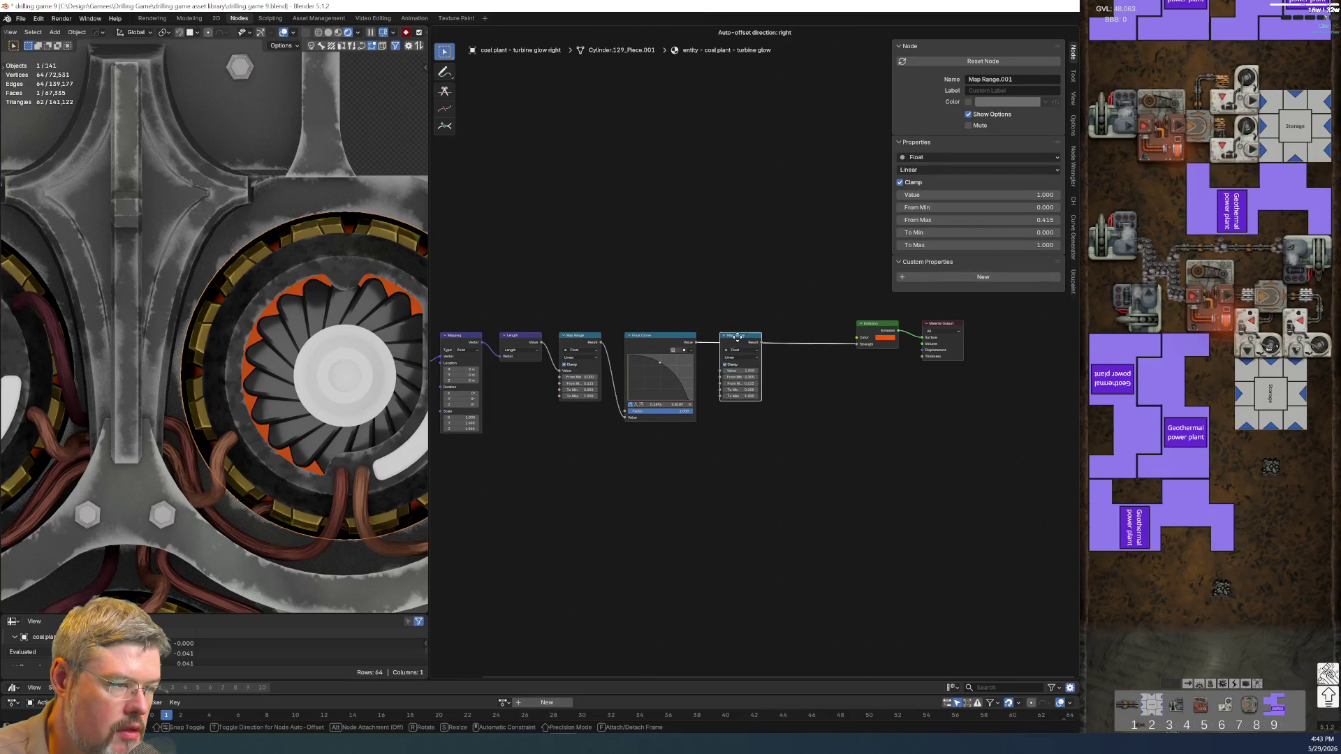
left_click(734, 337)
scroll(819, 454, "up", 4)
key("BackSpace")
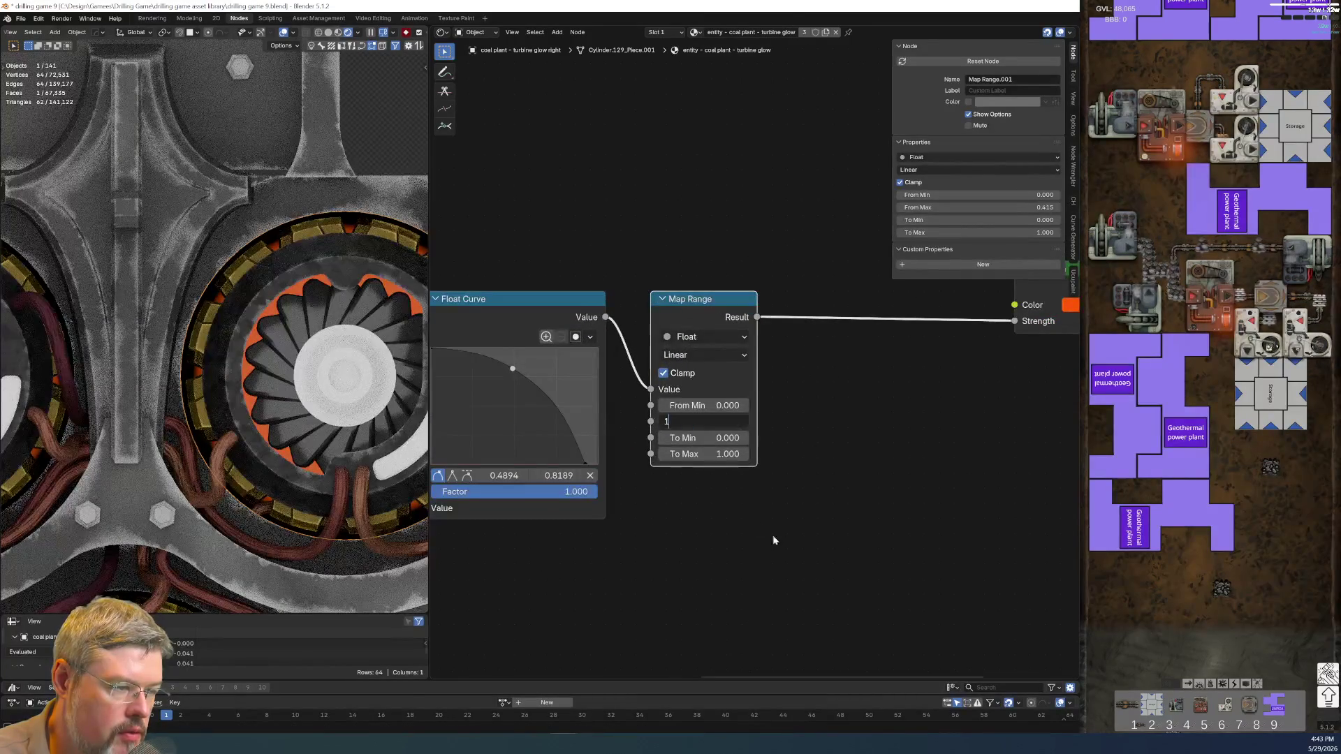
left_click_drag(709, 454, 702, 454)
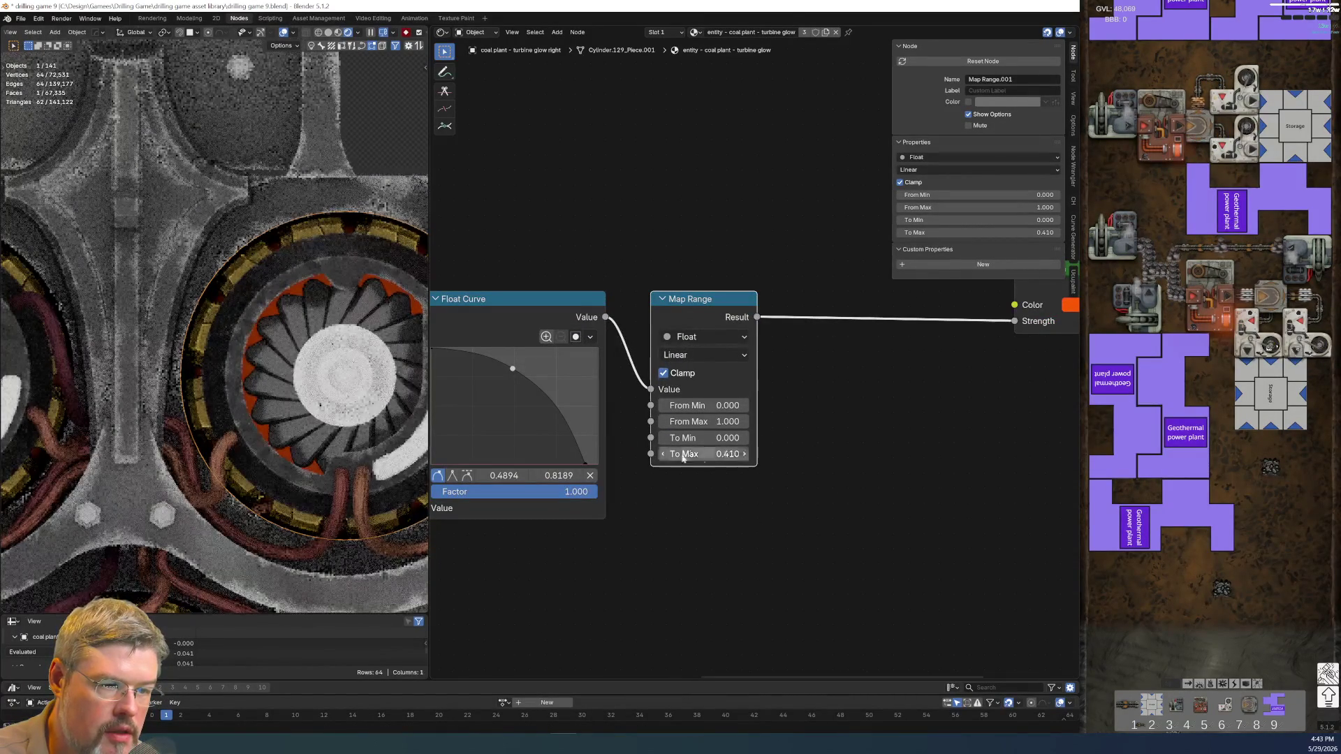
scroll(698, 506, "down", 1)
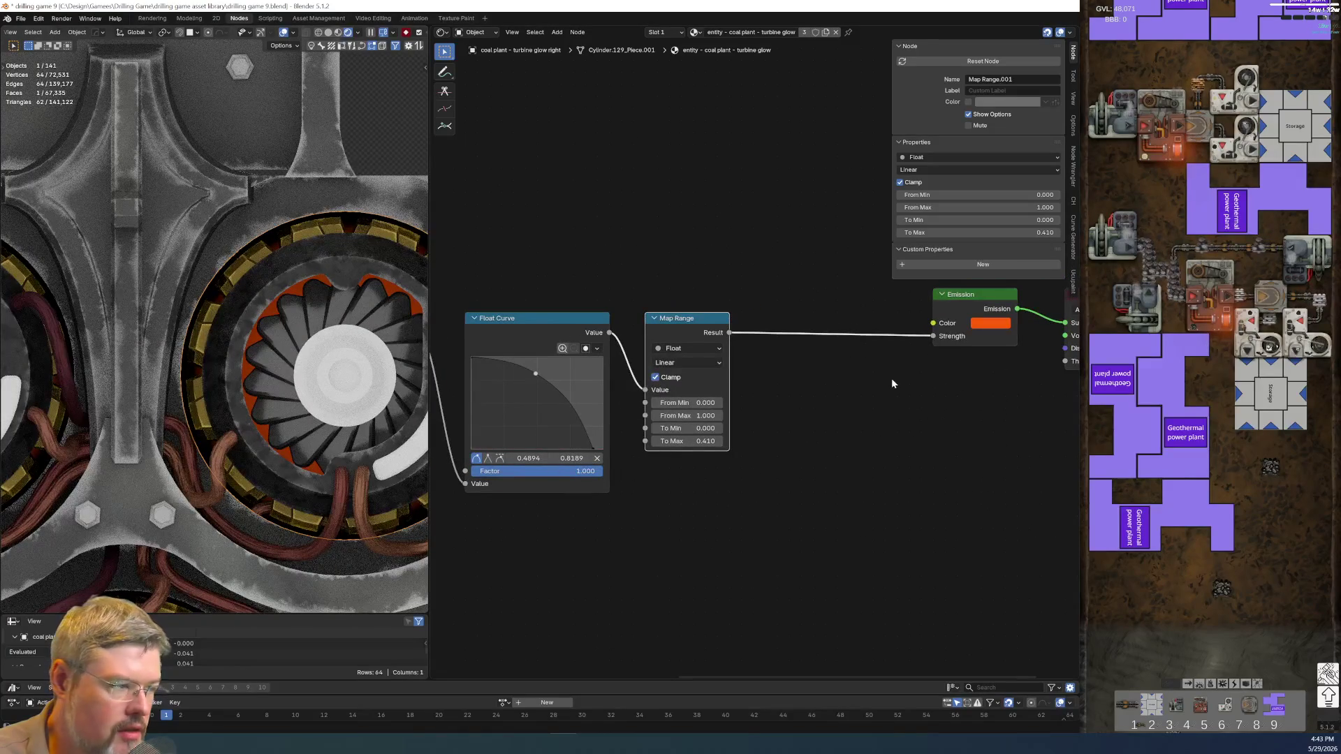
- Move Emission and Material Output next to the new Map Range and save the file
middle_click_drag(683, 405, 574, 430)
left_click_drag(773, 306, 943, 425)
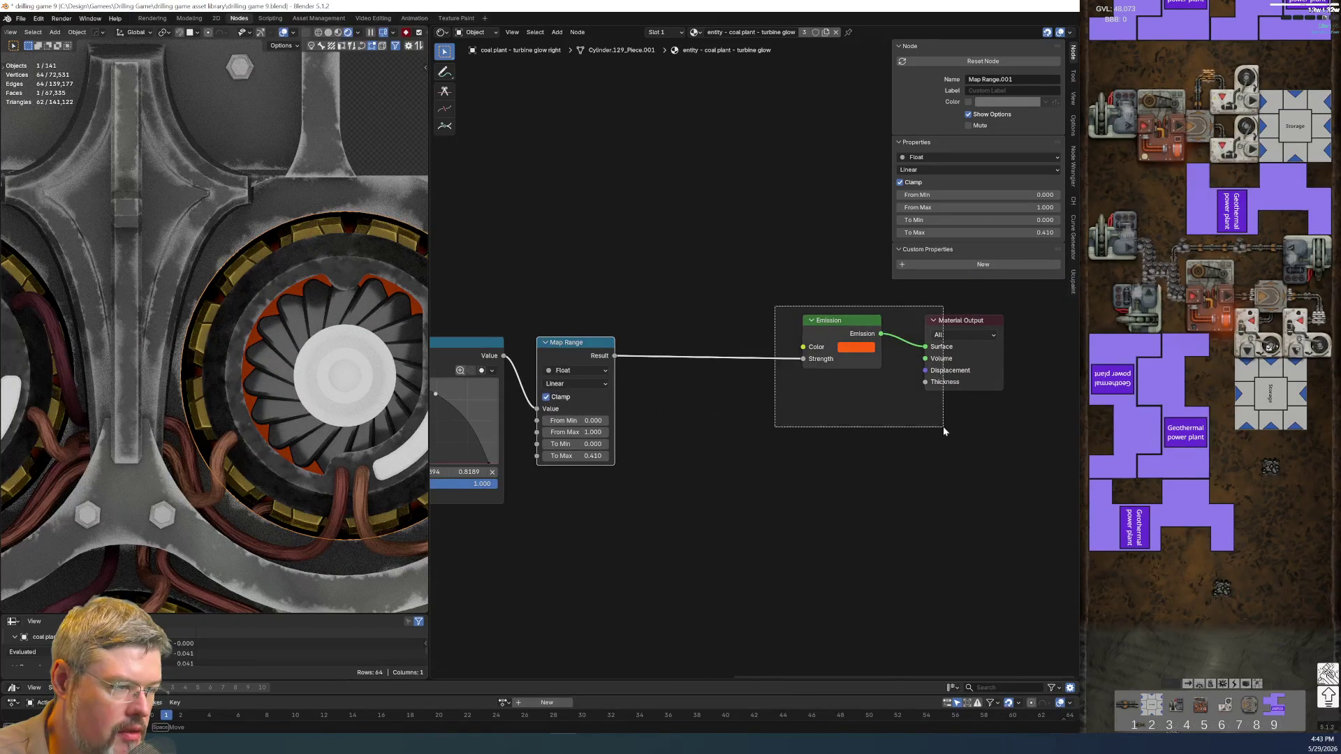
key("g")
left_click(807, 452)
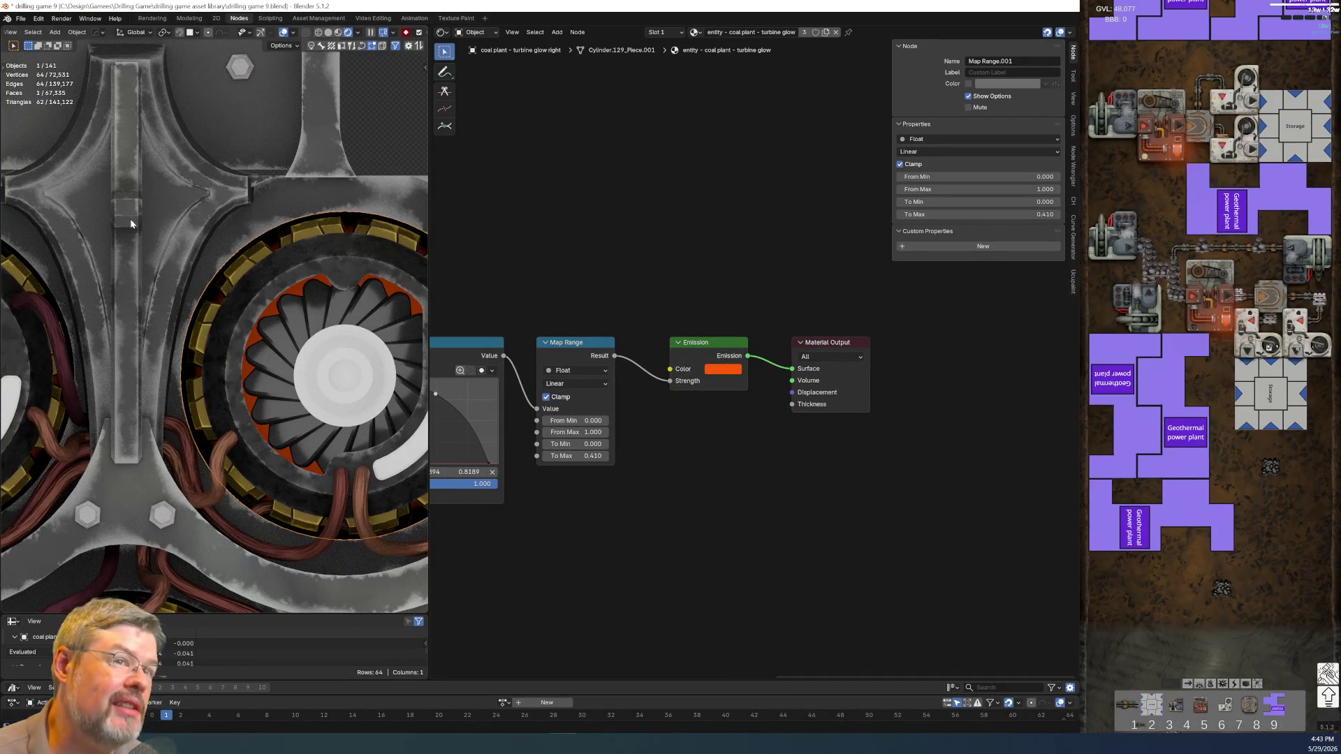
left_click(21, 19)
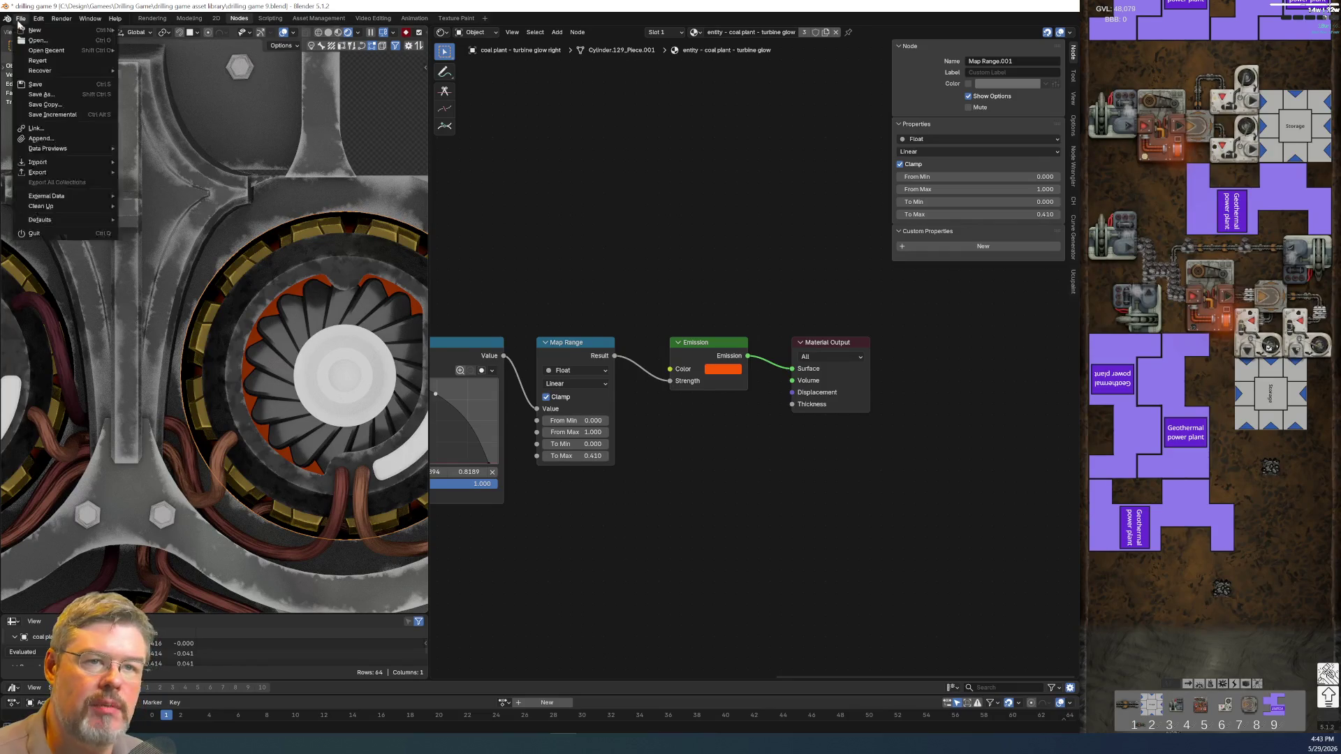
left_click(33, 84)
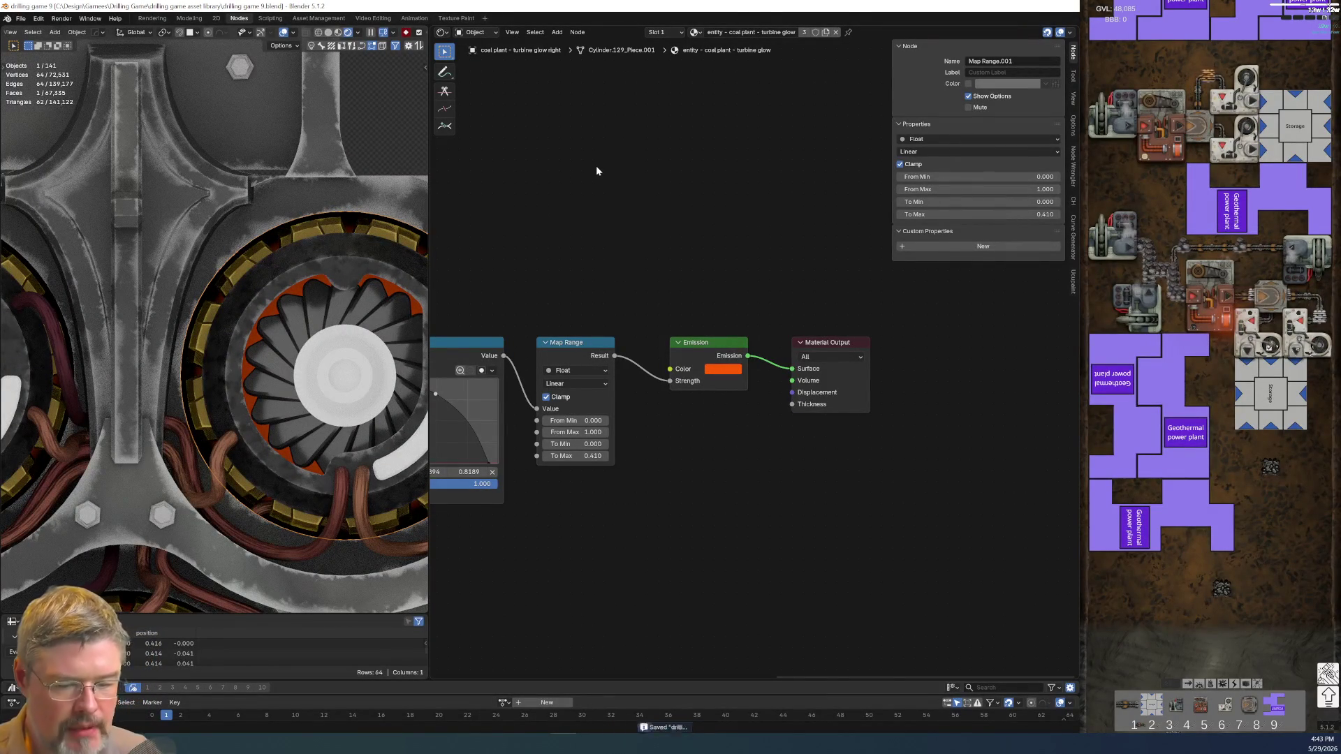
key("shift+a")
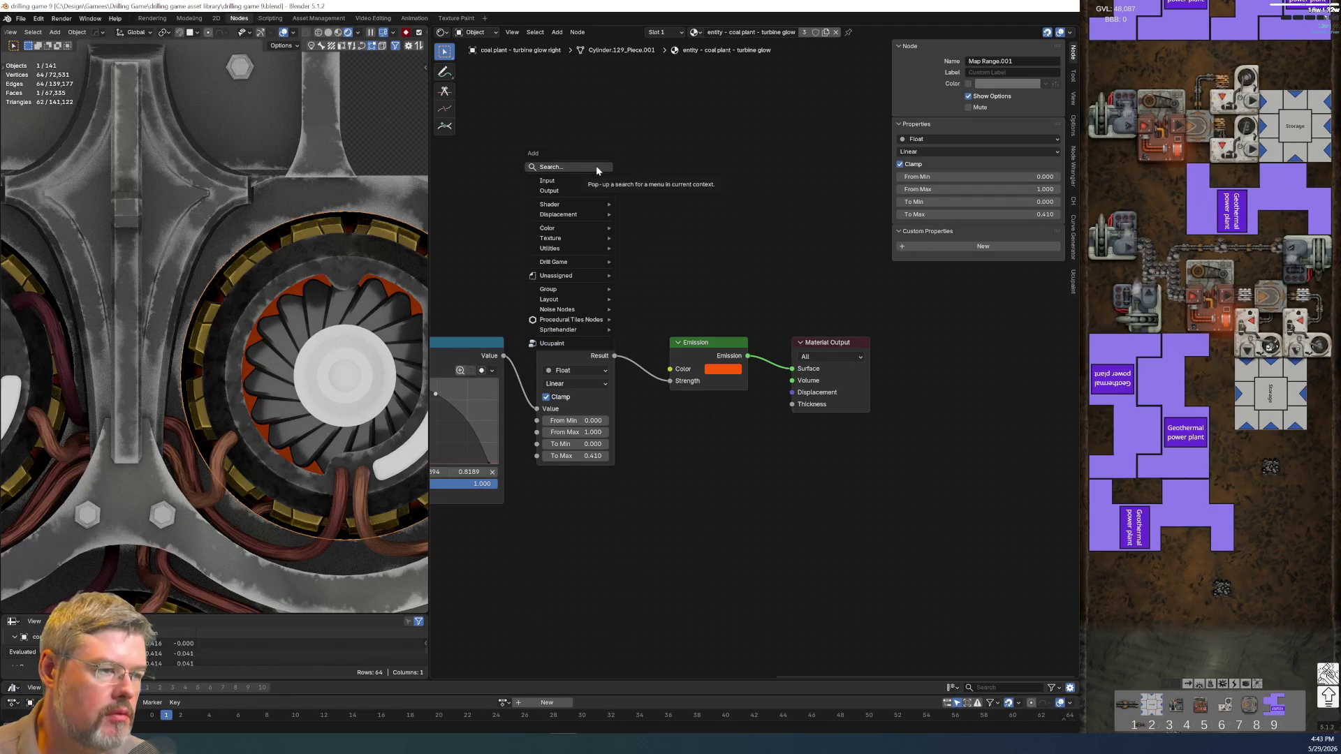
- Add the PALETTE - Coal Plant group node above the glow chain
left_click(596, 165)
type("palette")
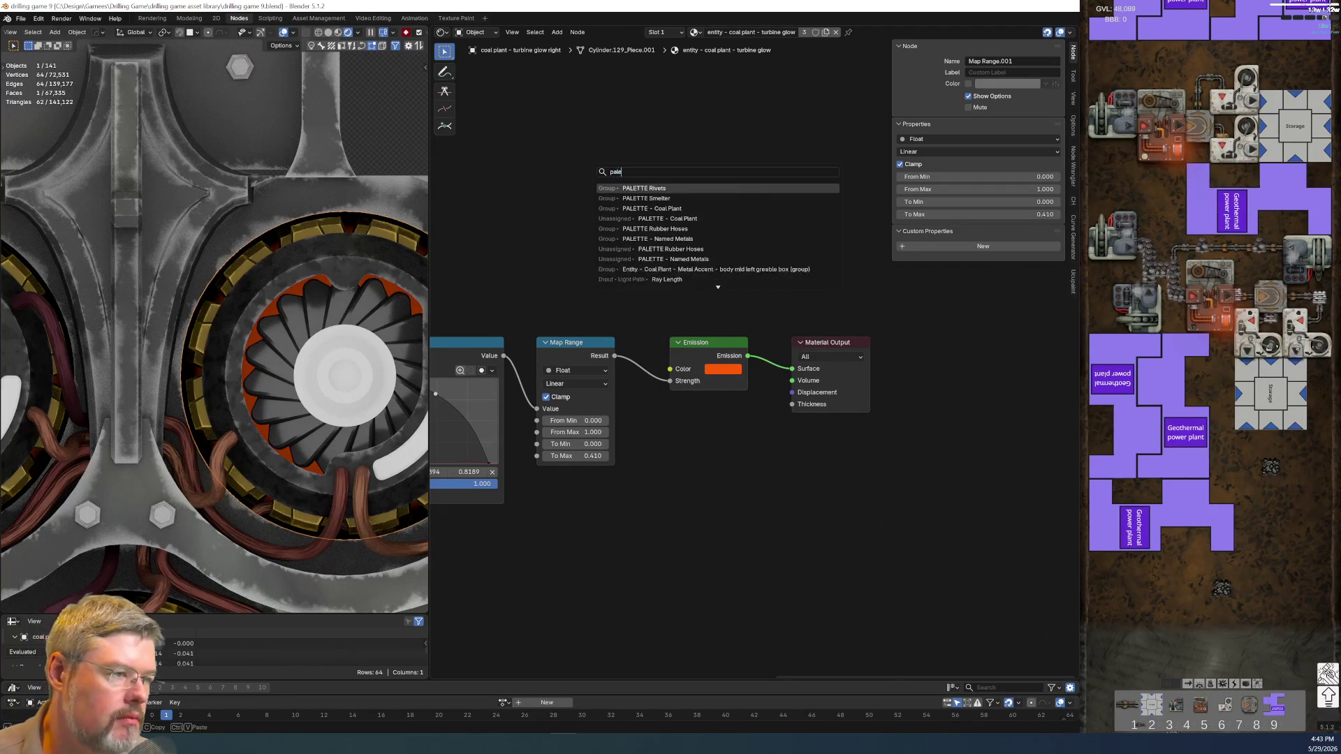
key("Down")
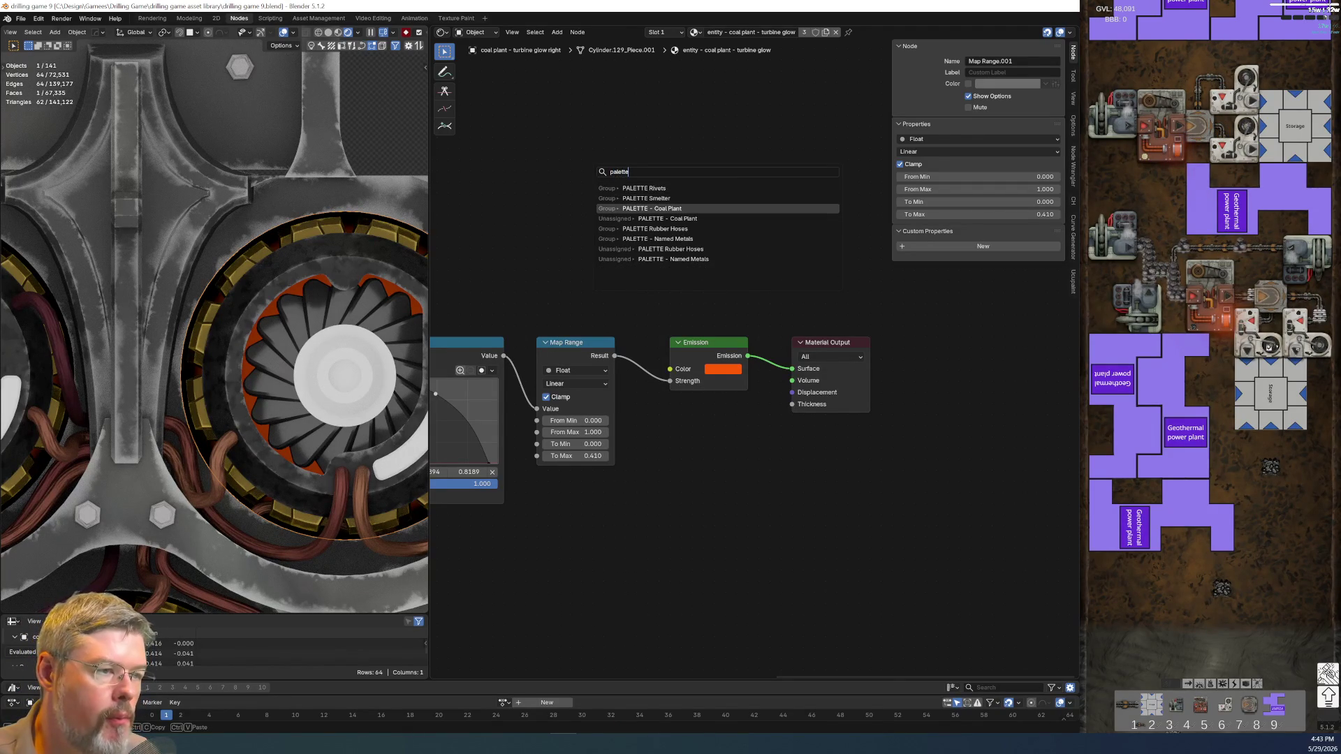
key("Return")
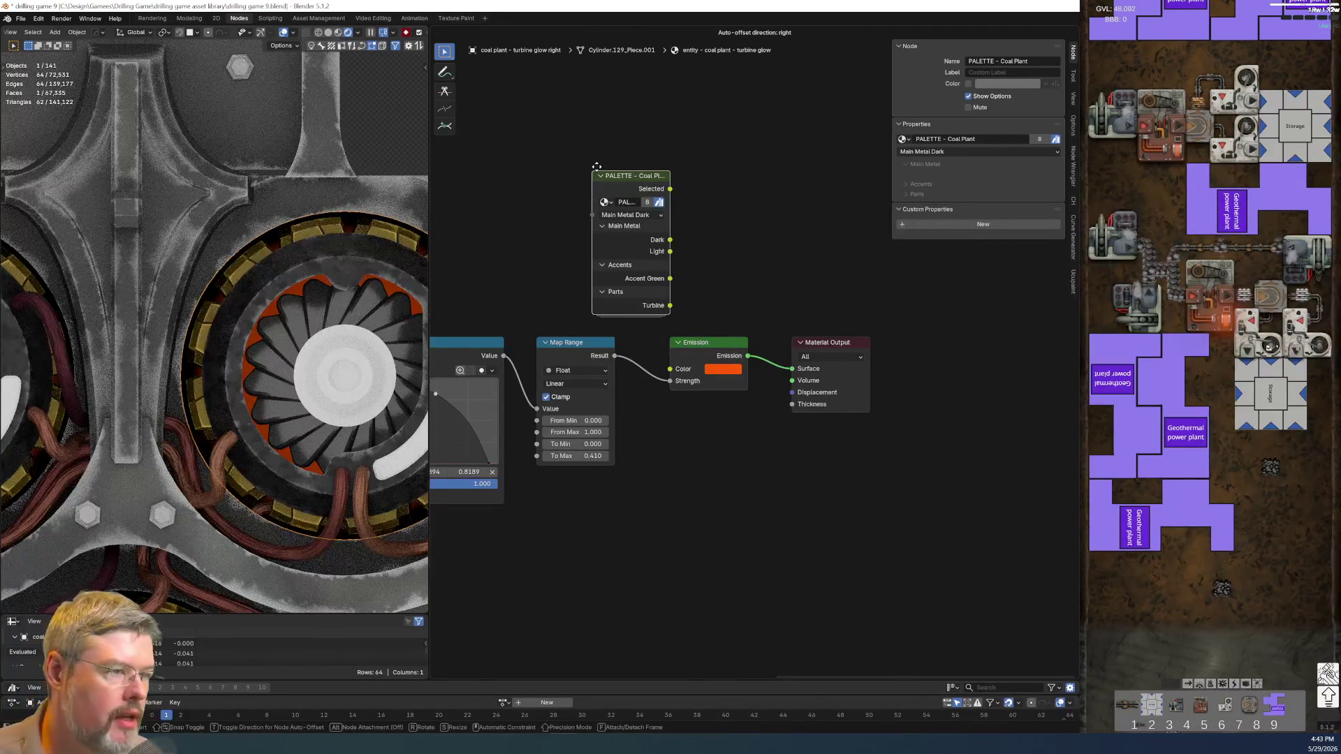
left_click(594, 170)
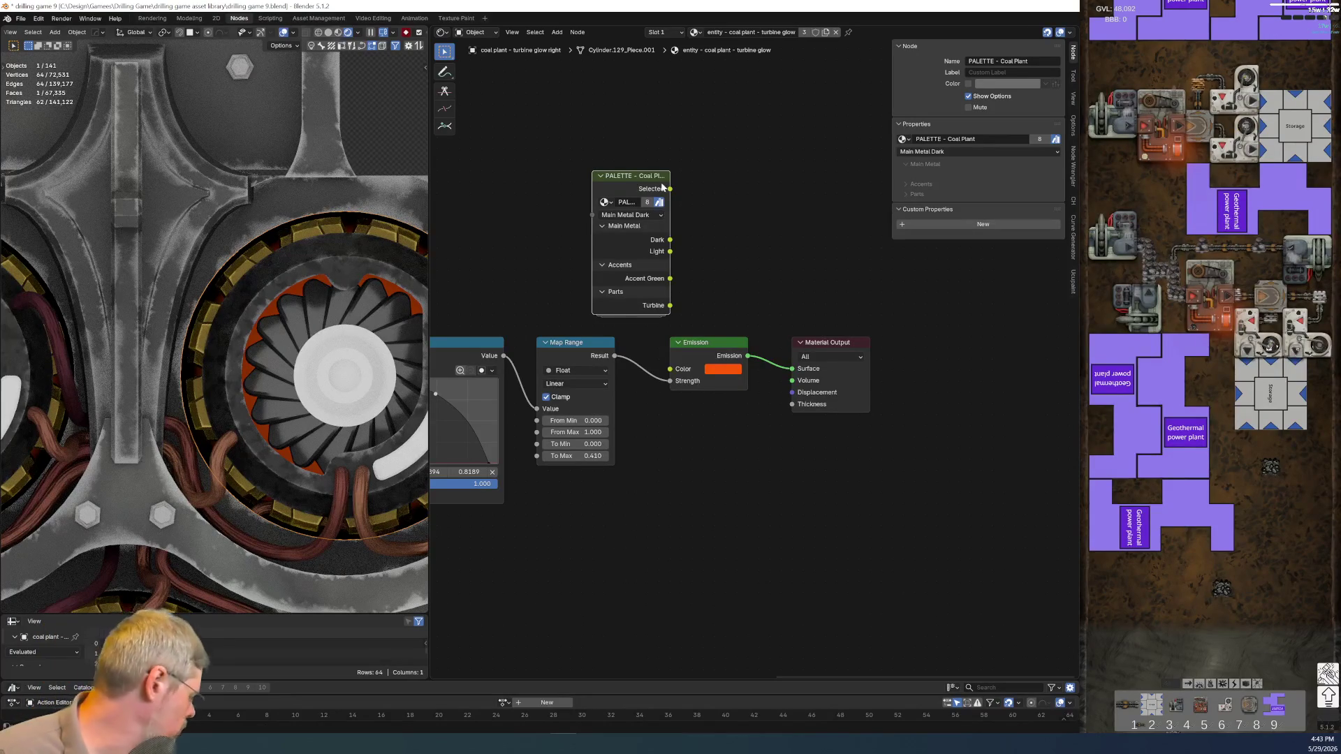
- Inside the group, duplicate the colour node and label it and its new frame Hot Metal
key("Tab")
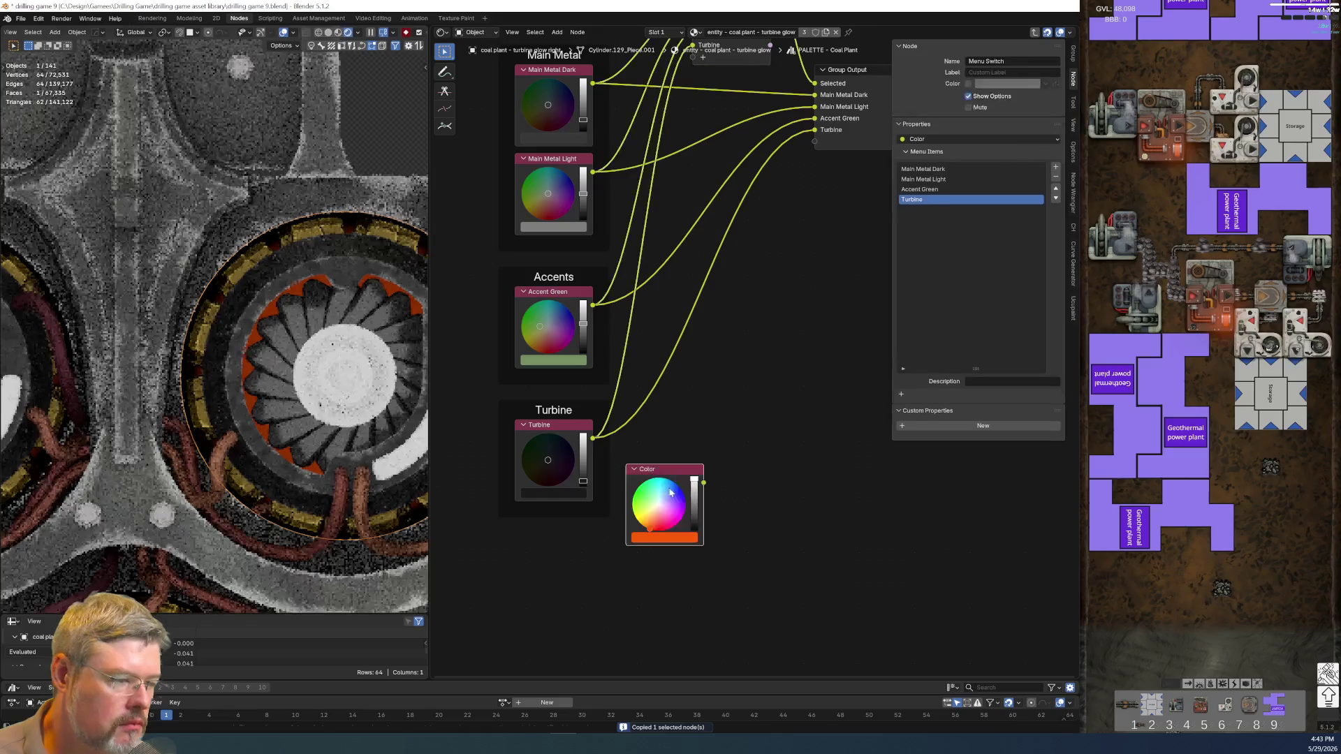
key("ctrl+c")
middle_click_drag(699, 407, 714, 360)
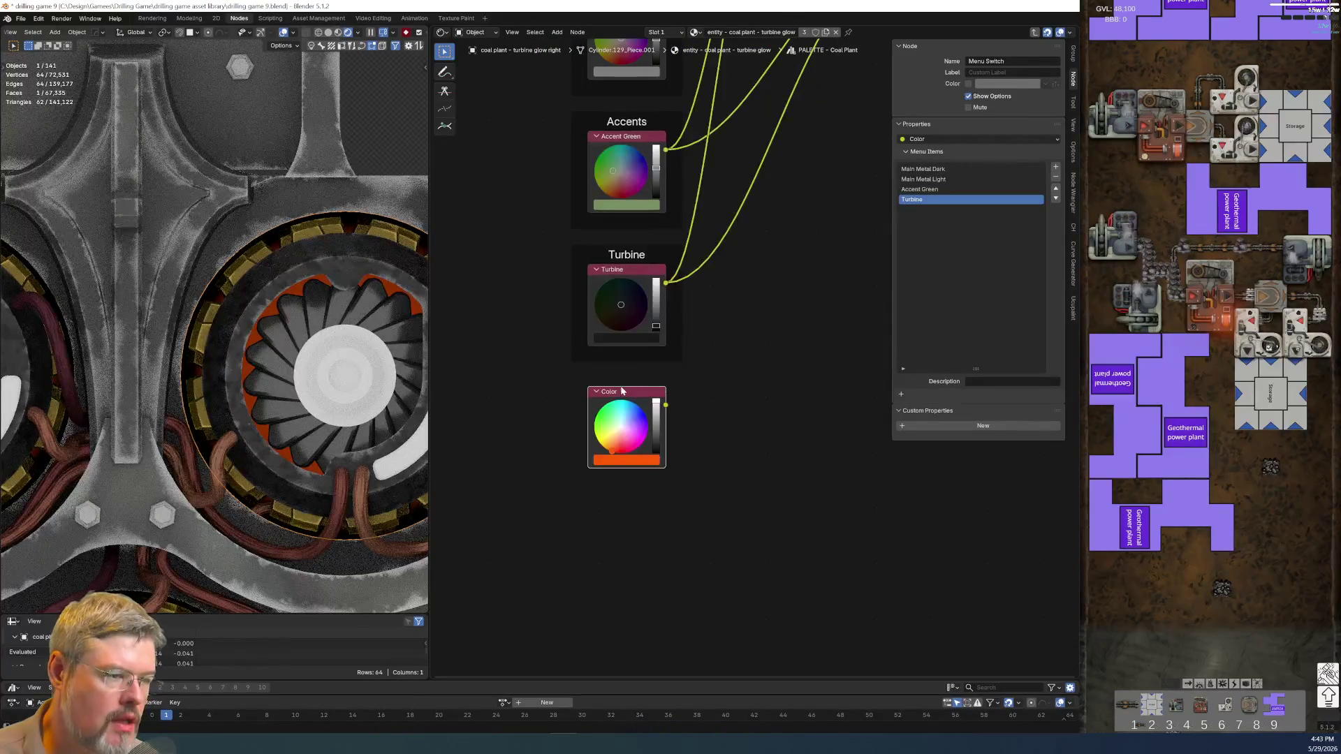
key("ctrl+v")
key("F2")
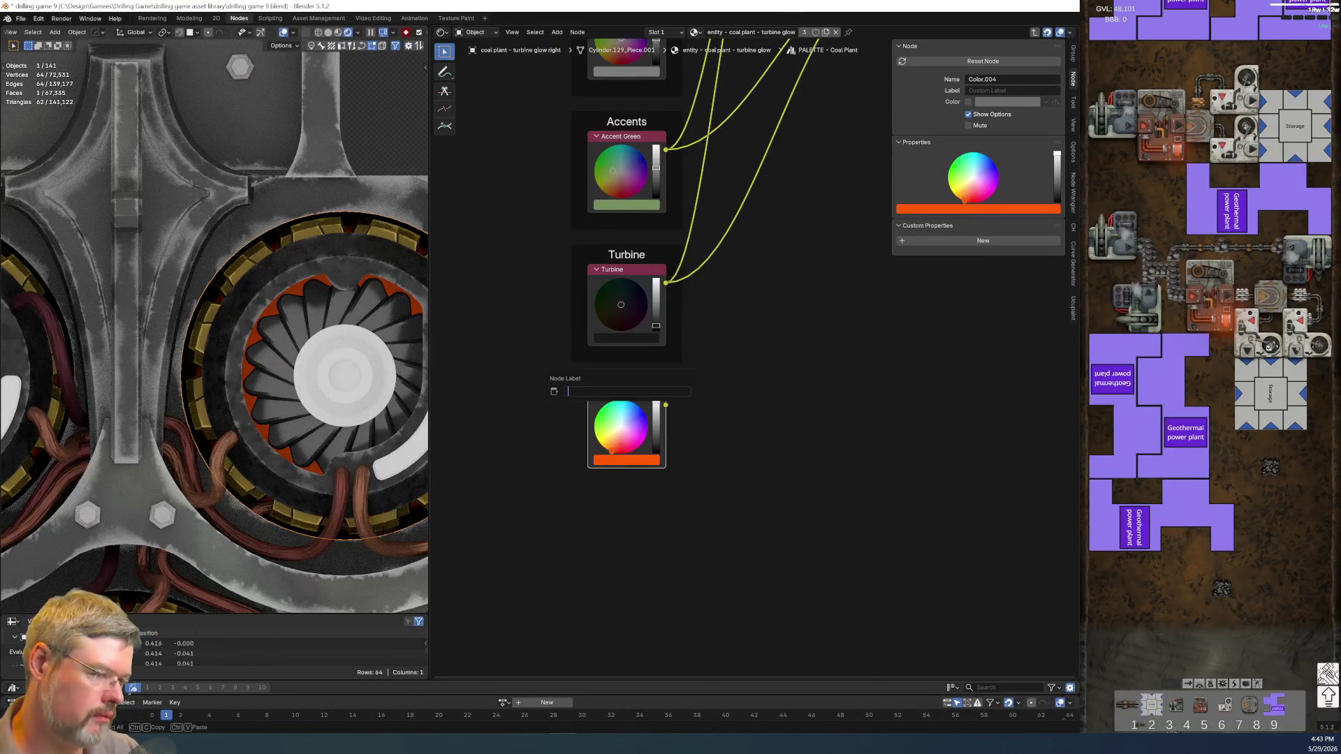
type("Hot Metal")
key("Return")
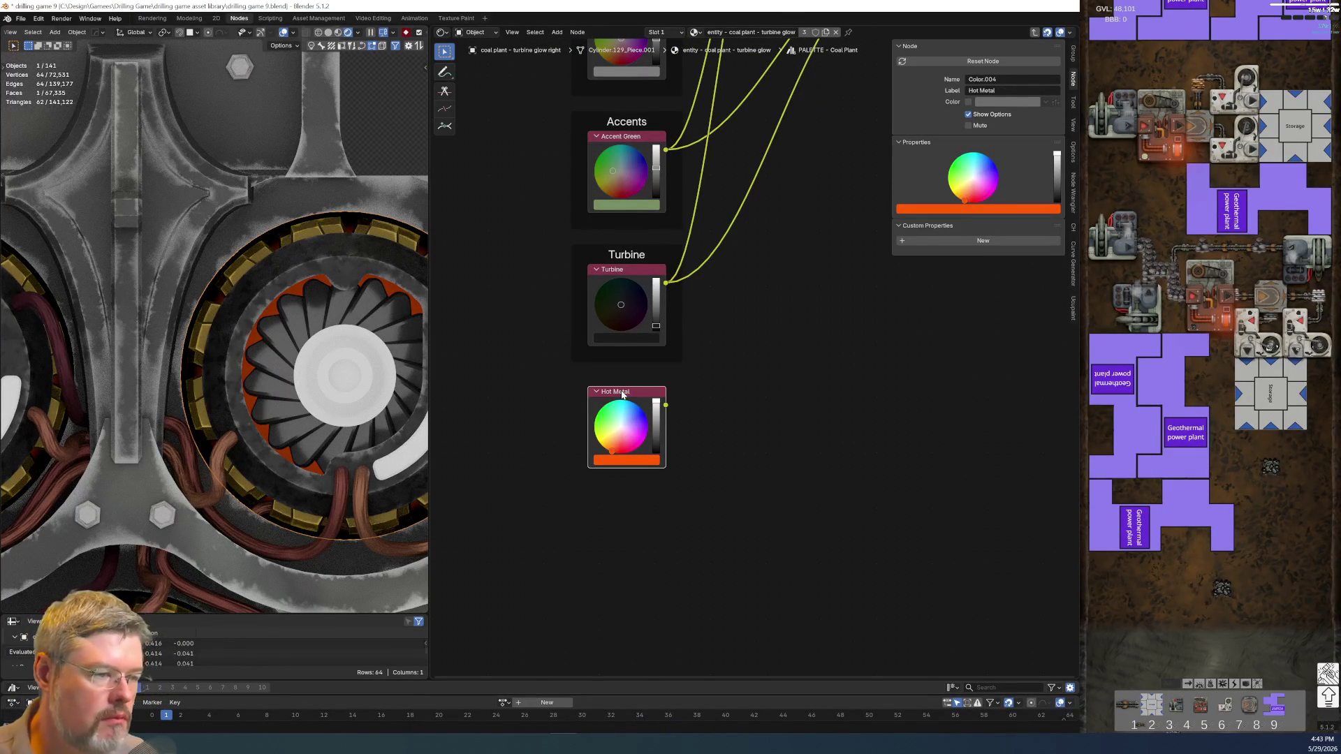
key("ctrl+j")
key("F2")
type("Hot Metal")
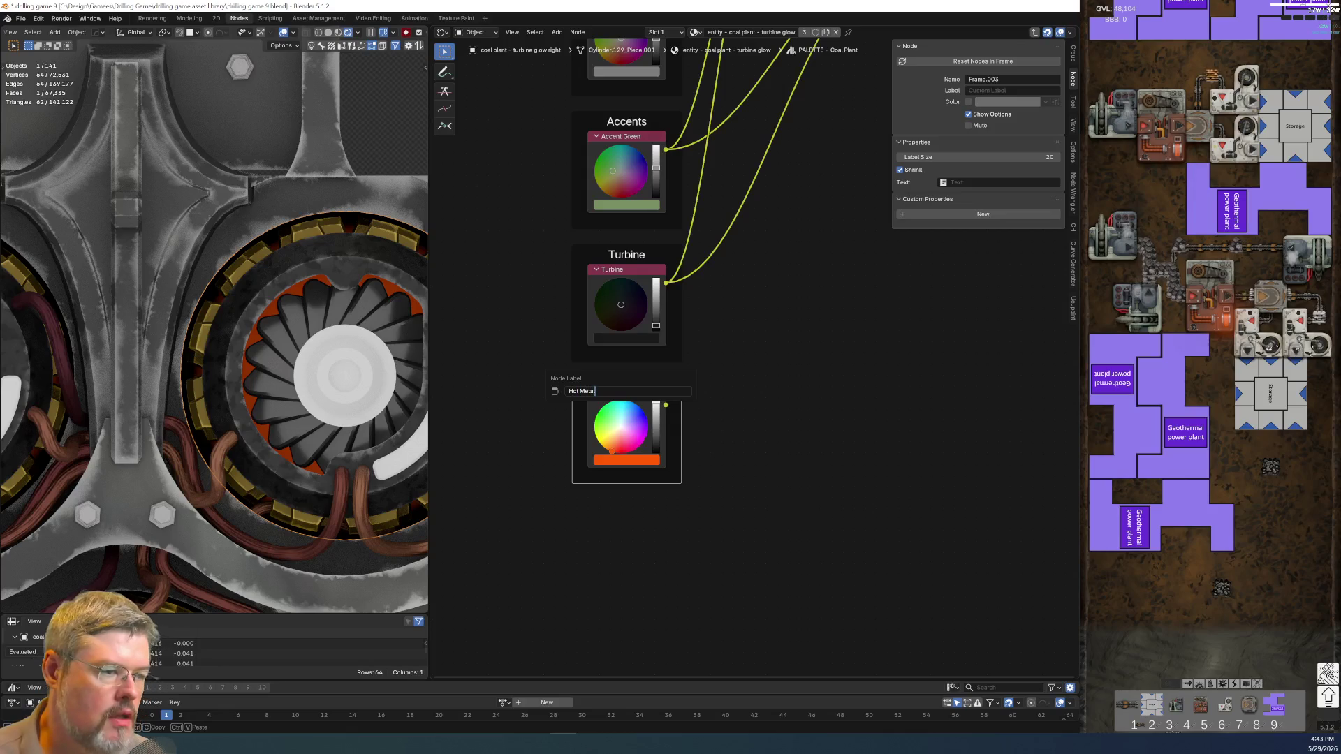
key("Return")
key("Home")
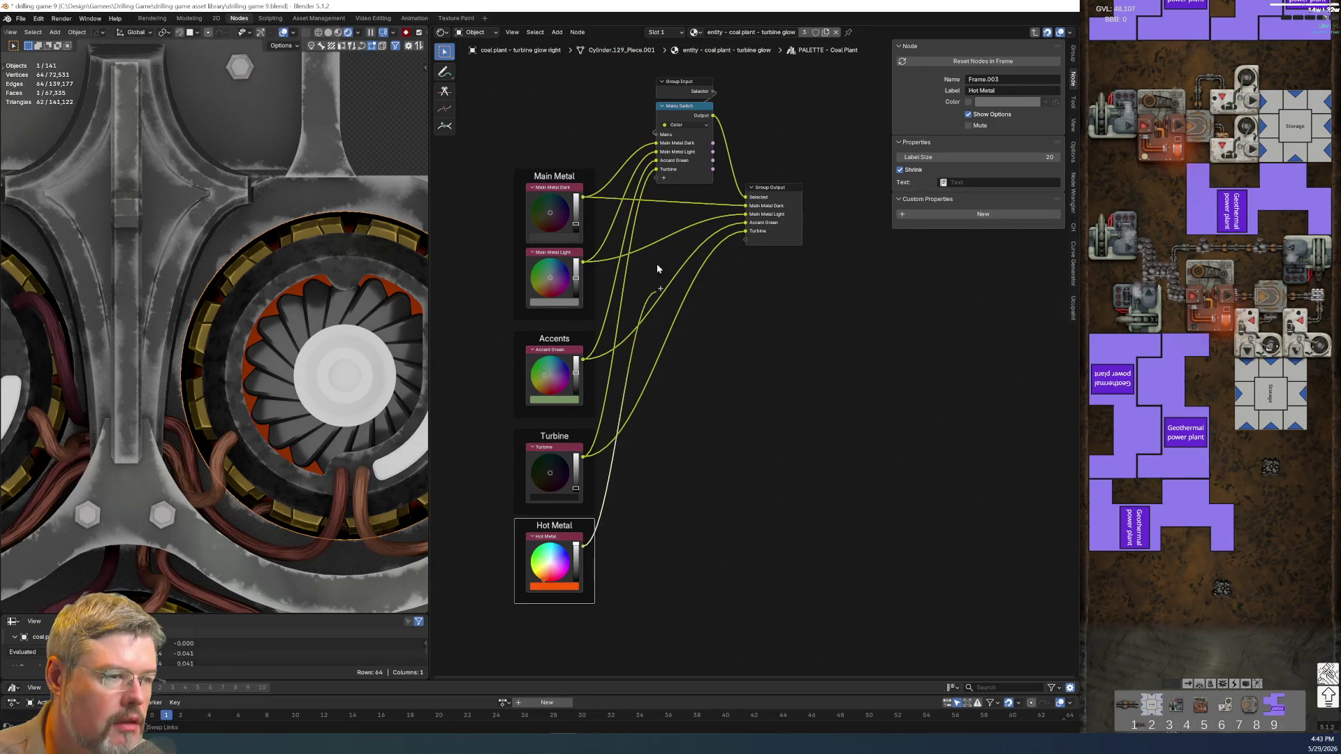
- Link Hot Metal to the Menu Switch and a new group output named Hot Metal
left_click_drag(583, 545, 656, 177)
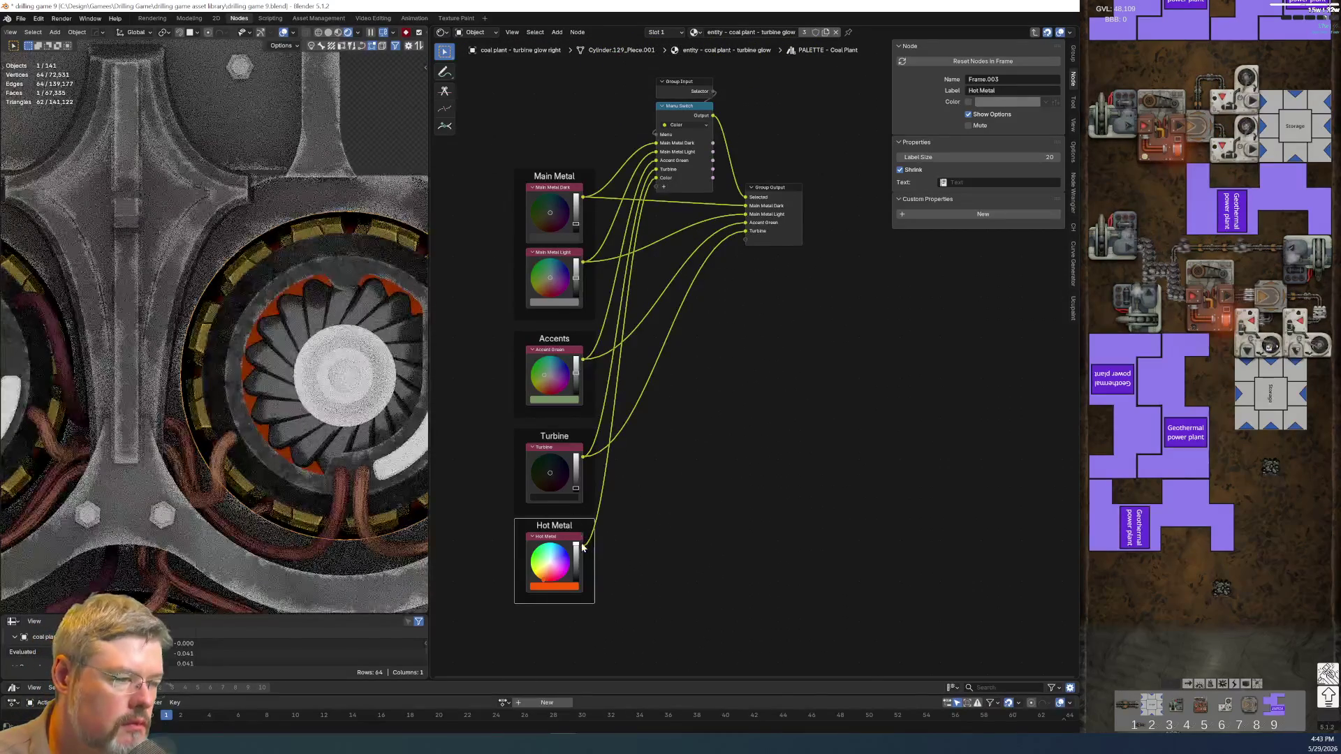
left_click_drag(584, 545, 746, 204)
left_click(780, 202)
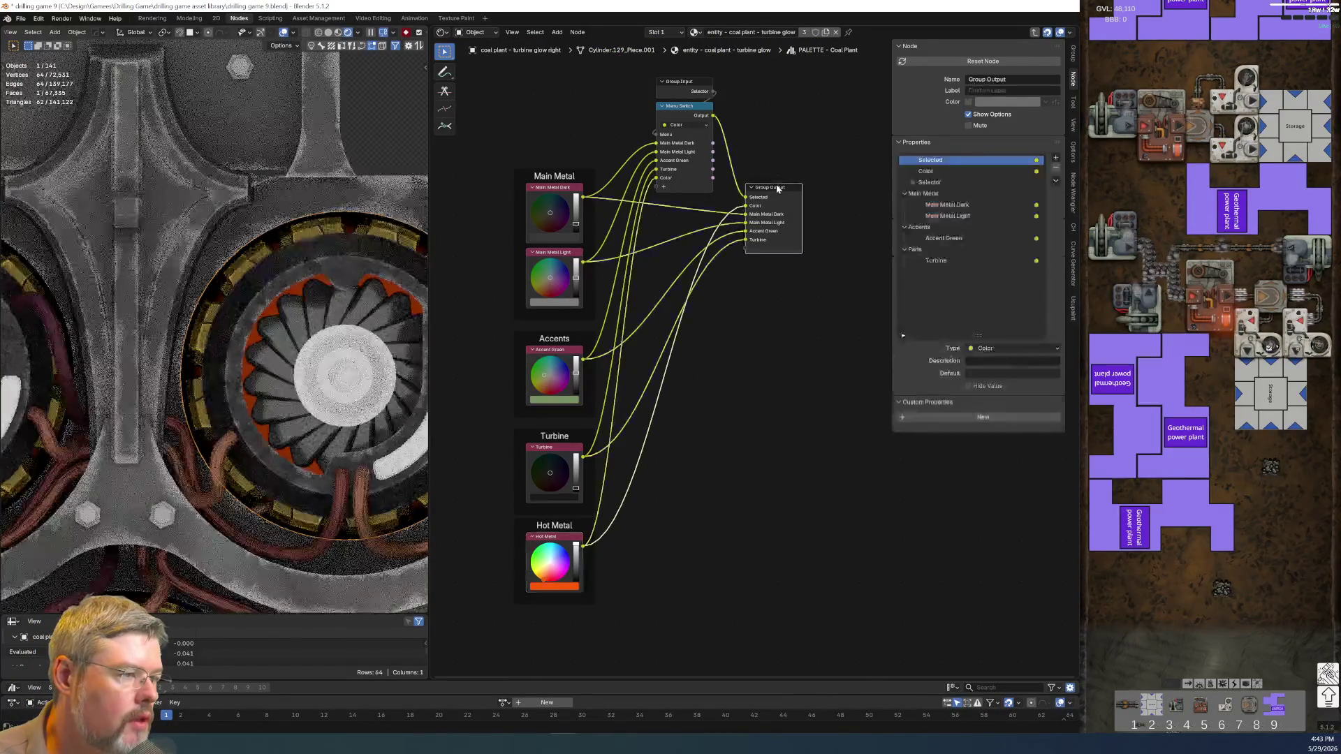
double_click(939, 171)
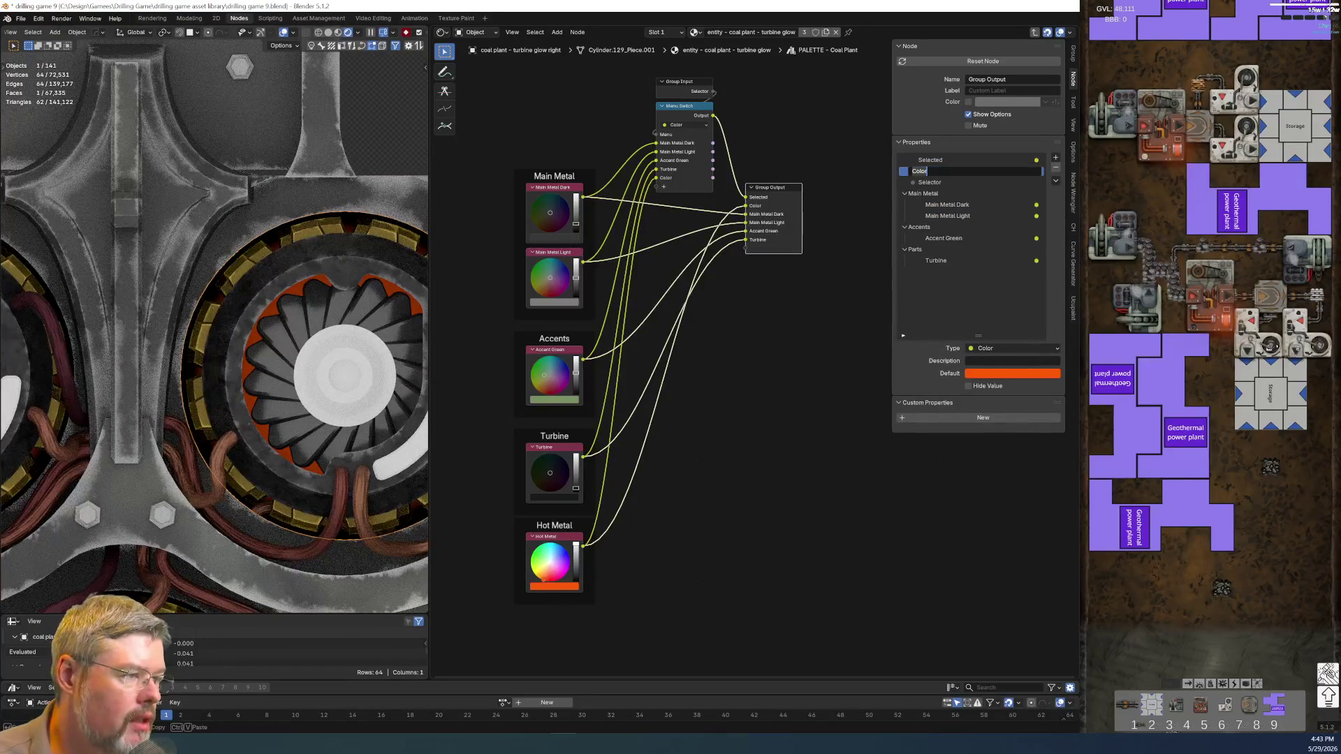
type("Hot Metal")
key("Return")
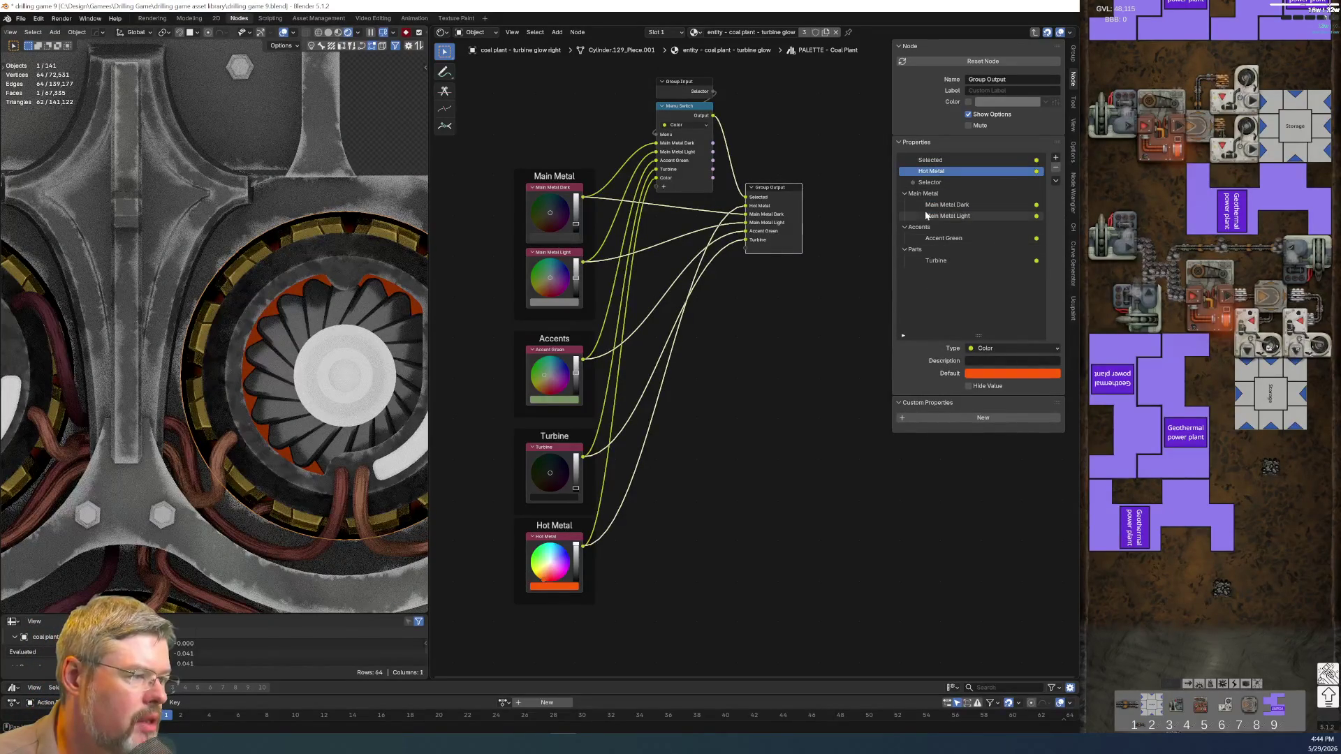
- Add a Specialty panel to the group interface and move the Hot Metal output into it
left_click(1056, 159)
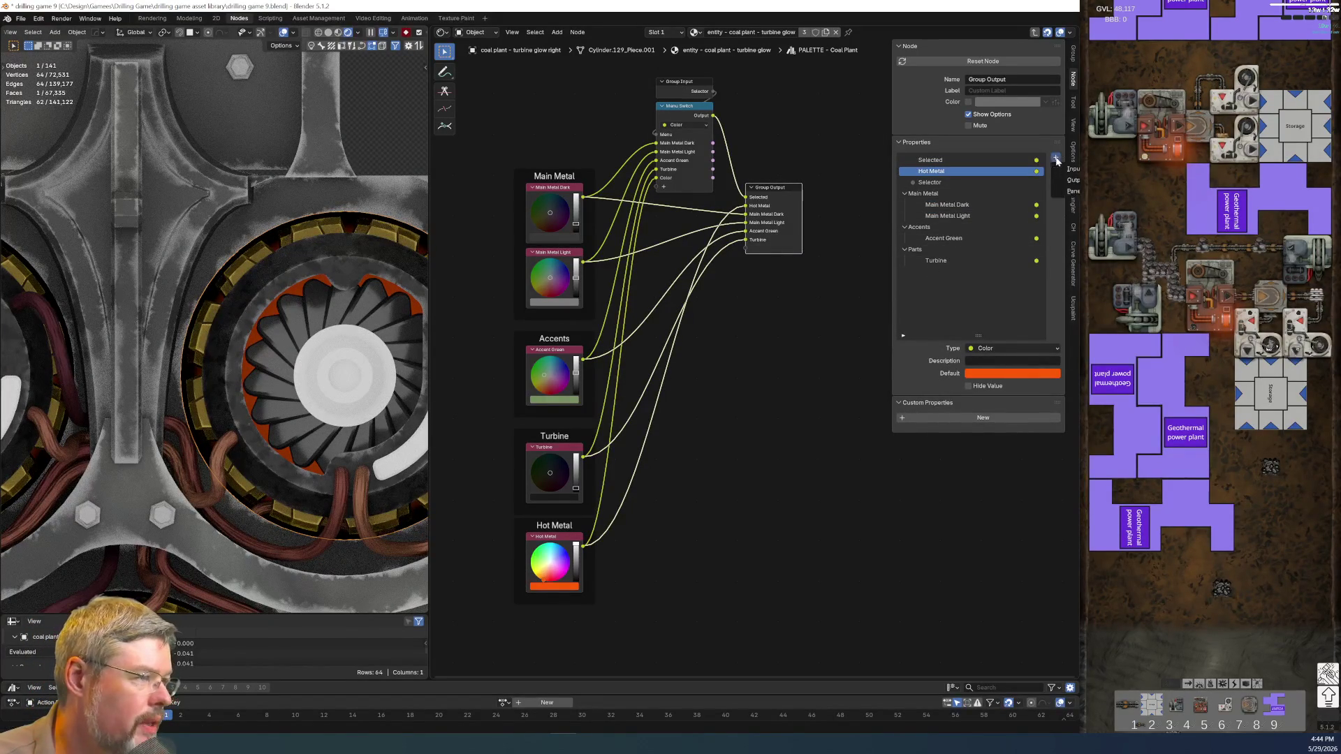
left_click(1070, 191)
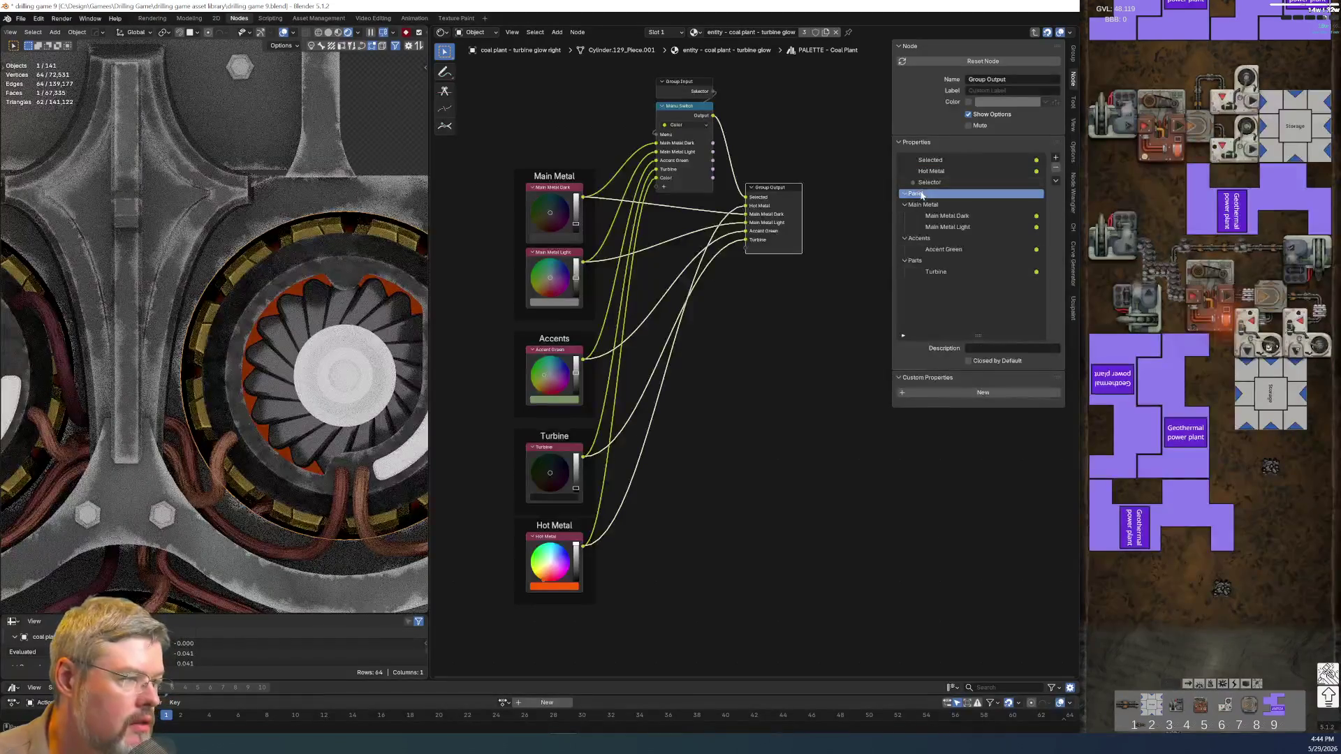
type("Specialty")
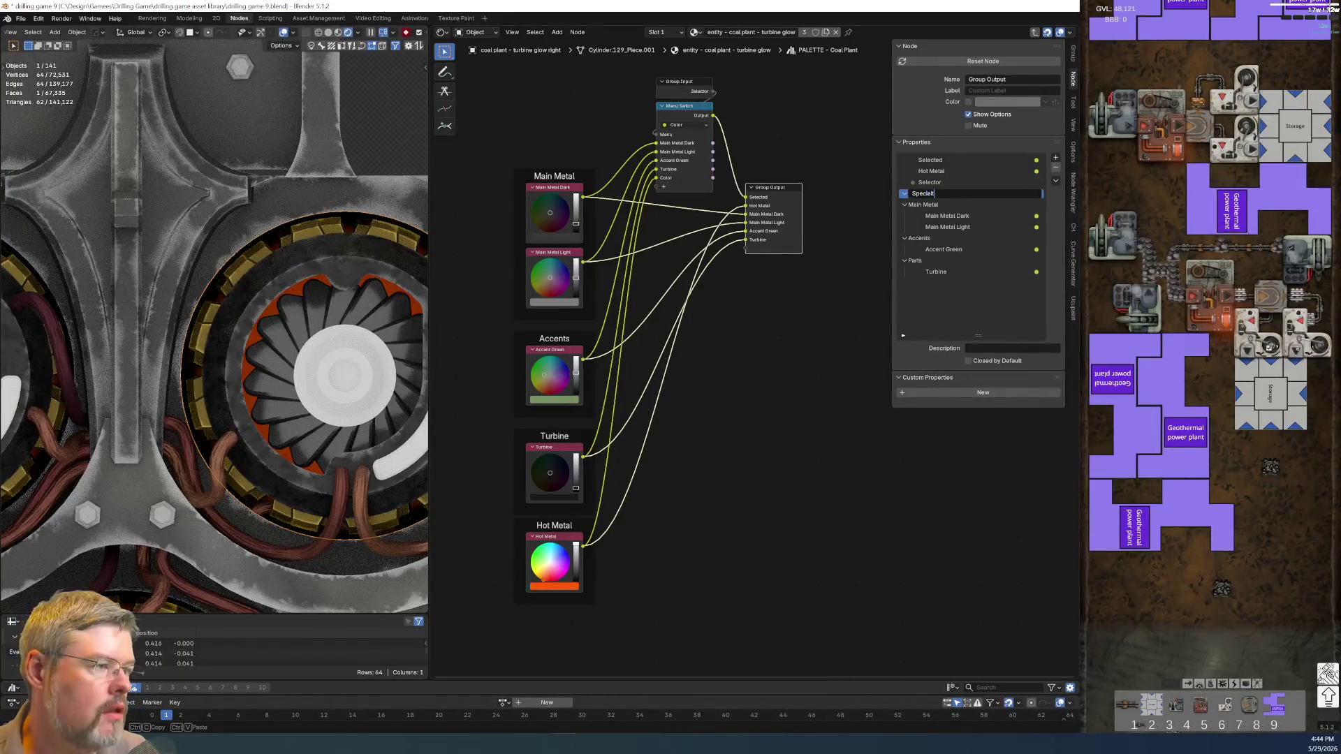
key("Return")
left_click(931, 171)
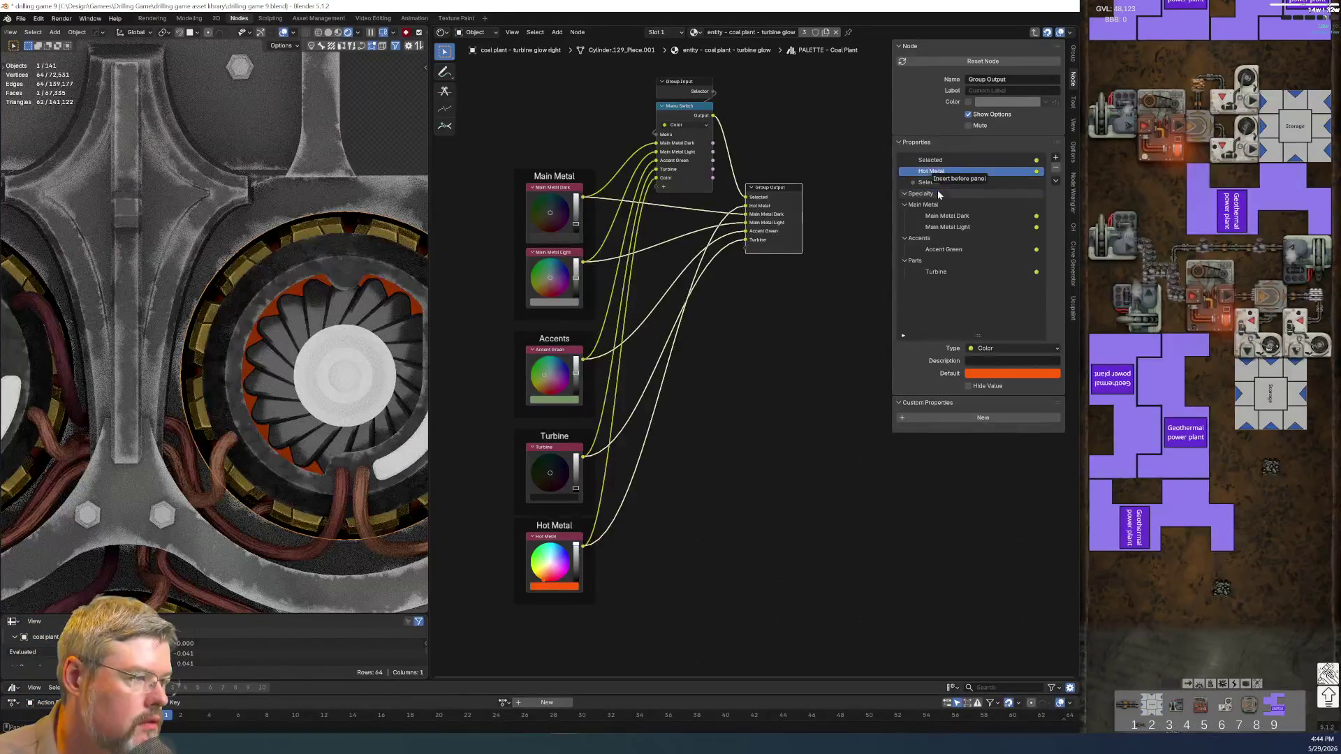
left_click_drag(943, 173, 937, 285)
left_click(914, 183)
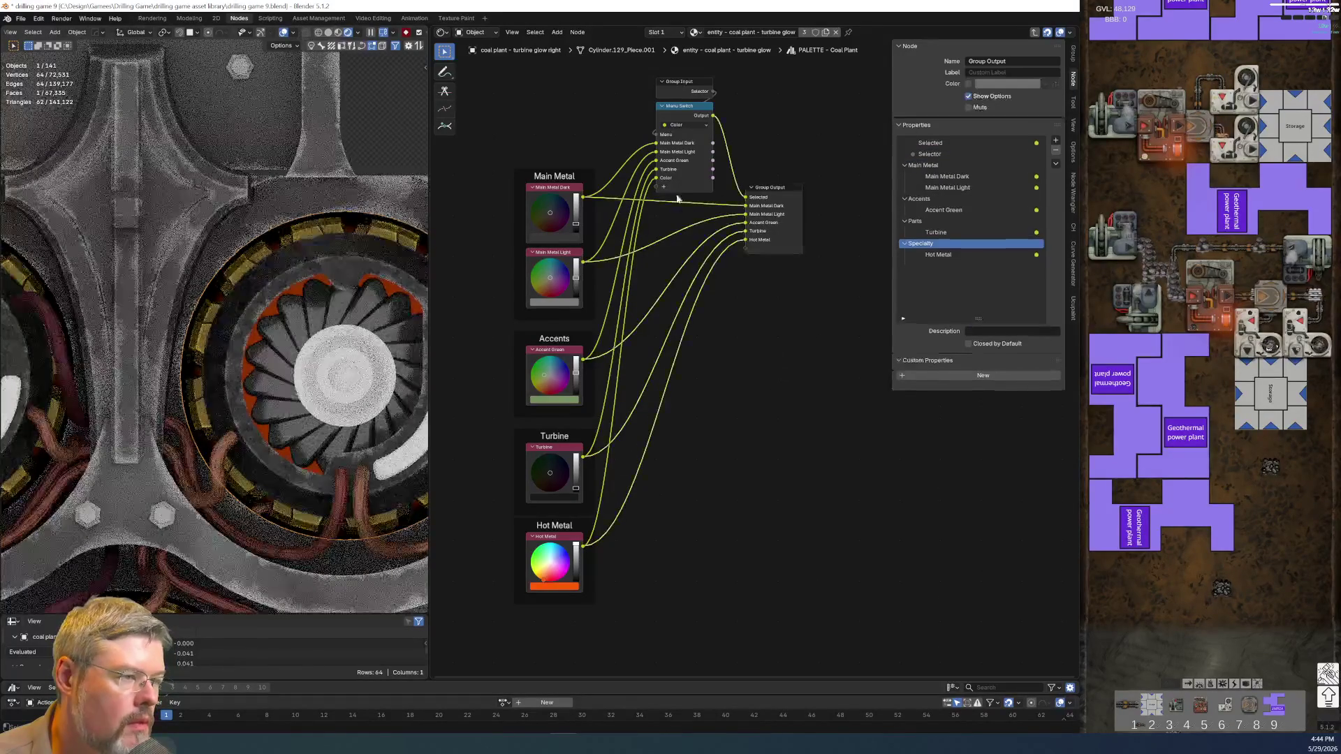
- Rename the Menu Switch's Color option to Hot Metal and return to the material tree
left_click(695, 113)
left_click(922, 227)
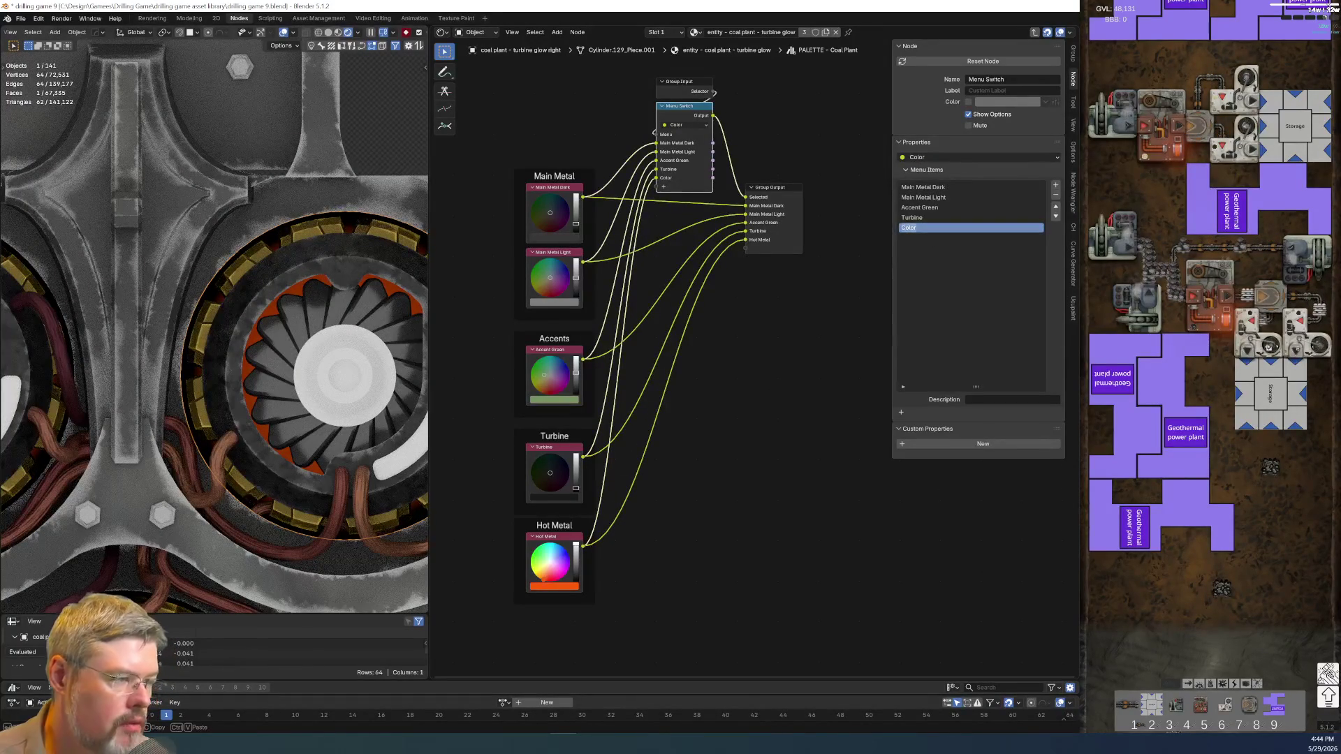
double_click(922, 227)
type("Hot Metal")
key("Return")
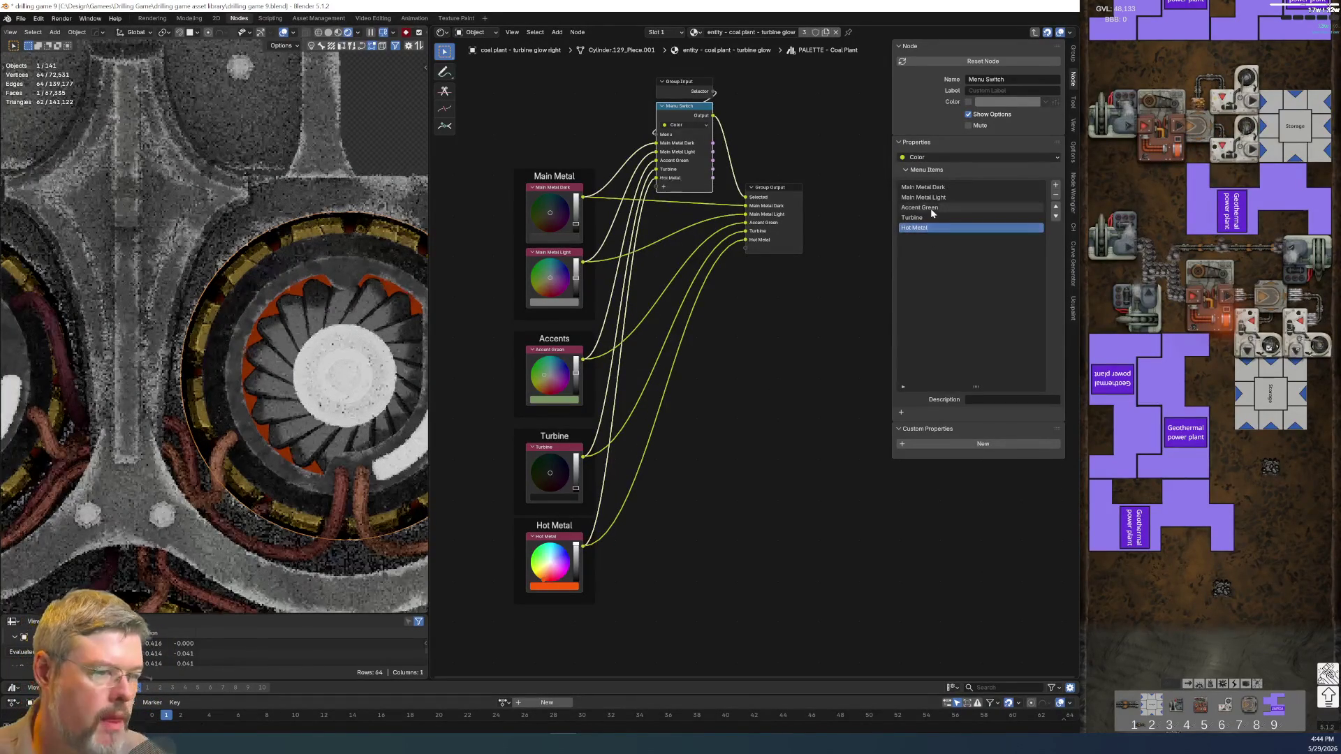
key("Tab")
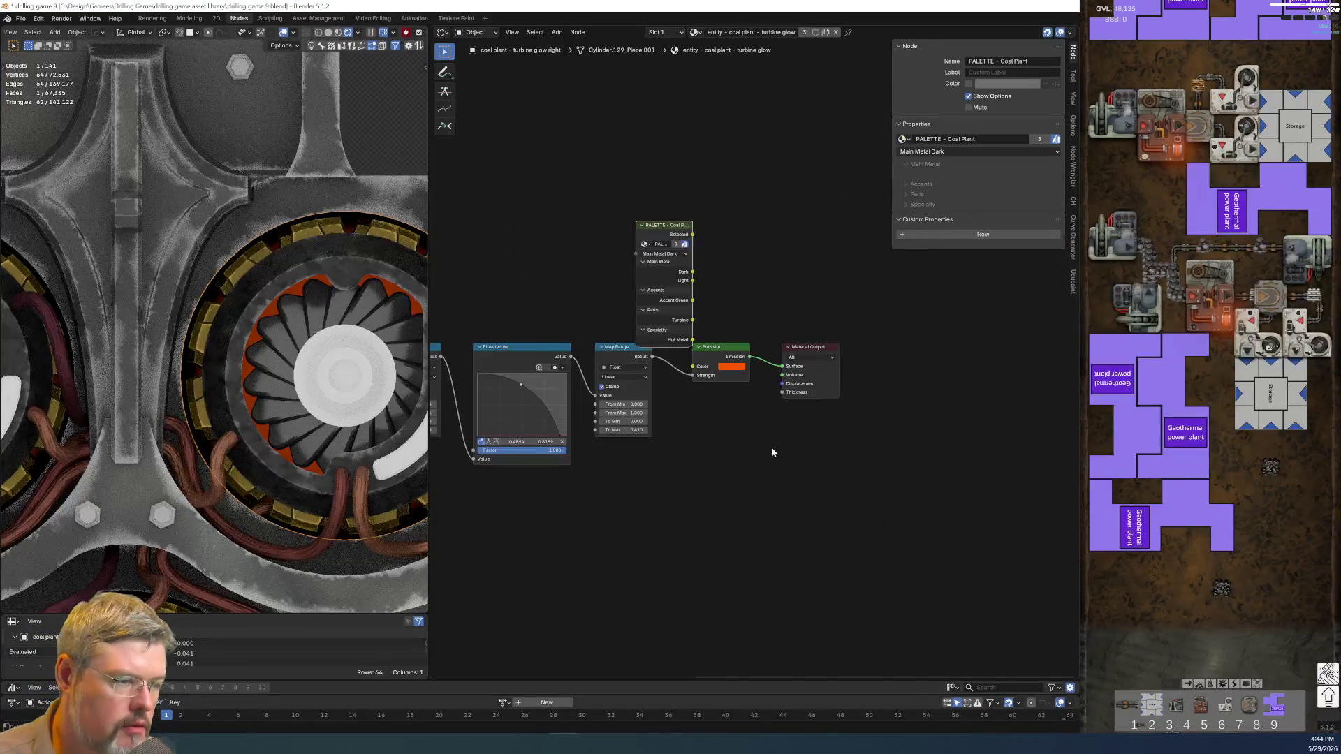
- Collapse the palette node to its Hot Metal output with Ctrl+H, reposition it, and save
scroll(757, 357, "up", 1)
left_click_drag(645, 194, 594, 172)
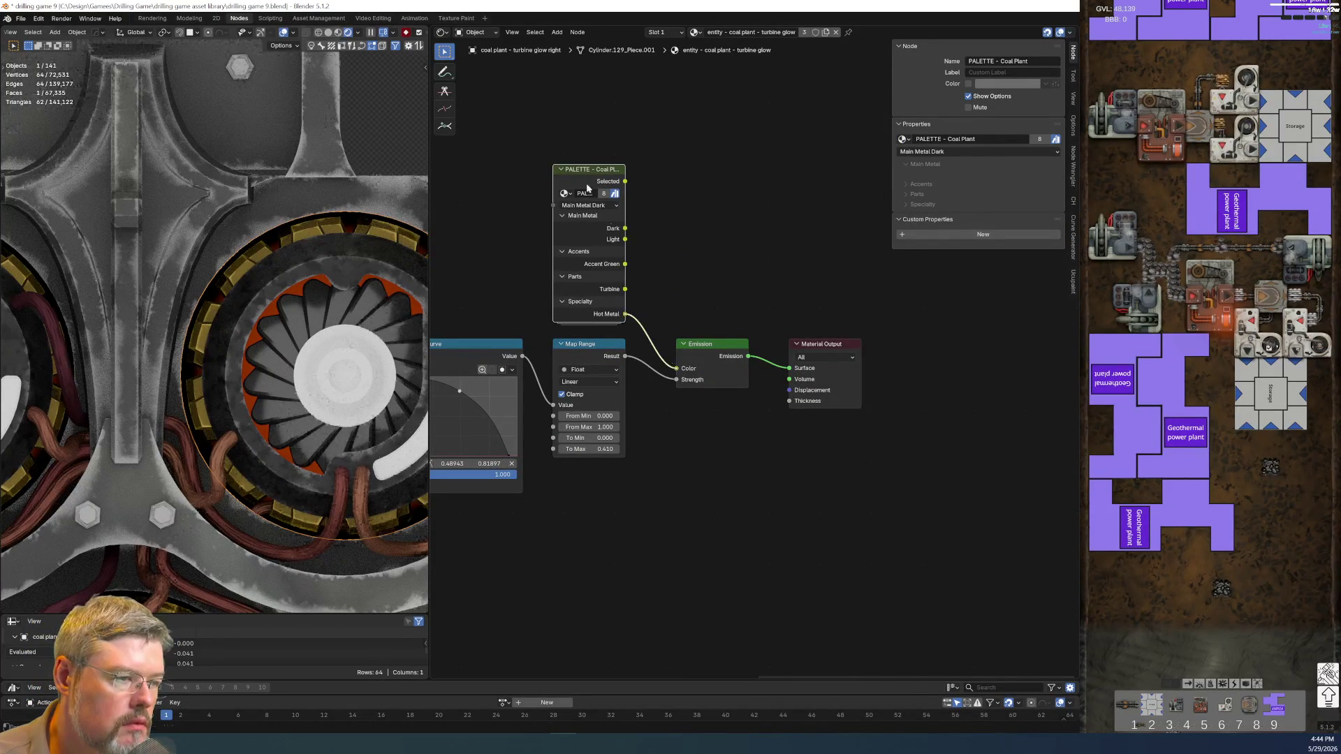
mouse_move(553, 184)
left_mouse_down()
mouse_move(511, 184)
mouse_move(567, 281)
left_mouse_up()
key("ctrl+h")
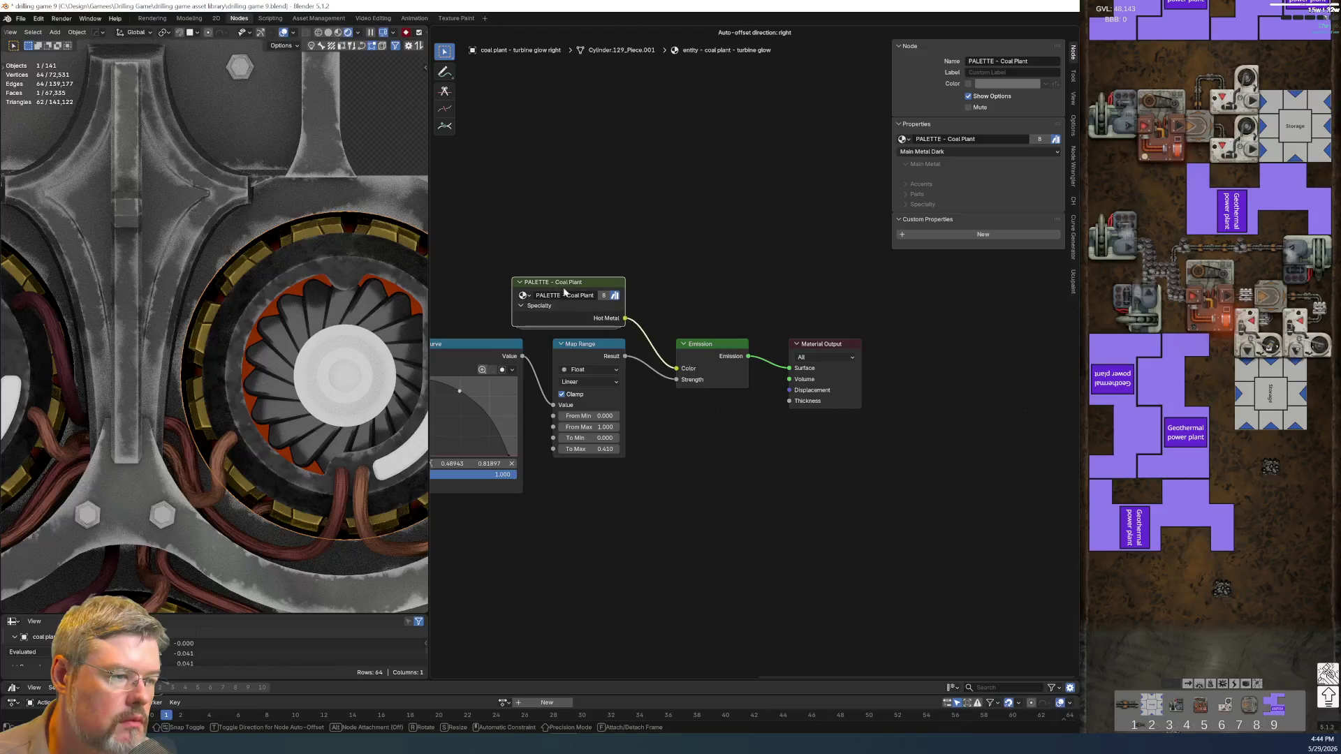
middle_click_drag(567, 281, 857, 242)
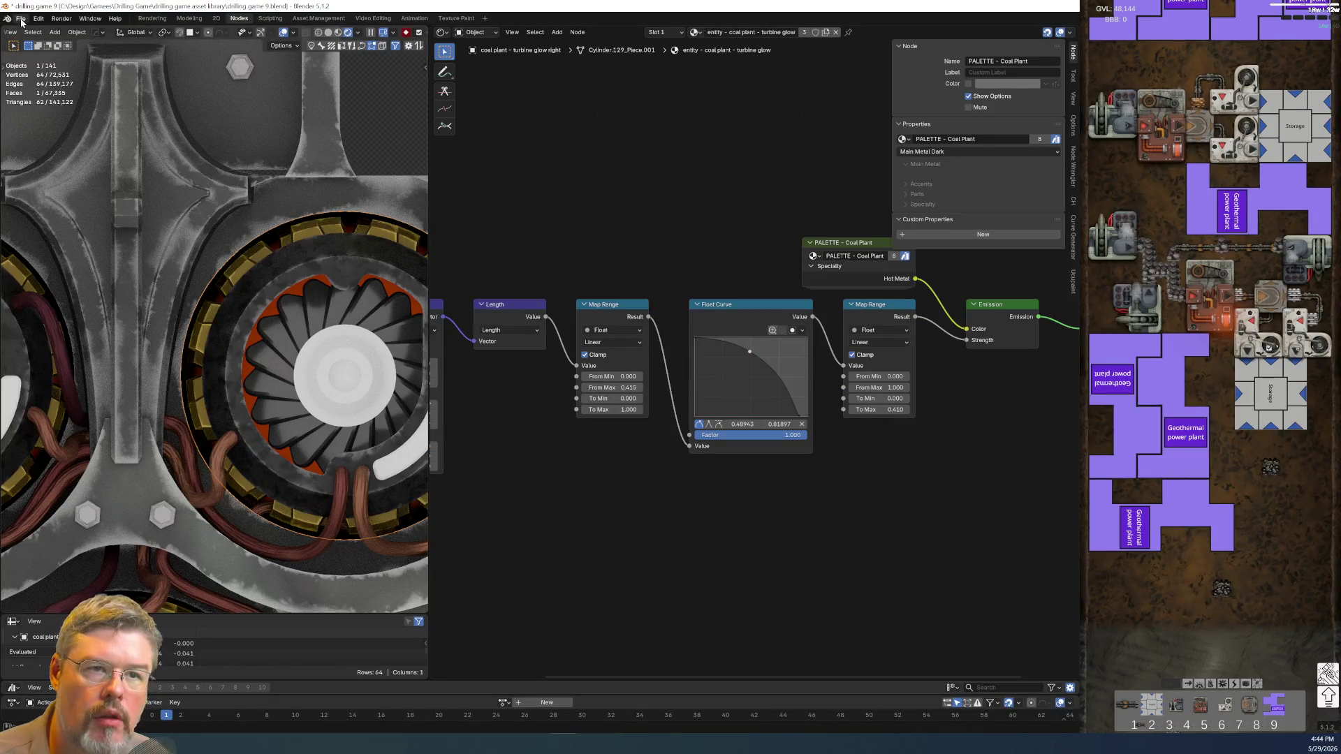
left_click(20, 20)
left_click(35, 84)
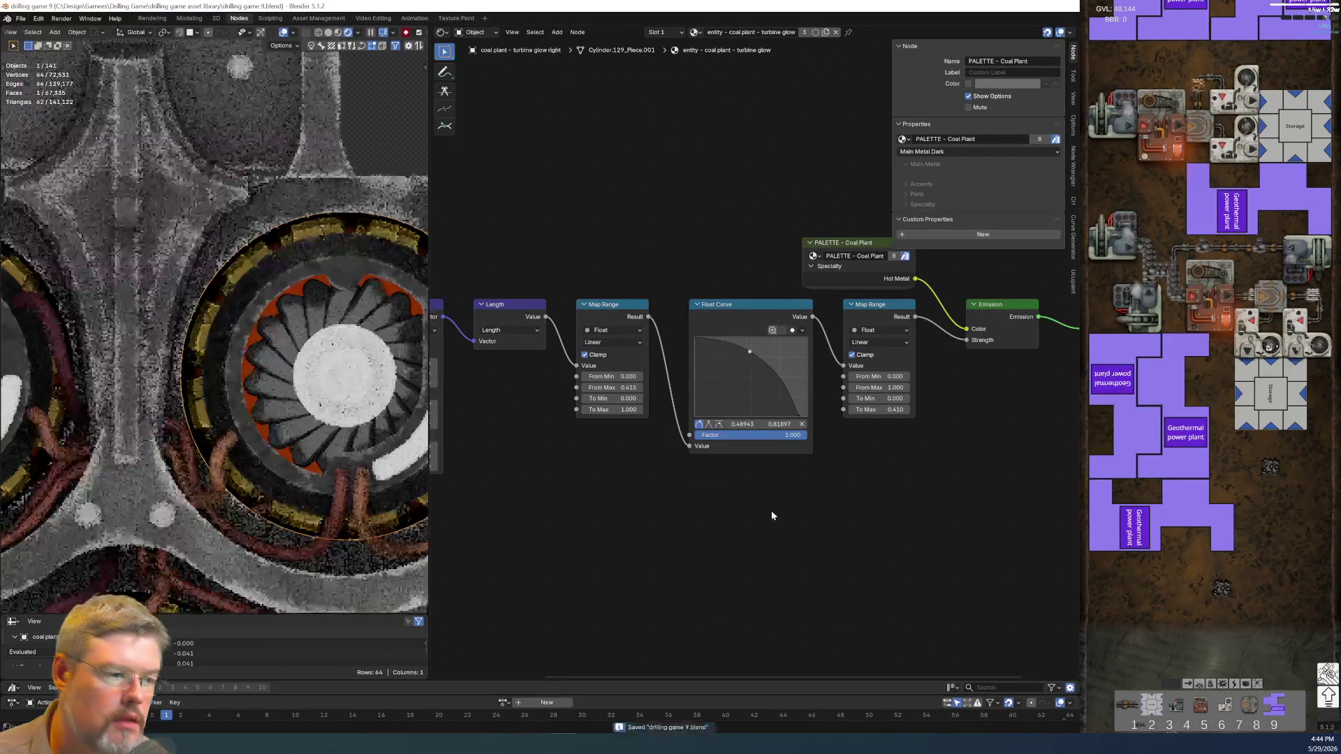
- Reshape the Float Curve falloff points, end near 0.66, and set Map Range To Max to 0.710
scroll(609, 459, "up", 2)
left_click_drag(626, 391, 608, 397)
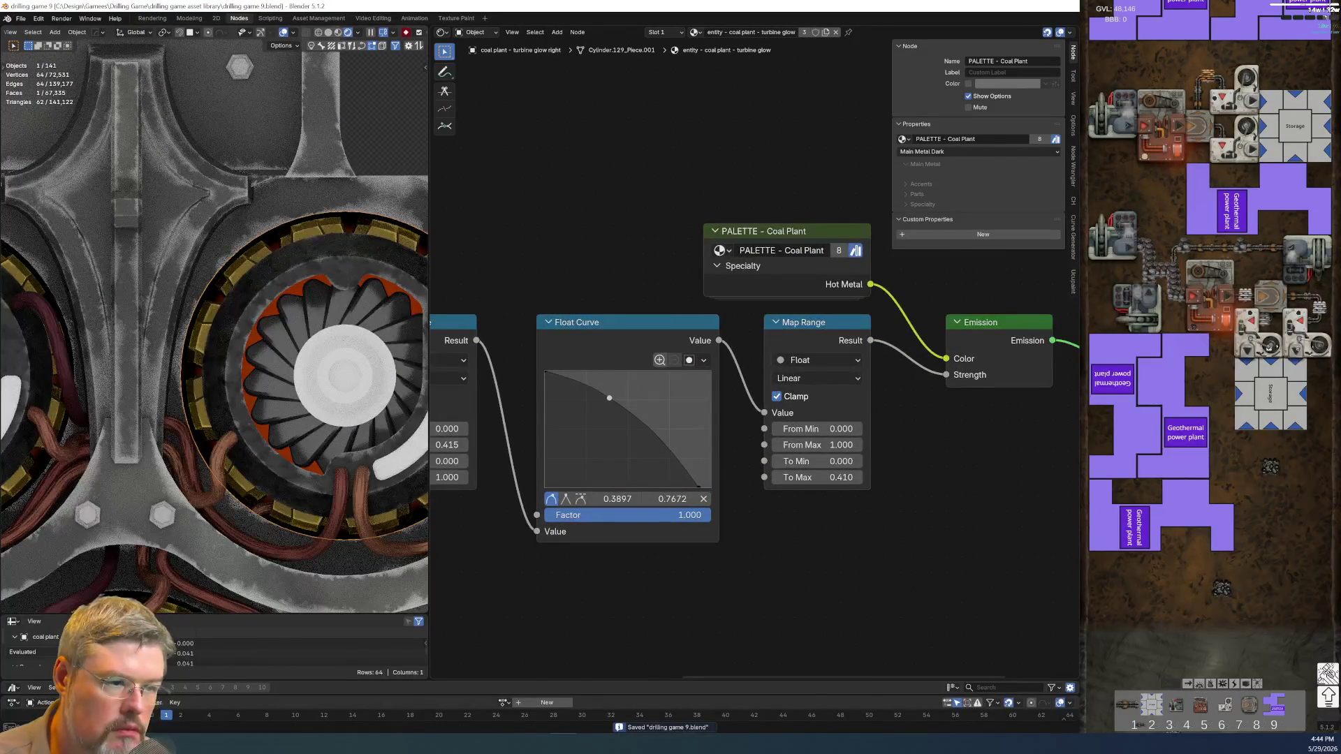
left_click_drag(698, 486, 640, 483)
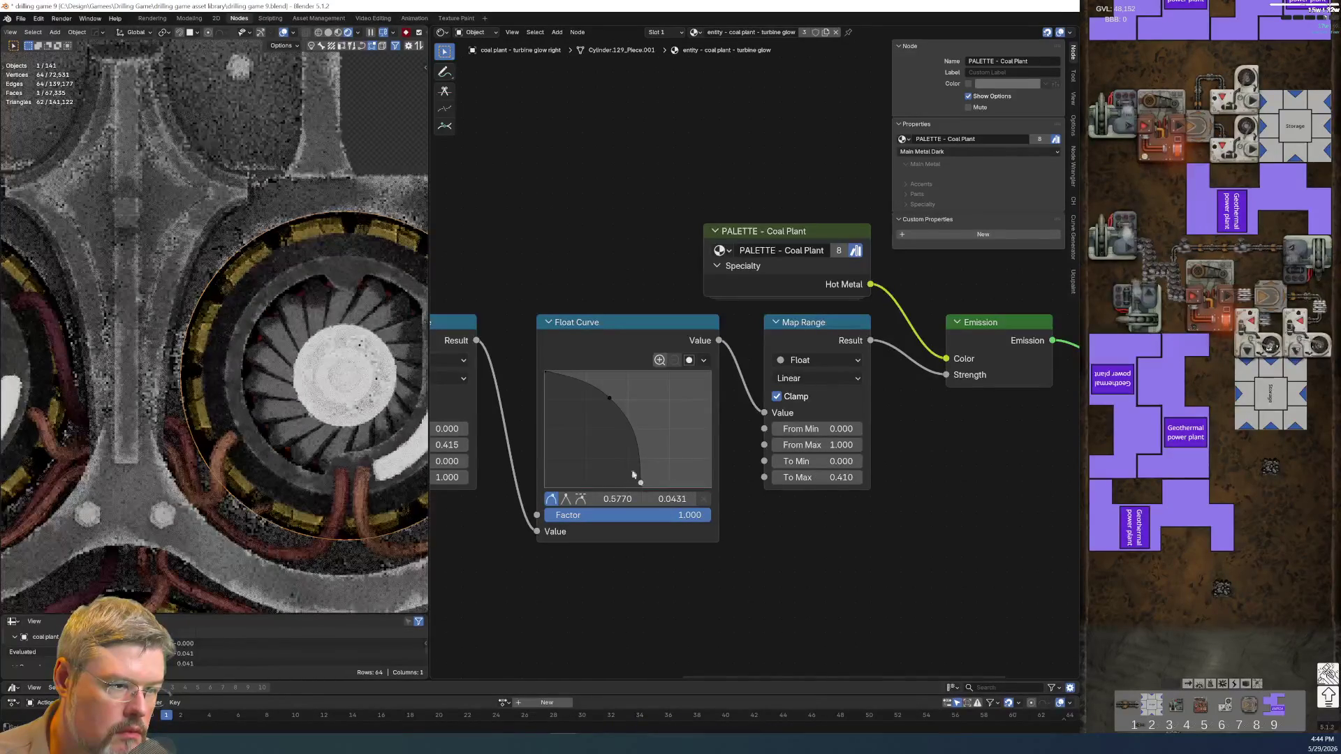
left_click_drag(608, 398, 589, 401)
middle_click_drag(693, 475, 746, 483)
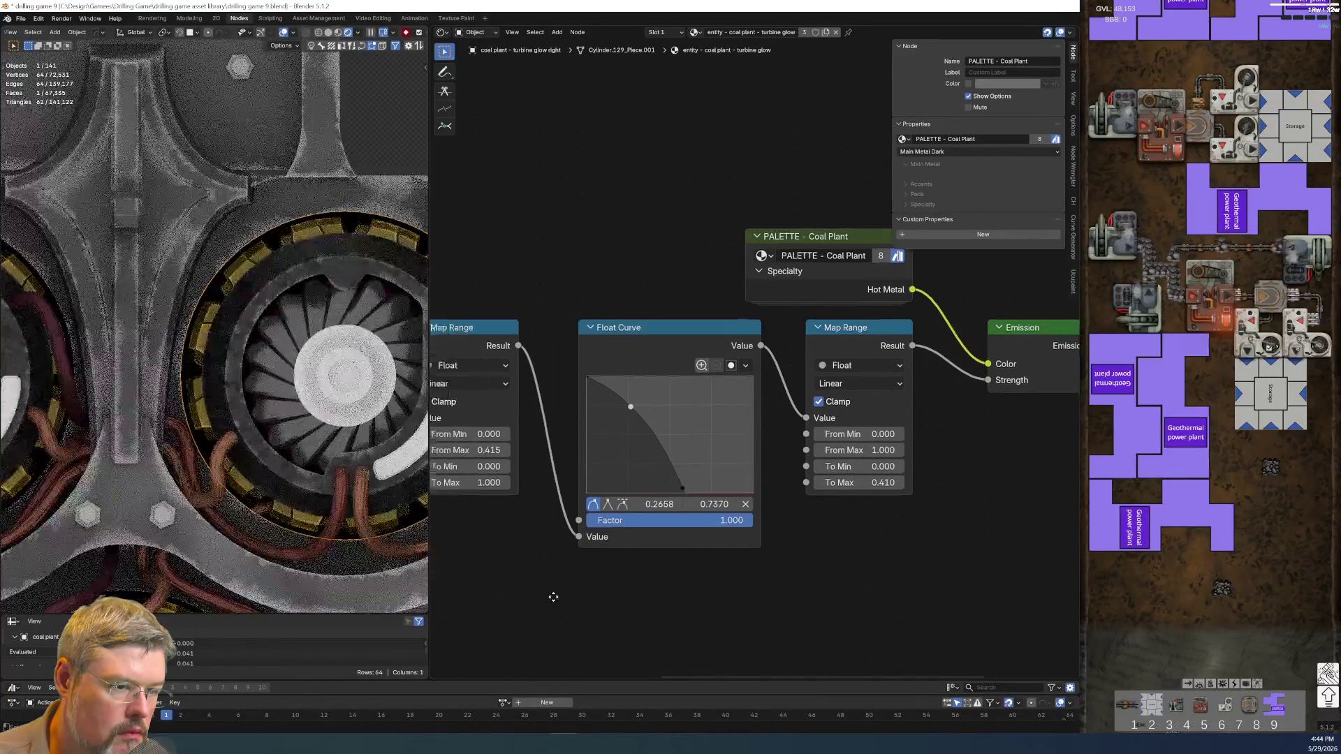
left_click_drag(693, 490, 708, 492)
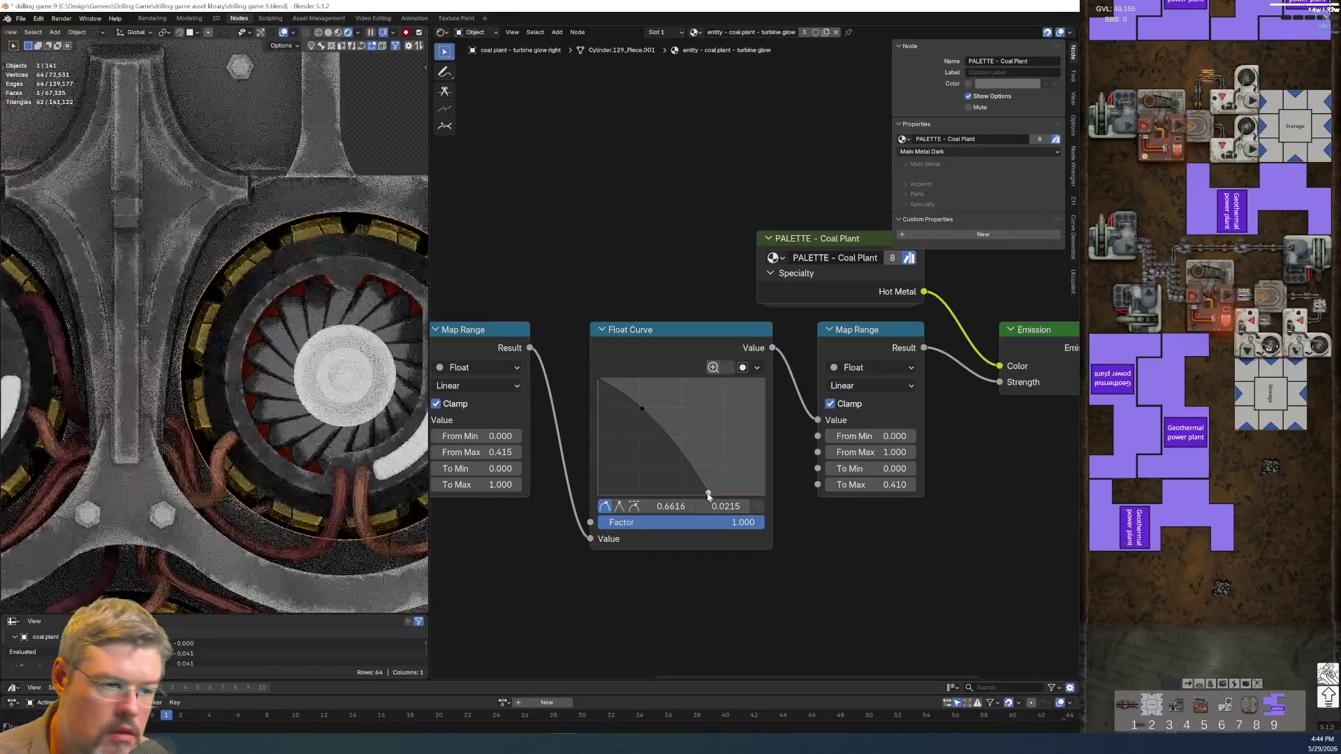
middle_click_drag(880, 494, 776, 471)
mouse_move(776, 464)
left_mouse_down()
mouse_move(803, 464)
mouse_move(768, 461)
left_mouse_up()
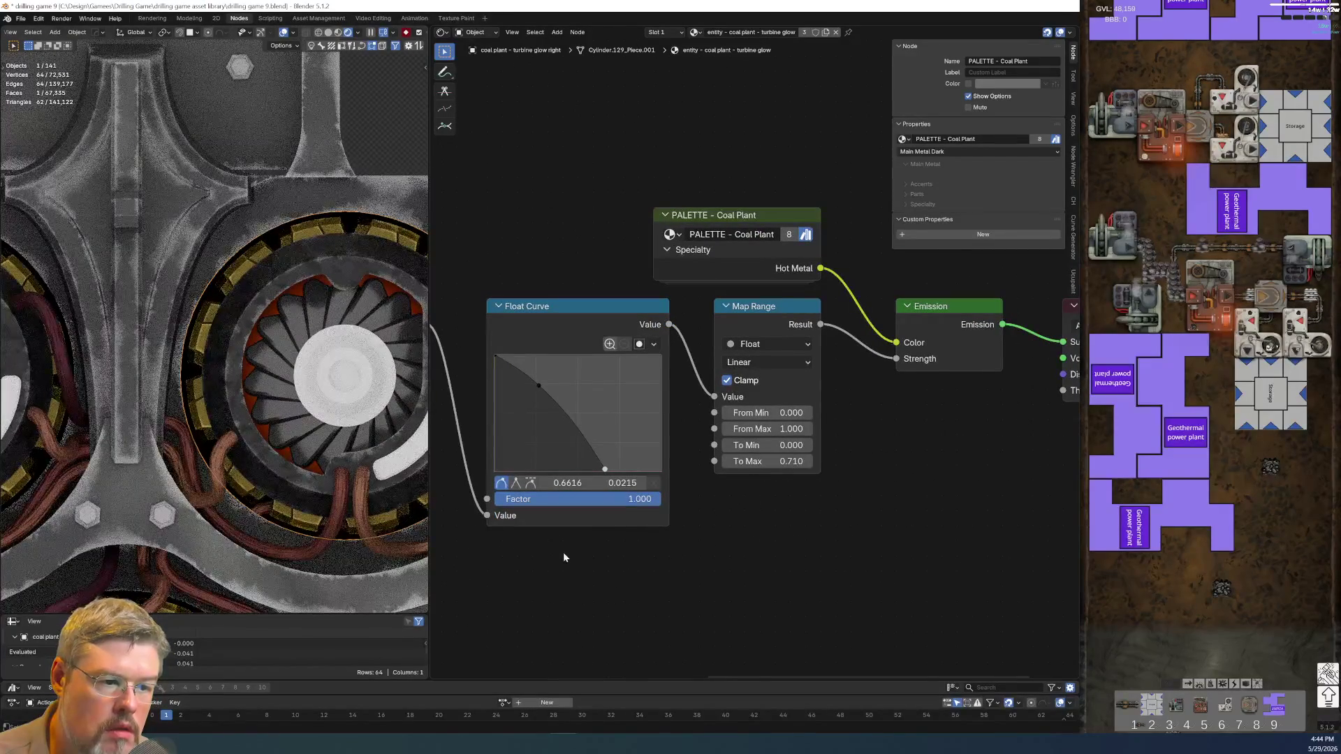
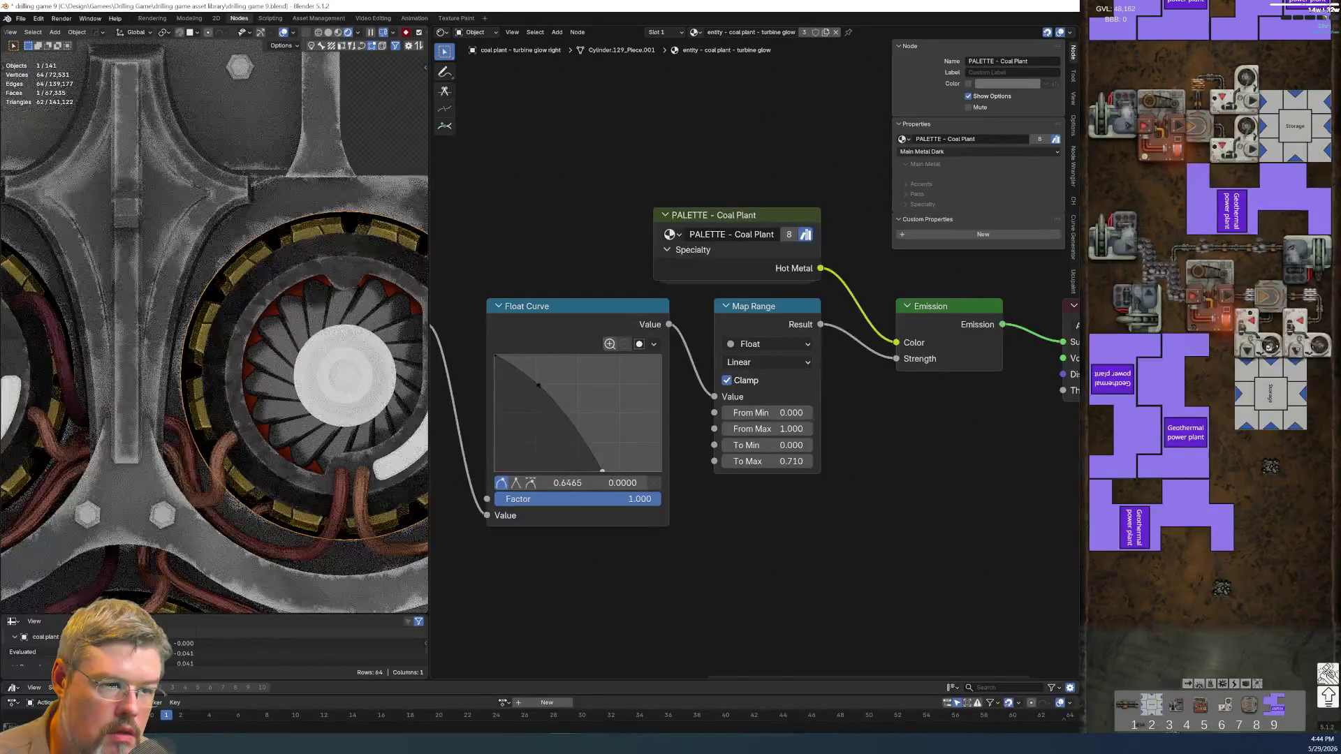
- Raise the turbine glow's Map Range To Max to 1.710
scroll(161, 451, "down", 1)
scroll(162, 452, "down", 2)
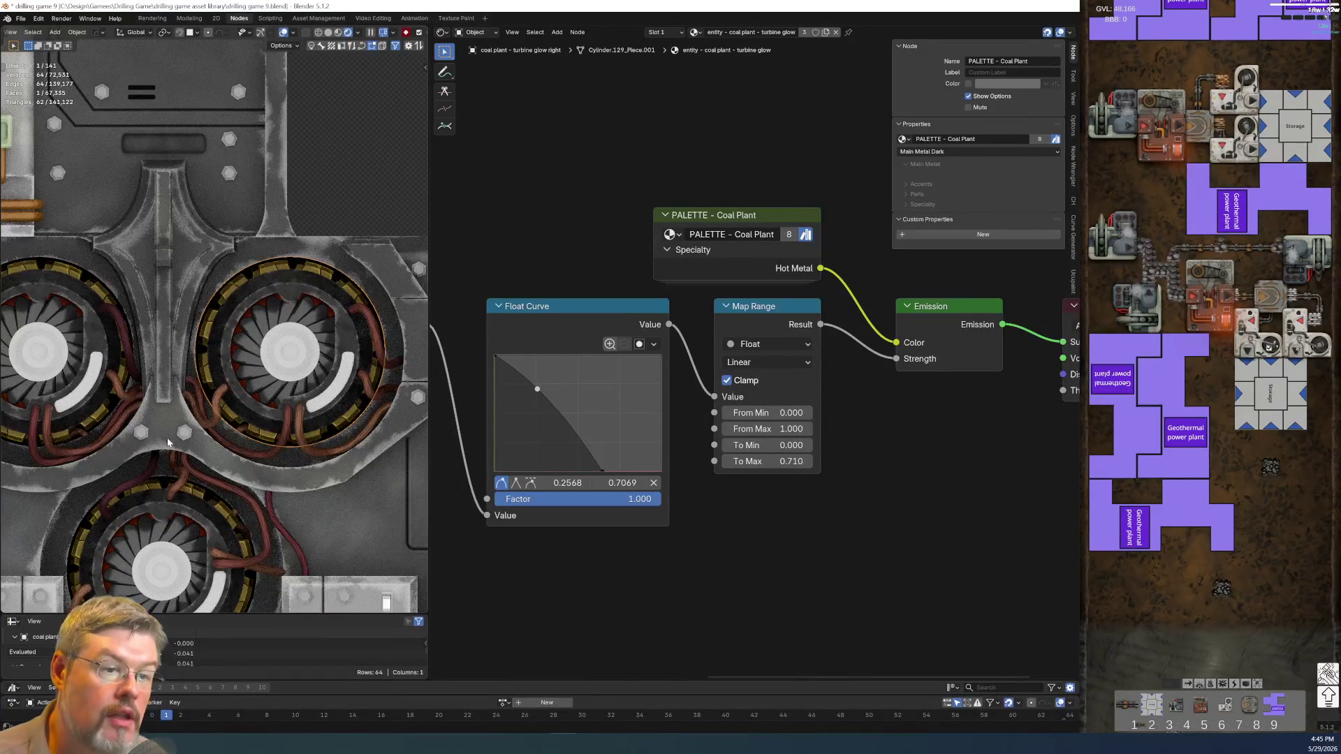
scroll(179, 429, "up", 2)
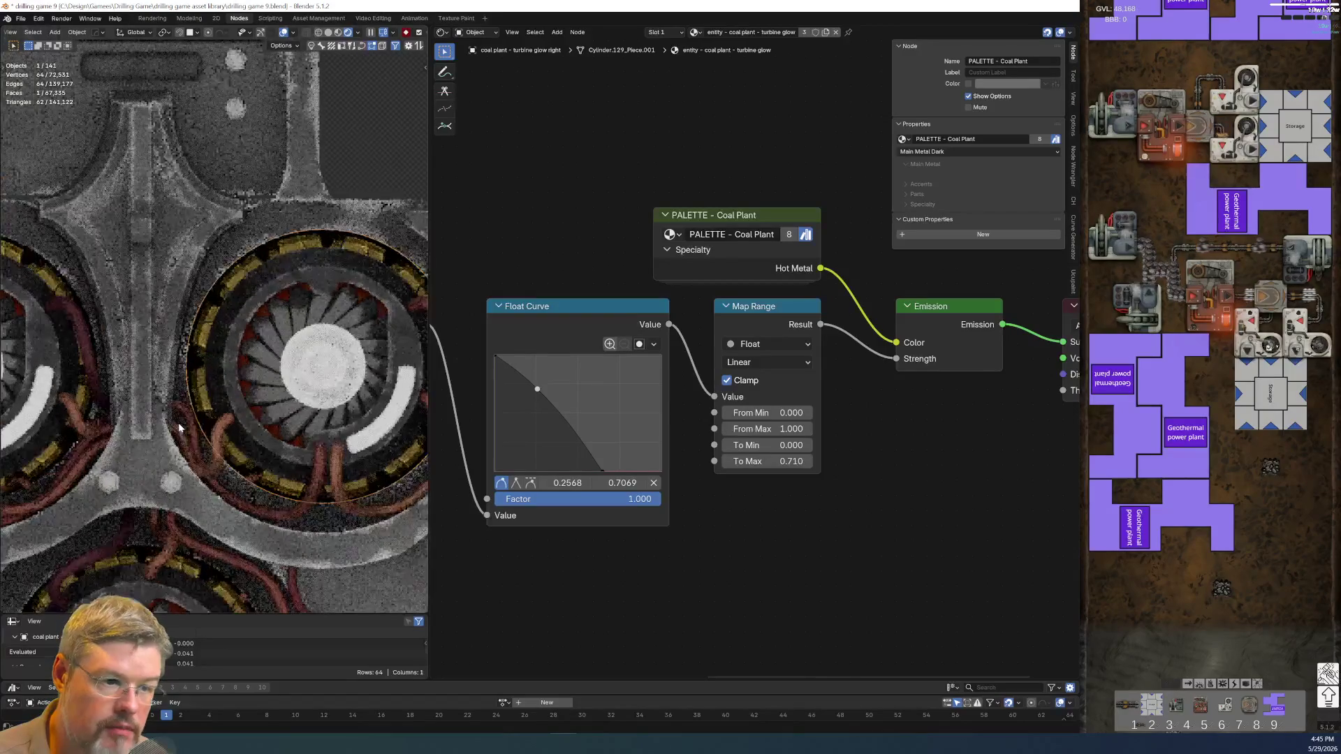
middle_click_drag(890, 523, 643, 535)
mouse_move(522, 473)
left_mouse_down()
mouse_move(592, 473)
mouse_move(525, 473)
left_mouse_up()
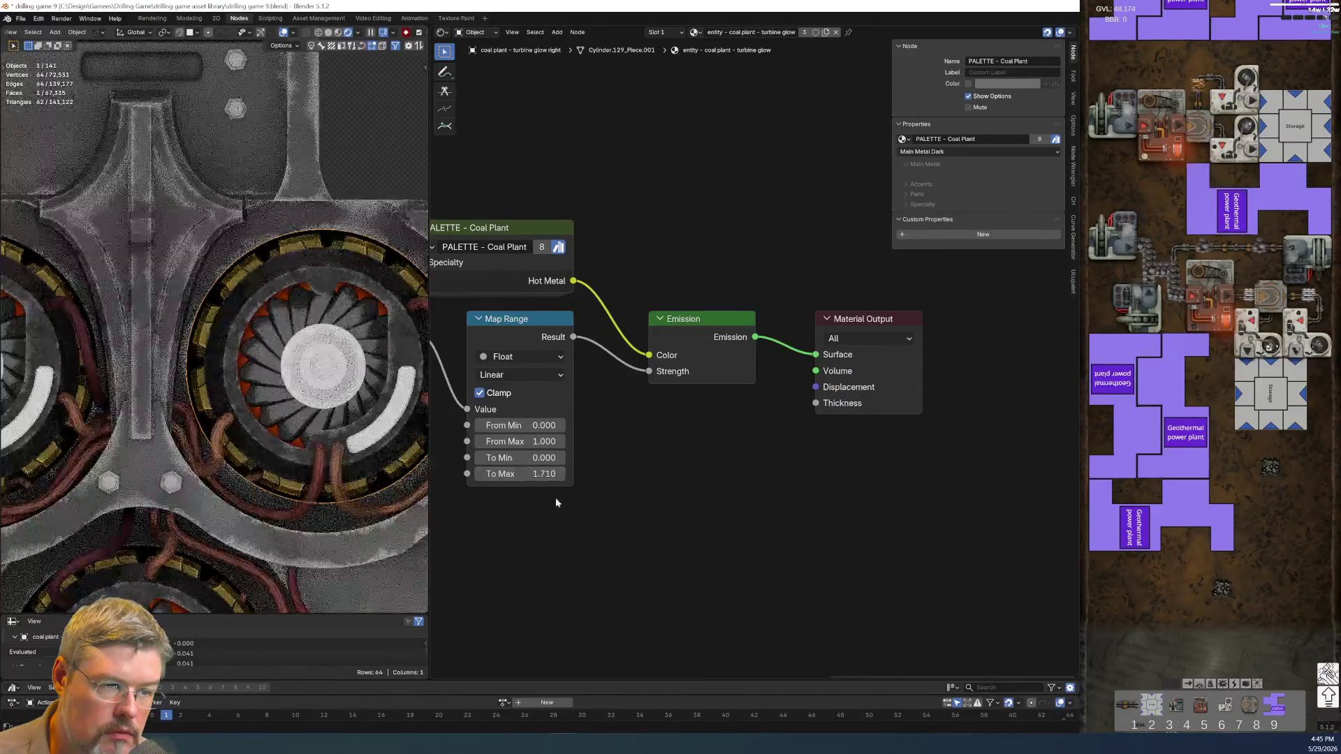
- Save drilling game 9.blend and select the turbine housing to show its material
left_click(20, 19)
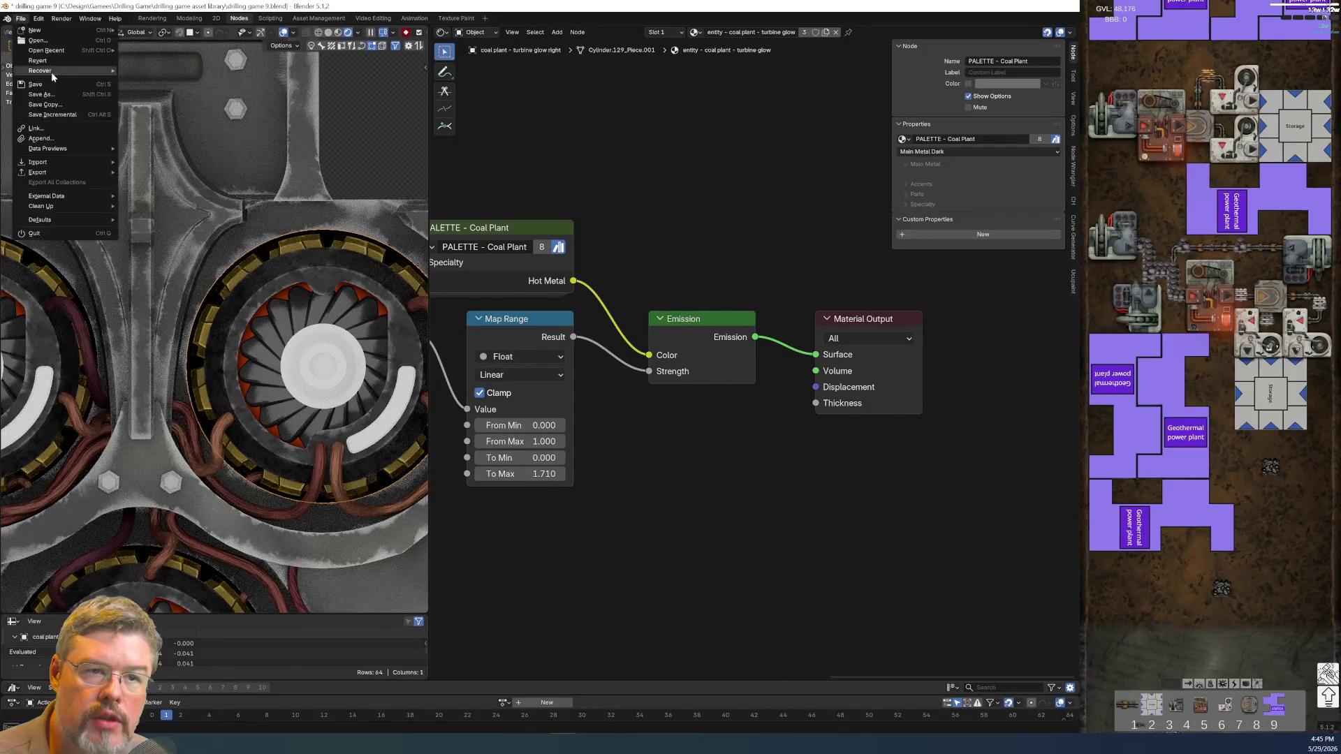
left_click(50, 86)
left_click(309, 274)
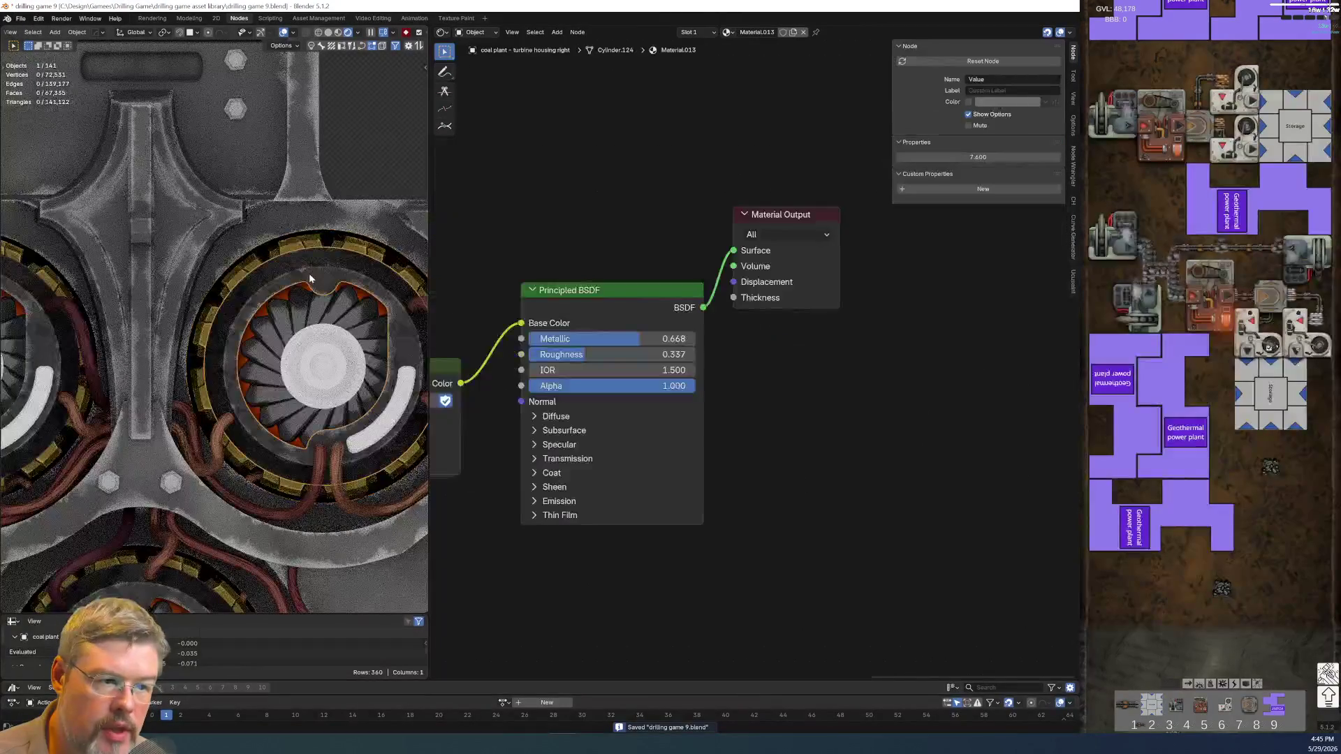
- Expand the Principled BSDF's emission settings and add a Blackbody node for Emission Color
middle_click_drag(586, 532, 730, 445)
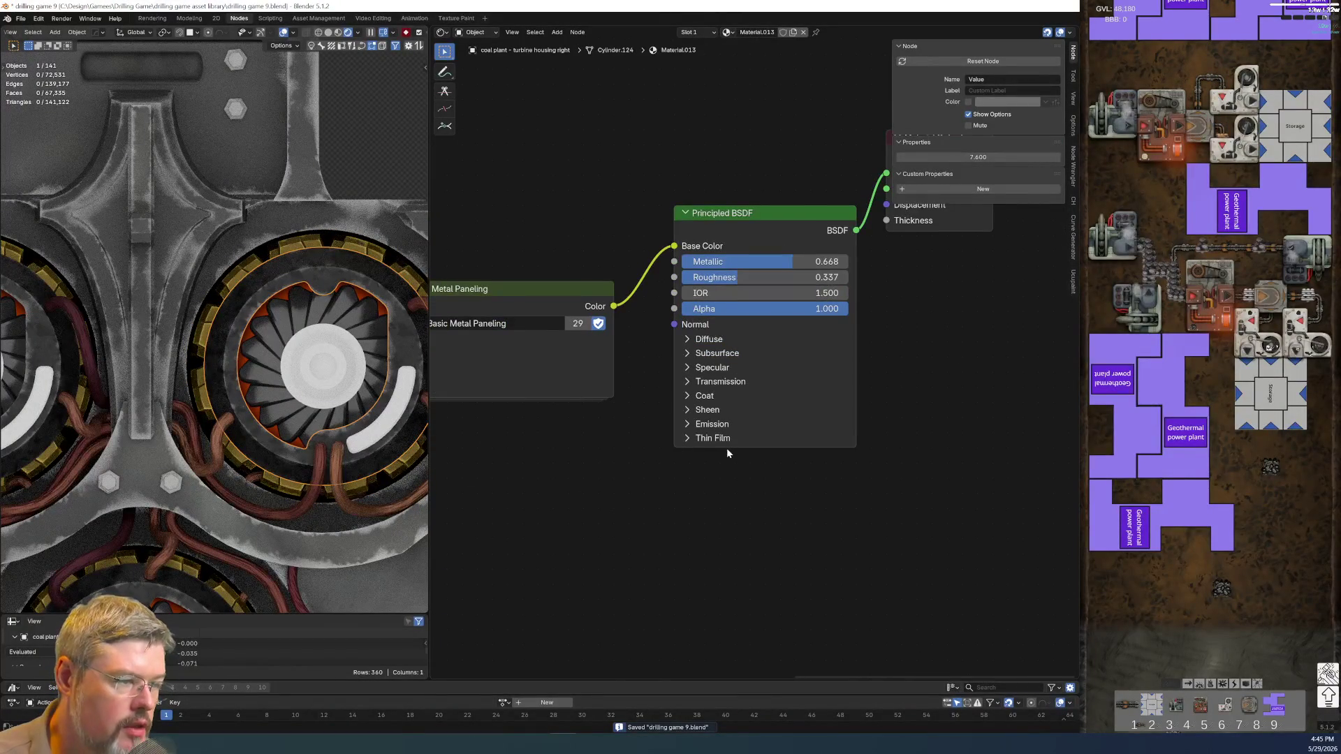
left_click(676, 424)
scroll(713, 463, "down", 1)
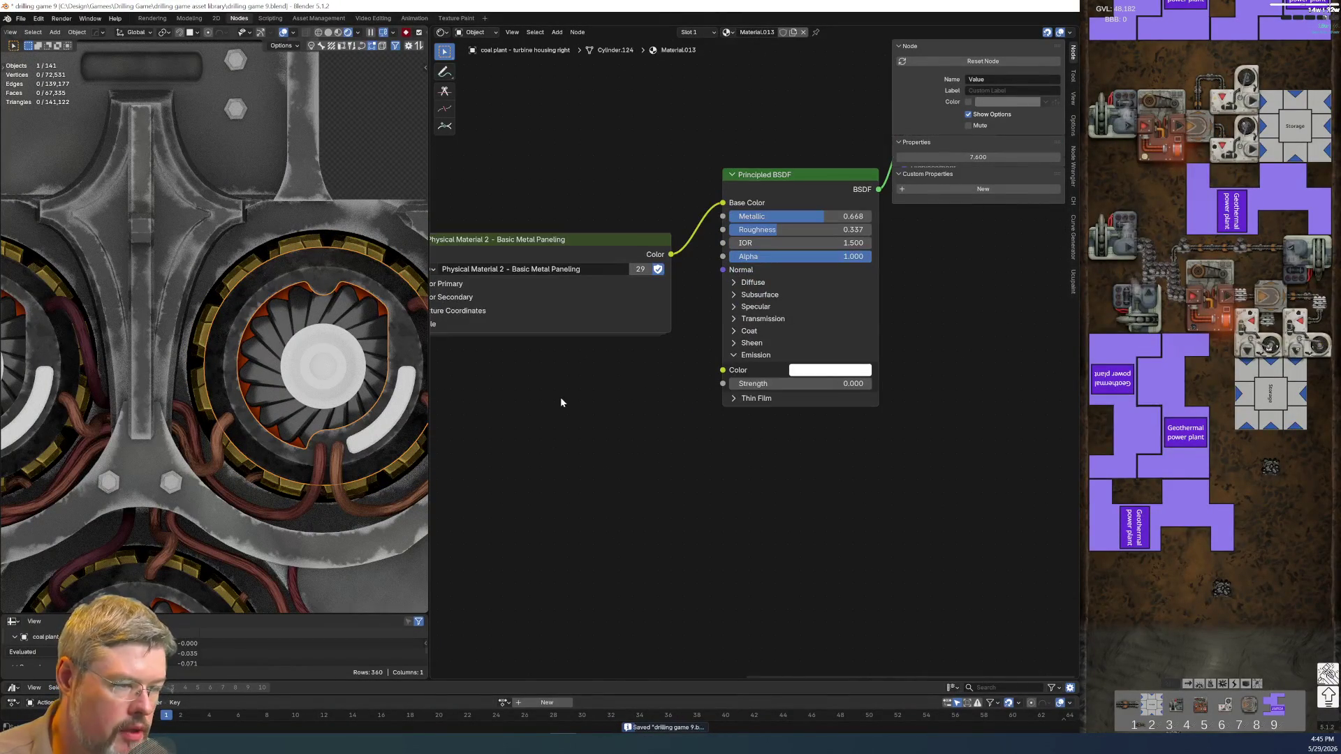
key("shift+a")
type("b")
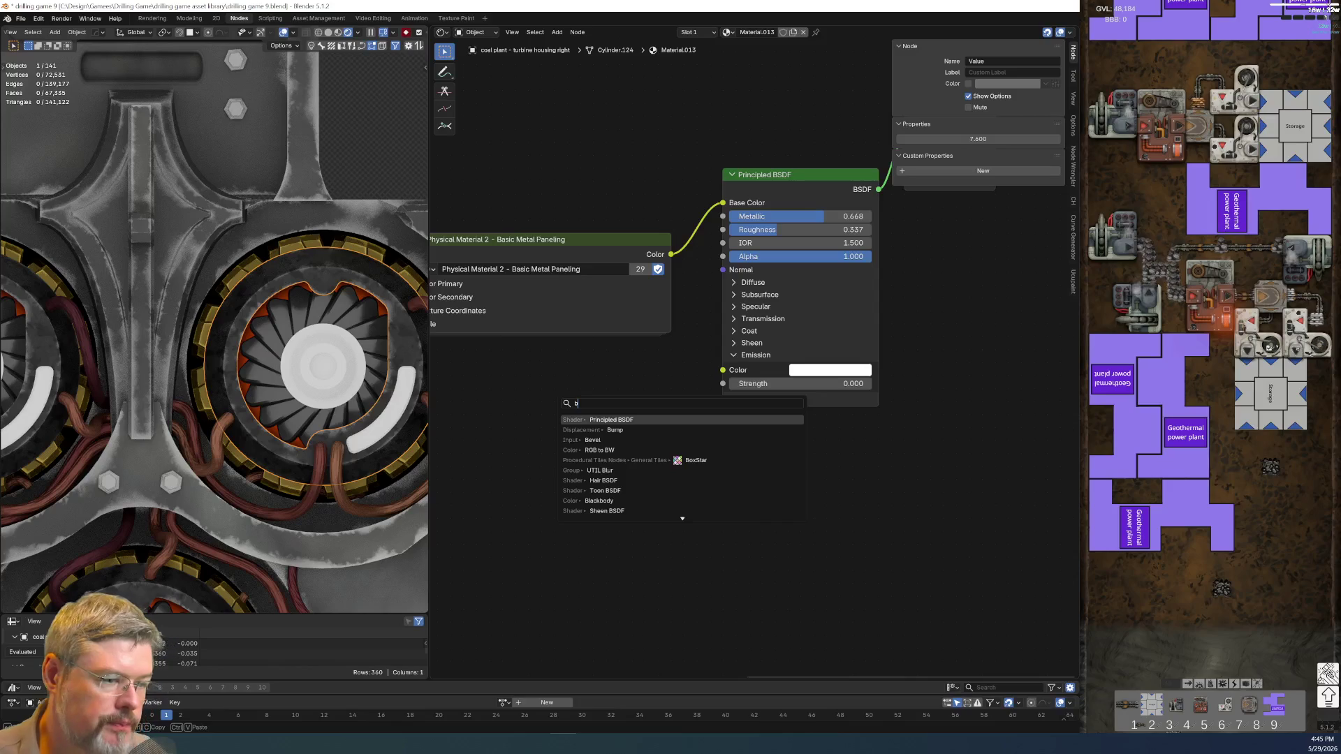
type("lackbo")
key("Return")
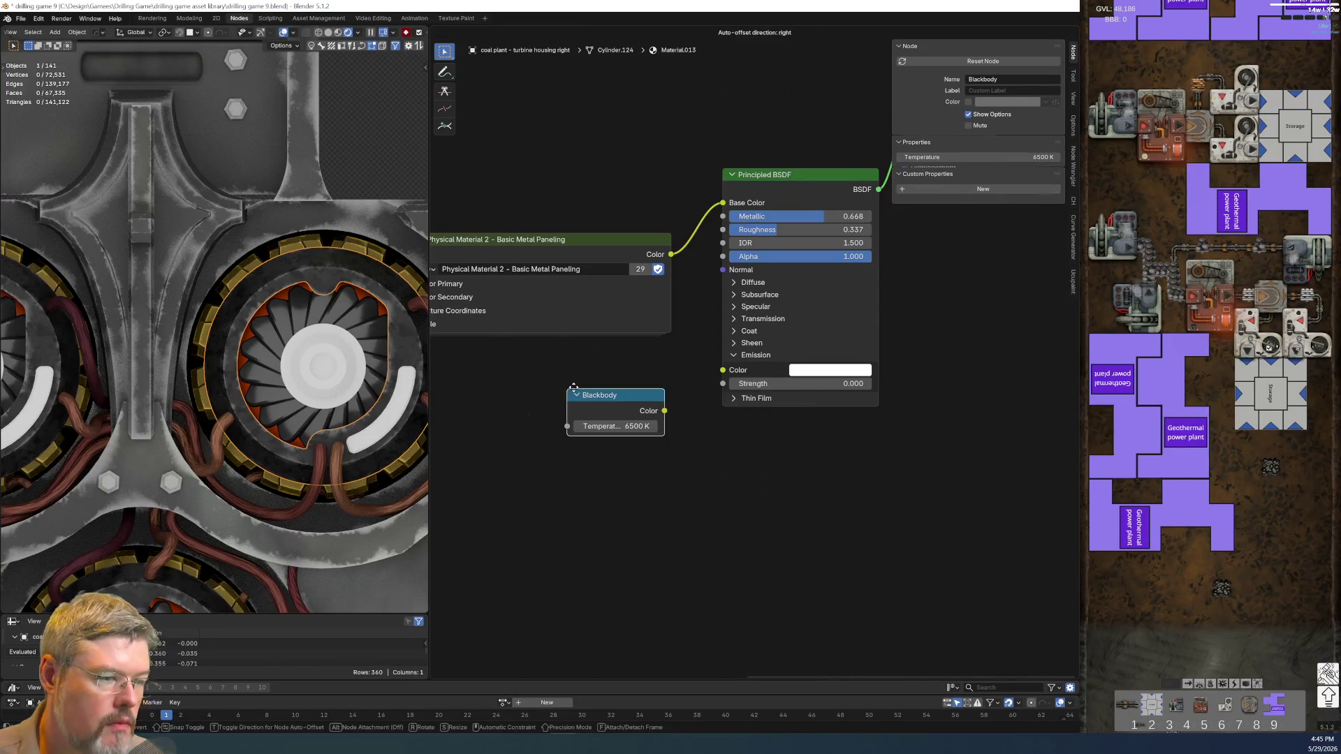
left_click(574, 392)
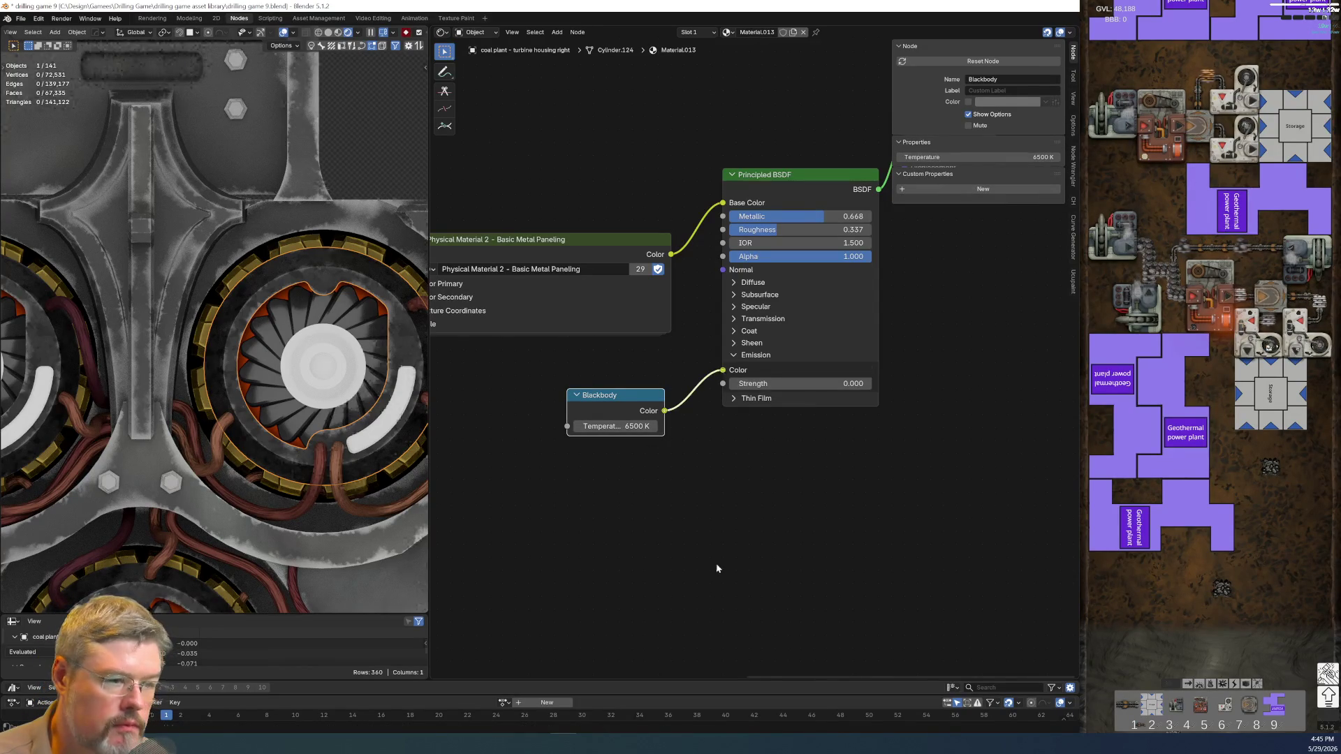
- Set emission strength to 1 and the Blackbody temperature to 1317 K, then select the fan blades
scroll(698, 540, "up", 1)
scroll(615, 535, "up", 1)
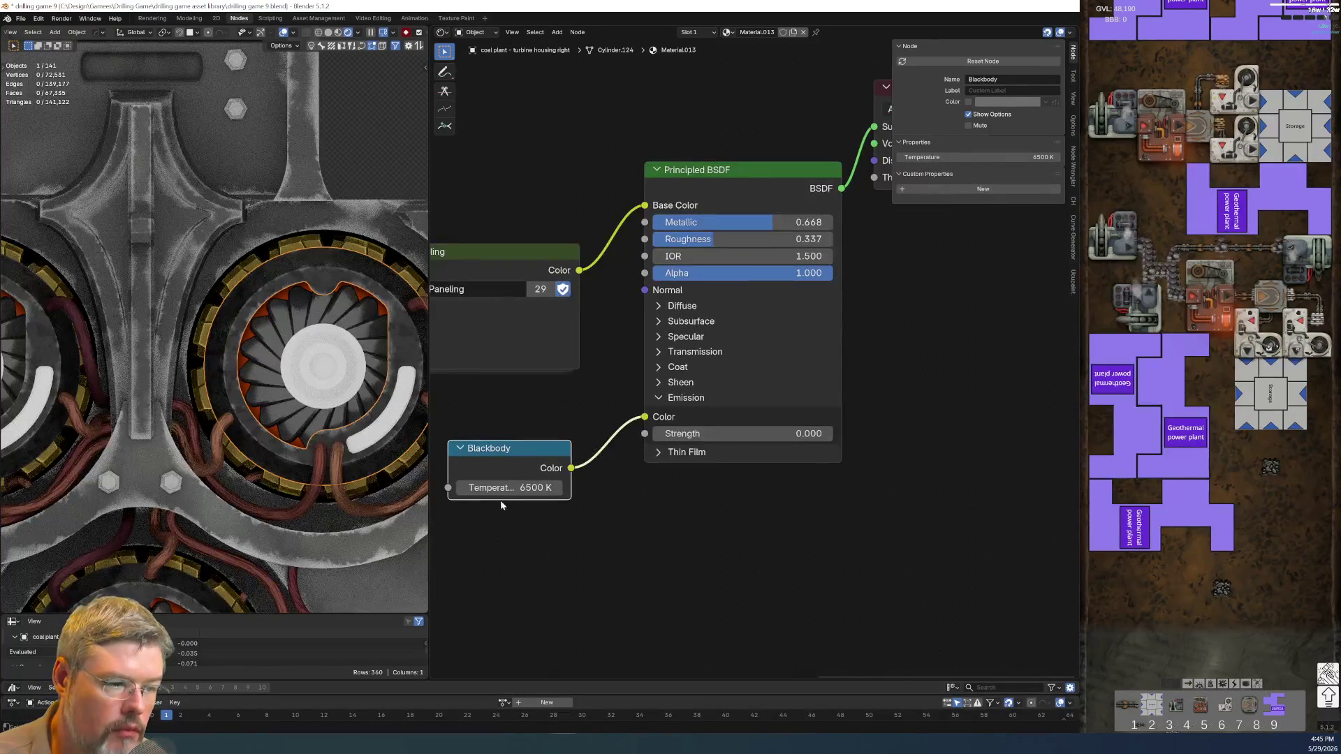
left_click_drag(532, 487, 562, 487)
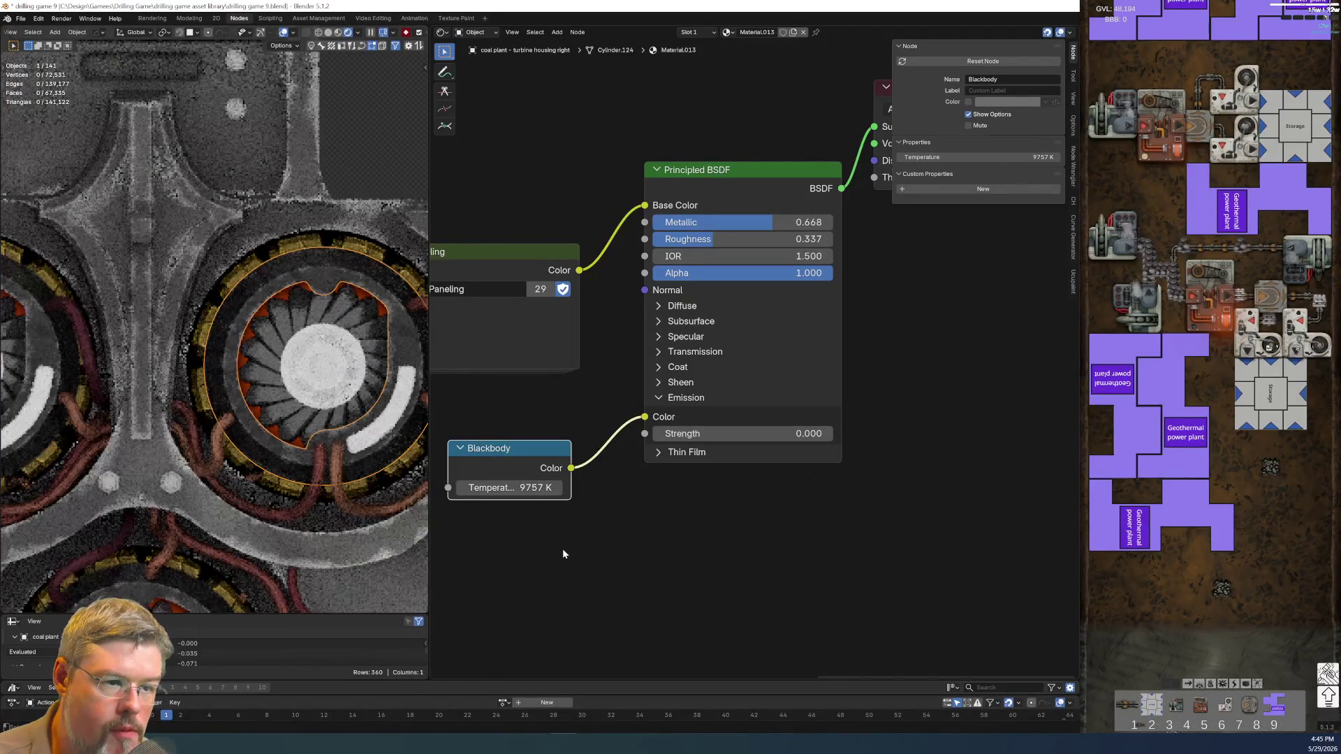
key("Escape")
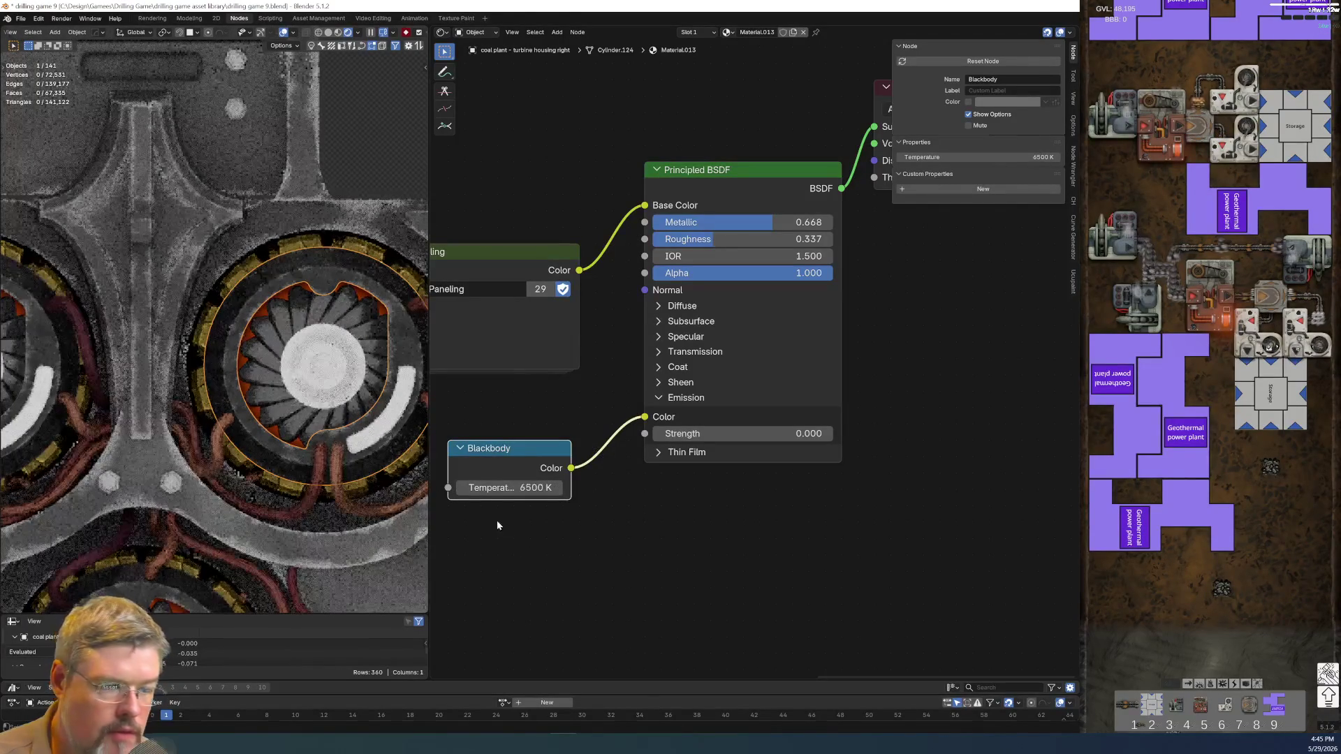
left_click(720, 433)
type("1")
key("Return")
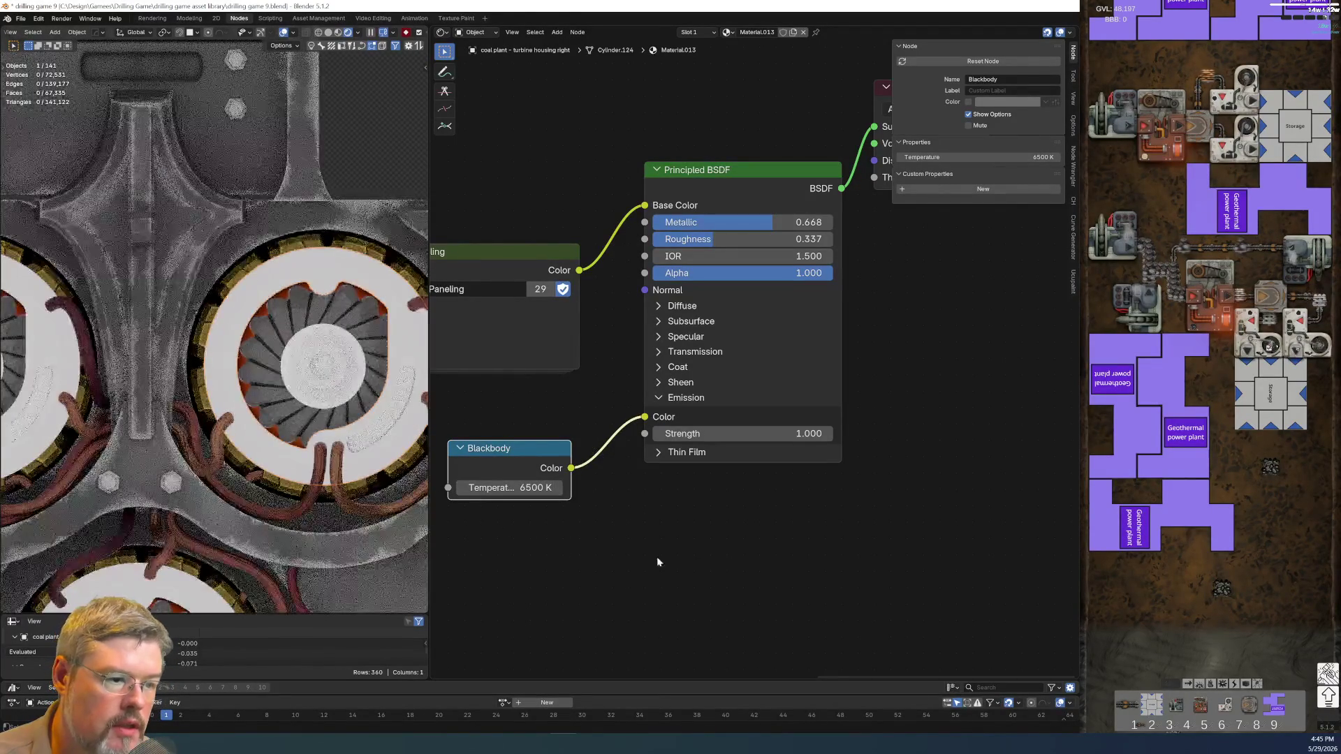
left_click_drag(519, 491, 503, 487)
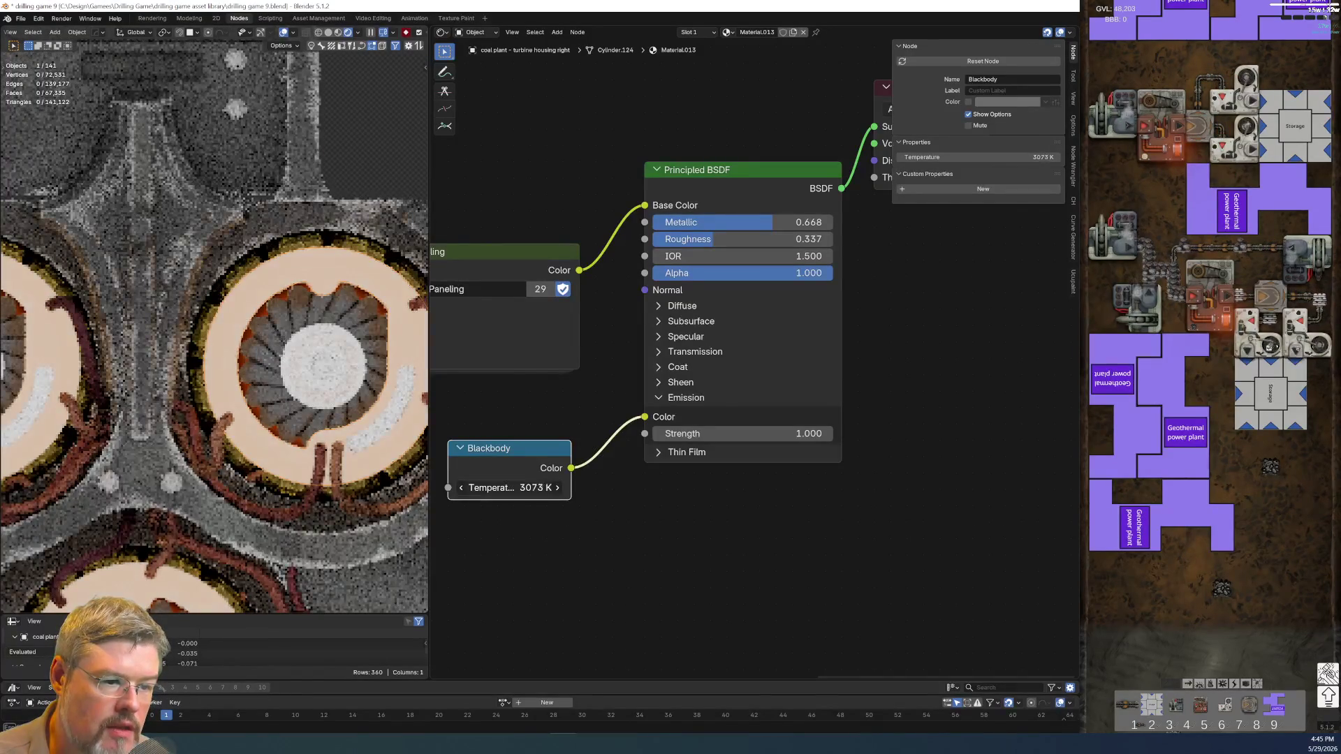
left_click_drag(520, 487, 500, 487)
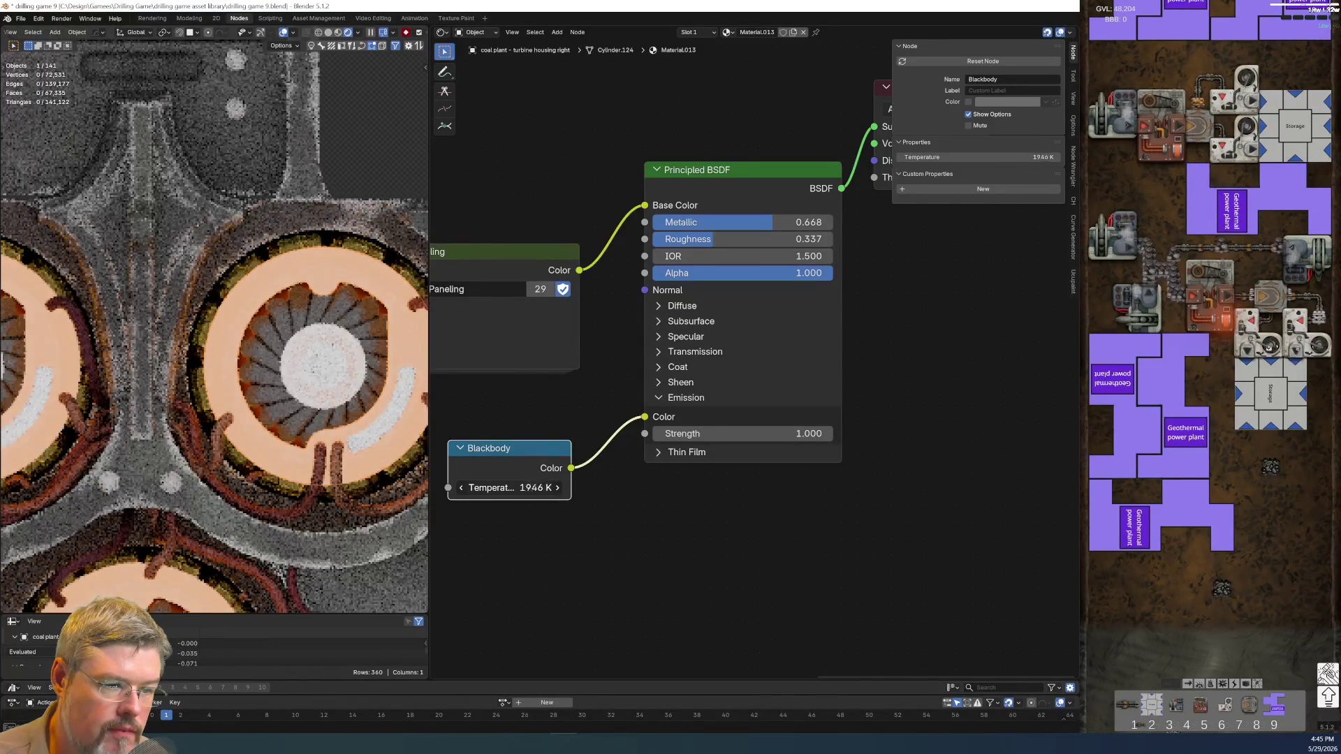
left_click_drag(194, 488, 521, 494)
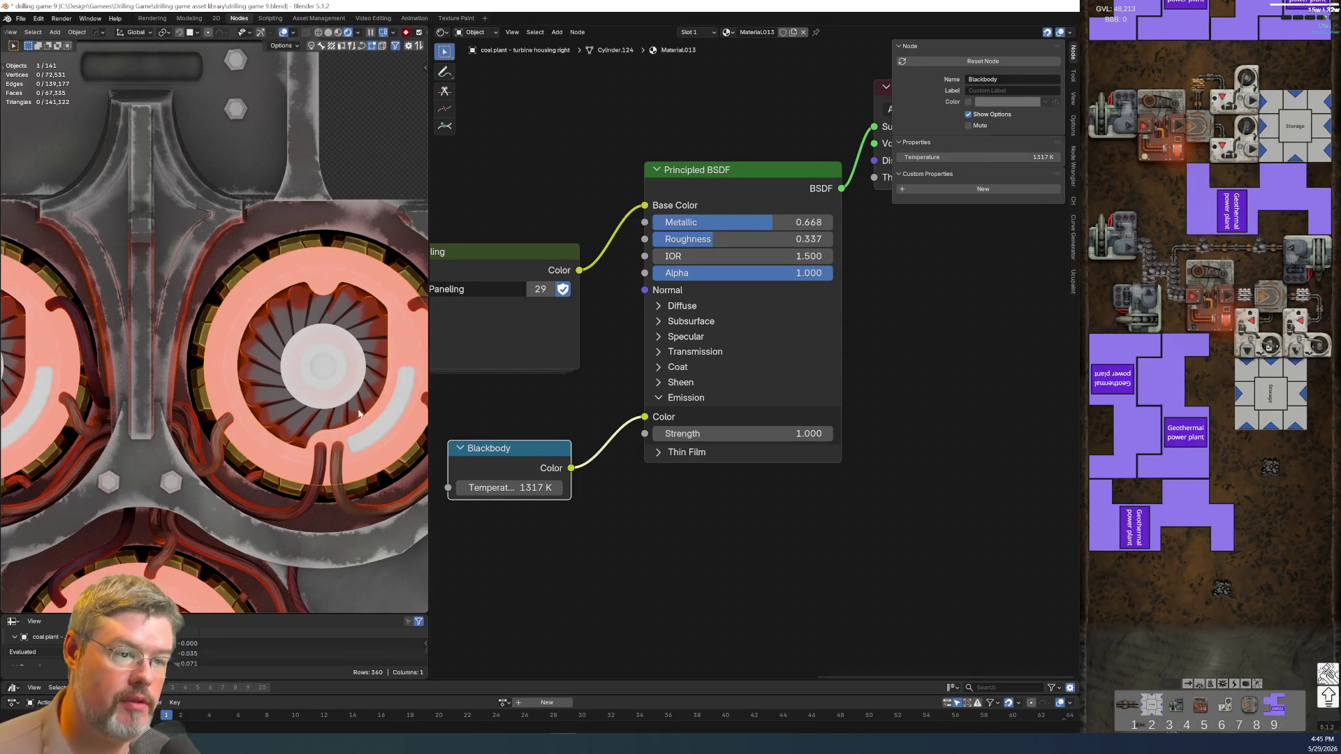
left_click(287, 294)
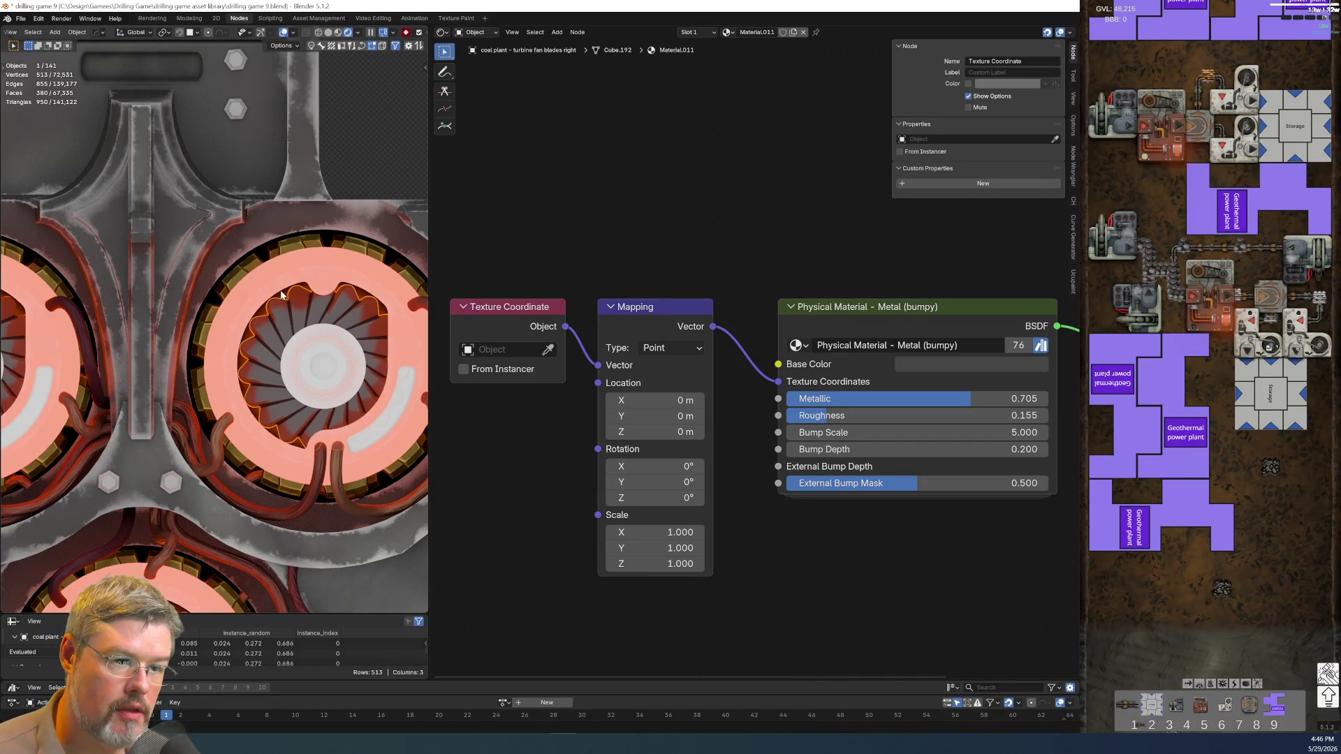
- On the turbine glow ring, copy the seven gradient nodes from Texture Coordinate to Map Range
left_click(280, 292)
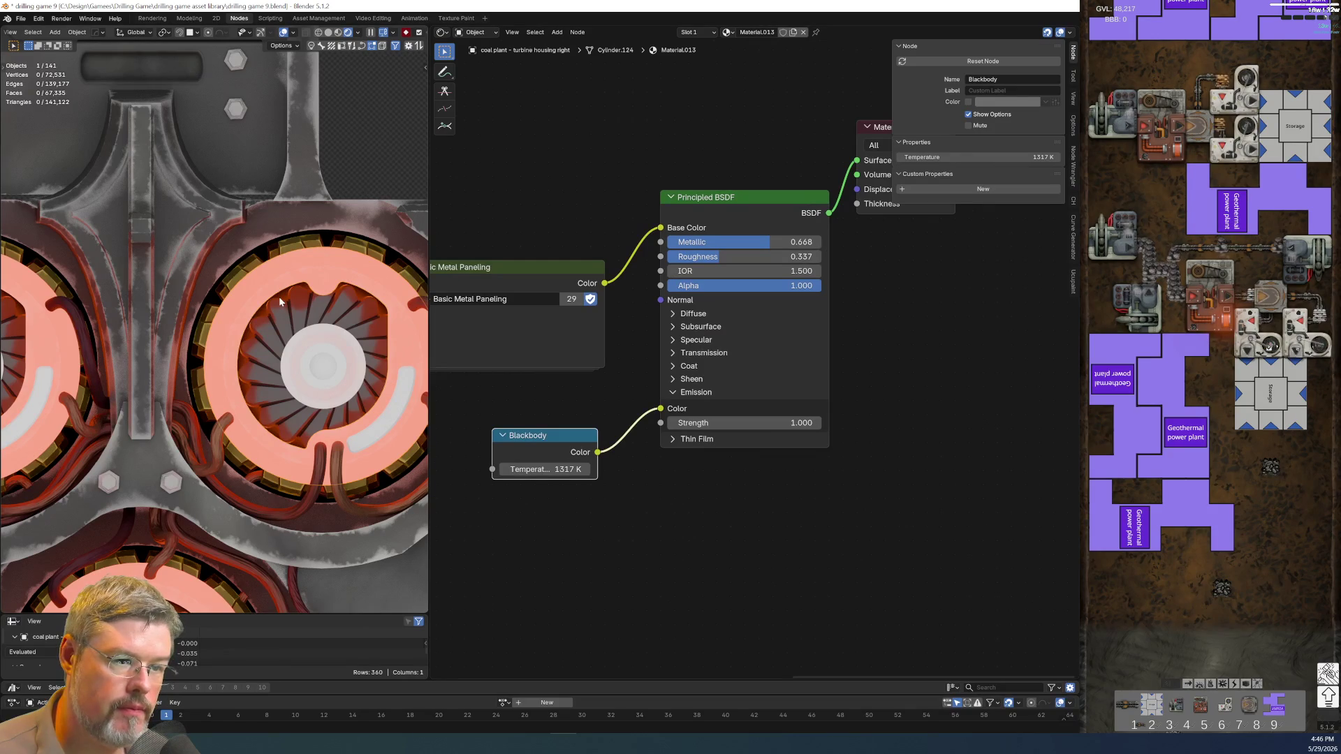
left_click(280, 300)
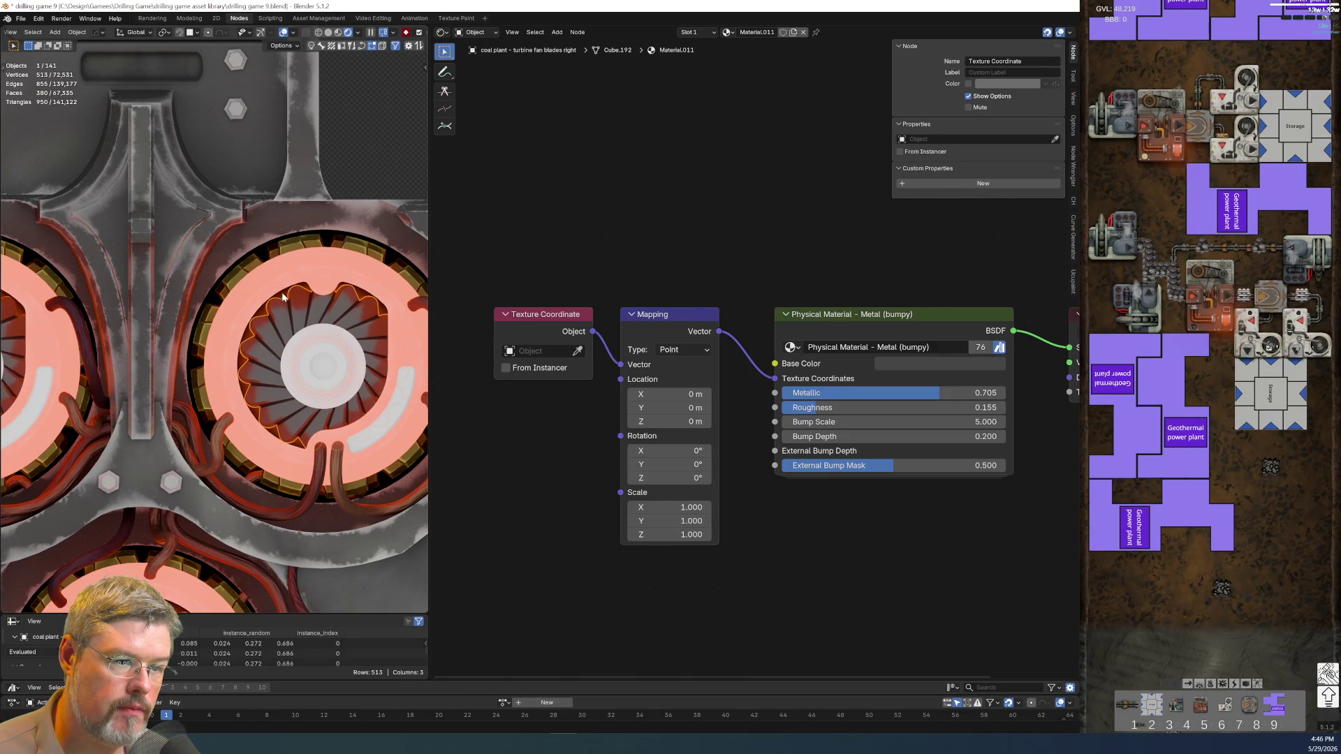
left_click(282, 292)
key("Home")
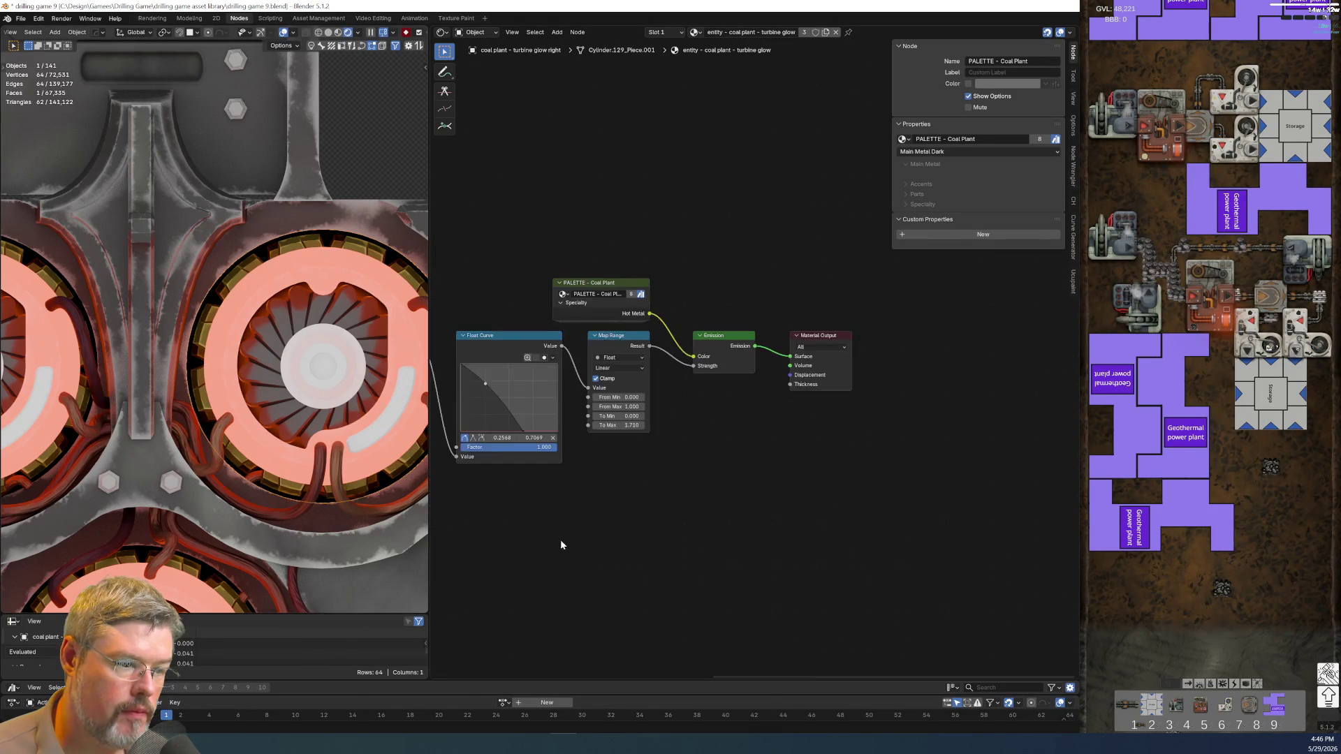
scroll(672, 551, "down", 1)
scroll(698, 512, "down", 2)
left_click_drag(456, 323, 820, 405)
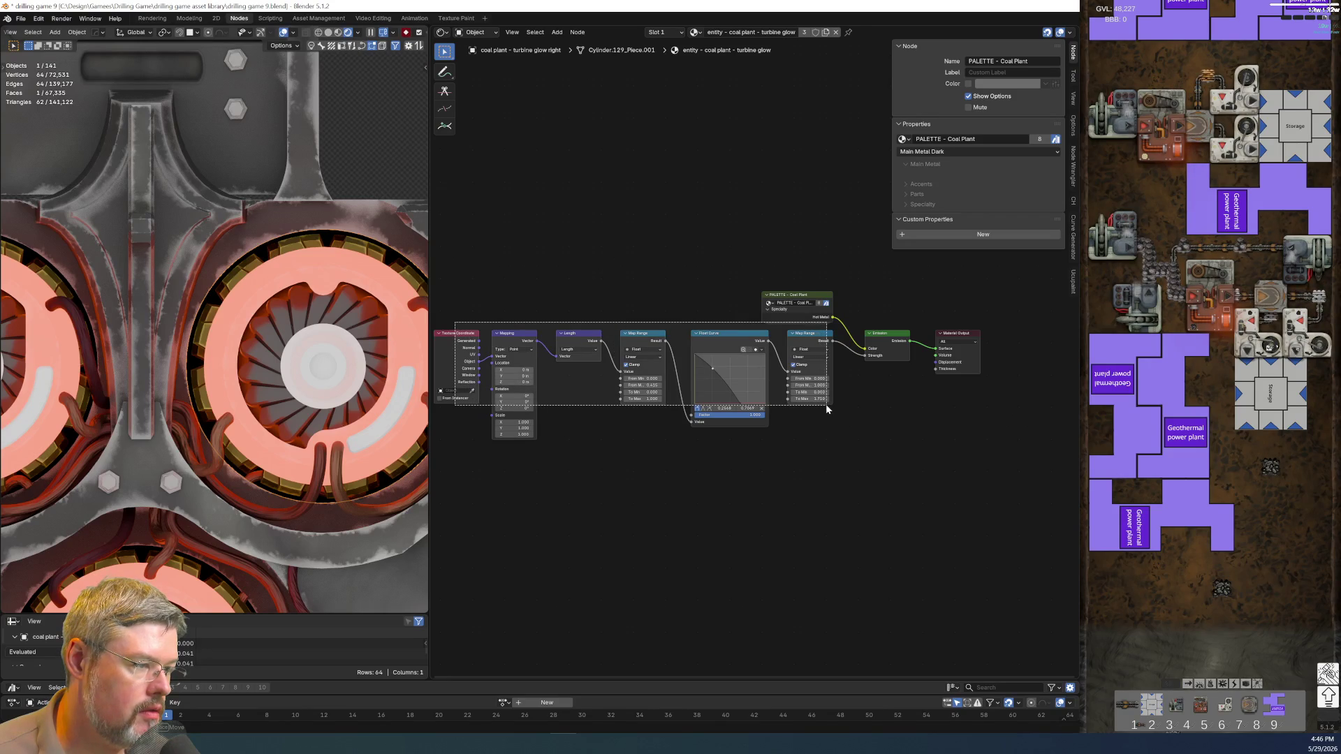
left_click_drag(820, 405, 826, 405)
key("ctrl+c")
left_click(639, 531)
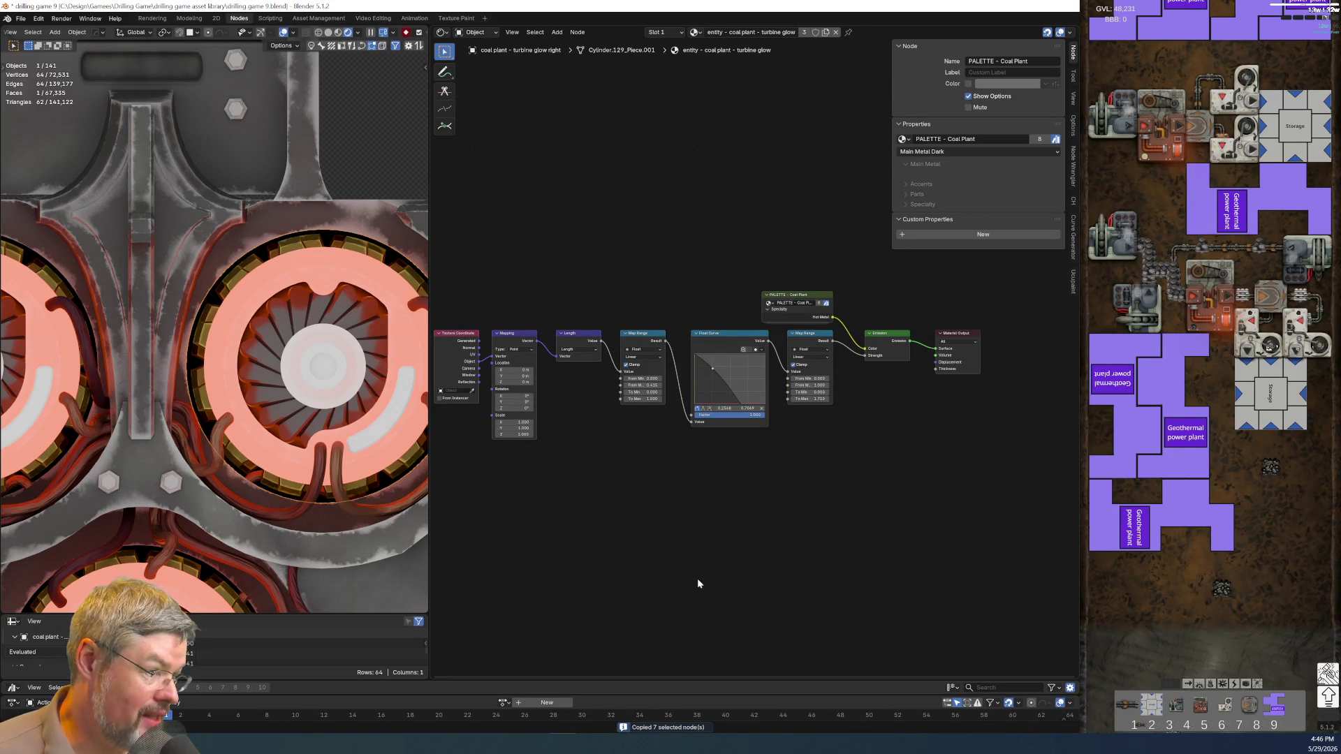
- Paste the gradient chain into the turbine housing's material and position the node row
key("Tab")
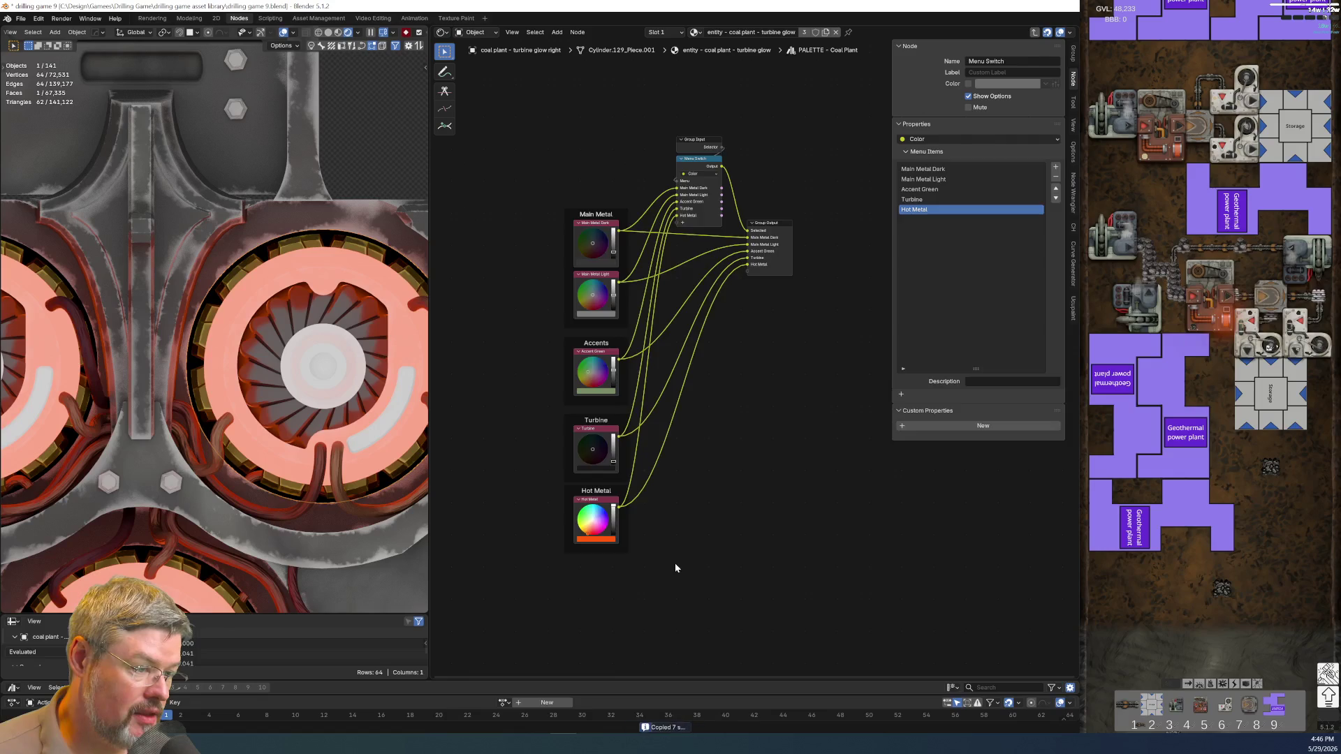
key("Tab")
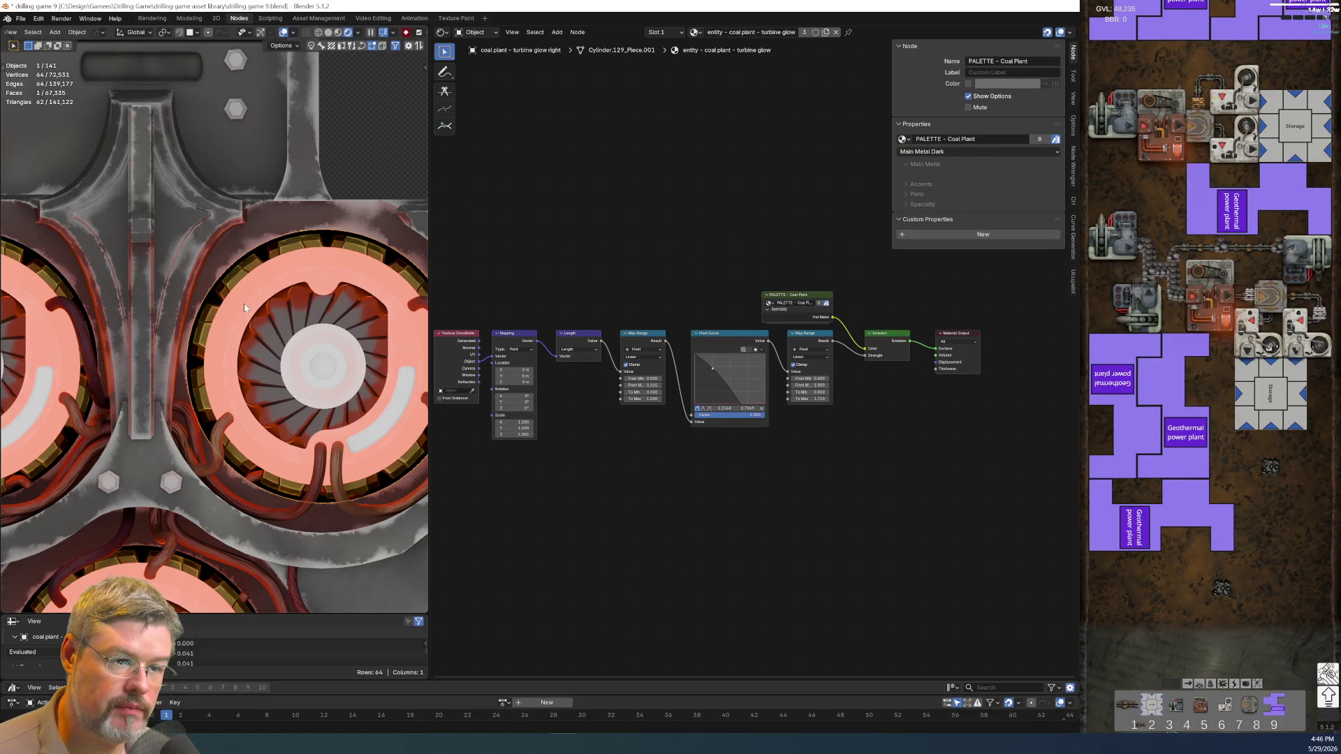
left_click(244, 307)
mouse_move(632, 440)
middle_mouse_down()
mouse_move(713, 340)
mouse_move(628, 331)
mouse_move(722, 412)
middle_mouse_up()
left_click_drag(459, 401, 908, 450)
- Arrange the pasted node row, with the PALETTE node moved below it
key("g")
left_click(794, 403)
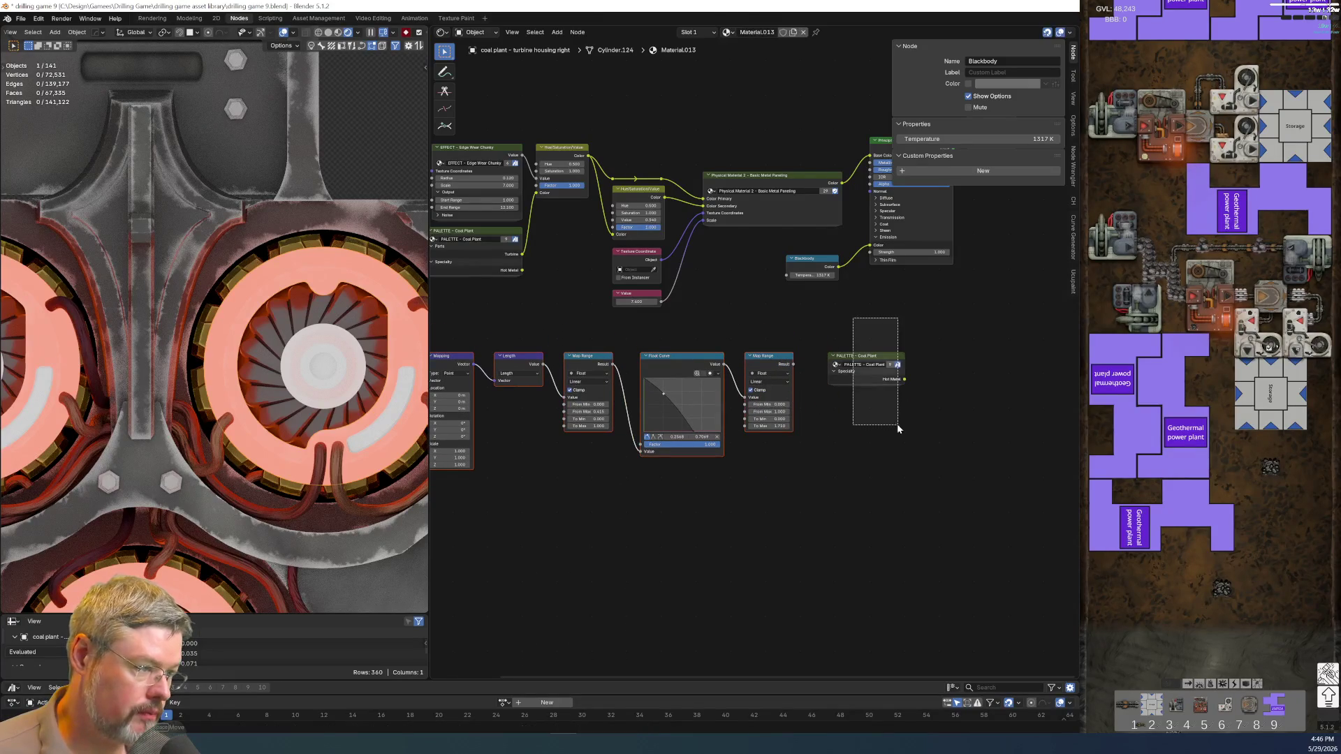
left_click_drag(866, 358, 921, 569)
scroll(869, 374, "up", 2)
middle_click_drag(869, 374, 752, 428)
scroll(752, 428, "up", 1)
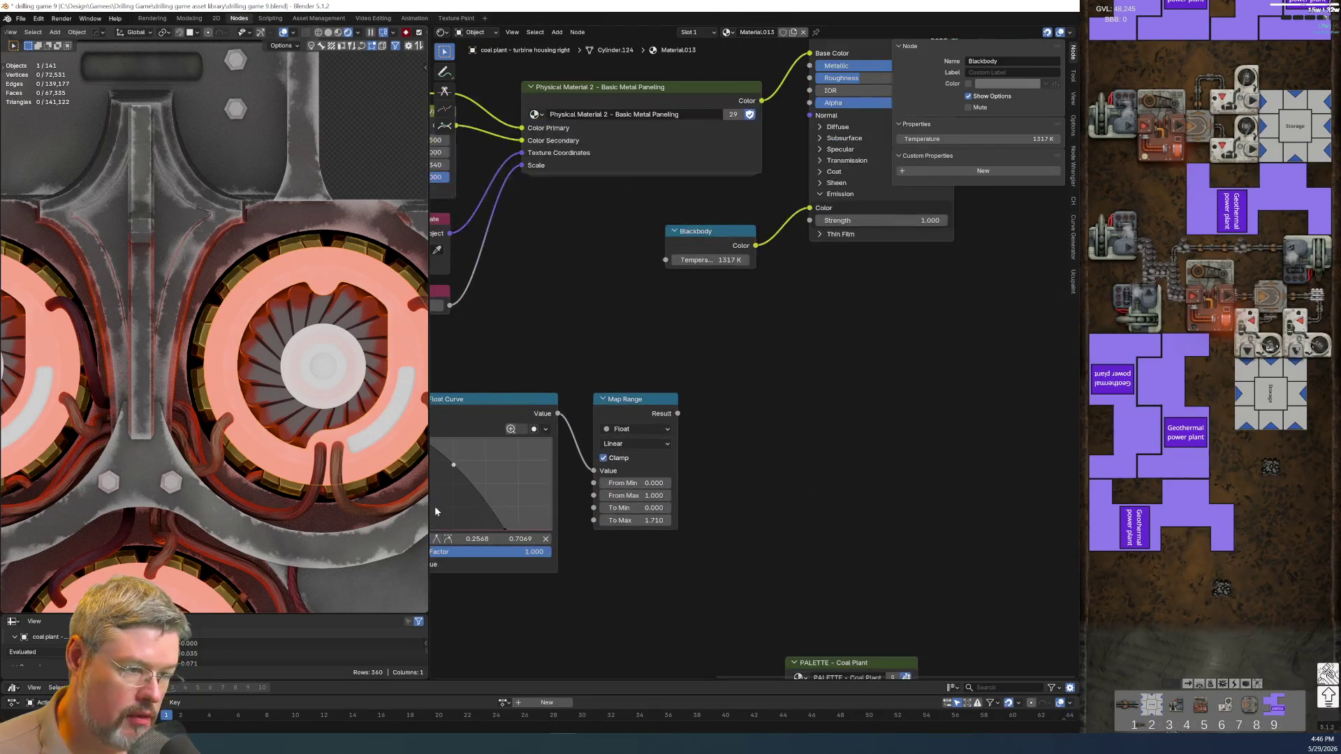
middle_click_drag(687, 463, 614, 481)
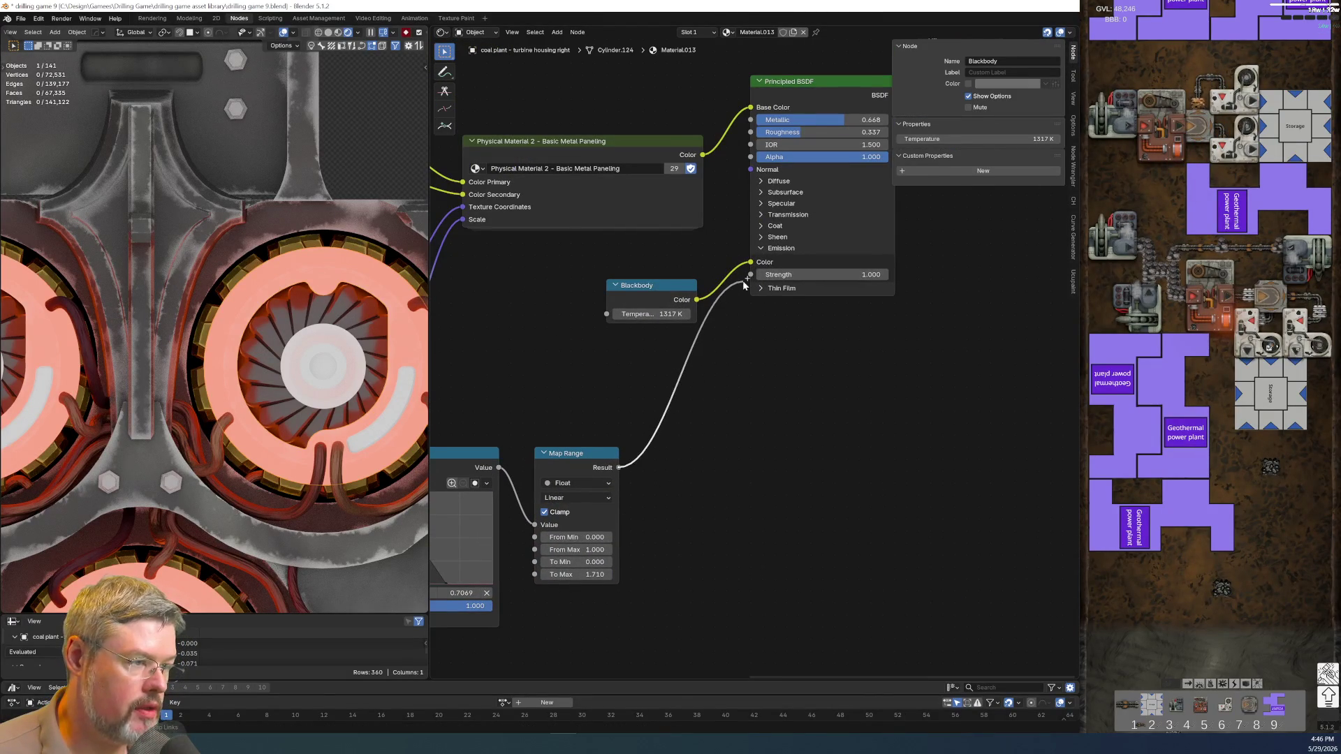
- Connect the Map Range Result to the Principled BSDF's Emission Strength
left_click_drag(697, 384, 752, 275)
scroll(642, 584, "down", 1)
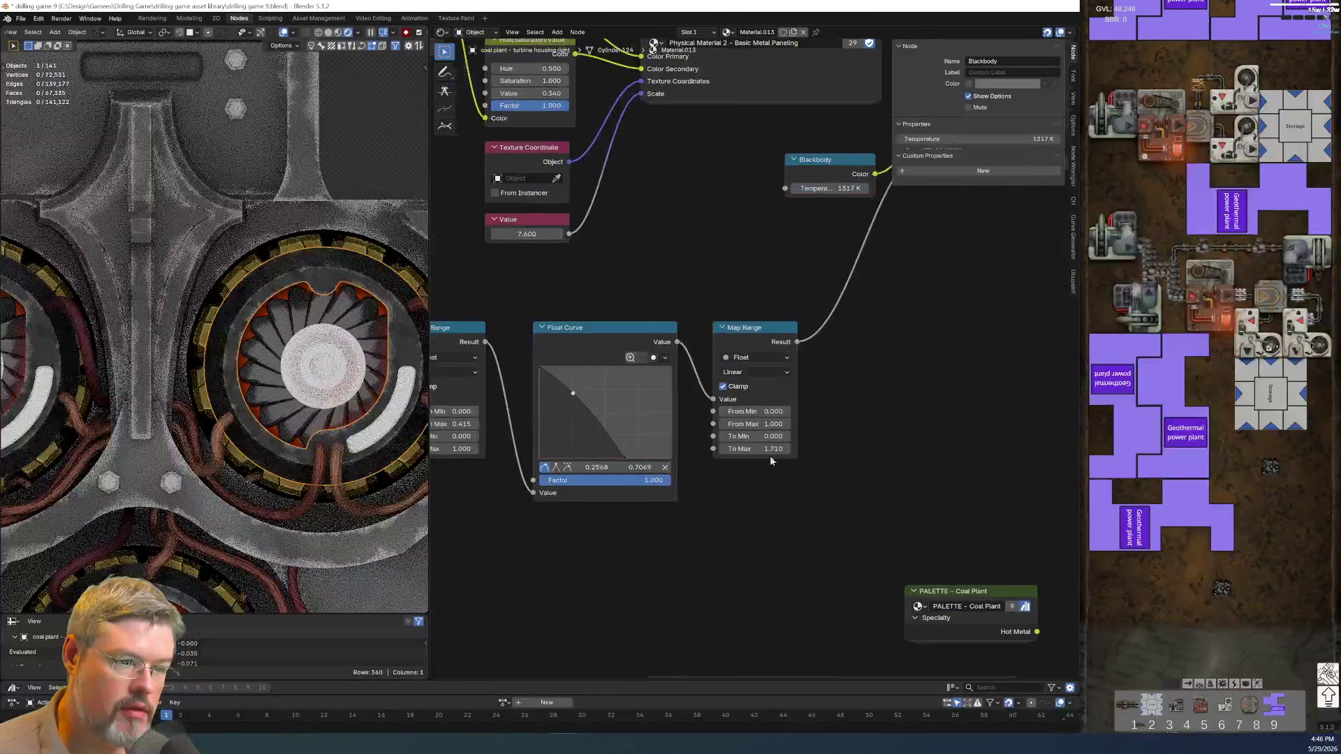
middle_click_drag(626, 547, 860, 514)
scroll(397, 398, "up", 2)
scroll(397, 398, "up", 3)
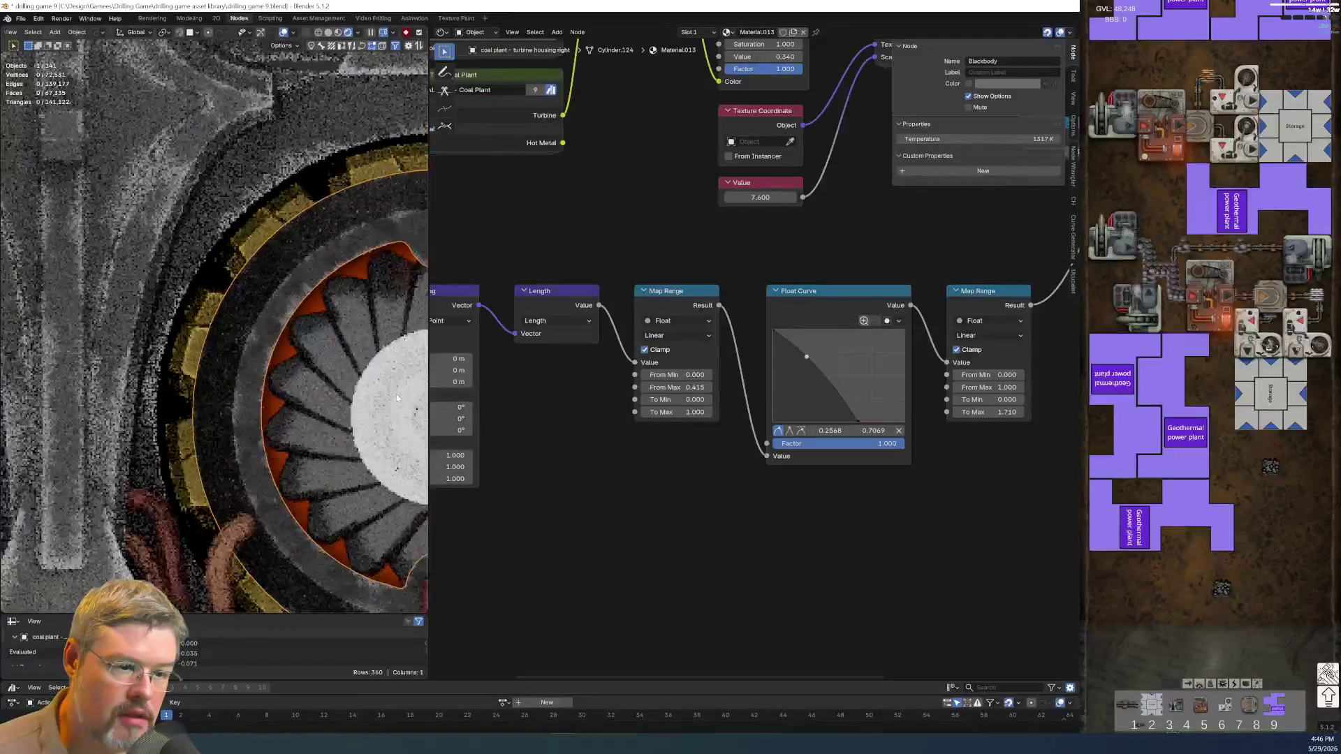
scroll(380, 376, "up", 2)
scroll(161, 202, "up", 3)
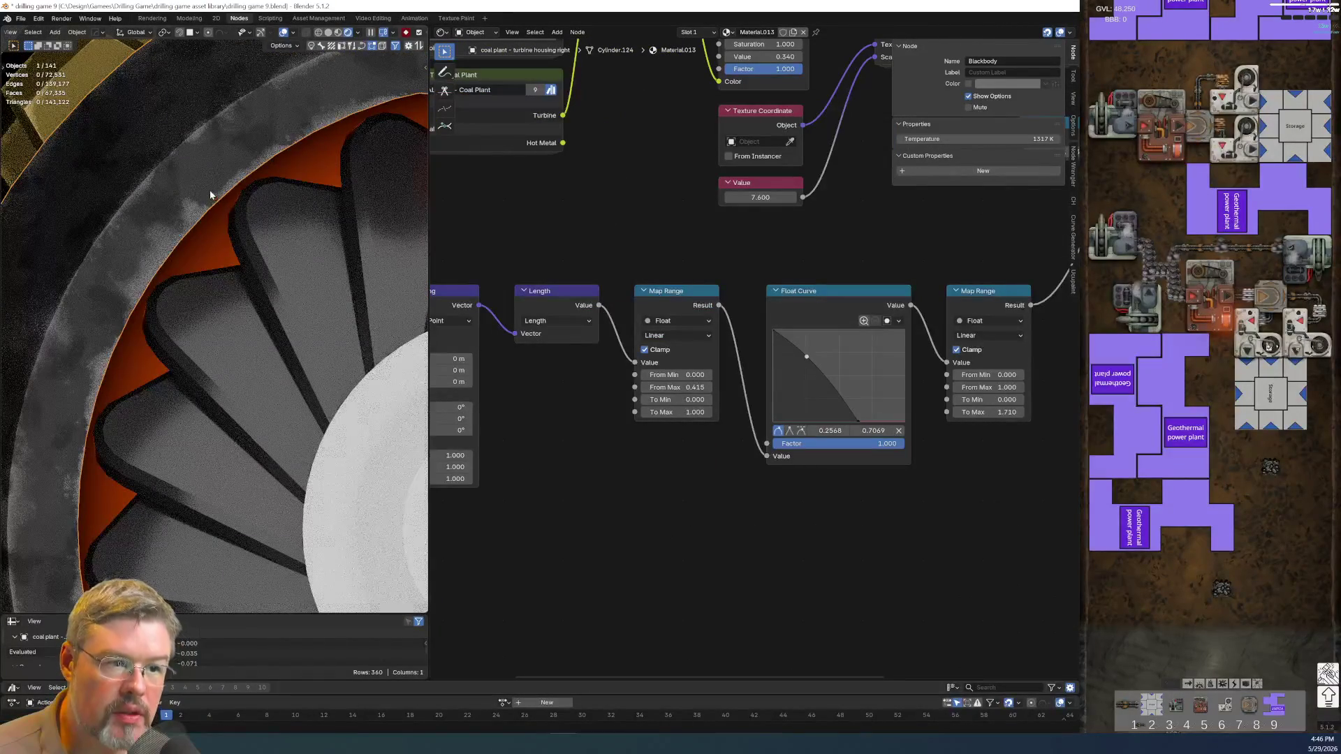
scroll(216, 313, "down", 5)
scroll(123, 405, "down", 3)
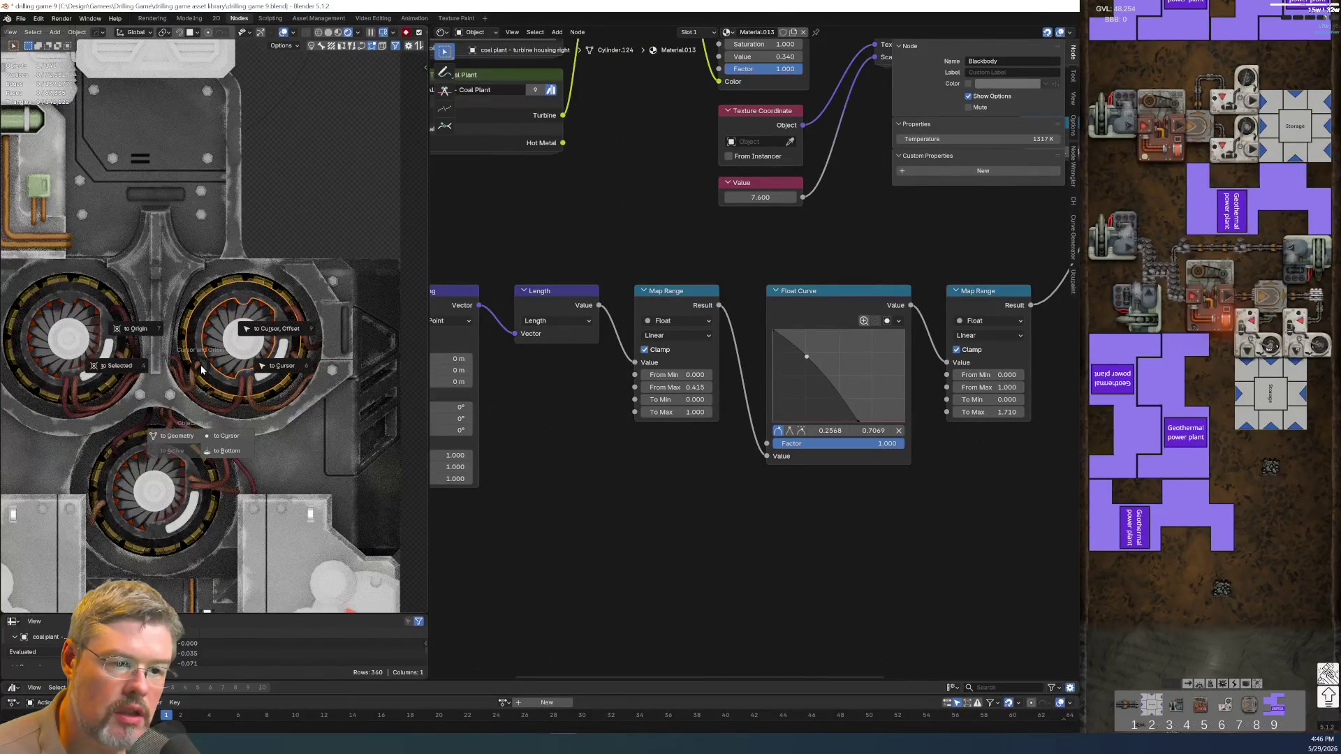
- Snap the 3D cursor to the selected turbine, then to the right turbine housing's centre
key("shift+s")
left_click(119, 370)
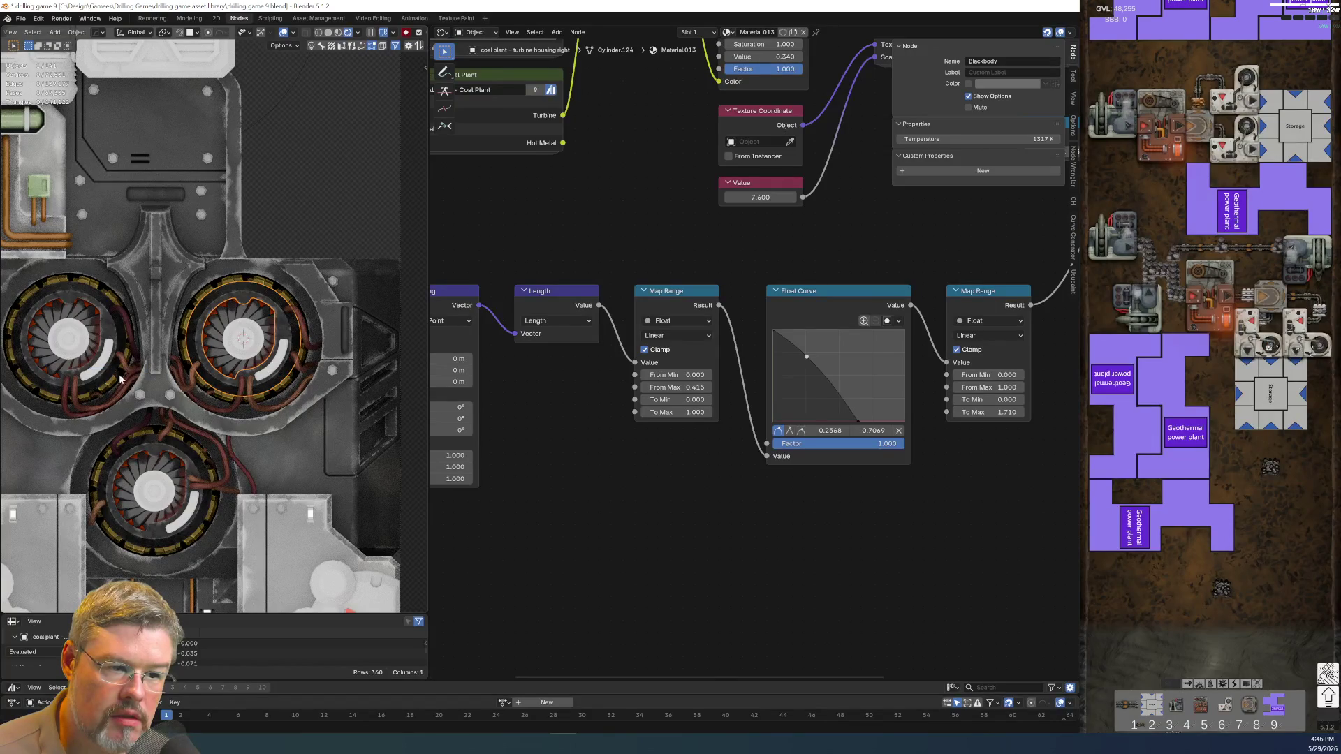
left_click(43, 384)
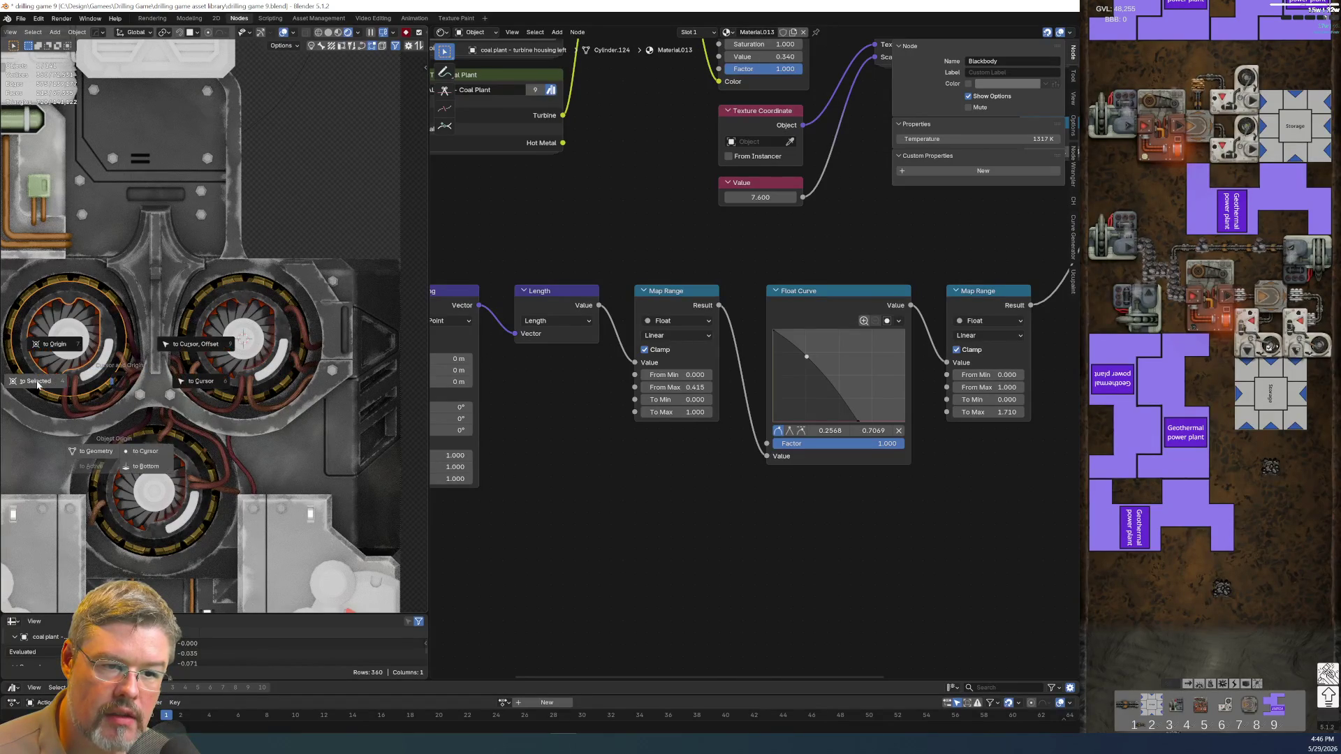
left_click(213, 374)
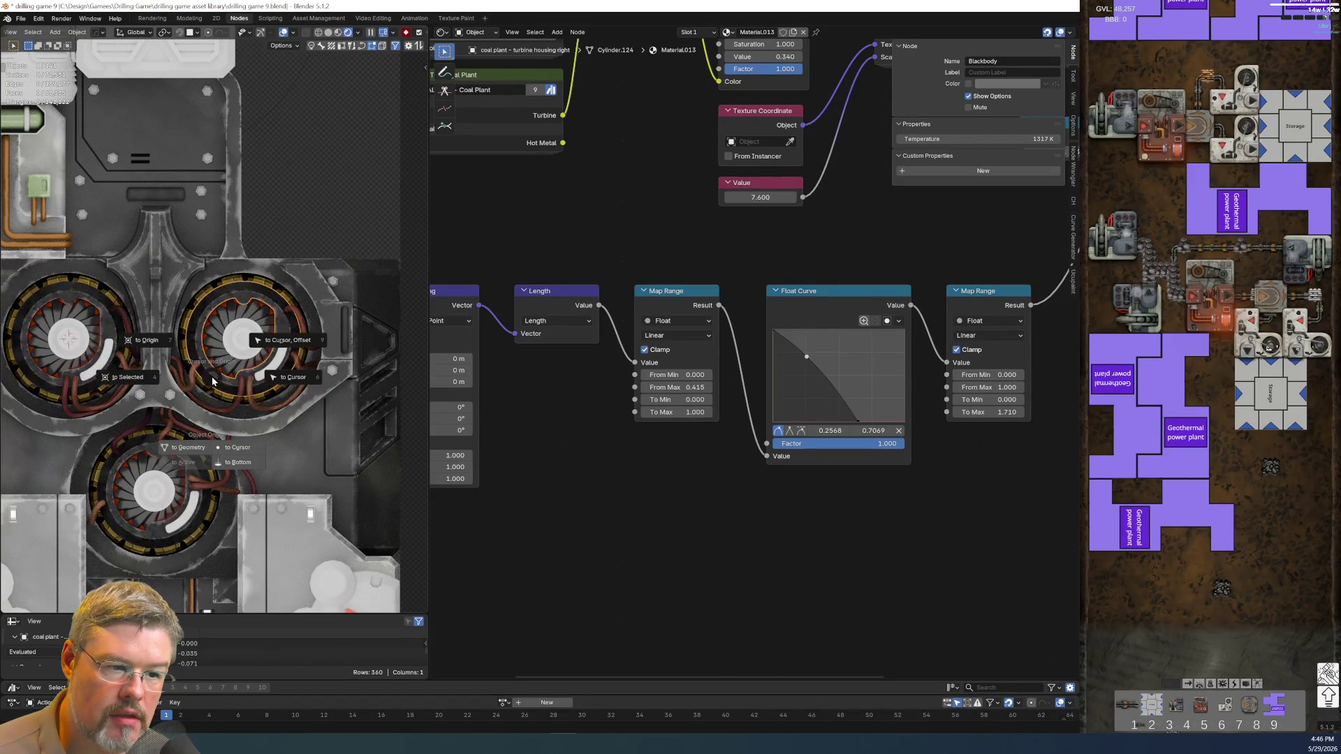
key("shift+s")
key("2")
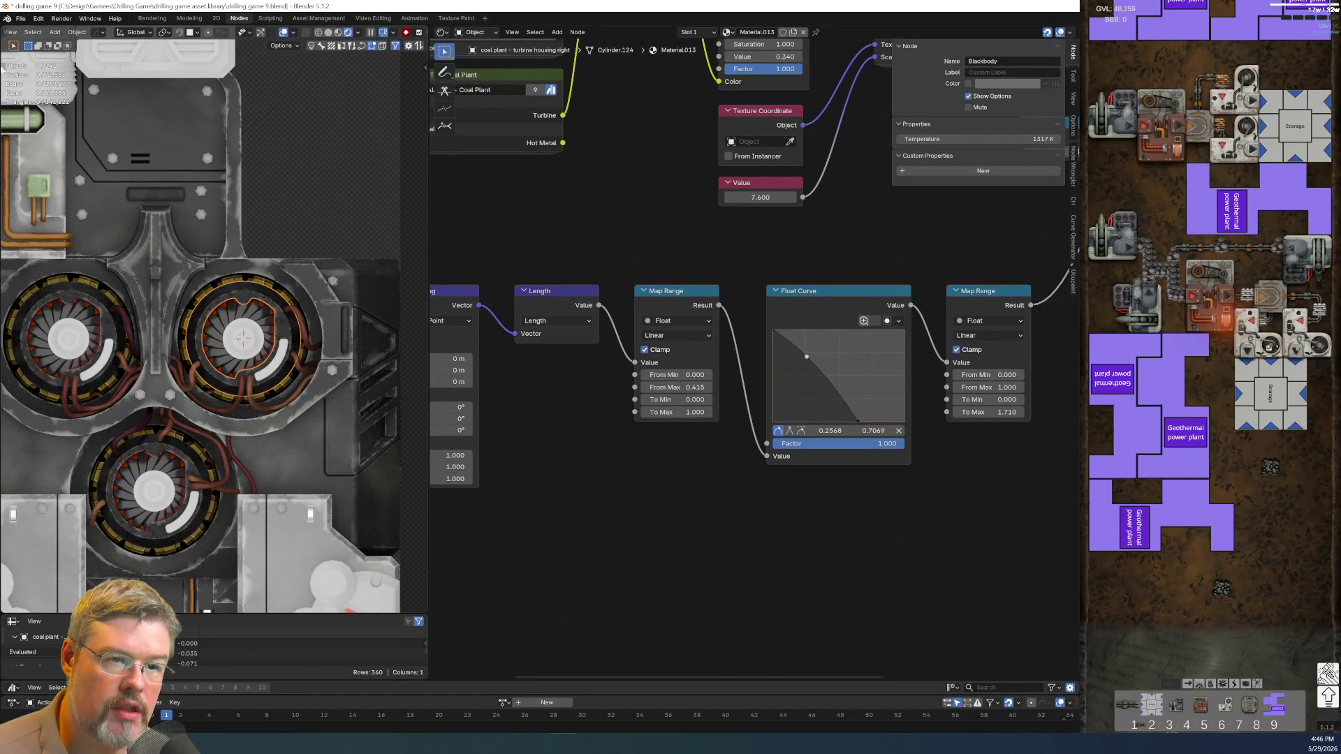
left_click(21, 18)
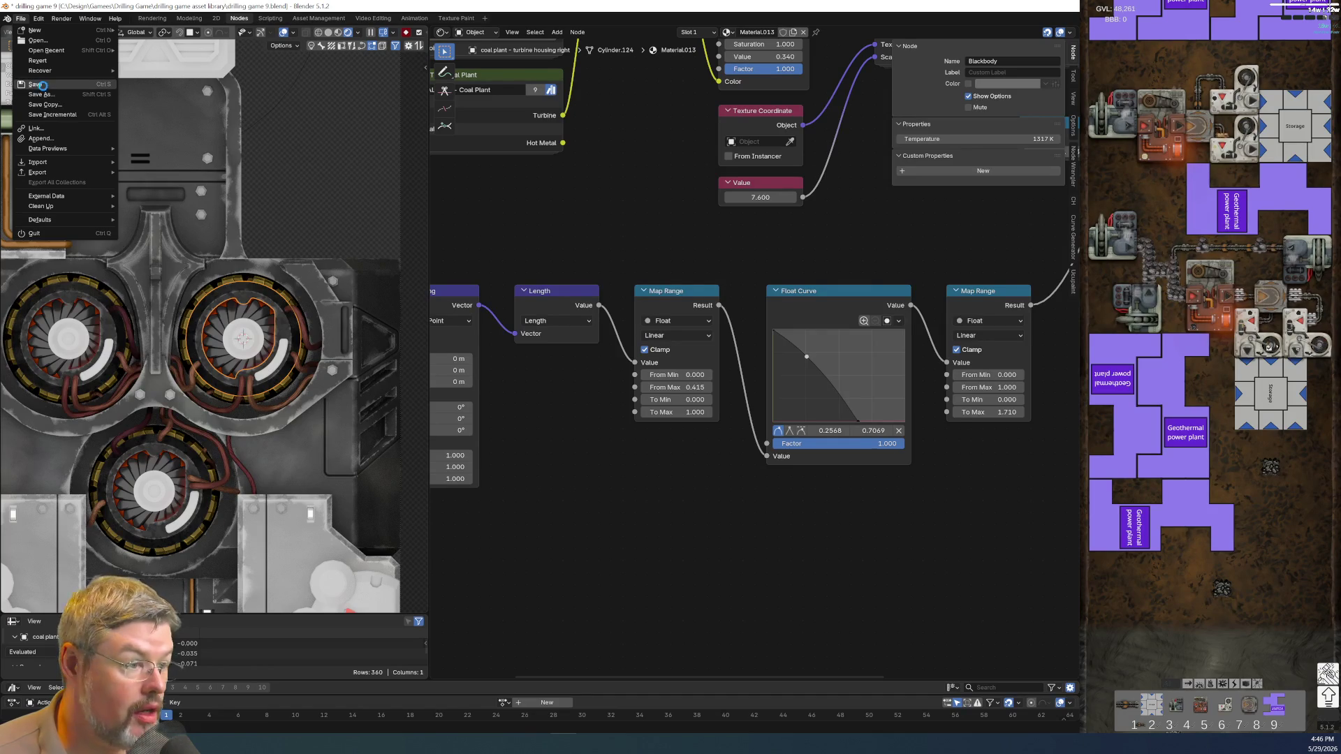
- Save the blend file and raise the gradient's Map Range From Max value
left_click(36, 85)
mouse_move(636, 454)
middle_mouse_down()
mouse_move(731, 440)
mouse_move(873, 460)
middle_mouse_up()
scroll(667, 461, "up", 3)
scroll(667, 456, "up", 1)
left_click_drag(605, 385, 663, 385)
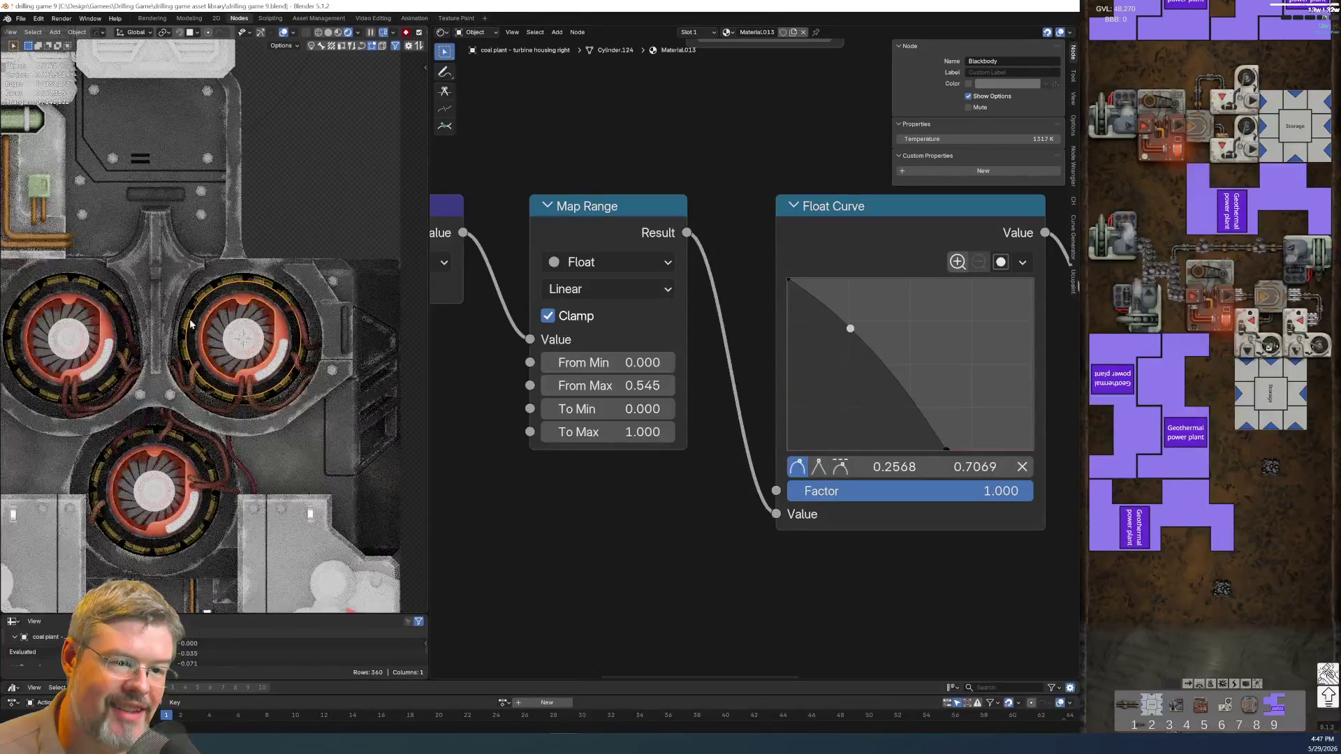
- Bend the Float Curve into a steep concave decay, with a point at 0.3323, 0.2500
scroll(232, 318, "up", 2)
scroll(232, 318, "up", 2)
scroll(232, 317, "up", 3)
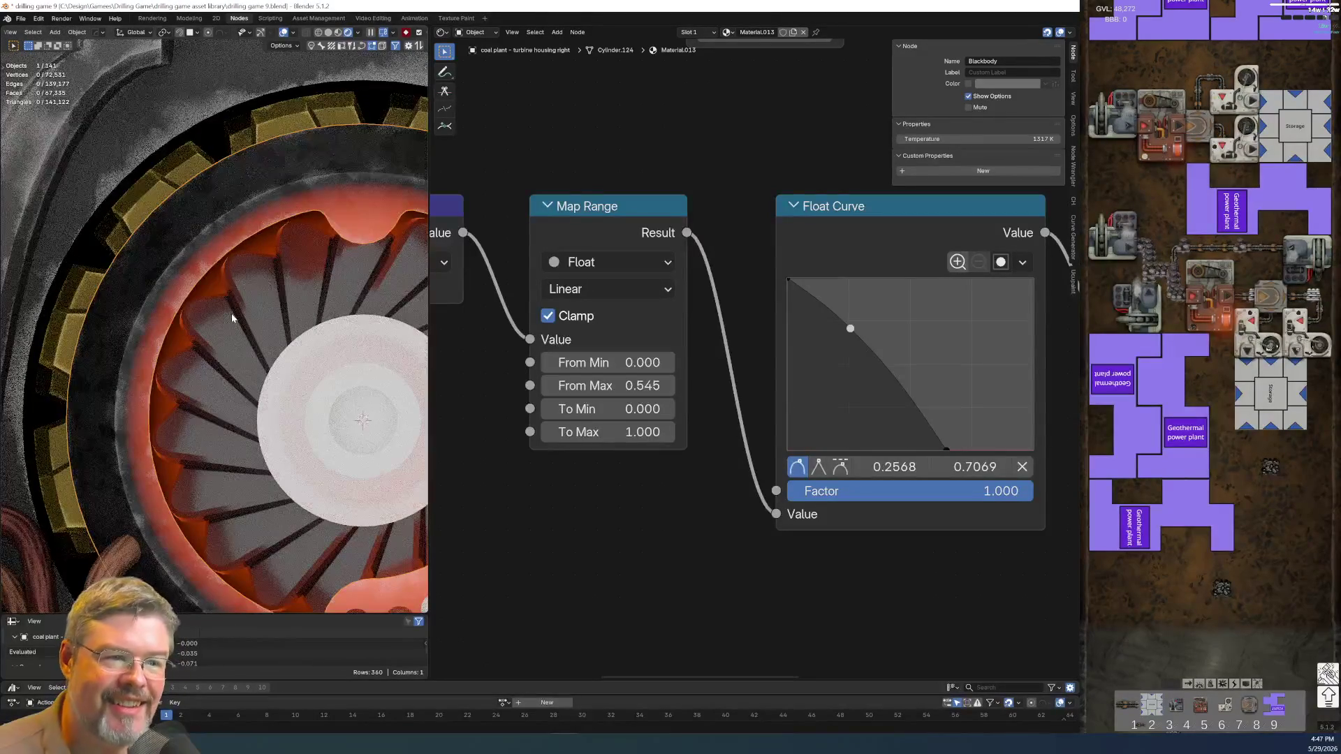
scroll(807, 626, "down", 1)
middle_click_drag(808, 632, 575, 610)
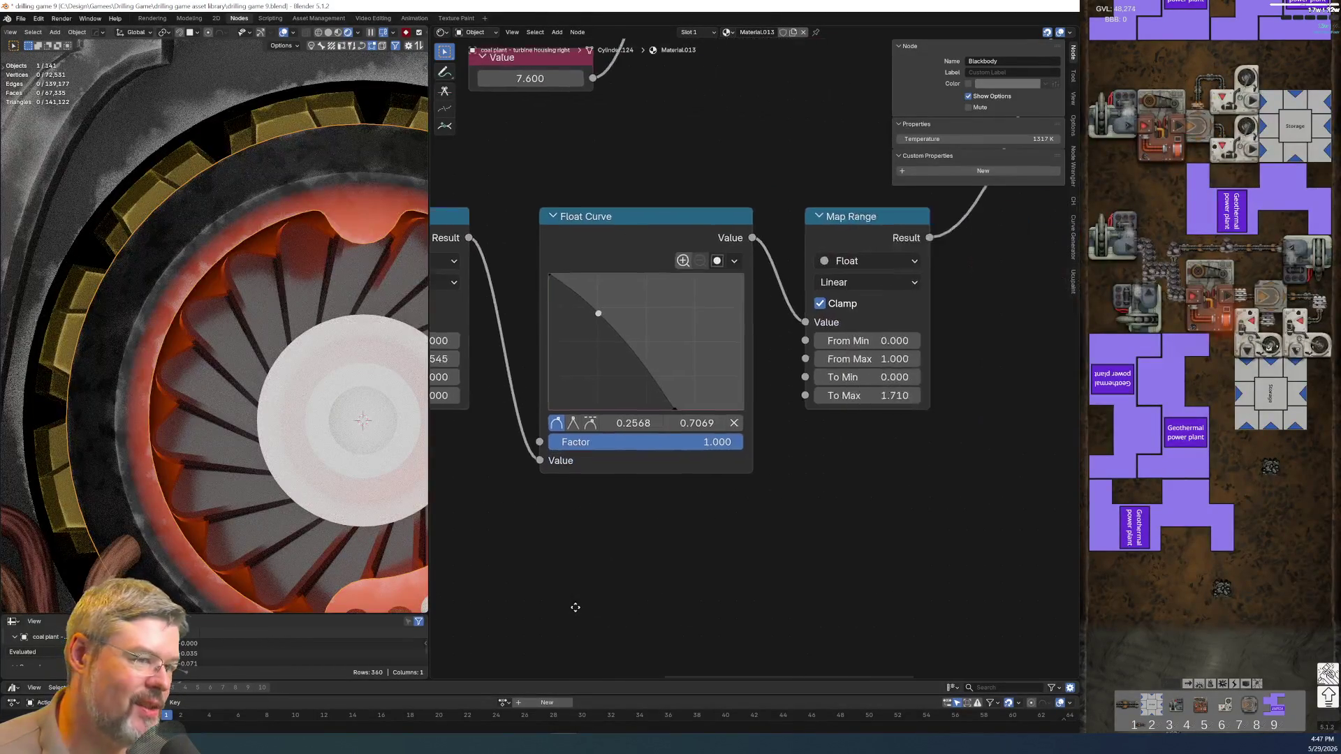
left_click(674, 409)
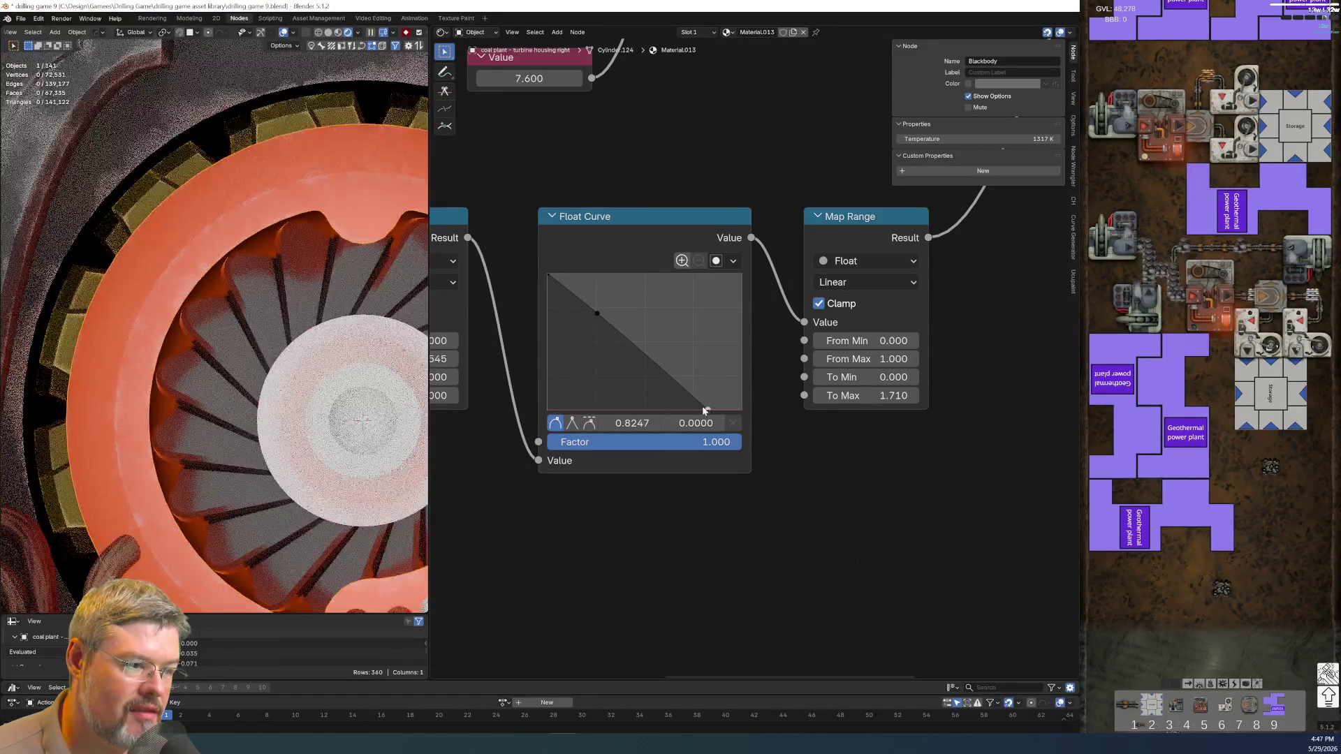
left_click_drag(706, 409, 740, 407)
left_click_drag(598, 313, 669, 307)
middle_click_drag(423, 363, 631, 373)
left_click_drag(630, 373, 579, 374)
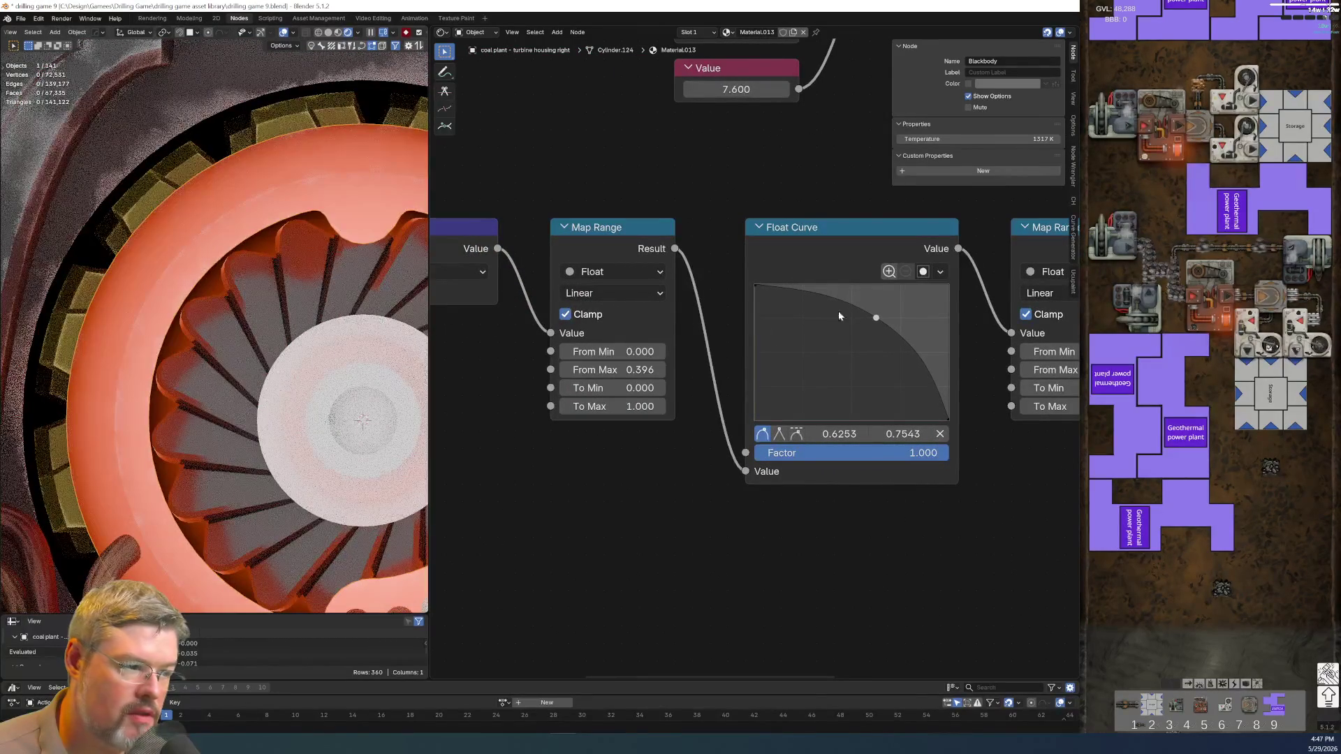
left_click_drag(876, 318, 823, 387)
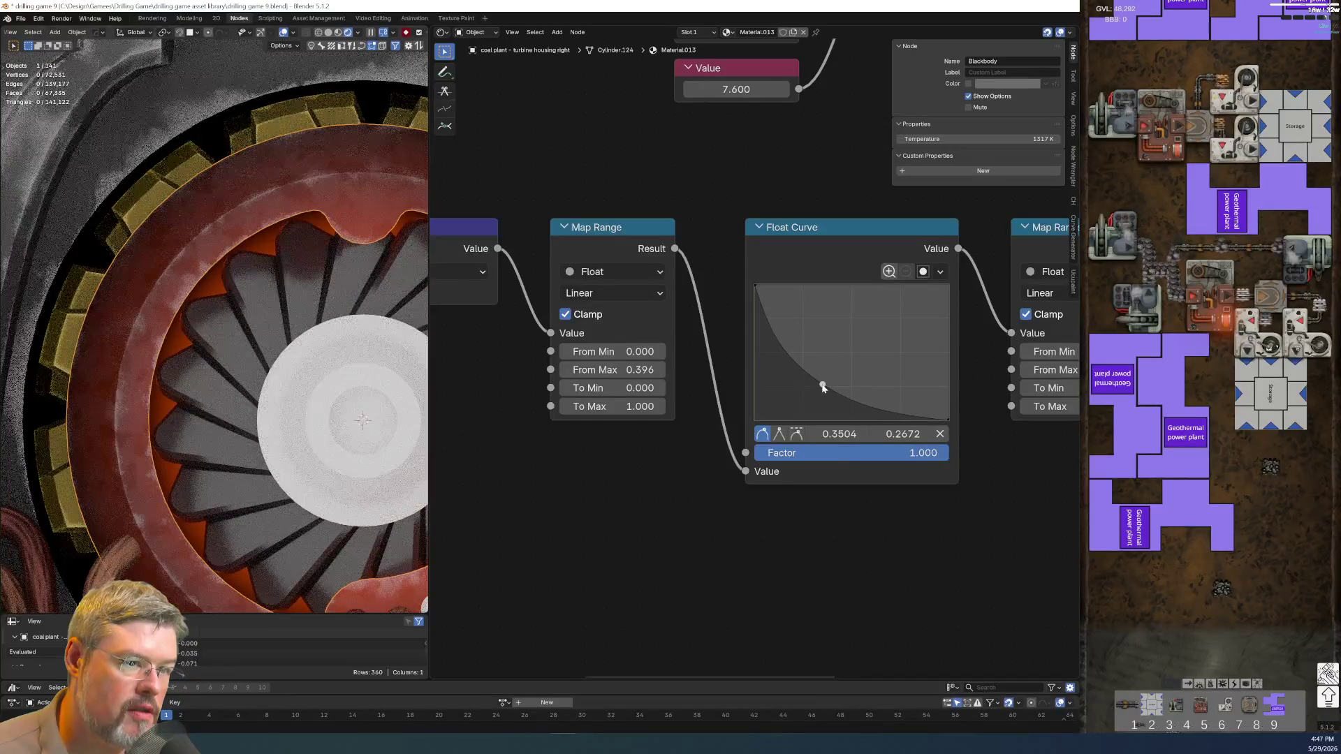
left_click_drag(822, 385, 819, 387)
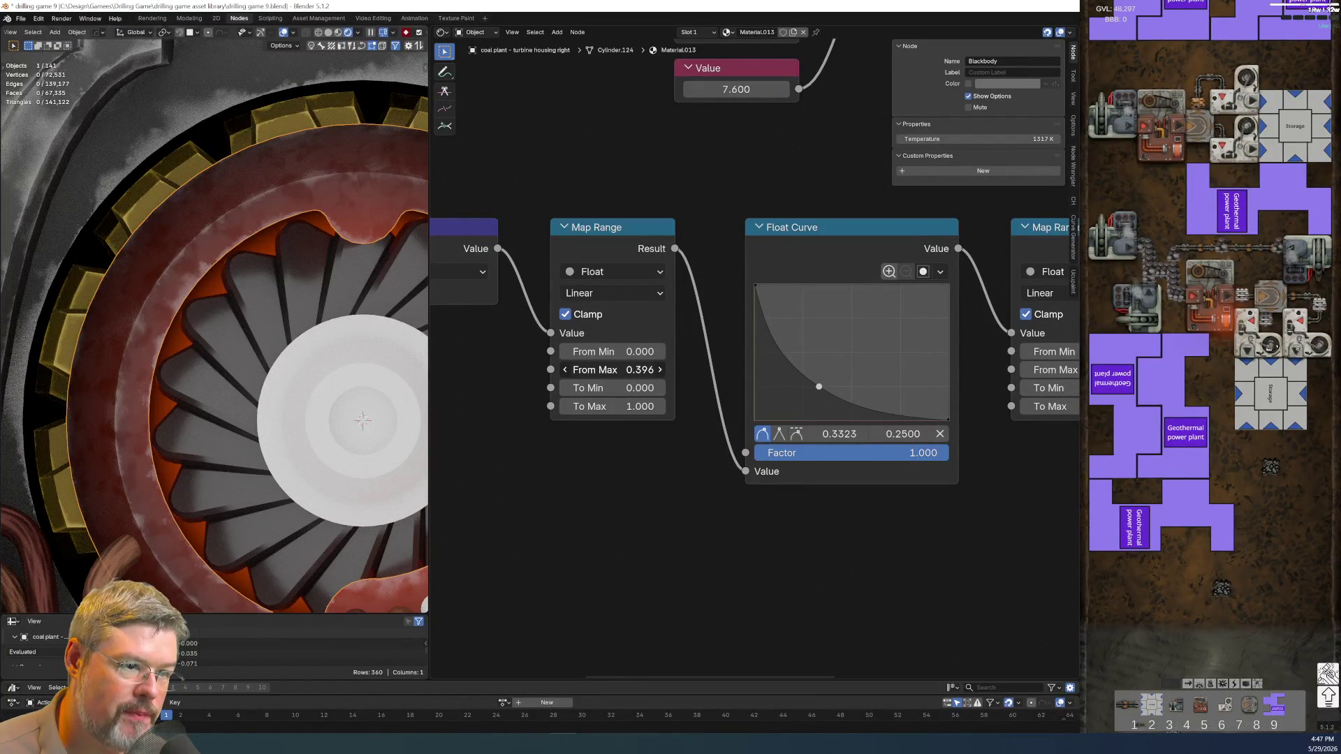
- Set the Map Range From Max to exactly 0.378
left_click_drag(614, 369, 608, 369)
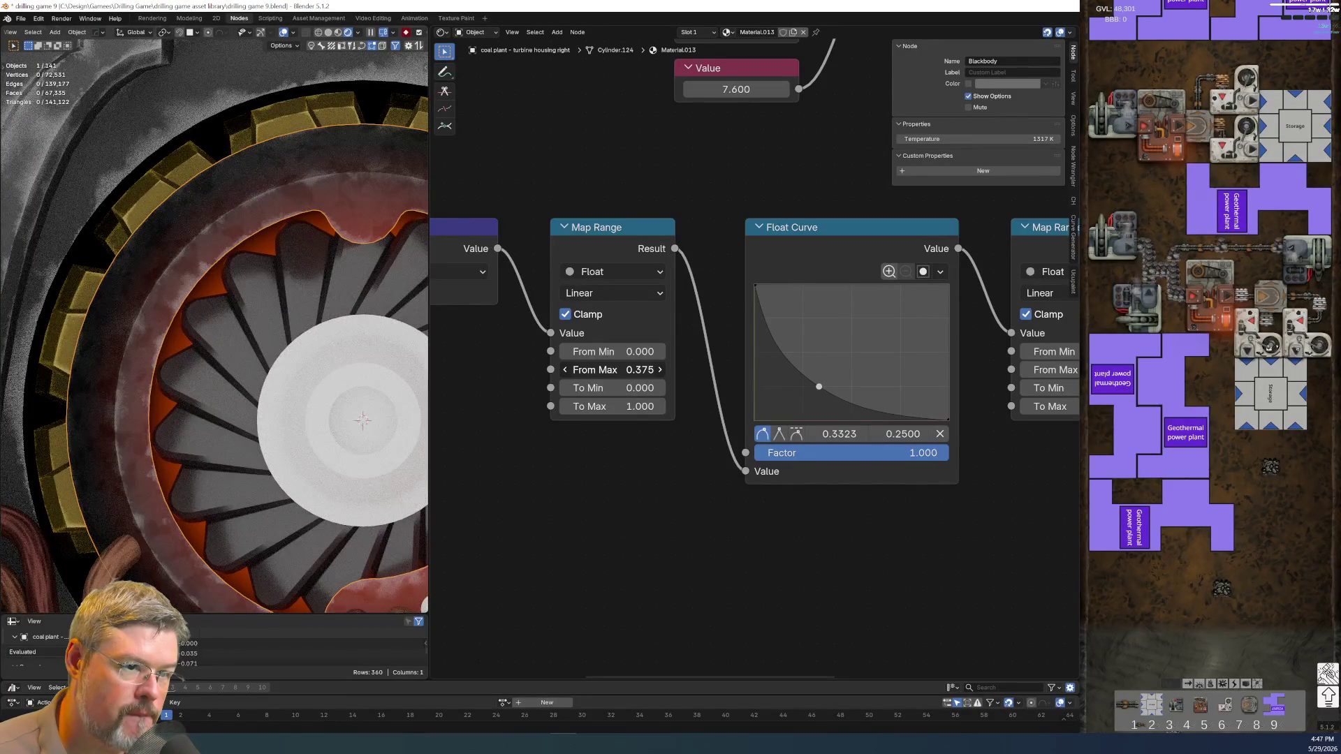
key("ctrl+z")
left_click(608, 369)
left_click(583, 369)
type("5")
key("Return")
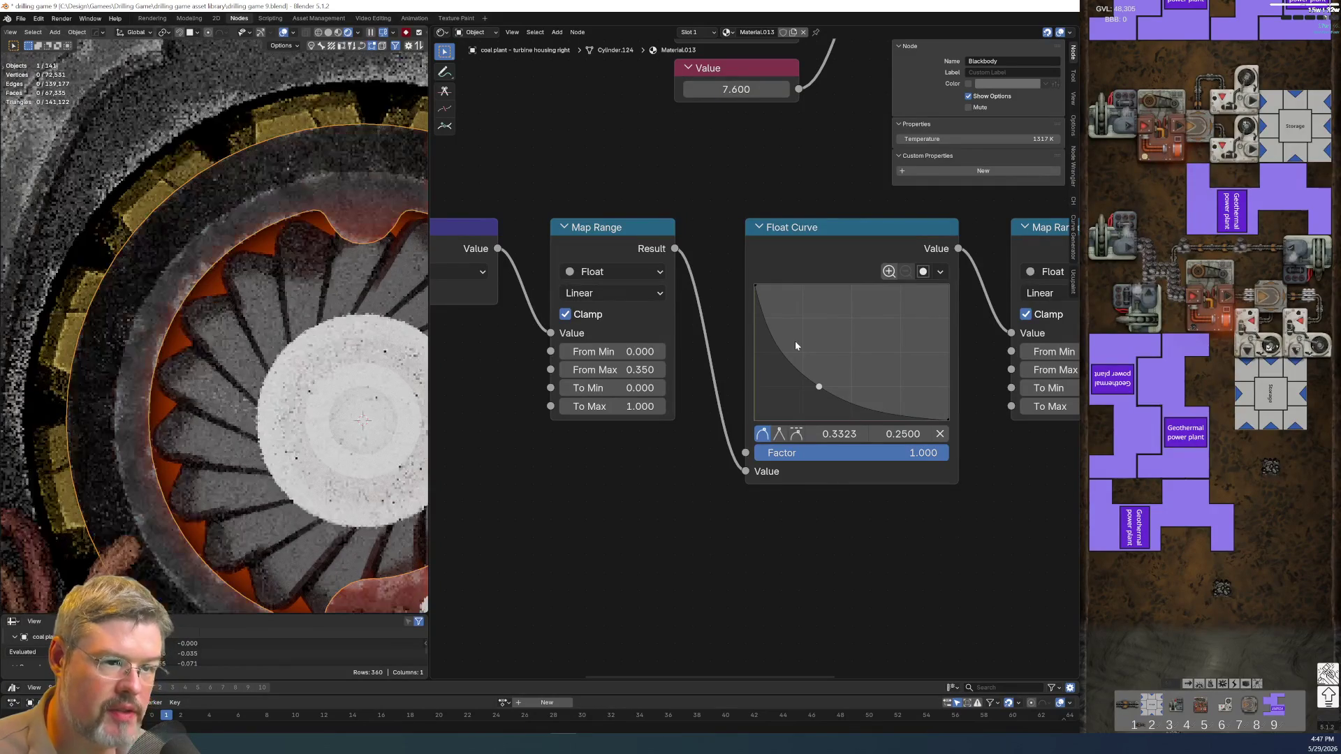
left_click(628, 370)
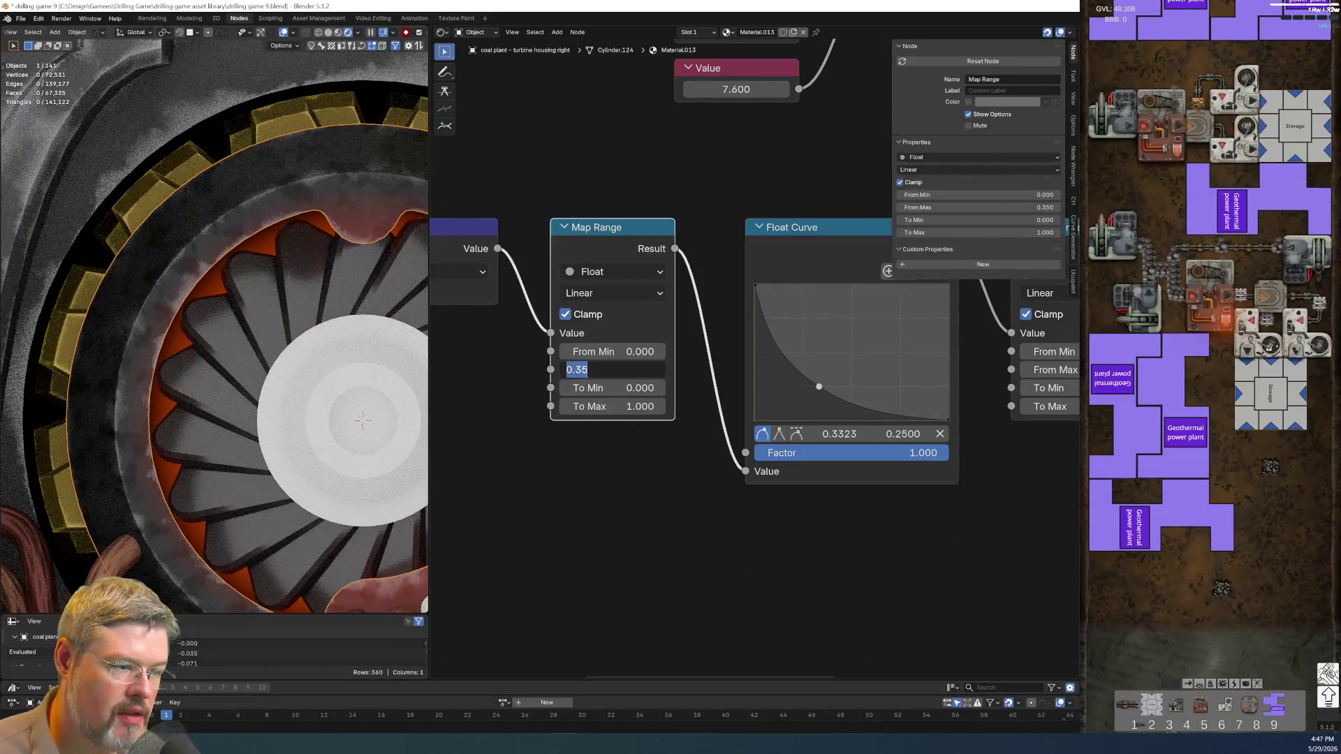
type("0.37")
key("Return")
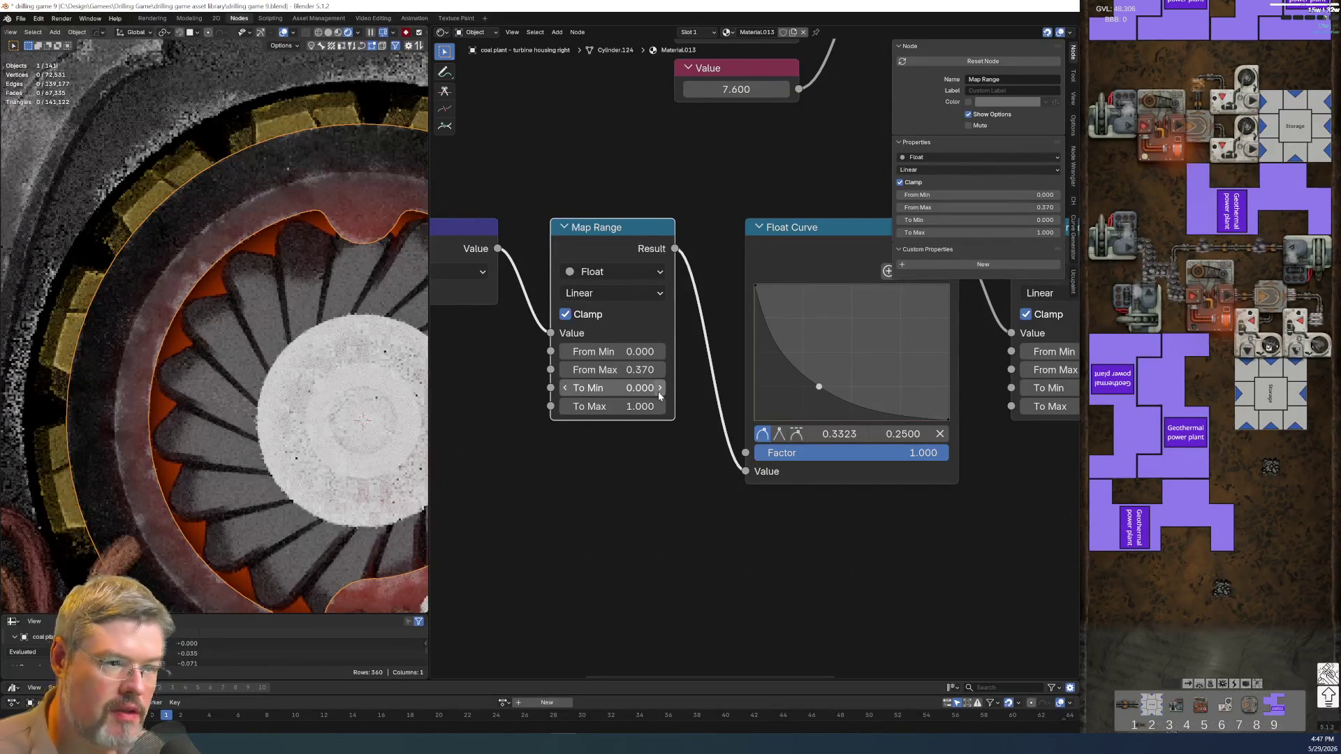
left_click(610, 370)
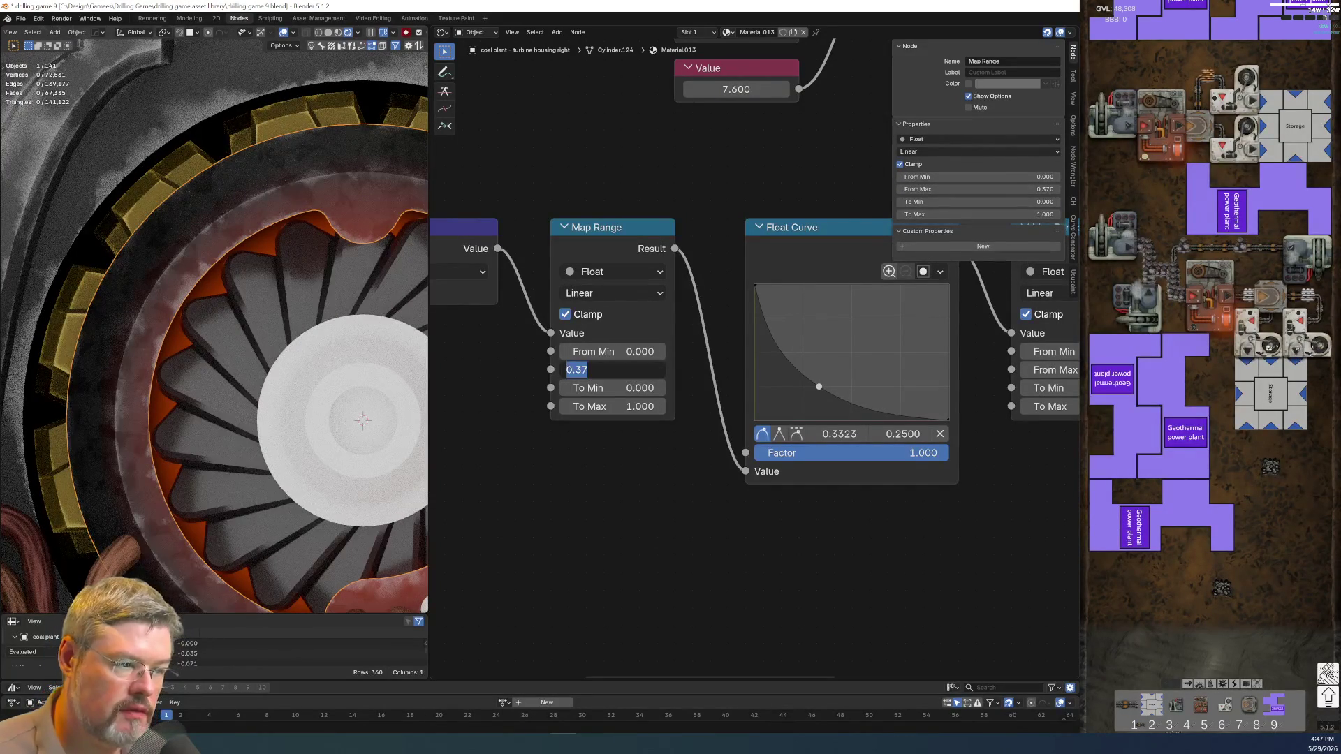
type("8")
key("Return")
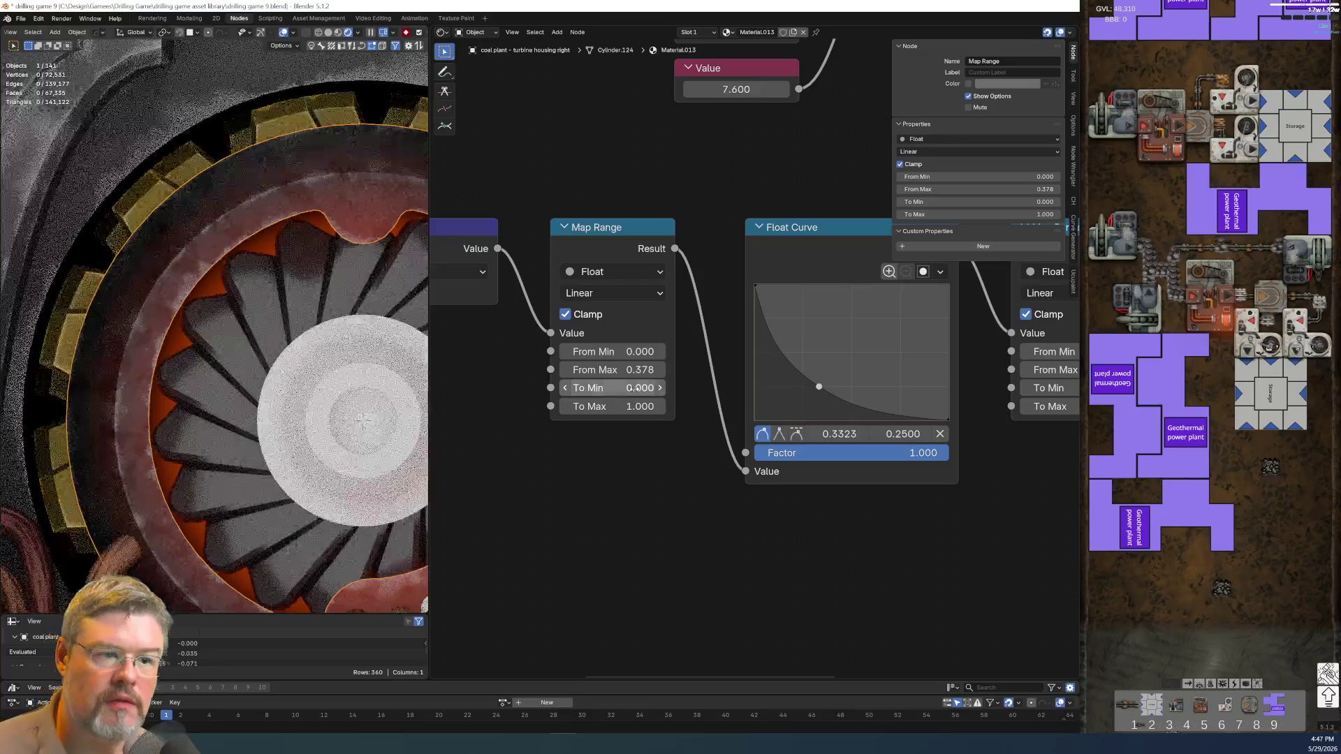
scroll(202, 491, "down", 5)
scroll(202, 491, "down", 3)
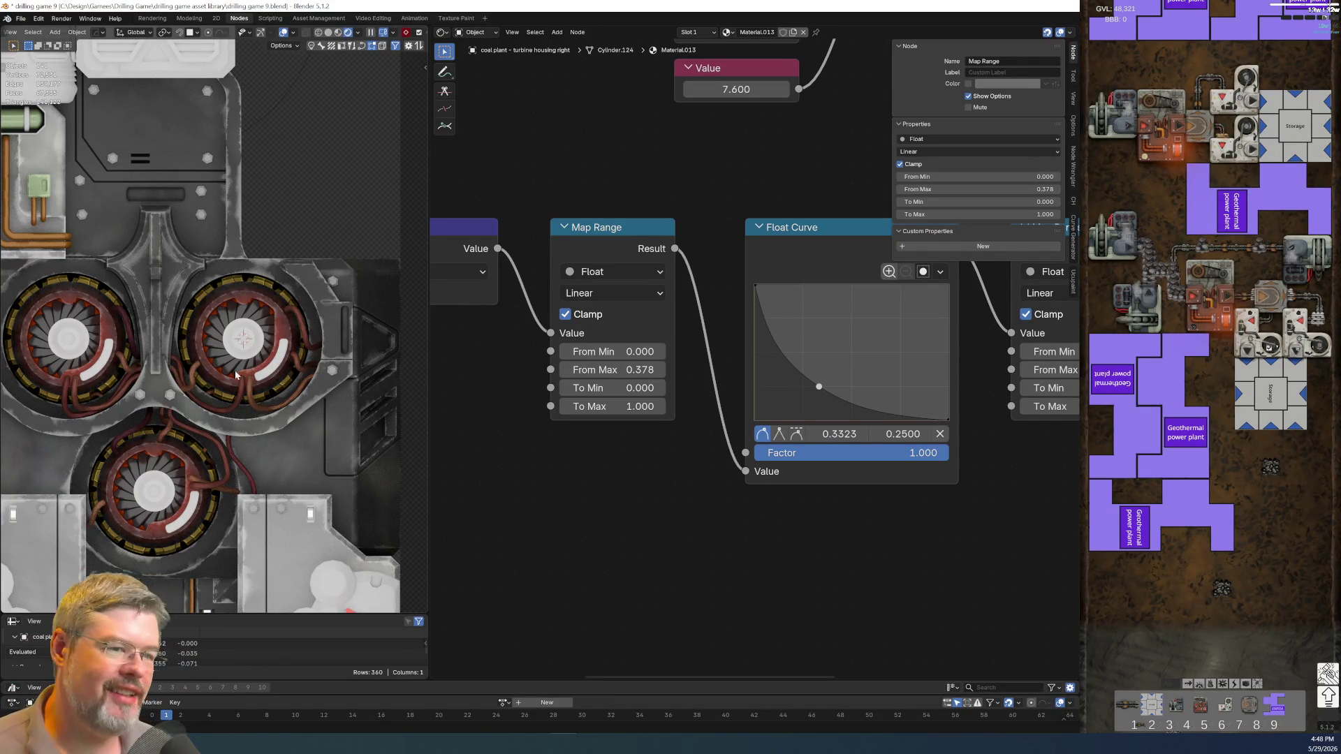
- Save the file and select the right turbine's fan core, which has an empty material slot
left_click(21, 18)
left_click(60, 87)
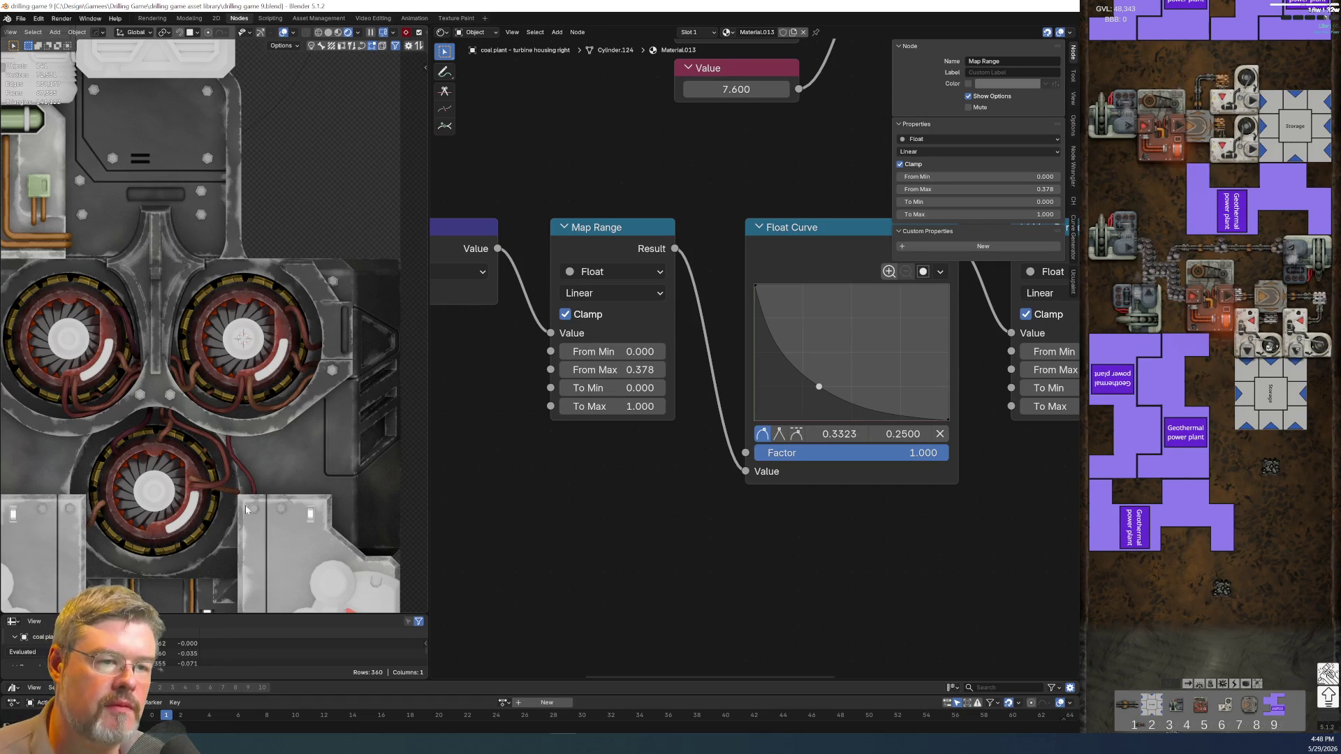
scroll(279, 442, "up", 6)
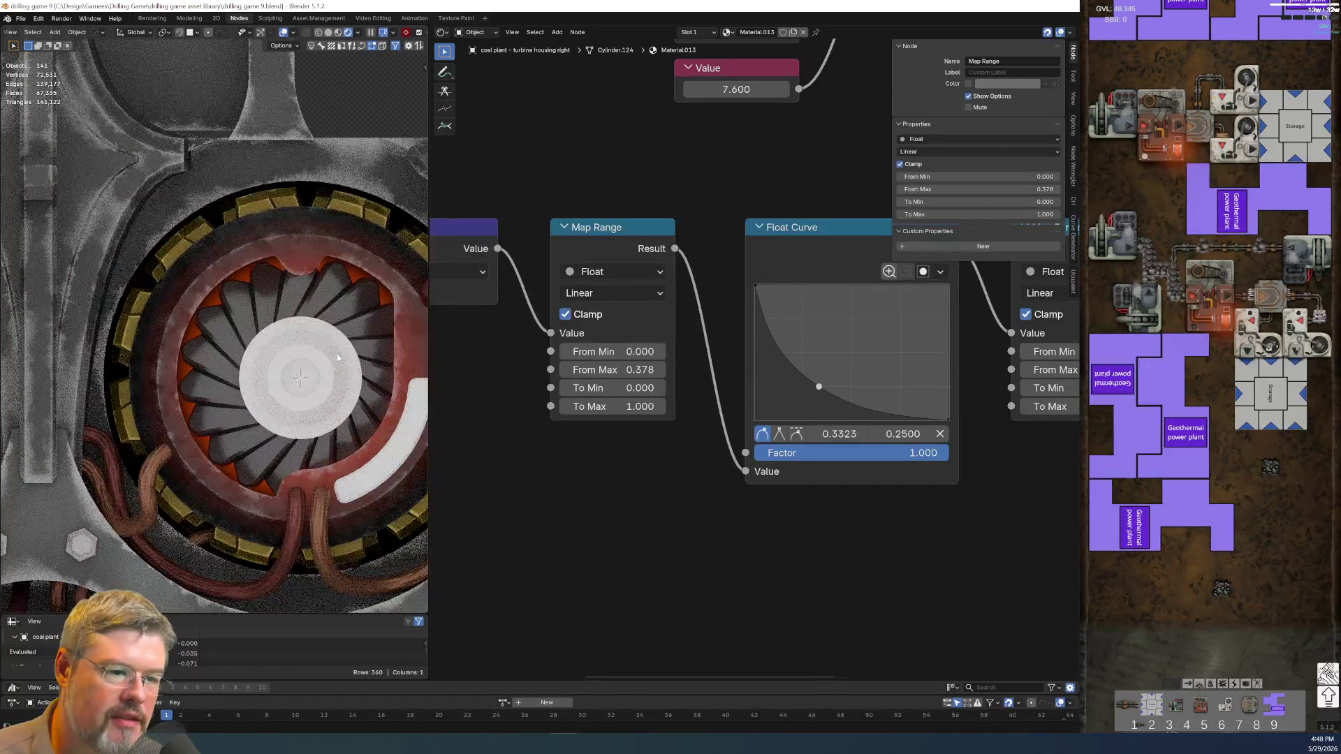
left_click(328, 408)
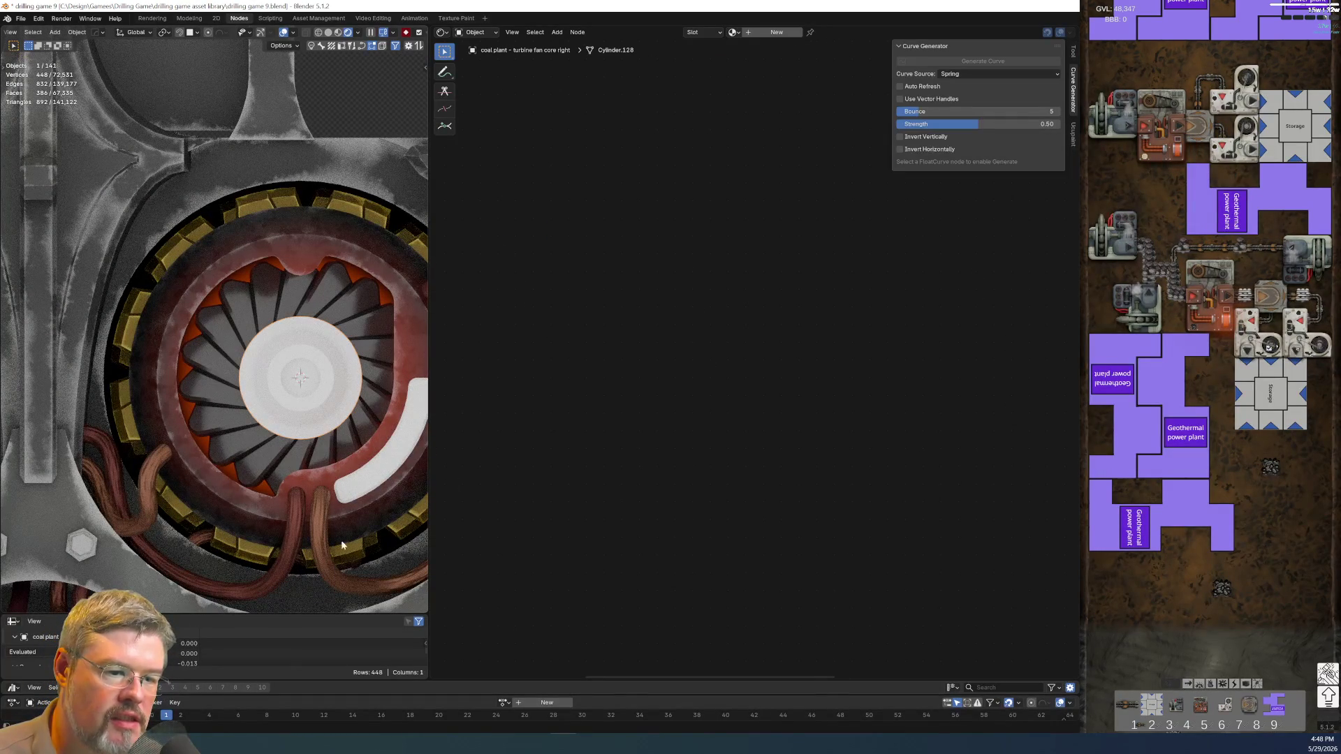
- Select and hide the red cables wrapped around the left and lower turbine fans
left_click(298, 516)
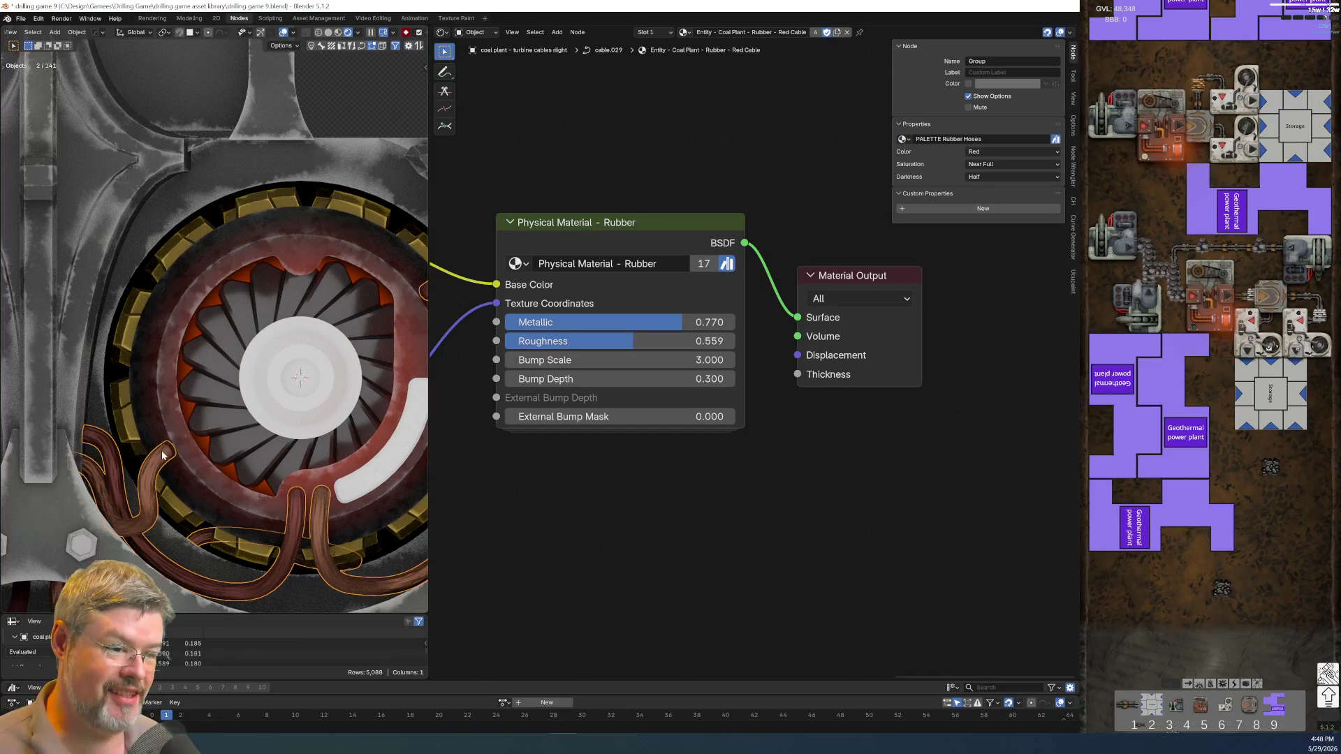
scroll(533, 580, "down", 2)
scroll(534, 580, "down", 1)
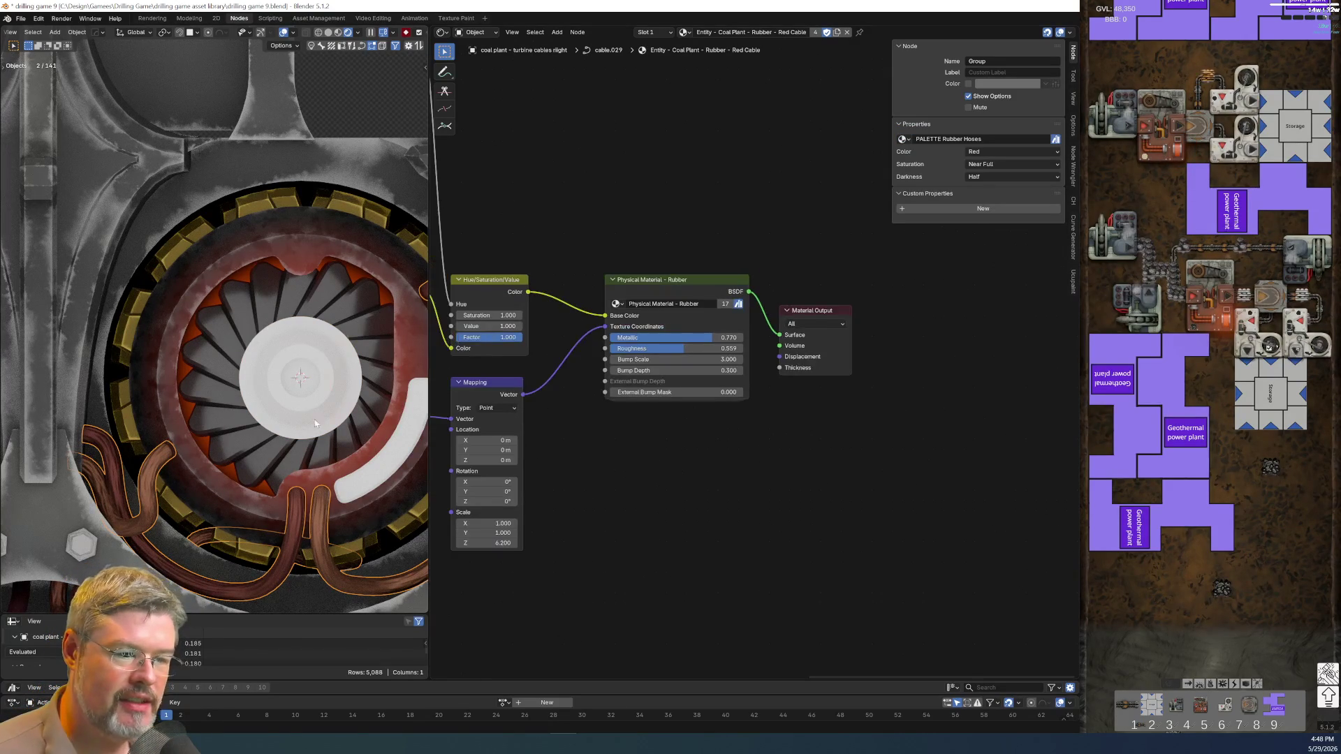
scroll(312, 417, "down", 5)
scroll(312, 421, "up", 3)
scroll(321, 421, "up", 1)
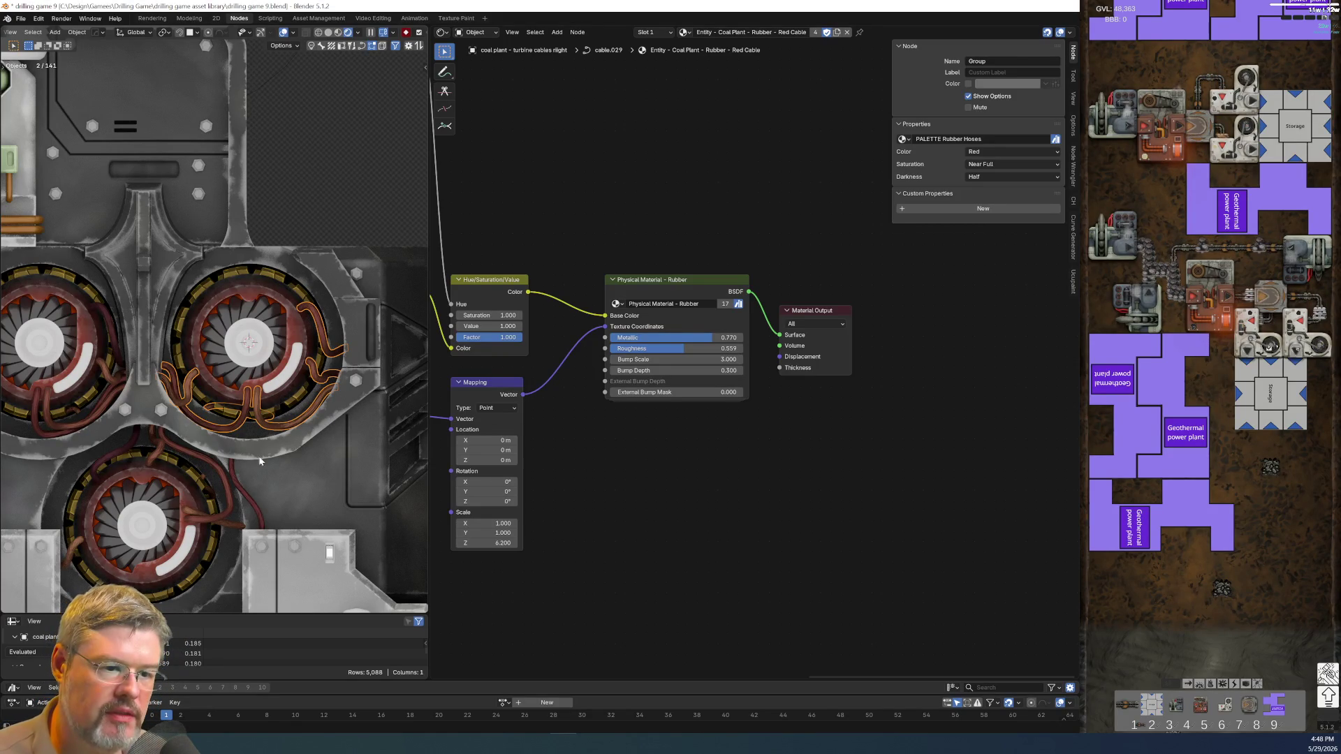
key("h")
left_click(87, 419)
key("h")
left_click(112, 453)
key("h")
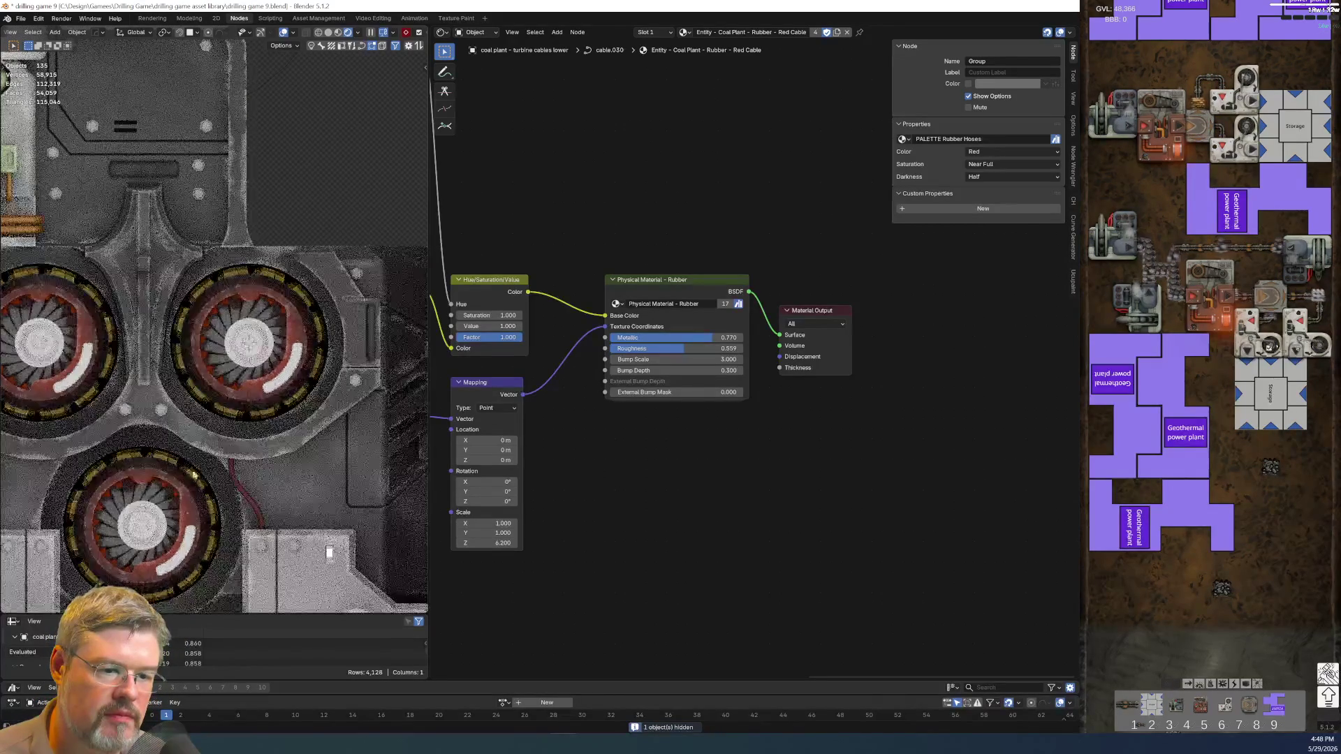
- From a top view, select the right fan's core and body backing piece to inspect their materials
scroll(297, 410, "down", 2)
scroll(298, 410, "down", 4)
middle_click_drag(297, 410, 297, 410)
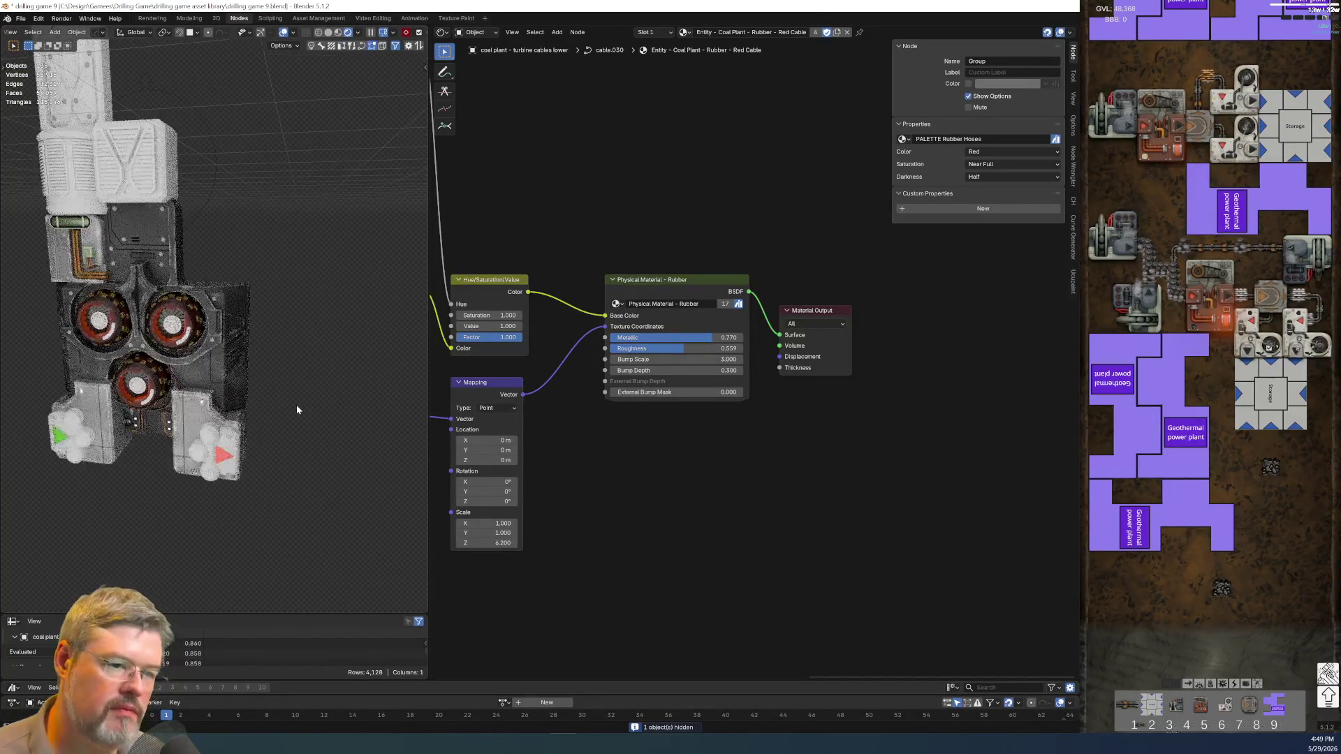
key("KP_7")
scroll(296, 404, "up", 2)
scroll(285, 406, "up", 2)
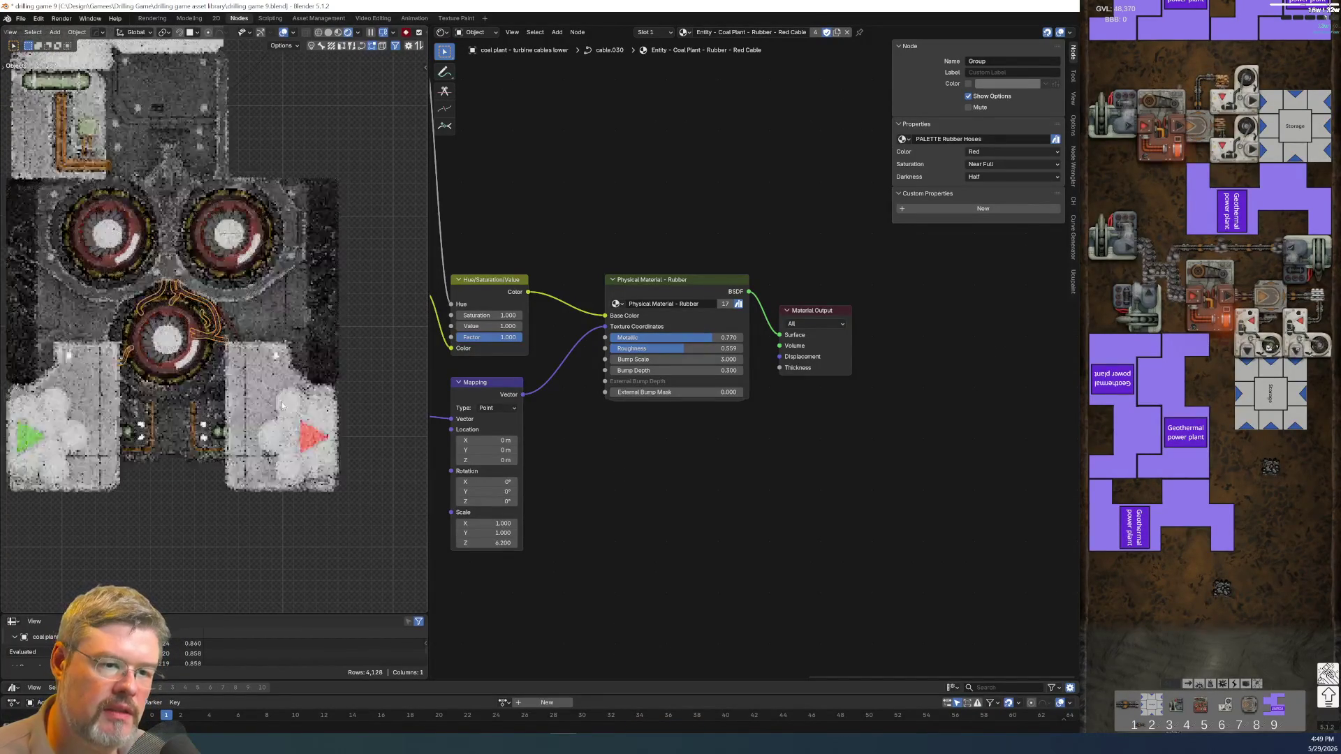
left_click(207, 458)
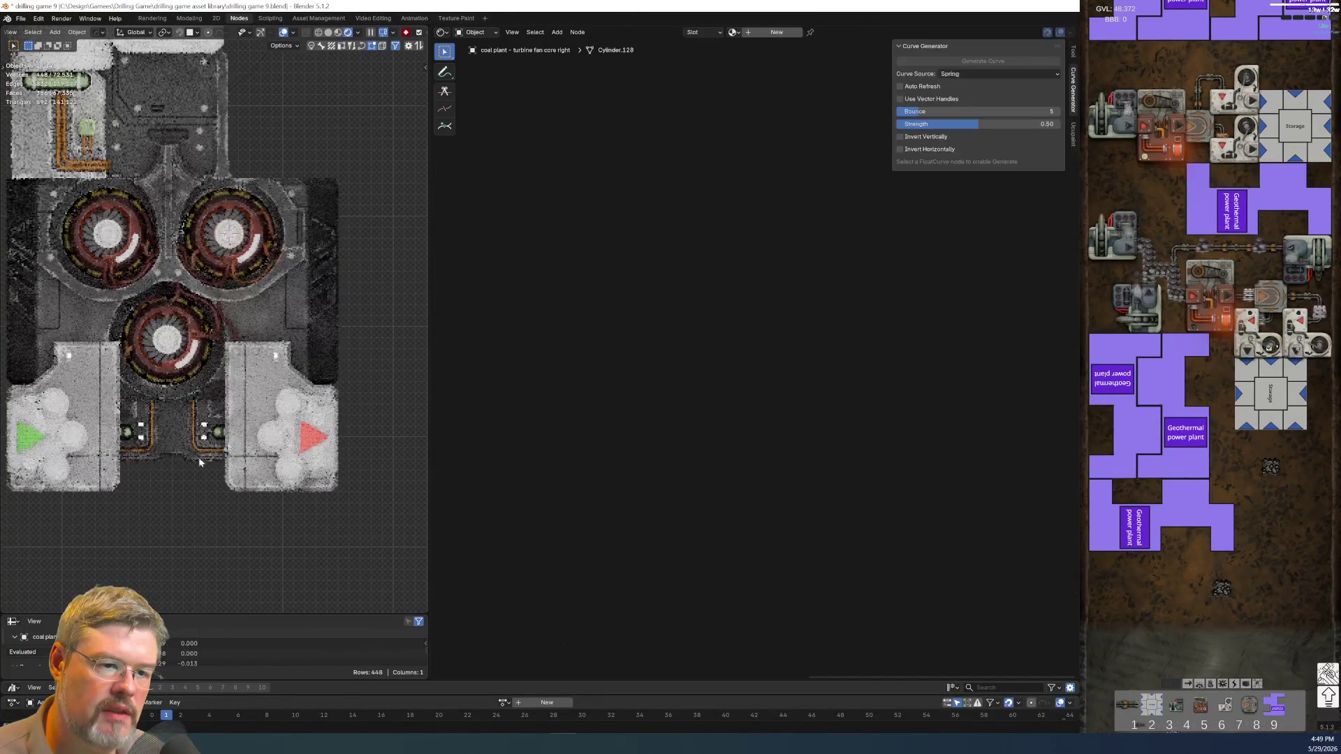
left_click(198, 456)
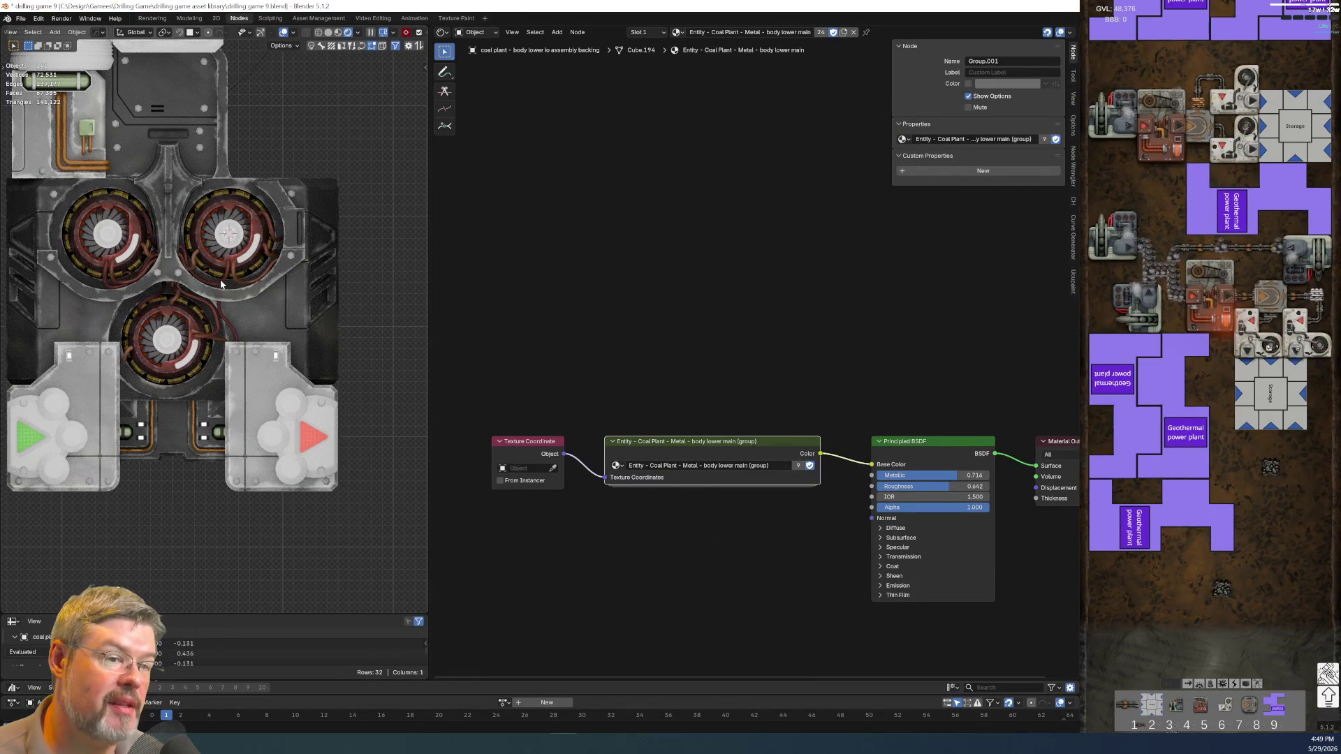
left_click(244, 242)
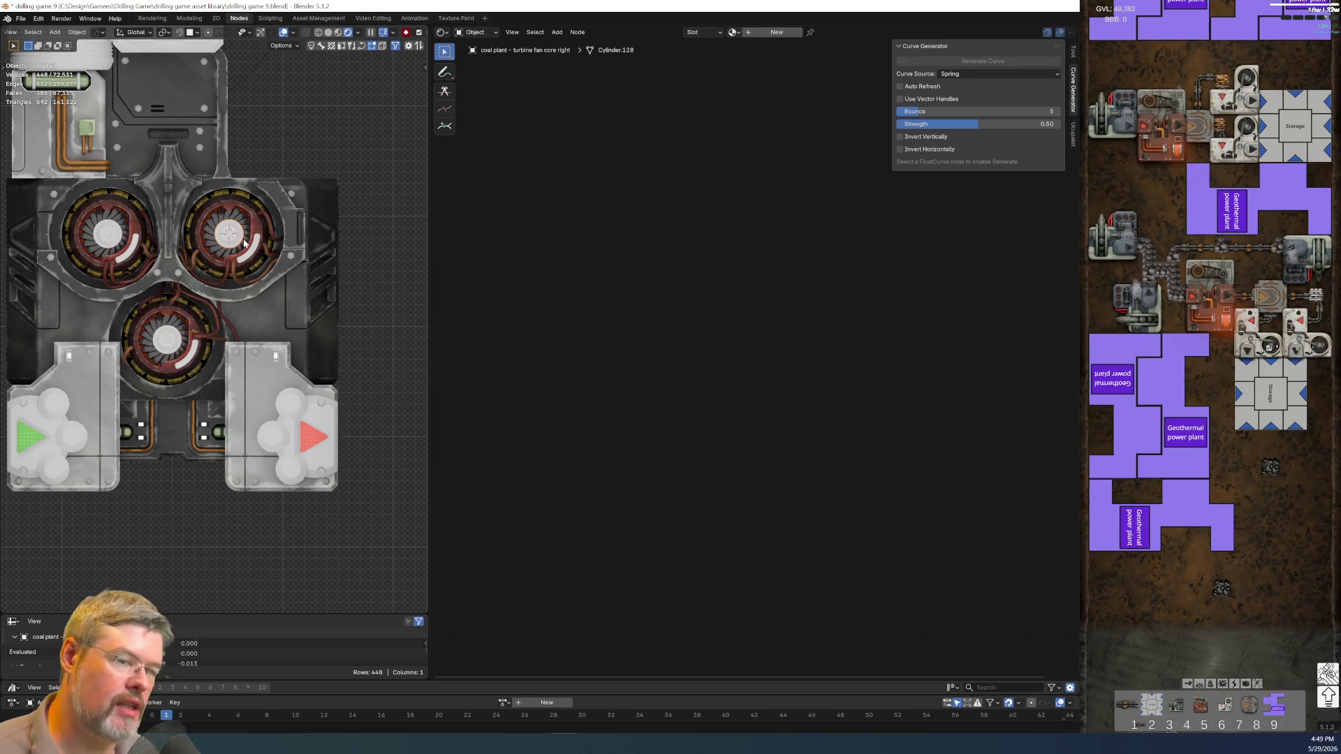
- Preview the turbine in rendered shading, then frame and select the right fan's housing notch and ring
key("KP_0")
scroll(244, 242, "up", 3)
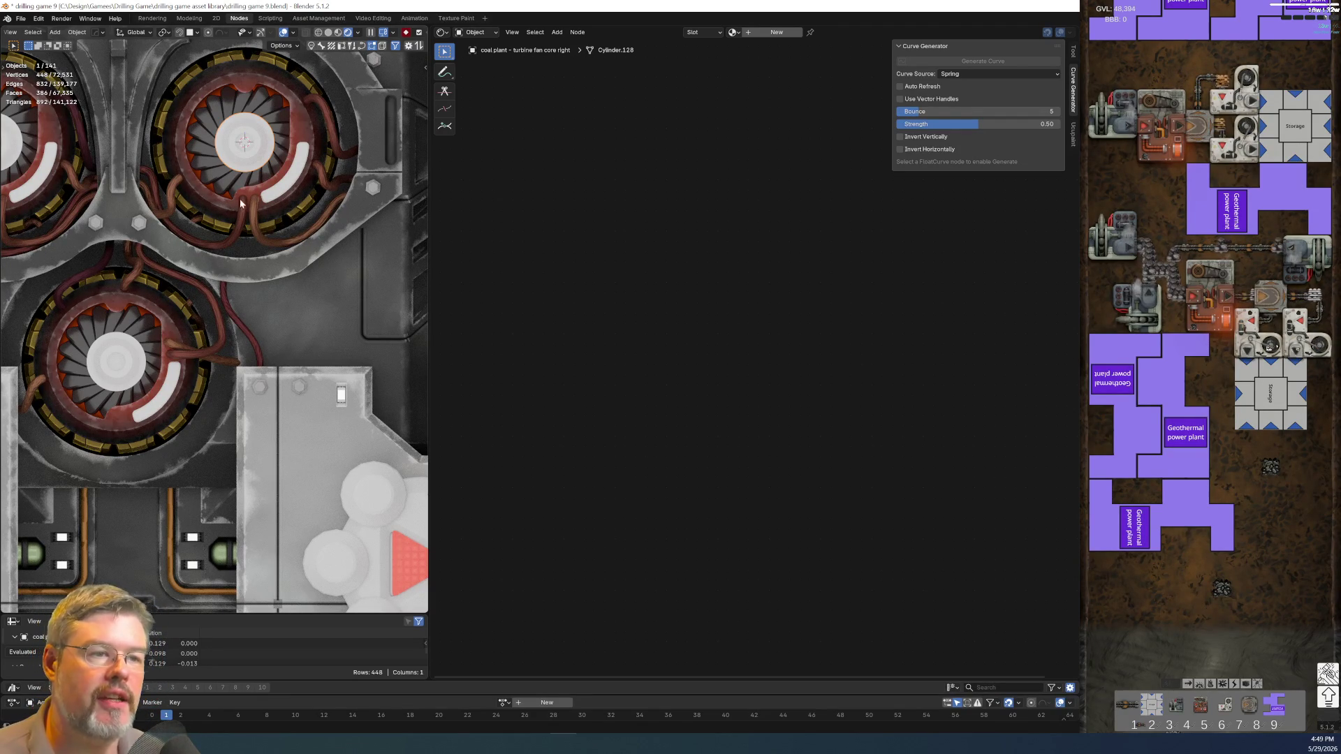
left_click(296, 135)
left_click(307, 167)
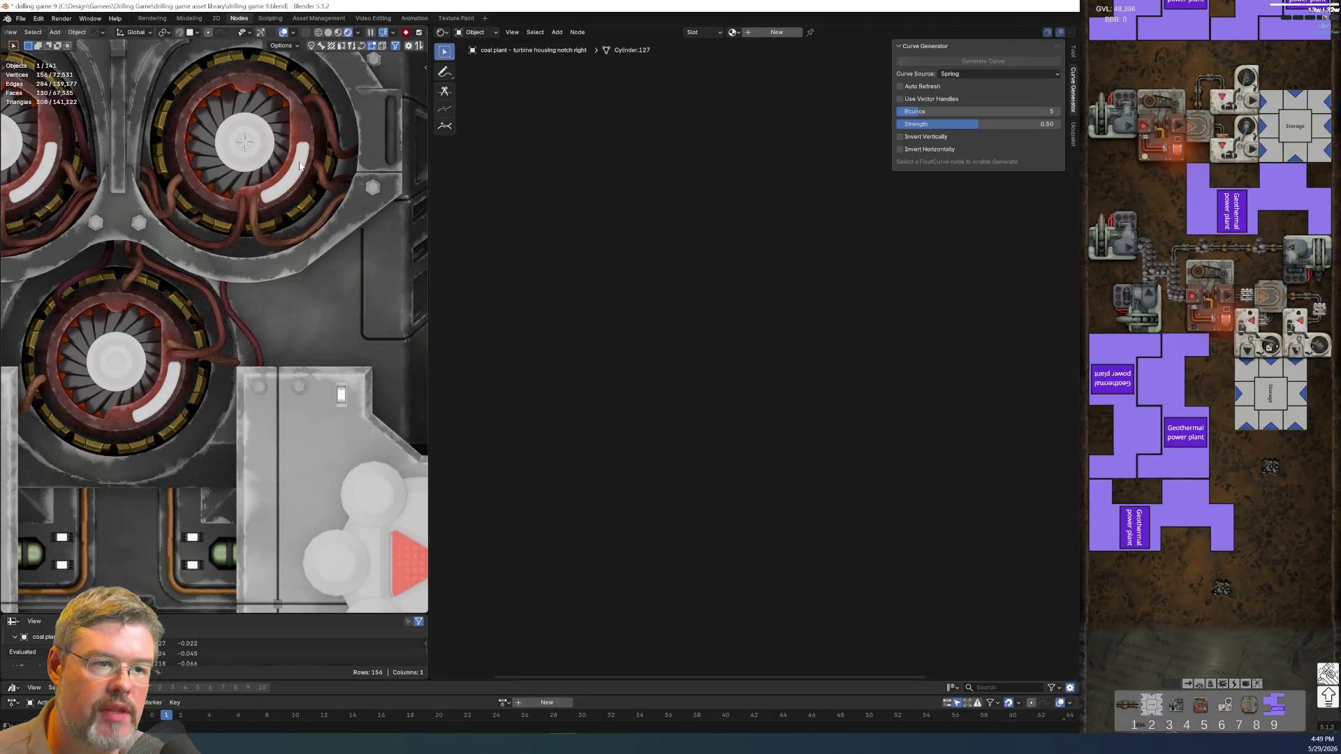
scroll(325, 292, "up", 3)
scroll(324, 292, "up", 3)
key("KP_Decimal")
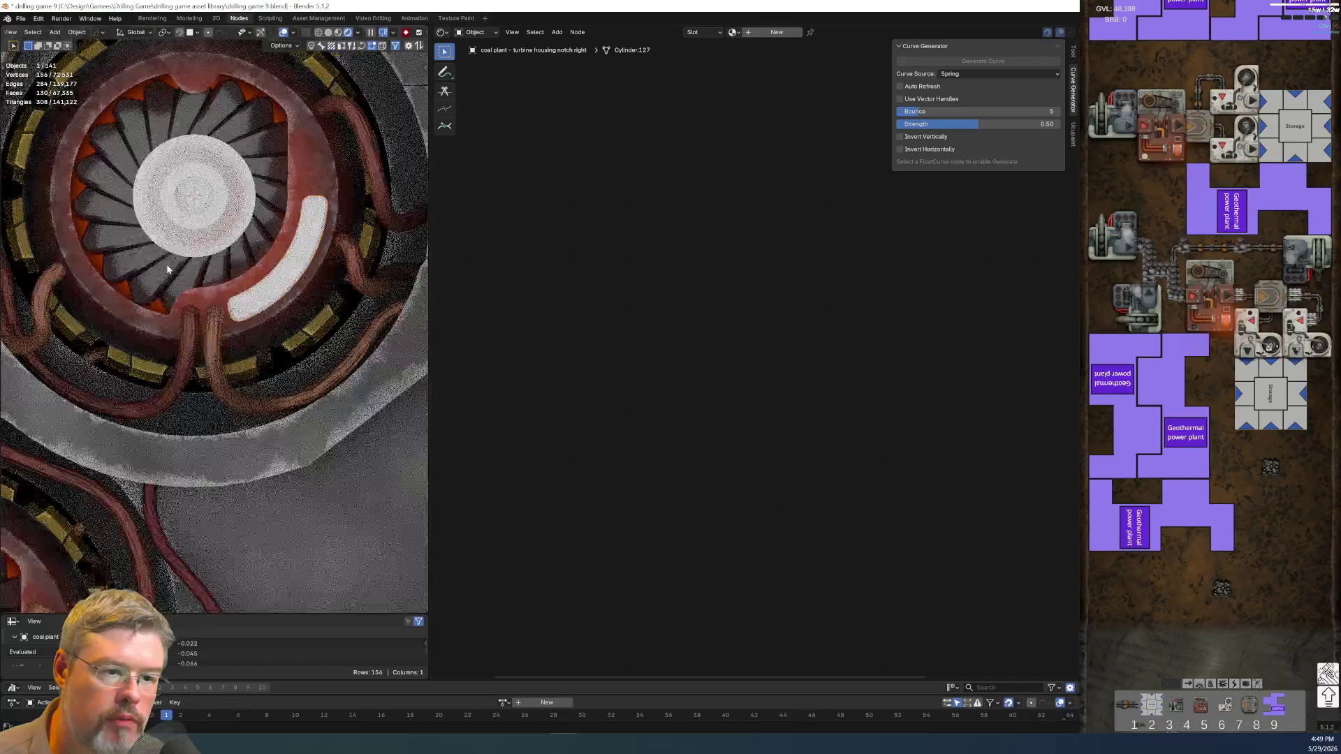
key("shift+s")
left_click(100, 267)
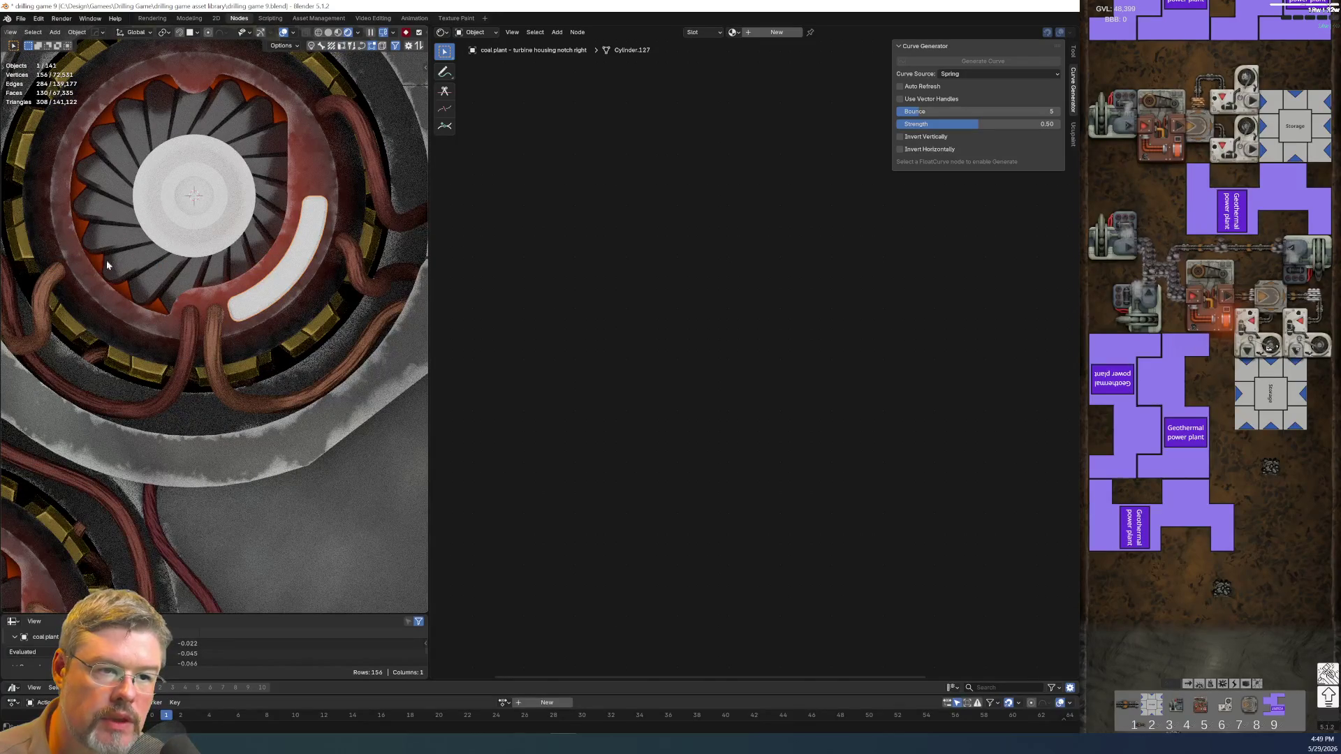
left_click(314, 190, "shift")
- Link the ring's material onto the right fan's curved notch, then view the white hub disk's material
key("ctrl+l")
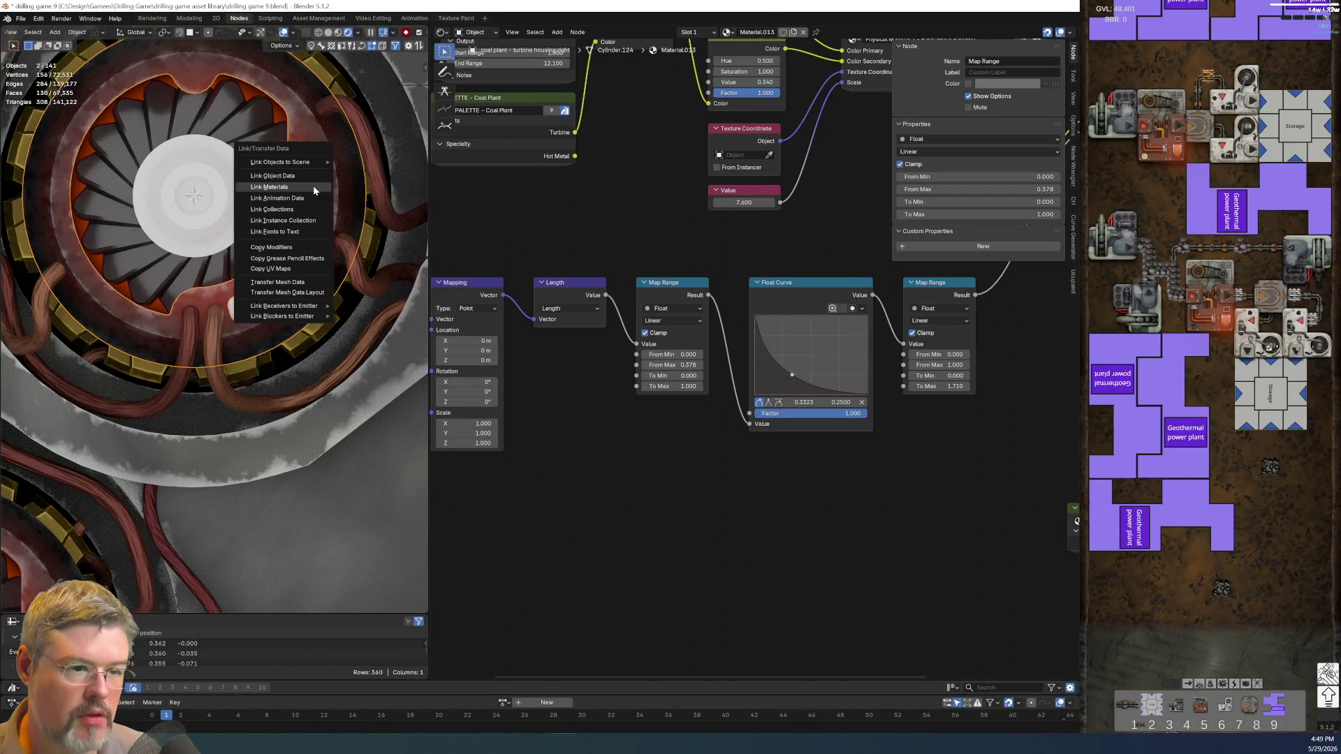
left_click(313, 185)
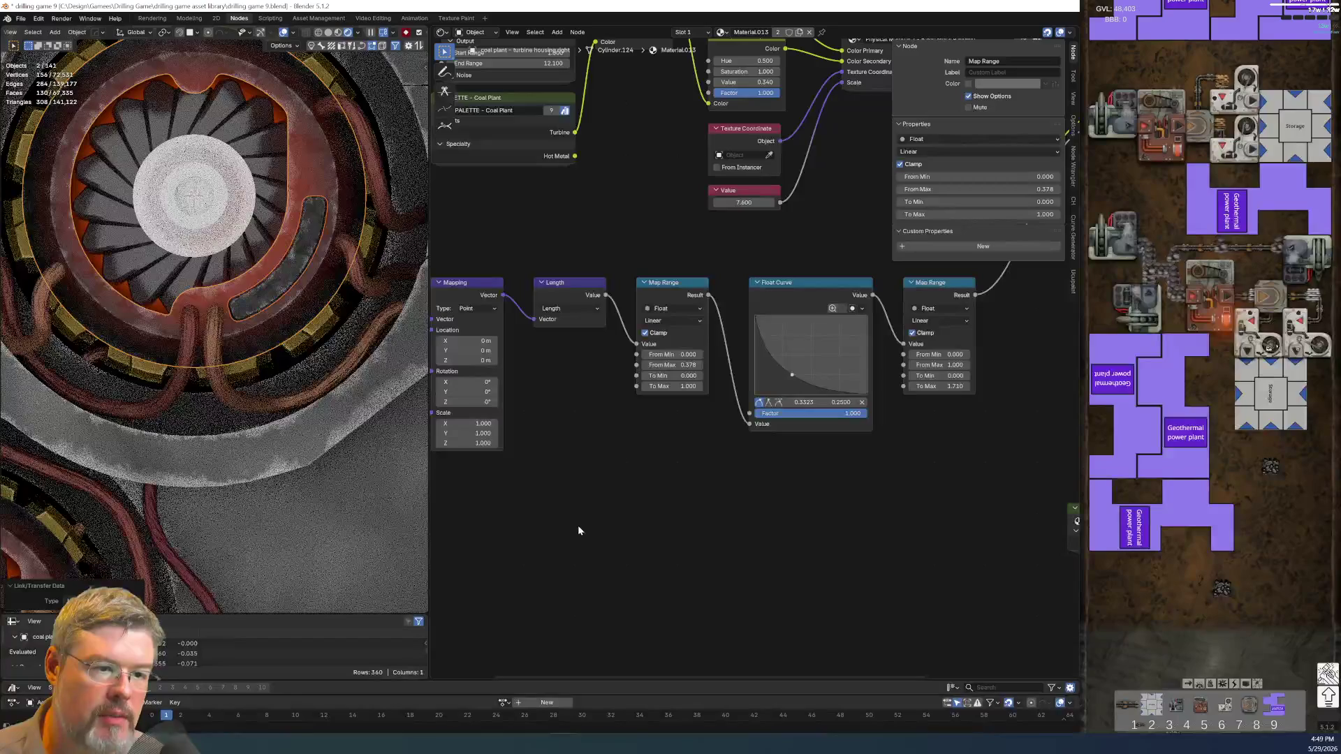
key("Home")
left_click(193, 242)
scroll(194, 242, "down", 4)
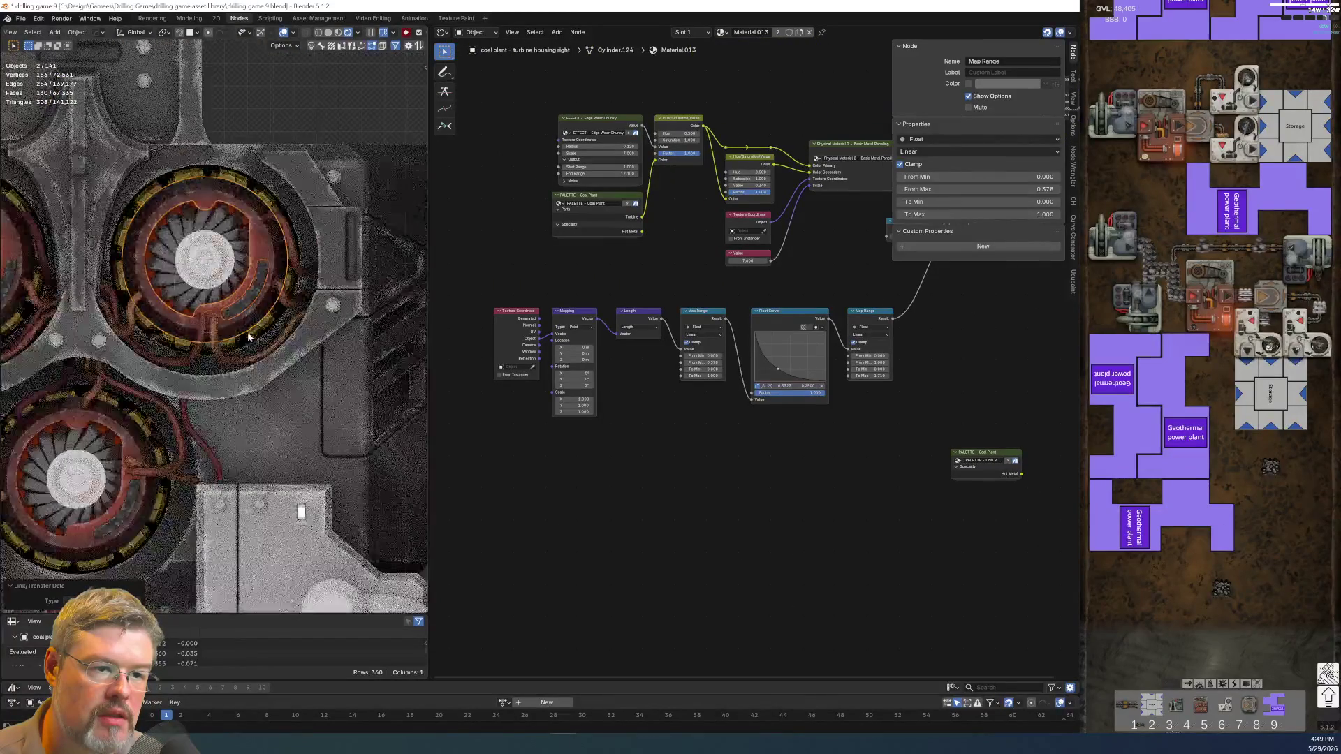
scroll(250, 204, "down", 4)
scroll(257, 380, "up", 3)
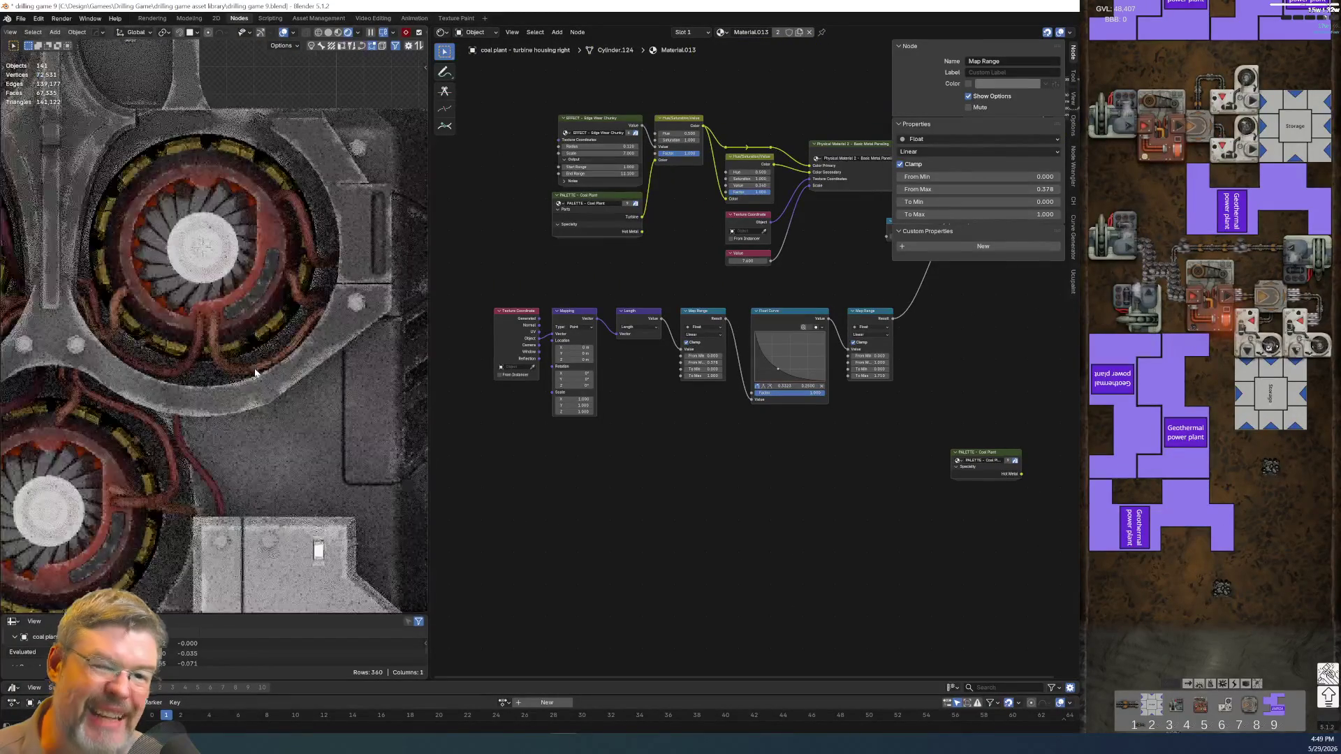
scroll(251, 356, "up", 3)
scroll(244, 311, "up", 2)
- Select the right fan's curved notch piece and save drilling game 9.blend
left_click(244, 312)
scroll(244, 311, "down", 6)
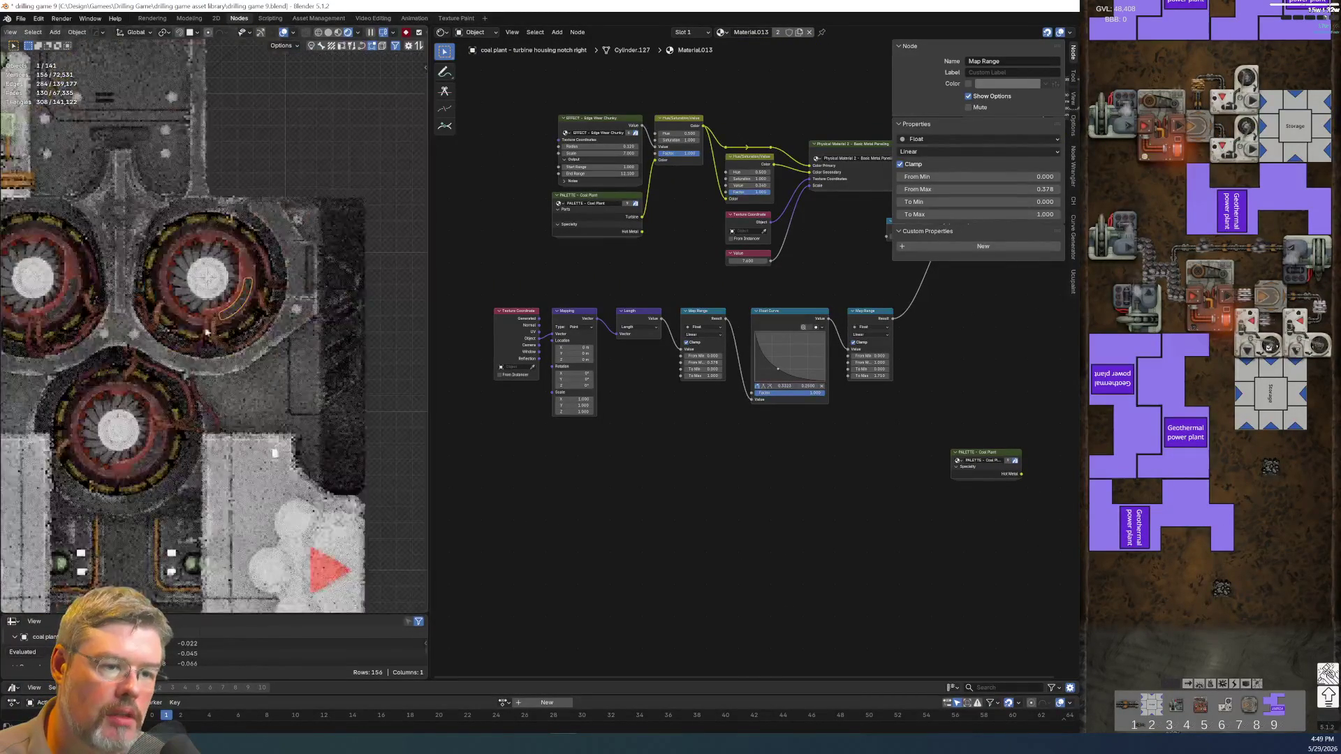
scroll(204, 350, "up", 1)
scroll(203, 350, "up", 4)
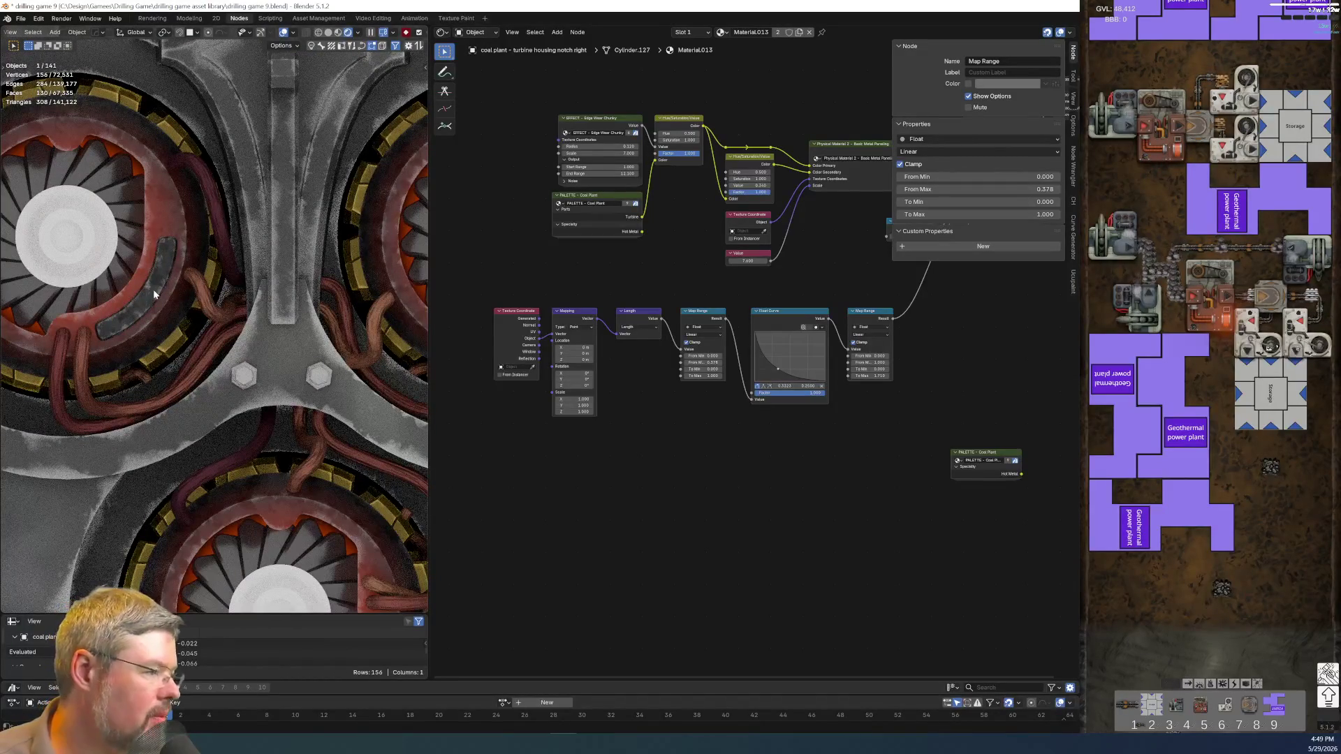
left_click(21, 18)
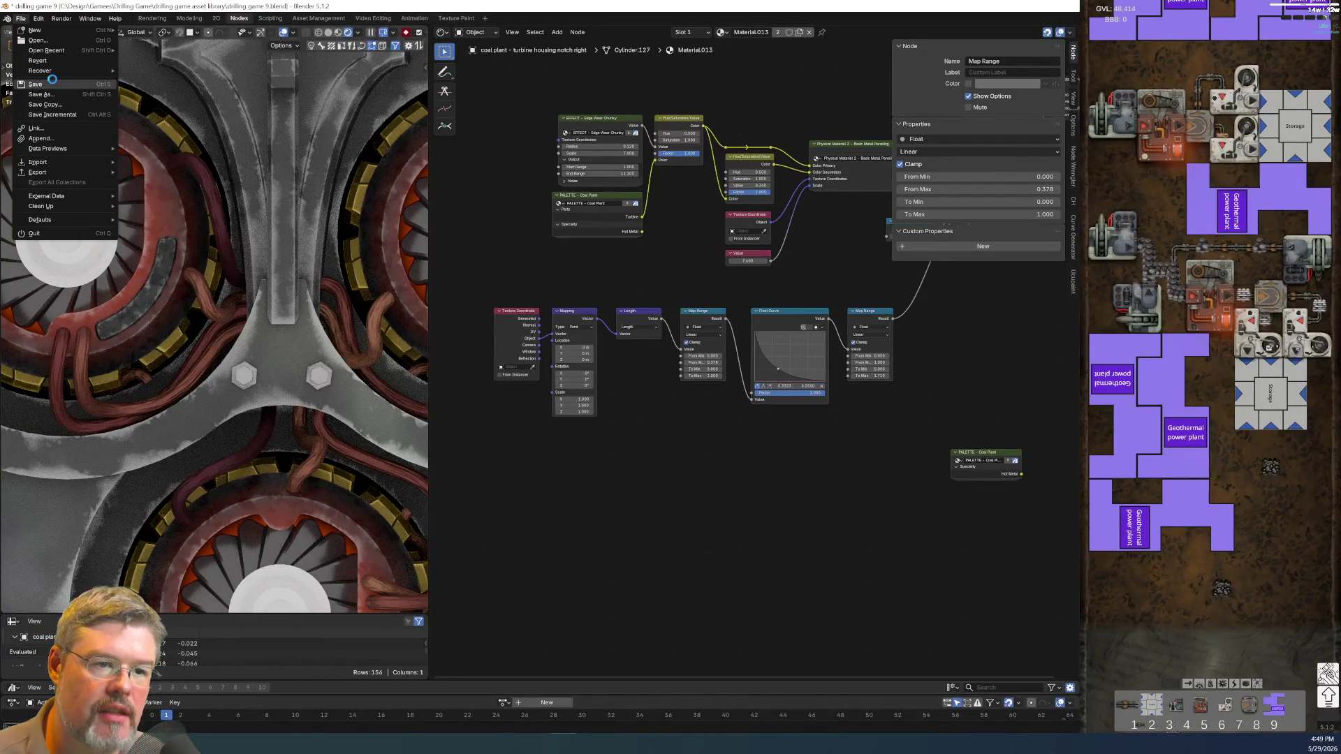
left_click(52, 83)
scroll(232, 330, "down", 3)
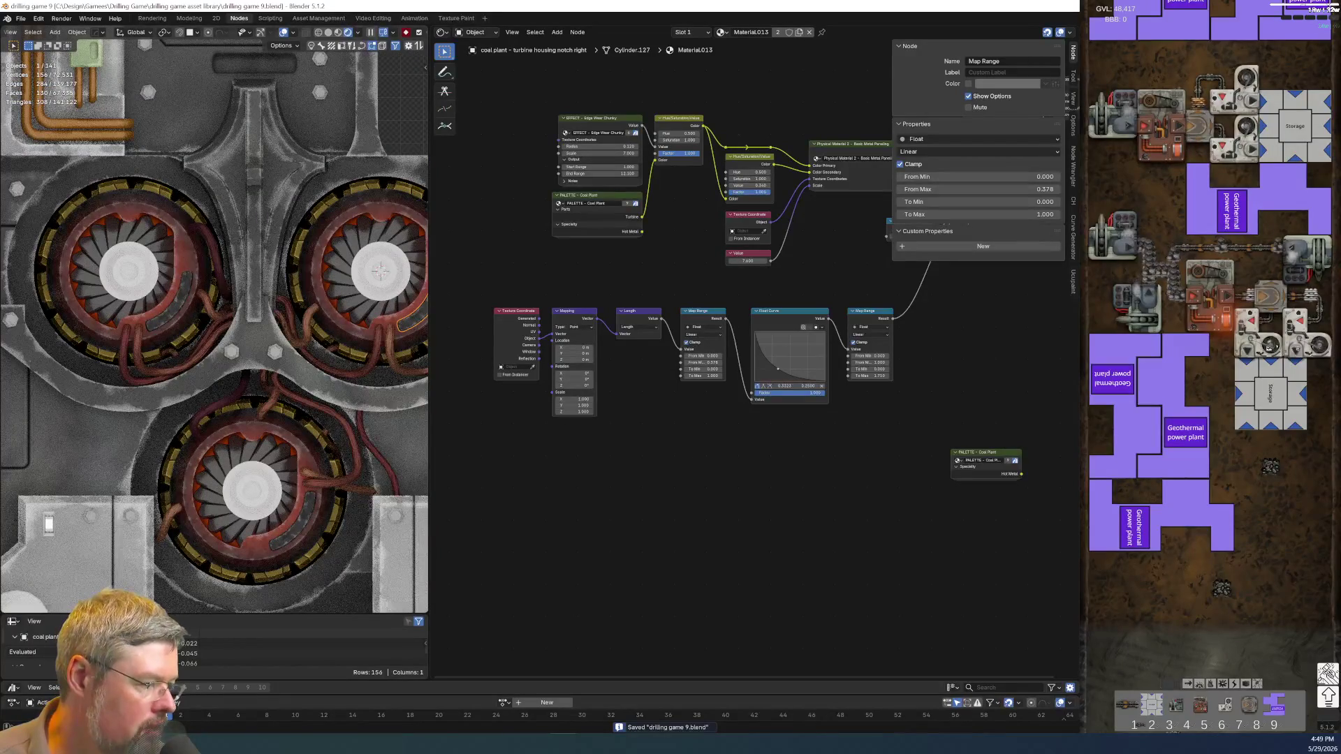
left_click(153, 321)
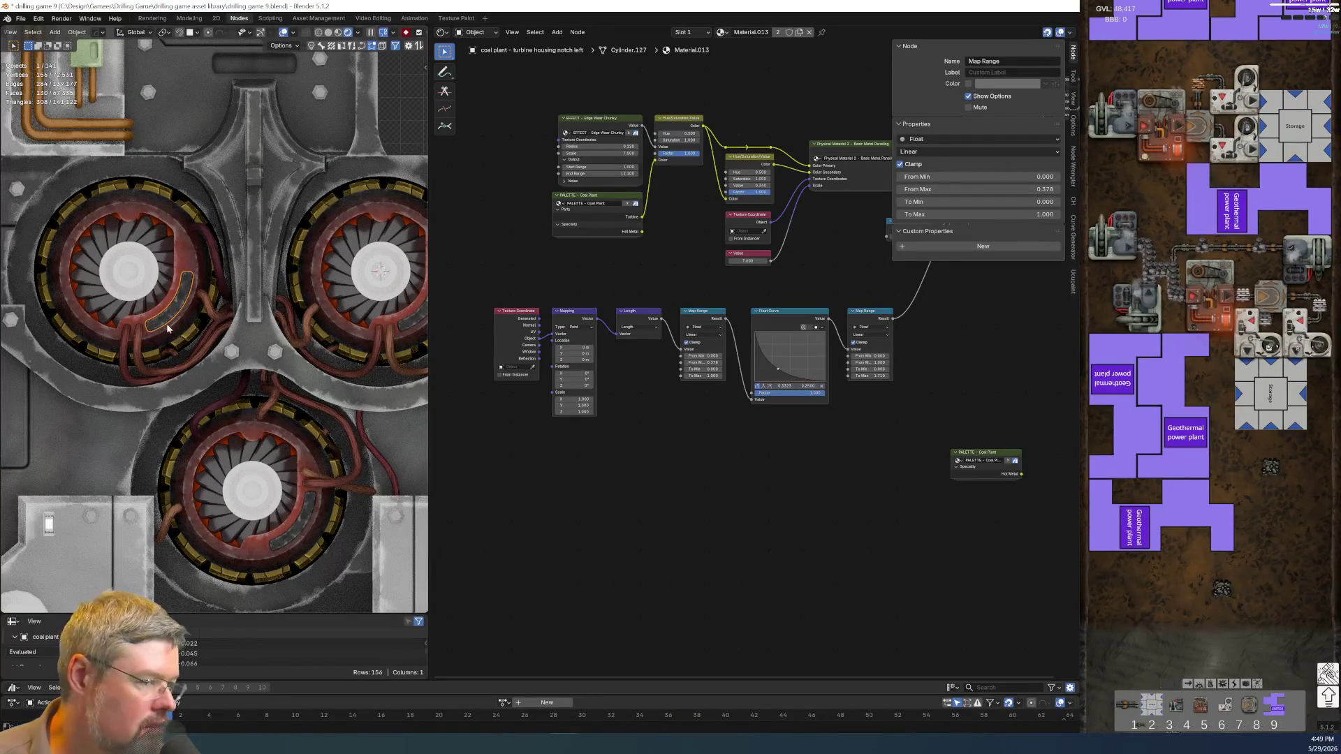
left_click(412, 322)
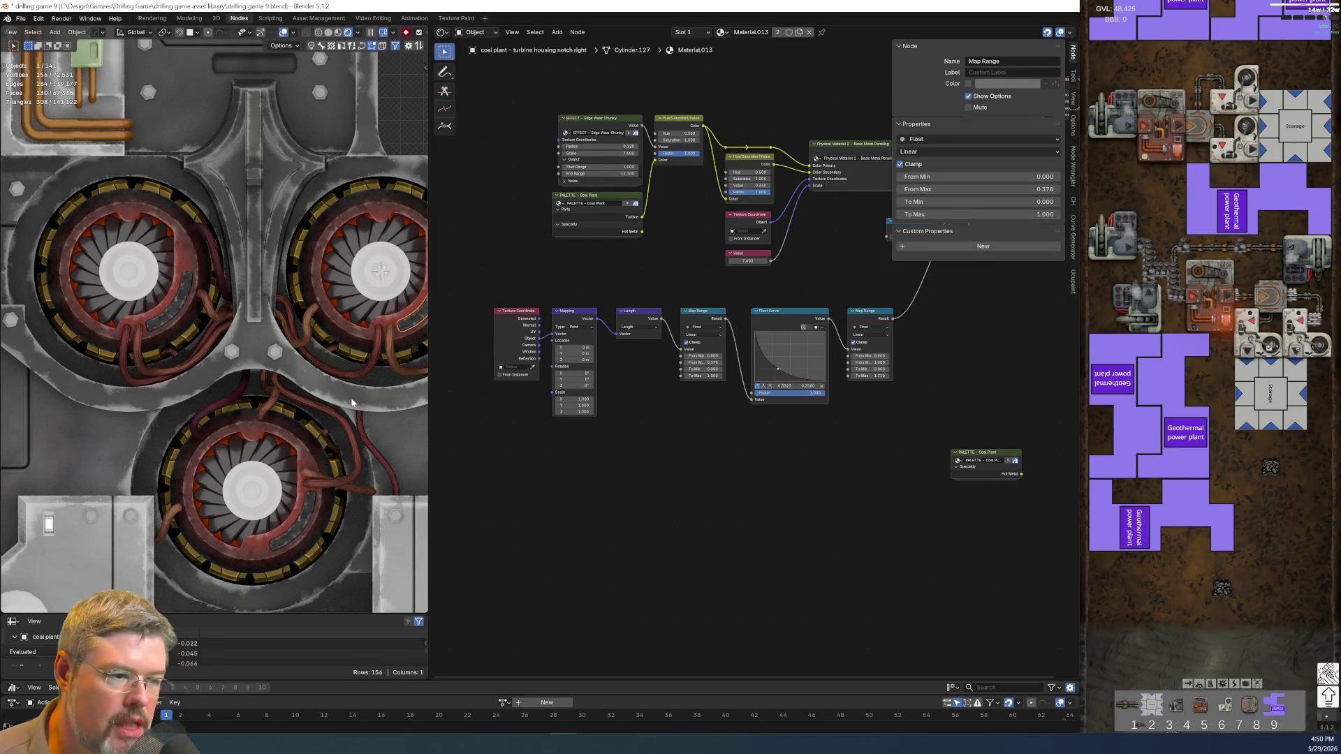
right_click(408, 324)
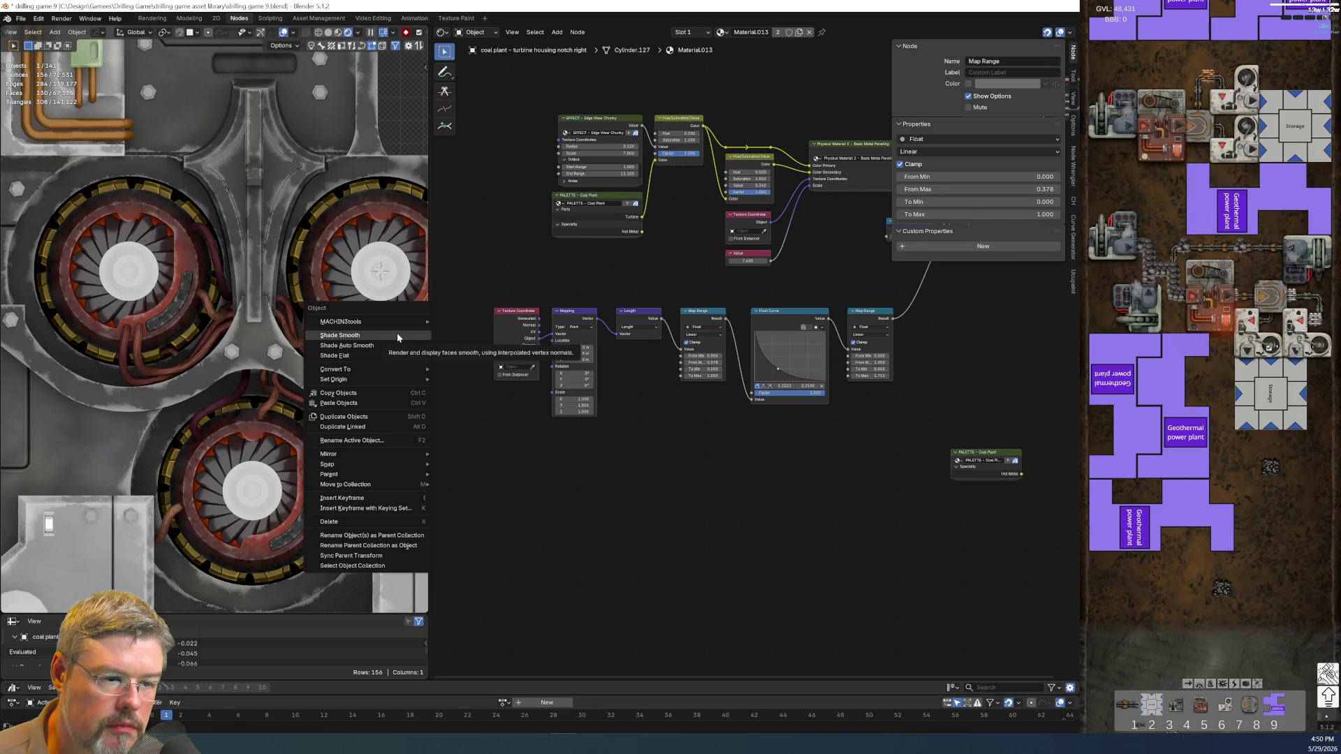
mouse_move(371, 372)
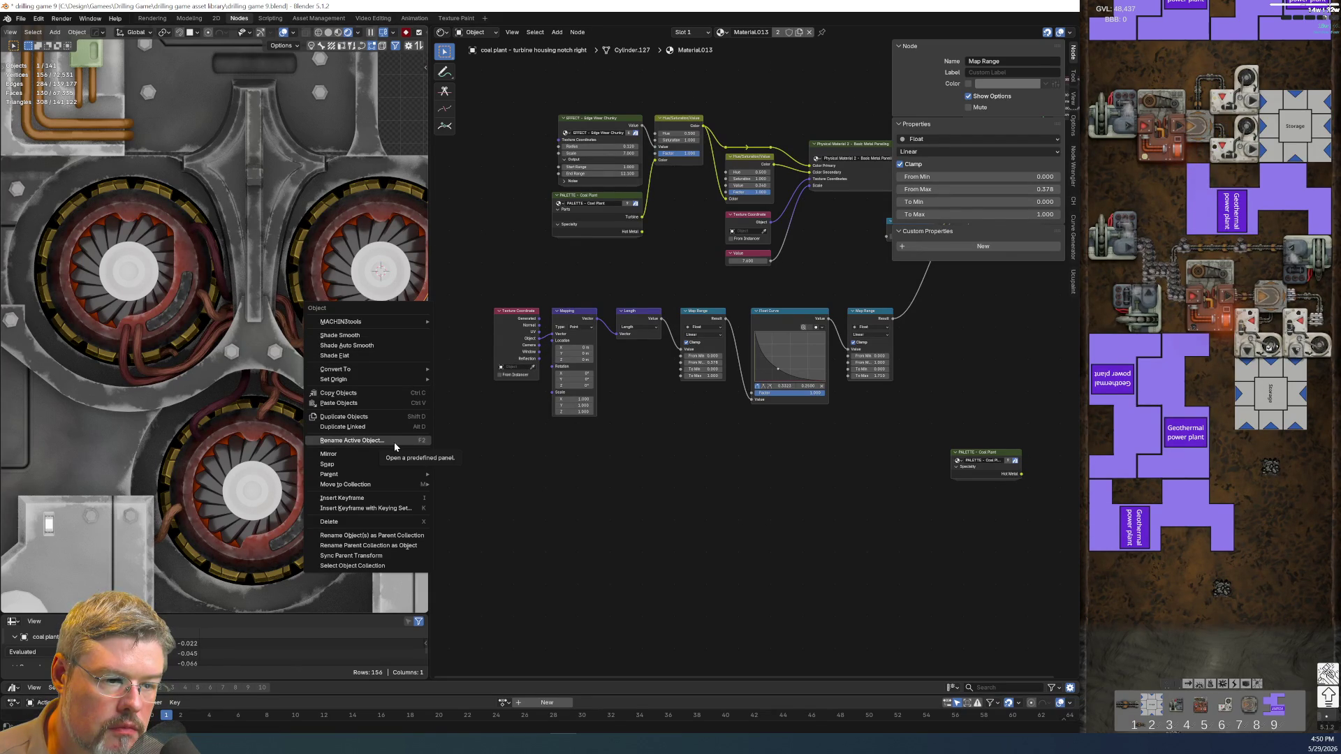
mouse_move(389, 489)
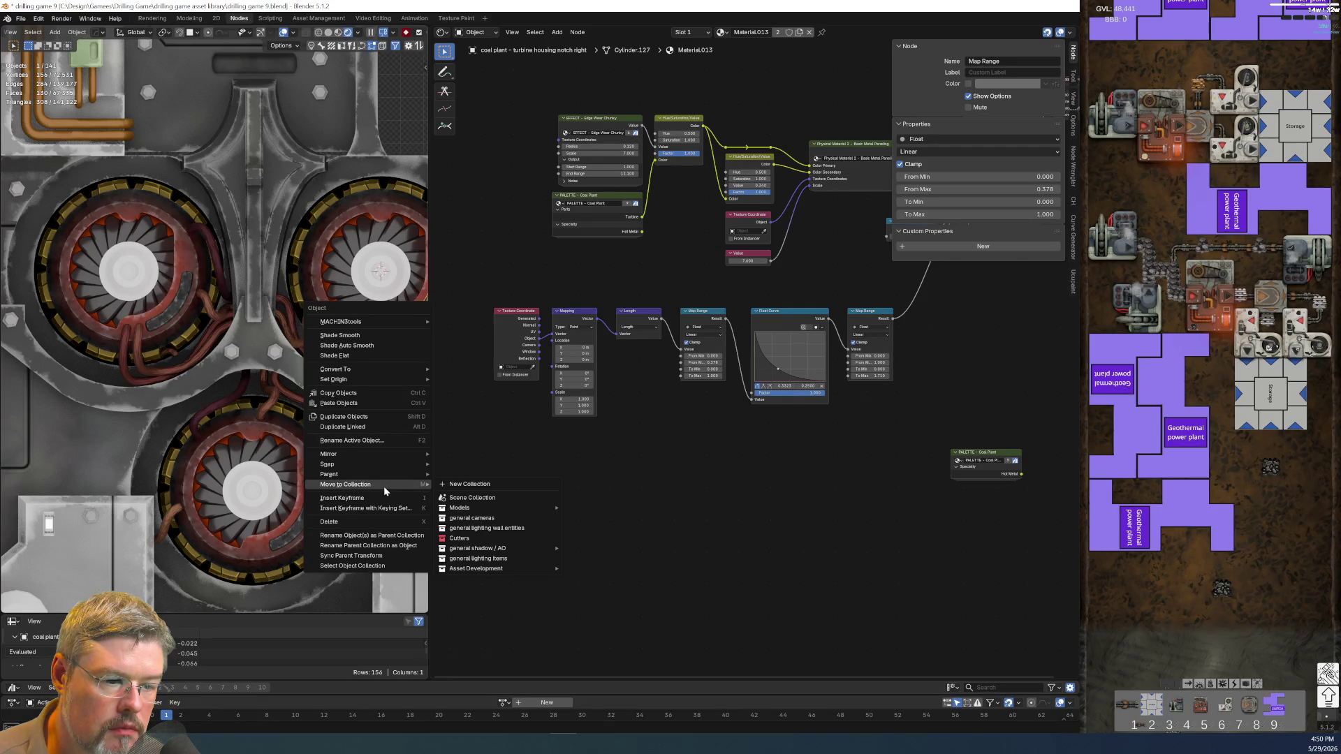
left_click(262, 347)
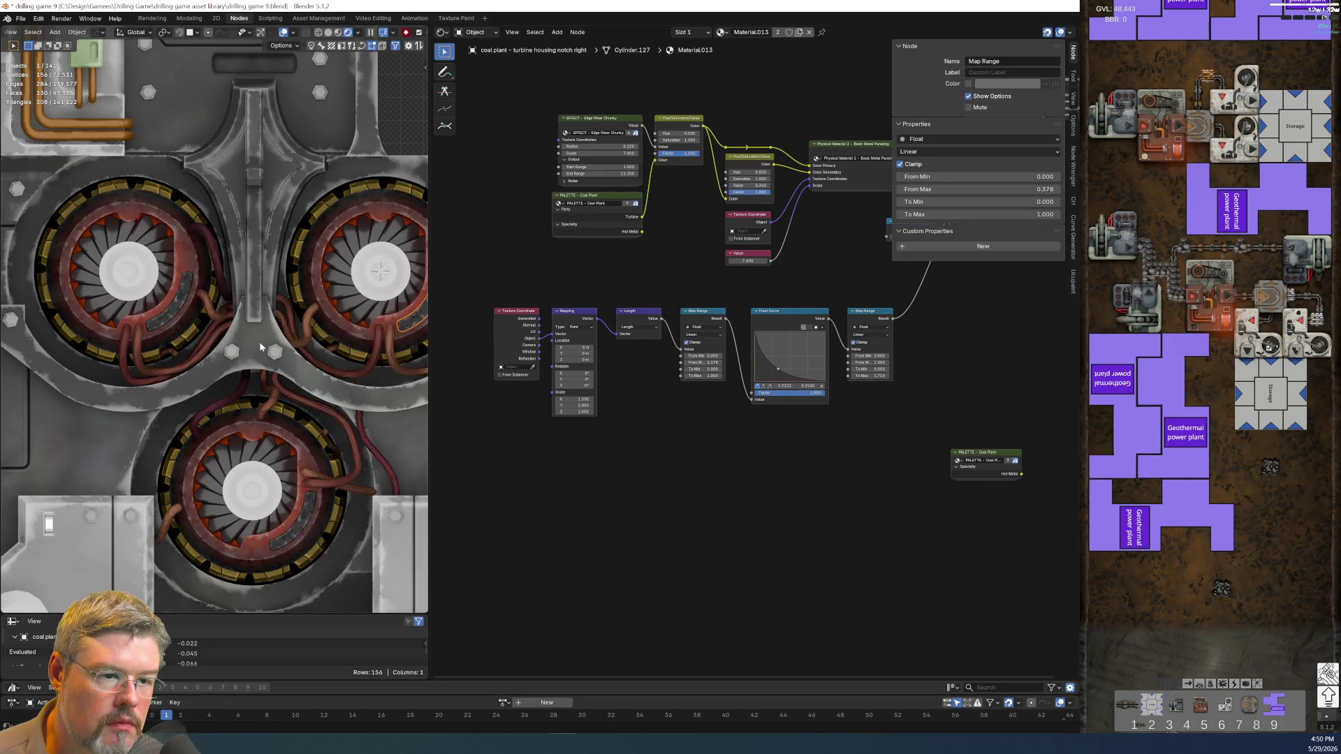
left_click(261, 347)
right_click(260, 347)
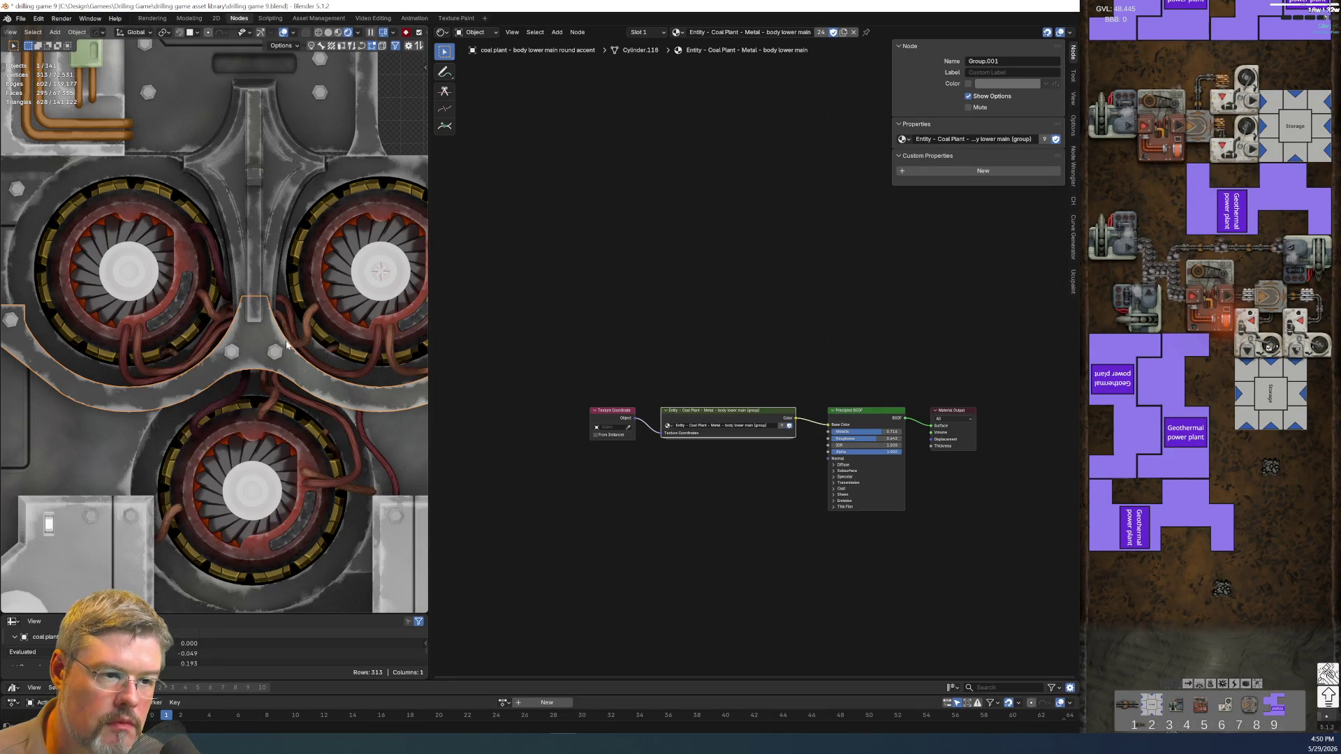
left_click(391, 329)
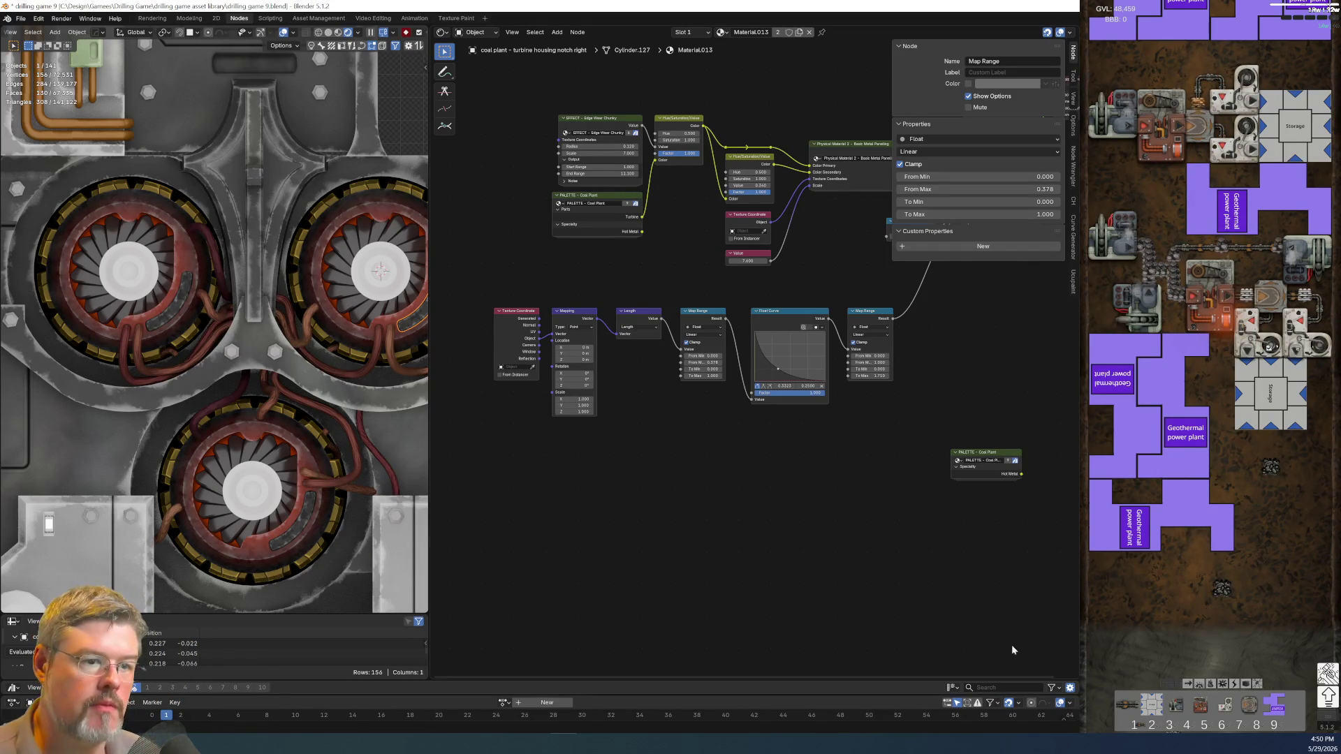
scroll(179, 271, "up", 5)
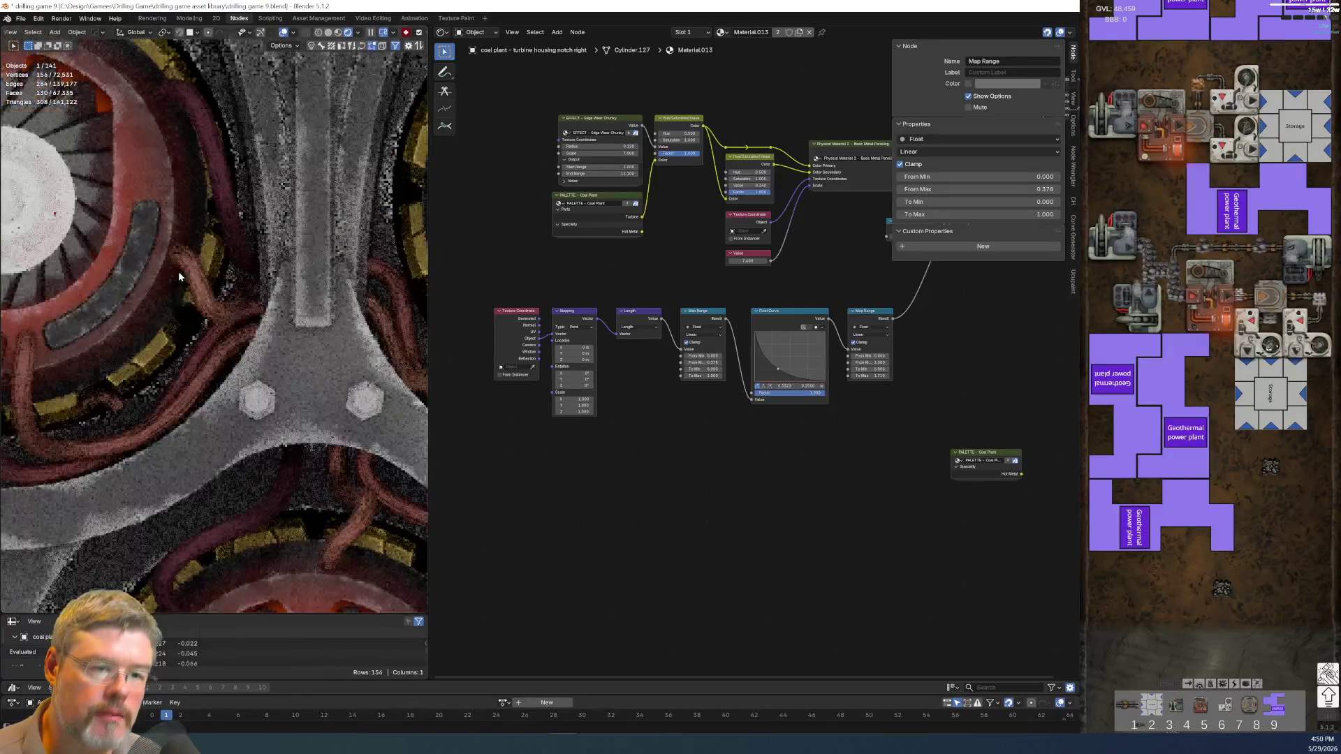
left_click(118, 282)
key("KP_Decimal")
scroll(196, 361, "down", 2)
middle_click_drag(195, 361, 148, 358)
scroll(144, 360, "up", 1)
scroll(144, 360, "down", 5)
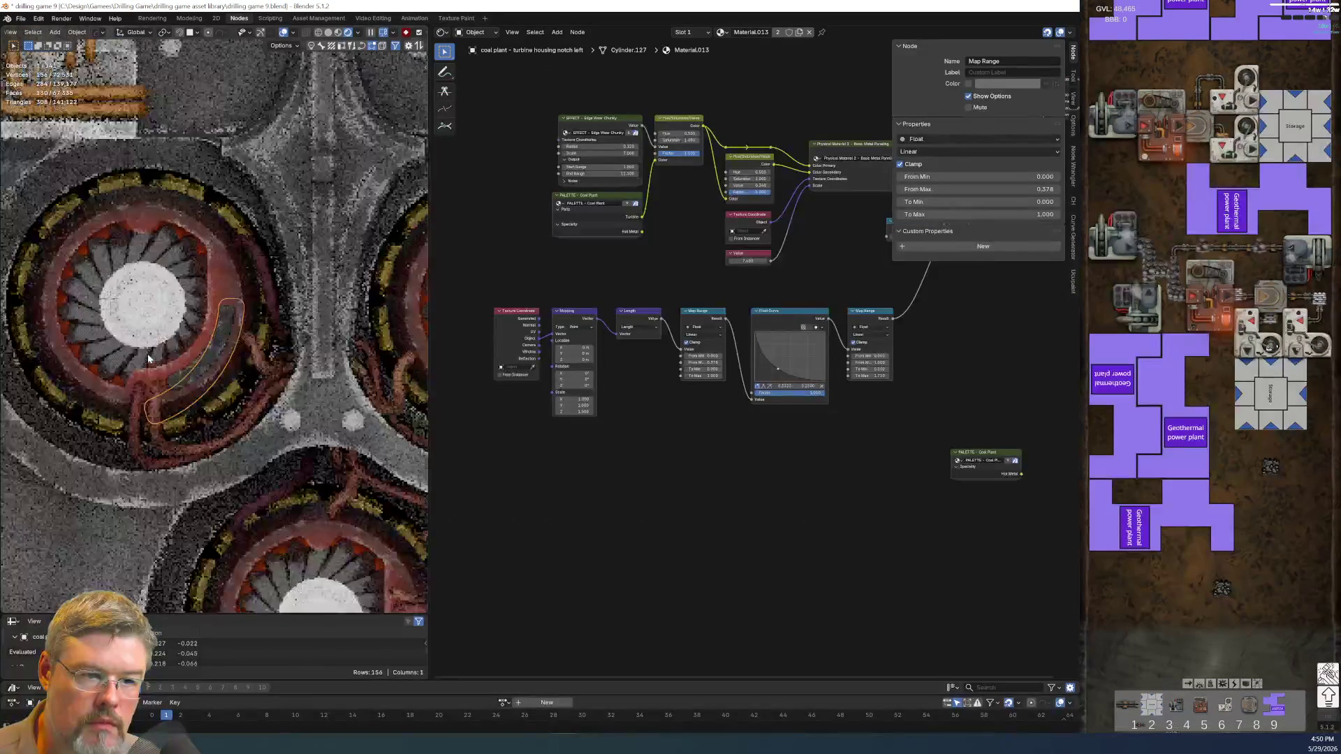
scroll(148, 359, "up", 5)
scroll(148, 353, "up", 3)
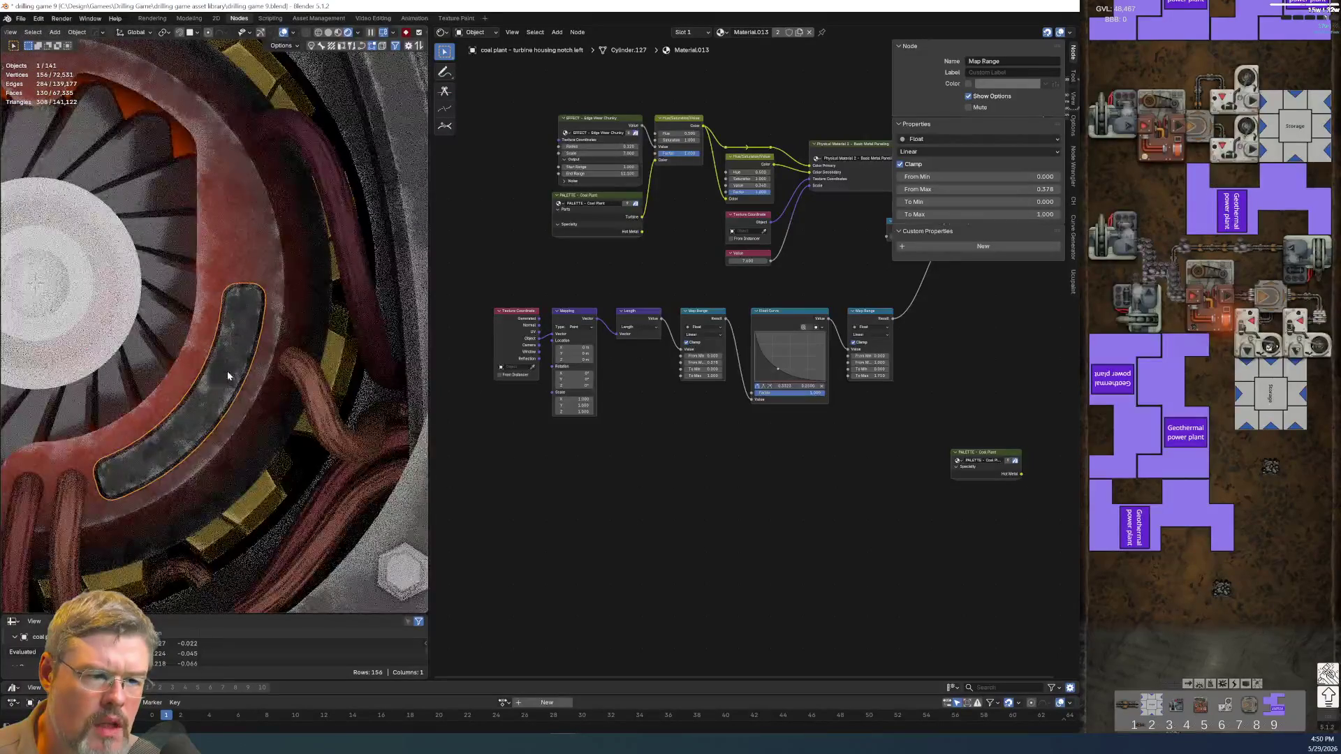
- Try applying scale to the selected and lower notch pieces, dismissing the shared-data warnings
key("ctrl+a")
left_click(214, 391)
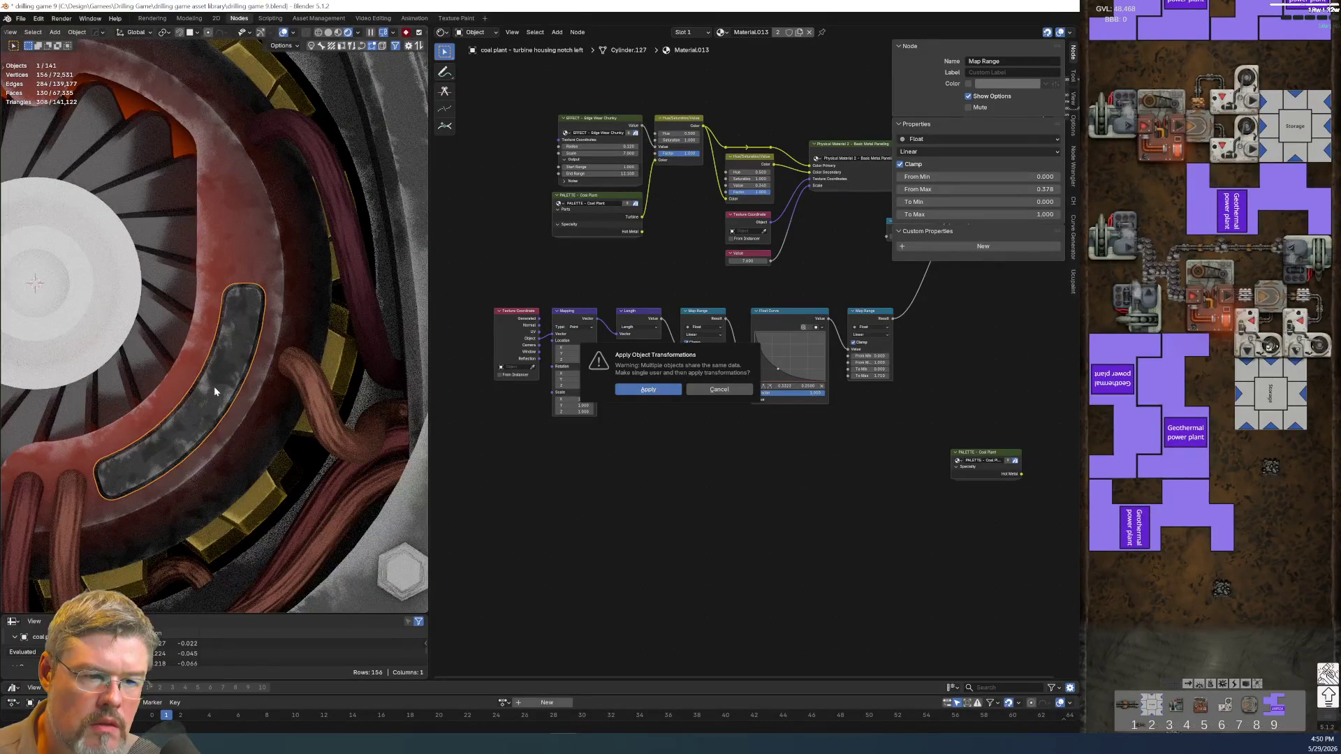
key("Return")
scroll(214, 387, "down", 3)
scroll(217, 388, "down", 1)
scroll(217, 388, "down", 2)
left_click(309, 531)
key("ctrl+a")
left_click(308, 529)
key("Return")
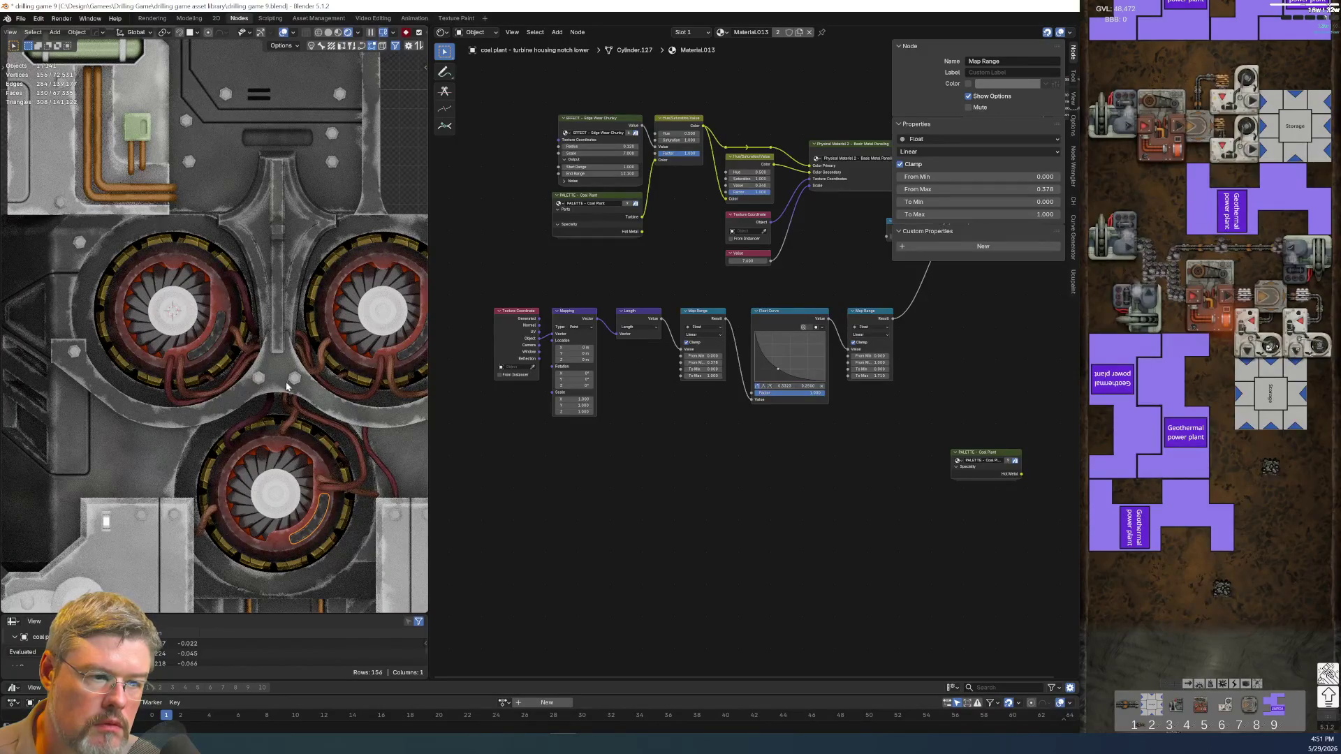
- Select the right turbine's notch piece, start applying scale, then cancel the transformation
left_click(410, 358)
left_click(410, 358)
key("ctrl+a")
left_click(411, 358)
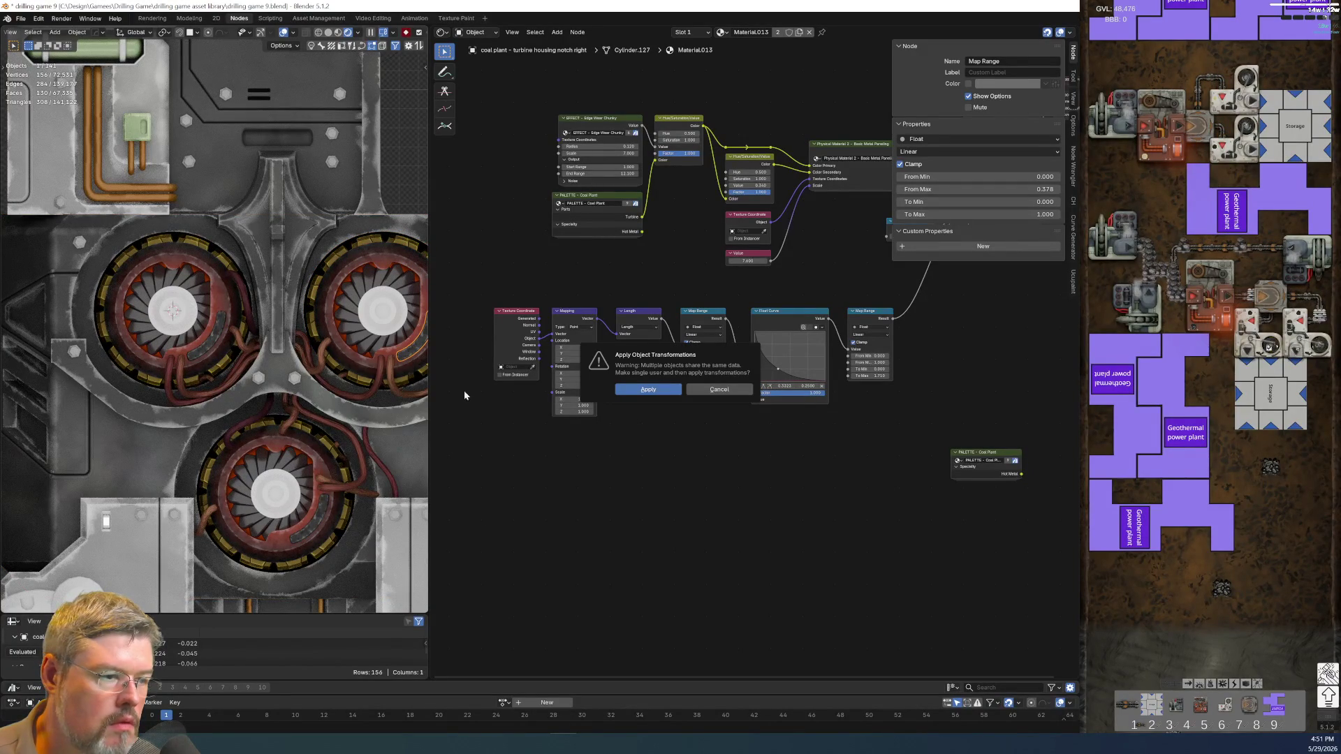
left_click(730, 390)
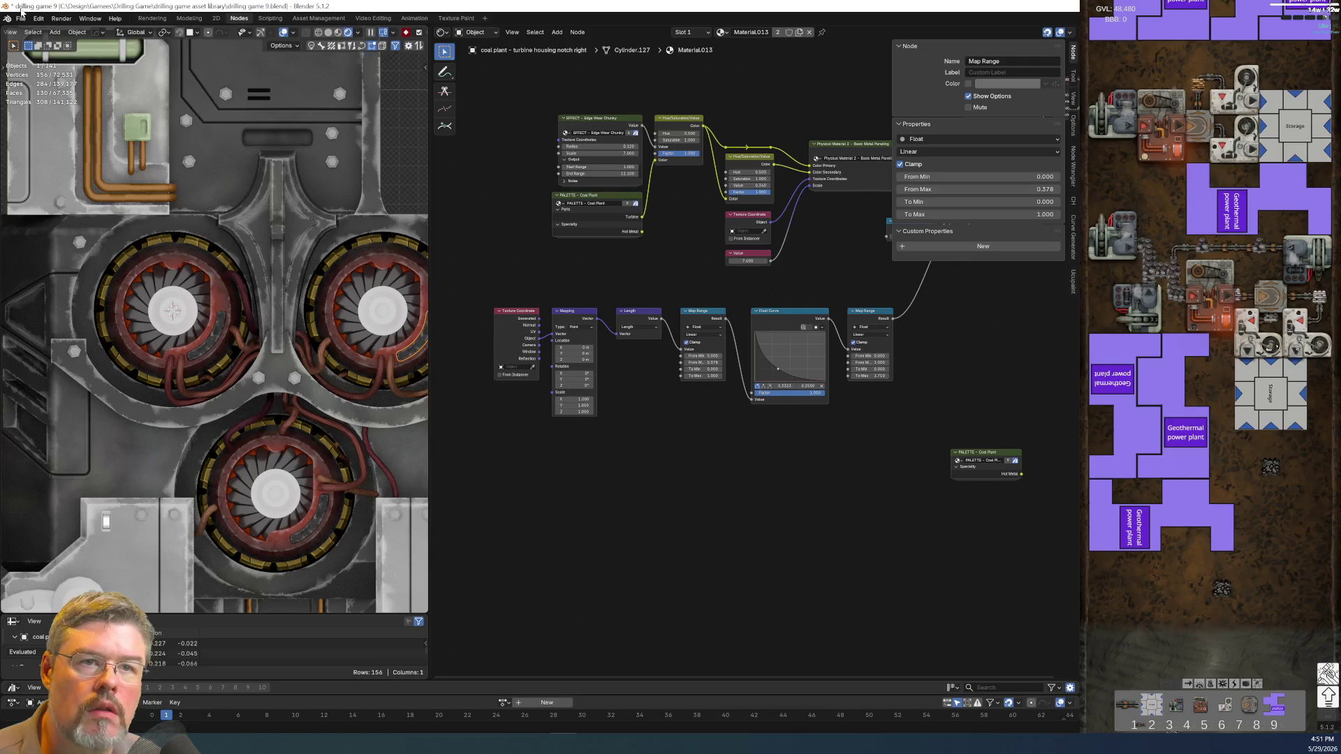
- Save drilling game 9.blend and apply scale to the selected right notch piece
left_click(24, 19)
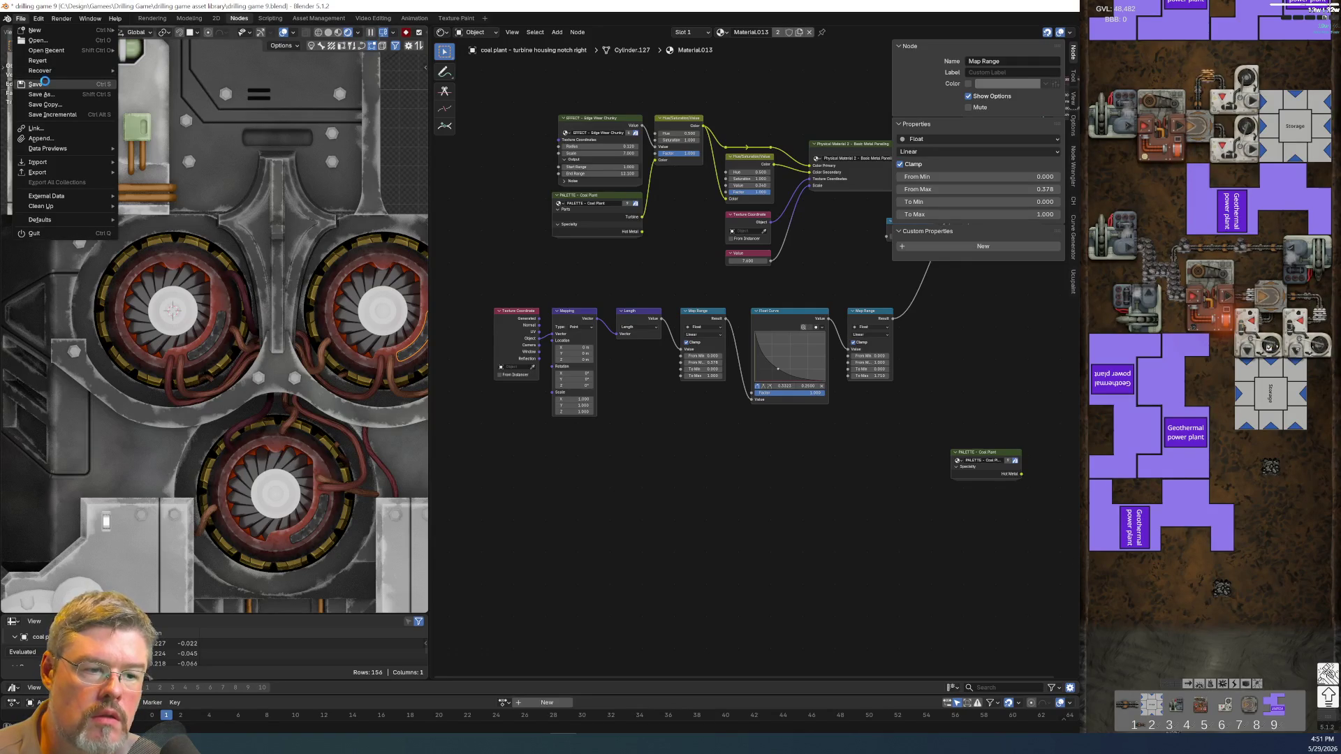
left_click(45, 83)
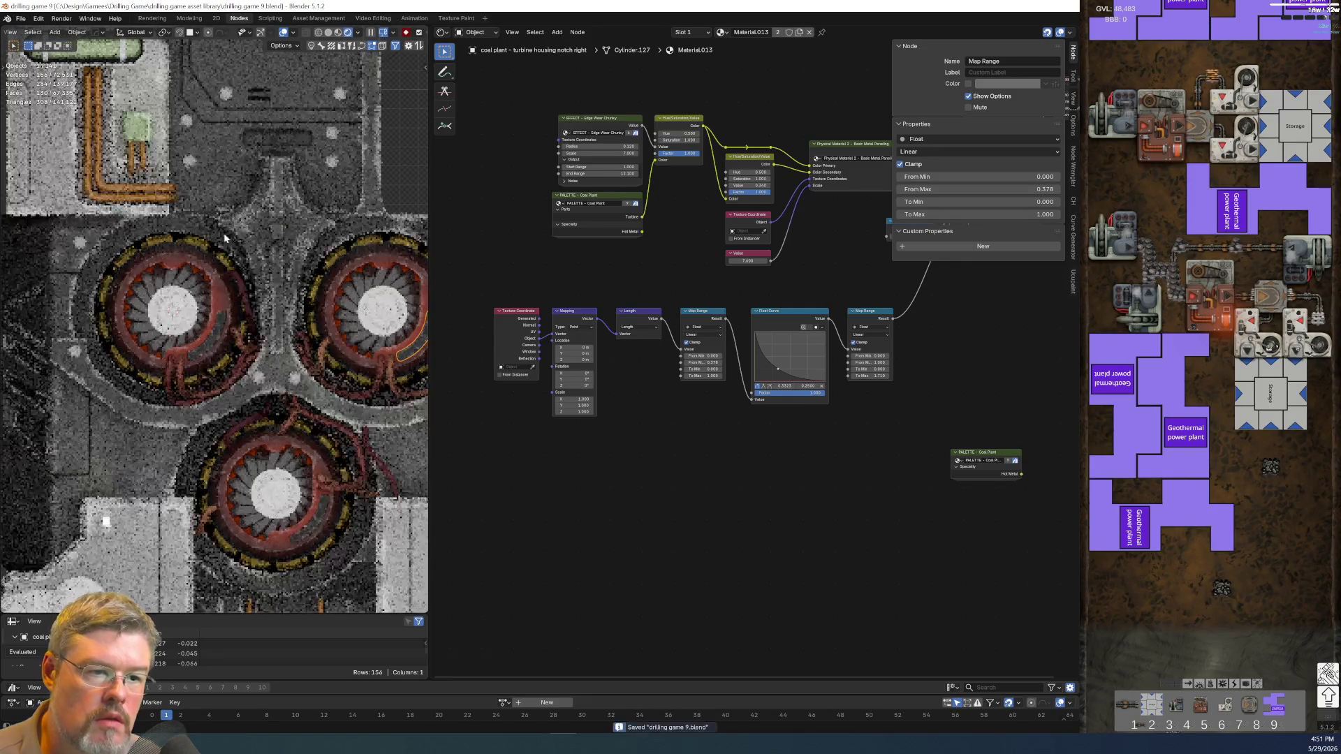
key("ctrl+a")
left_click(408, 356)
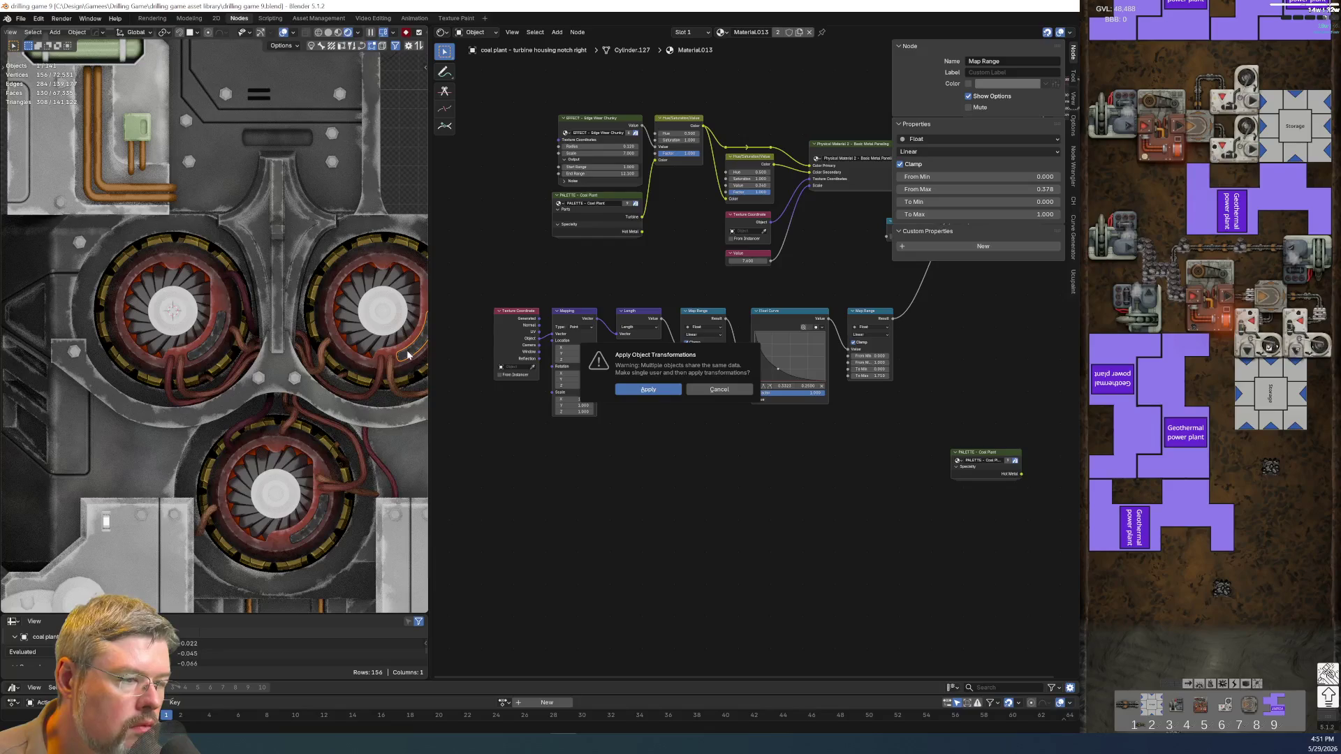
- Confirm applying scale to the right notch despite shared data, then apply scale to the lower notch
left_click(639, 390)
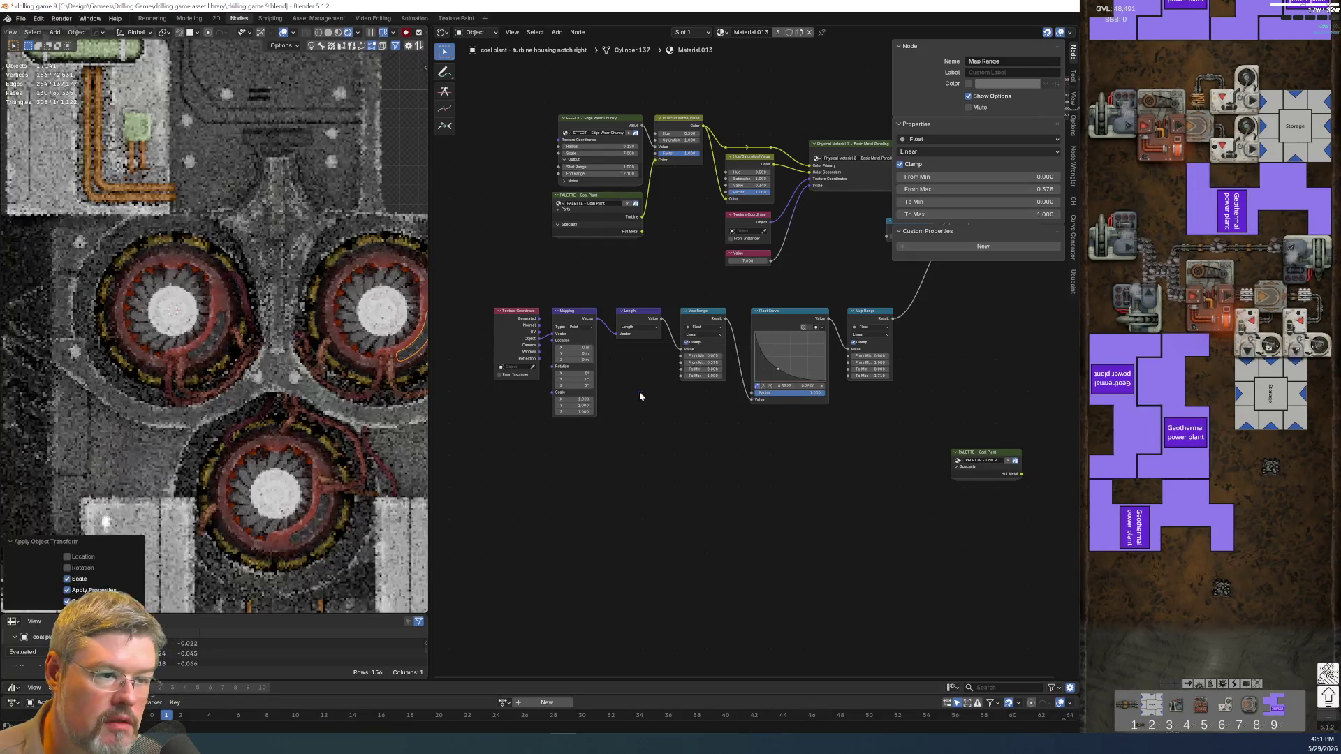
left_click(312, 531)
key("ctrl+a")
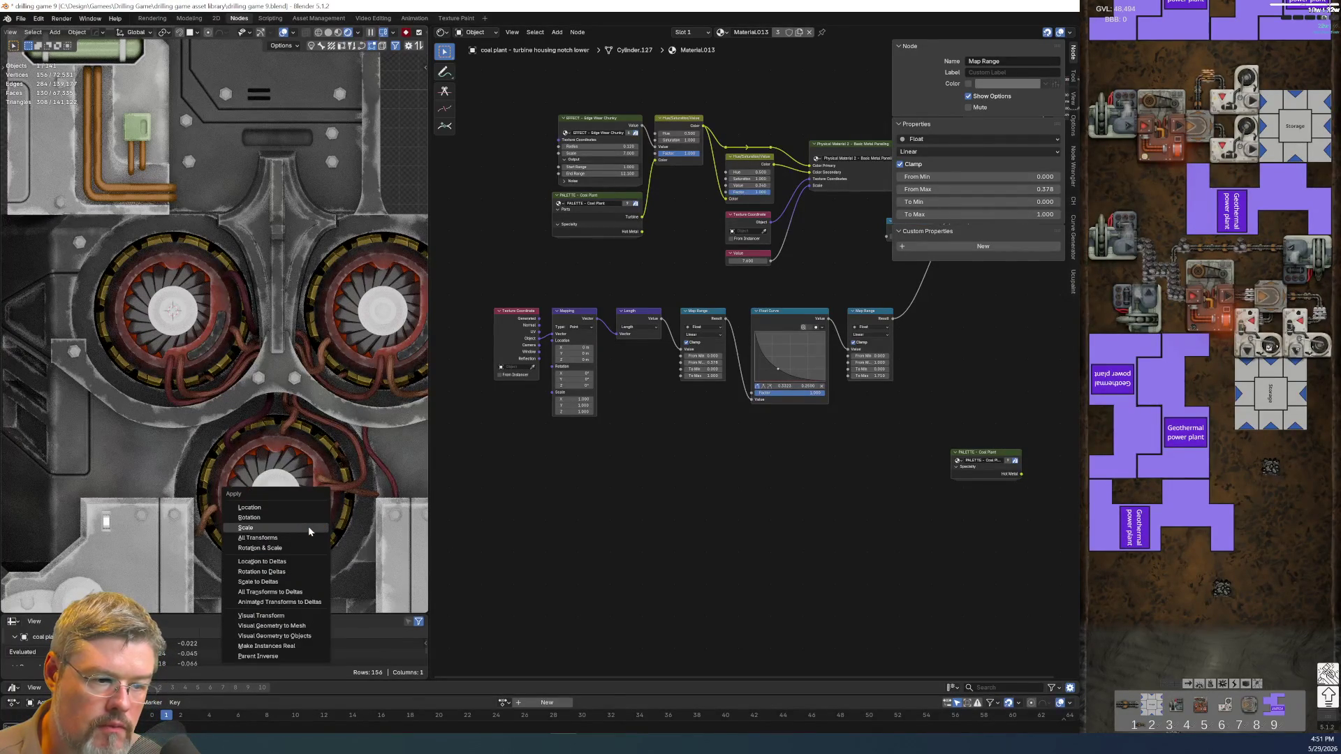
left_click(308, 525)
left_click(646, 388)
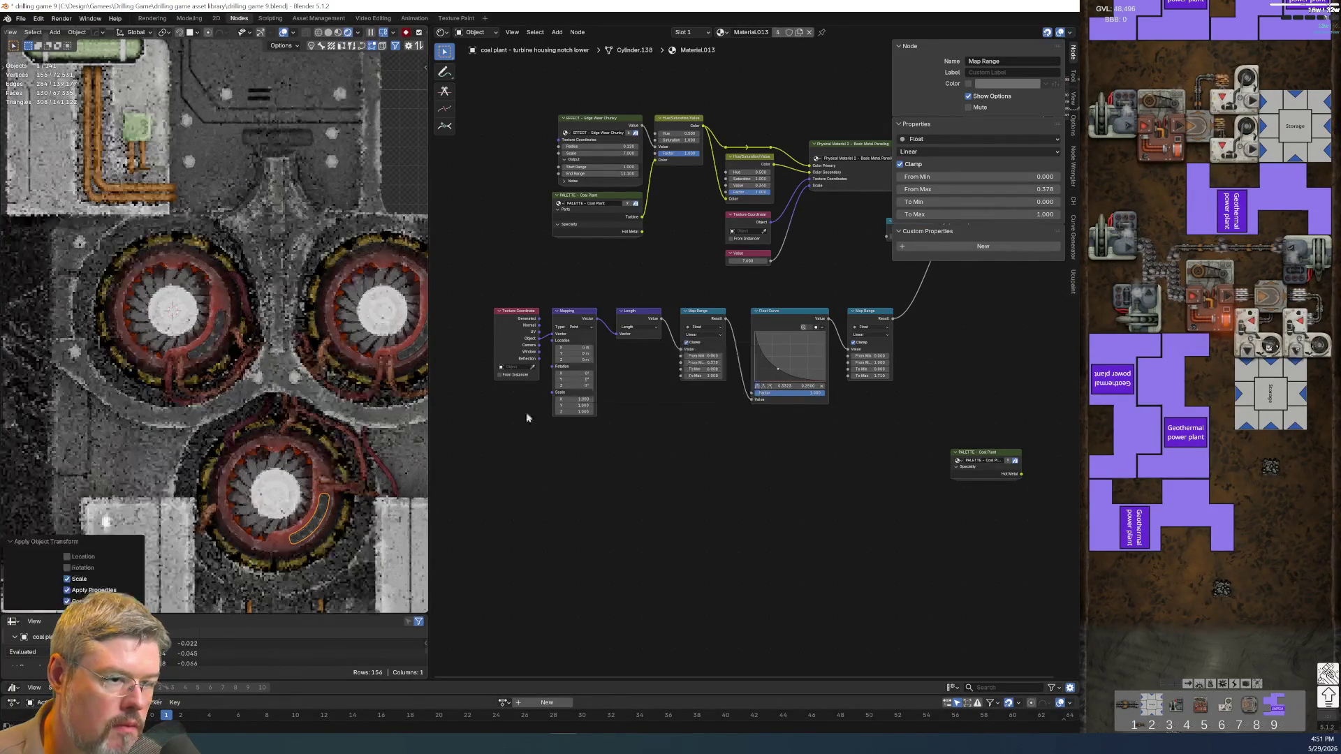
- Apply scale to the upper-left turbine's notch piece
left_click(207, 350)
key("ctrl+a")
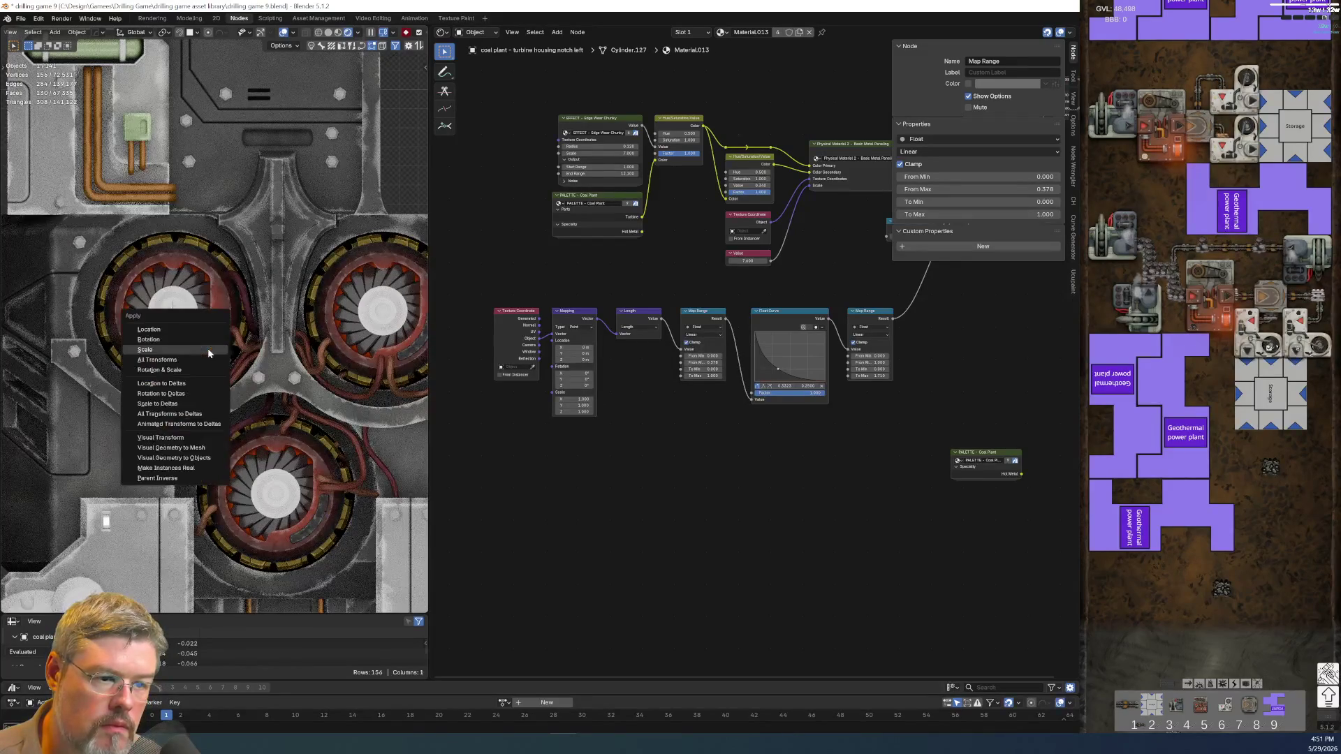
left_click(207, 350)
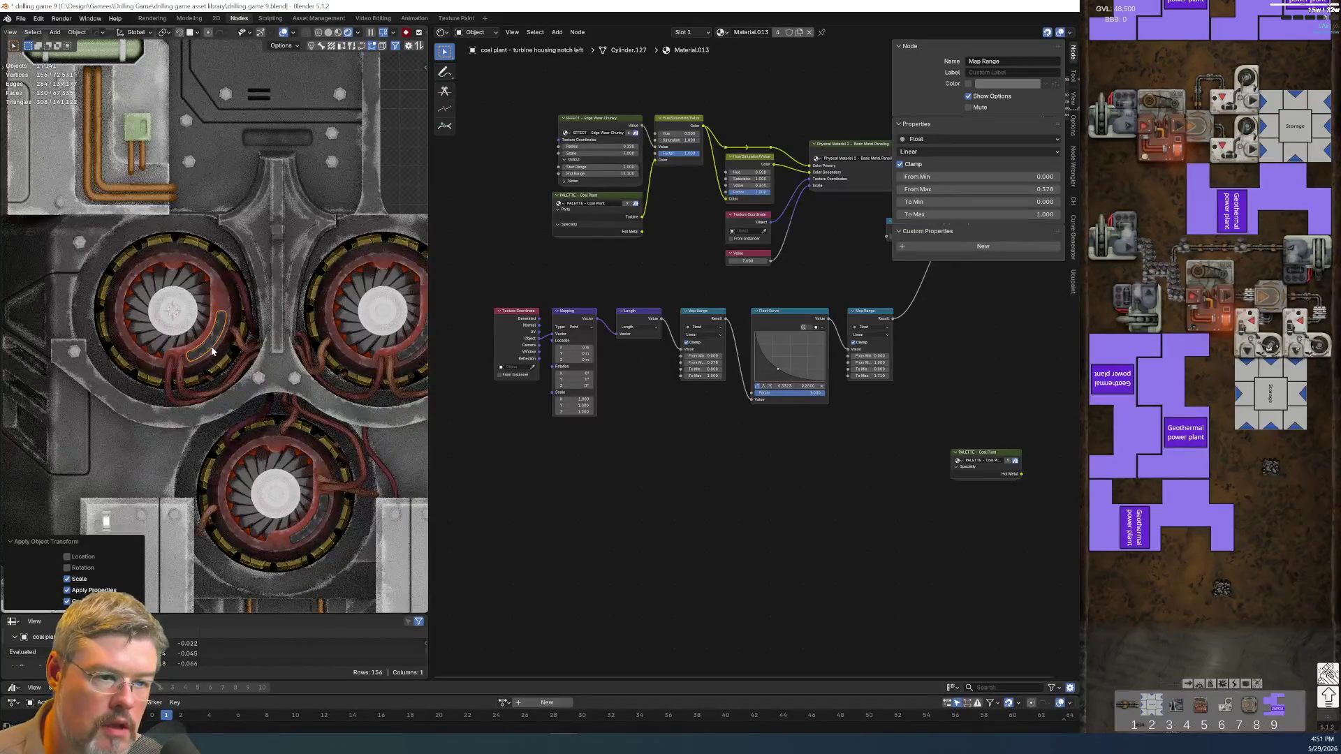
right_click(208, 351)
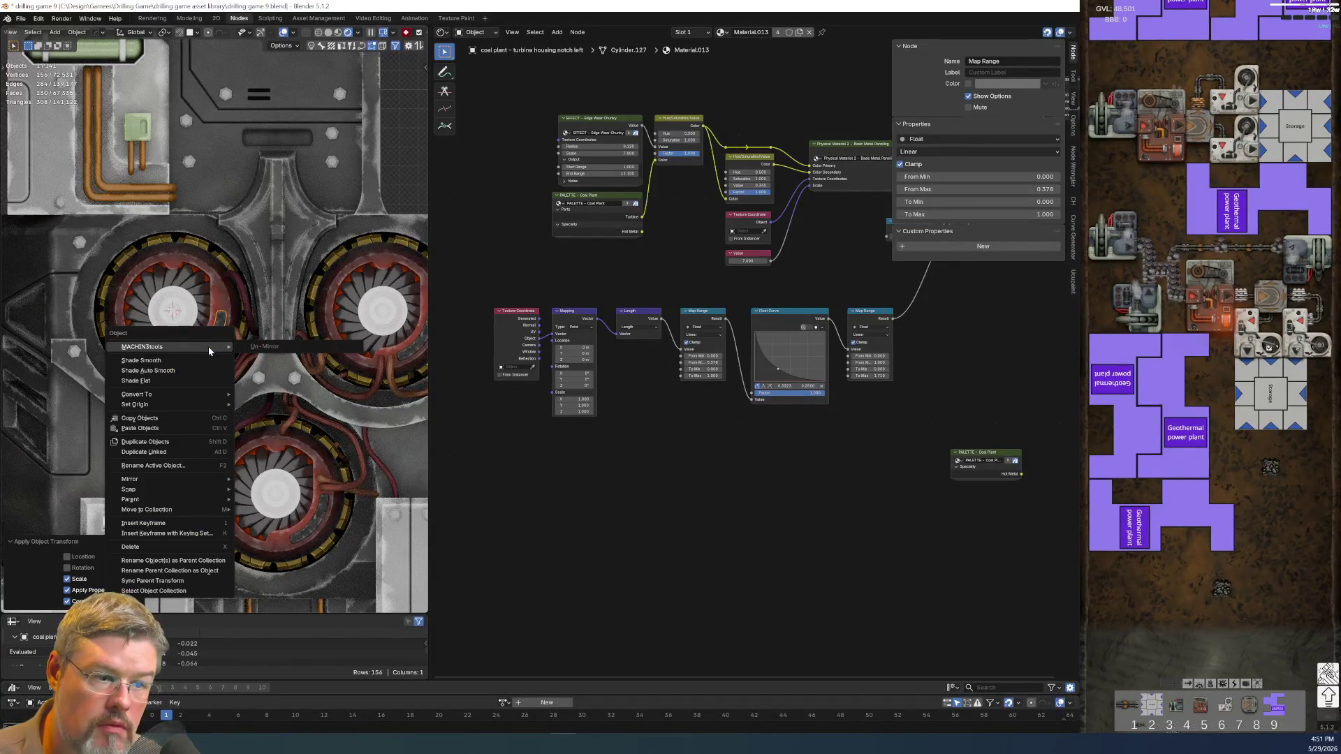
key("Escape")
- Snap the 3D cursor to the upper-left turbine, then the lower notch, and reselect the upper-left notch
key("shift+s")
left_click(140, 347)
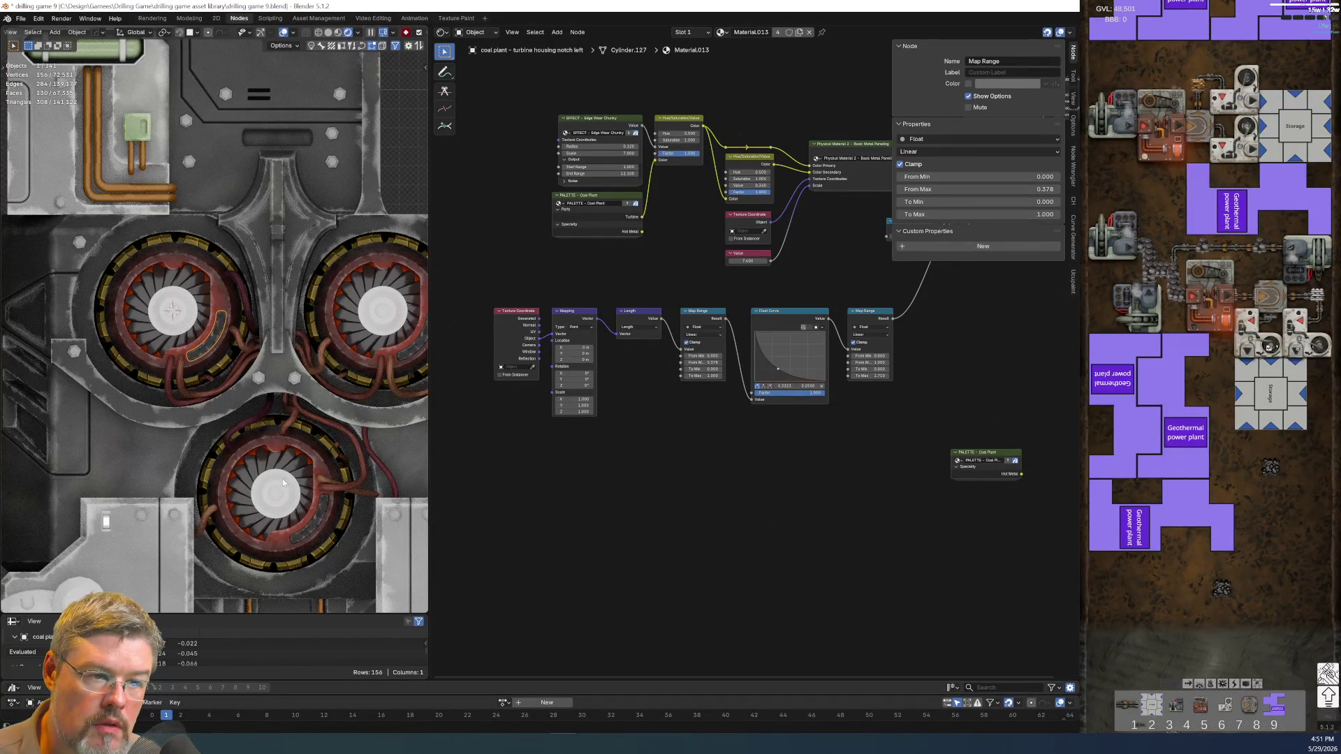
left_click(308, 530)
key("shift+s")
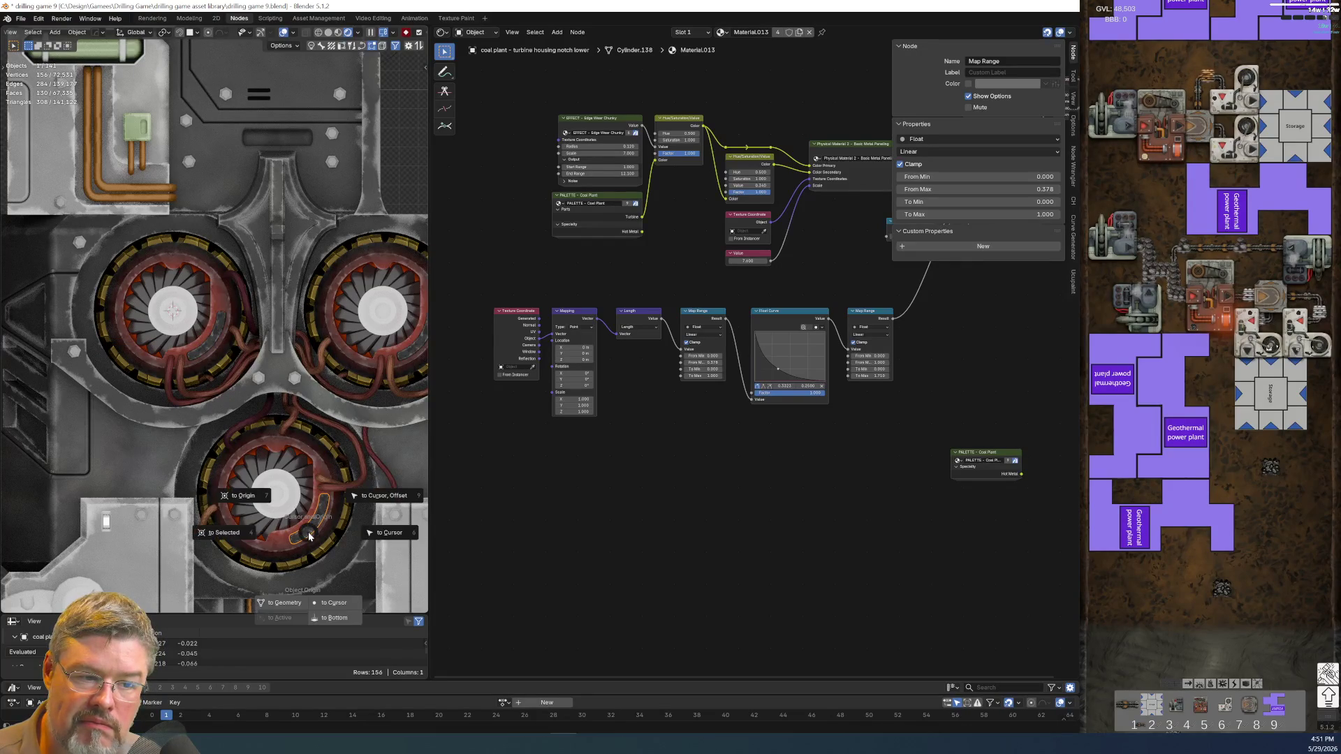
left_click(233, 532)
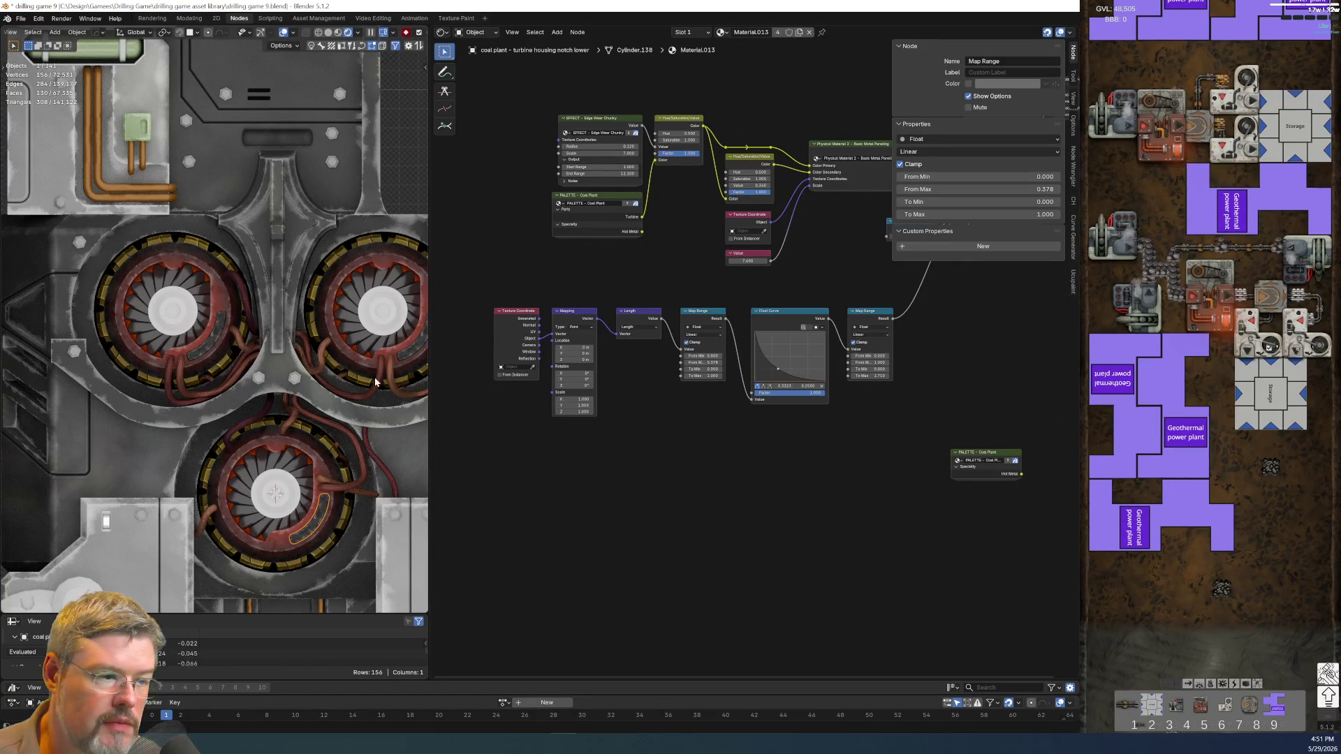
left_click(217, 305)
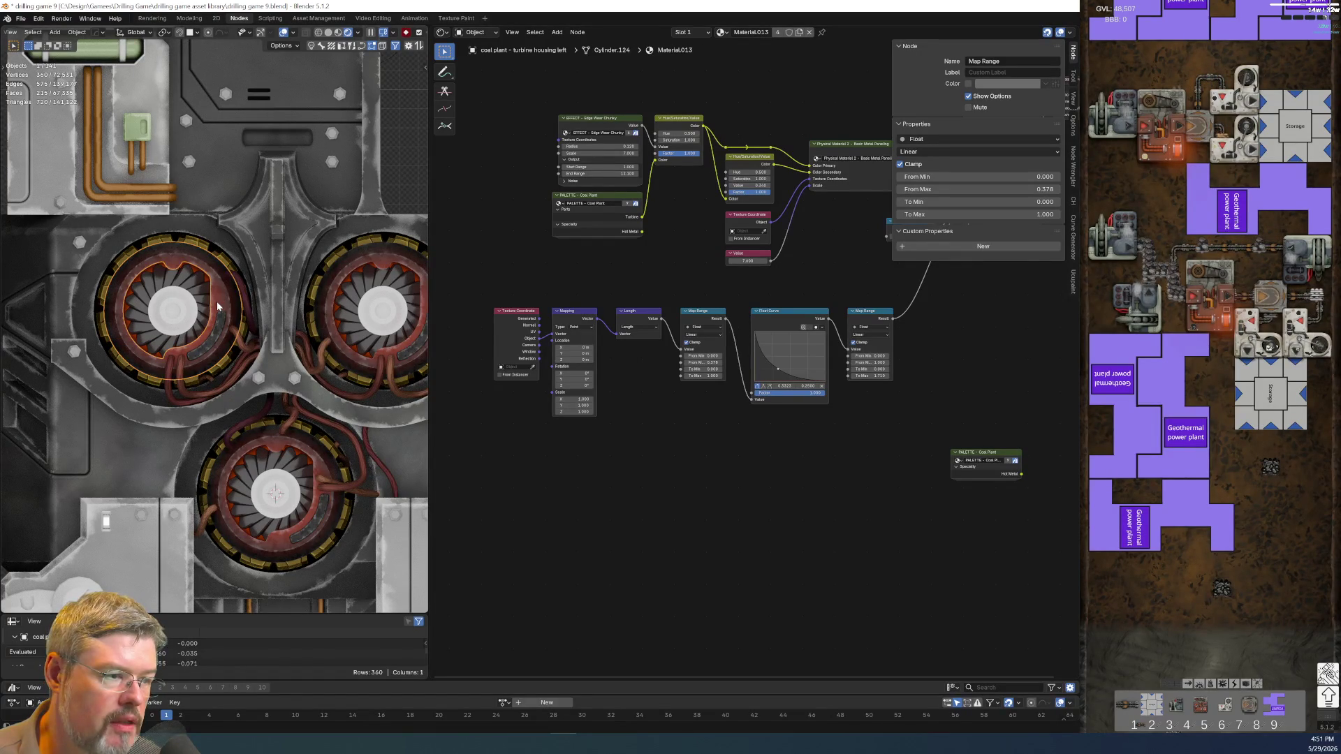
left_click(213, 336)
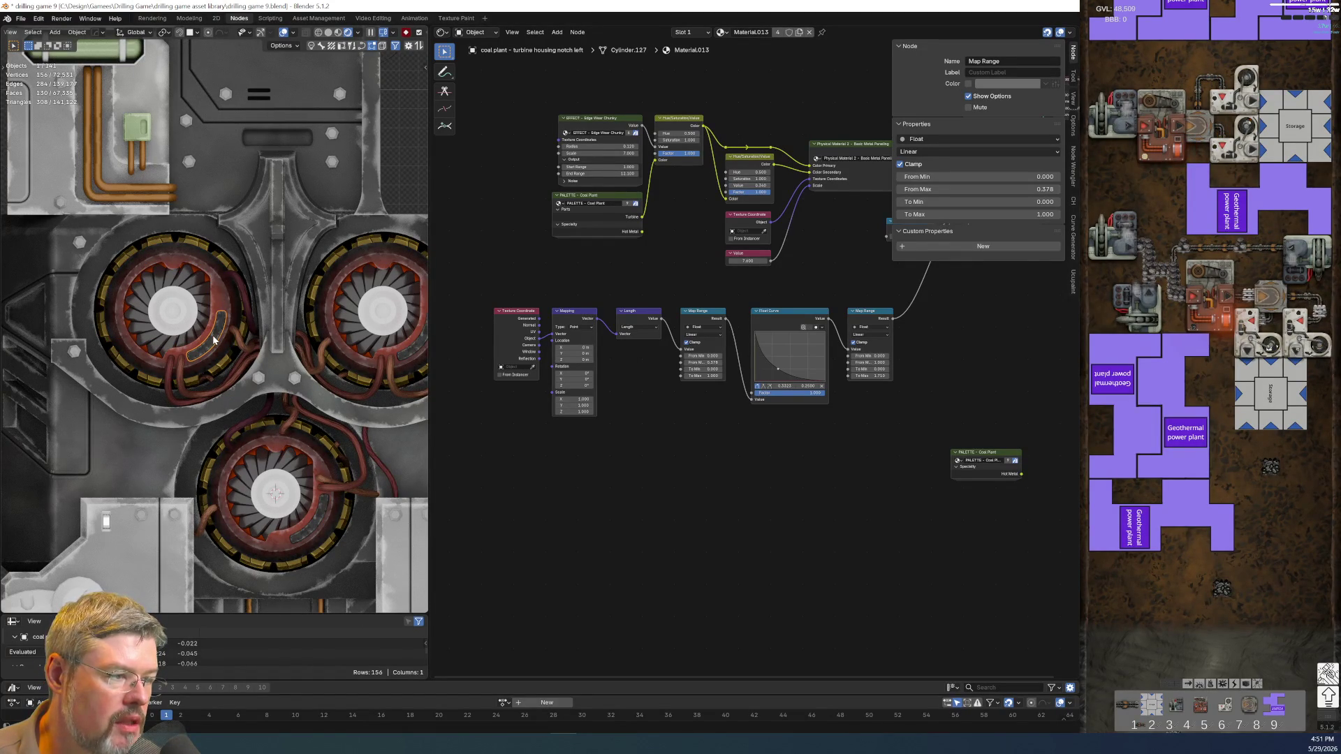
- Set Map Range From Max to 20.778, then undo it back to 0.378
middle_click_drag(637, 479, 433, 514)
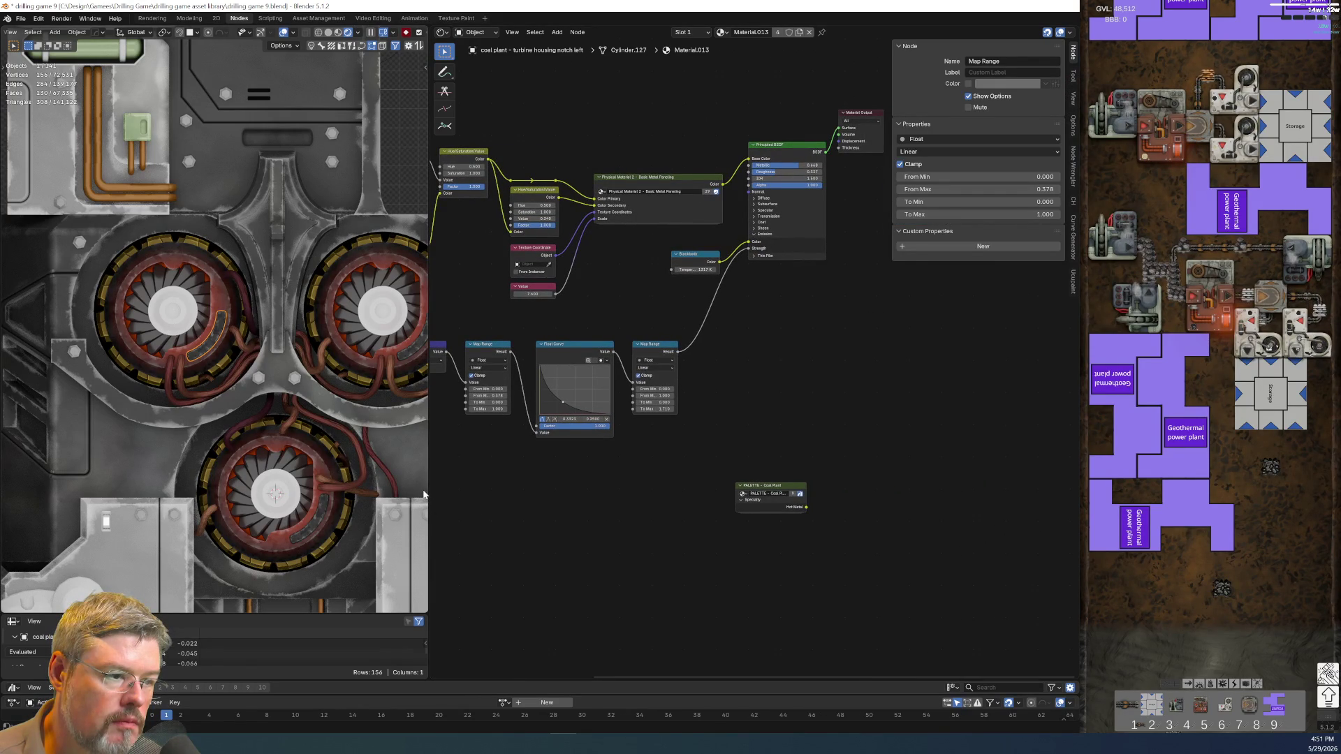
scroll(455, 464, "up", 1)
scroll(727, 488, "up", 2)
scroll(512, 542, "up", 1)
scroll(662, 524, "up", 1)
left_click(710, 493)
type("20.778")
key("Return")
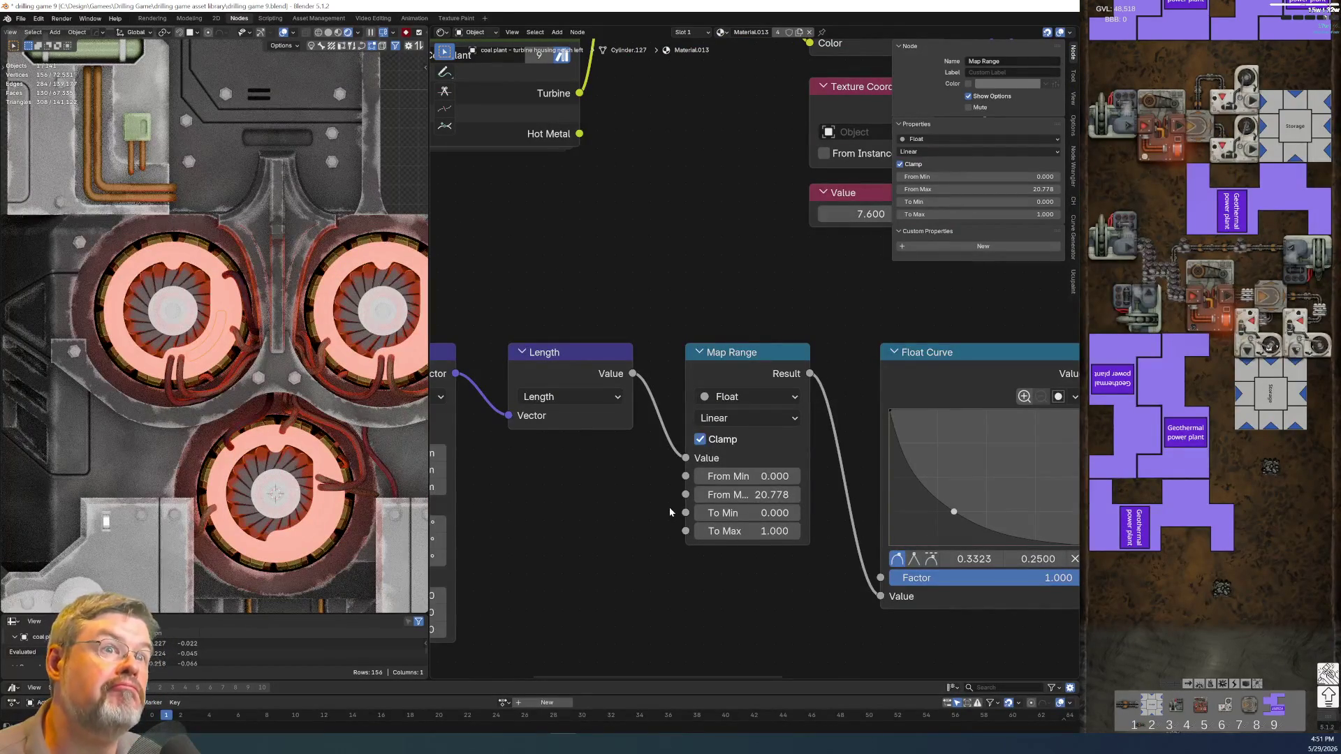
key("ctrl+z")
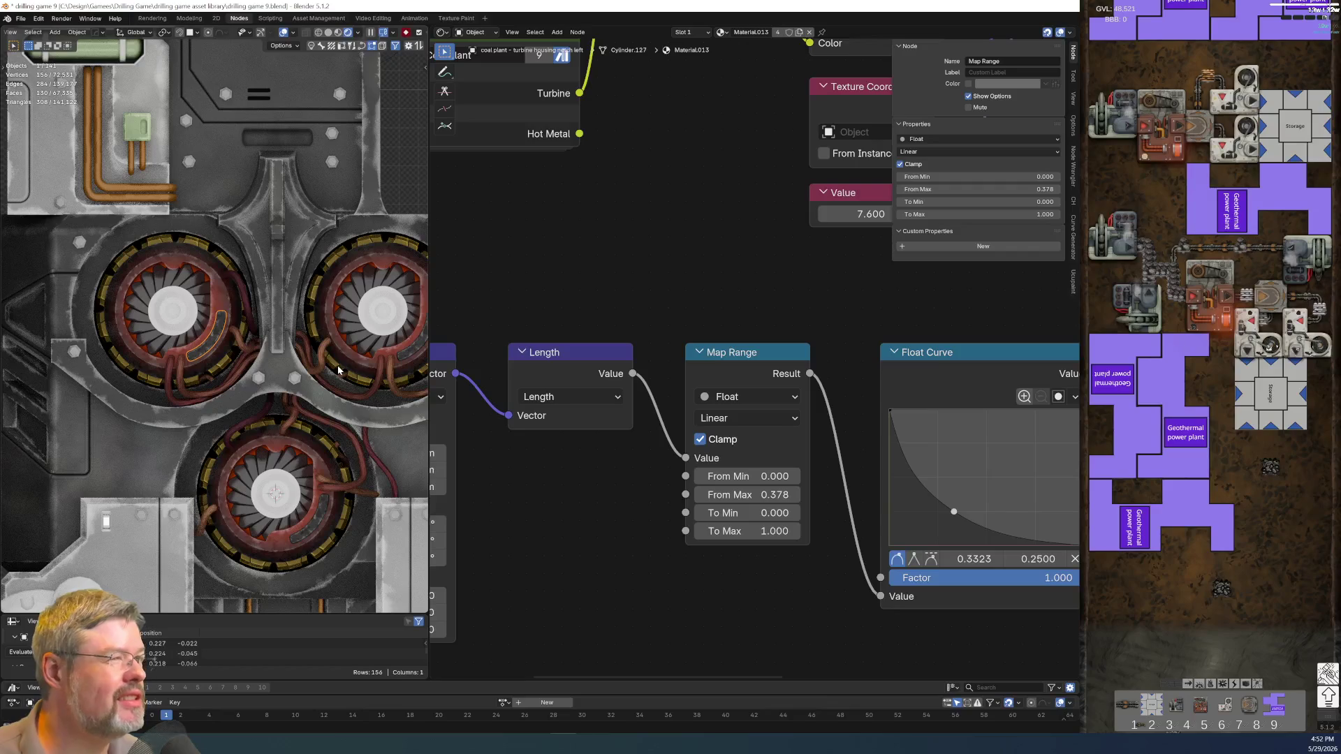
- Frame the selected notch piece close up from the front and save drilling game 9.blend
key("KP_1")
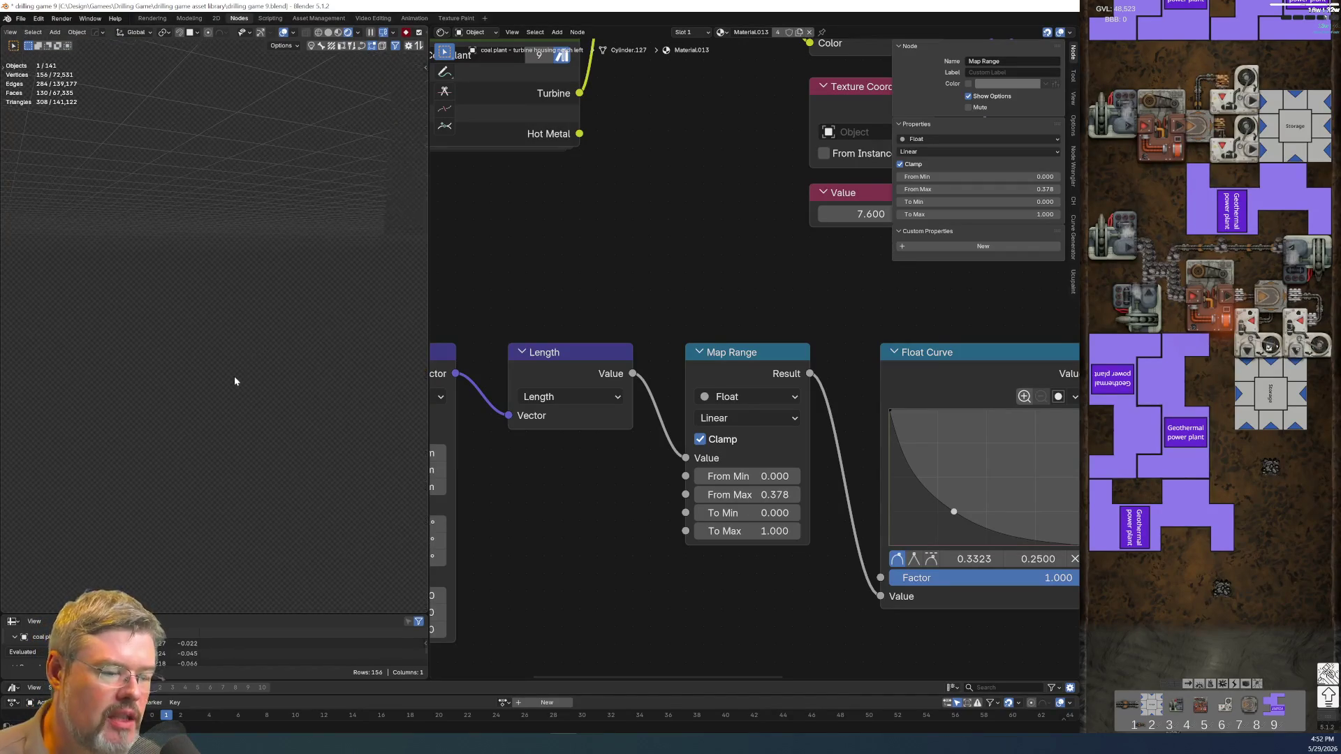
key("KP_Decimal")
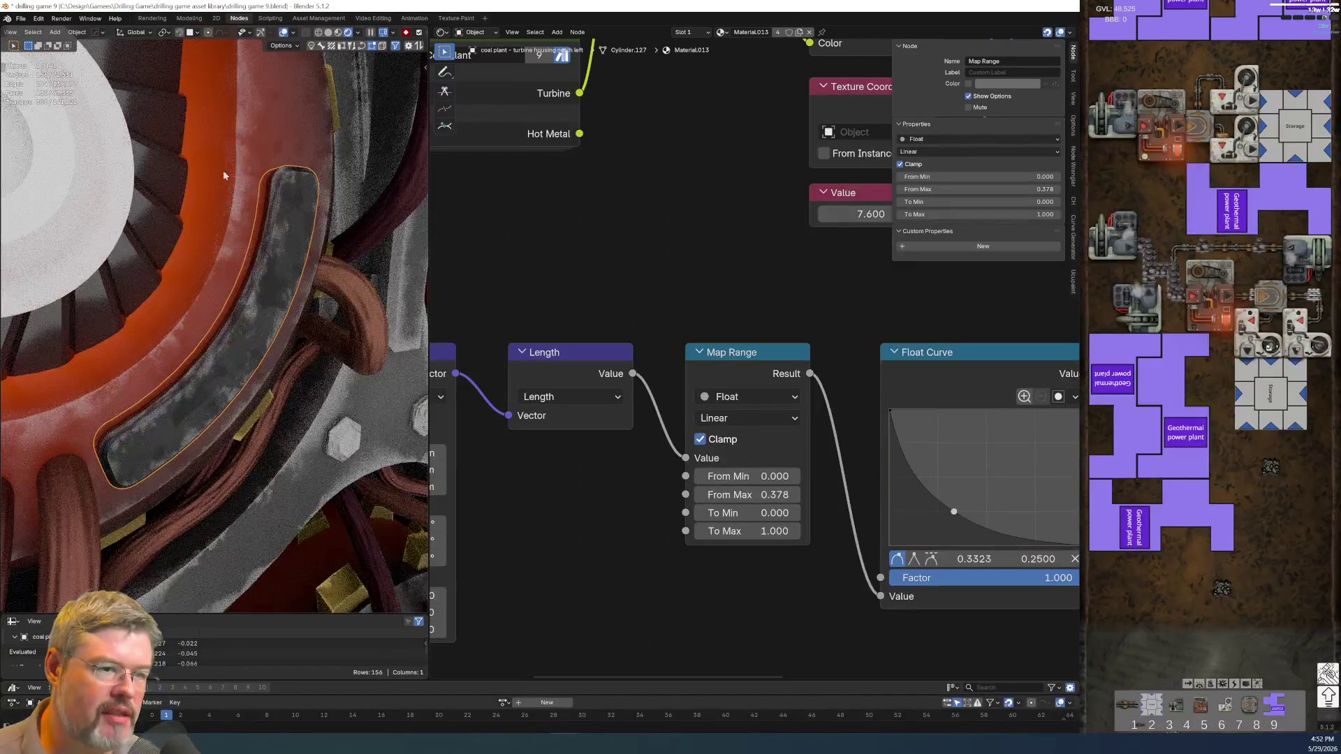
middle_click_drag(108, 396, 118, 345)
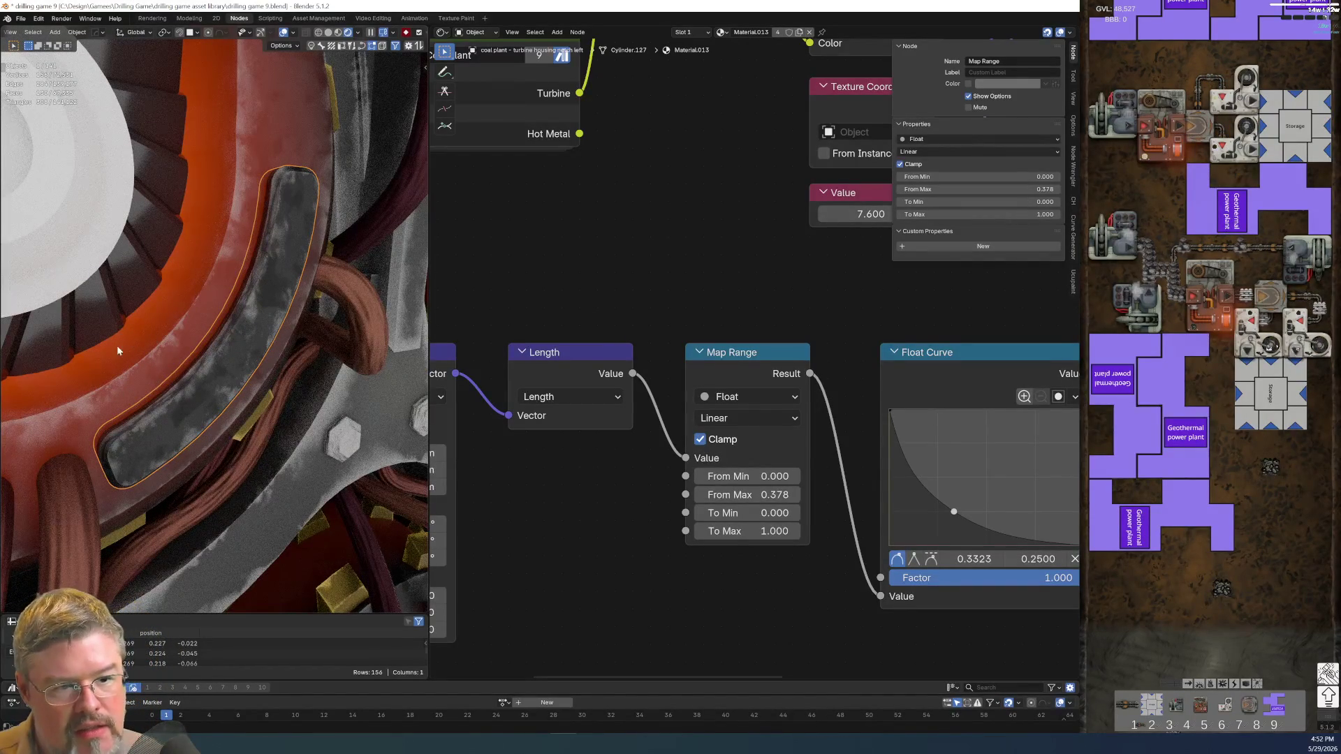
middle_click_drag(183, 388, 116, 370)
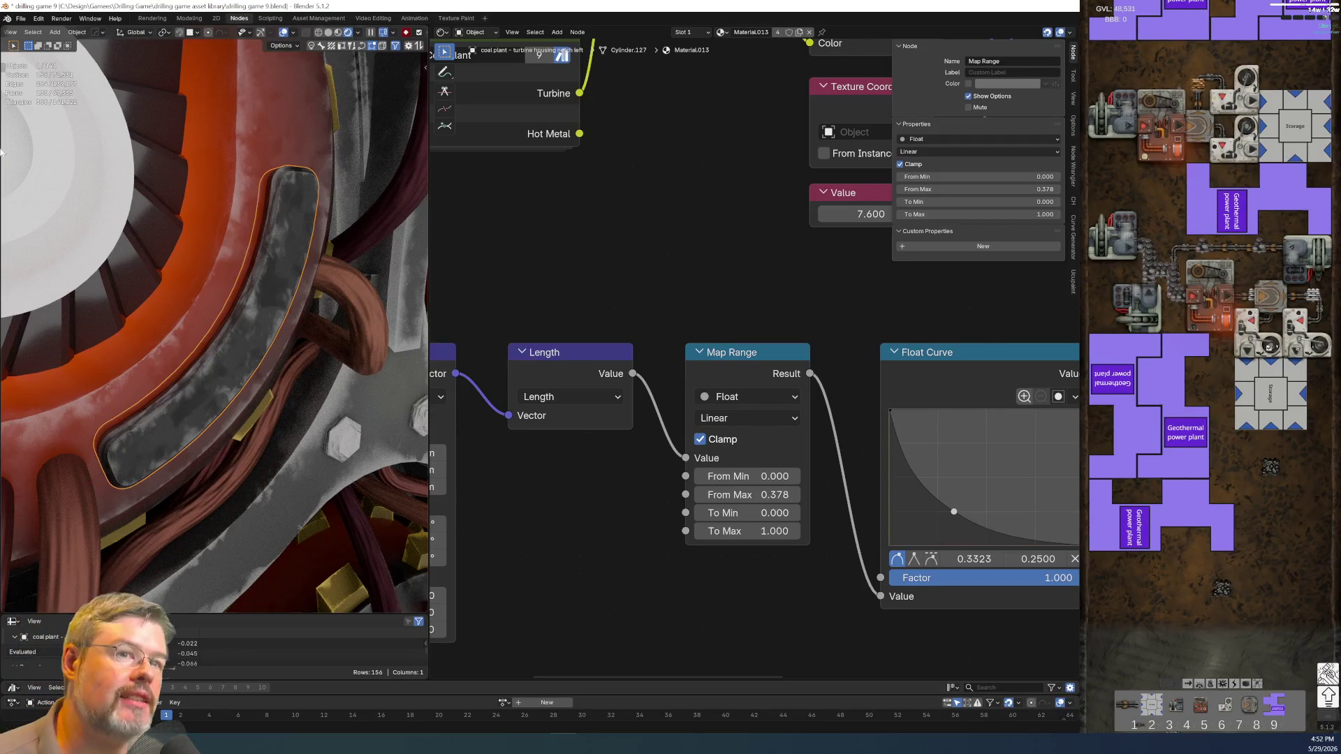
left_click(21, 18)
left_click(31, 85)
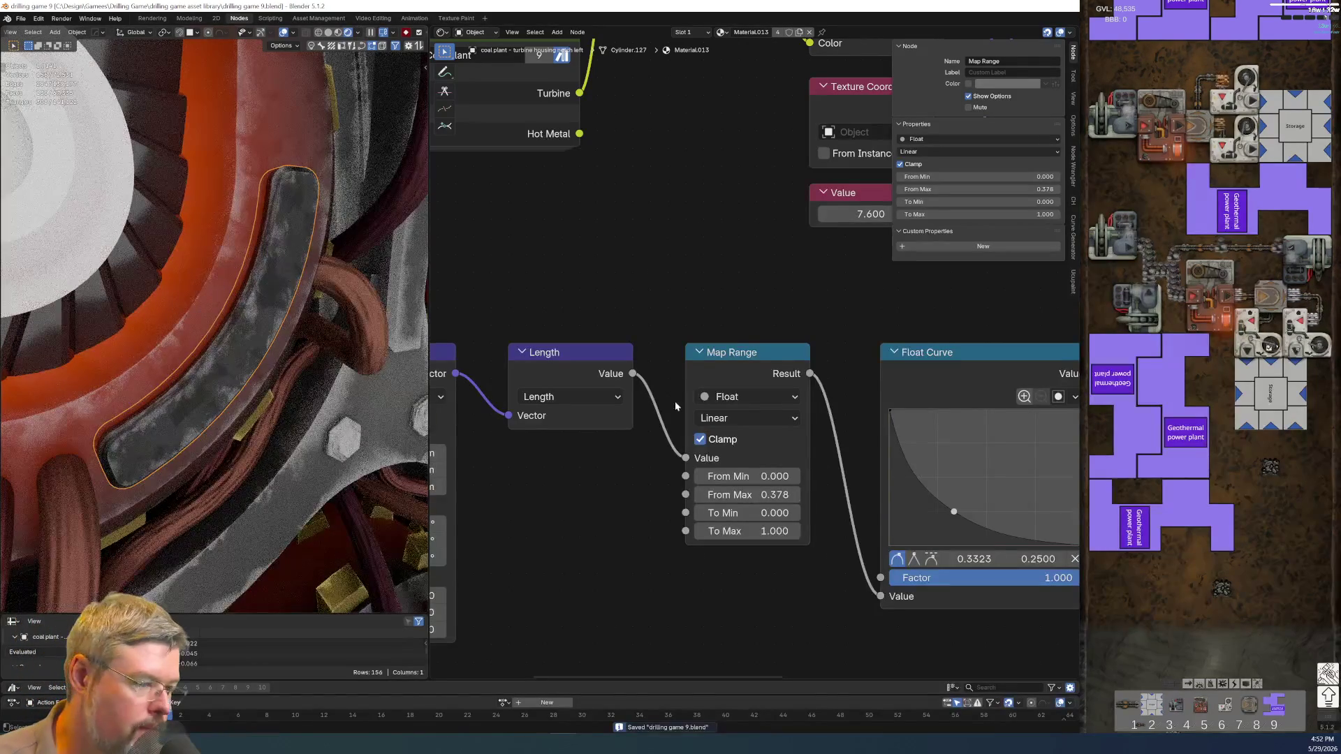
scroll(753, 357, "down", 2)
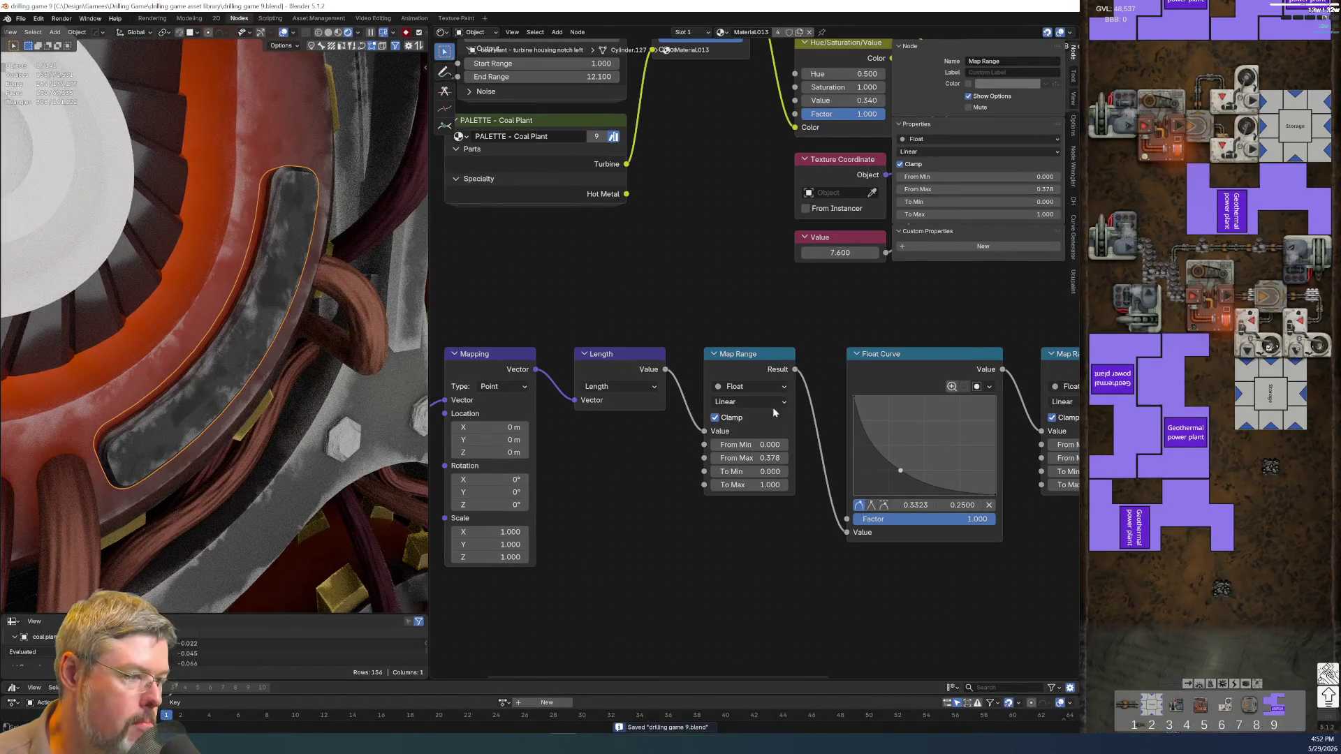
- Reshape the Float Curve and move the notch, then undo both changes
left_click_drag(900, 471, 989, 439)
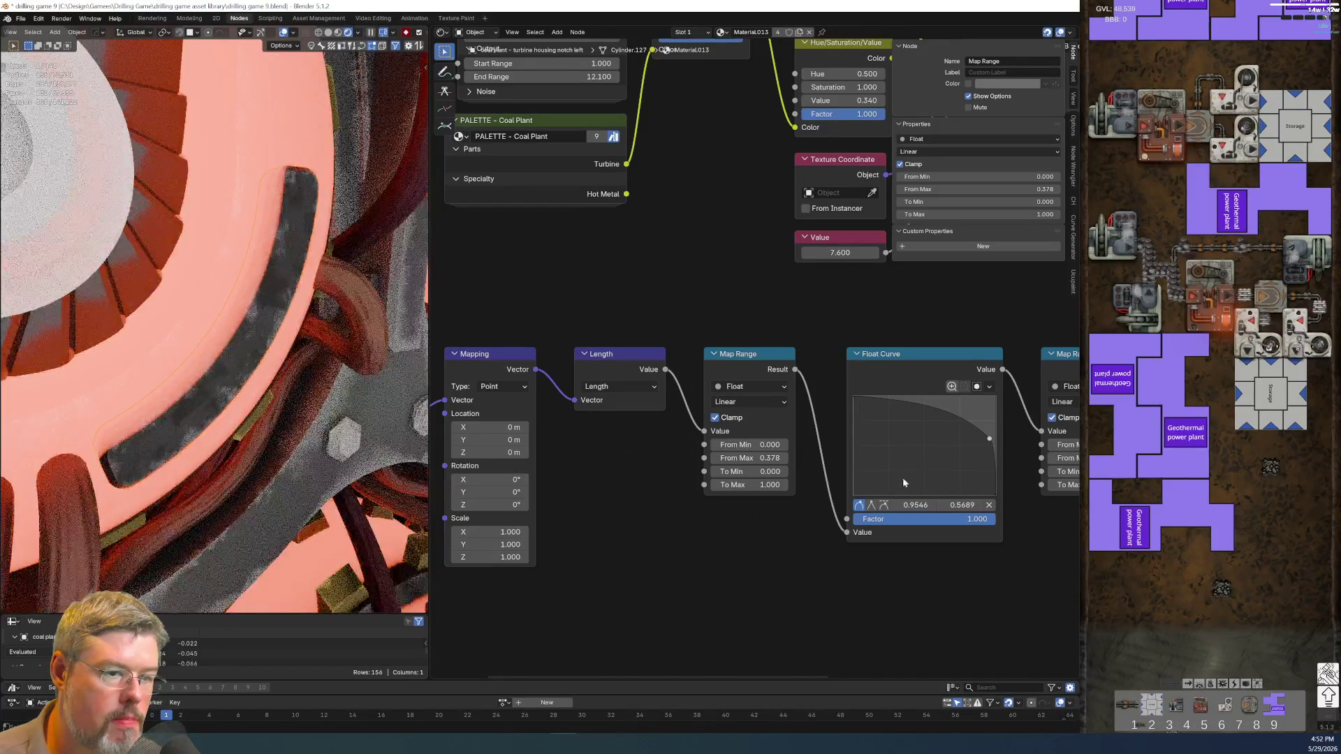
key("ctrl+z")
key("g")
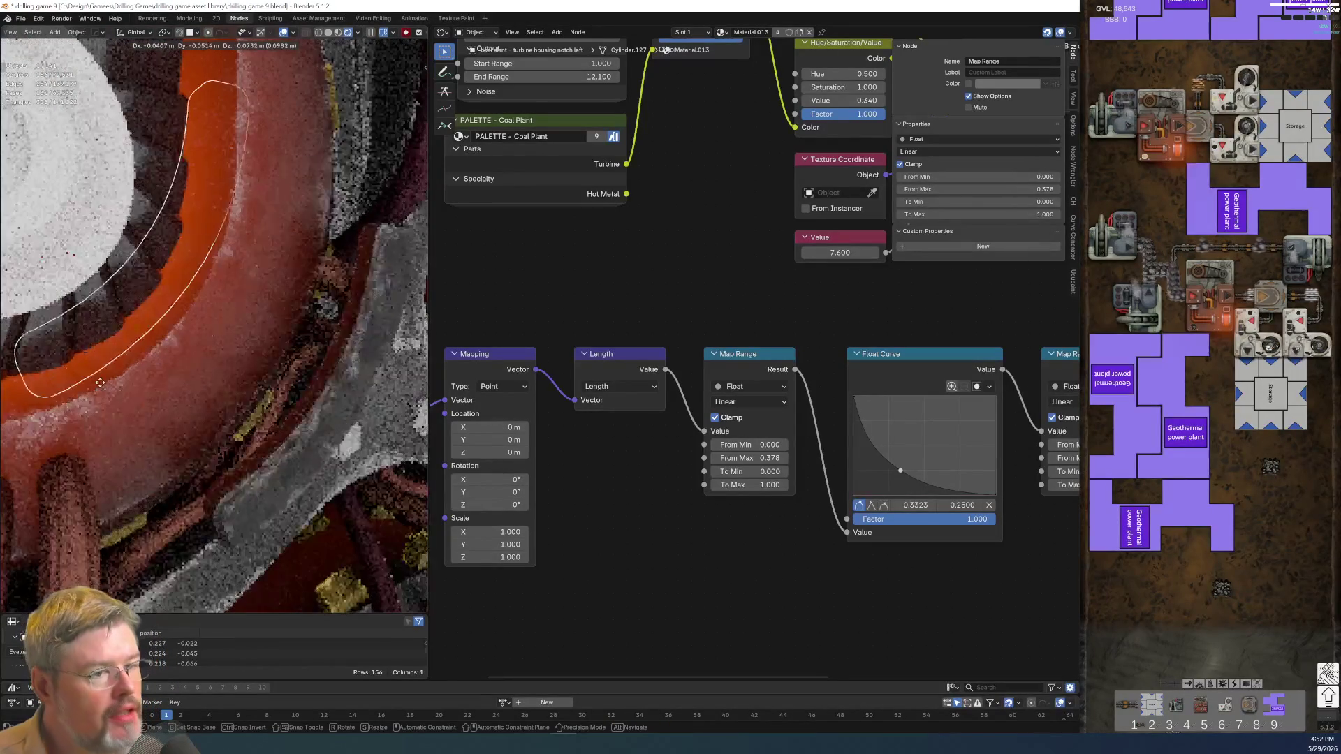
left_click(85, 345)
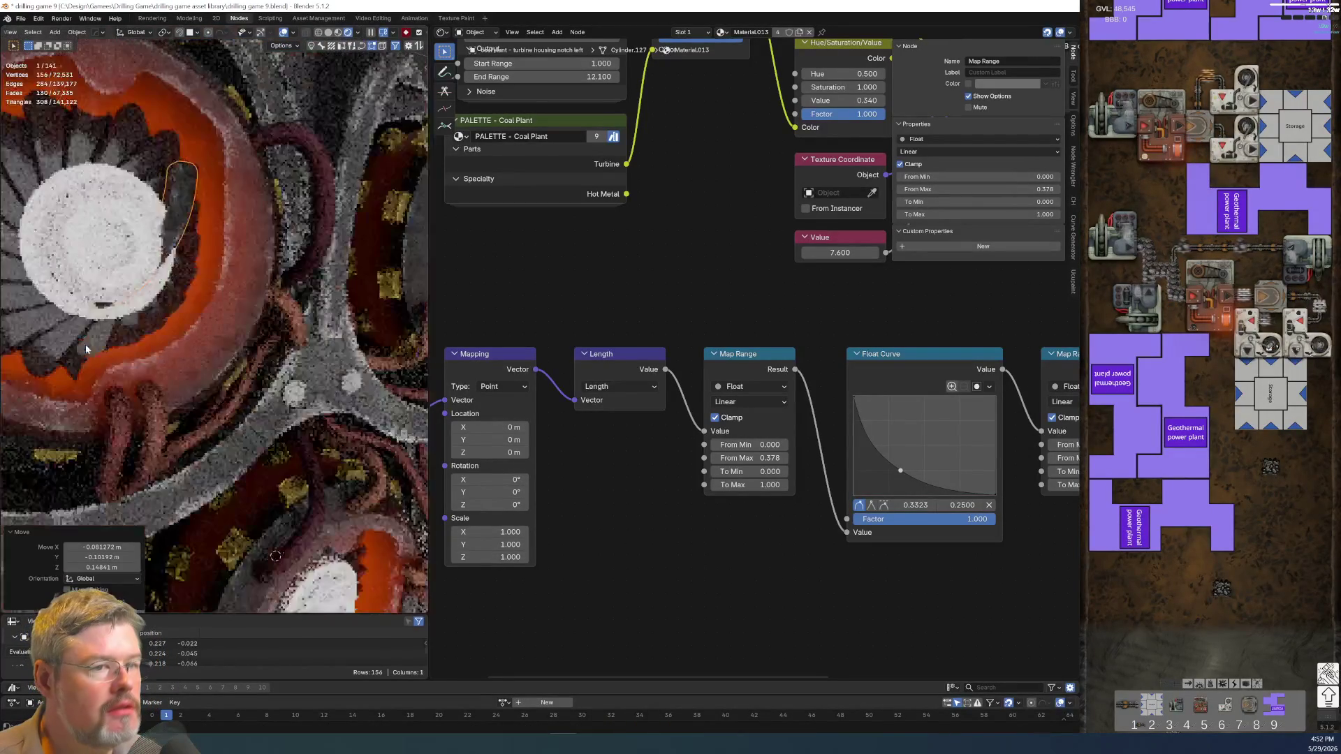
key("ctrl+z")
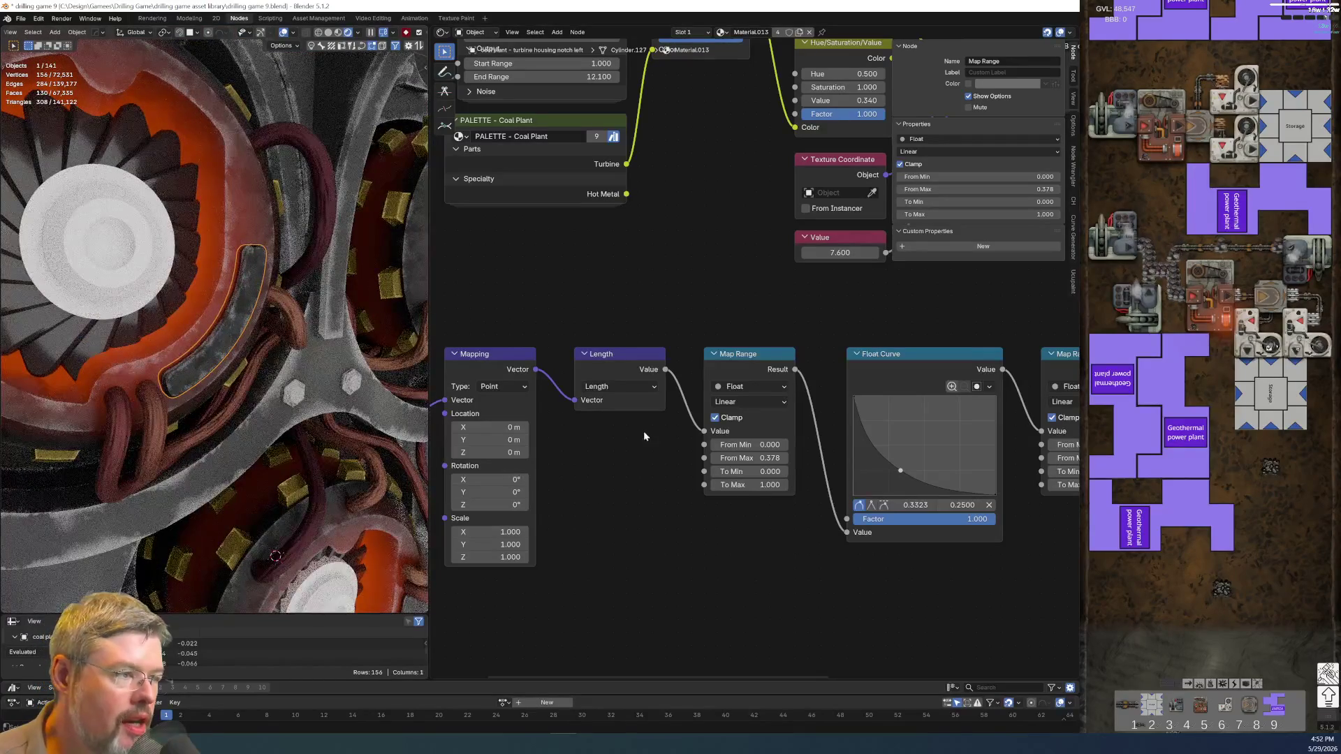
- Bring more of the material node tree into view and inspect the PALETTE - Coal Plant node
middle_click_drag(773, 326, 618, 516)
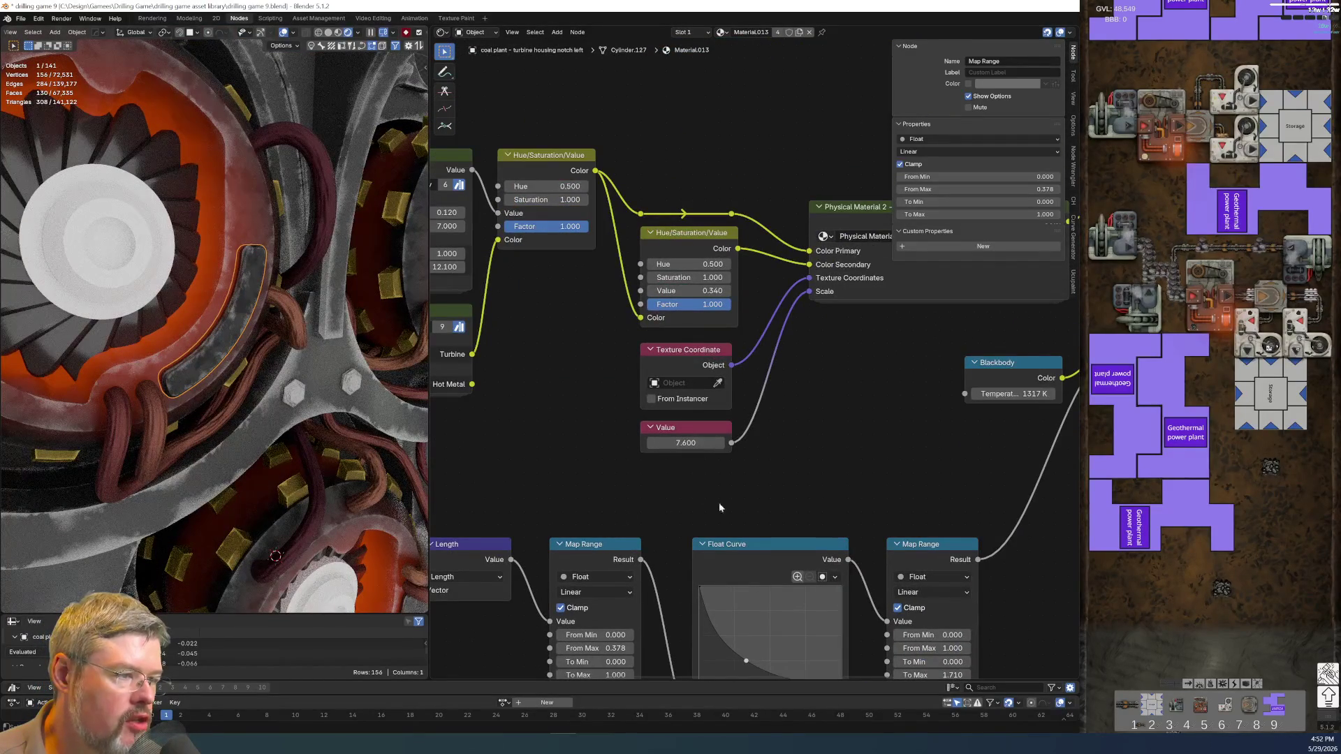
scroll(782, 503, "down", 2)
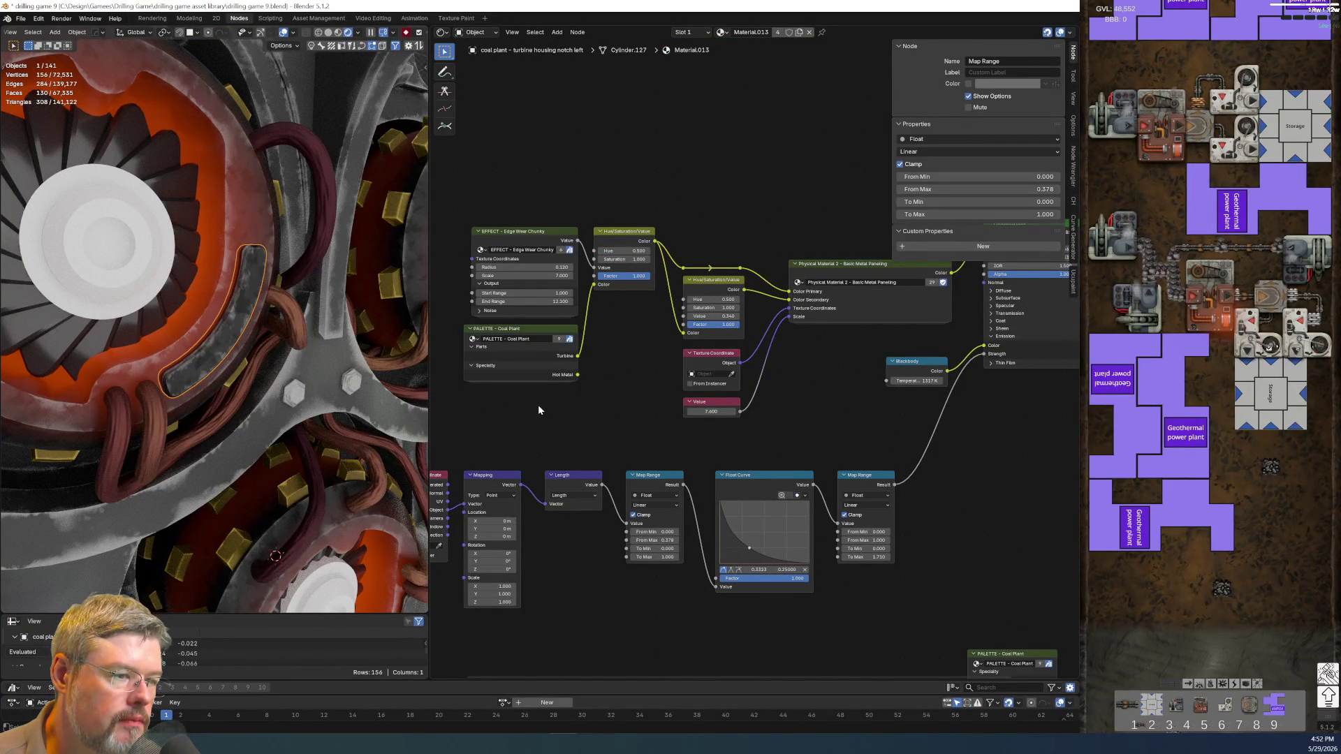
left_click(528, 332)
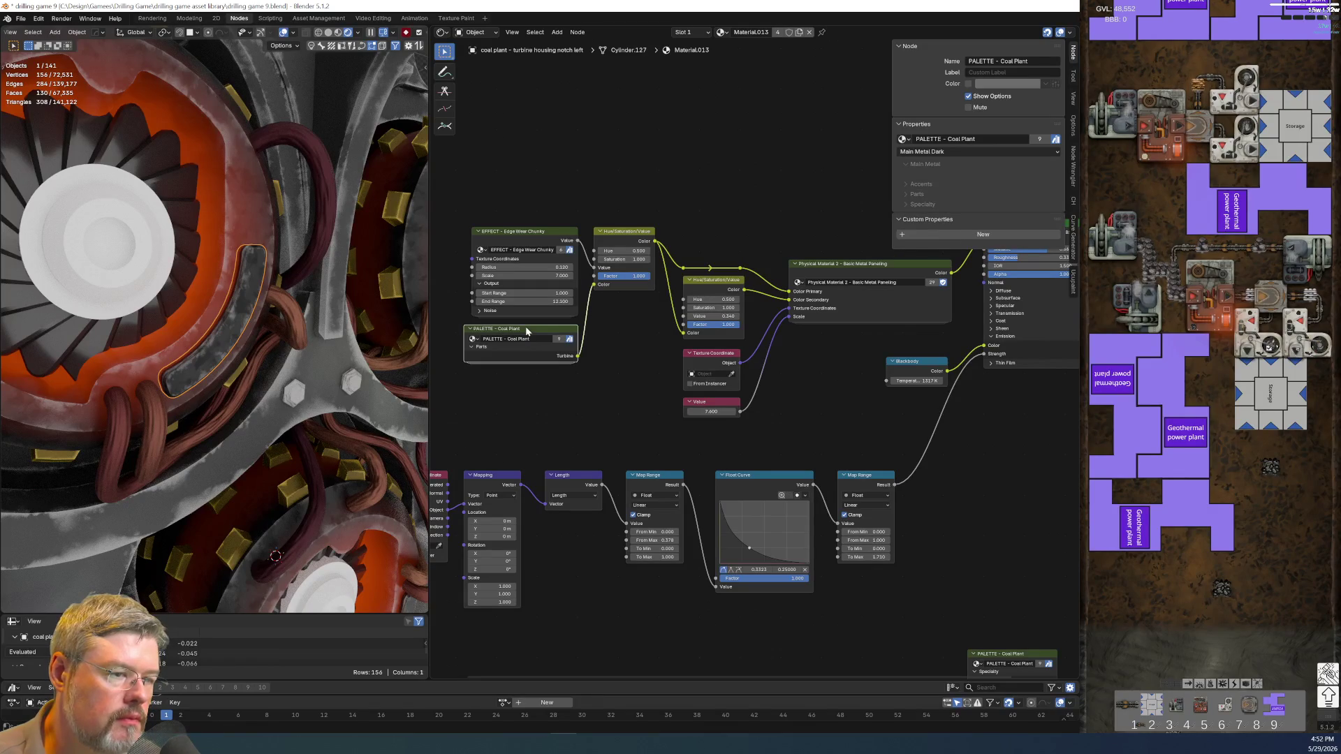
- Review the Principled BSDF, Material Output, Float Curve and Physical Material nodes, then save the file
mouse_move(829, 456)
middle_mouse_down()
mouse_move(511, 403)
mouse_move(481, 305)
middle_mouse_up()
scroll(682, 393, "up", 1)
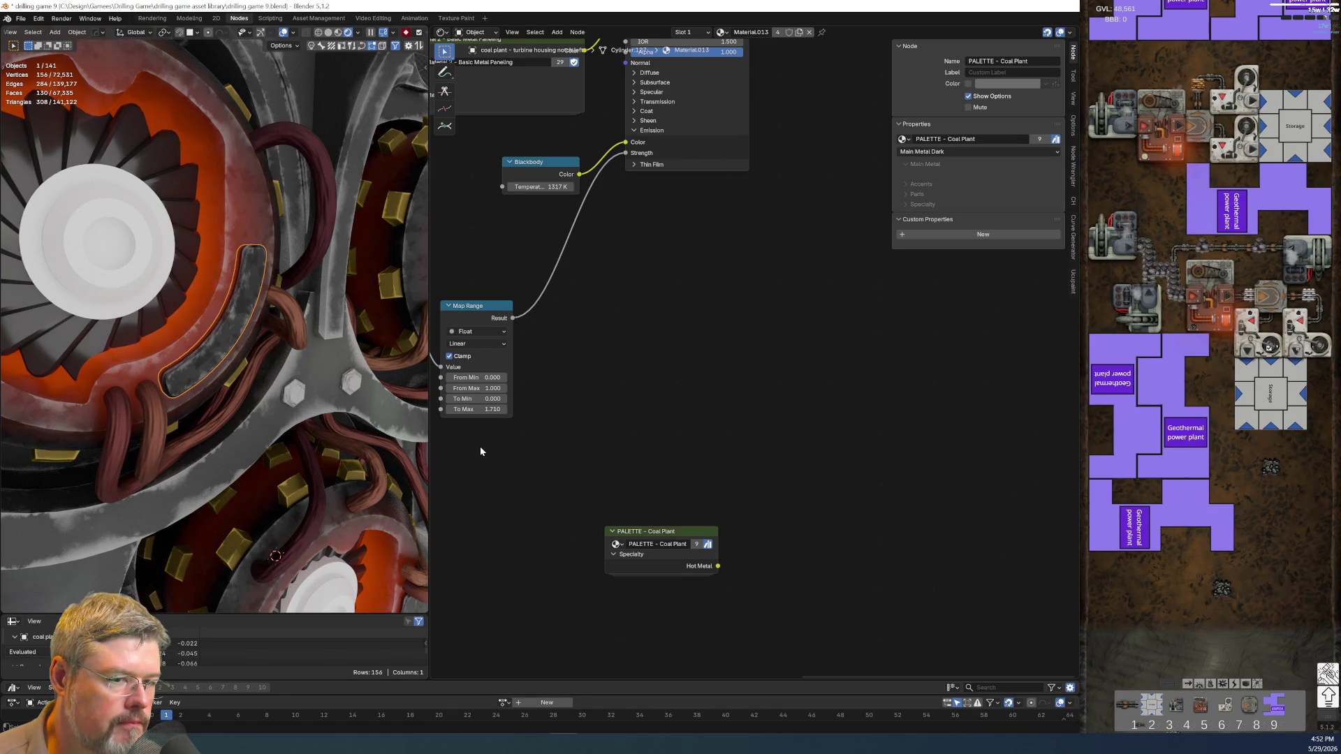
middle_click_drag(607, 253, 783, 345)
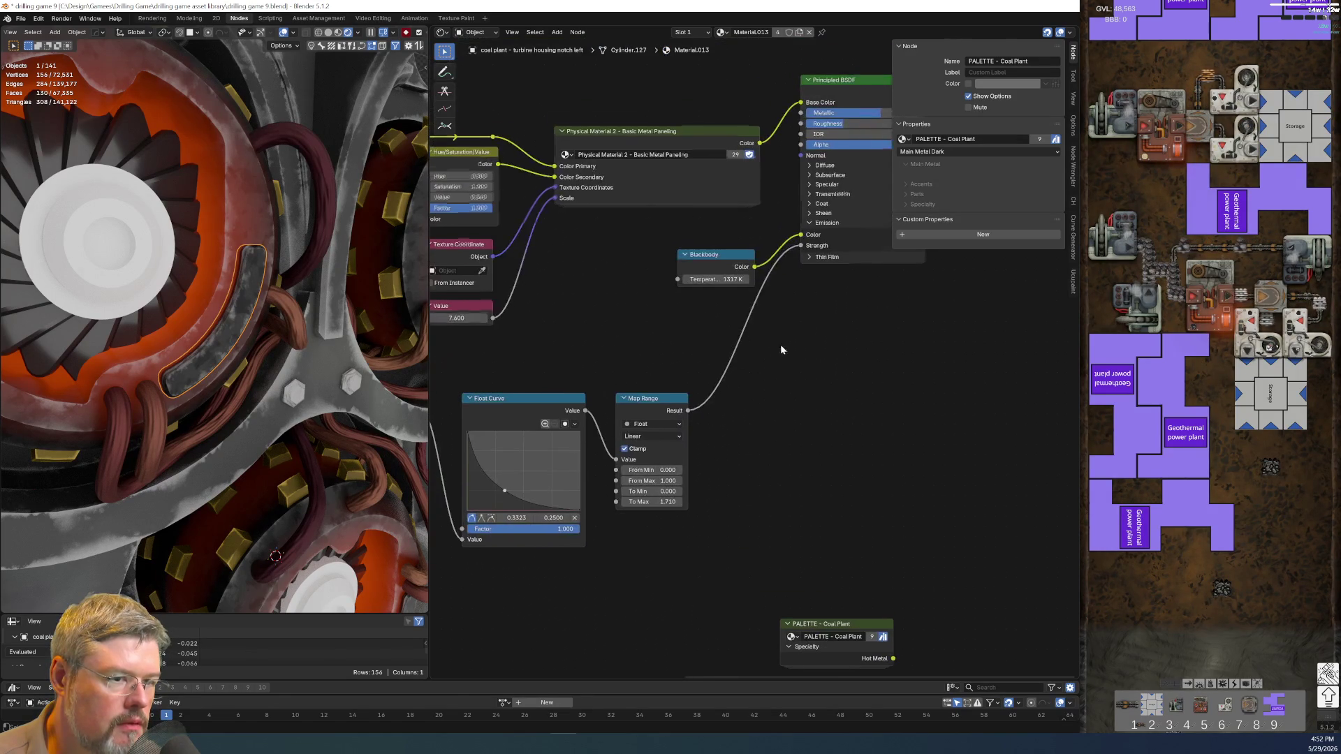
left_click(20, 18)
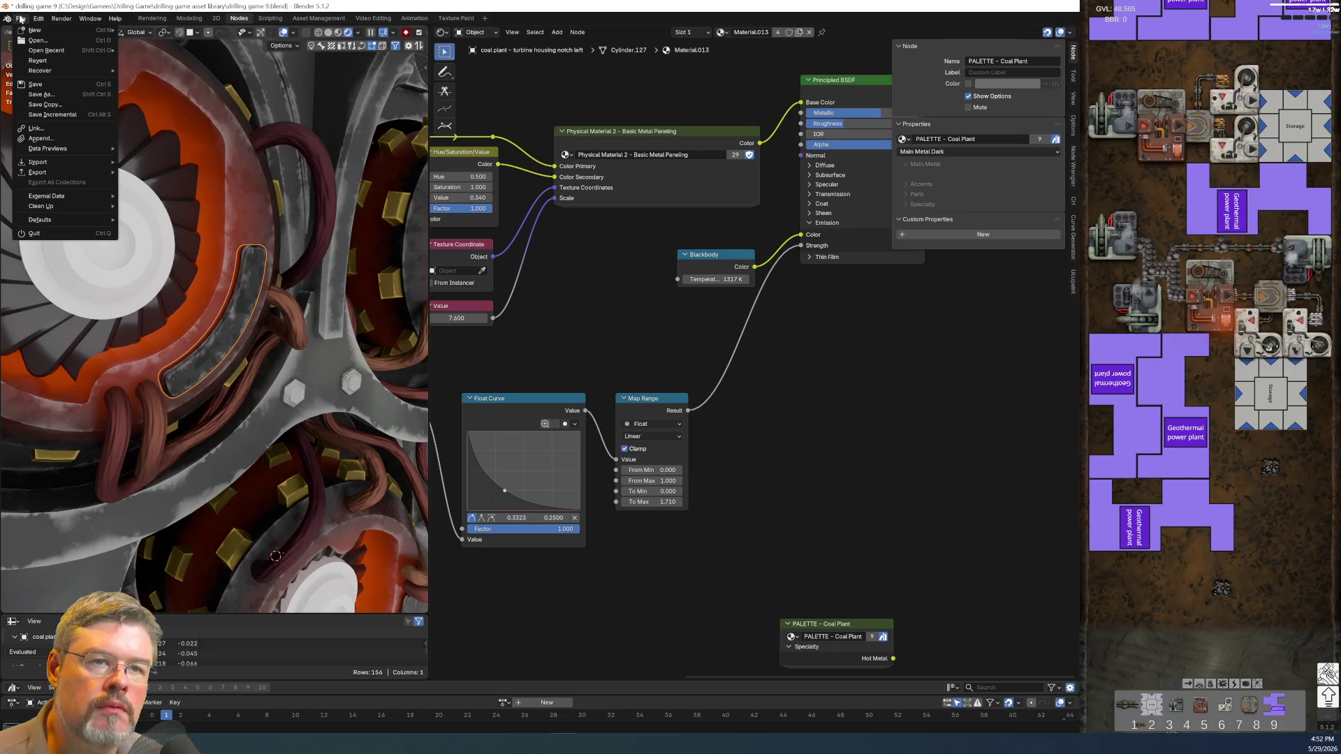
left_click(42, 84)
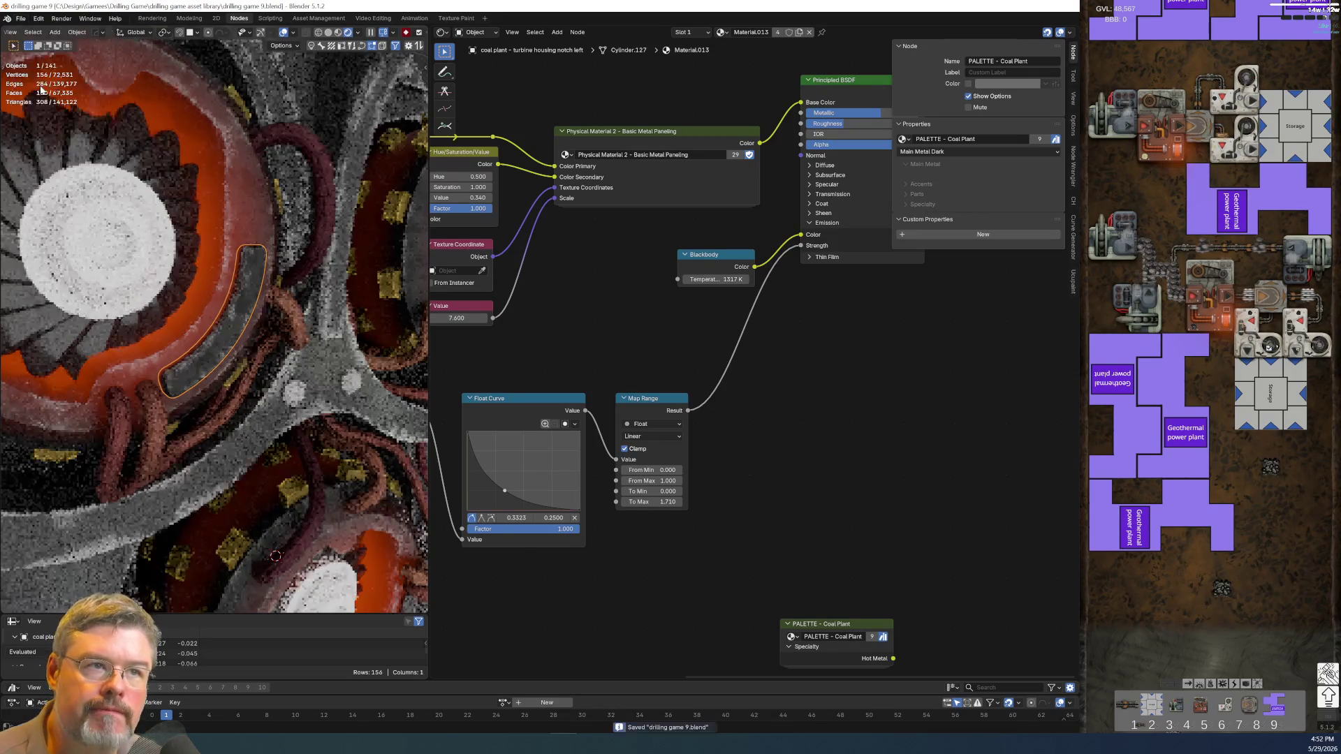
- Snap the 3D cursor to the centre of the left turbine housing
left_click(214, 337)
left_click(167, 336)
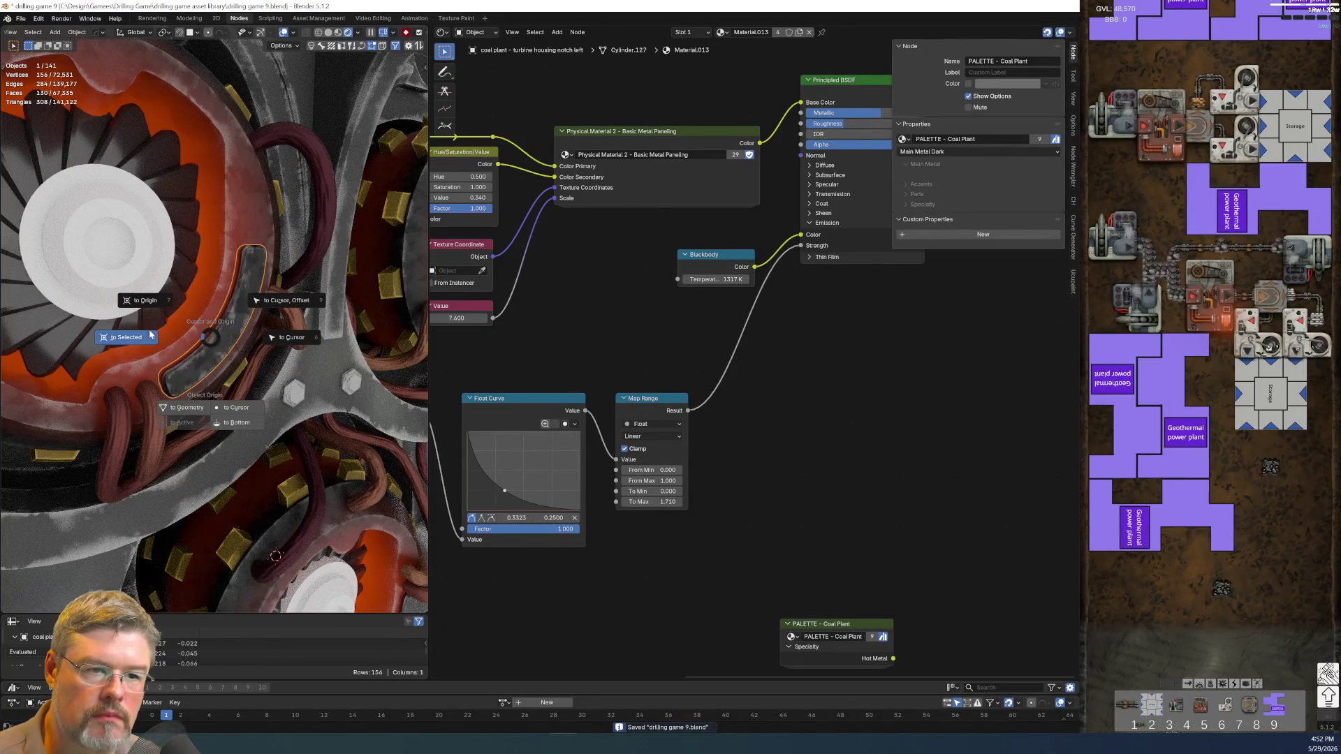
scroll(159, 342, "up", 1)
middle_click_drag(158, 354, 206, 338)
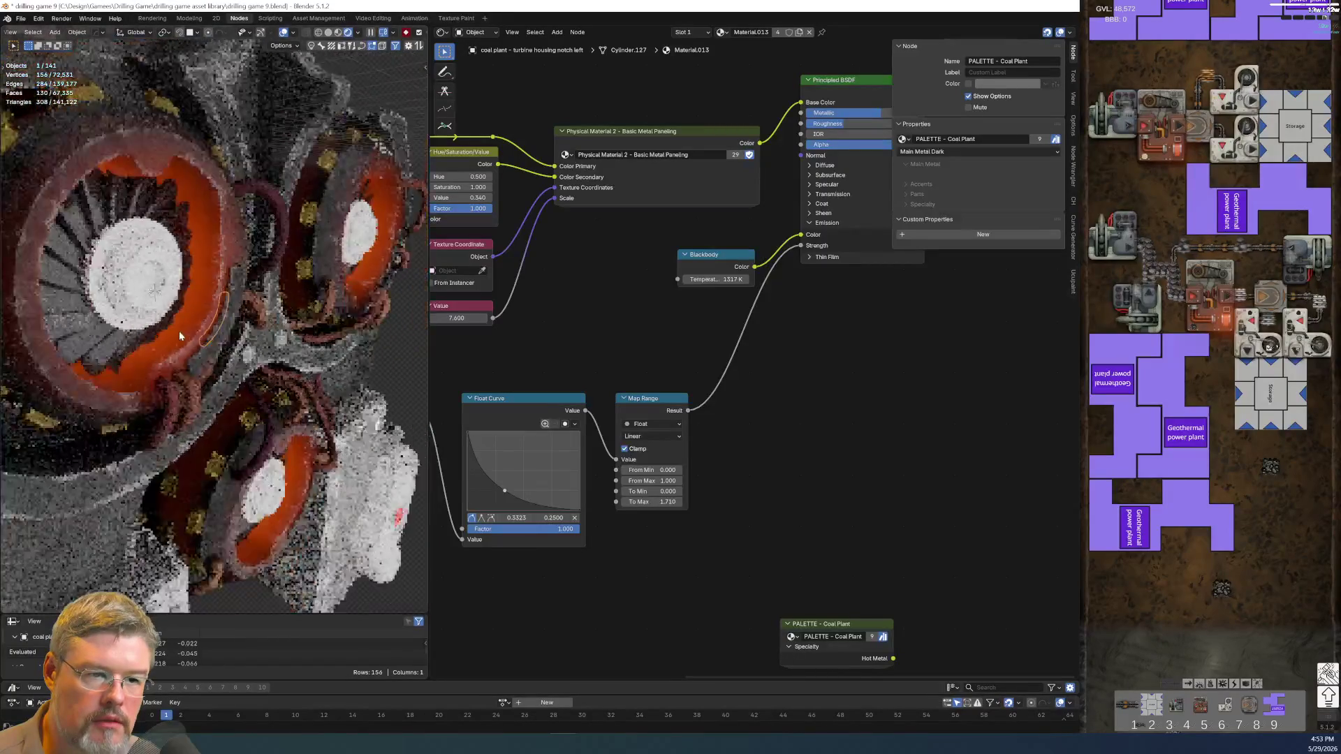
left_click(174, 332)
key("shift+s")
left_click(134, 329)
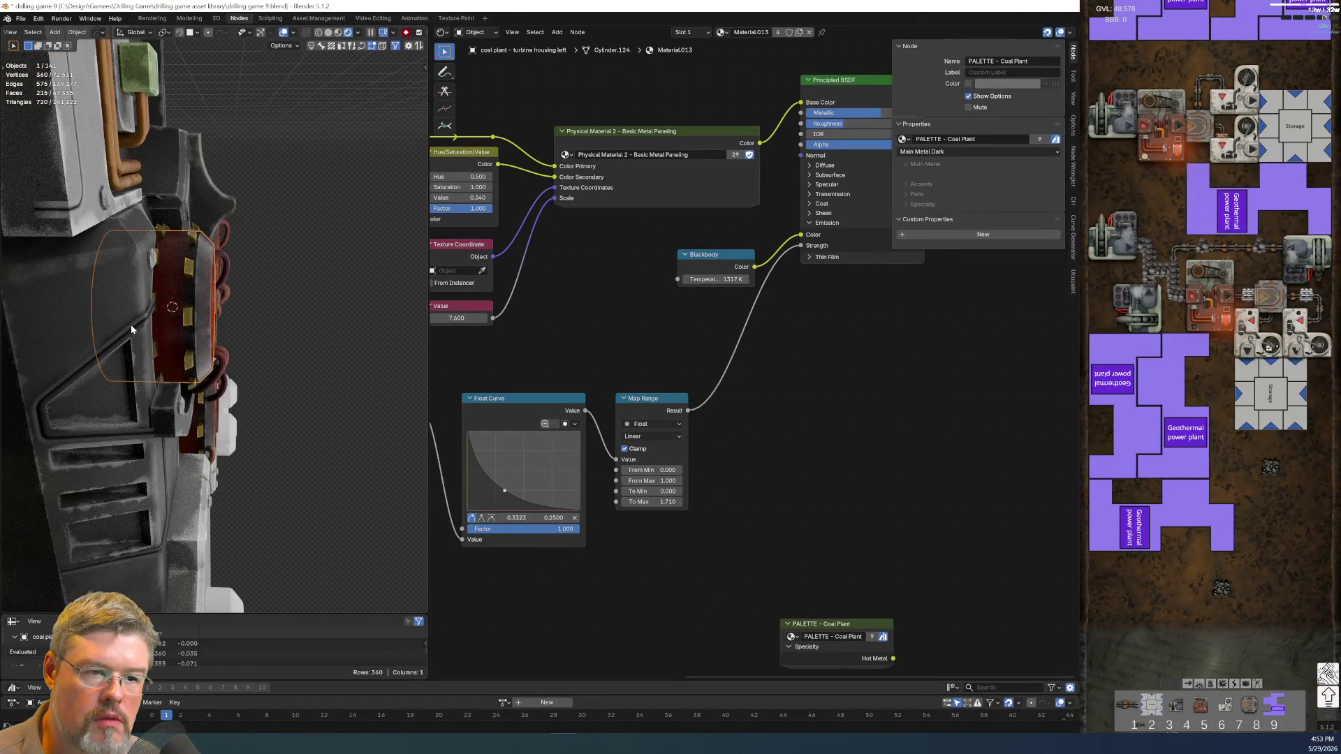
- Select the left housing notch, ready to snap it to the cursor
mouse_move(166, 320)
middle_mouse_down()
mouse_move(108, 318)
mouse_move(220, 324)
middle_mouse_up()
scroll(158, 317, "up", 4)
left_click(220, 324)
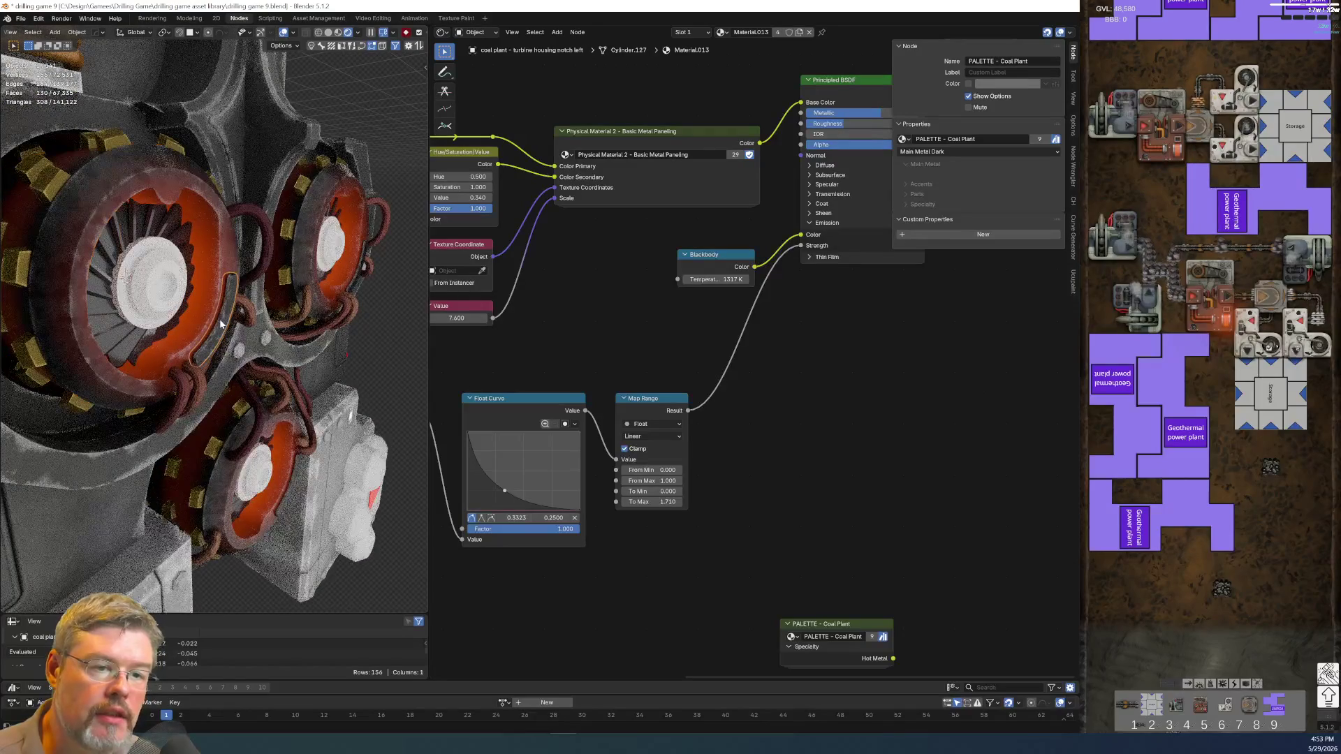
key("shift+s")
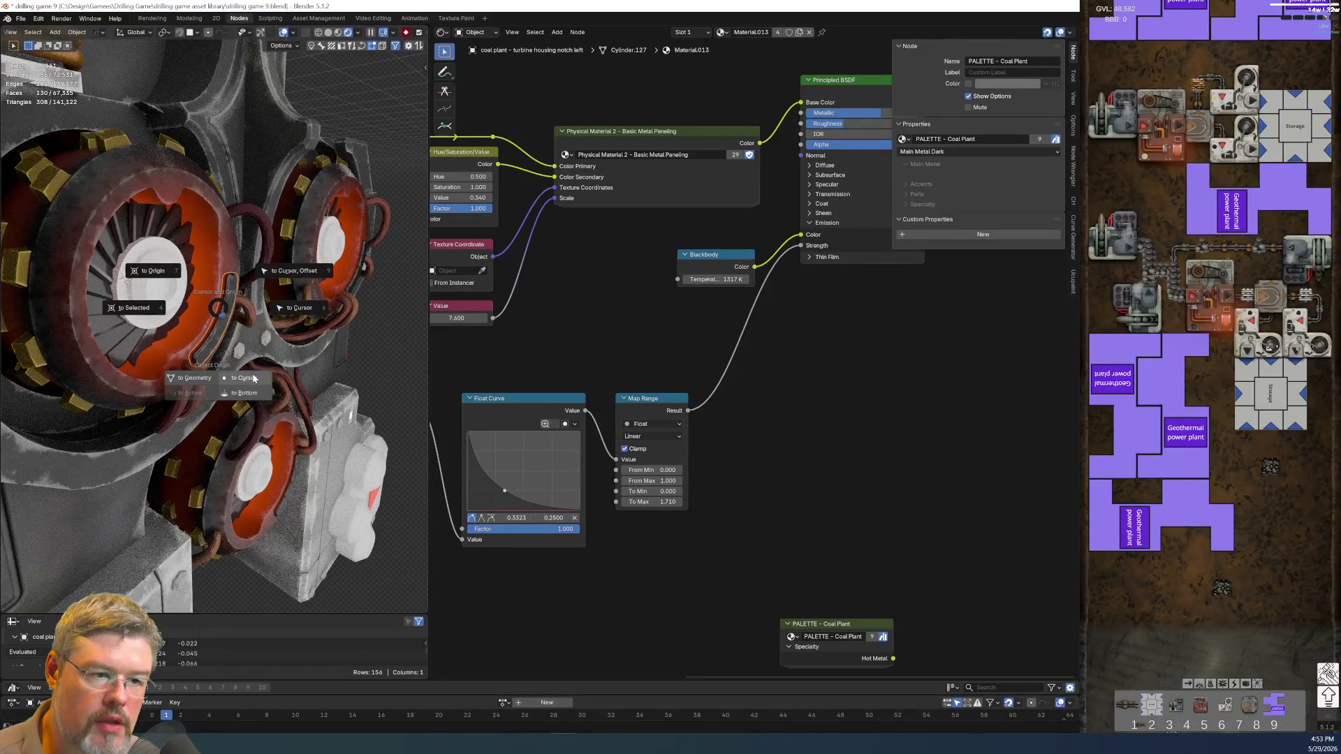
- Snap the left notch to the cursor, then centre the right notch on the right housing
left_click(253, 377)
middle_click_drag(254, 378, 290, 334)
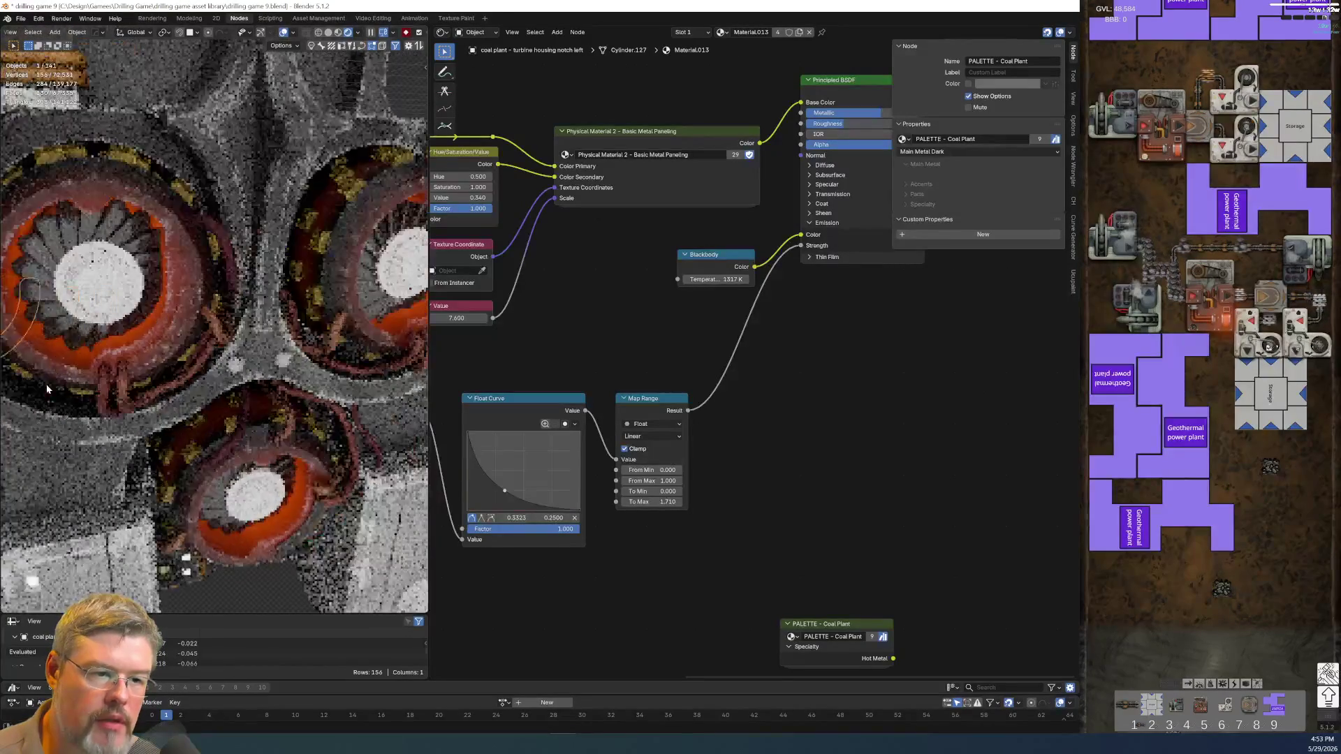
scroll(289, 335, "up", 2)
left_click(346, 249)
key("shift+s")
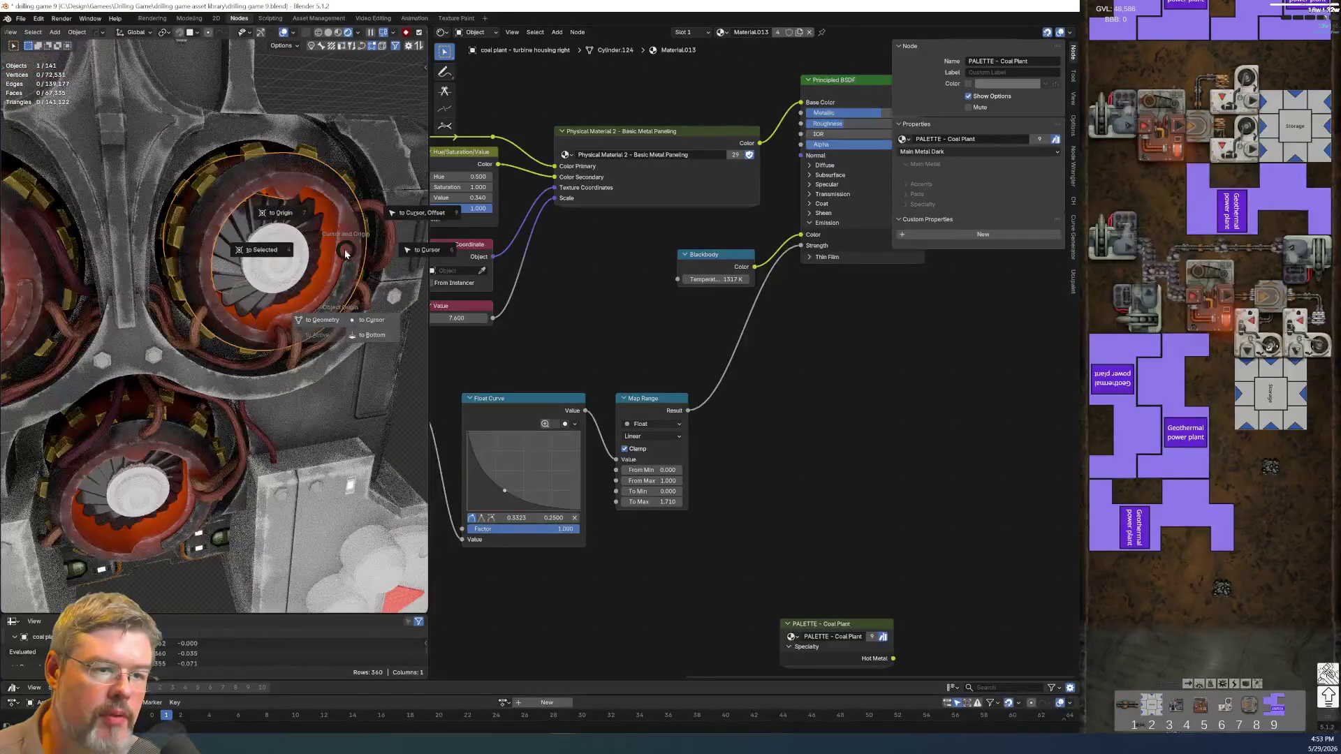
left_click(290, 255)
left_click(342, 275)
key("shift+s")
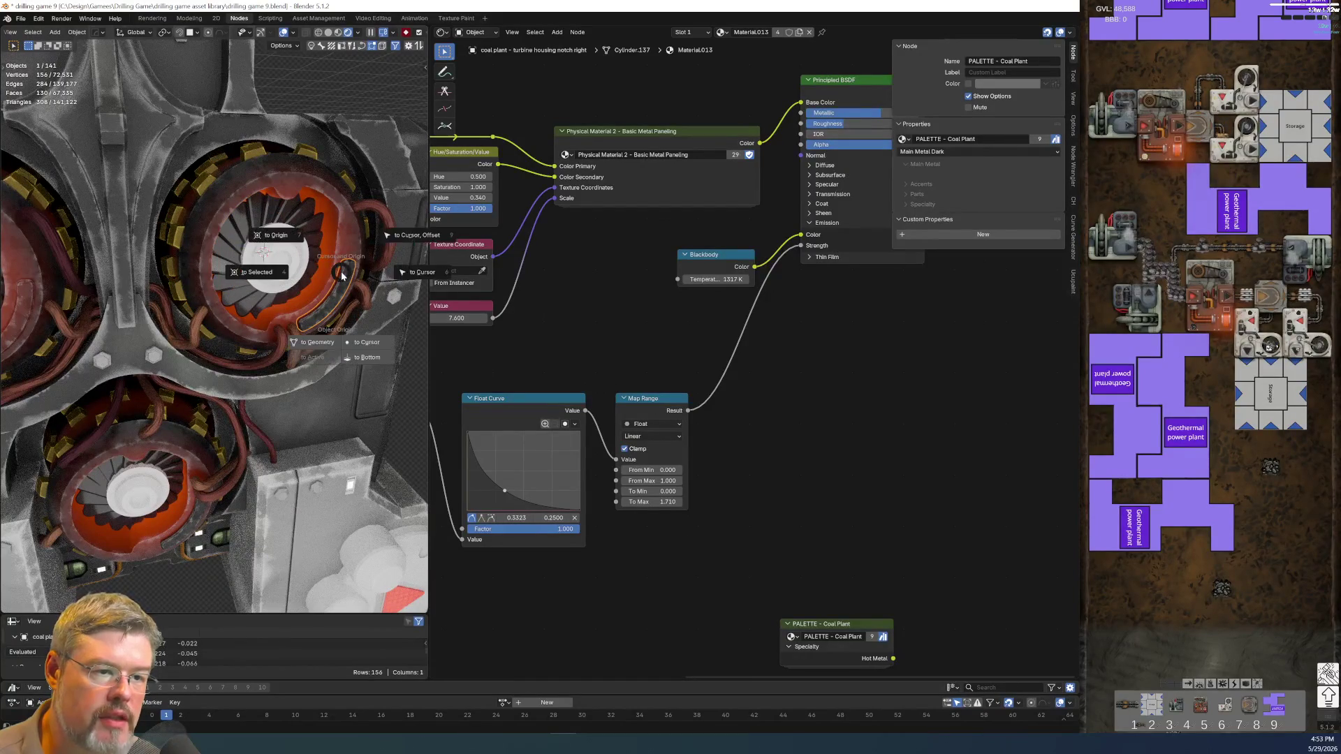
left_click(369, 343)
- Centre the lower notch on the lower housing and switch to top view
middle_click_drag(369, 343, 220, 419)
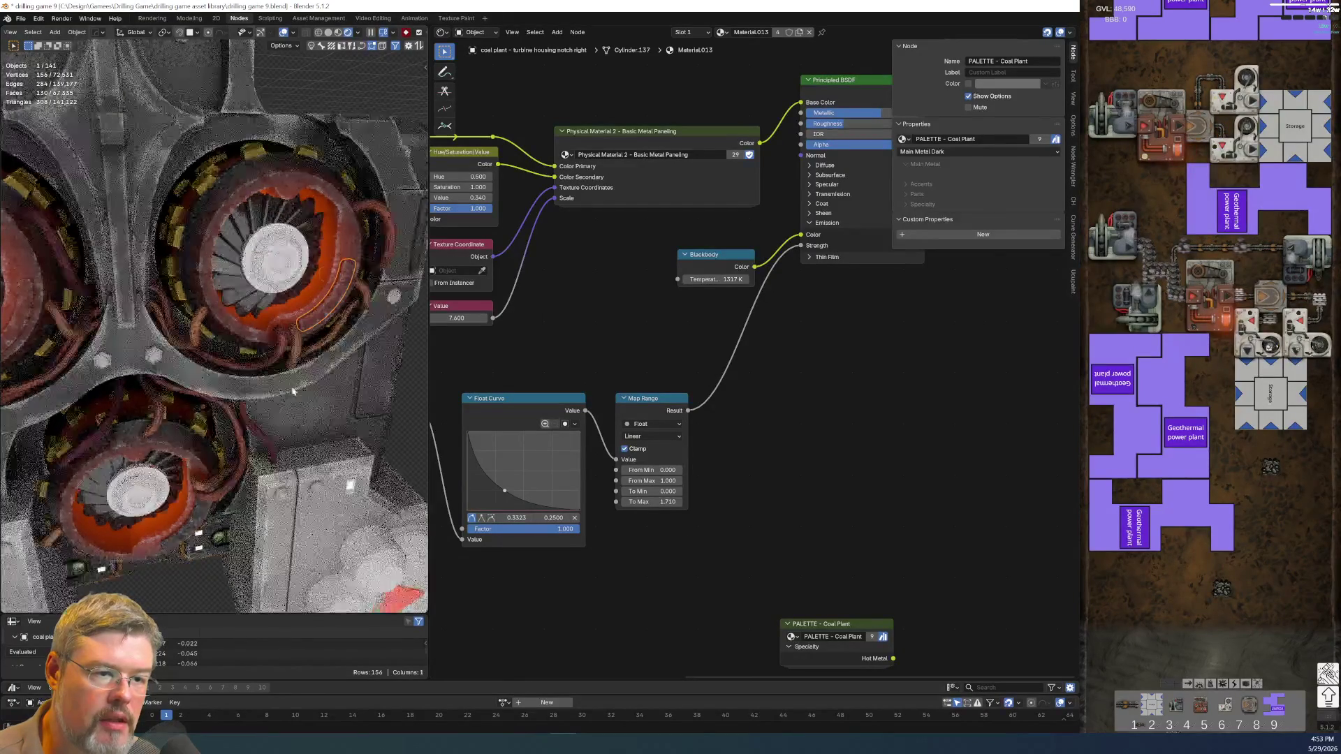
left_click(220, 419)
key("shift+s")
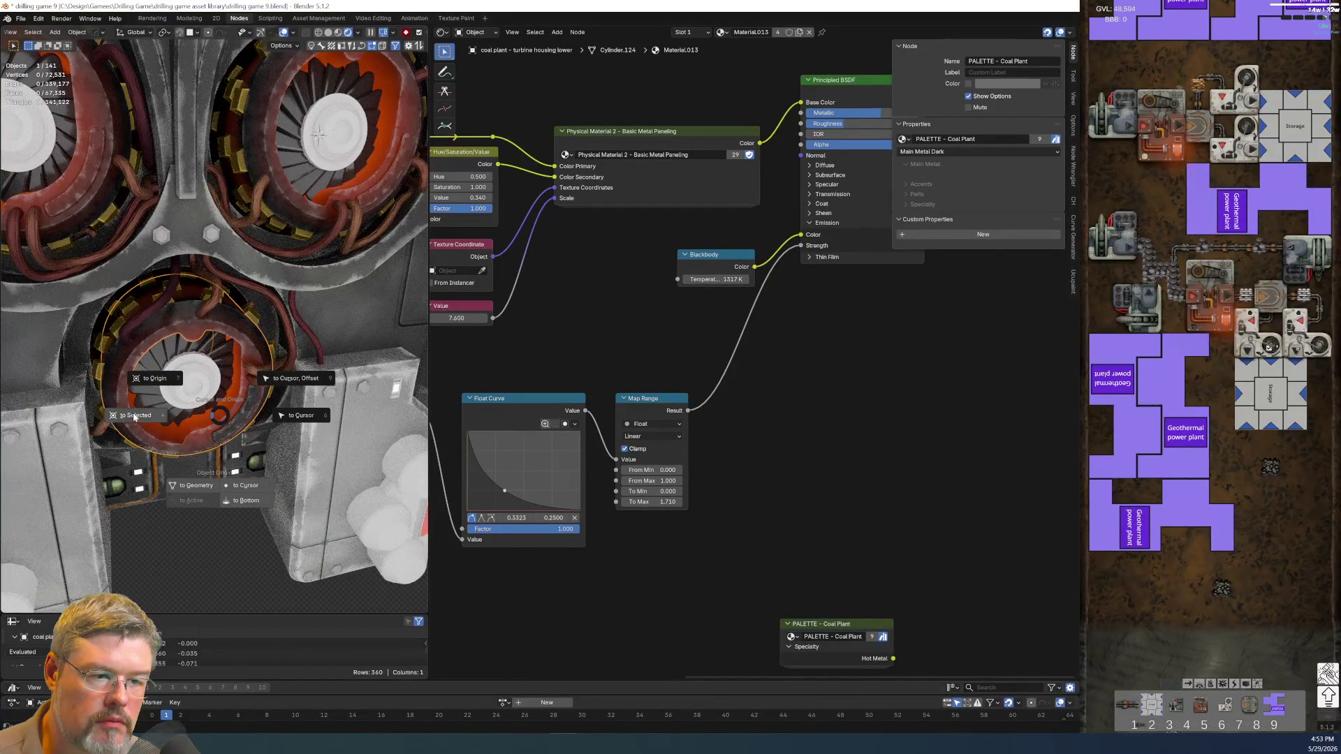
left_click(135, 416)
left_click(246, 419)
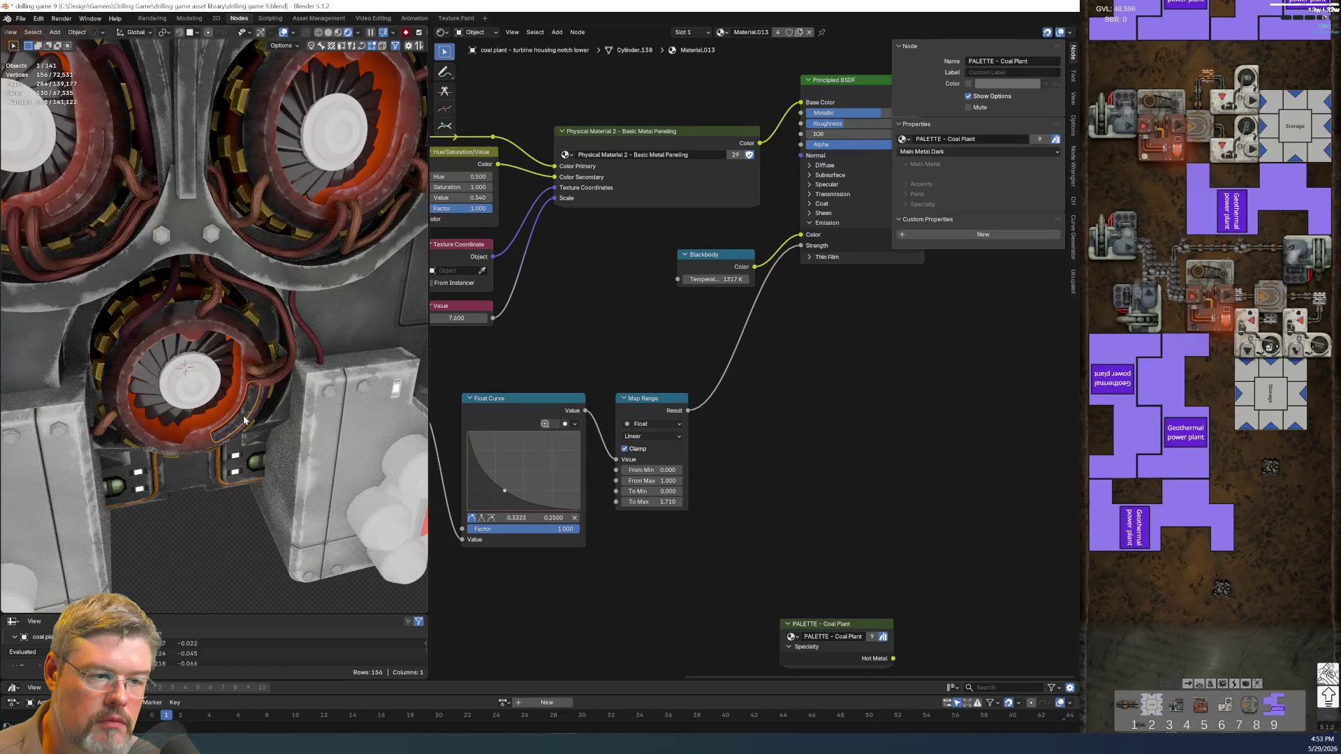
key("shift+s")
left_click(260, 474)
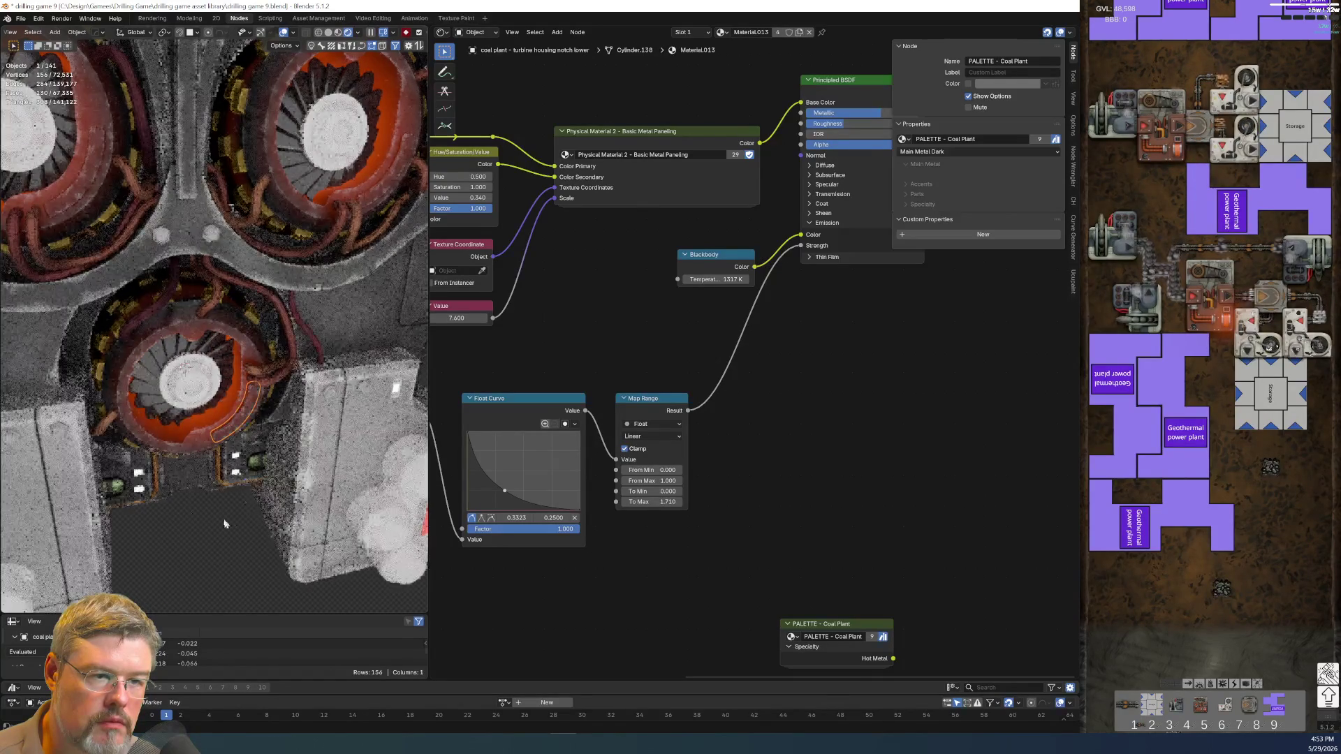
key("KP_7")
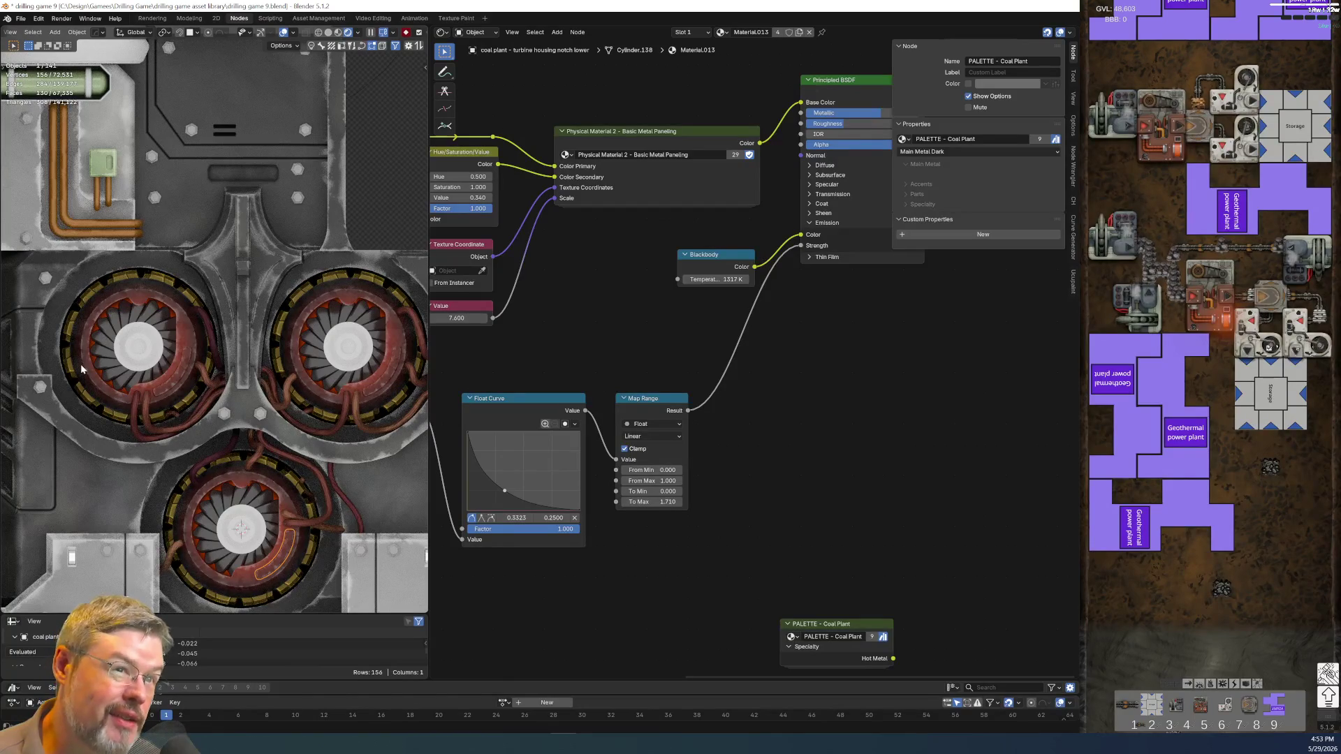
- Save the file and select the top-left turbine housing
left_click(21, 18)
left_click(40, 118)
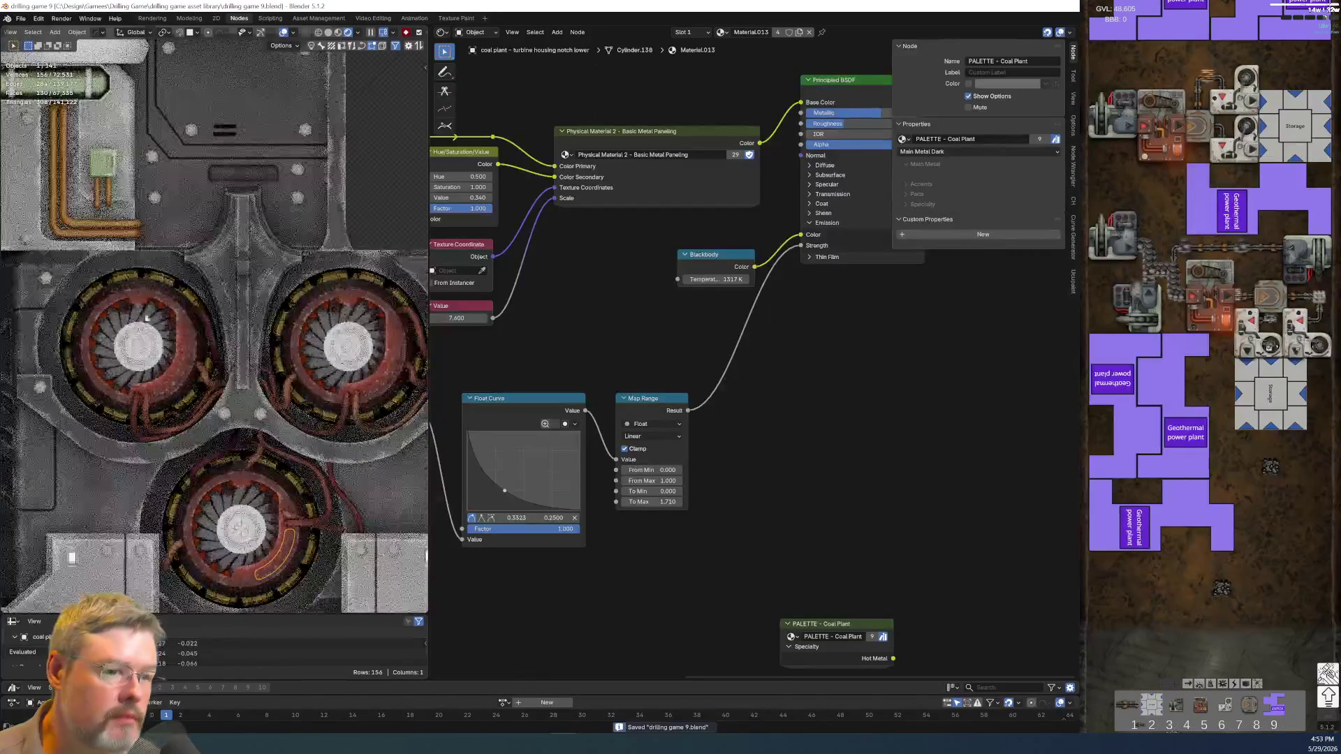
left_click(159, 389)
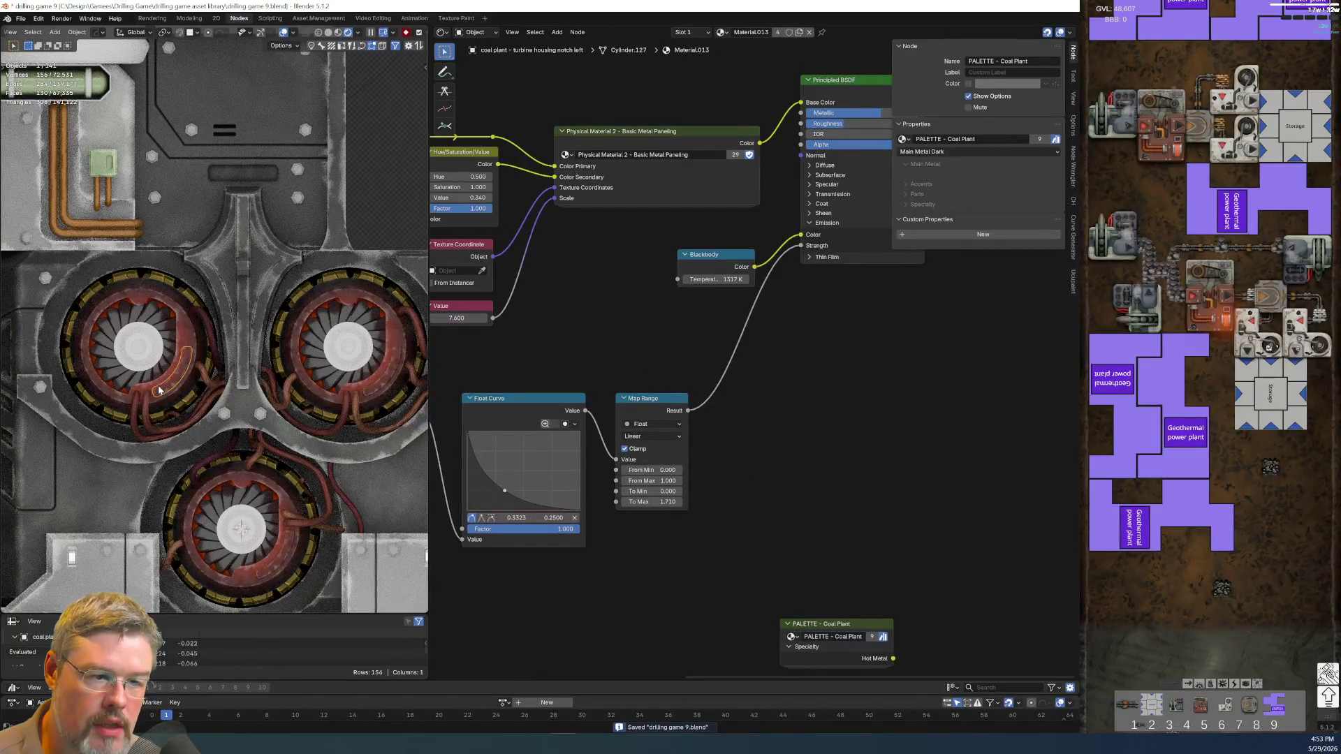
- Rename the housing's Material.013 to 'entity - coal plant - metal - turbine housing'
double_click(748, 32)
type("e")
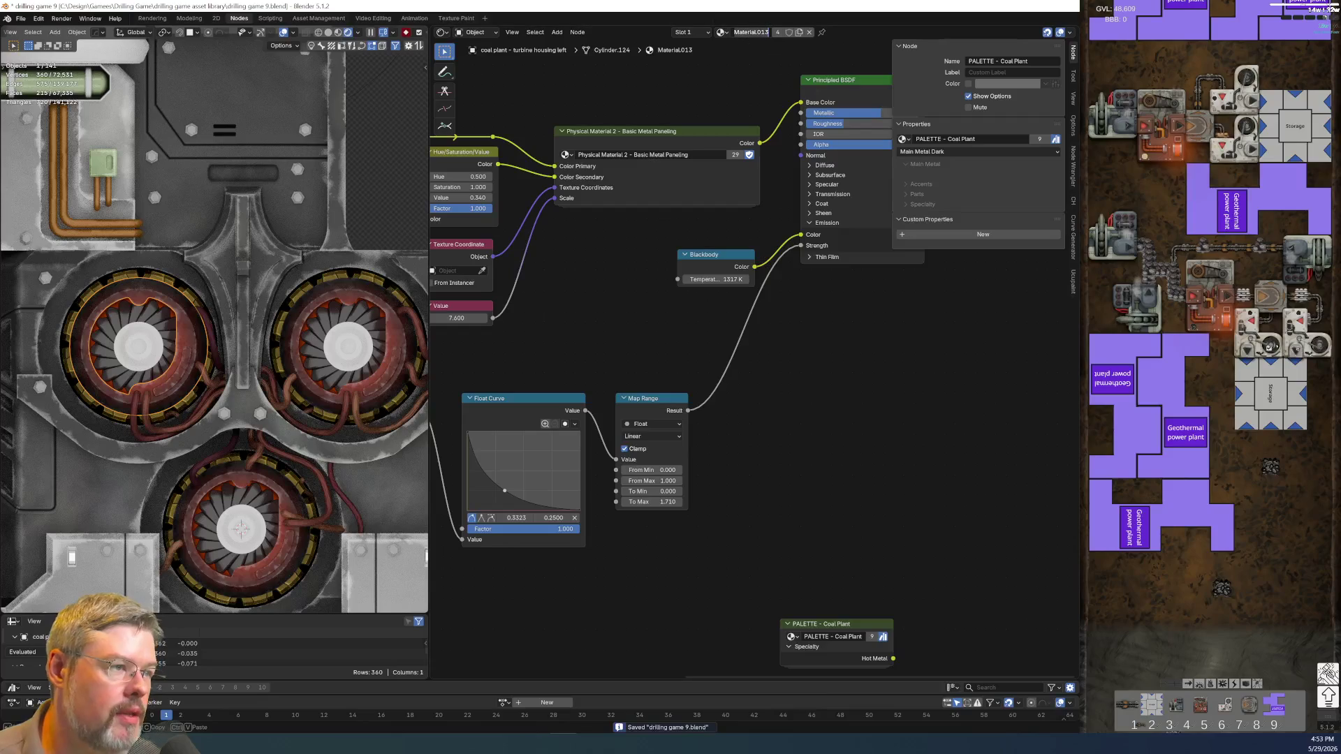
type("ntit")
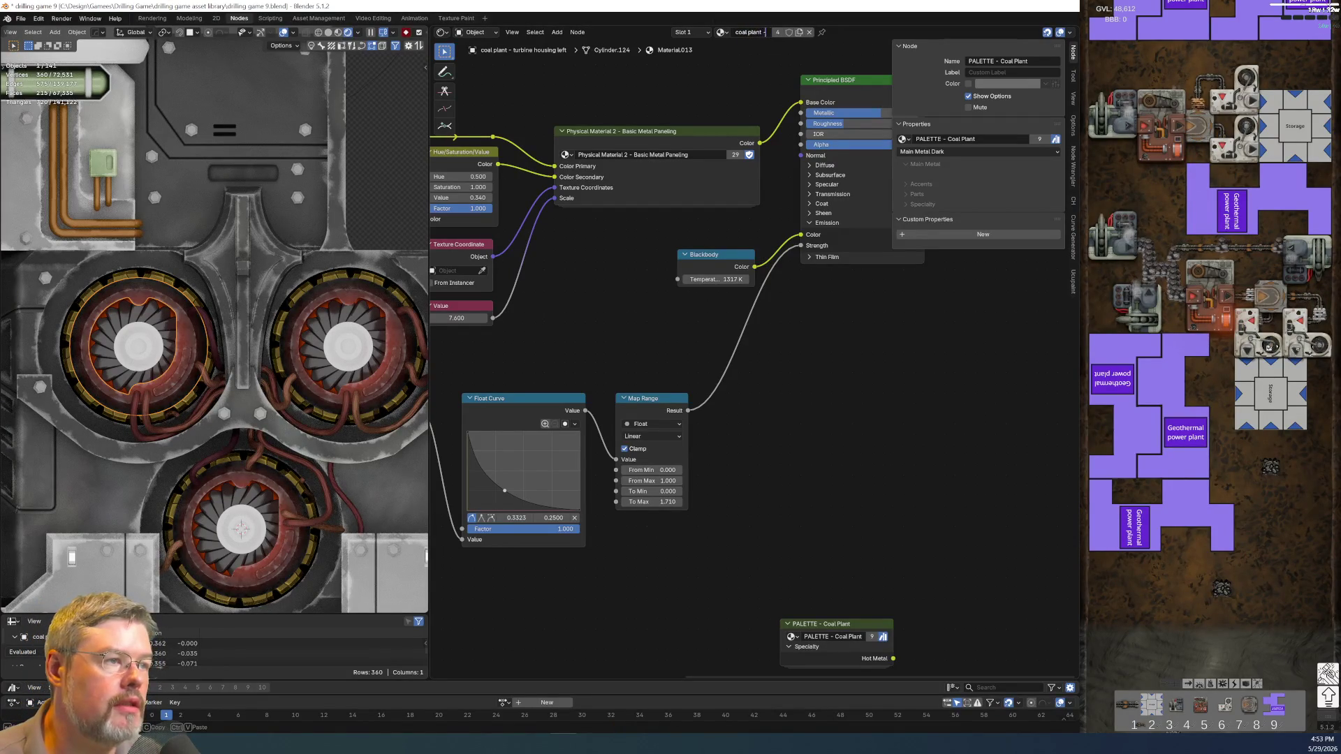
type("t - tur")
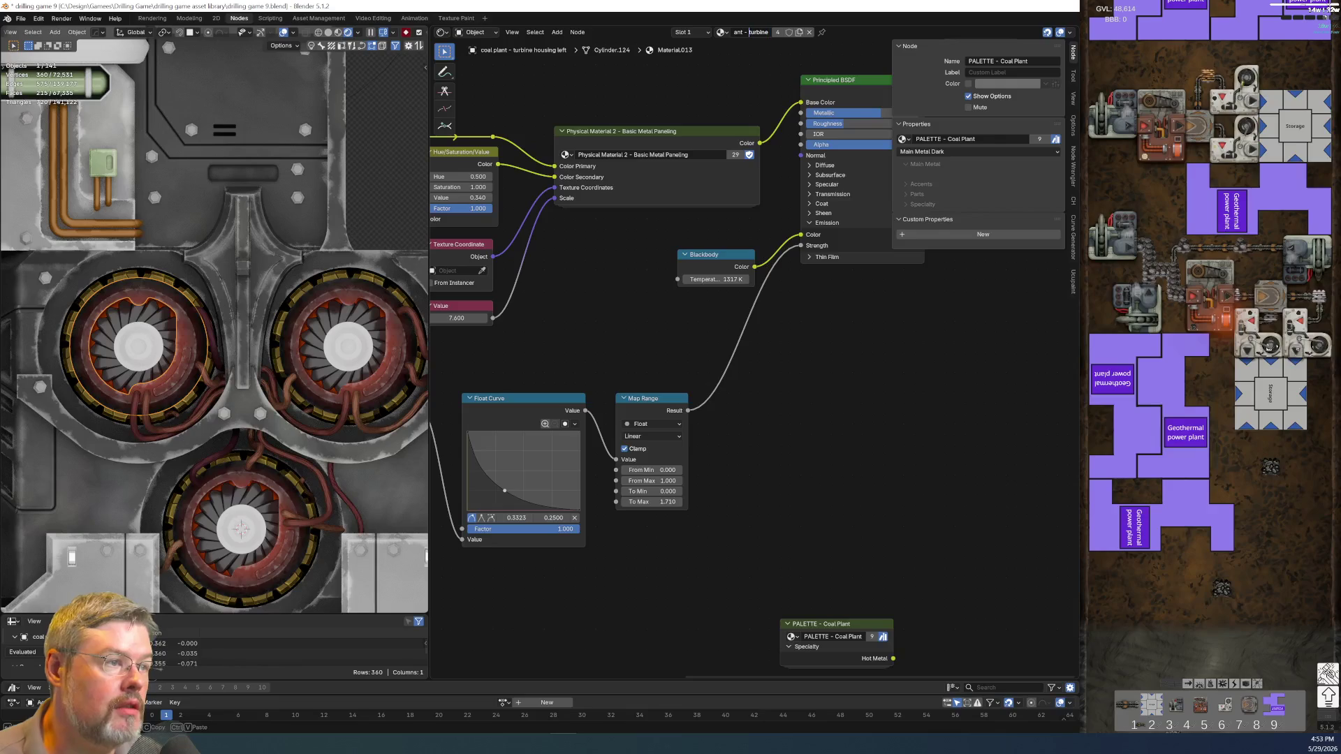
type("bine")
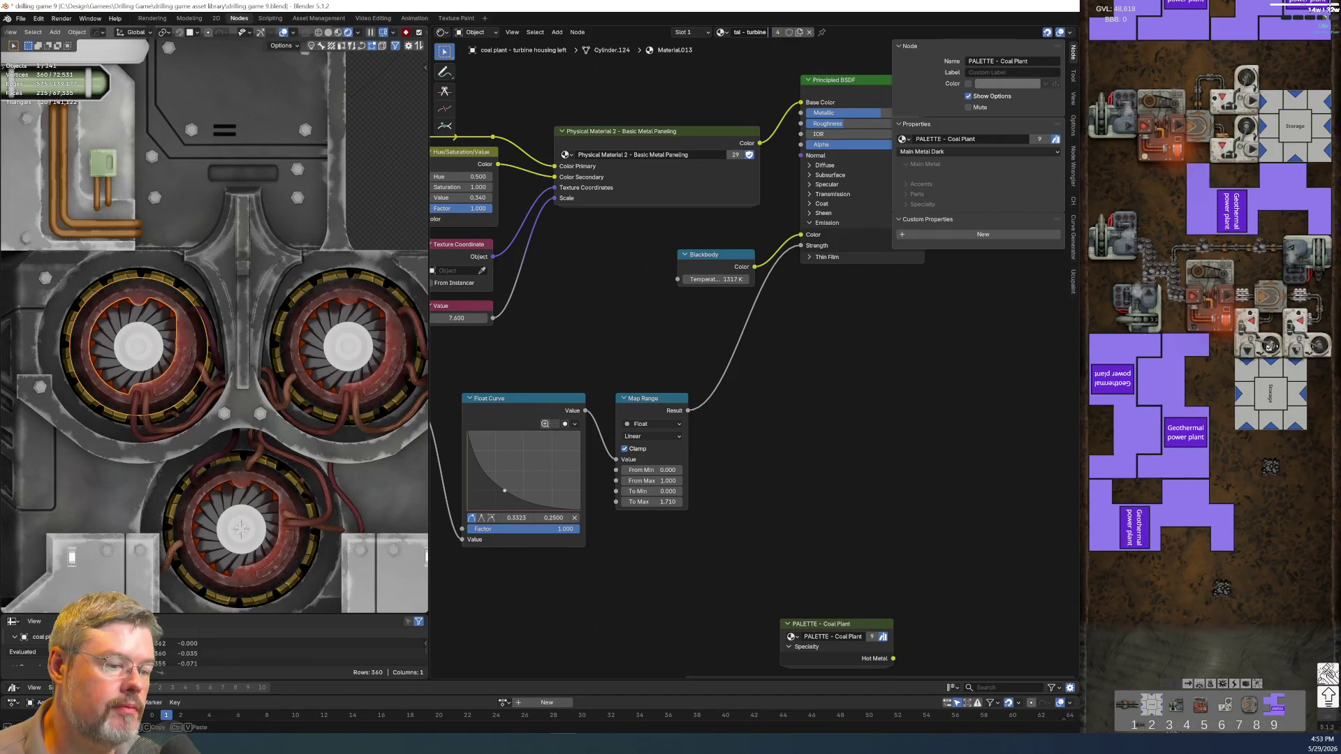
type(" housing")
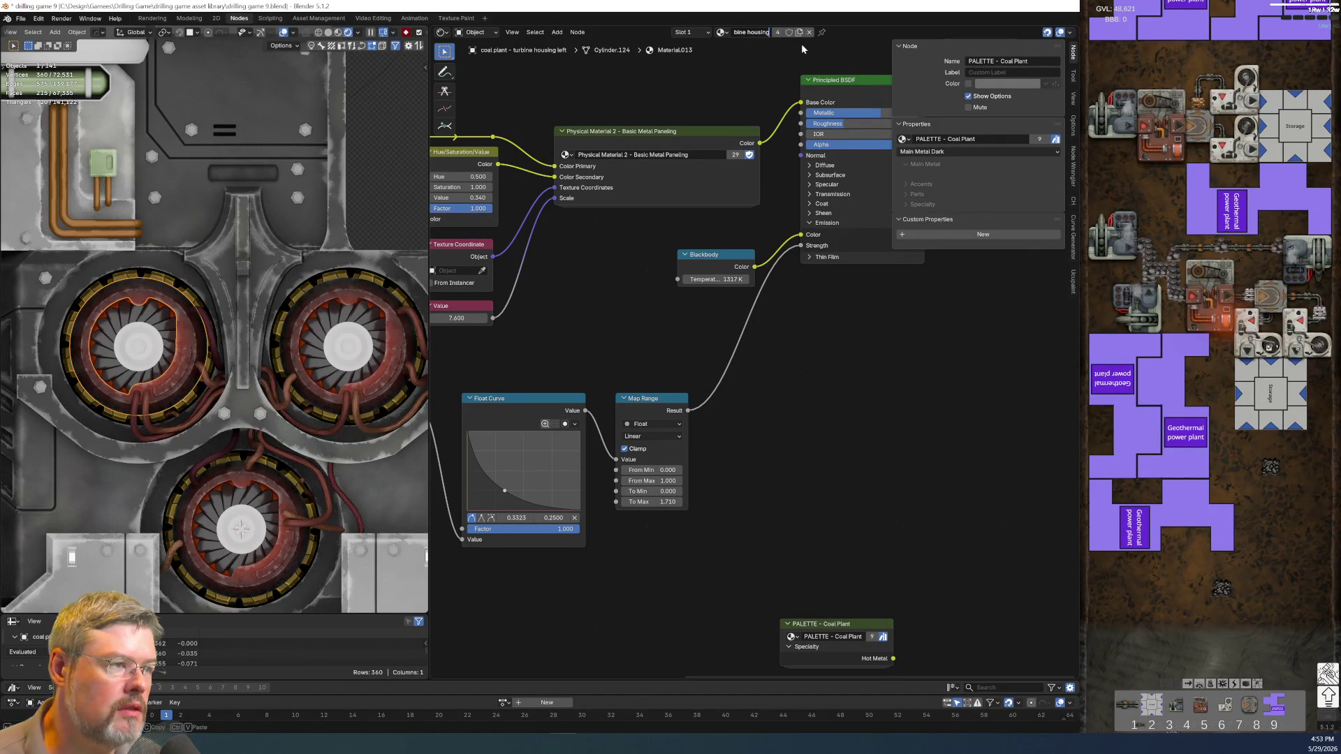
key("Return")
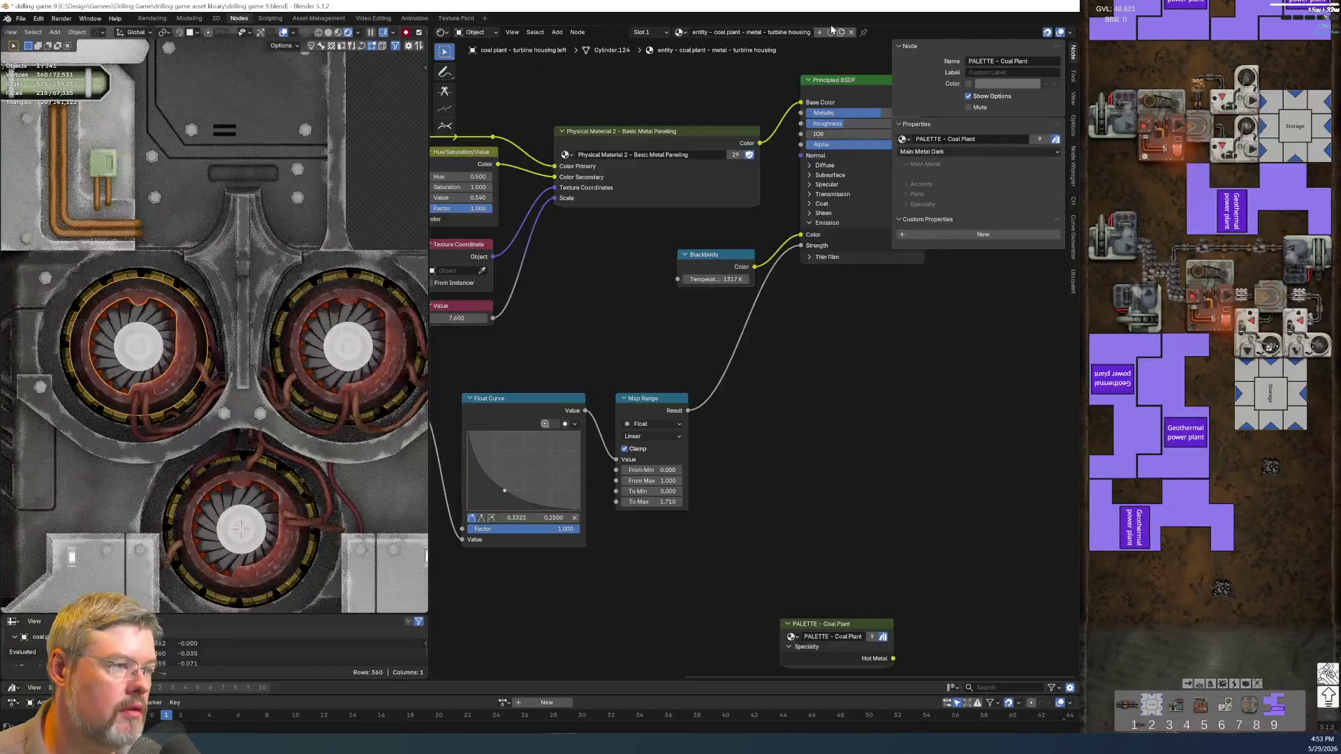
- Make a separate copy of the housing material for the left turbine's notch piece
left_click(163, 392)
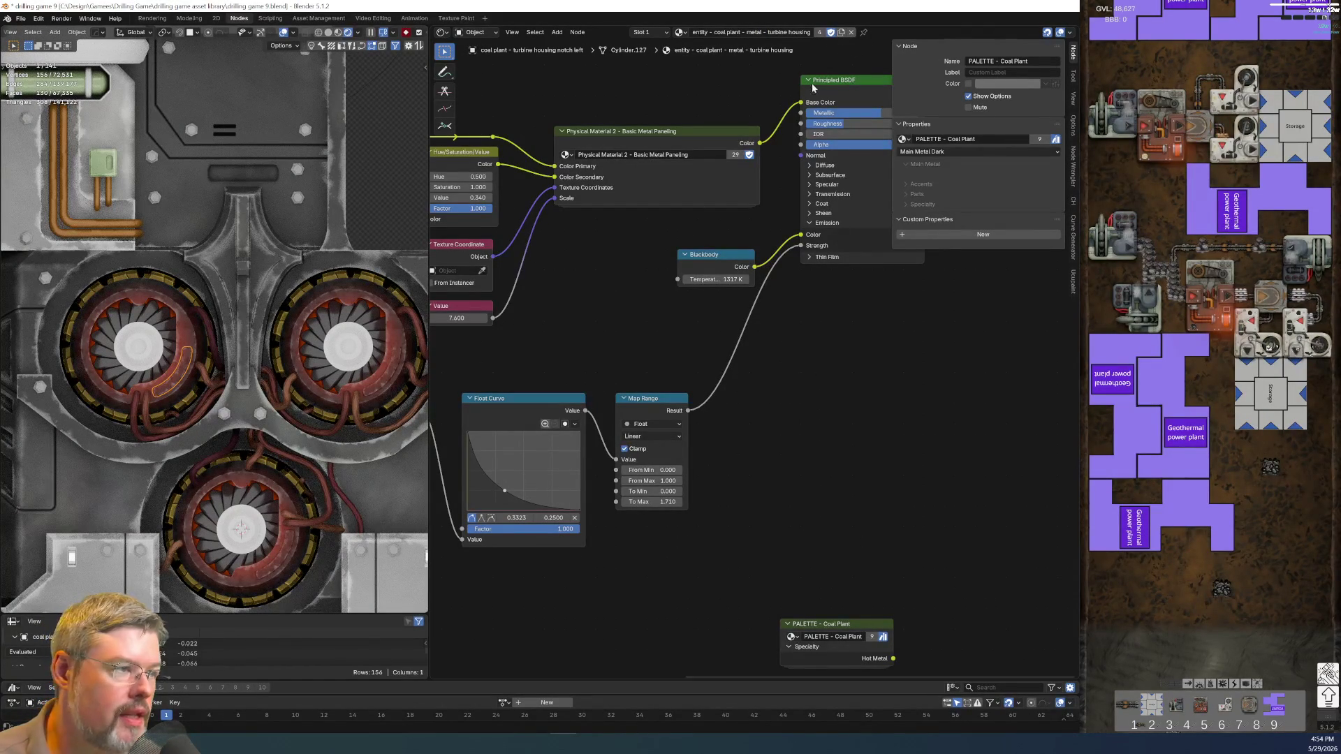
left_click(842, 32)
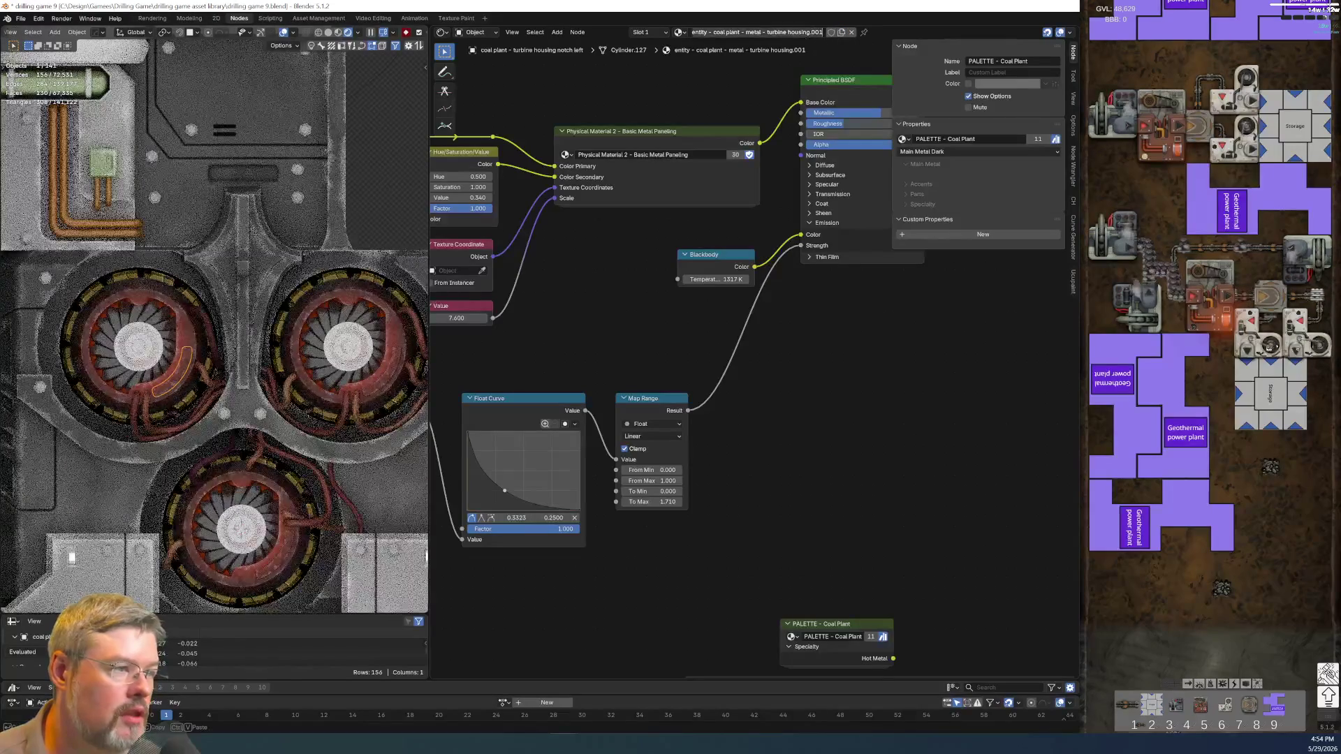
key("BackSpace")
key("BackSpace")
key("BackSpace")
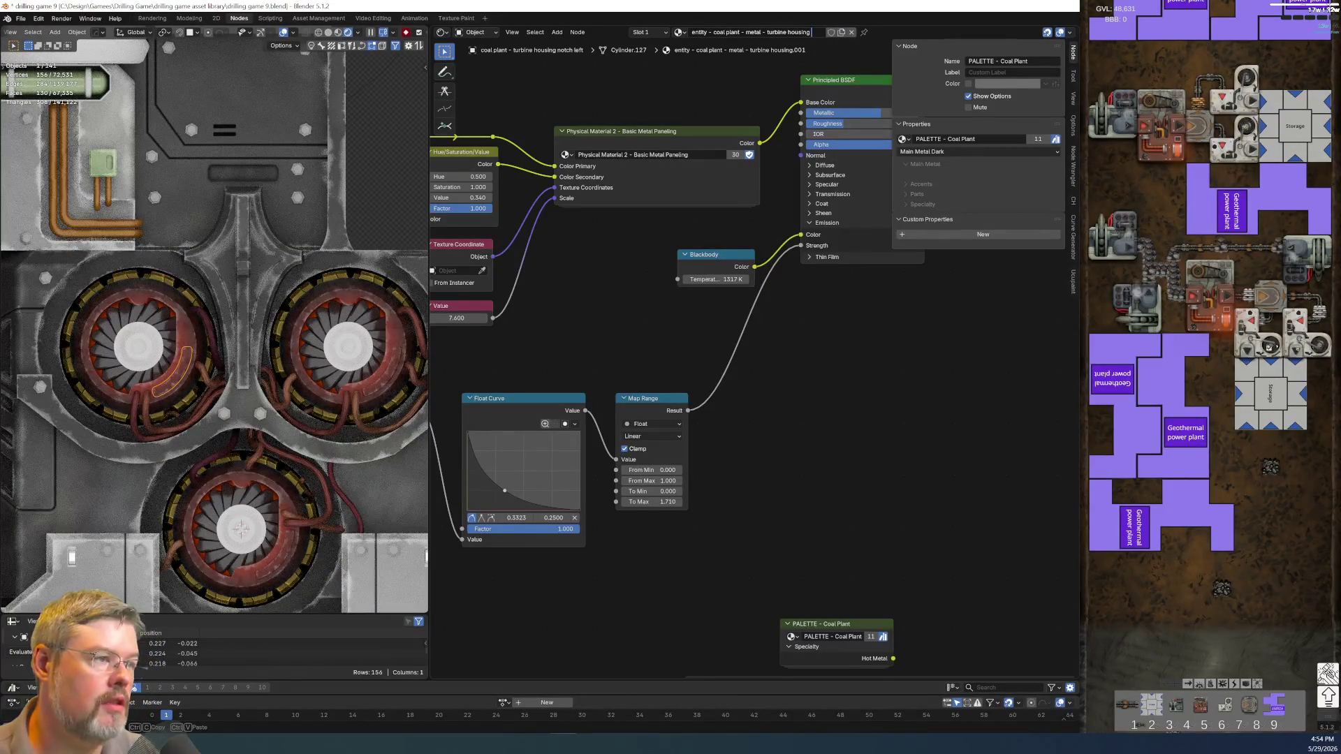
type("nump")
key("Return")
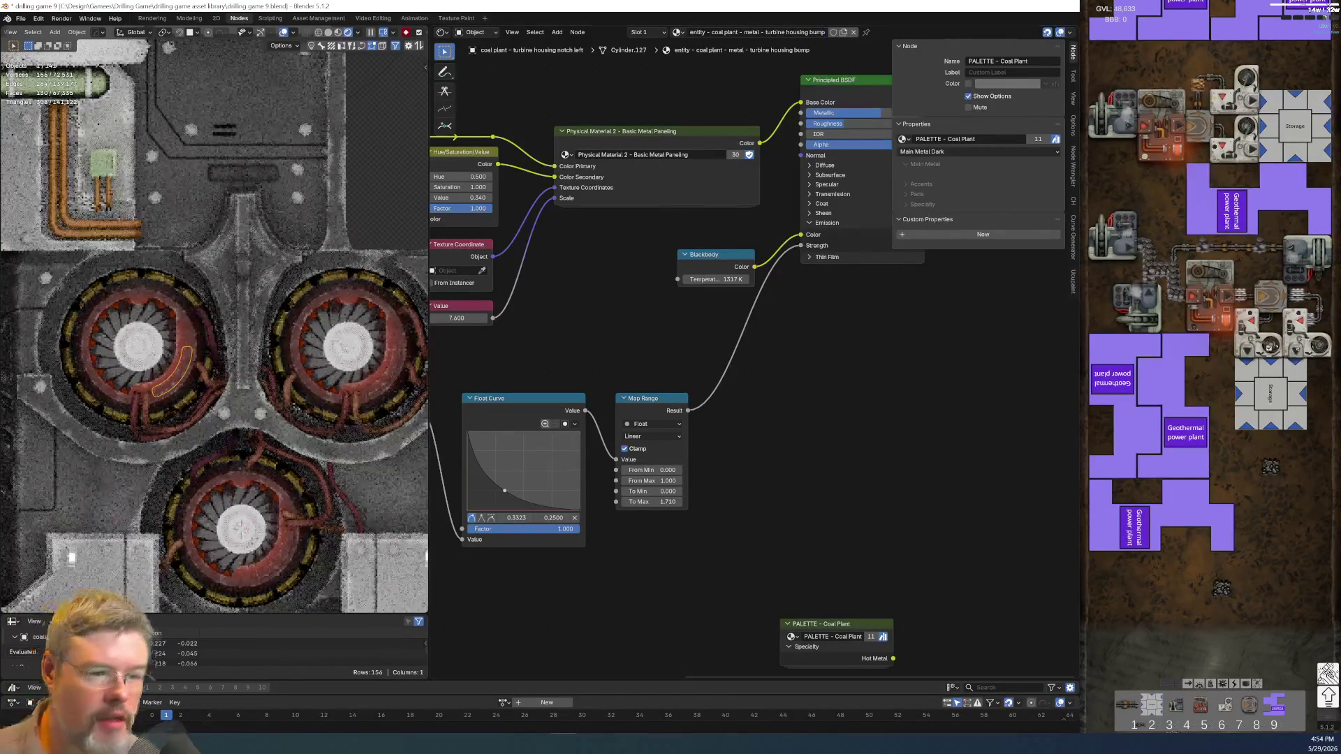
key("F2")
key("Escape")
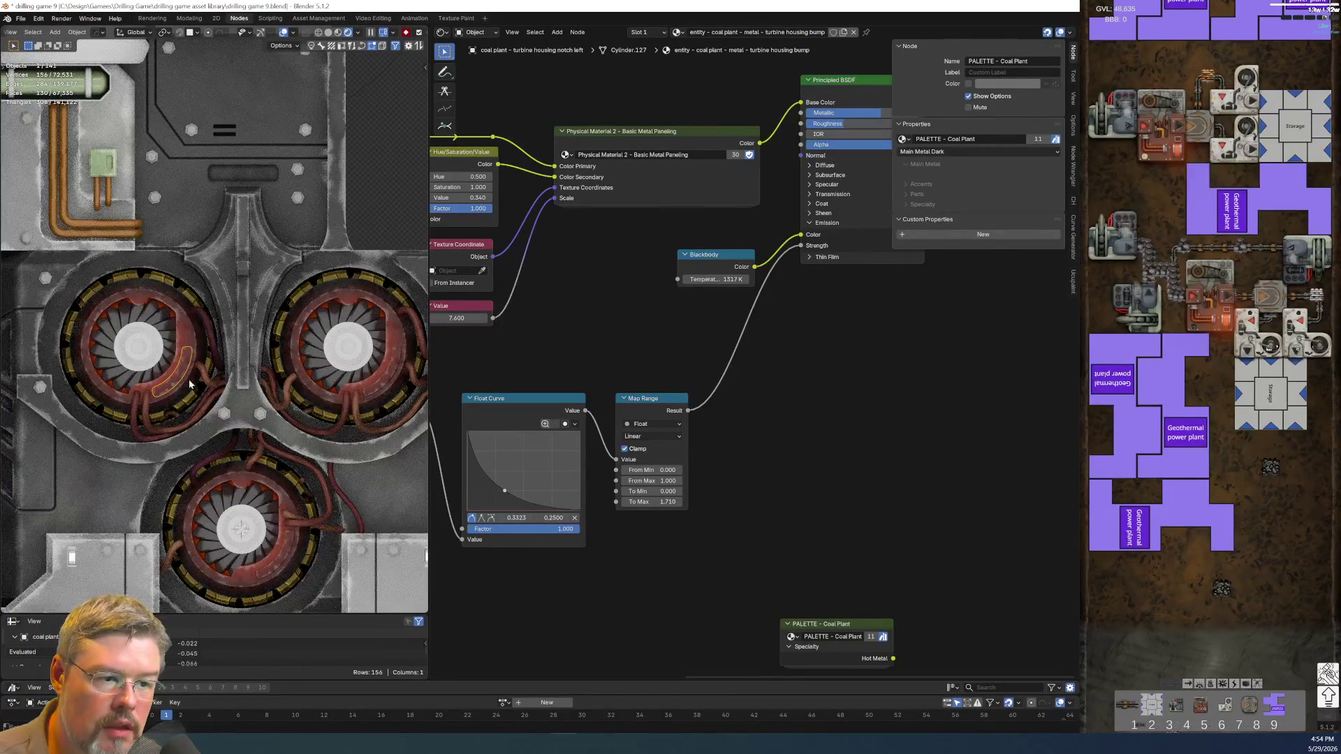
- Name the copy 'entity - coal plant - metal - turbine housing notch', enable Fake User, and save
left_click(183, 334)
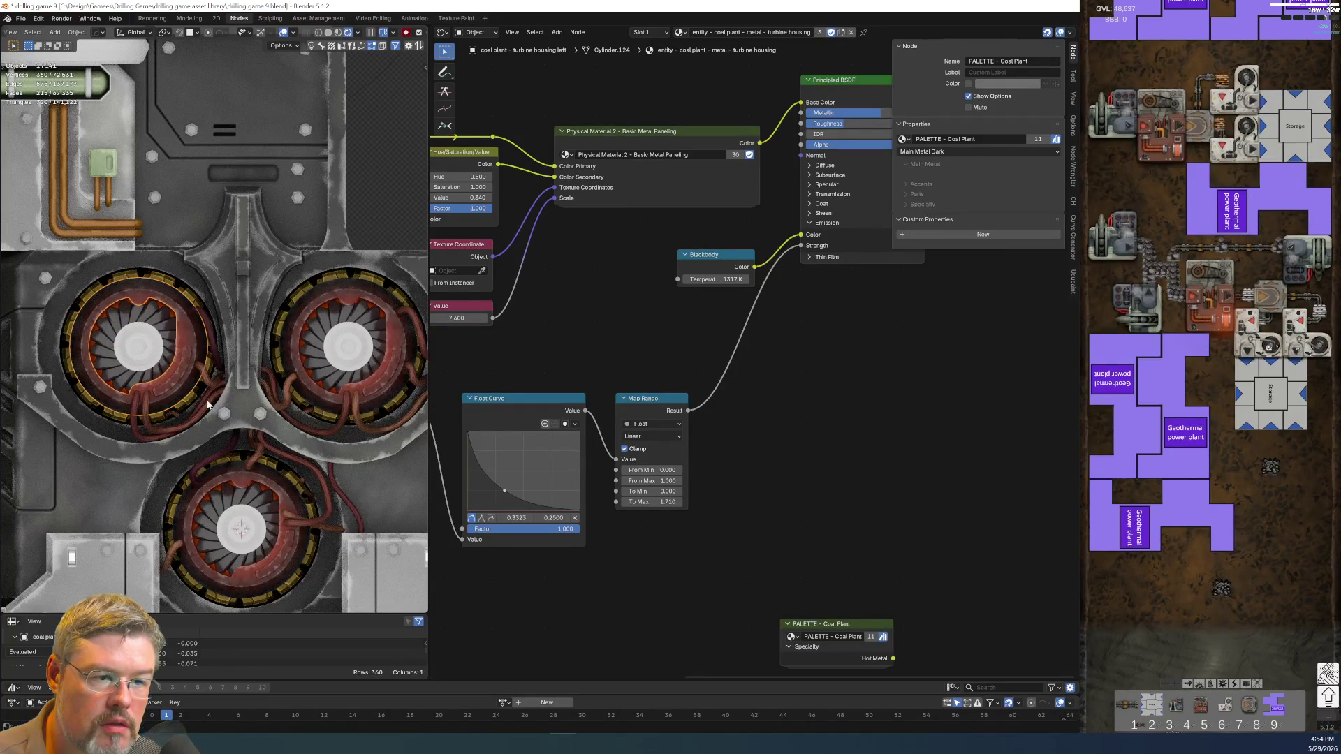
left_click(173, 377)
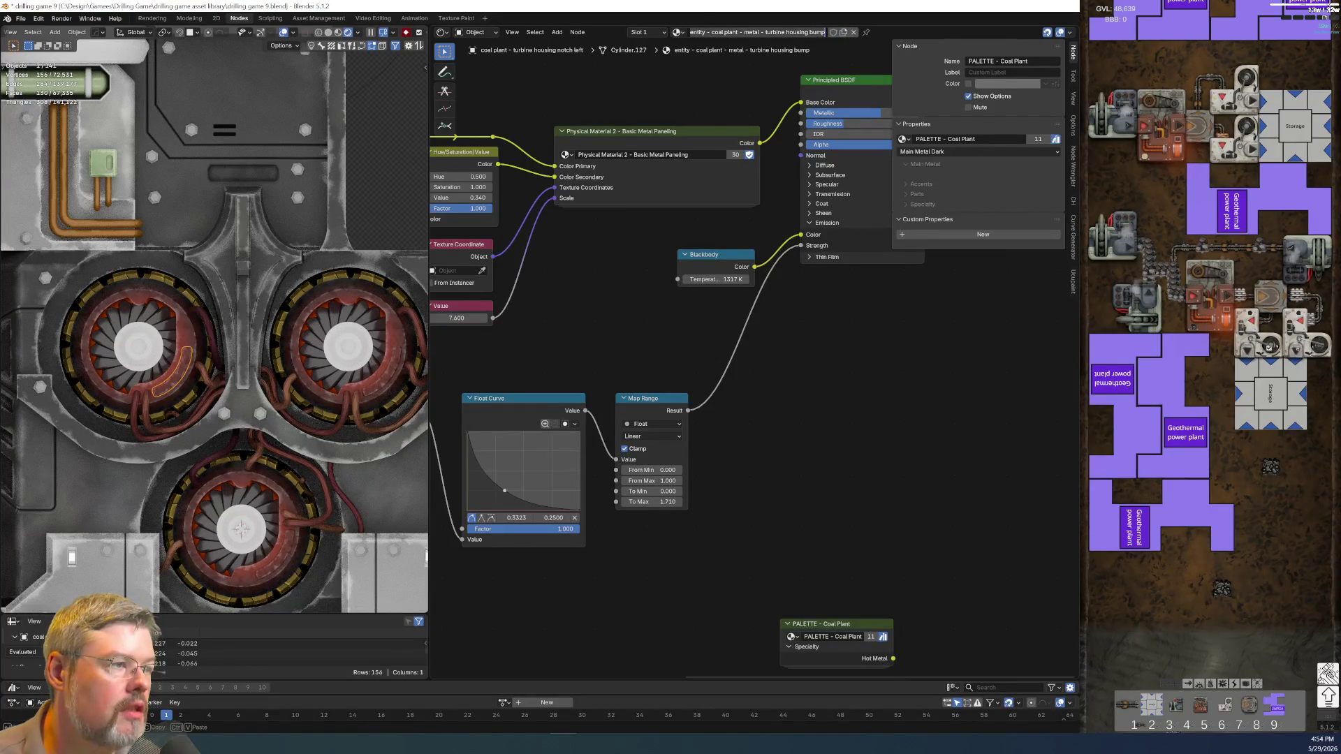
double_click(813, 32)
type("notch")
key("Return")
left_click(832, 32)
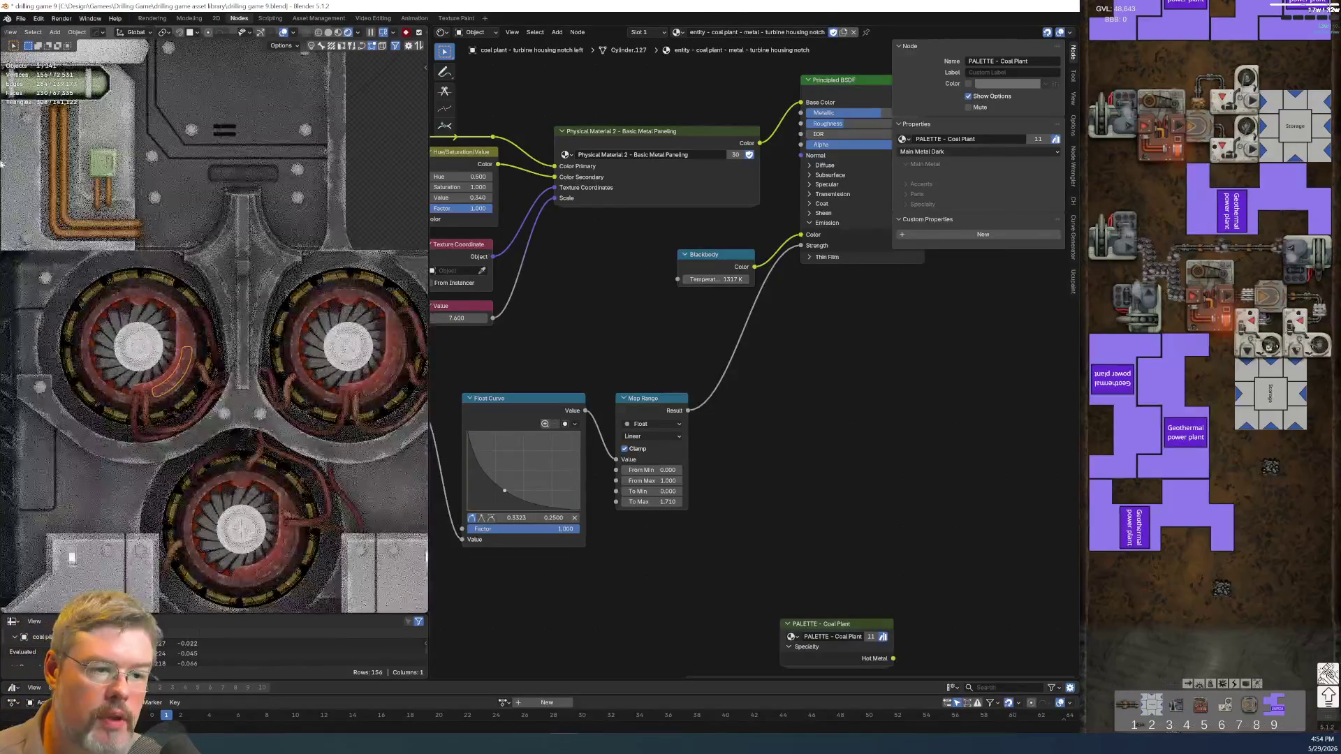
left_click(19, 19)
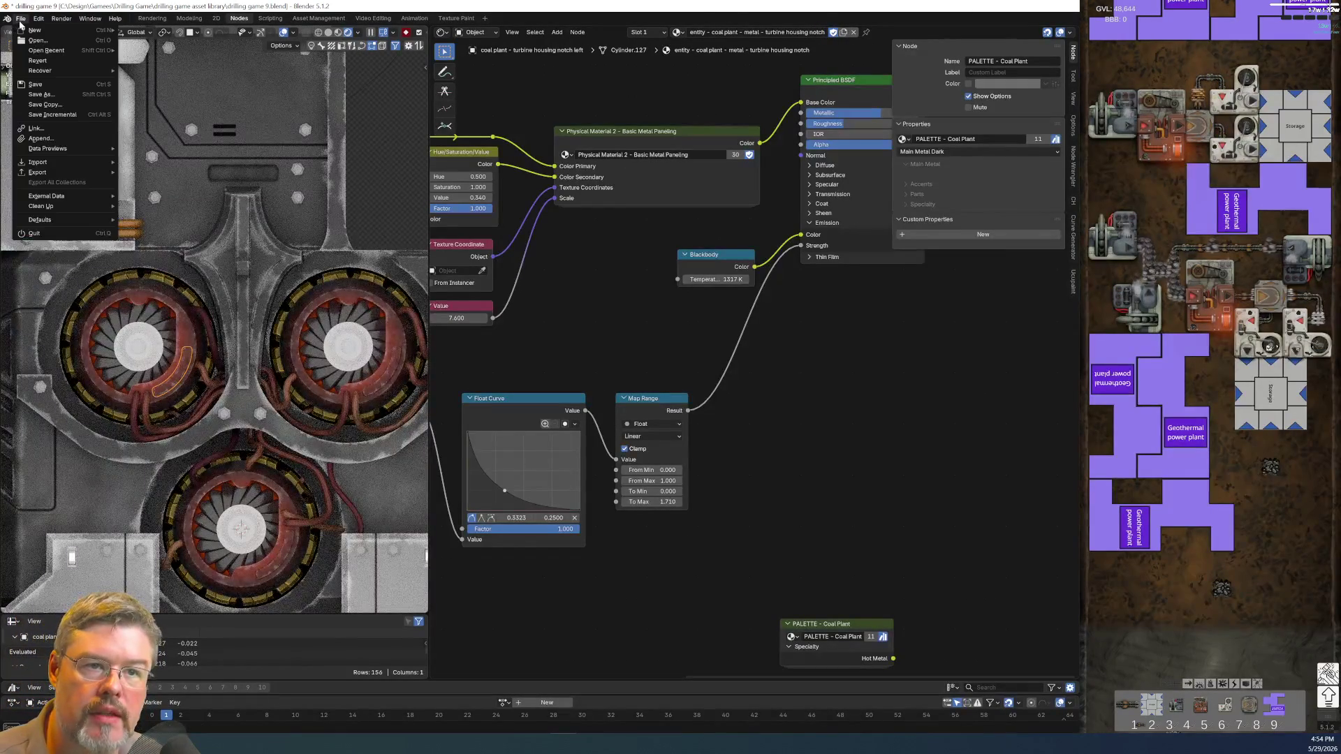
left_click(37, 84)
- Assign the turbine housing notch material to the right and lower notch pieces
left_click(382, 381)
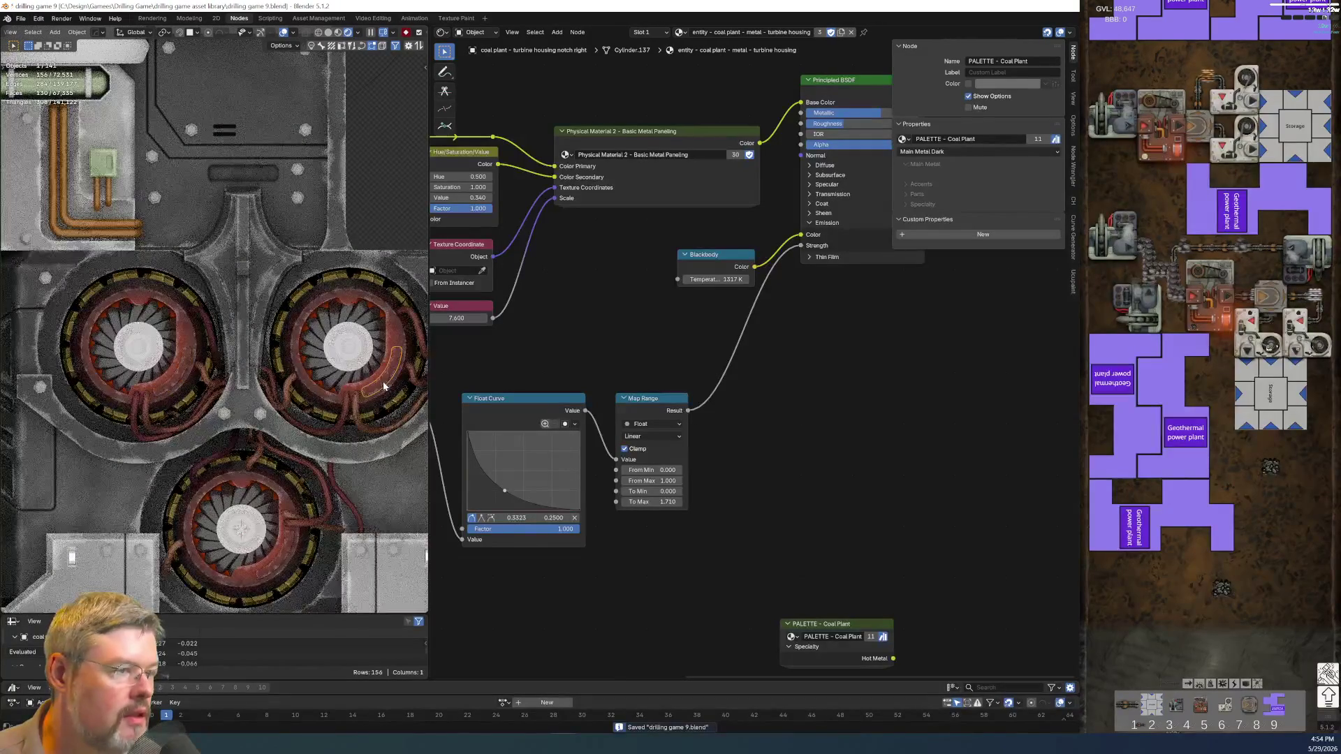
left_click(315, 392)
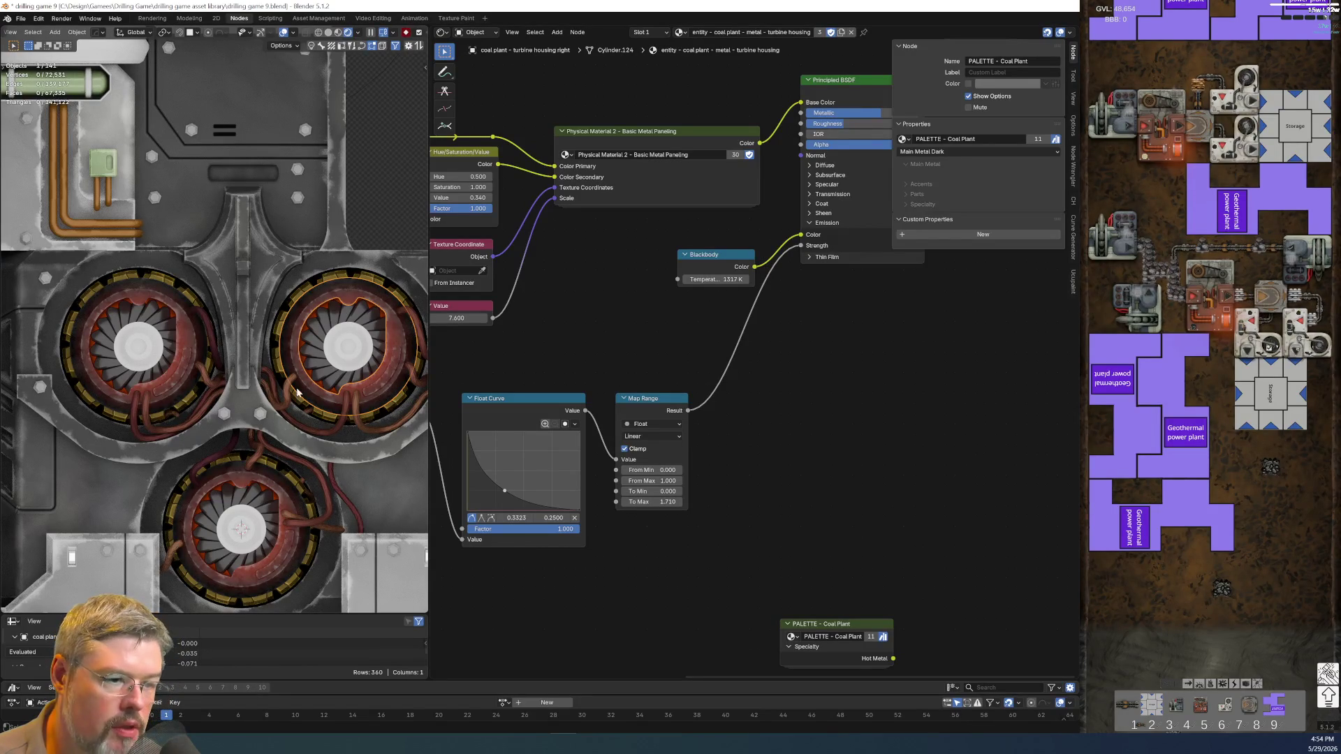
left_click(290, 494)
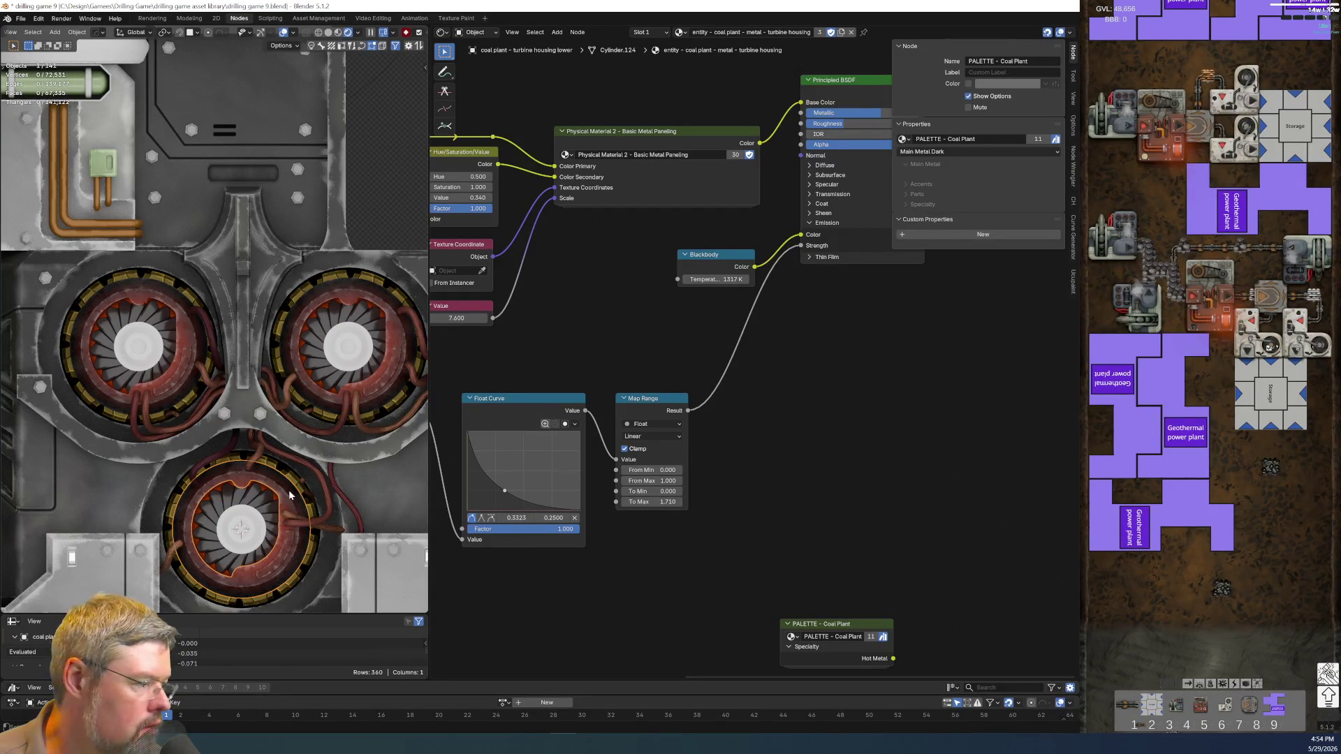
left_click(376, 389)
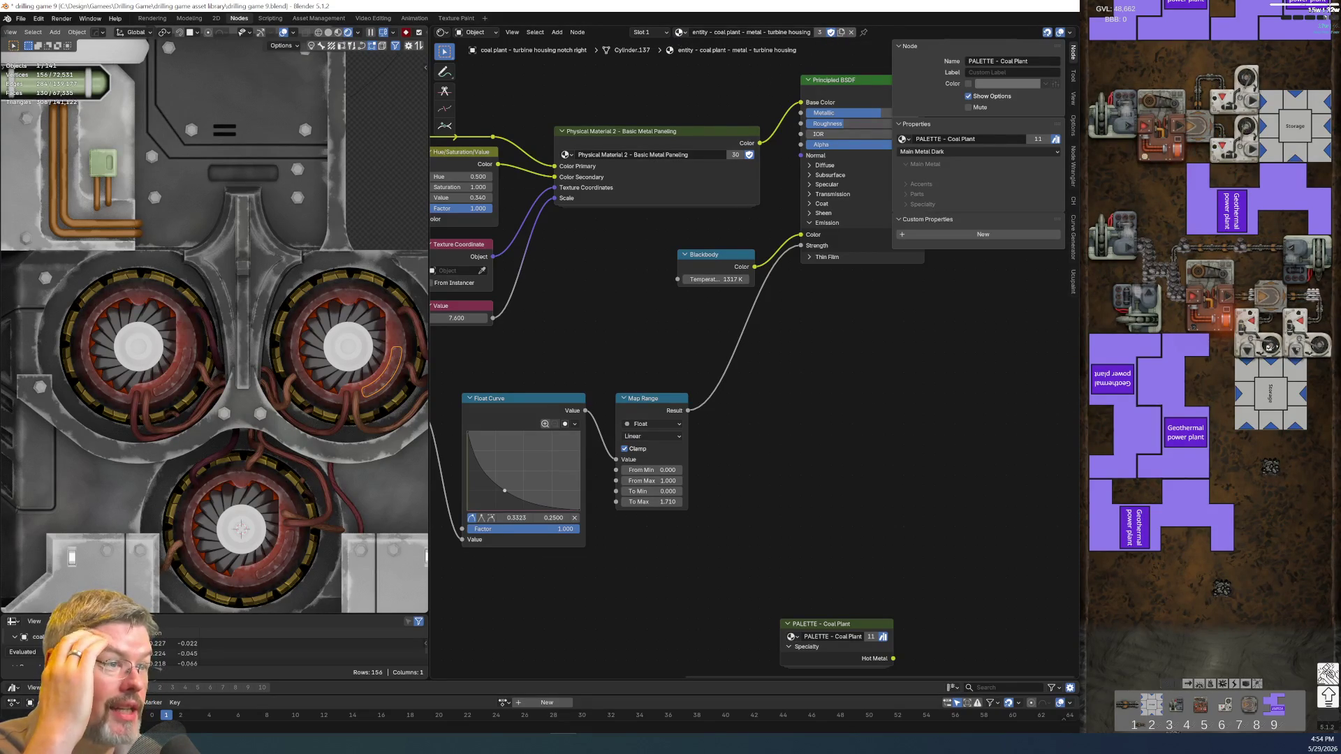
left_click(680, 33)
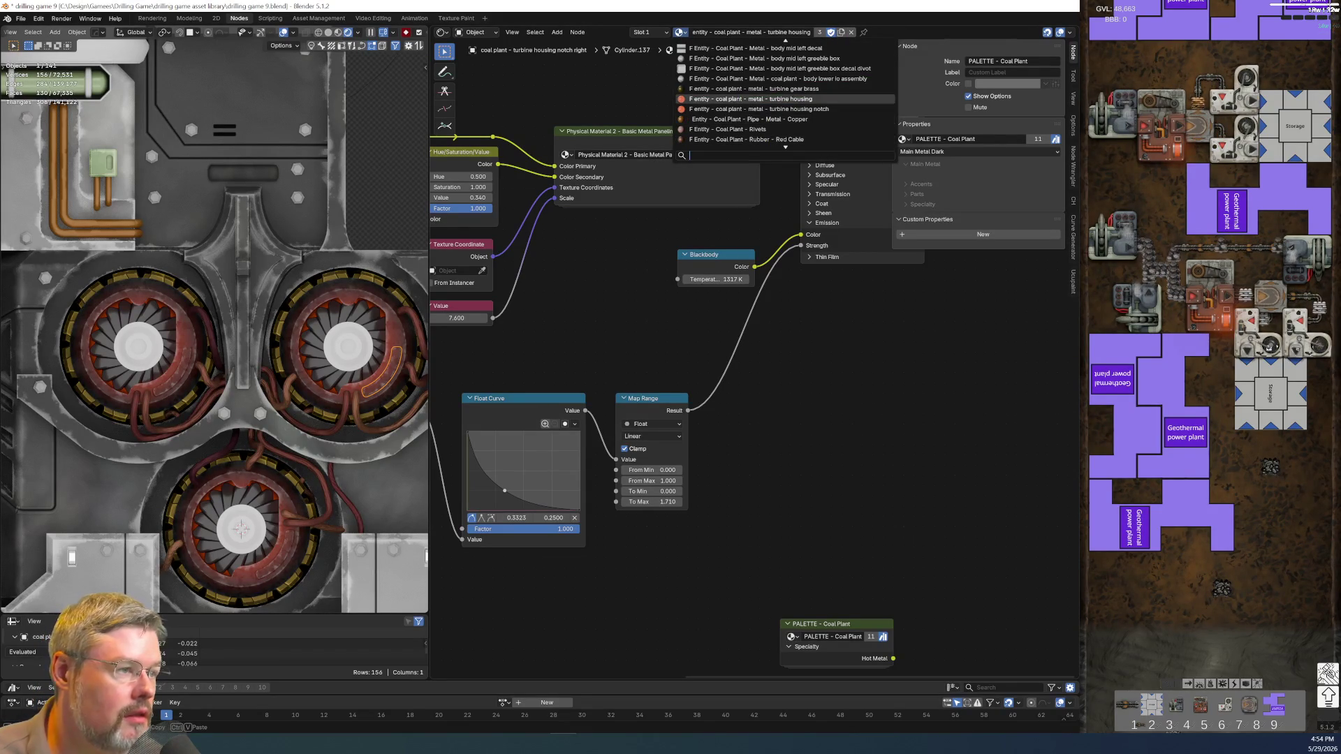
left_click(736, 109)
left_click(284, 541)
left_click(680, 33)
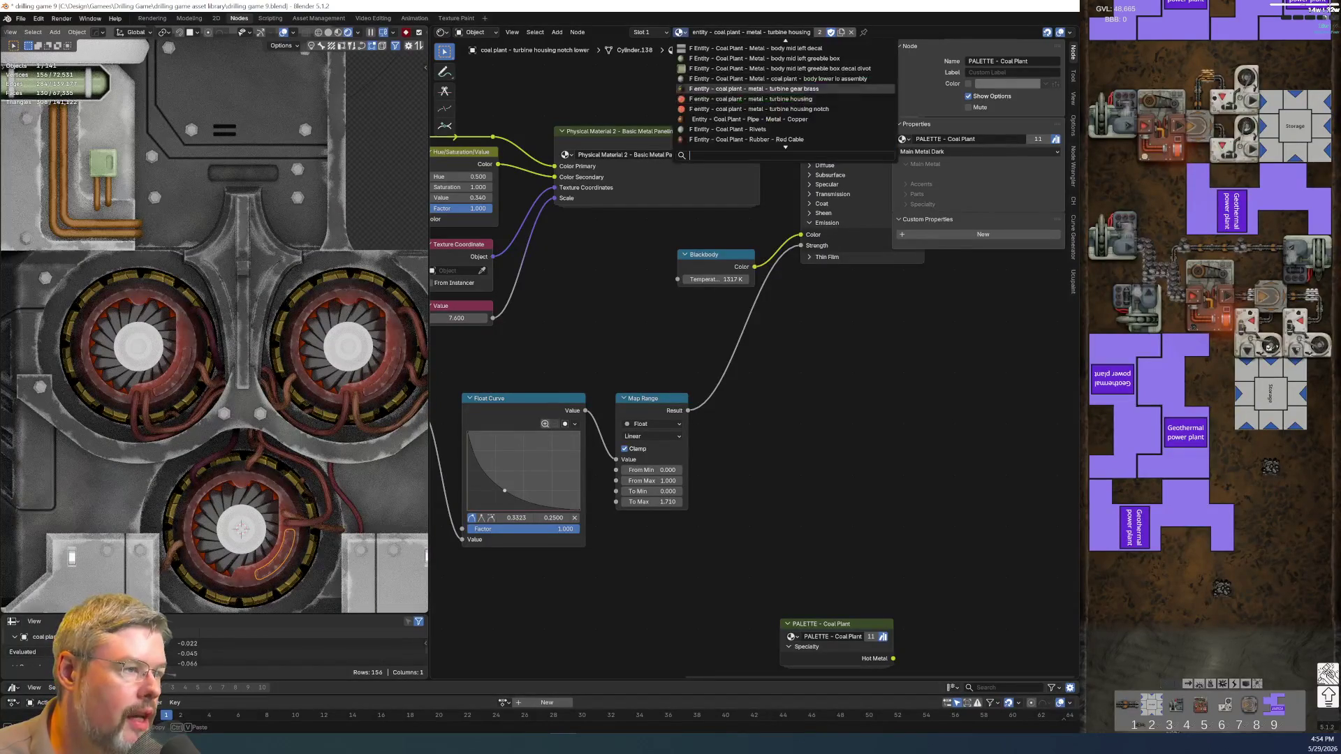
left_click(736, 108)
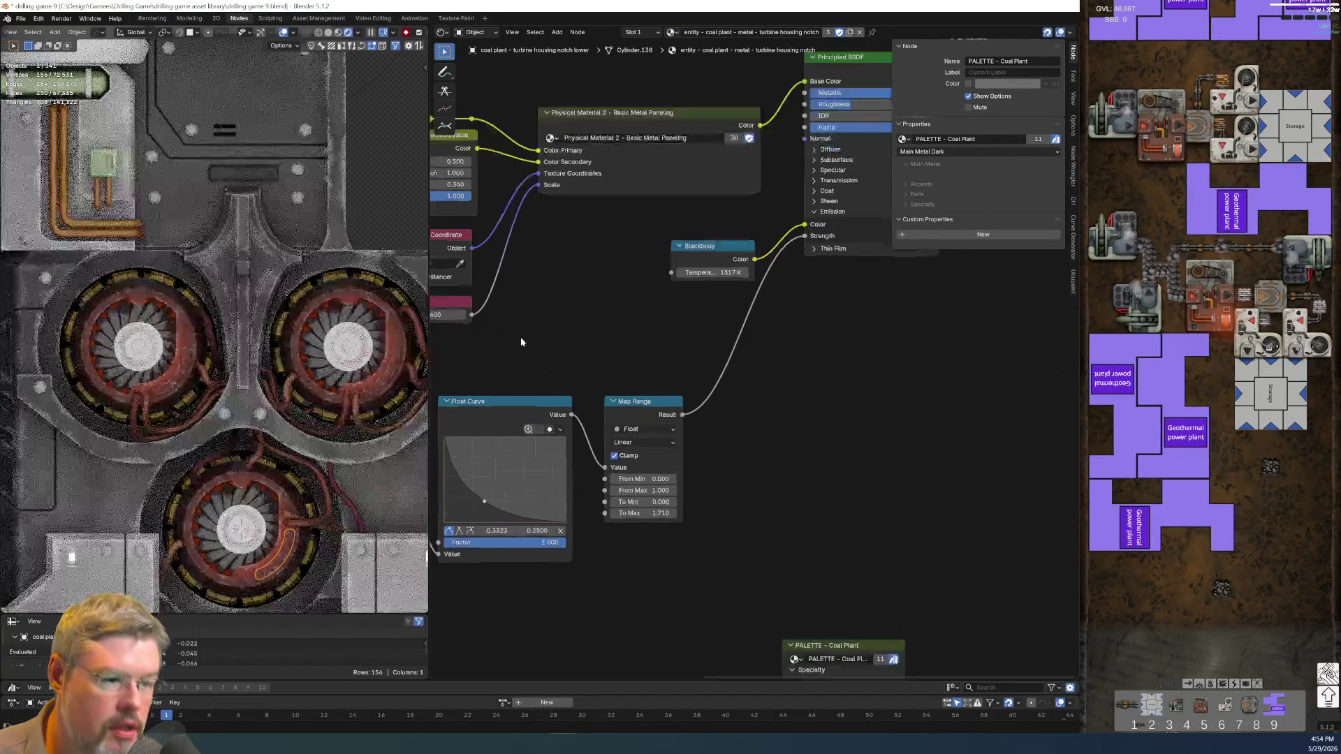
- Lower the Blackbody temperature to 800 K, keeping its colour linked to the emission
mouse_move(448, 521)
middle_mouse_down()
mouse_move(592, 452)
mouse_move(581, 555)
middle_mouse_up()
scroll(740, 396, "up", 1)
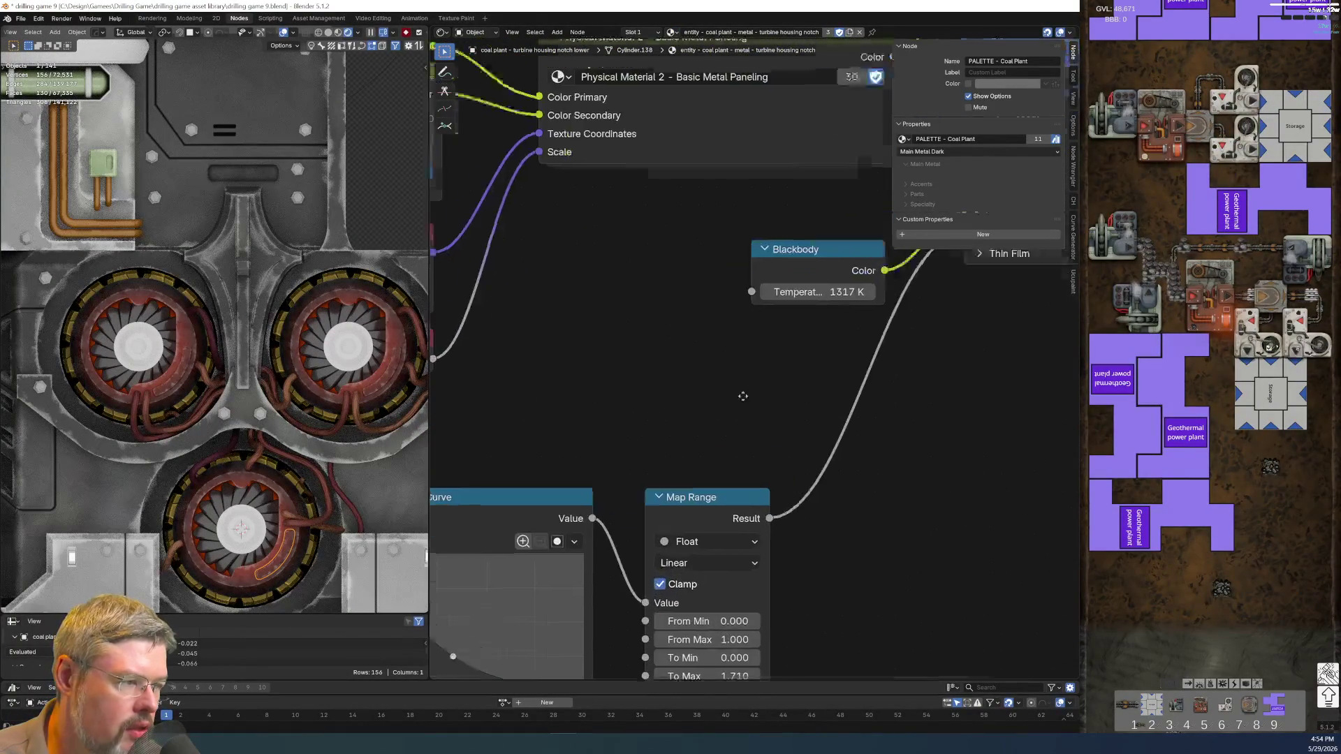
scroll(741, 400, "up", 2)
left_click_drag(601, 415, 559, 412)
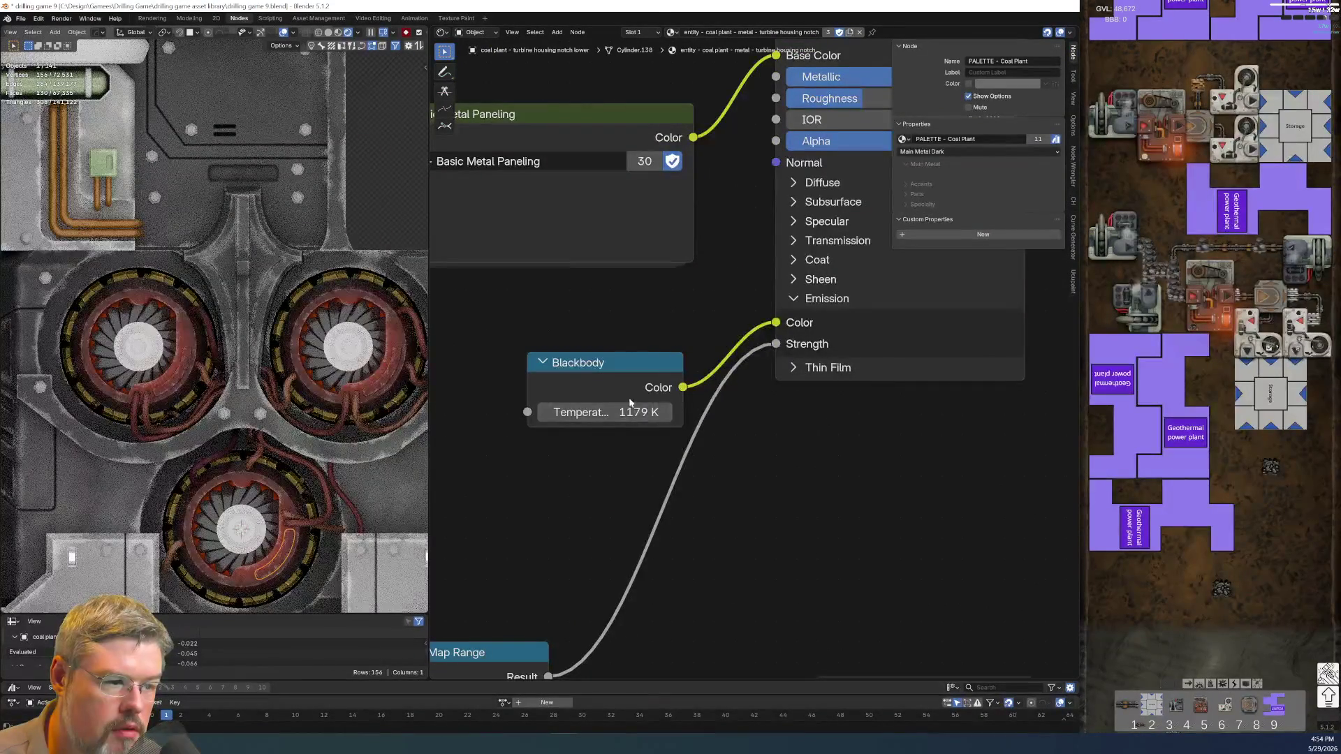
mouse_move(559, 412)
left_mouse_down()
mouse_move(489, 412)
mouse_move(530, 437)
left_mouse_up()
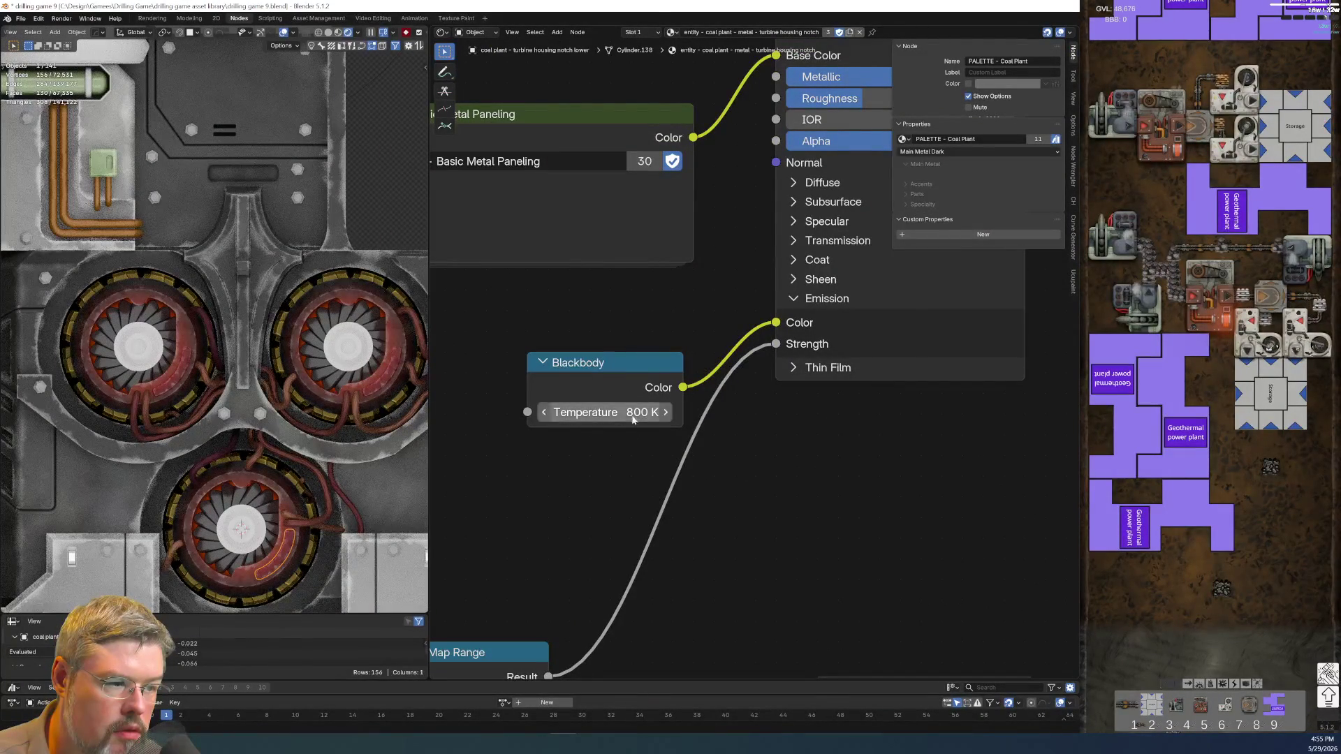
right_click_drag(704, 370, 700, 394, "ctrl")
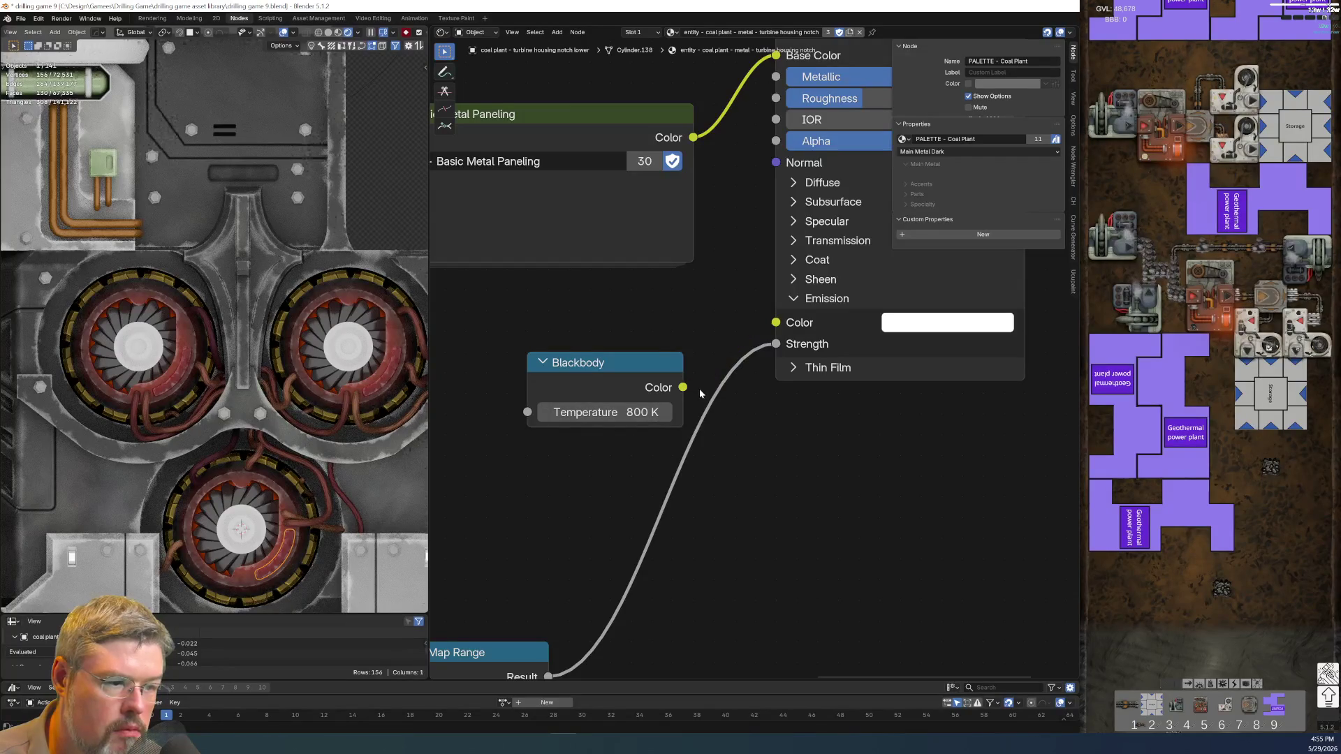
key("ctrl+z")
- Try dragging the Map Range From Max lower, then revert it to 0.378
scroll(555, 435, "up", 1)
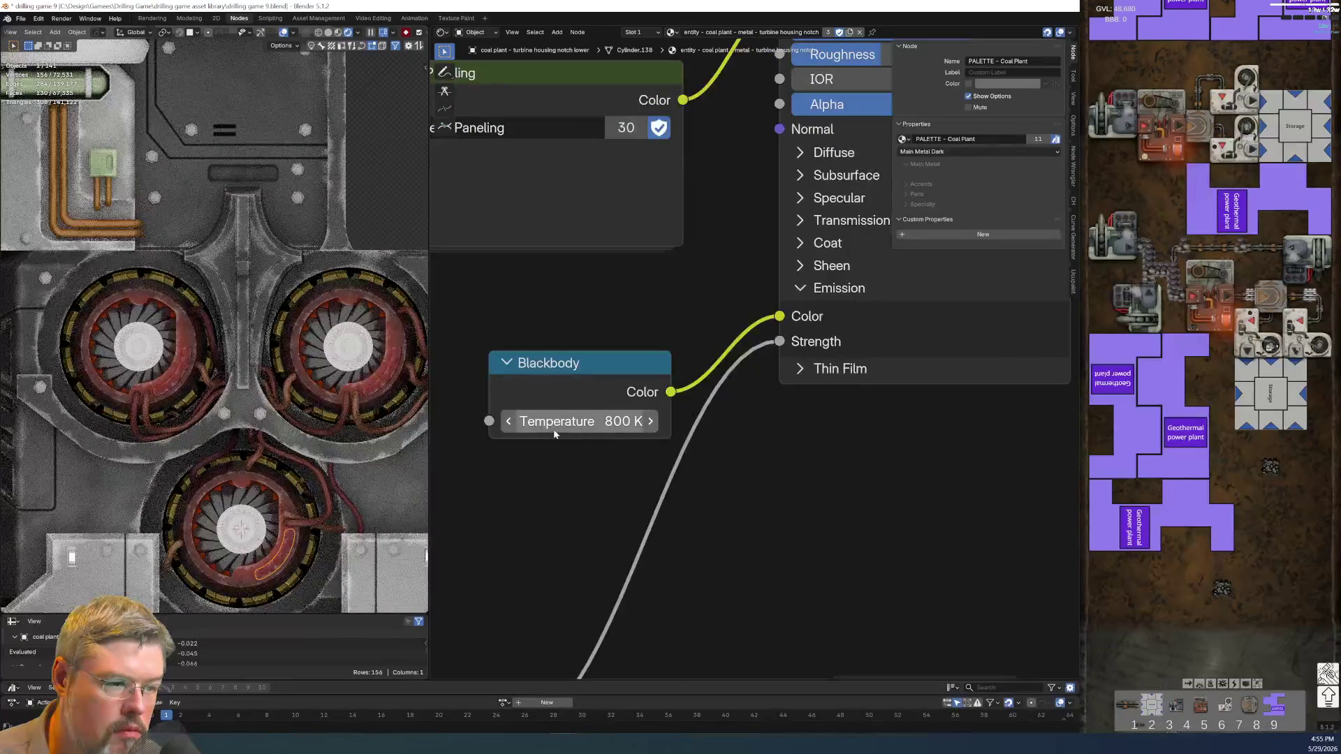
scroll(664, 590, "down", 5)
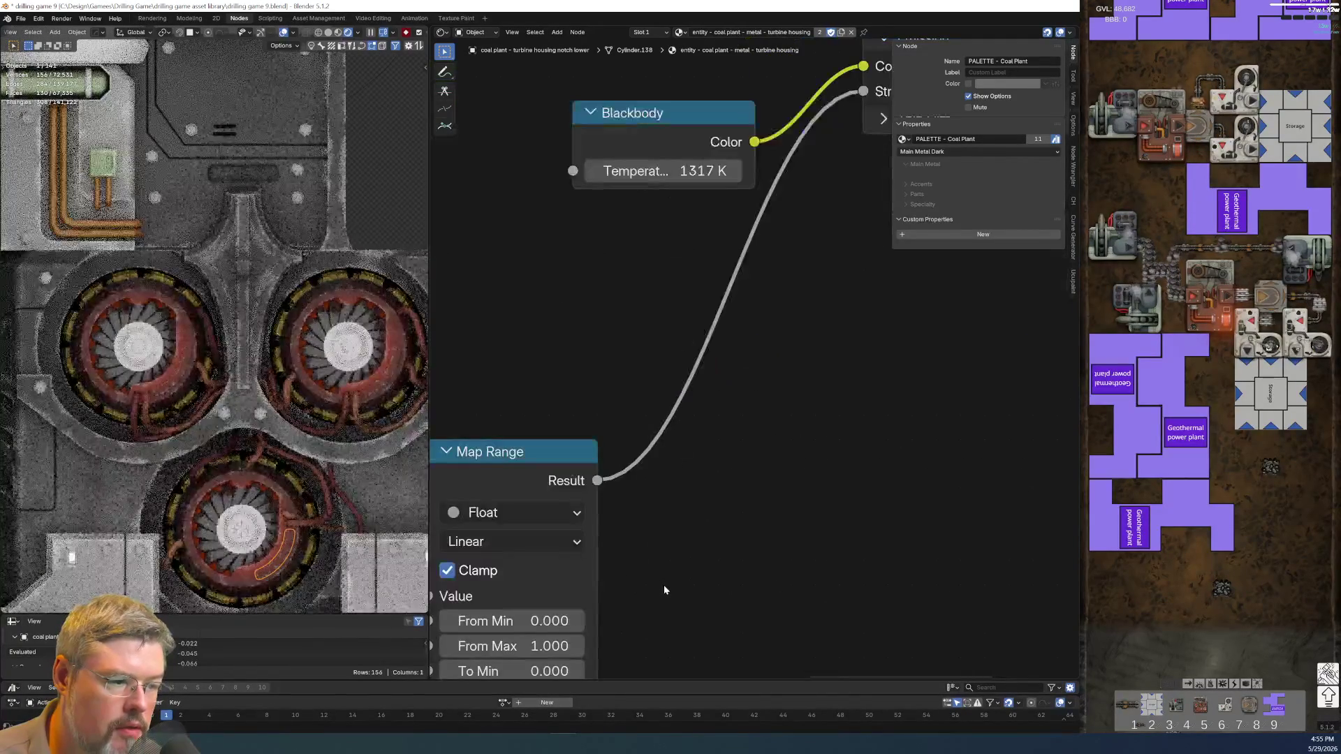
scroll(668, 470, "down", 4)
scroll(921, 494, "up", 2)
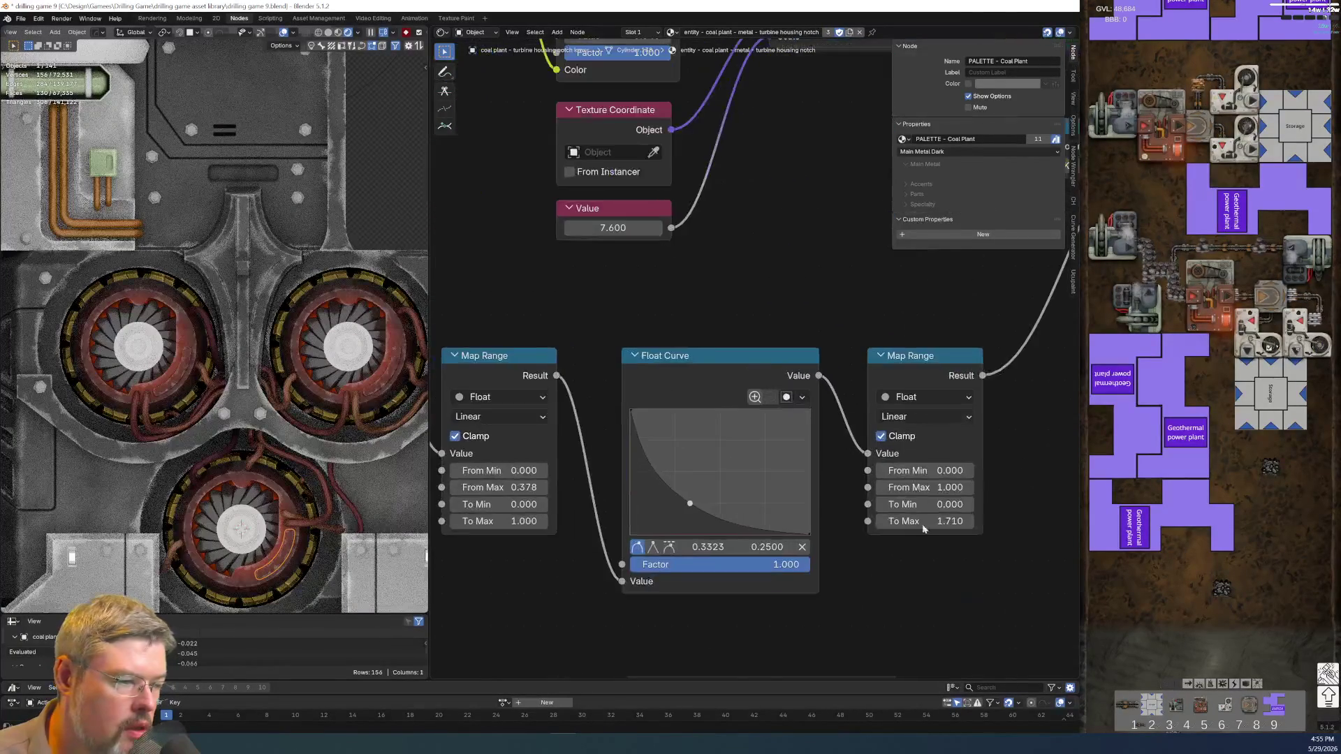
scroll(873, 461, "up", 10, "ctrl")
scroll(877, 552, "up", 3, "ctrl")
scroll(876, 552, "down", 4, "ctrl")
left_click_drag(774, 389, 740, 389)
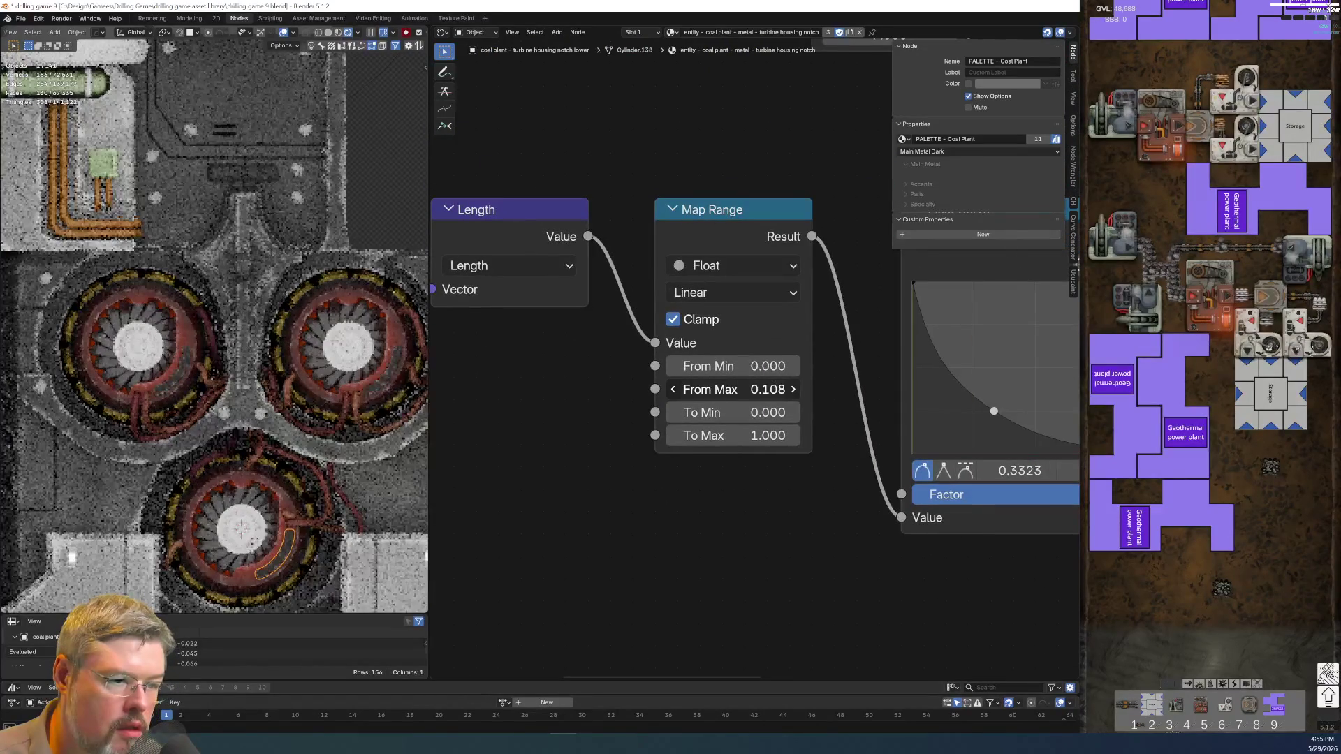
key("ctrl+z")
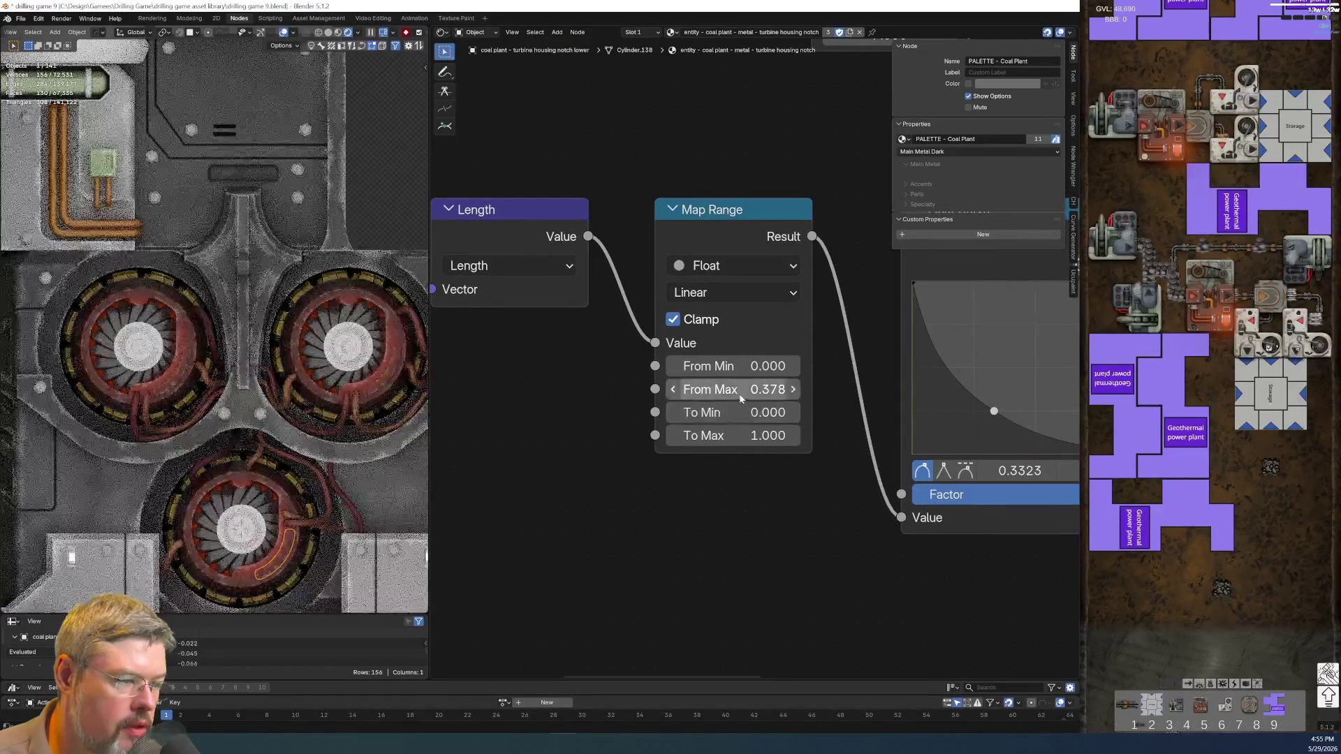
- Type new From Max values, first 3.4 and then 0.34
left_click(734, 391)
type("3.4")
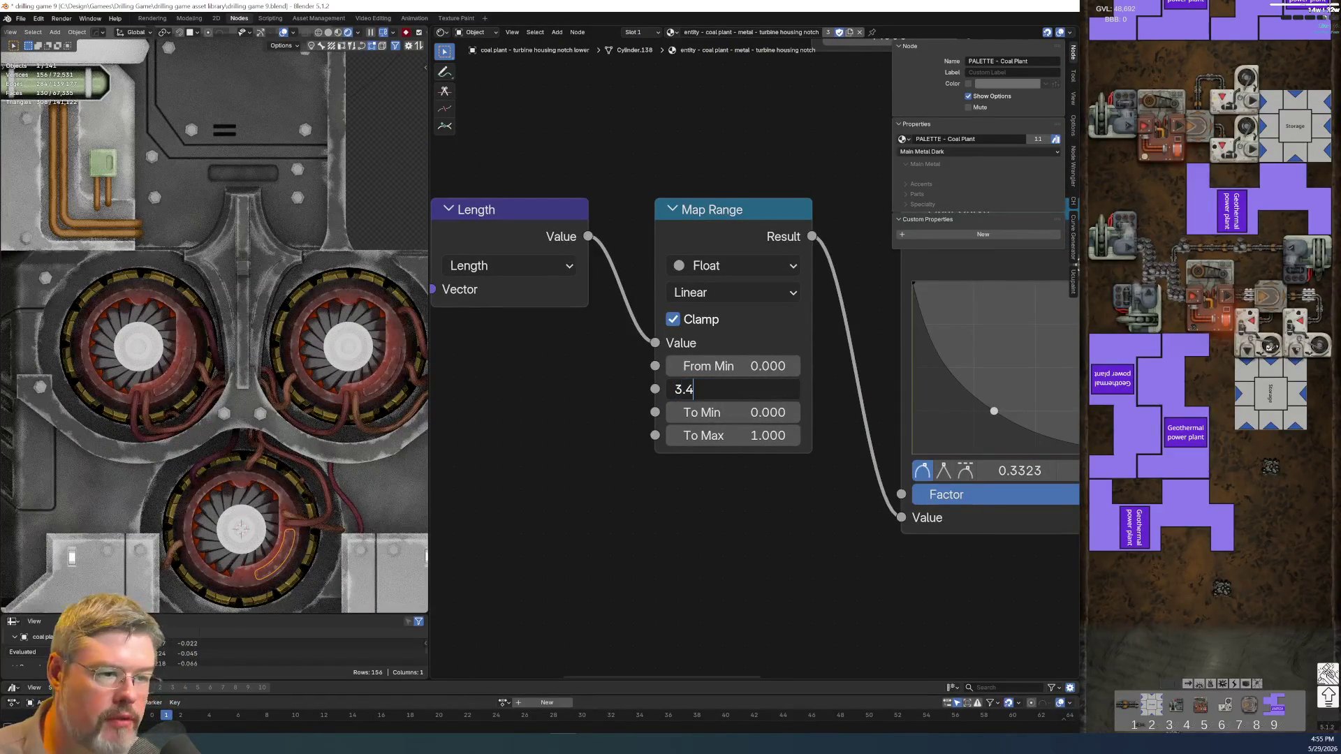
key("Return")
left_click(762, 389)
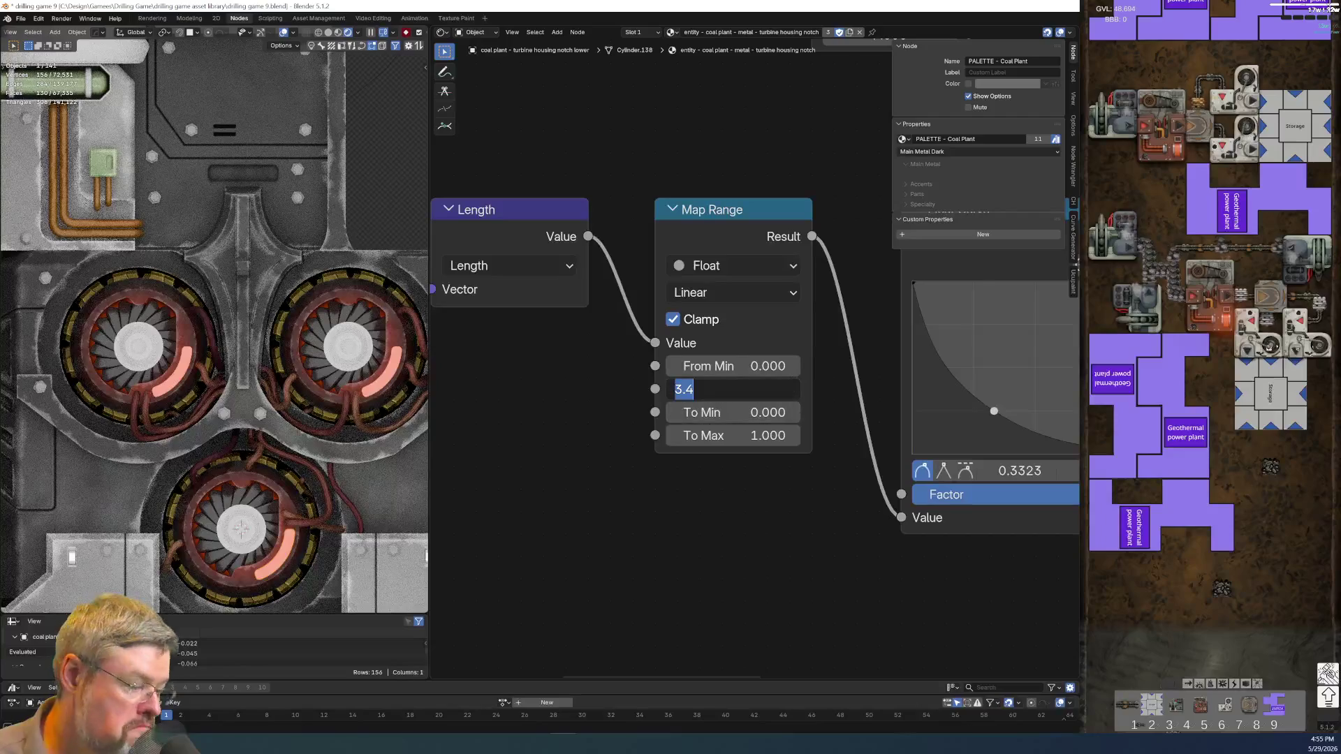
type(".34")
key("Return")
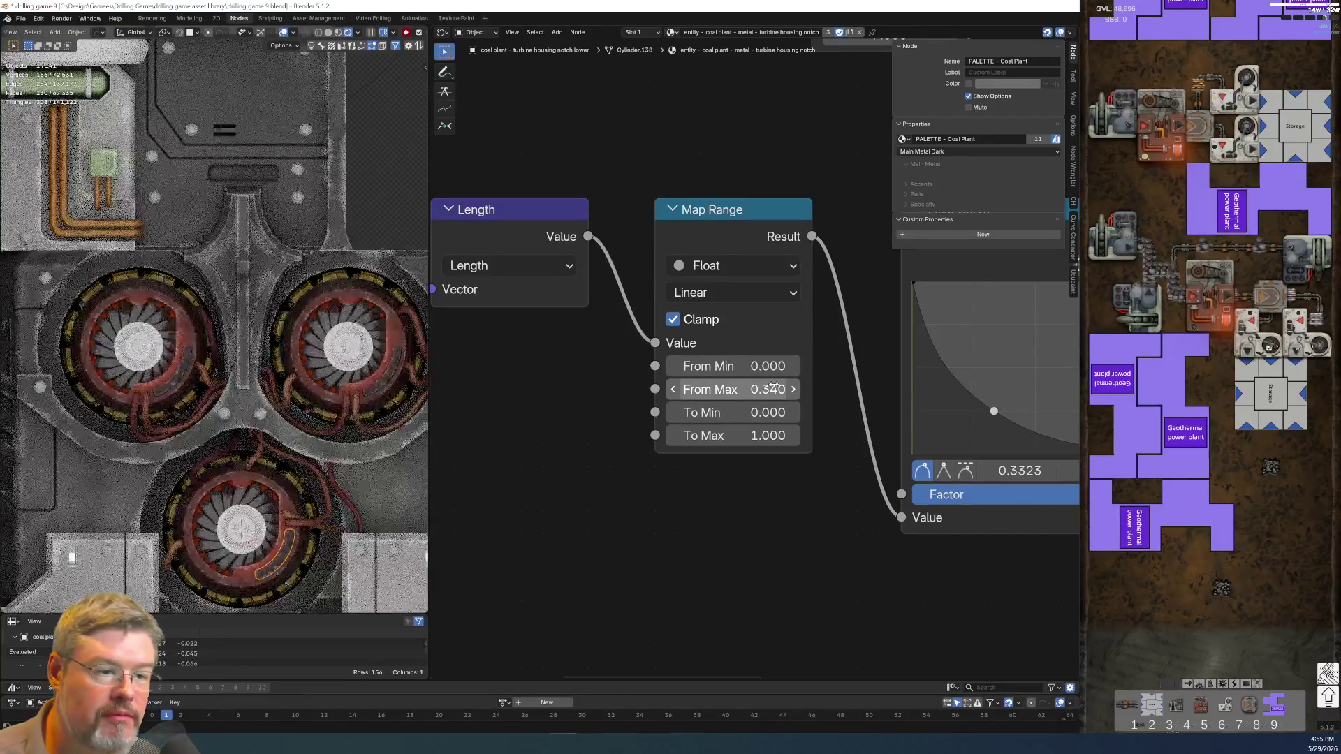
- Correct From Max to 0.350 and deselect everything in the scene
left_click(773, 387)
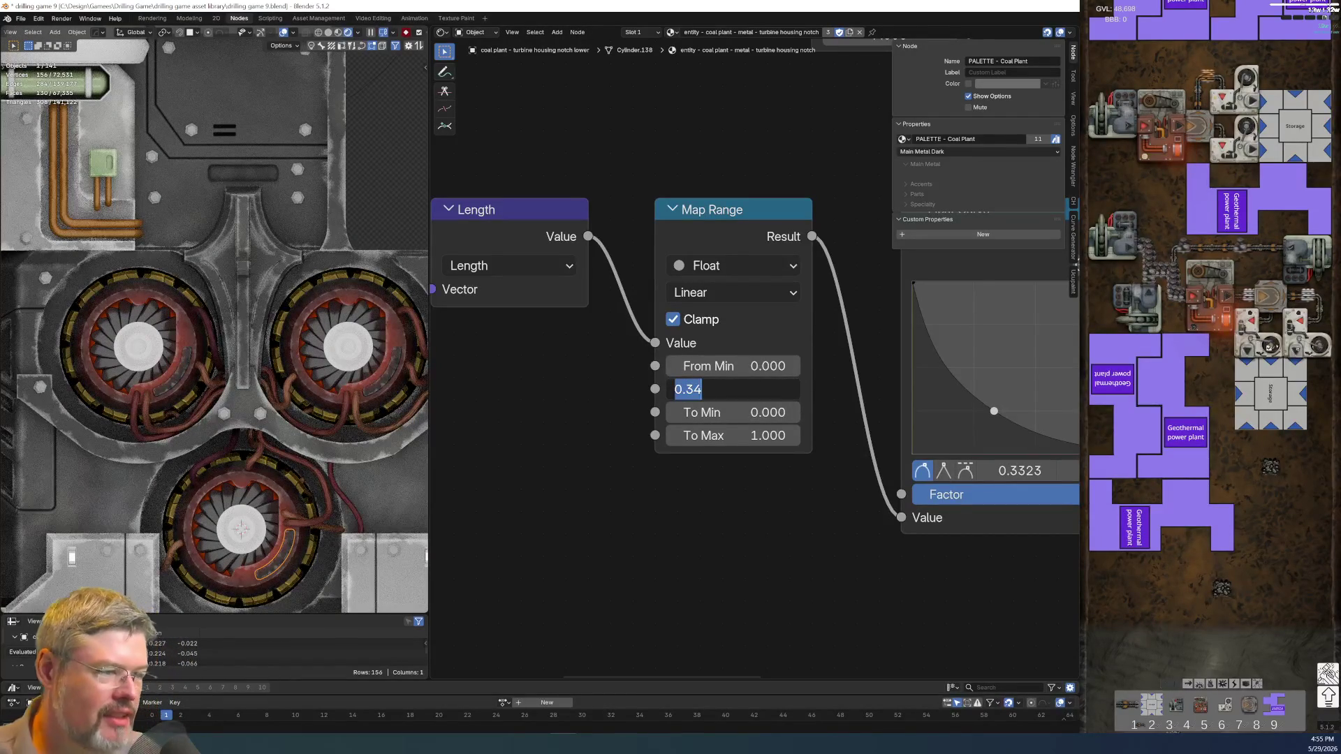
key("Home")
key("BackSpace")
type("6")
key("Return")
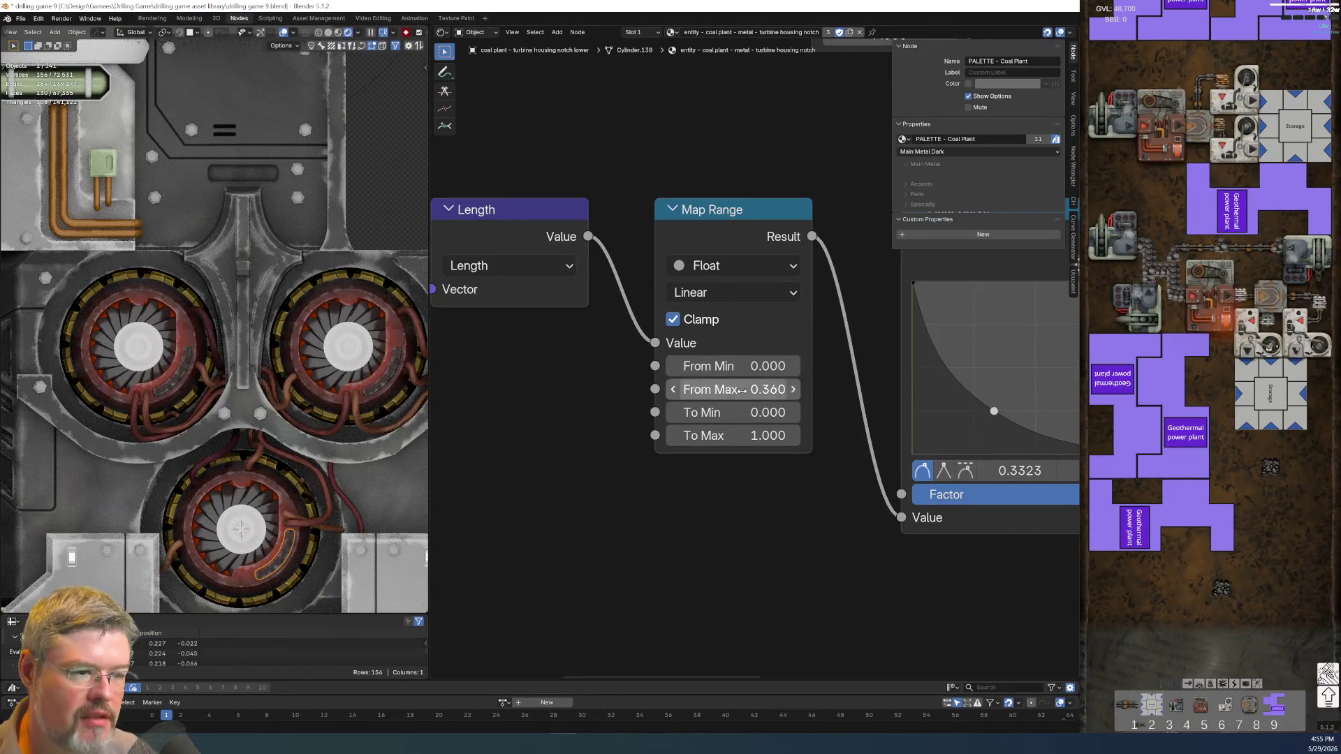
left_click(733, 388)
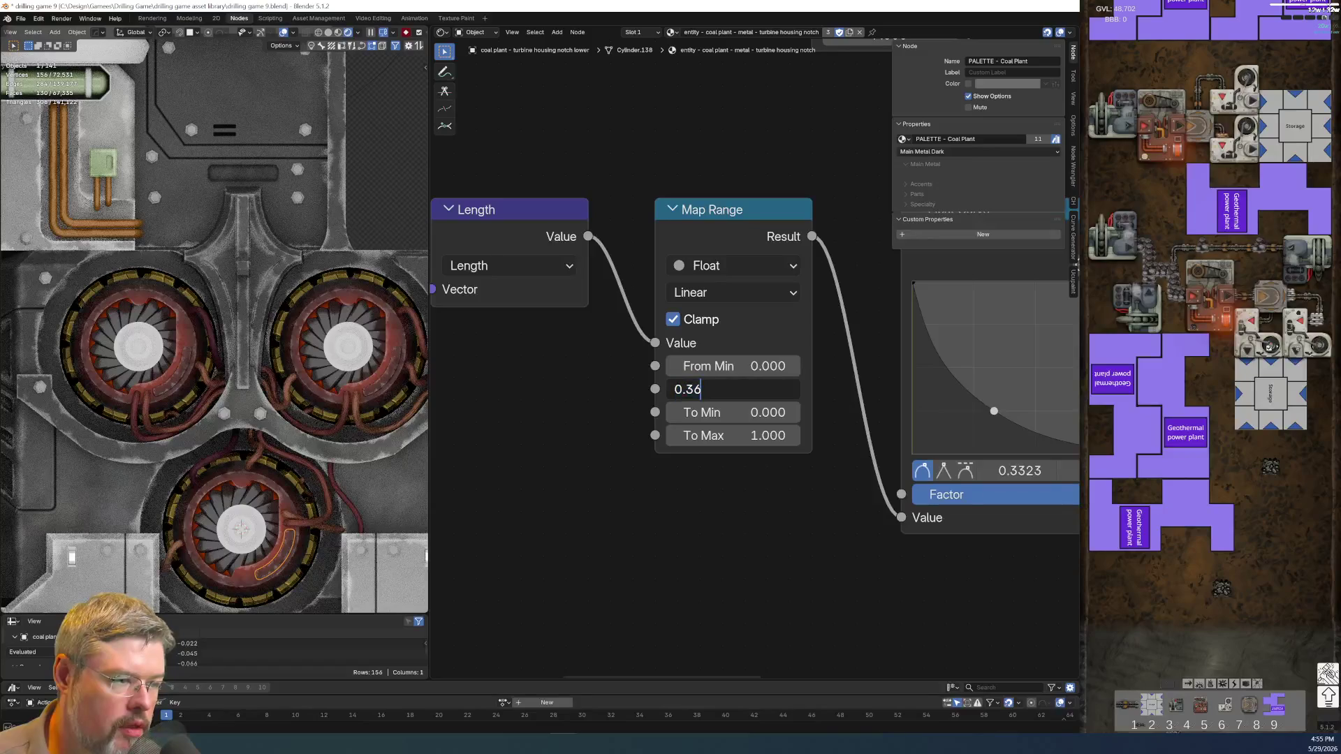
key("BackSpace")
type("5")
key("Return")
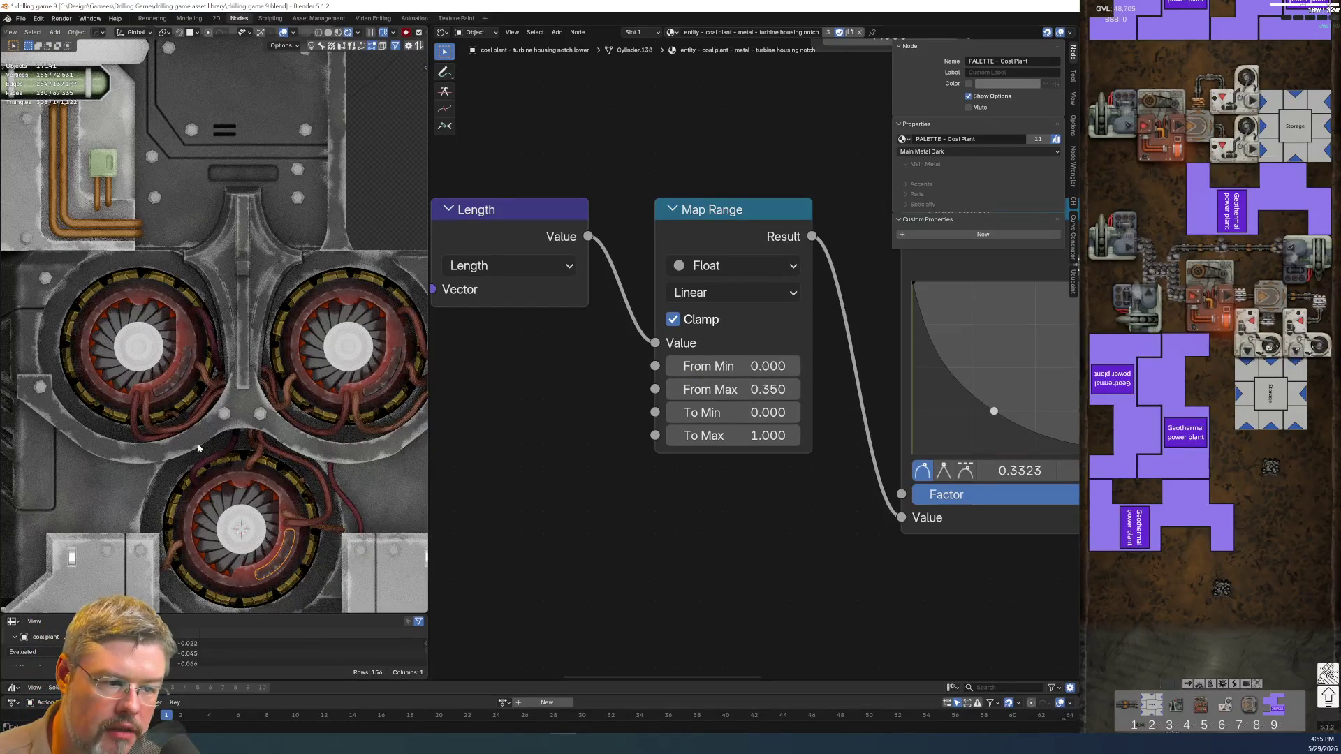
left_click(398, 193)
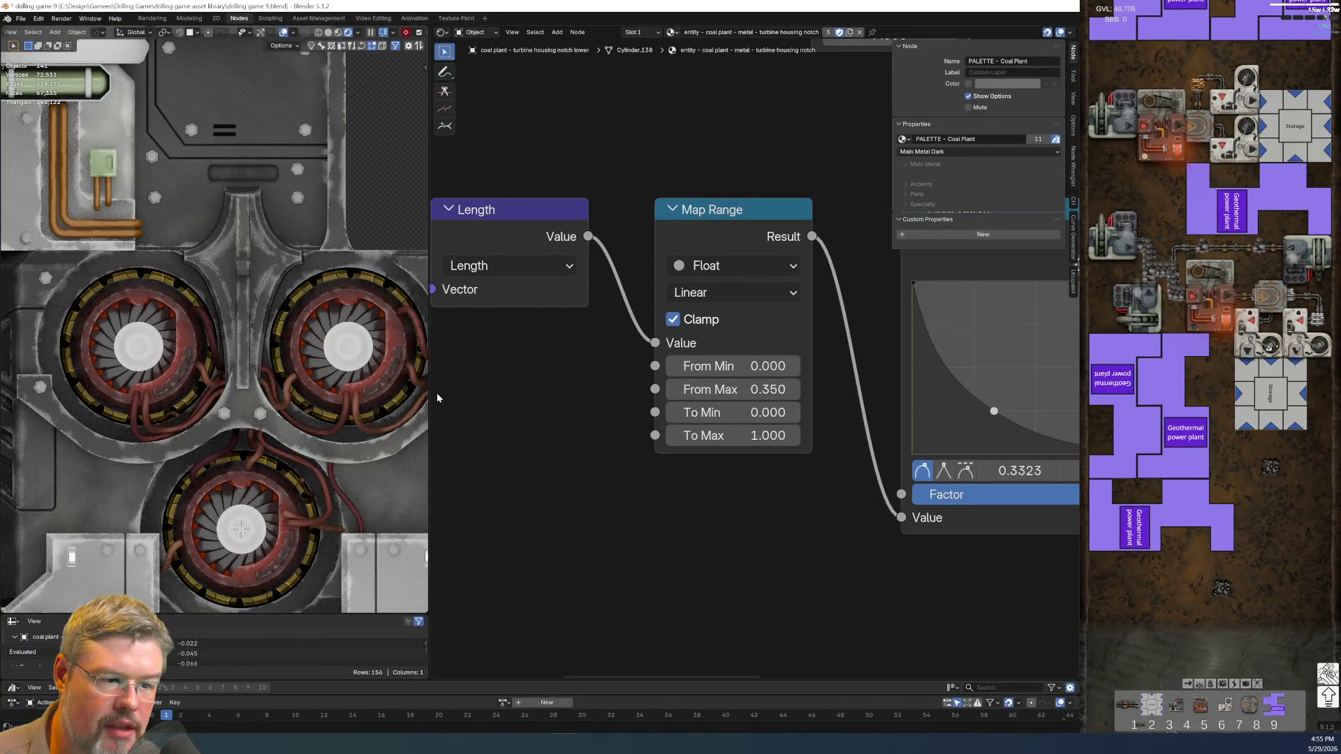
left_click(21, 18)
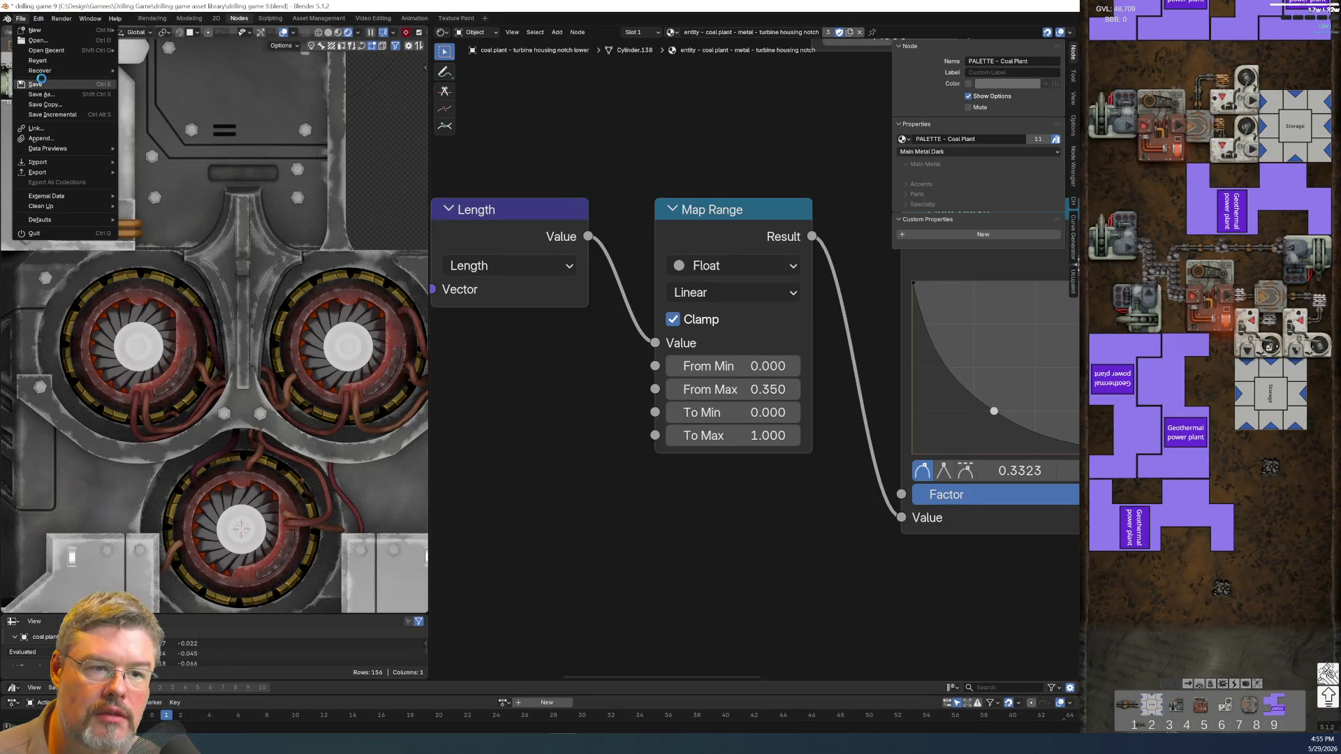
- Save the file and frame the turbine fan core cylinder close up with Numpad period
left_click(41, 80)
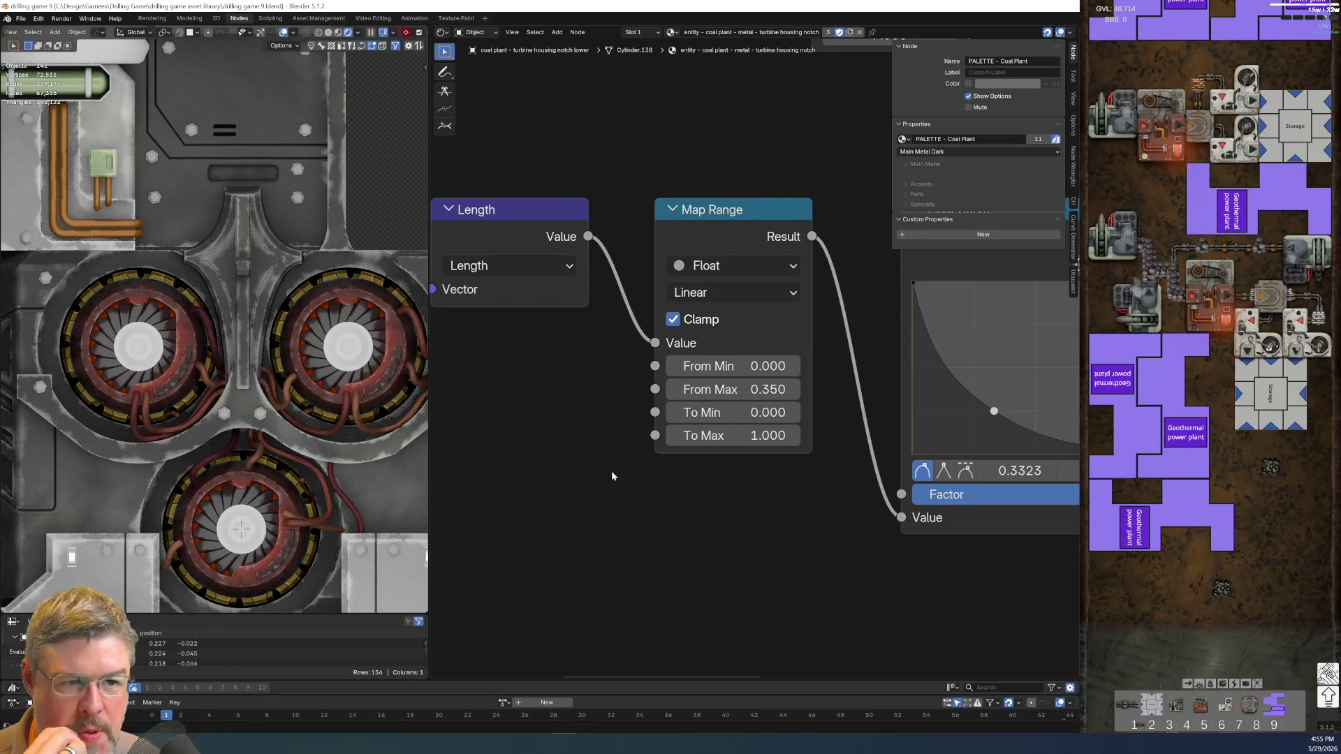
left_click(337, 344)
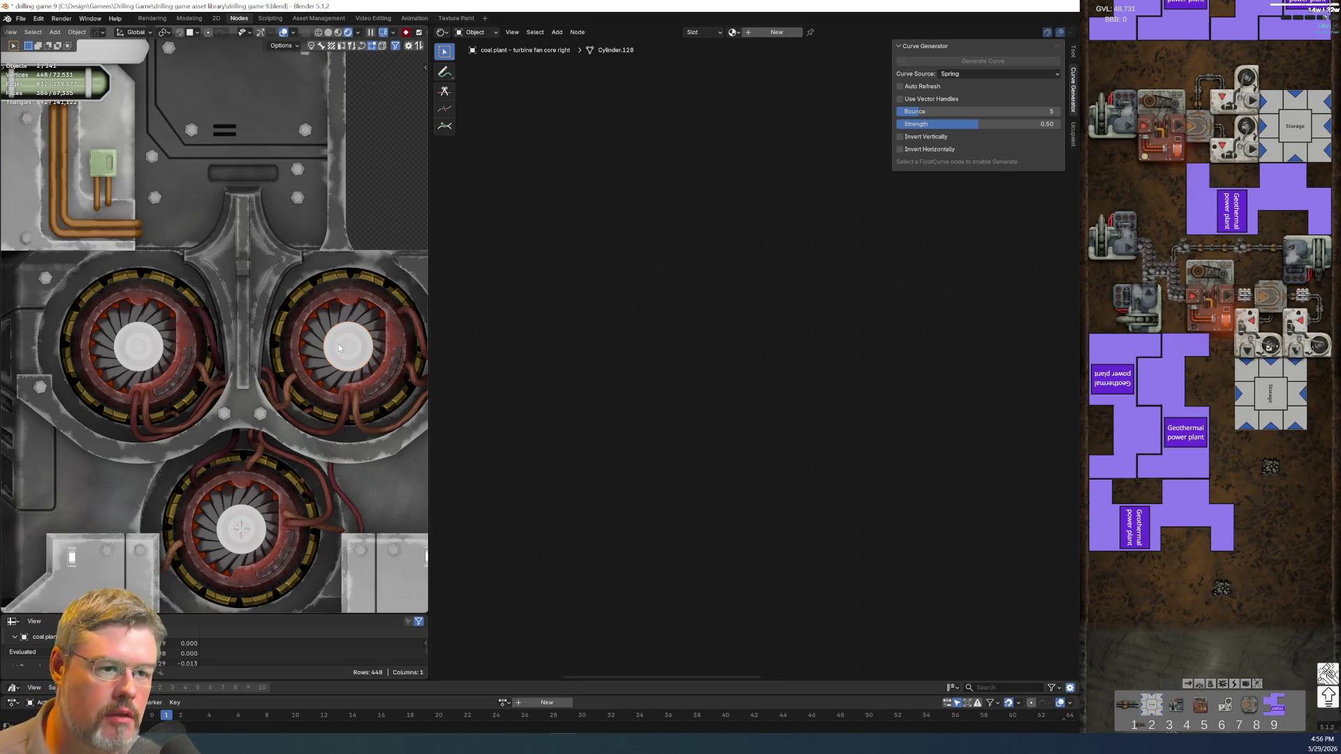
scroll(338, 344, "down", 5)
scroll(270, 416, "up", 3)
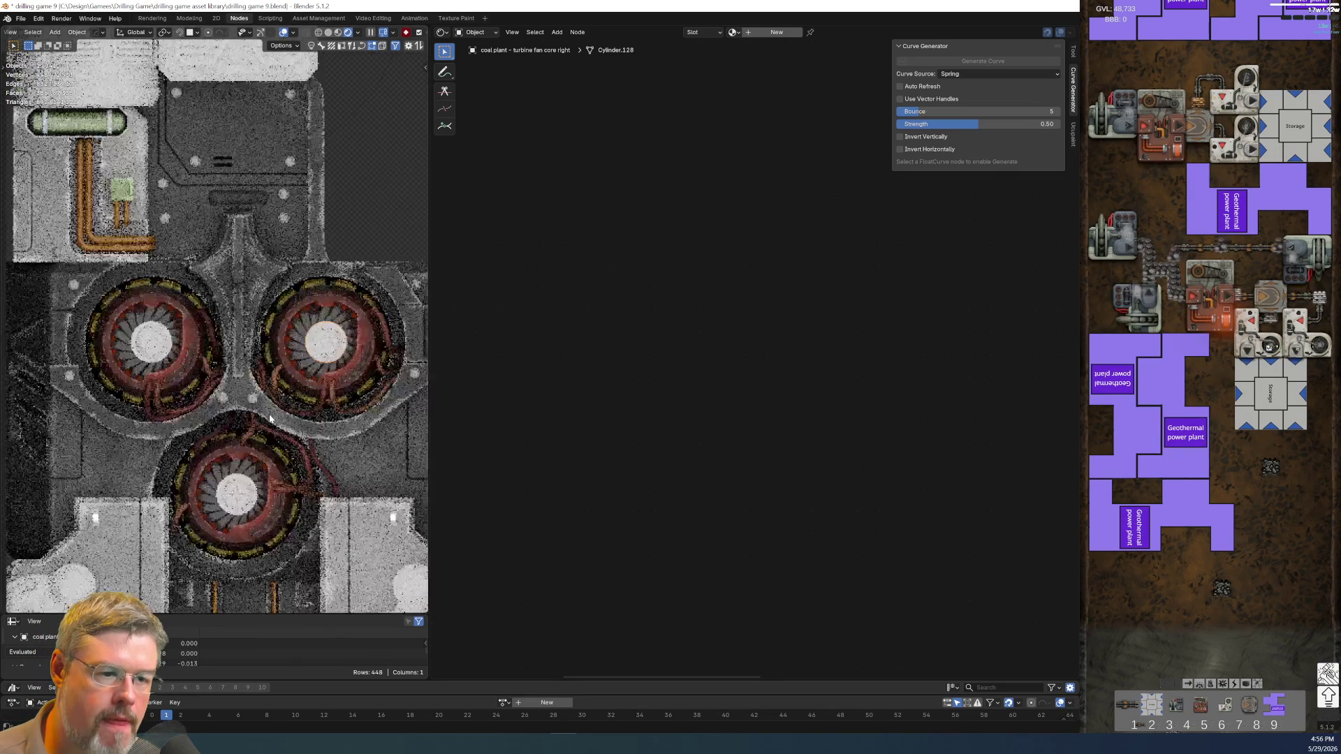
scroll(269, 414, "up", 1)
scroll(269, 413, "up", 1)
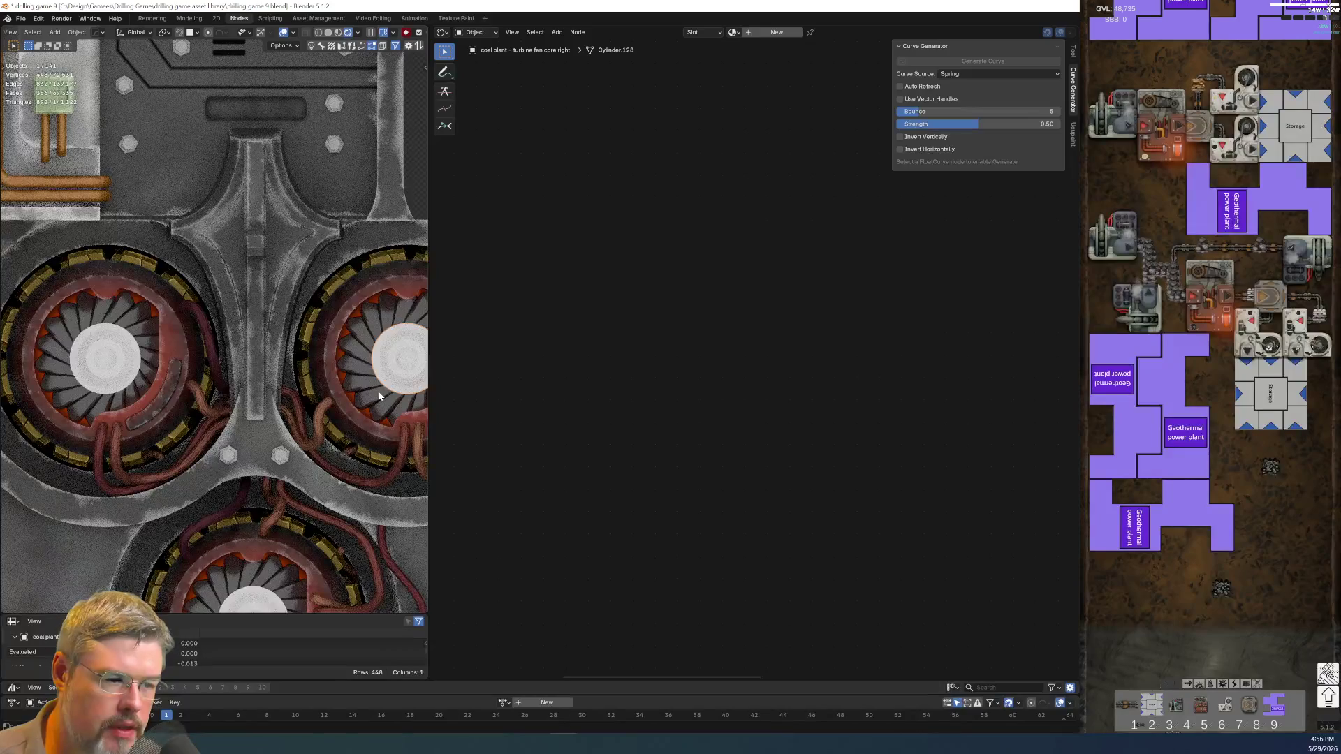
scroll(379, 396, "down", 1)
scroll(349, 474, "down", 5)
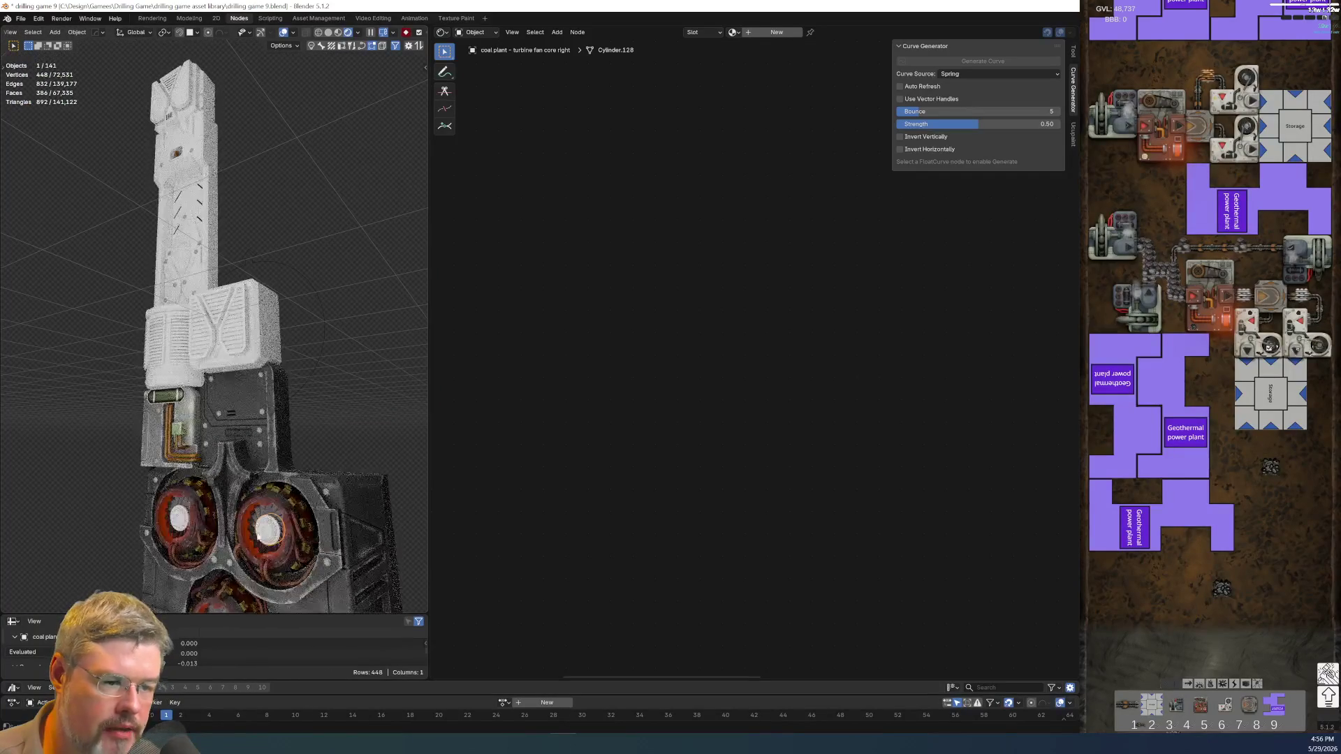
left_click(309, 548)
key("KP_Decimal")
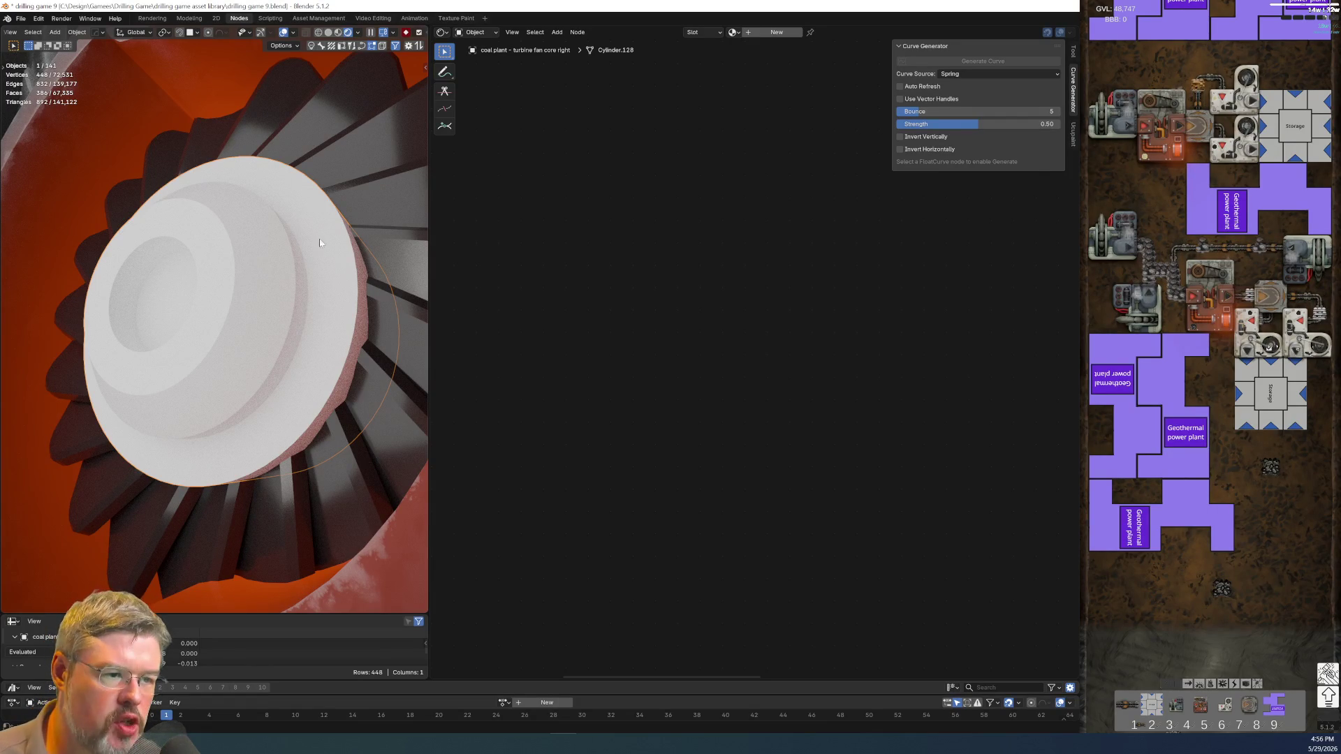
left_click(359, 162)
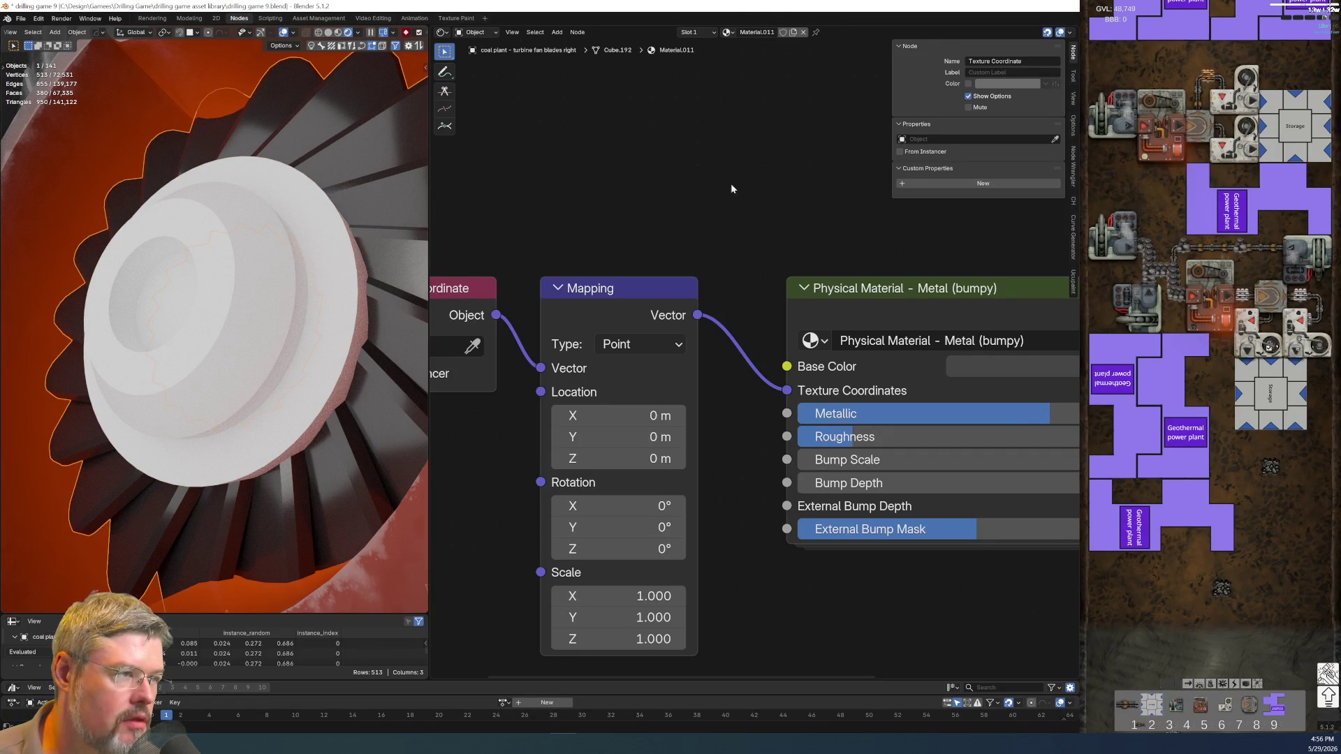
- Swap the blades' Material.011 for 'entity - coal plant - metal - turbine fan fins' by searching 'co turbs'
double_click(758, 32)
type("e")
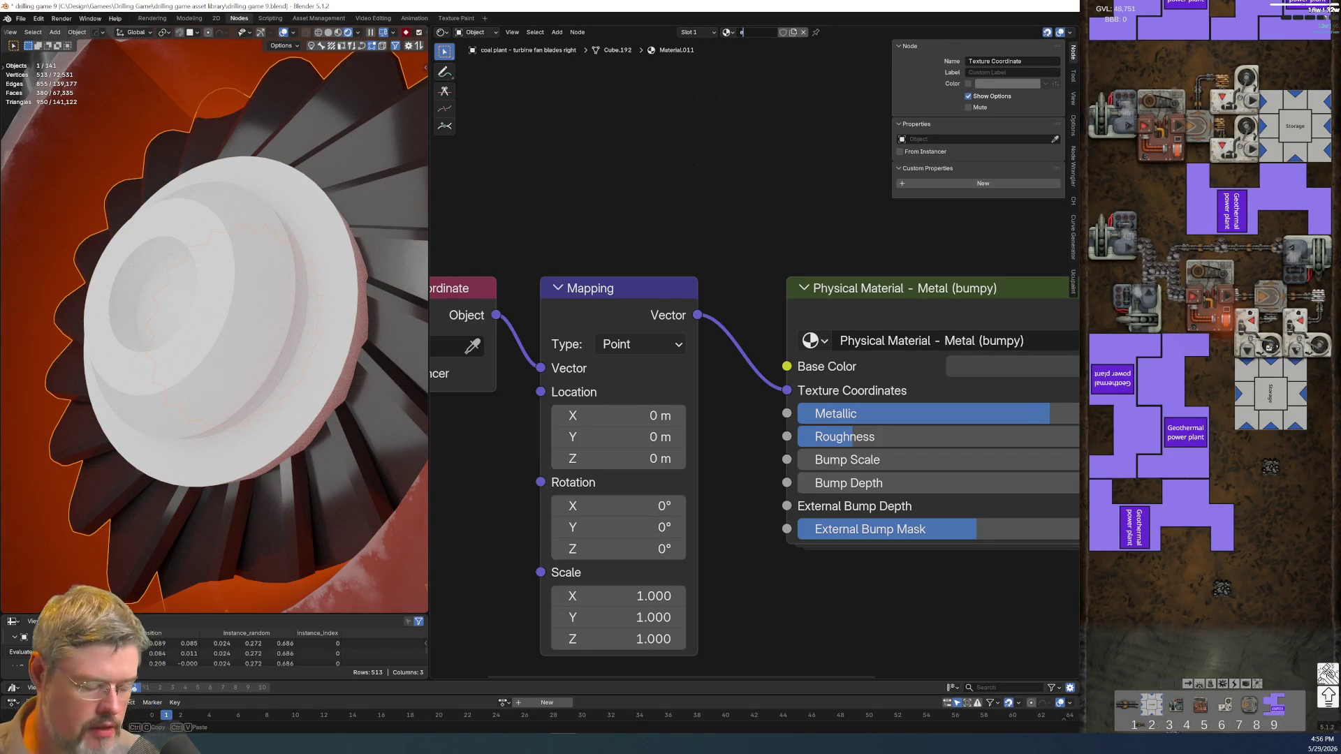
type("ntity - co")
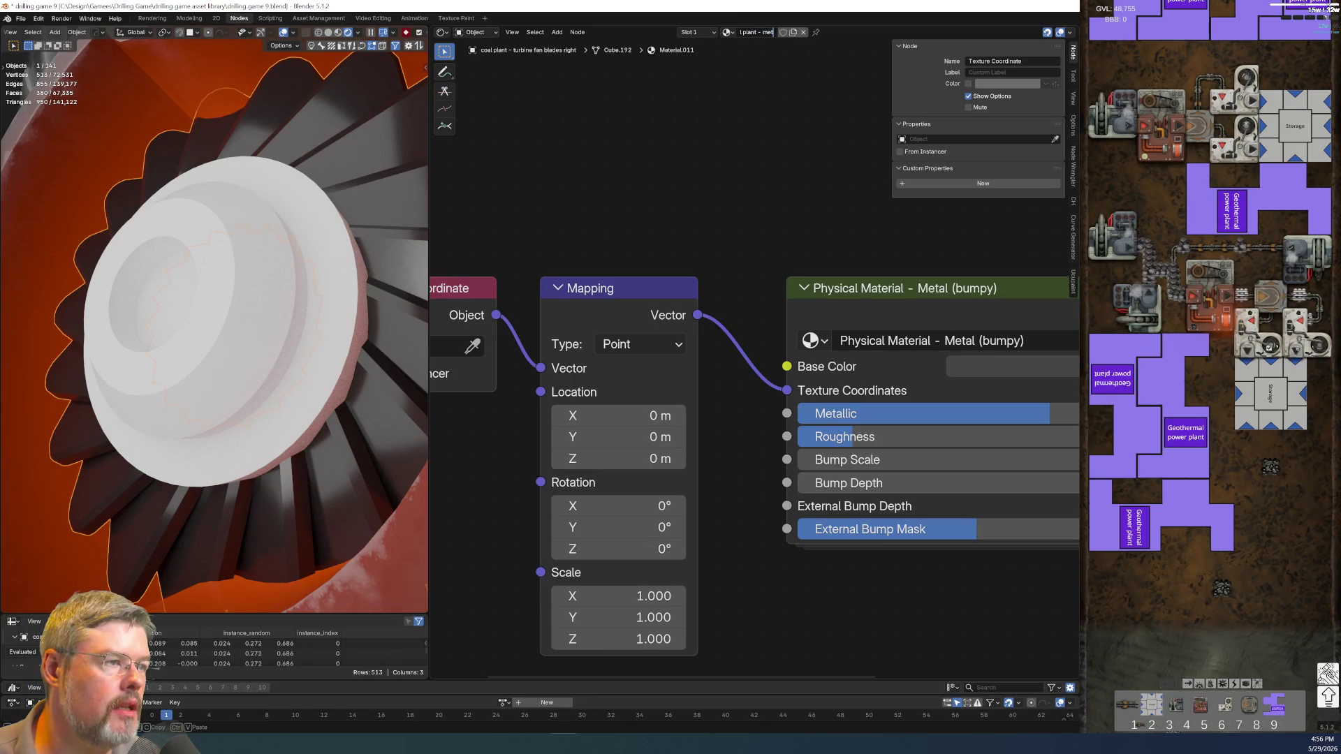
type(" turb")
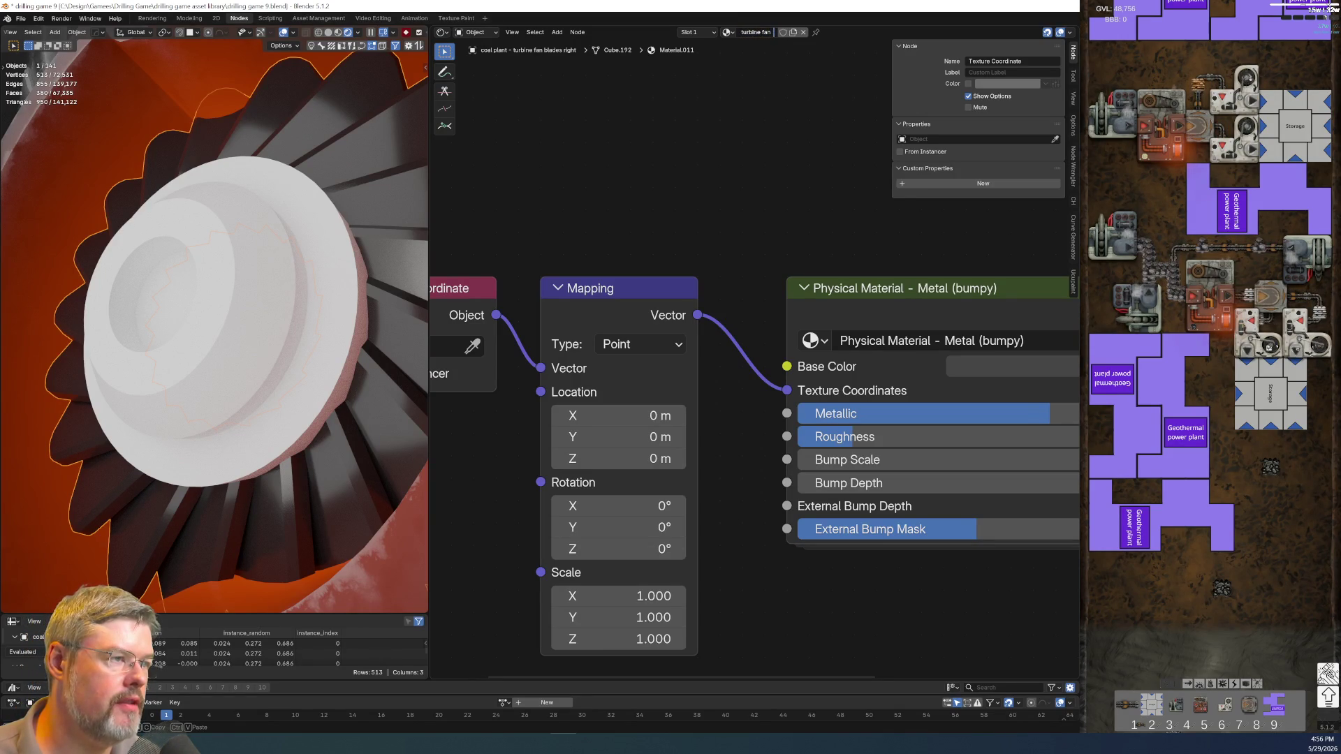
type("s")
key("Return")
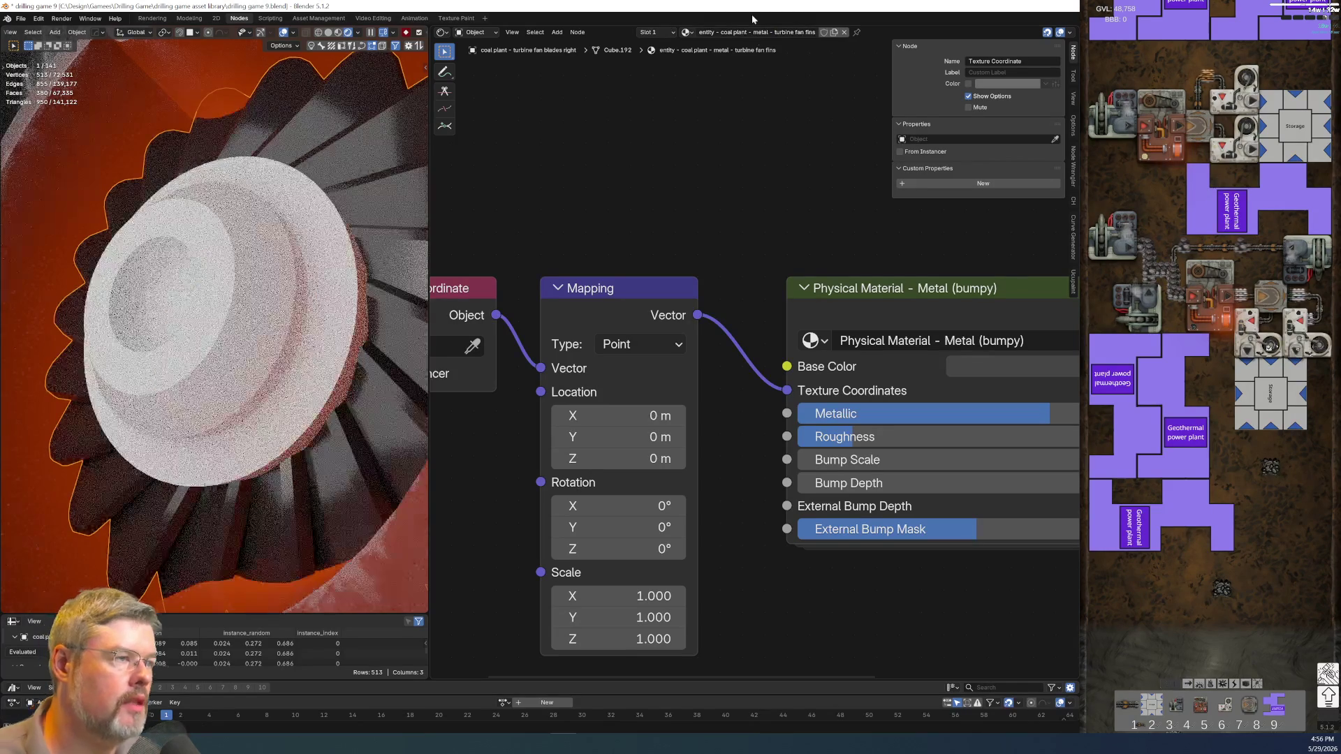
- Orbit to a head-on turbine view, checking the hub core and reselecting the fan blades
scroll(712, 219, "down", 3)
mouse_move(301, 328)
middle_mouse_down()
mouse_move(335, 338)
mouse_move(273, 355)
middle_mouse_up()
scroll(282, 370, "down", 5)
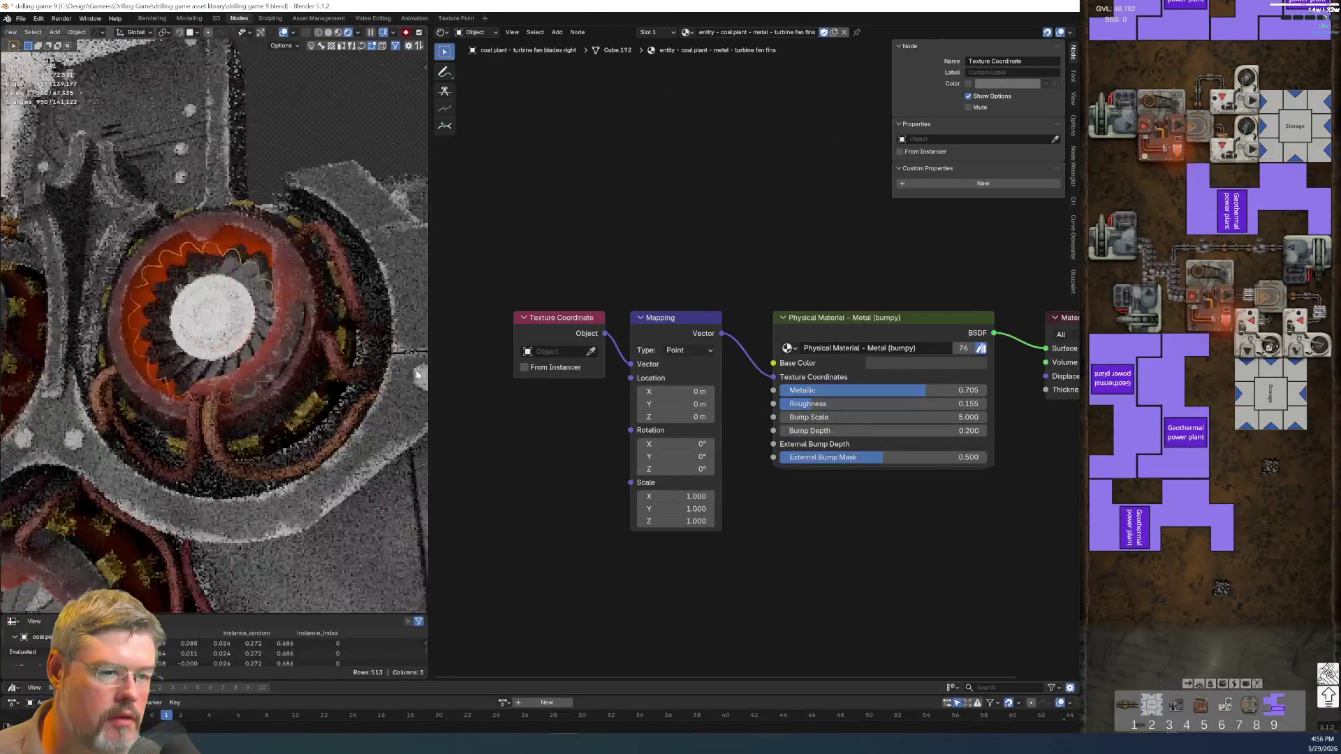
scroll(269, 344, "up", 5)
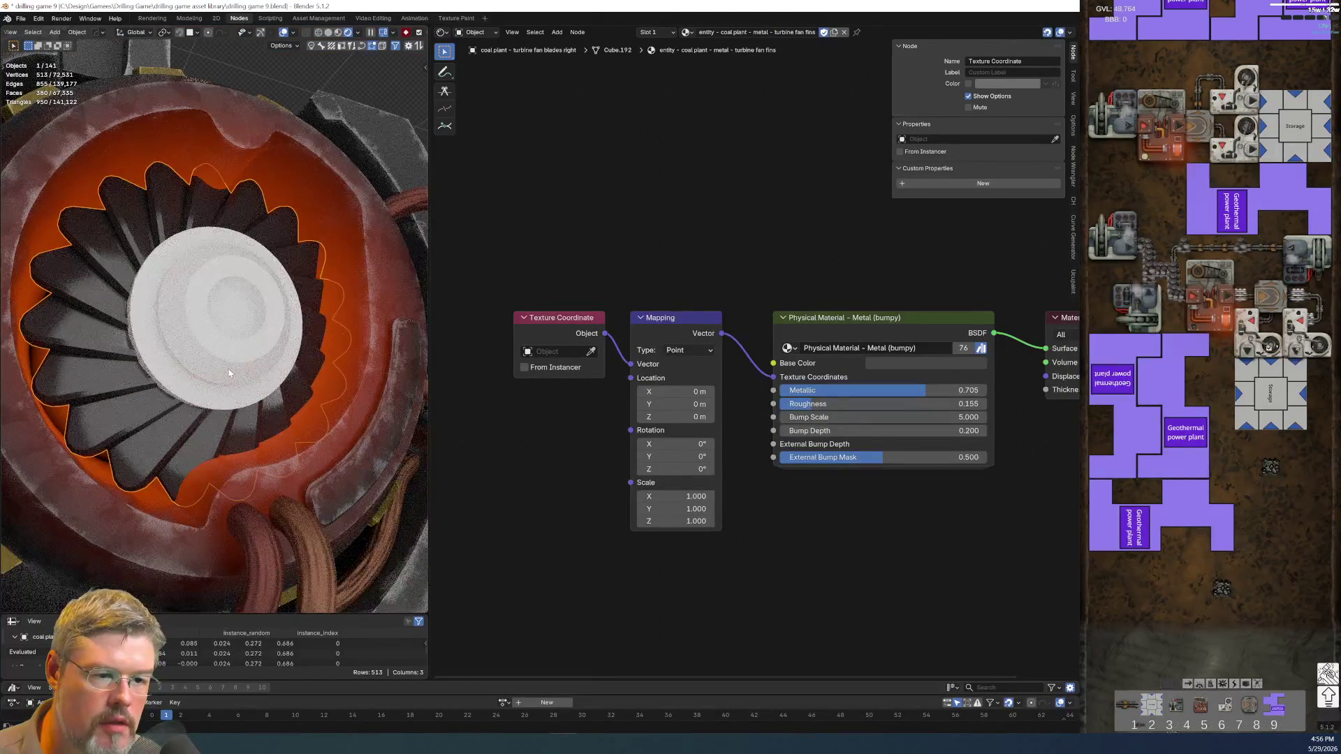
left_click(228, 372)
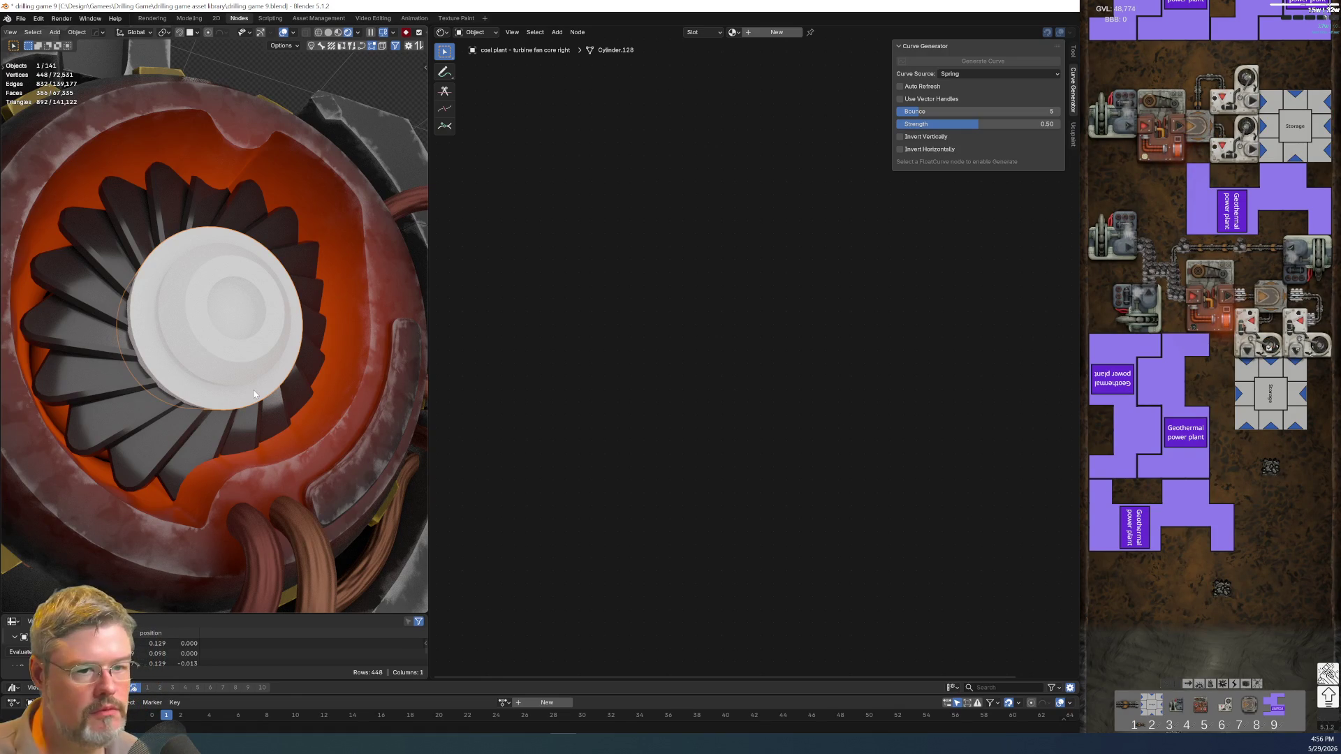
scroll(124, 425, "down", 3)
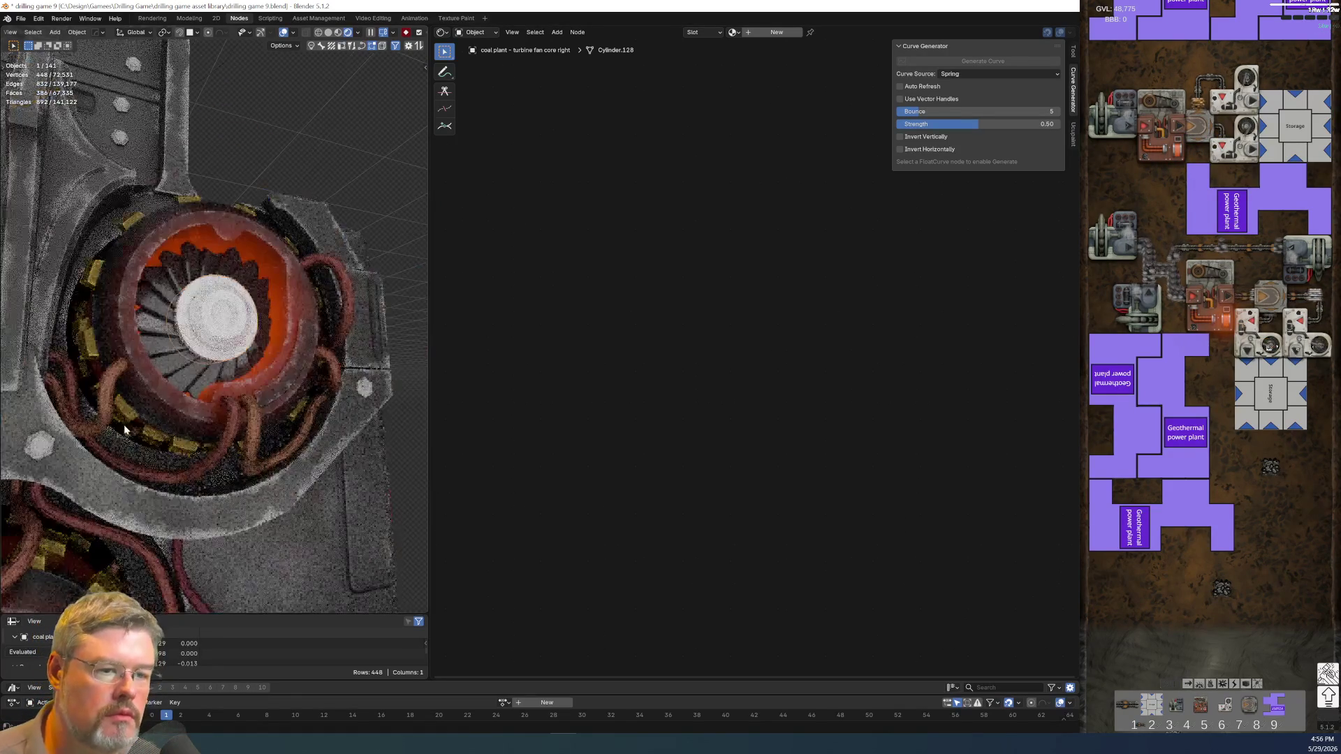
middle_click_drag(130, 401, 131, 406)
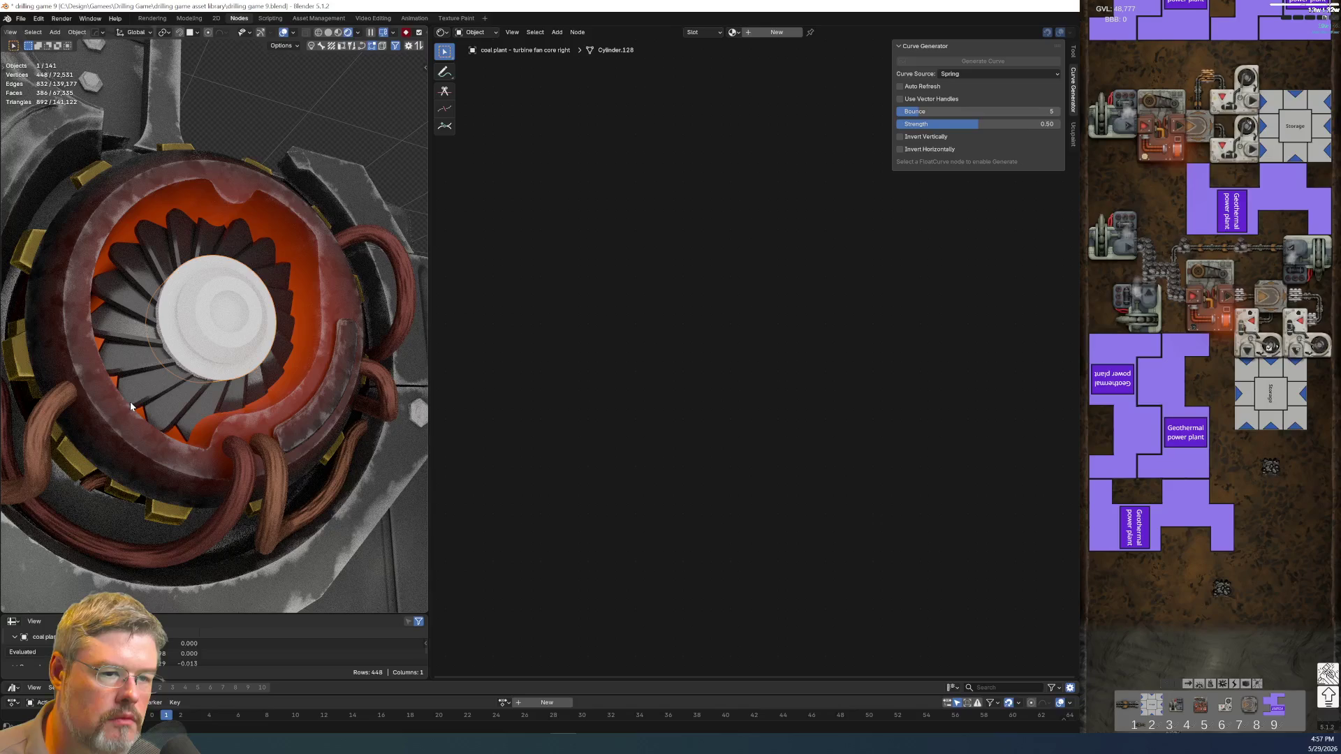
left_click(199, 387)
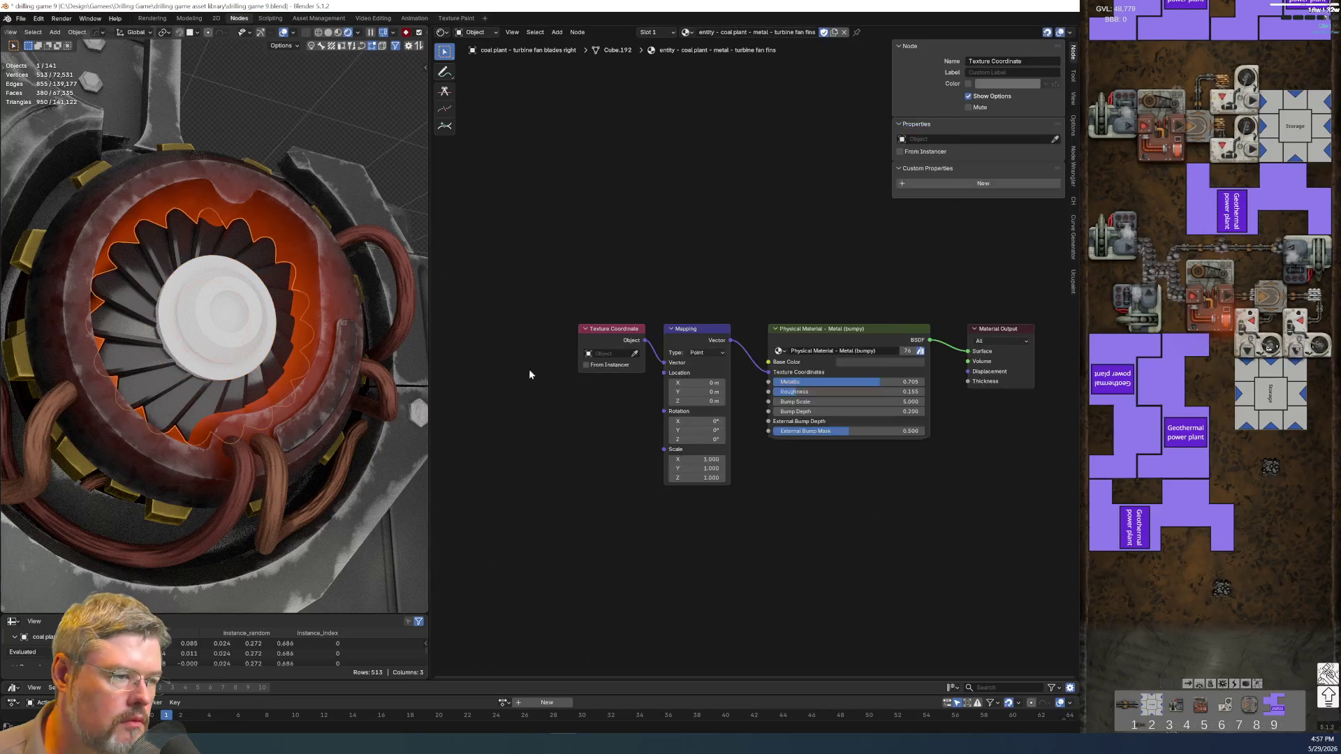
- Set the fins material's Bump Depth to 1.000 after undoing an accidental drag
middle_click_drag(802, 466, 602, 511)
scroll(602, 511, "up", 2)
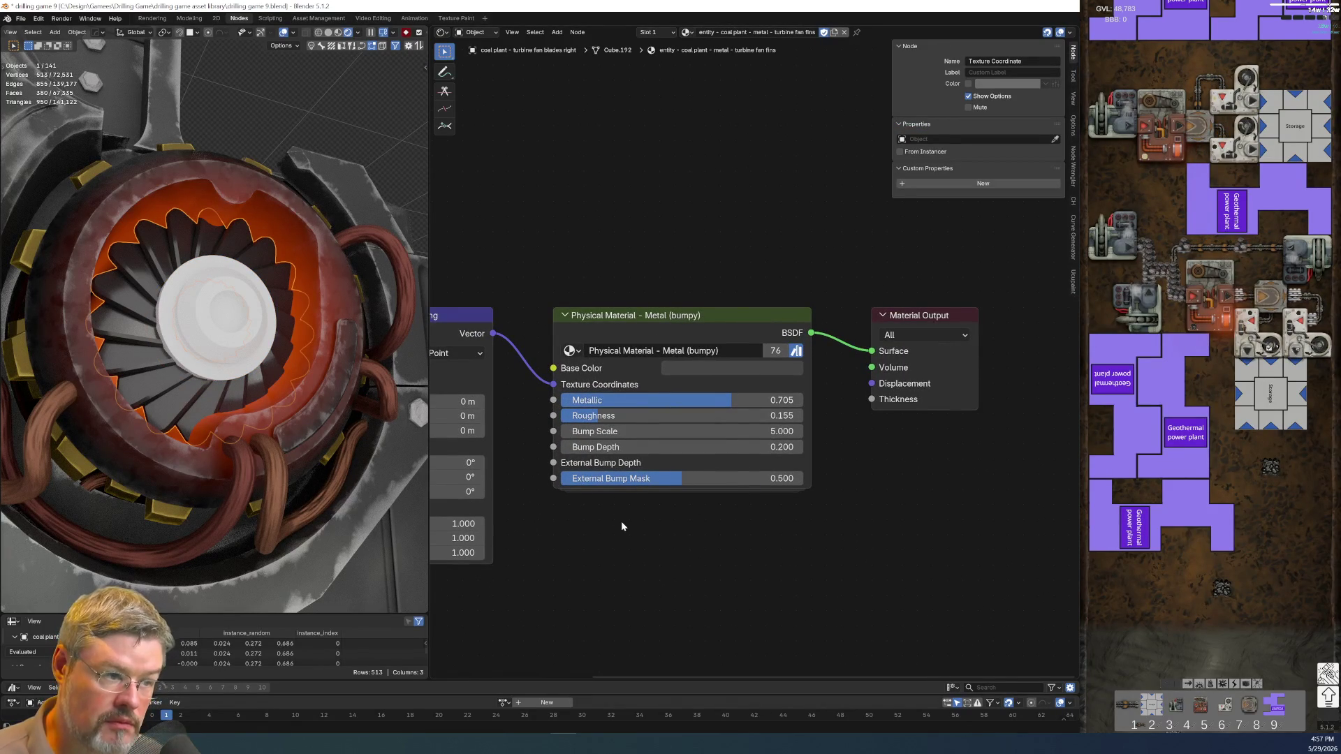
left_click_drag(629, 447, 768, 447)
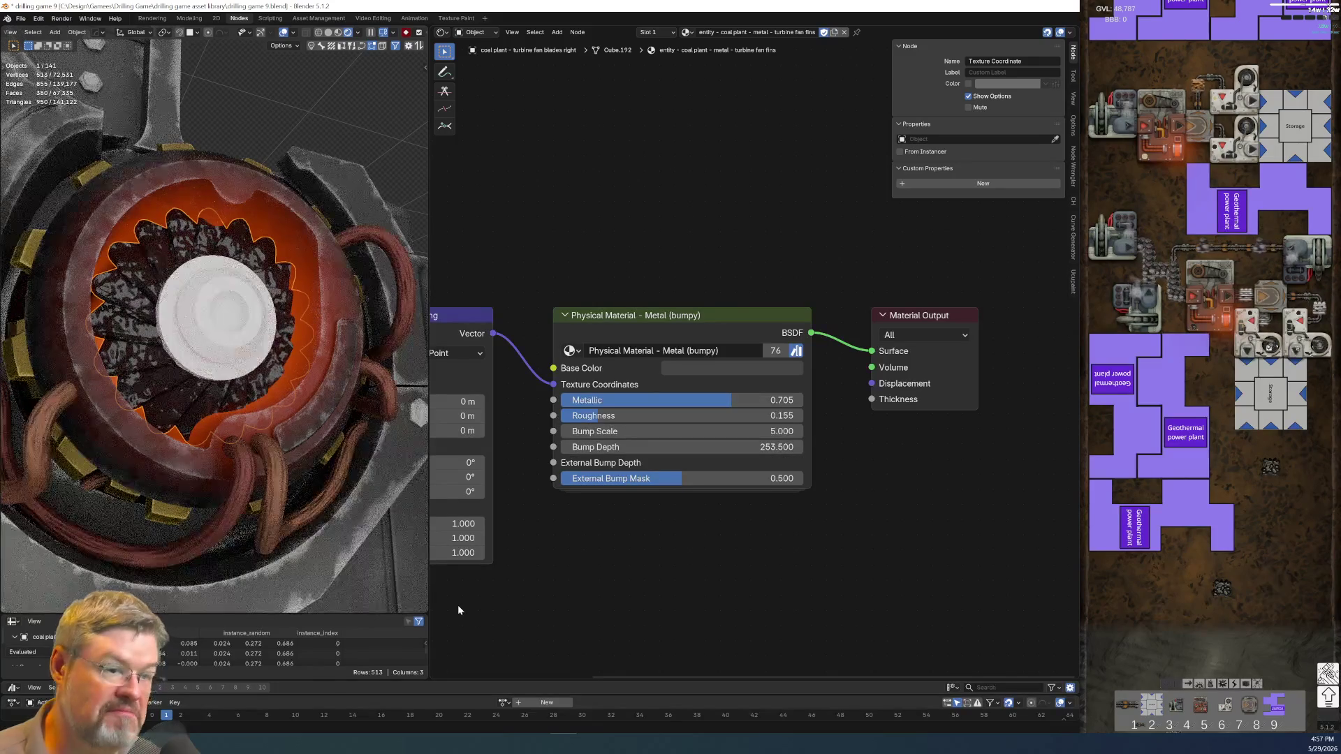
key("ctrl+z")
left_click(663, 446)
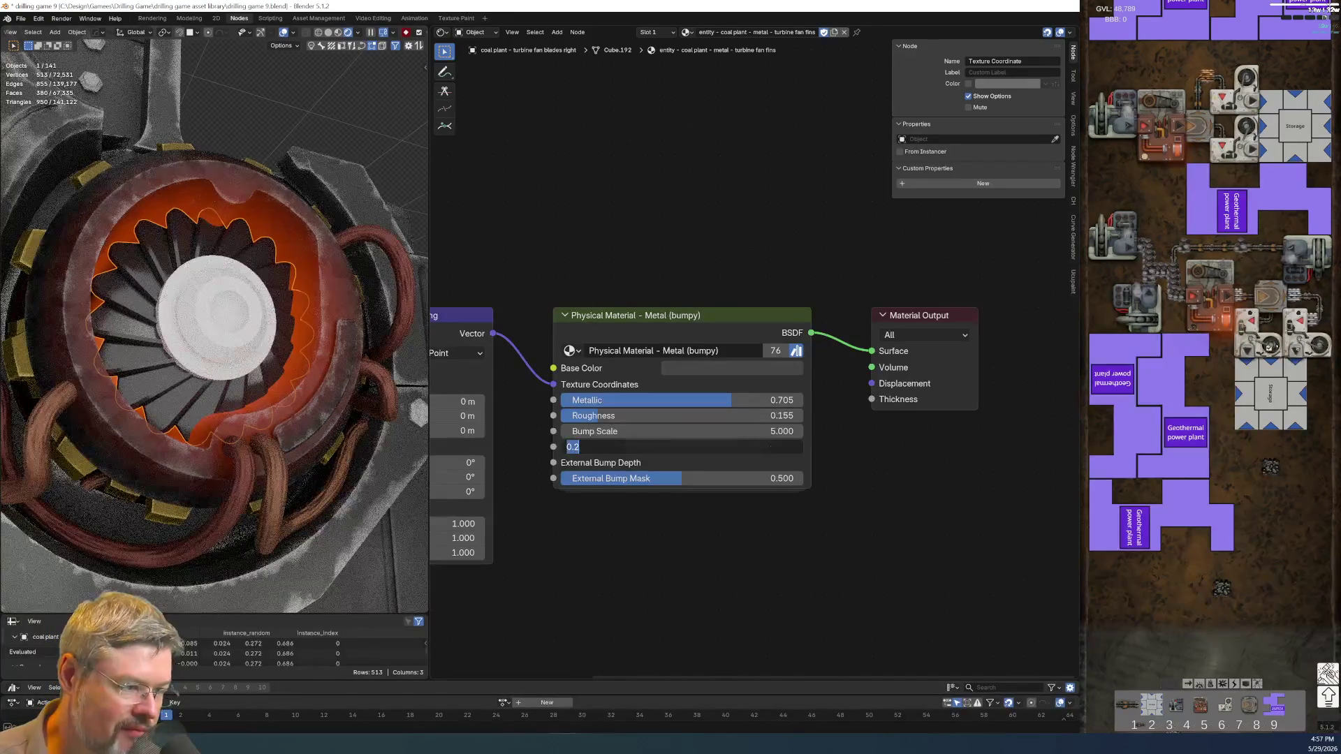
type("1")
key("Return")
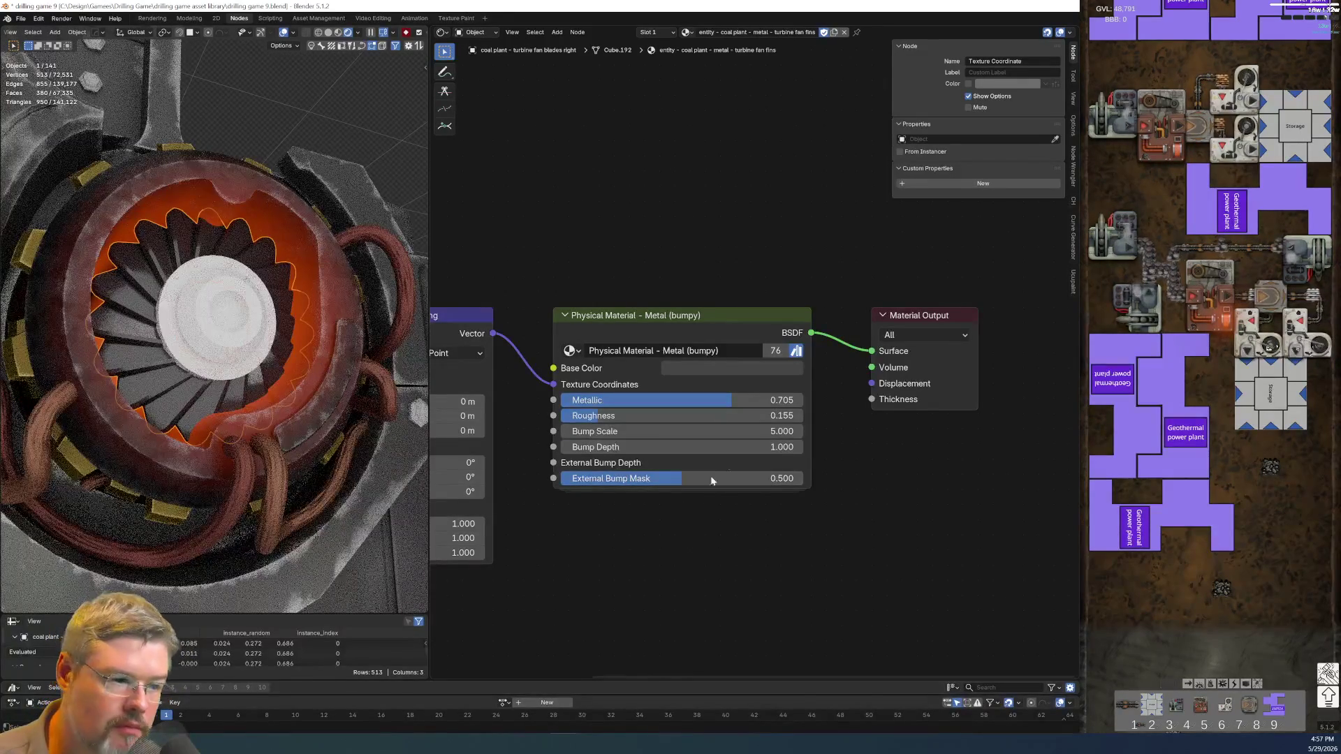
middle_click_drag(272, 287, 225, 410)
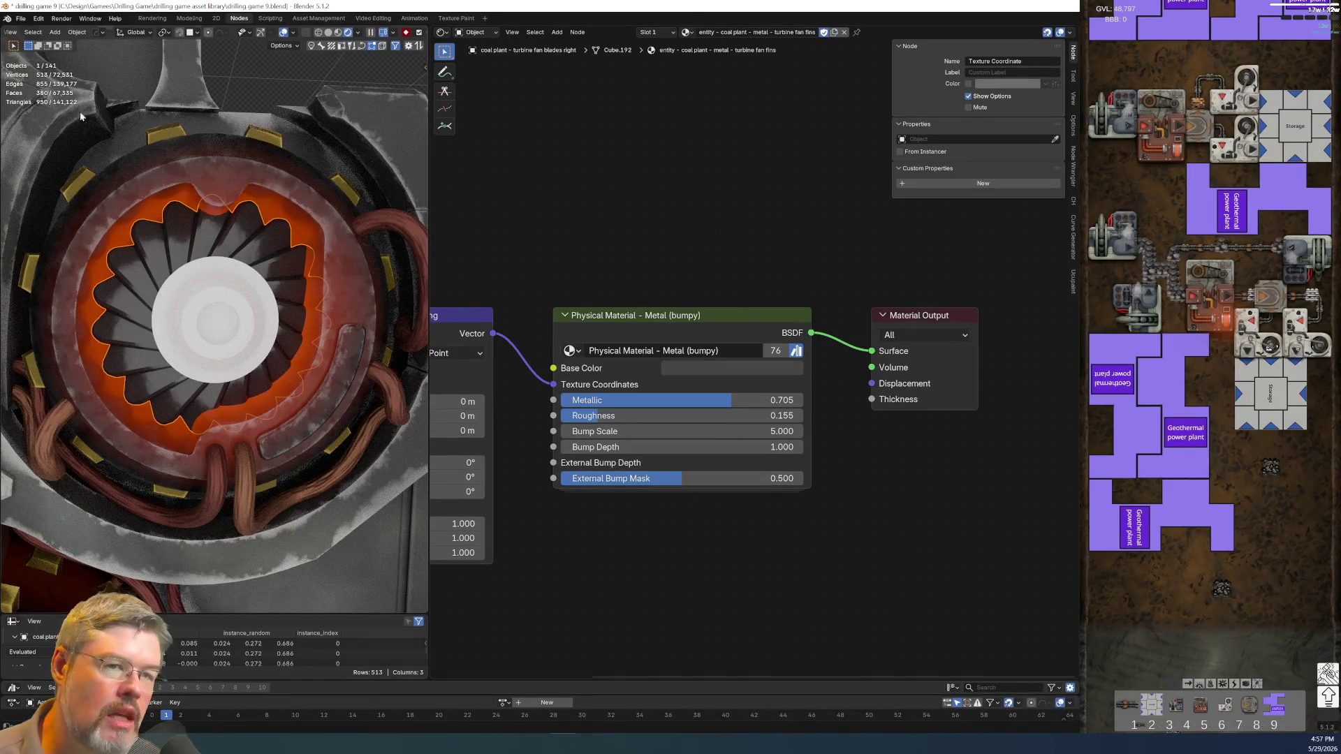
left_click(21, 18)
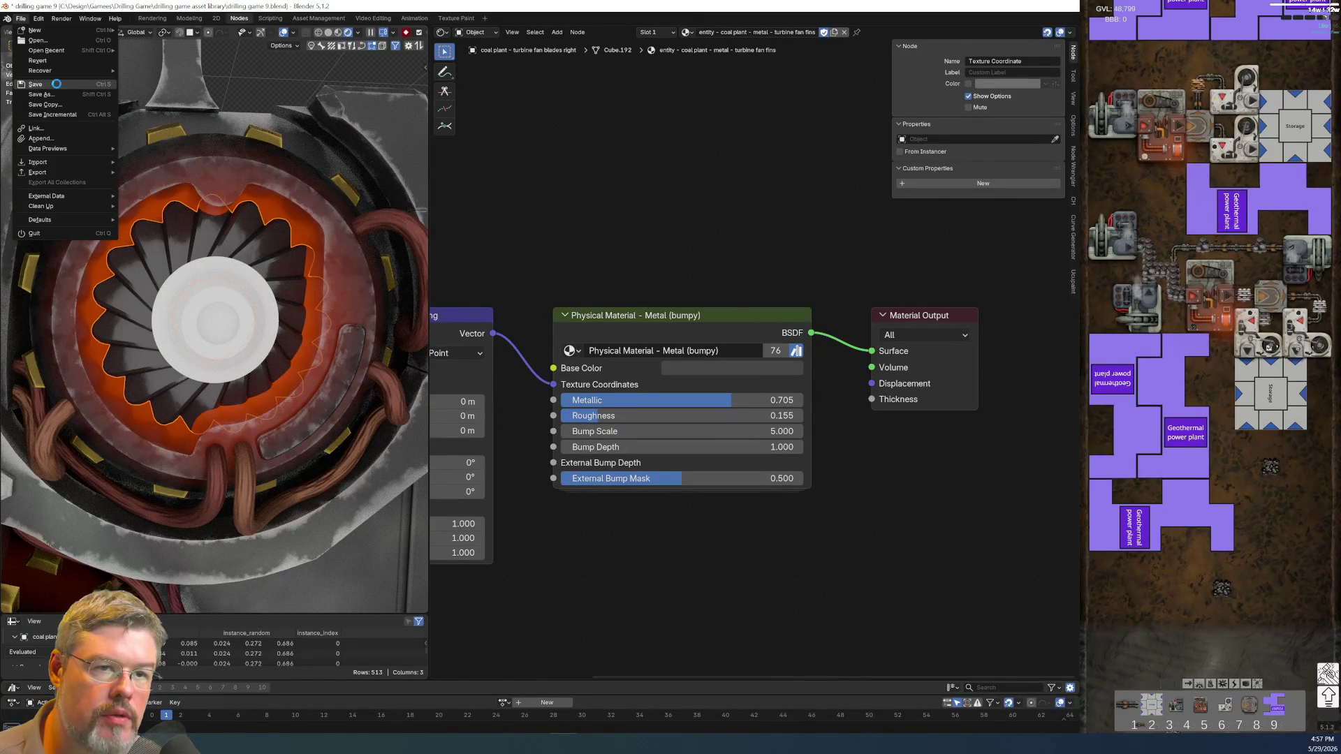
- Link the fan blades' material onto the turbine fan core with Ctrl+L
left_click(218, 271)
left_click(245, 239, "shift")
key("ctrl+l")
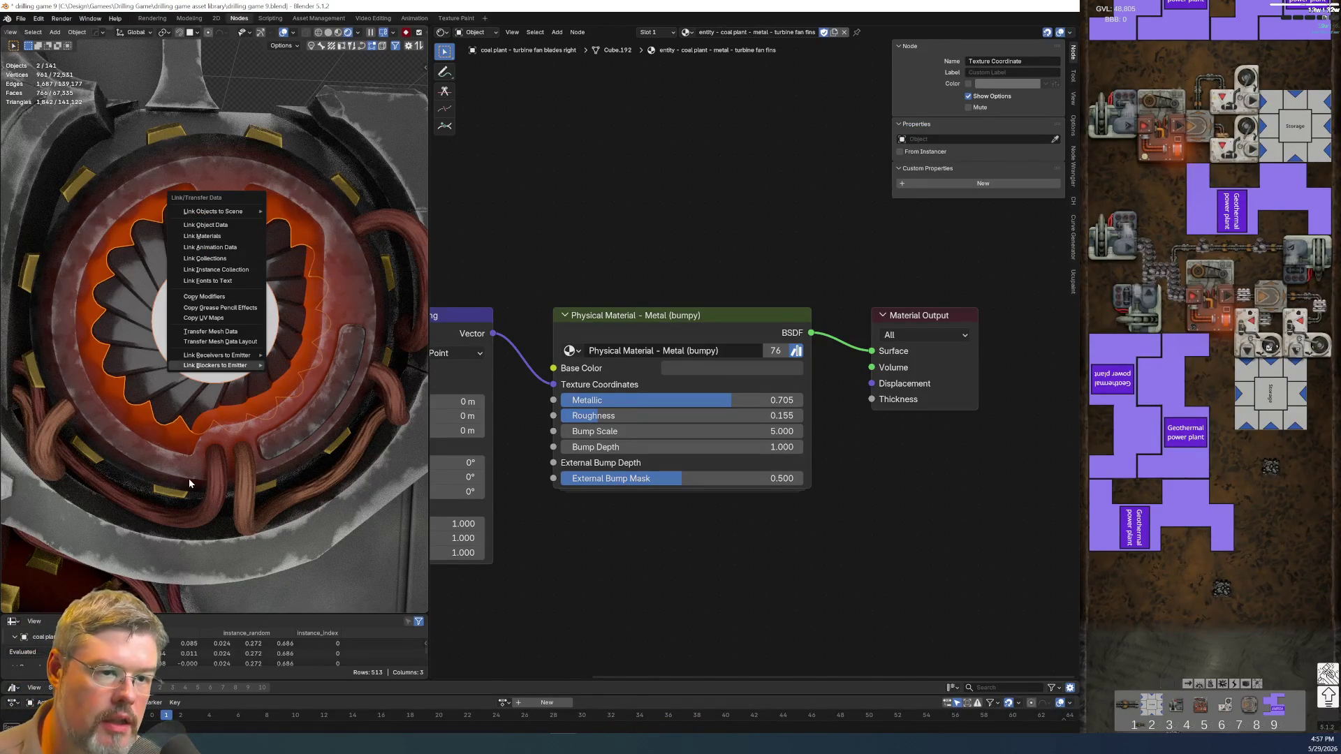
left_click(224, 237)
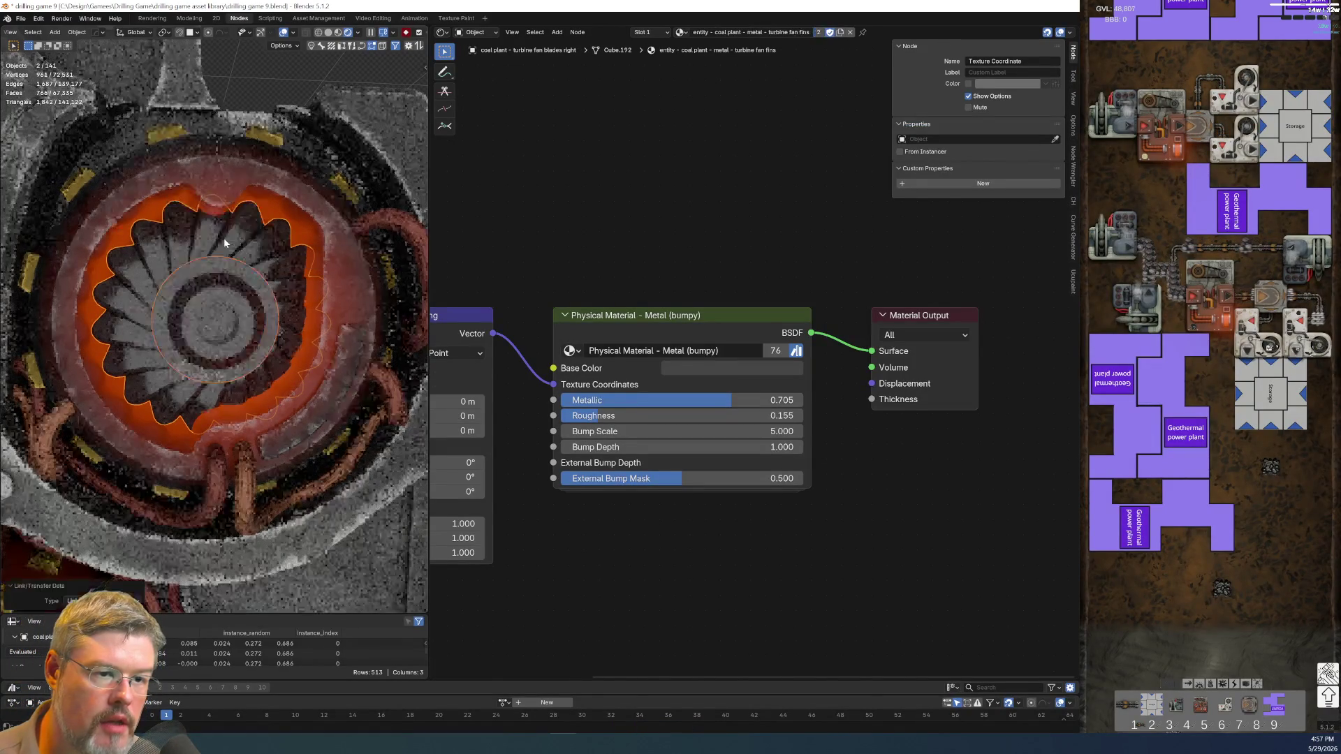
- Make the core's material single-user, rename it 'turbine fan core', and enable fake user
left_click(231, 306)
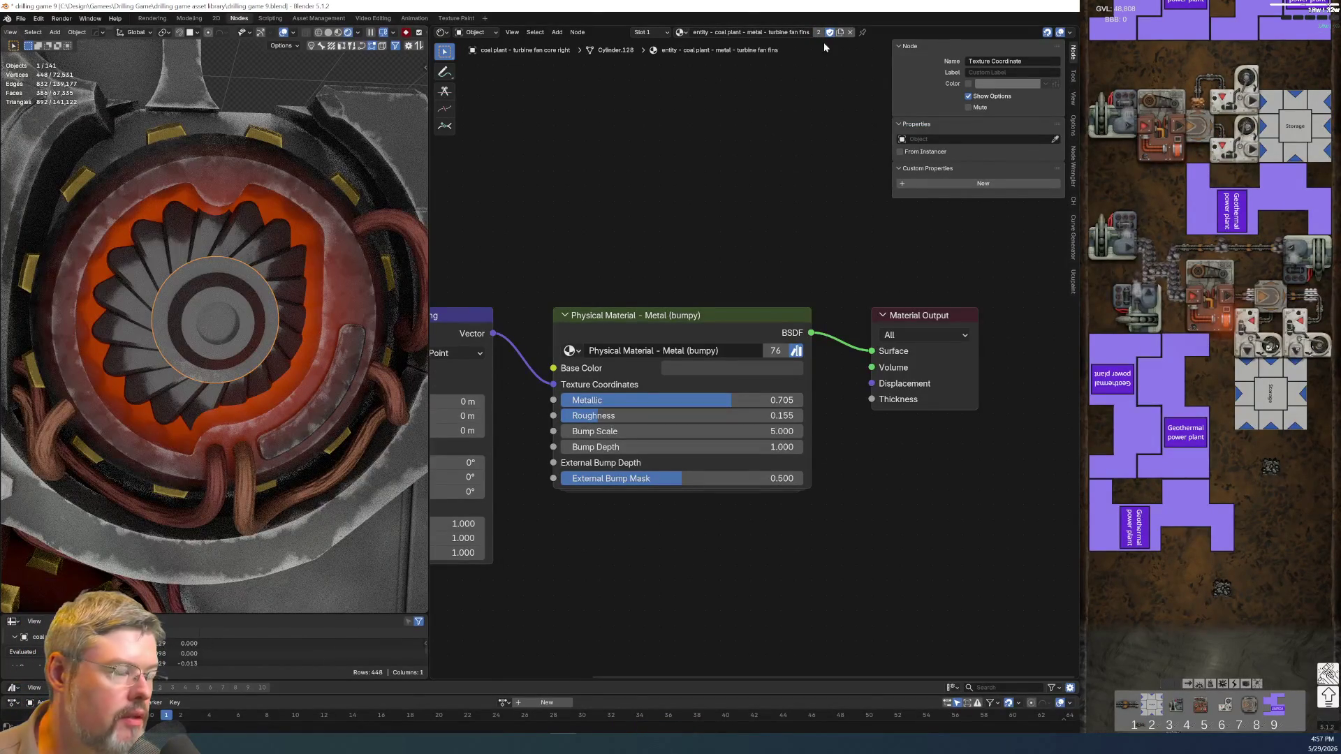
left_click(839, 32)
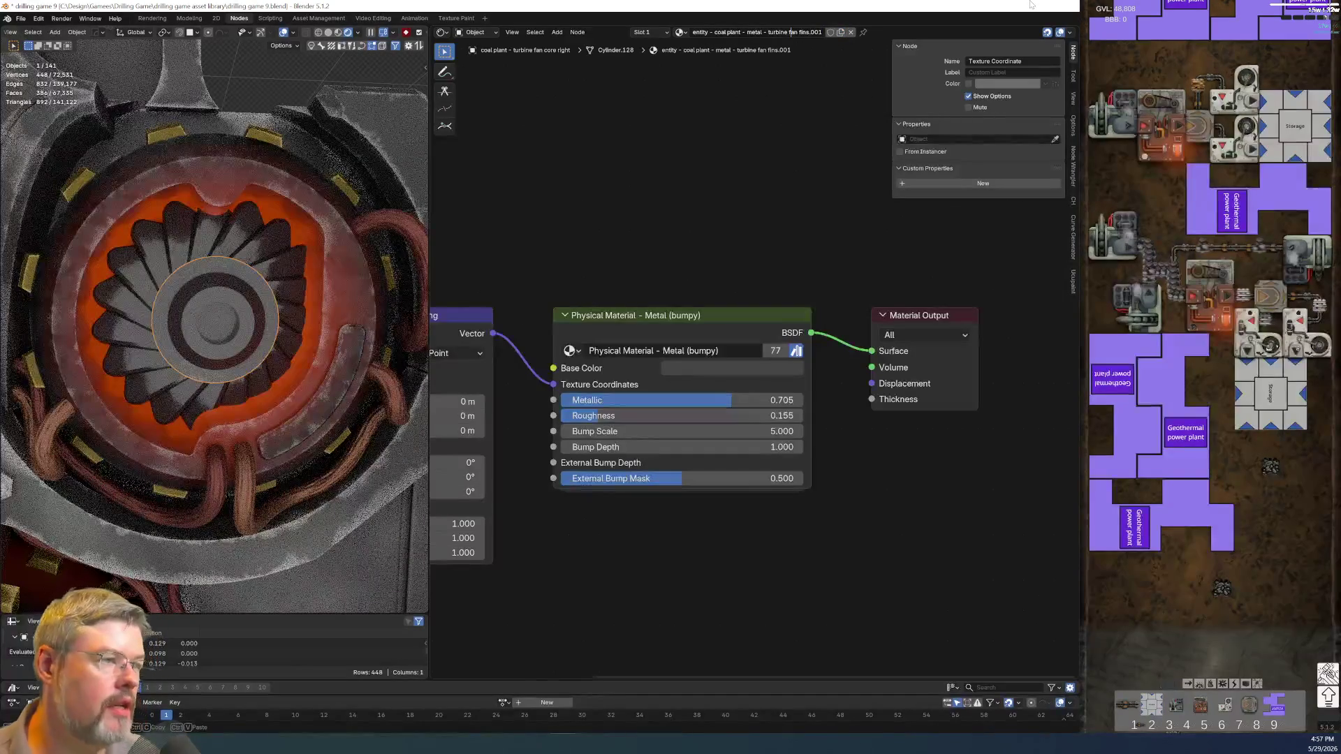
double_click(803, 32)
type("core")
key("Return")
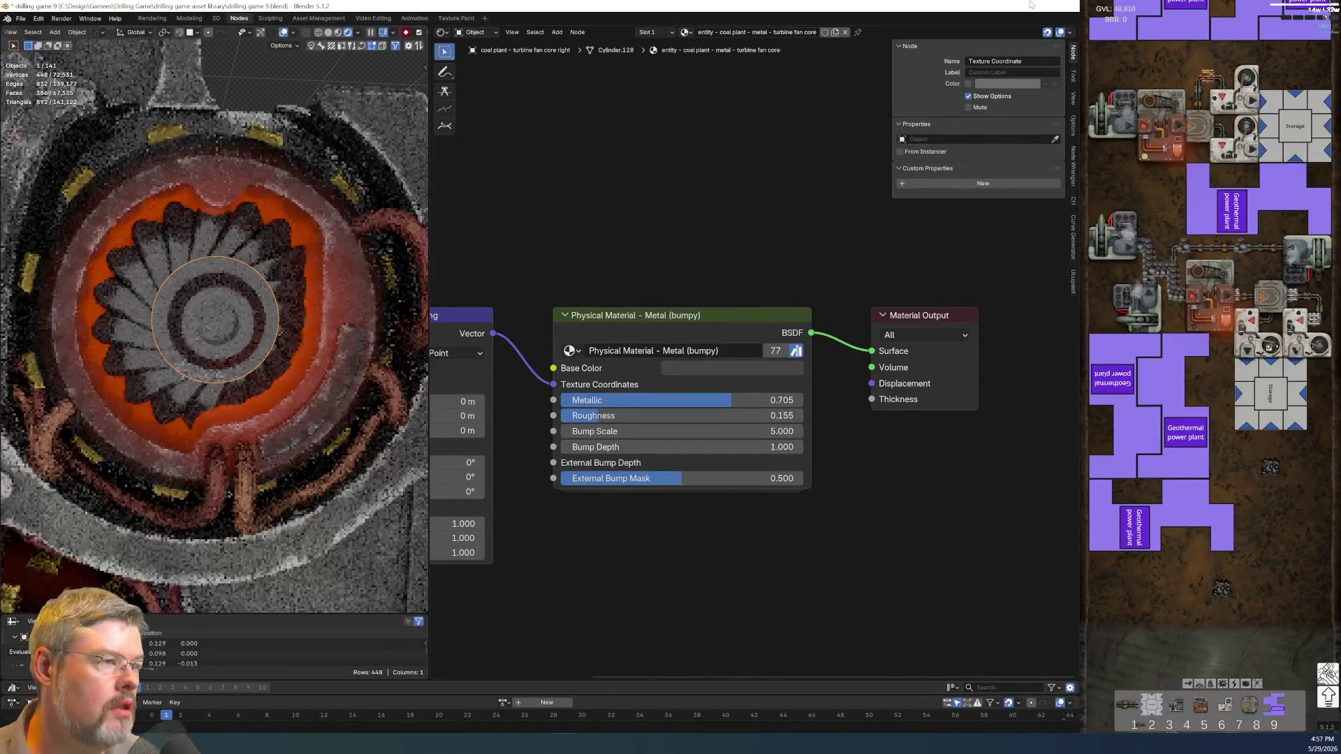
left_click(824, 32)
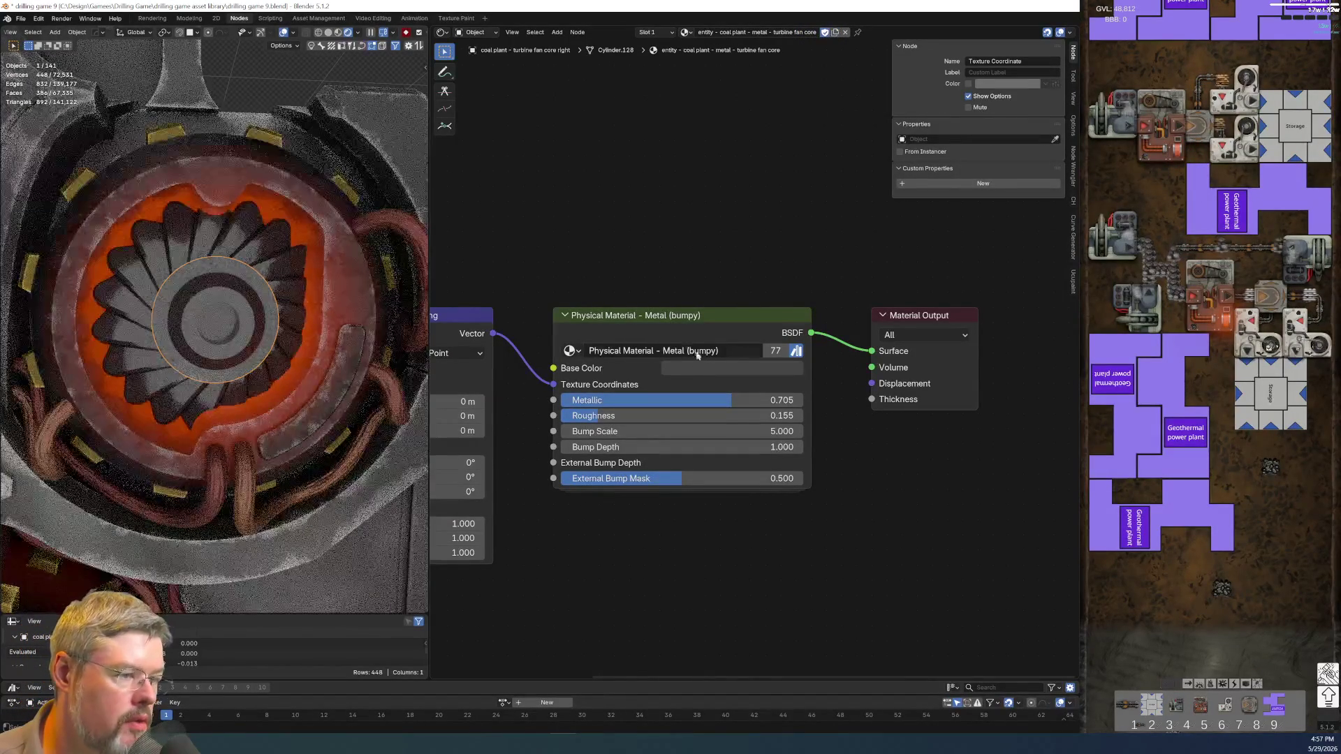
- Brighten the core's base colour to dark grey #474646 and save drilling game 9.blend
left_click(727, 367)
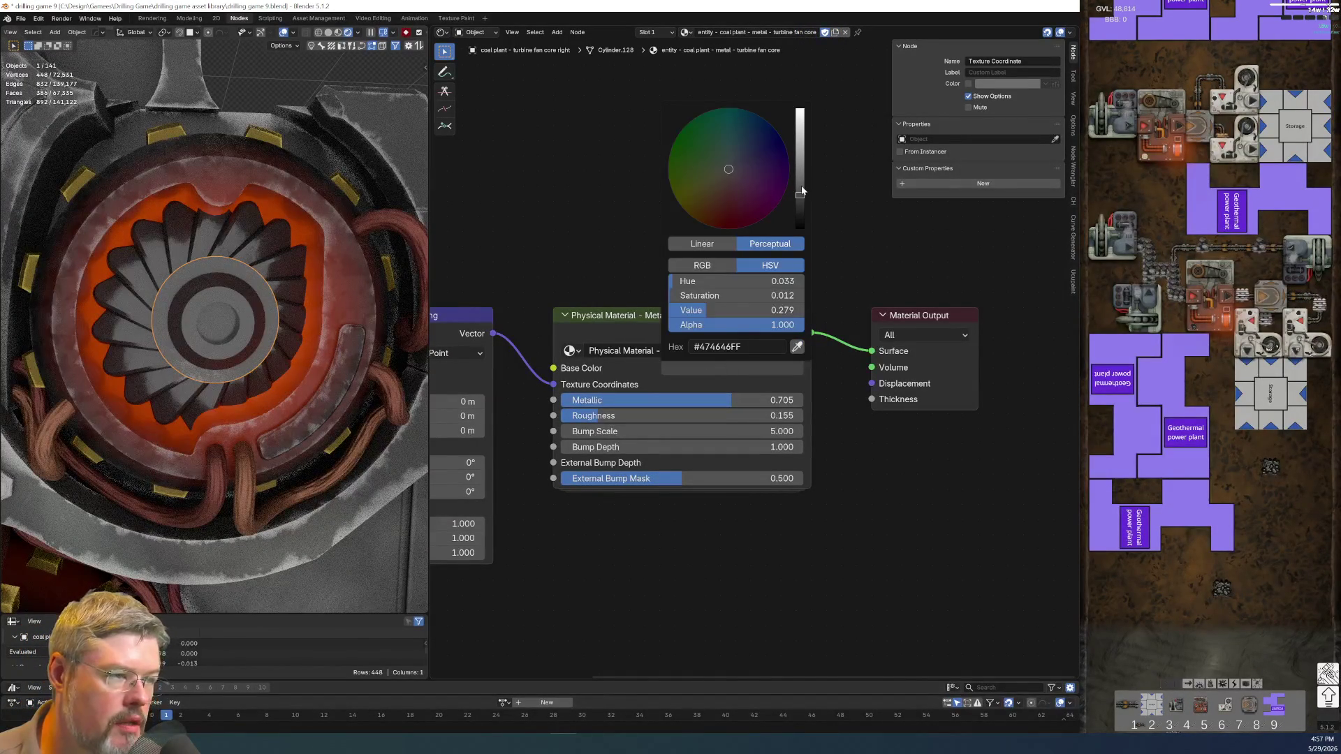
left_click(800, 189)
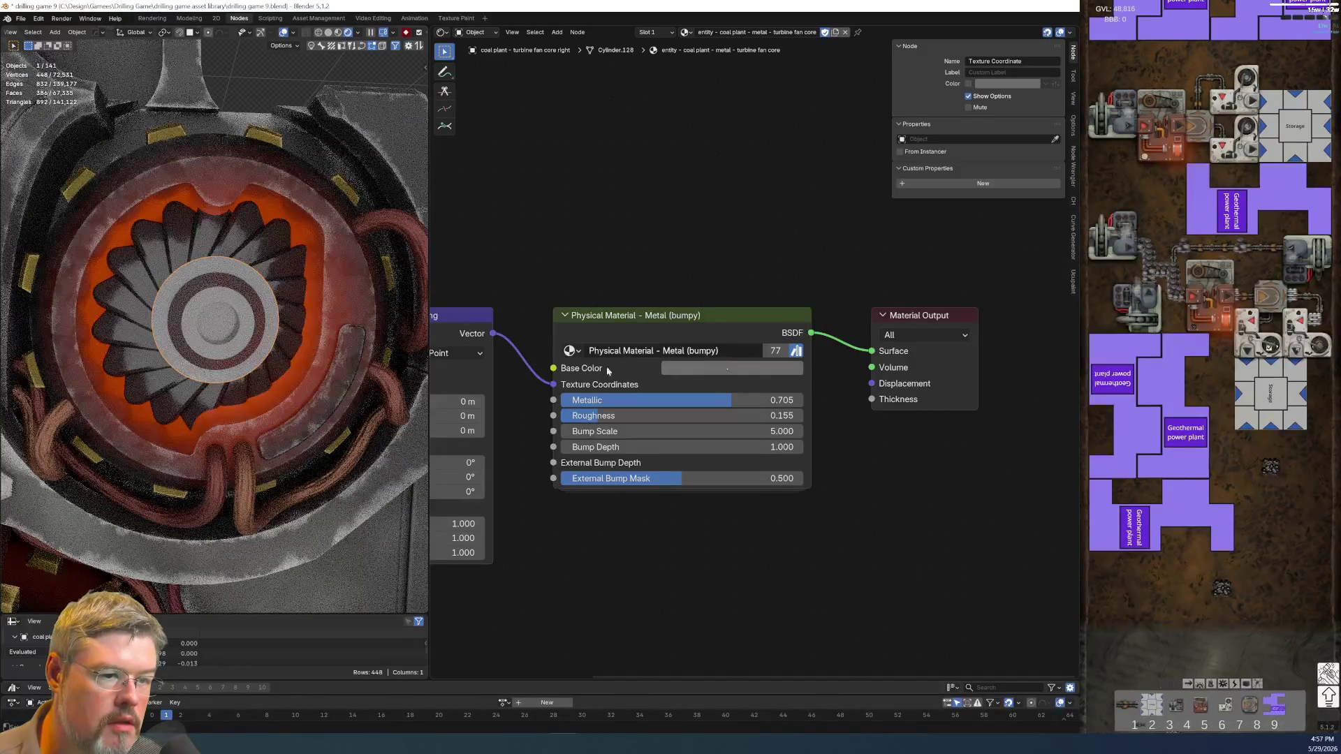
scroll(766, 354, "down", 1)
scroll(166, 335, "down", 4)
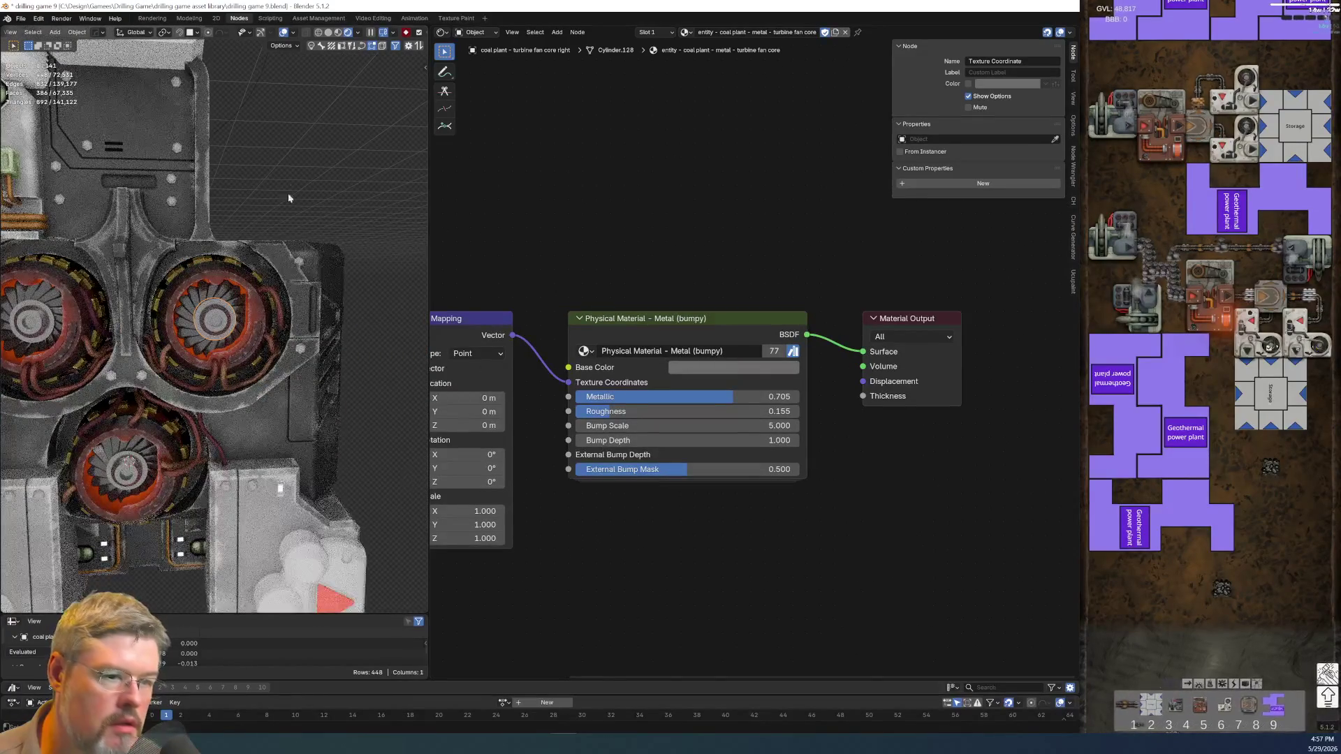
left_click(21, 14)
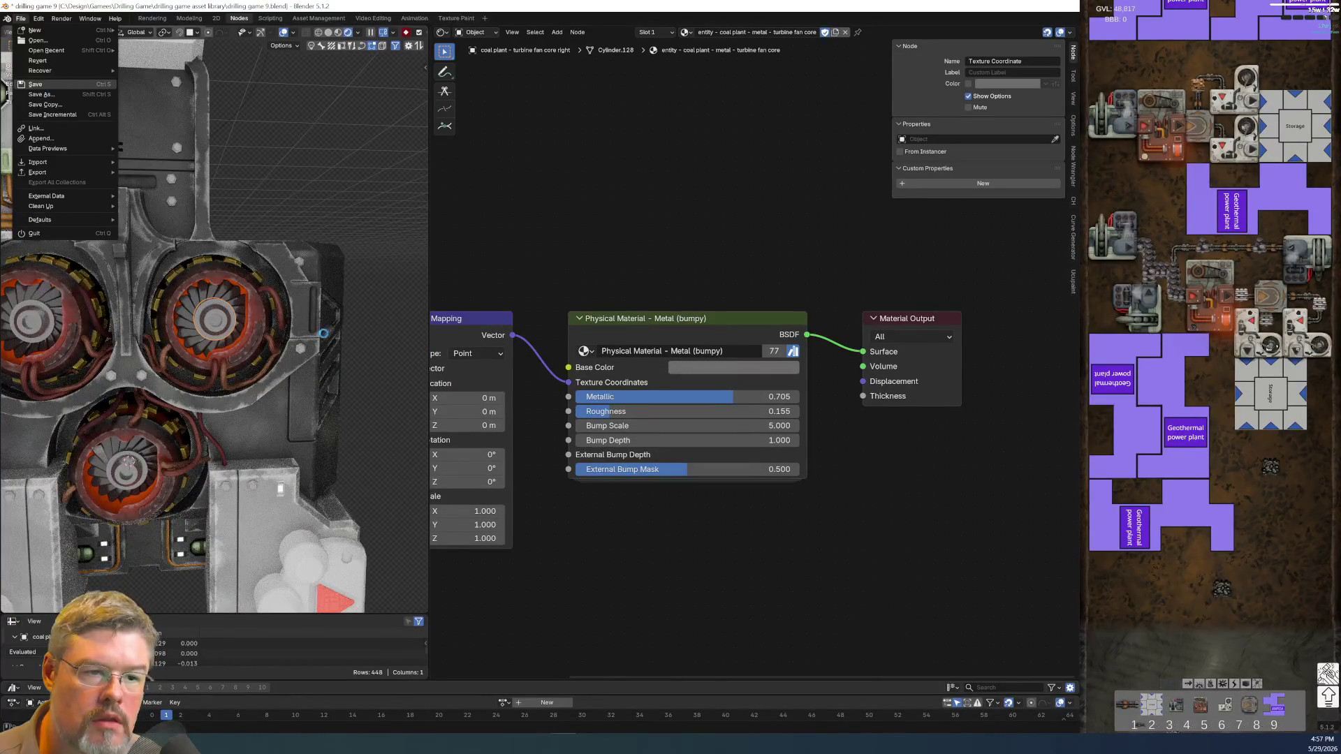
left_click(35, 84)
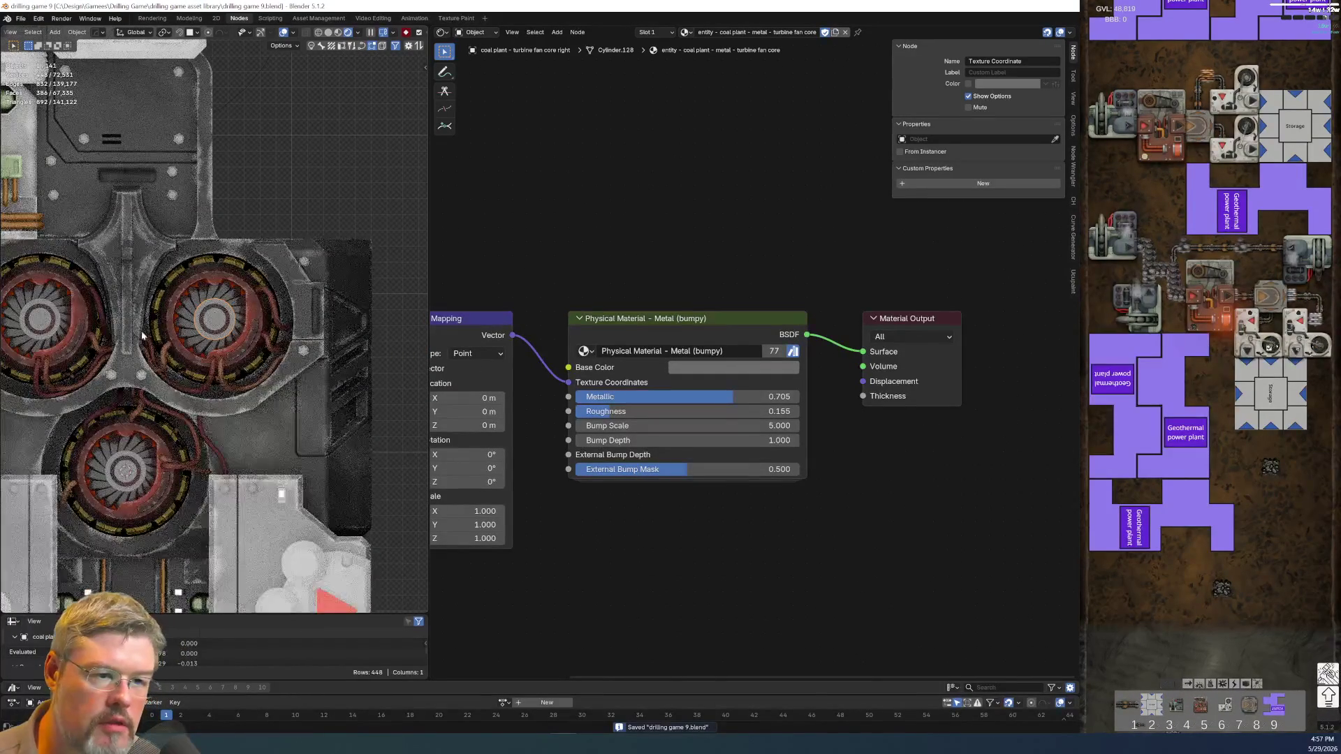
scroll(93, 322, "up", 5)
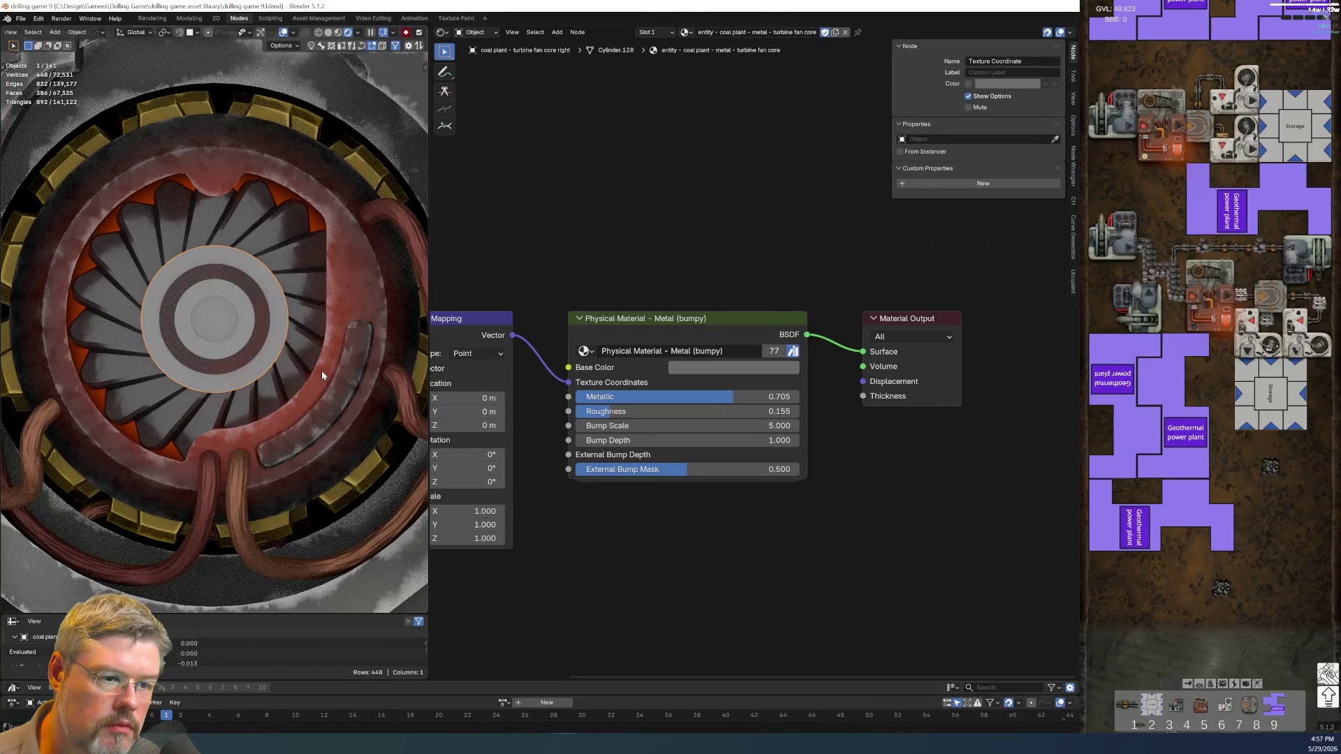
scroll(320, 375, "down", 2)
scroll(614, 479, "down", 3)
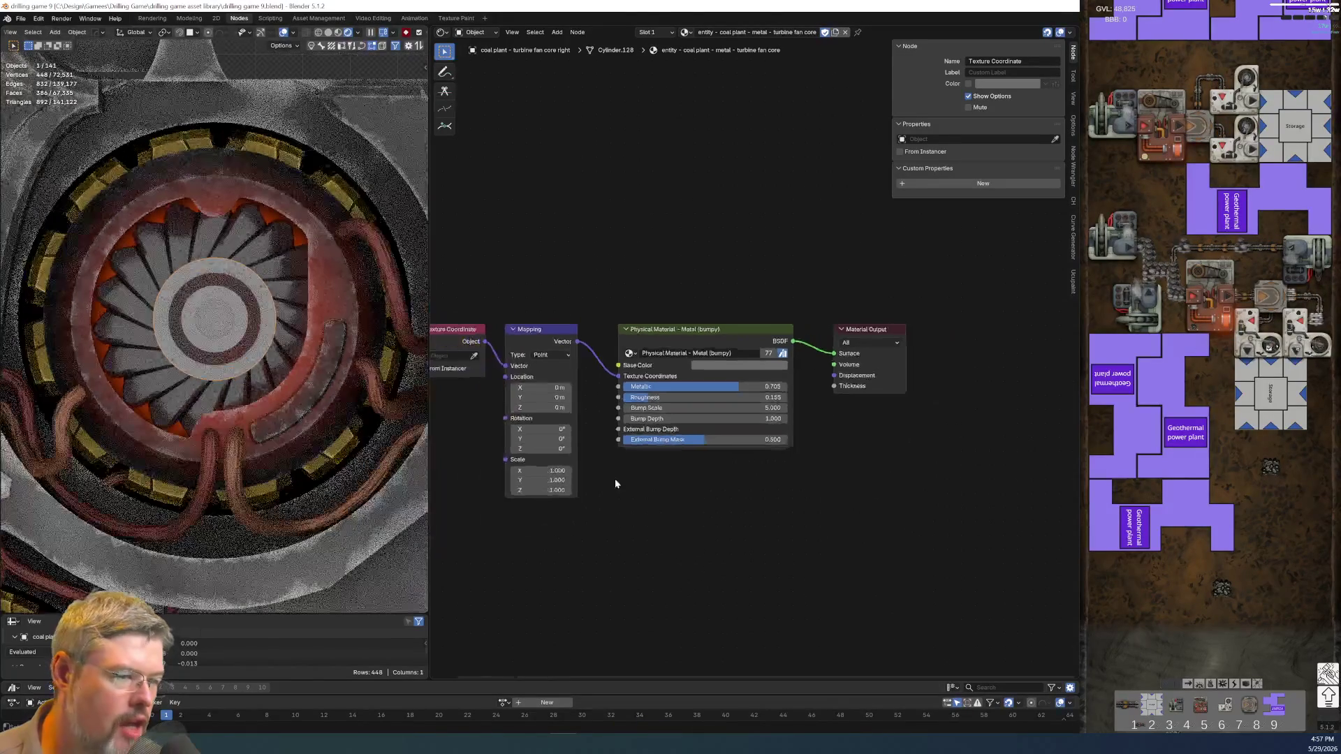
- Add UTIL Edge Detect, wire its Value into Displacement, set Radius 0.010, and paste a Color node
middle_click_drag(543, 215, 600, 274)
key("shift+a")
type("edge")
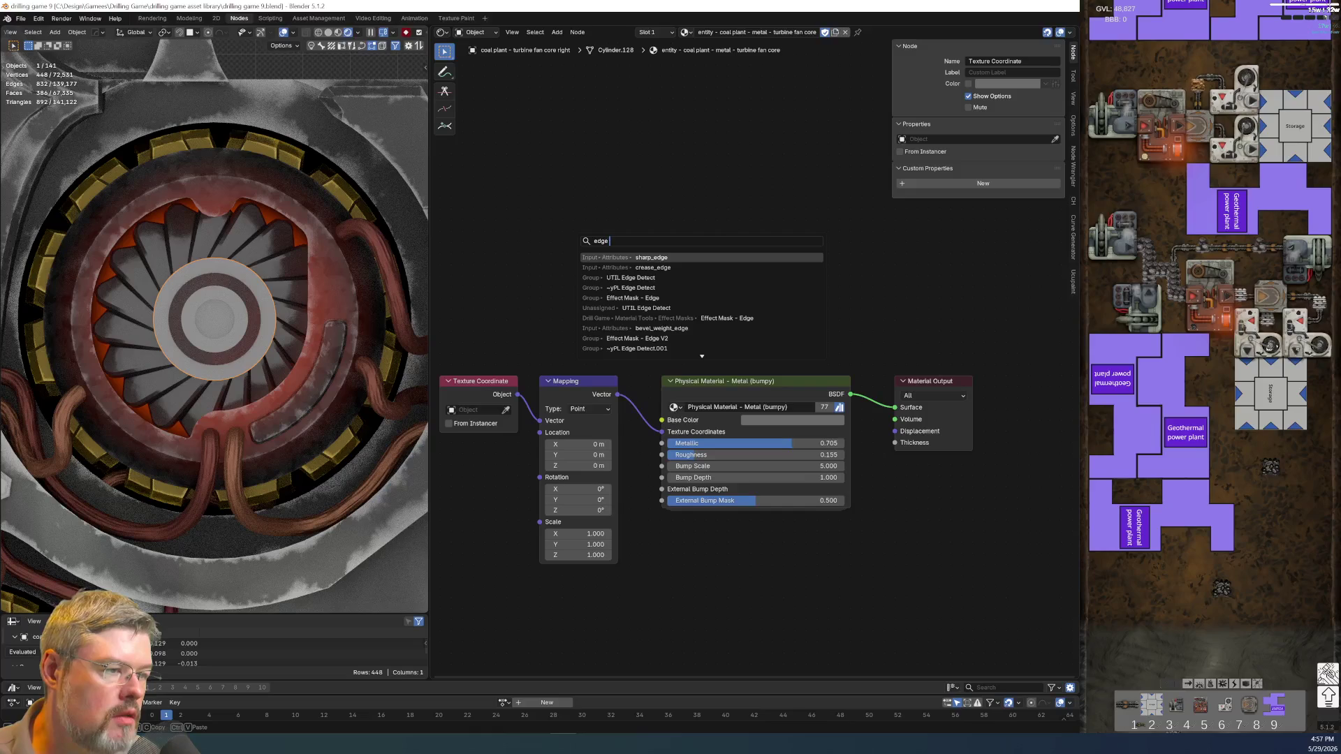
type(" d")
key("Return")
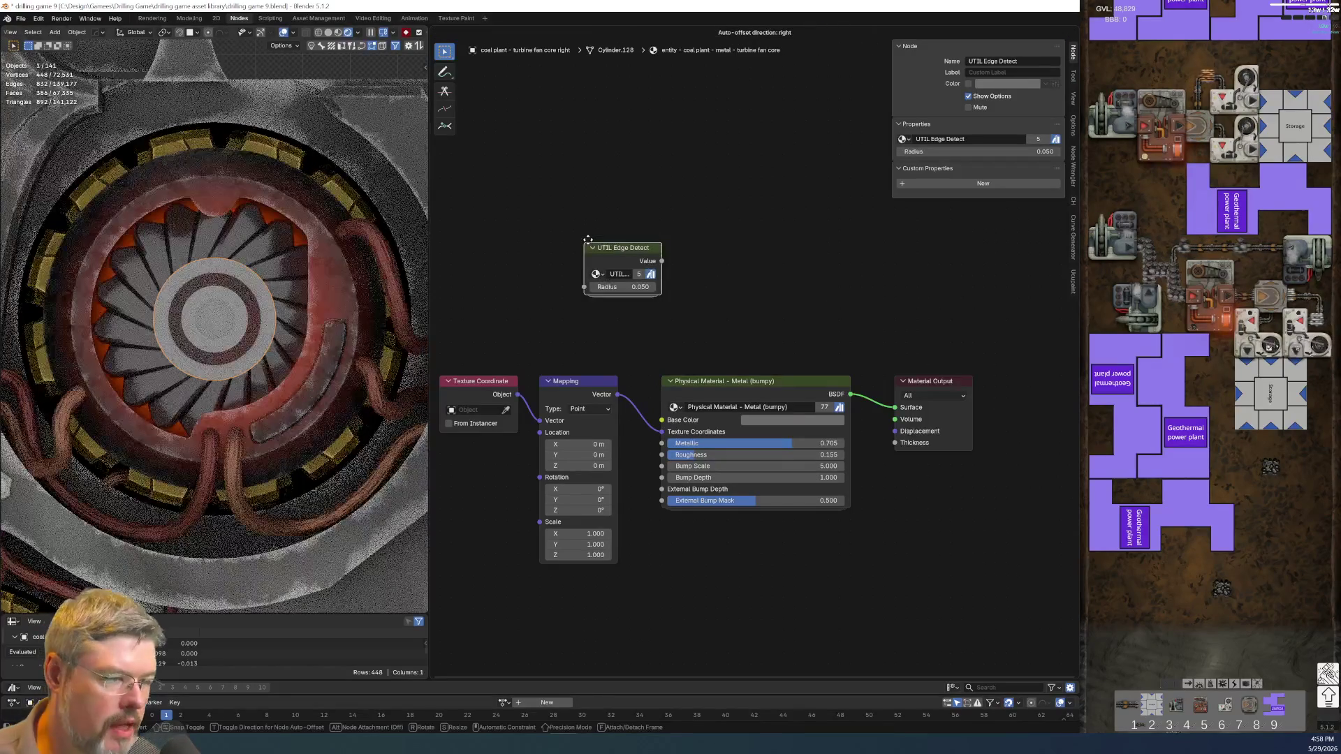
left_click(588, 259)
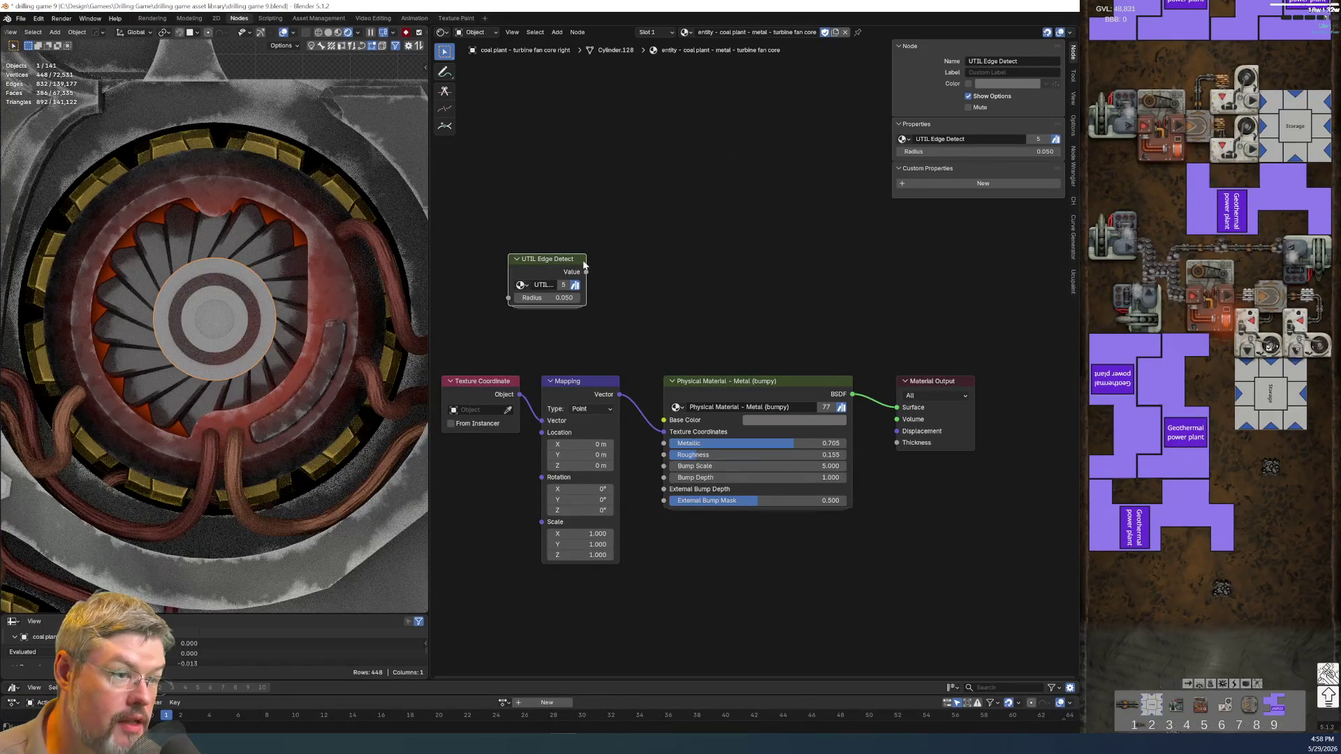
left_click_drag(585, 271, 896, 430)
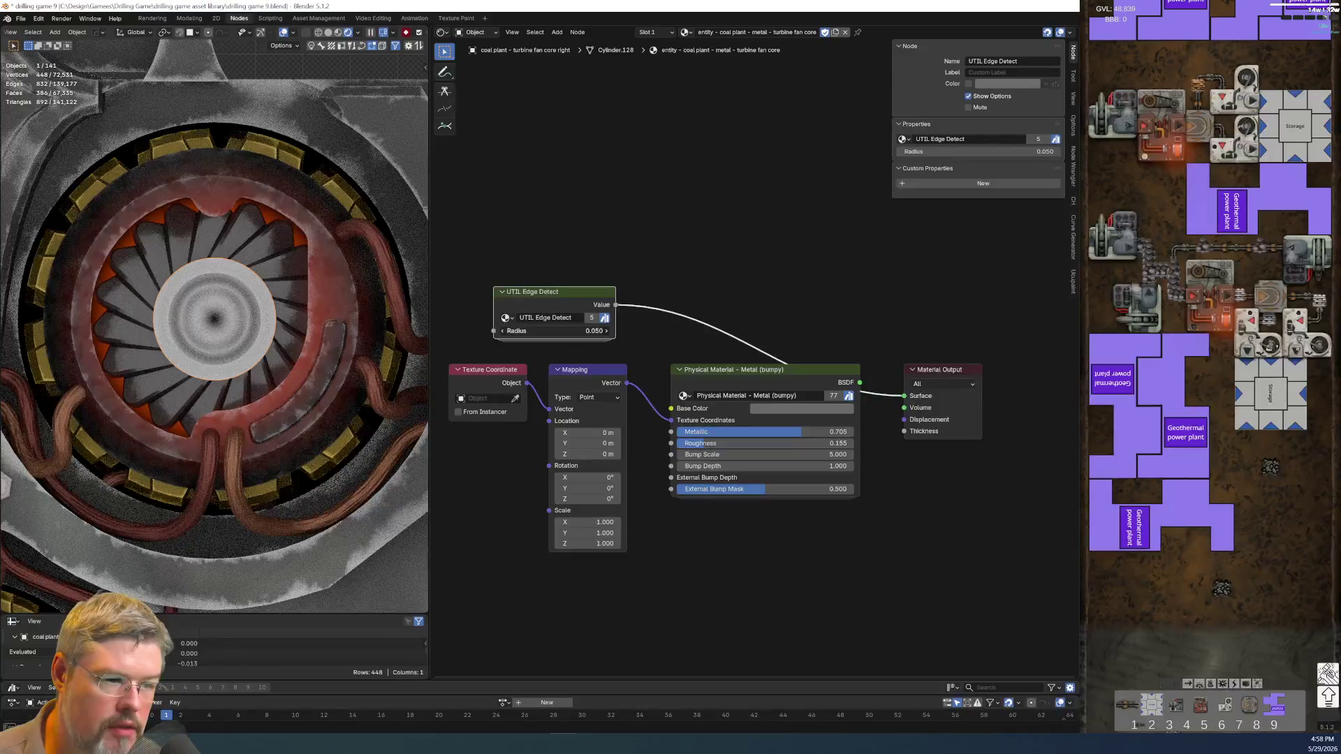
left_click_drag(559, 330, 537, 331)
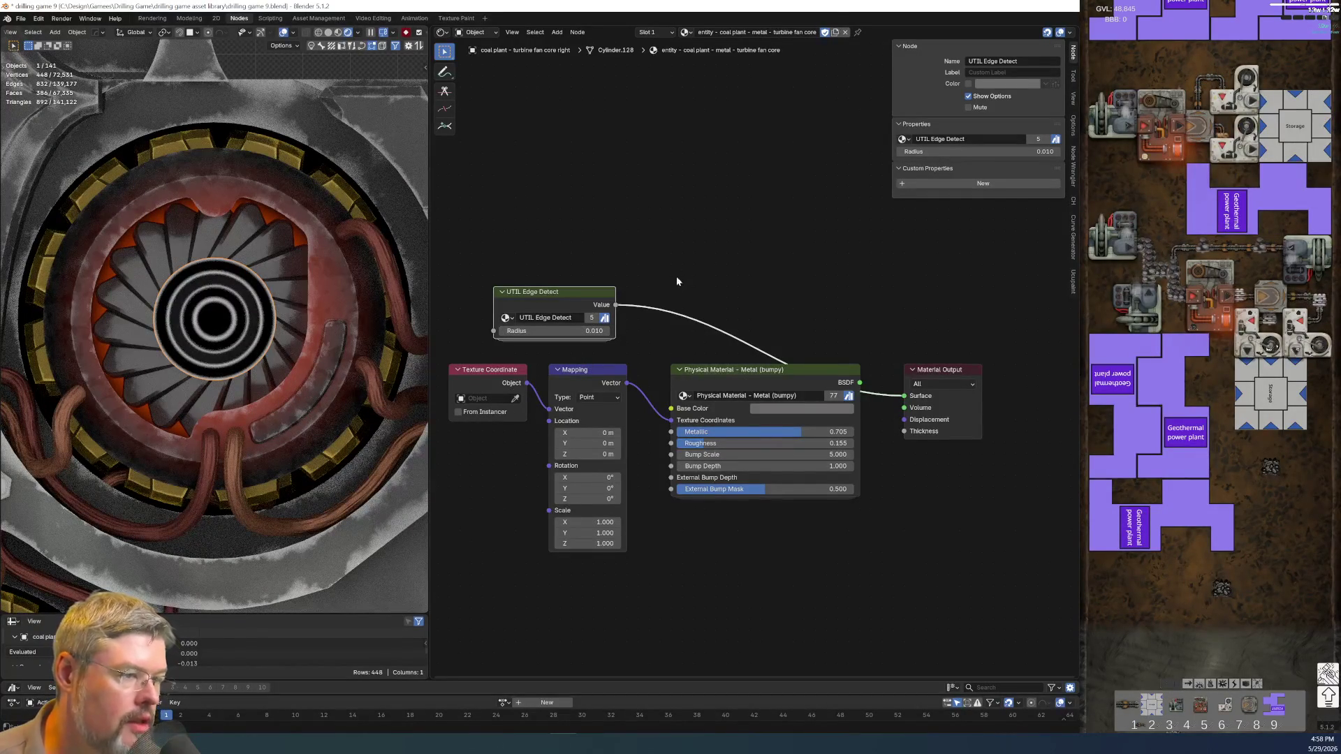
middle_click_drag(536, 345, 694, 338)
key("ctrl+v")
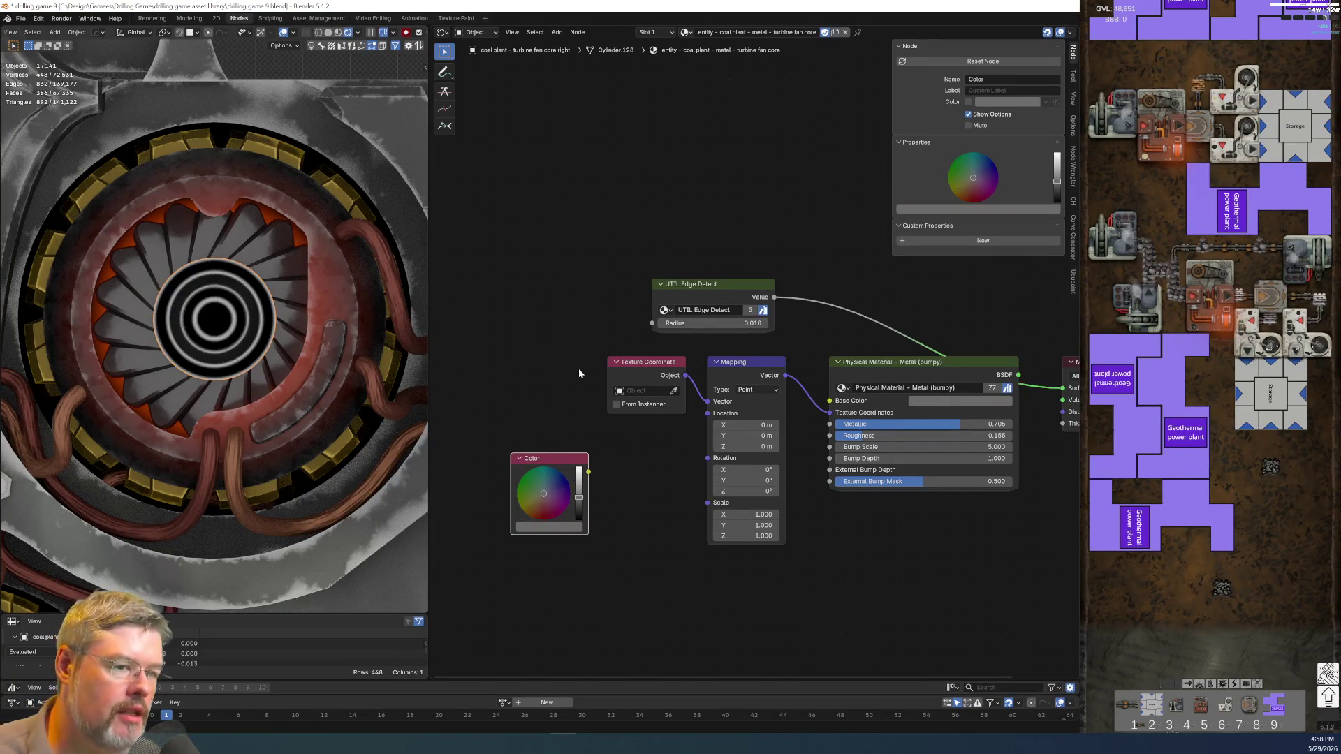
- Paste the Color node into the fan blades' material, label it 'Turbine Fins', and copy it
left_click(284, 268)
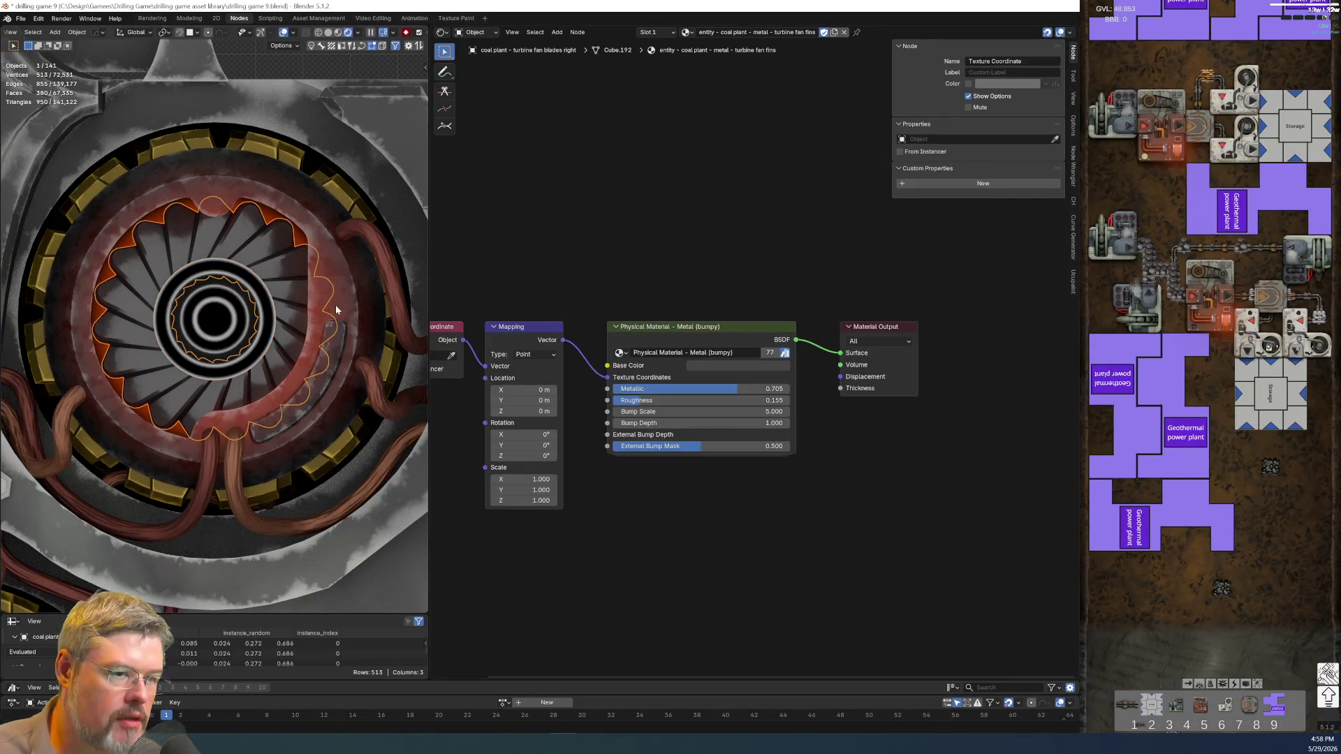
key("ctrl+v")
key("Home")
left_click_drag(766, 522, 625, 527)
key("F2")
type("T")
key("BackSpace")
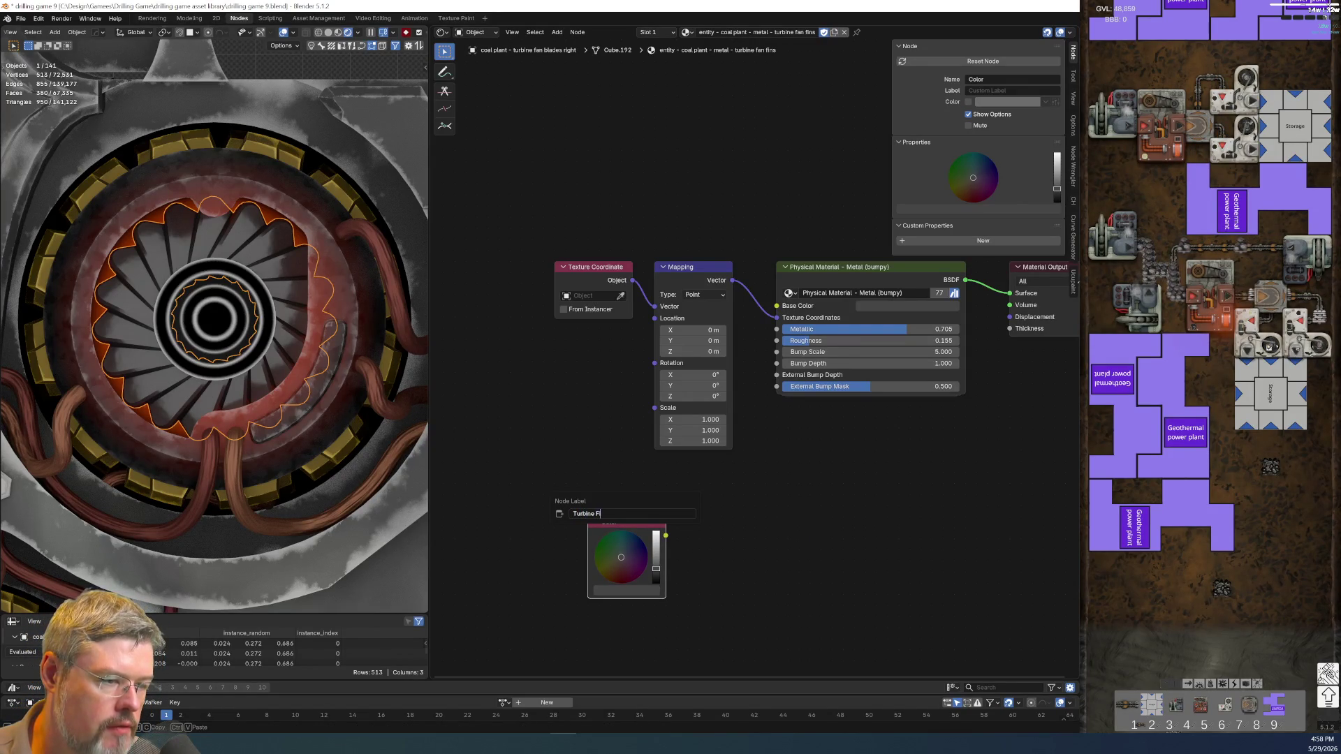
key("Return")
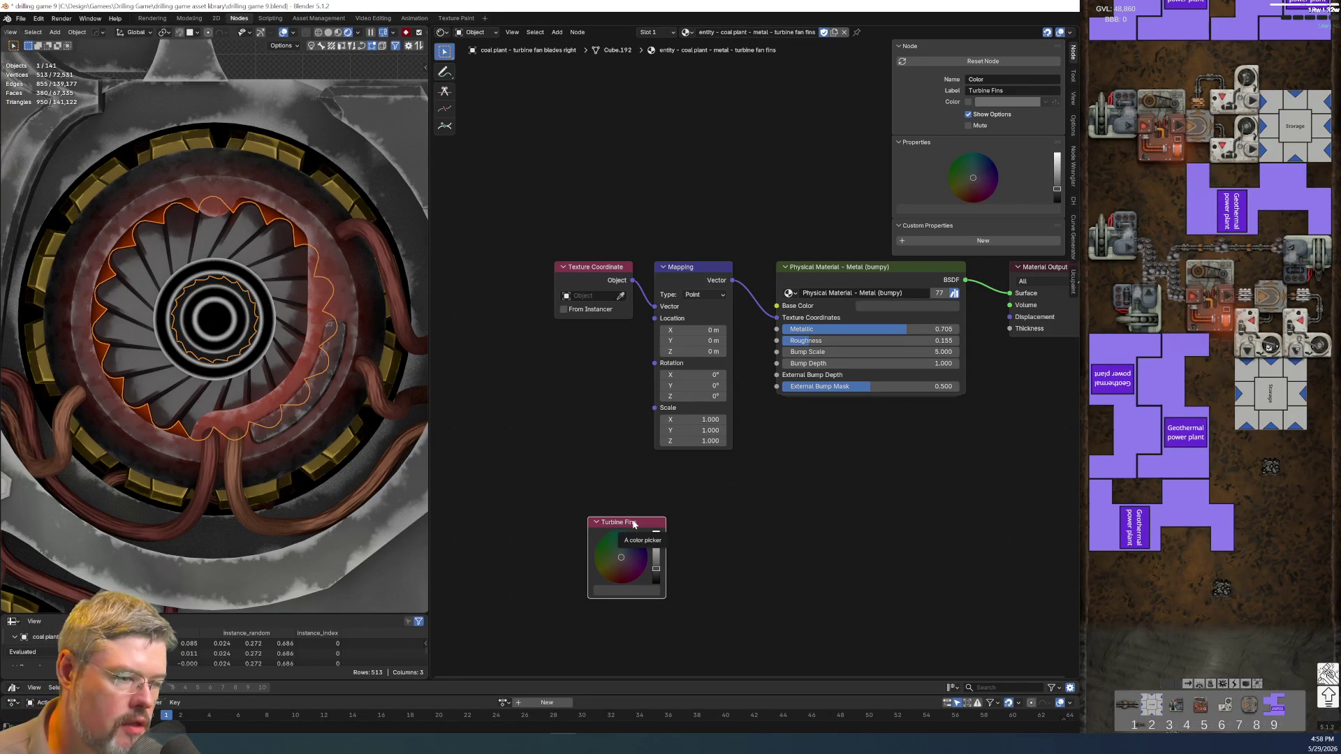
key("ctrl+c")
- Paste the Turbine Fins node into the PALETTE - Coal Plant group below Hot Metal
scroll(259, 462, "down", 5)
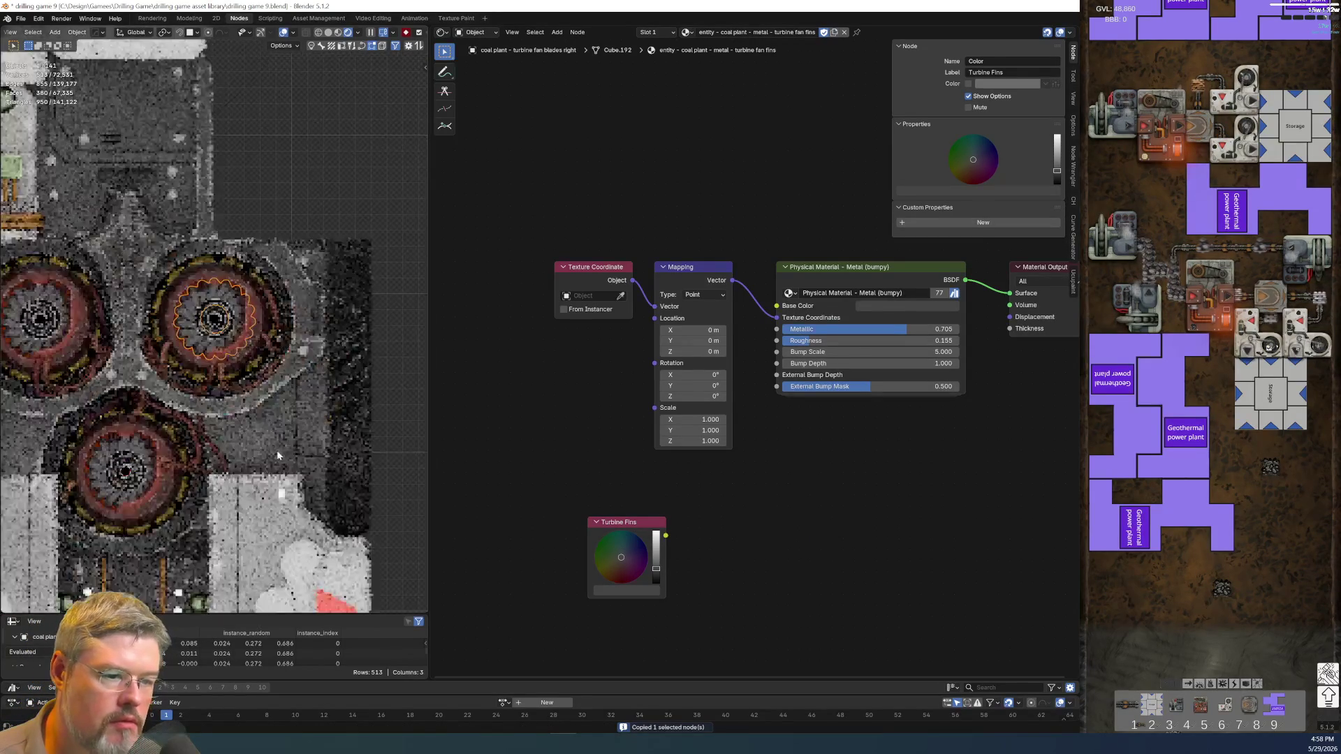
scroll(259, 463, "up", 4)
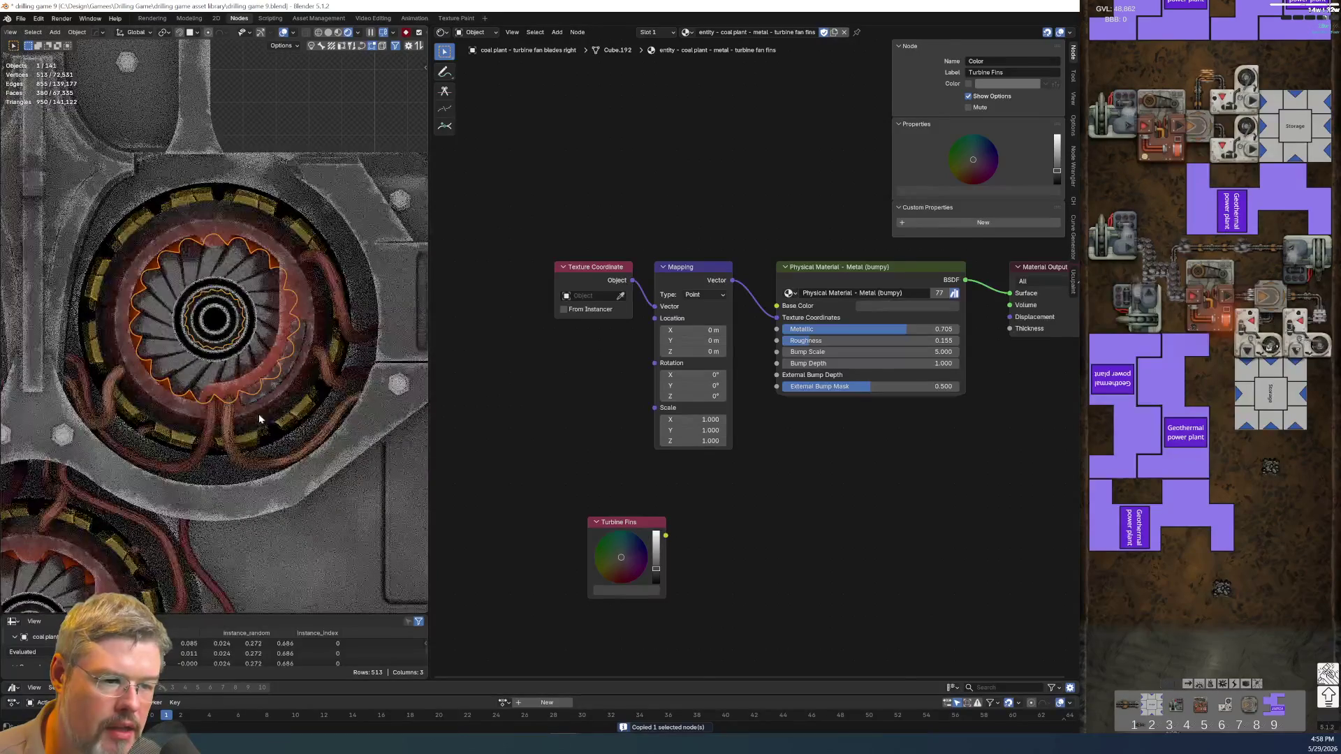
left_click(264, 421)
scroll(768, 377, "down", 2)
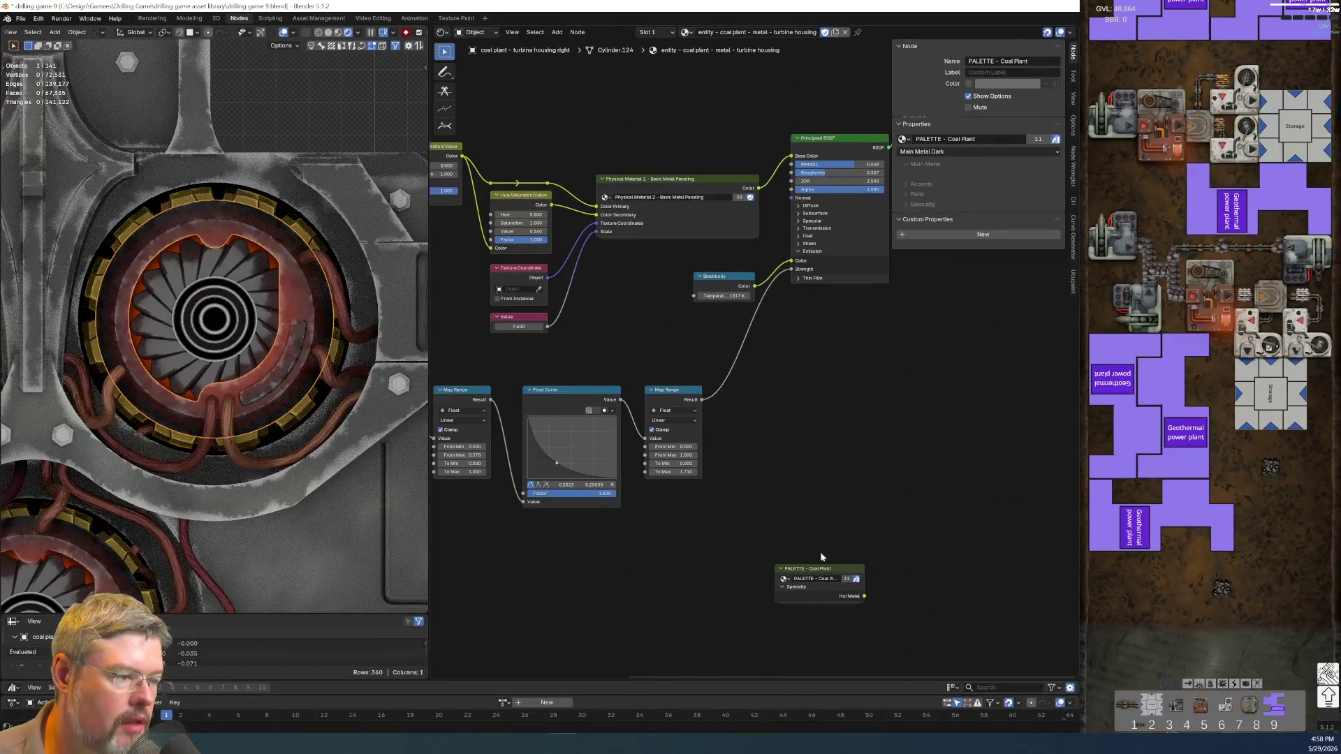
key("Tab")
key("ctrl+v")
left_click_drag(689, 430, 566, 445)
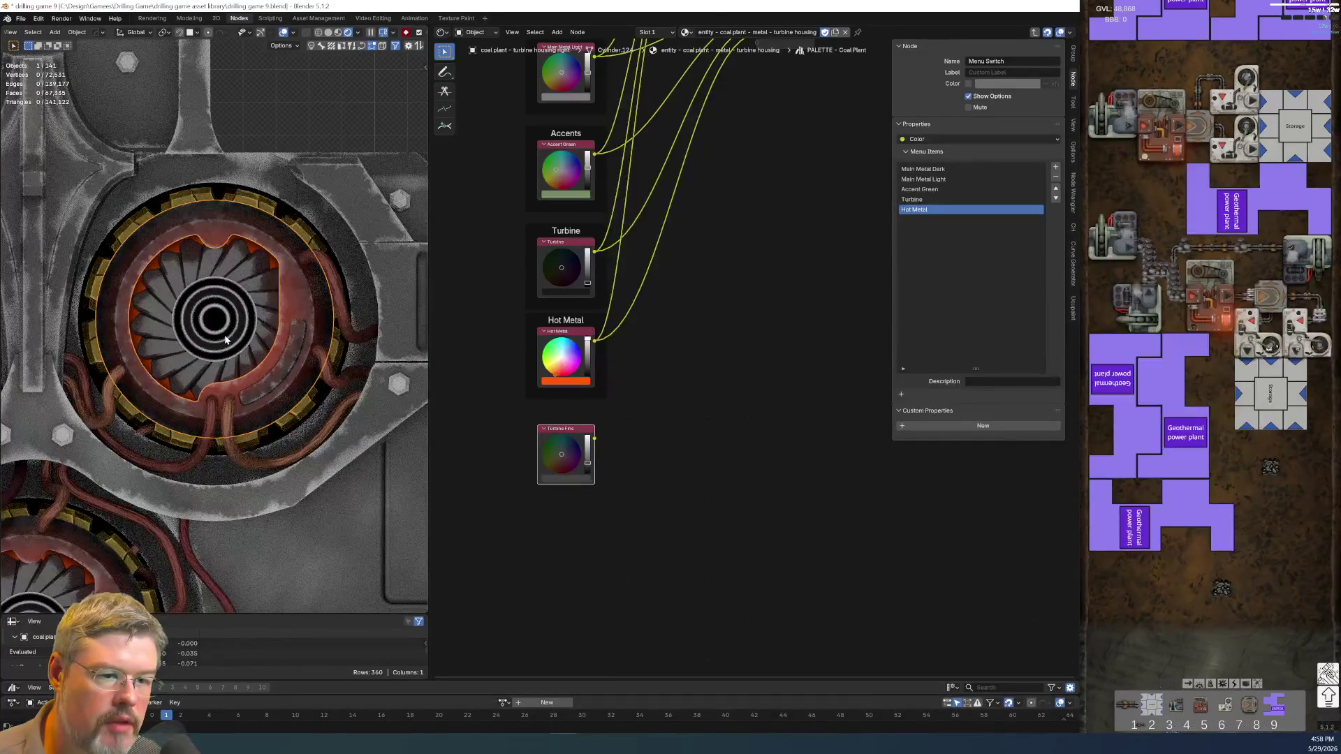
- Copy the fan core's Color node and label it 'Turbine Core'
left_click(225, 340)
key("ctrl+c")
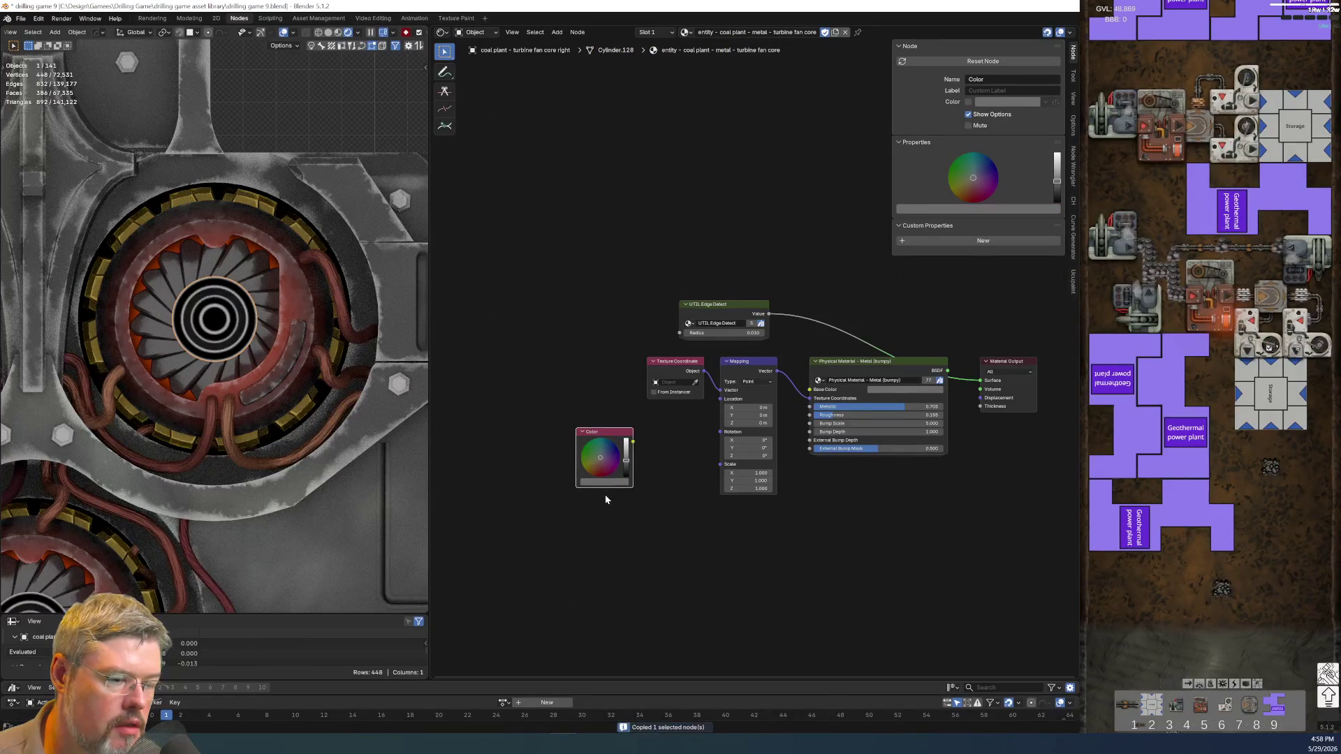
scroll(604, 498, "up", 2)
key("F2")
type("T")
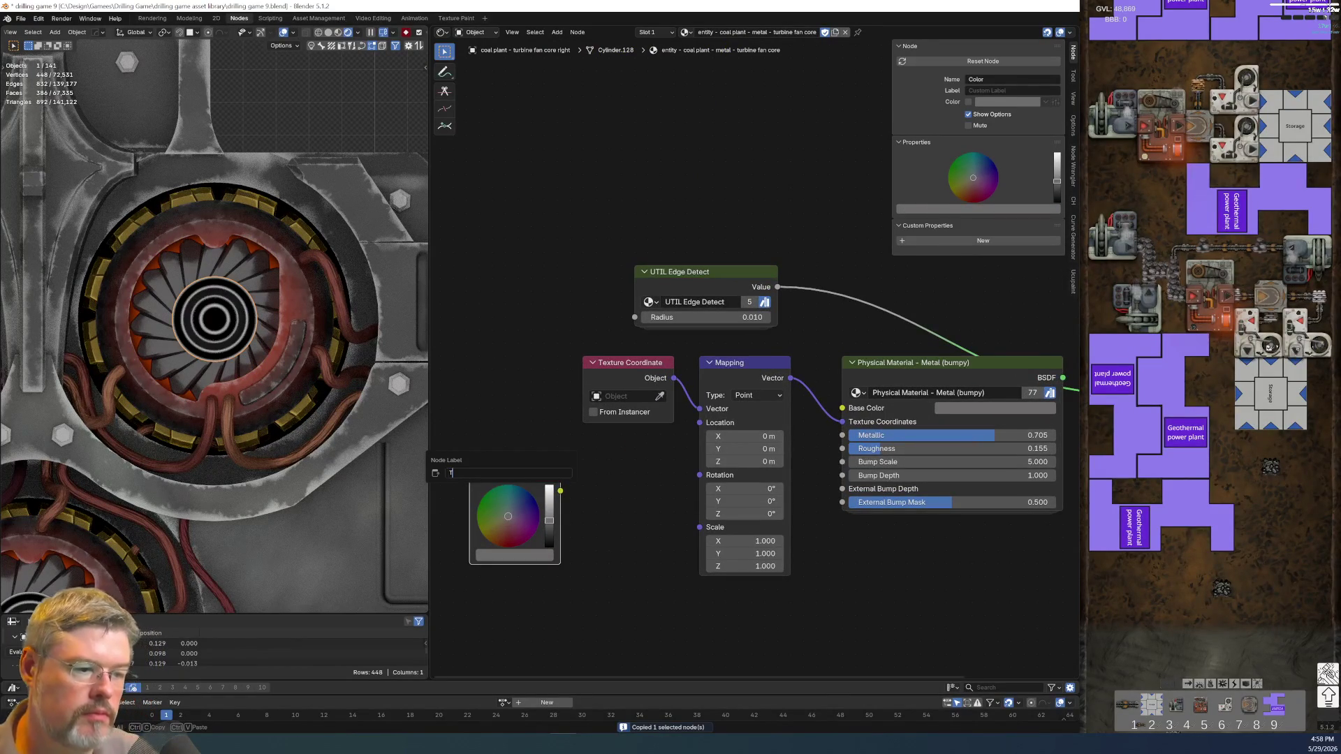
type("urbine Core")
key("Return")
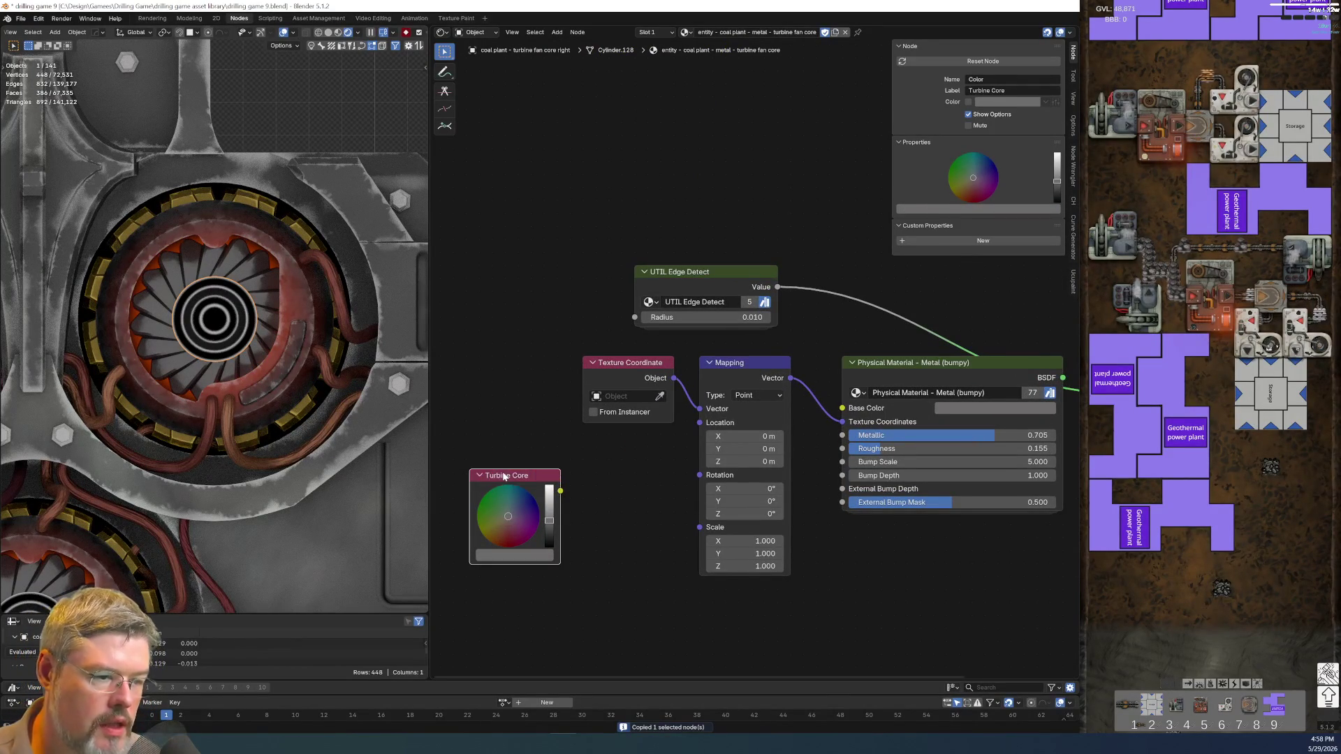
- Paste the Turbine Core node into the PALETTE - Coal Plant group
left_click(190, 413)
scroll(606, 535, "down", 3)
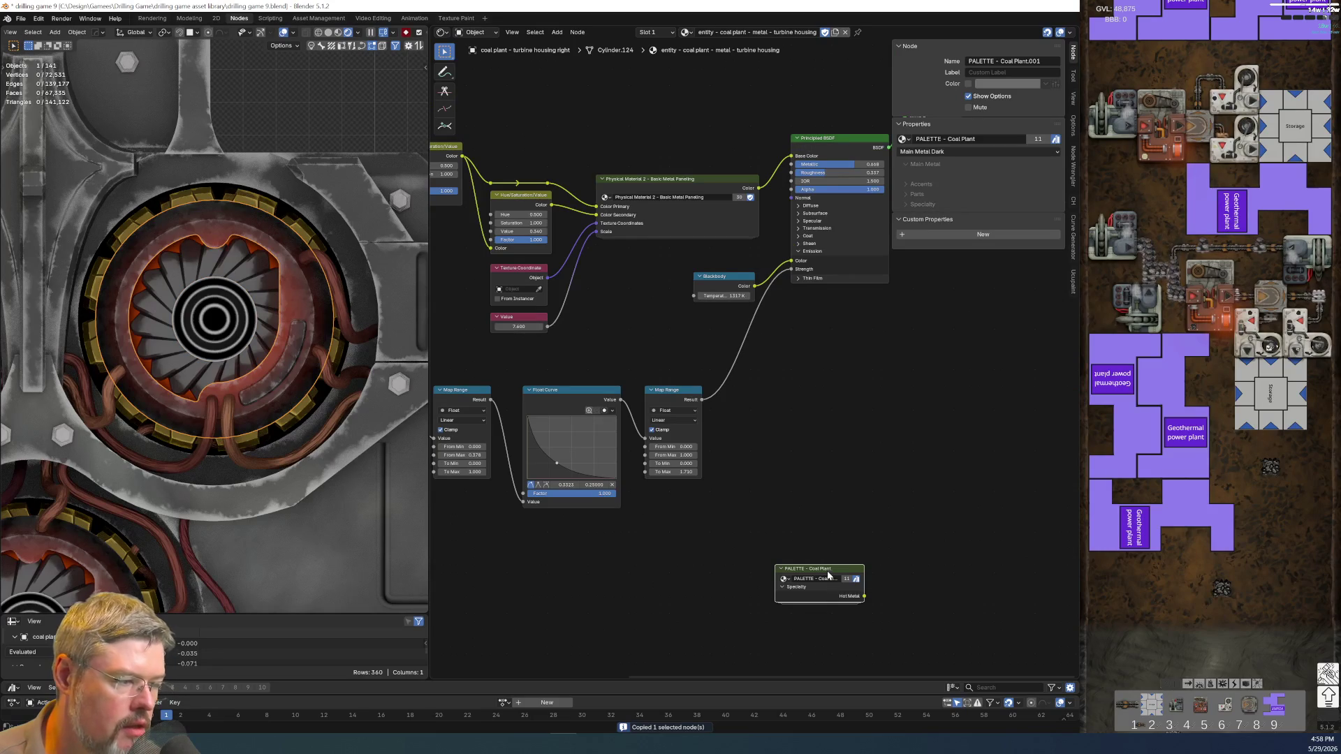
key("Tab")
scroll(669, 362, "down", 5, "shift")
key("ctrl+v")
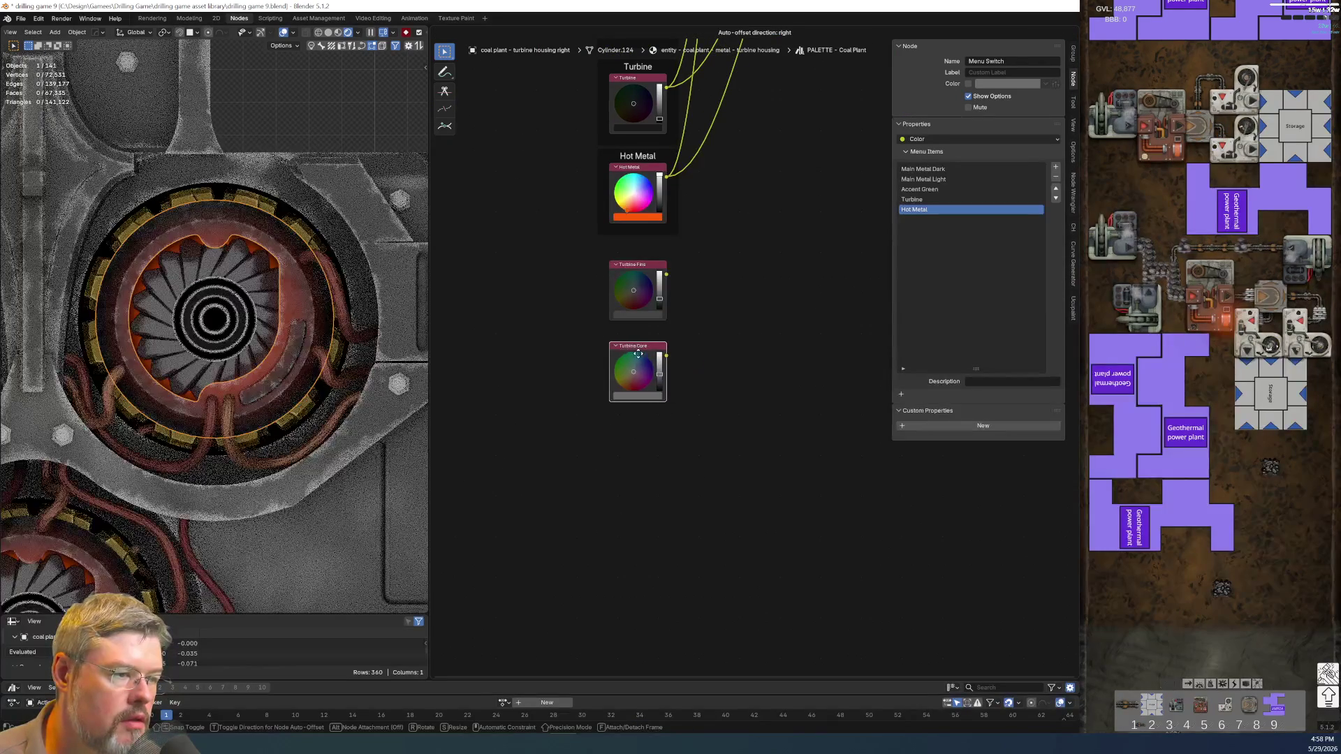
- Position Turbine Core under Turbine Fins, removing a stray extra frame around them
left_click(639, 355)
middle_click_drag(651, 242, 531, 451)
scroll(531, 451, "up", 1)
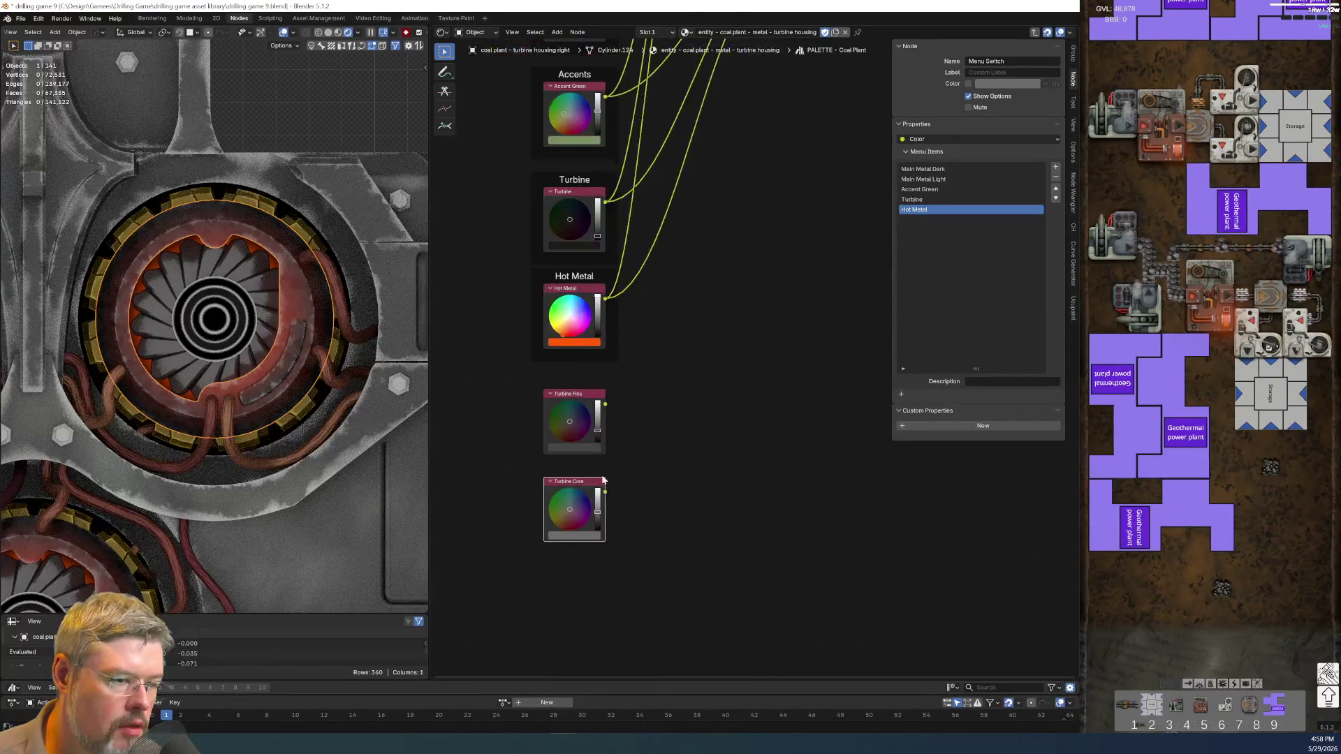
left_click_drag(604, 481, 603, 463)
left_click_drag(637, 529, 537, 394)
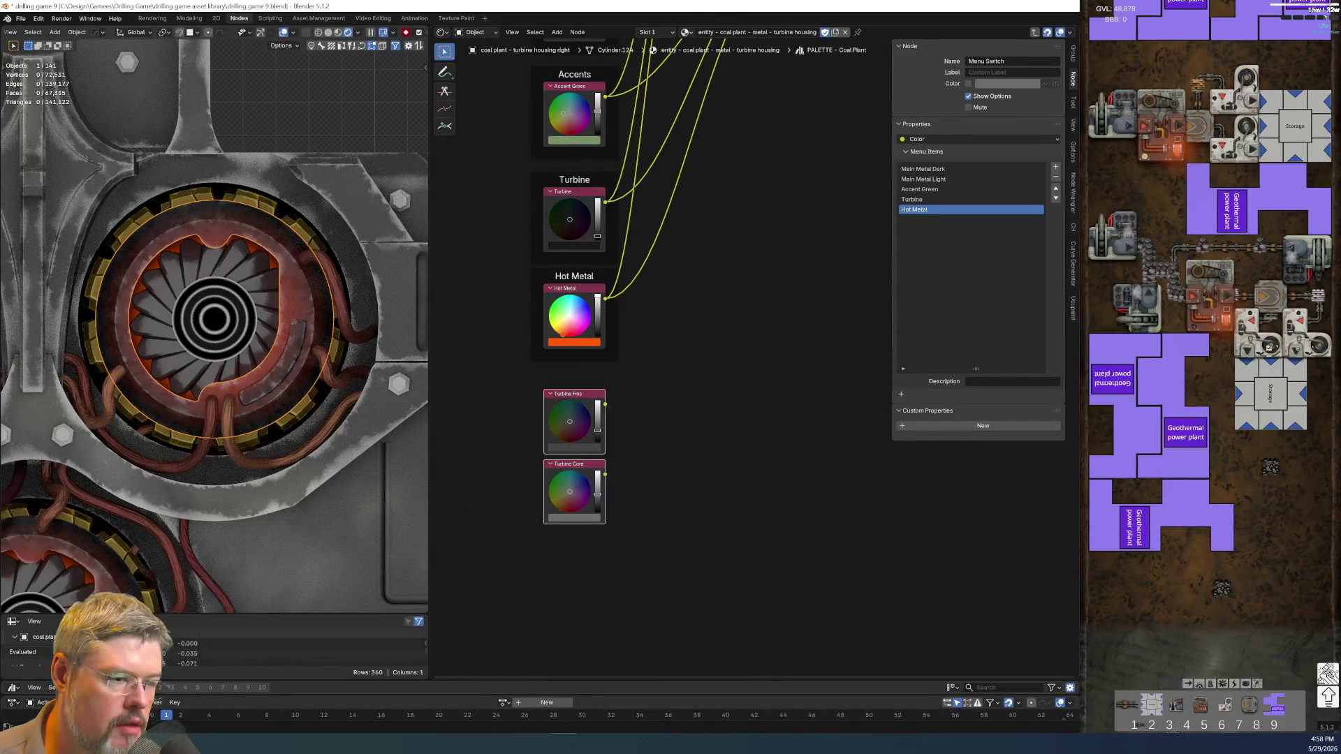
key("ctrl+j")
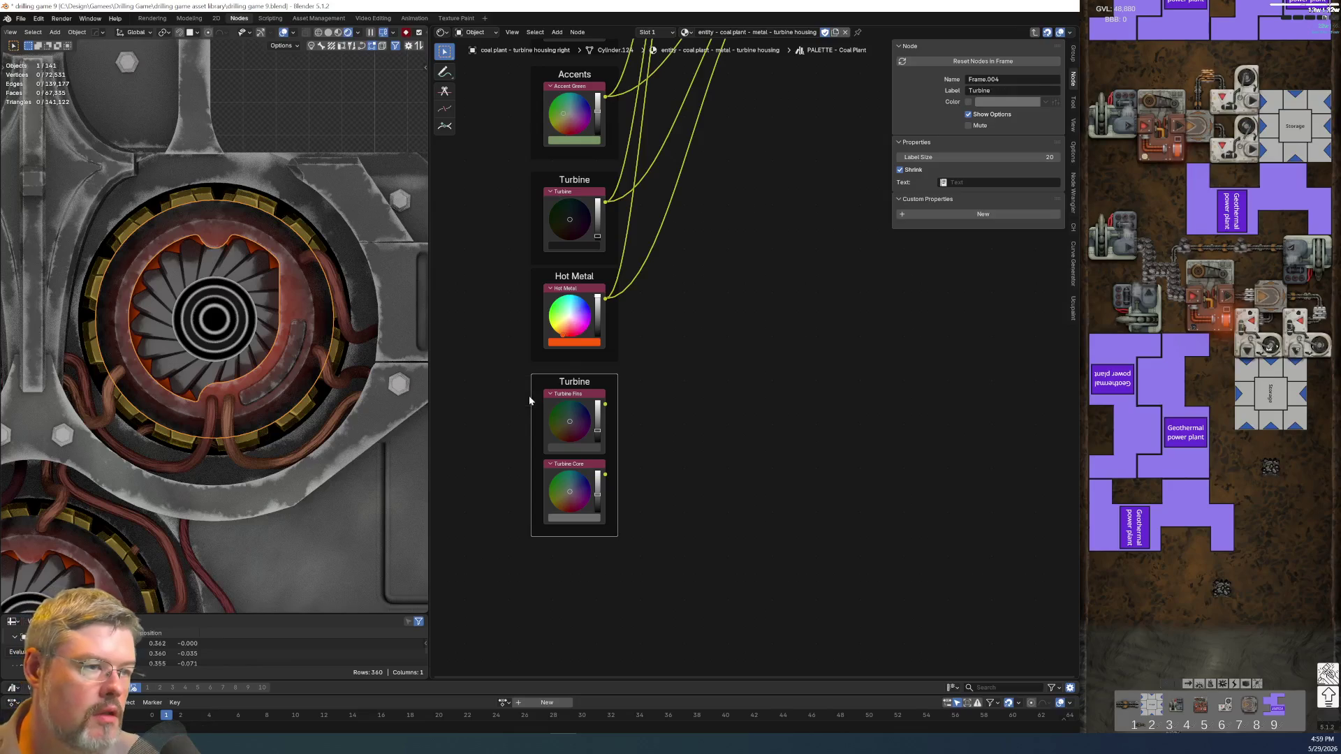
left_click(669, 407)
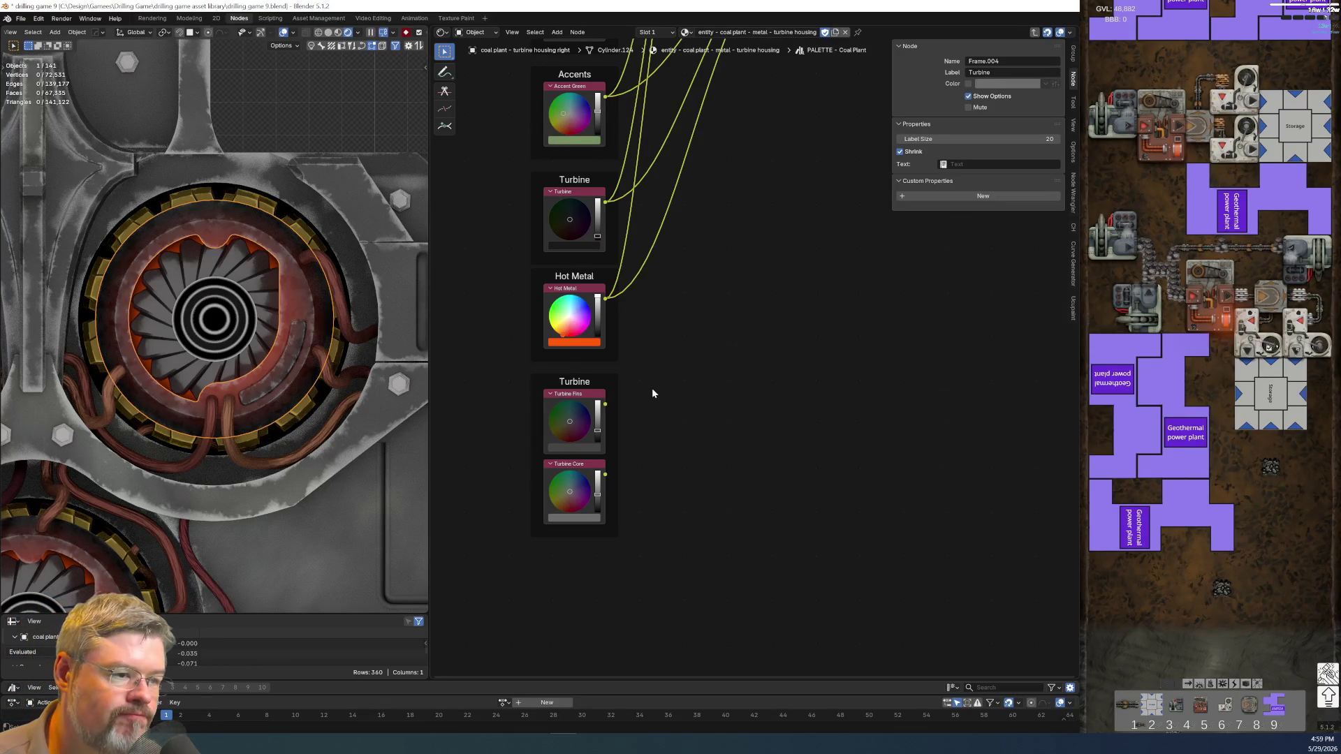
left_click(588, 377)
key("x")
- Put Turbine Fins and Turbine Core inside the Turbine frame with Hot Metal below it
left_click_drag(614, 355, 790, 532)
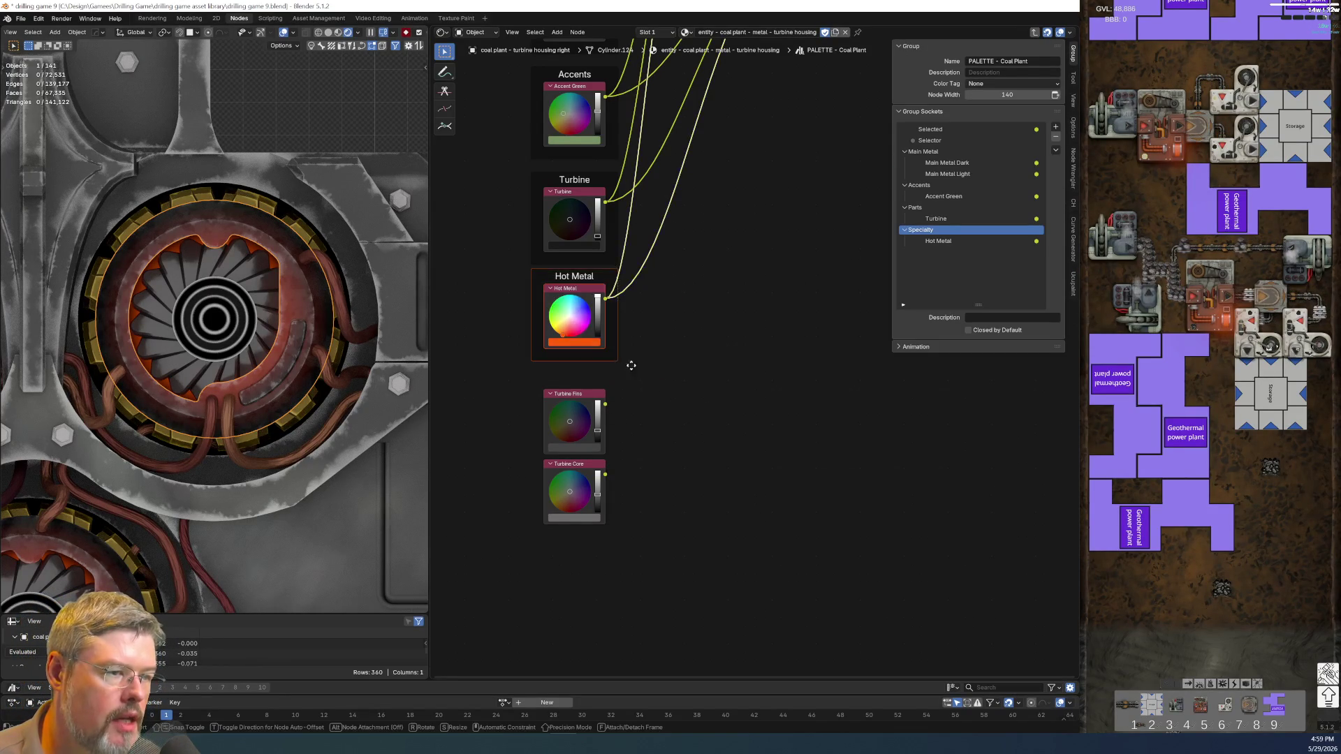
mouse_move(496, 361)
left_mouse_down()
mouse_move(587, 525)
mouse_move(590, 397)
left_mouse_up()
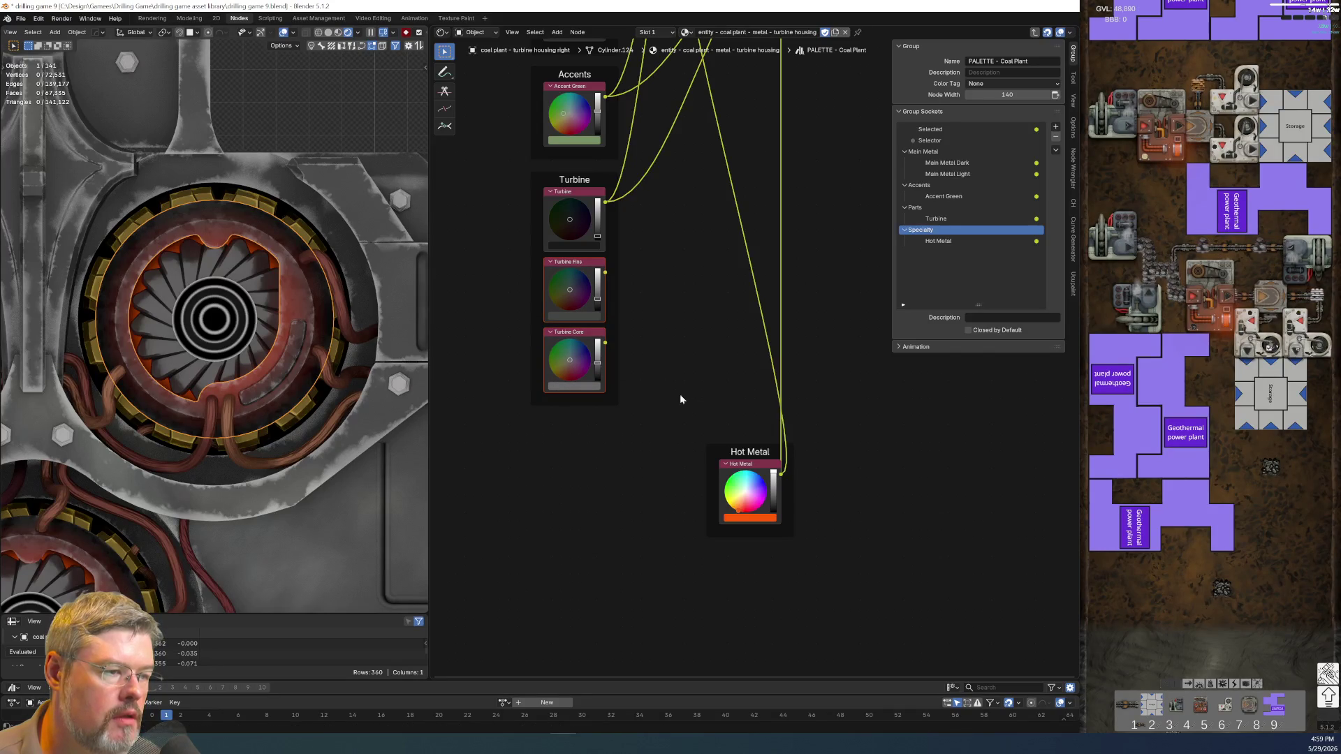
left_click_drag(726, 489, 577, 464)
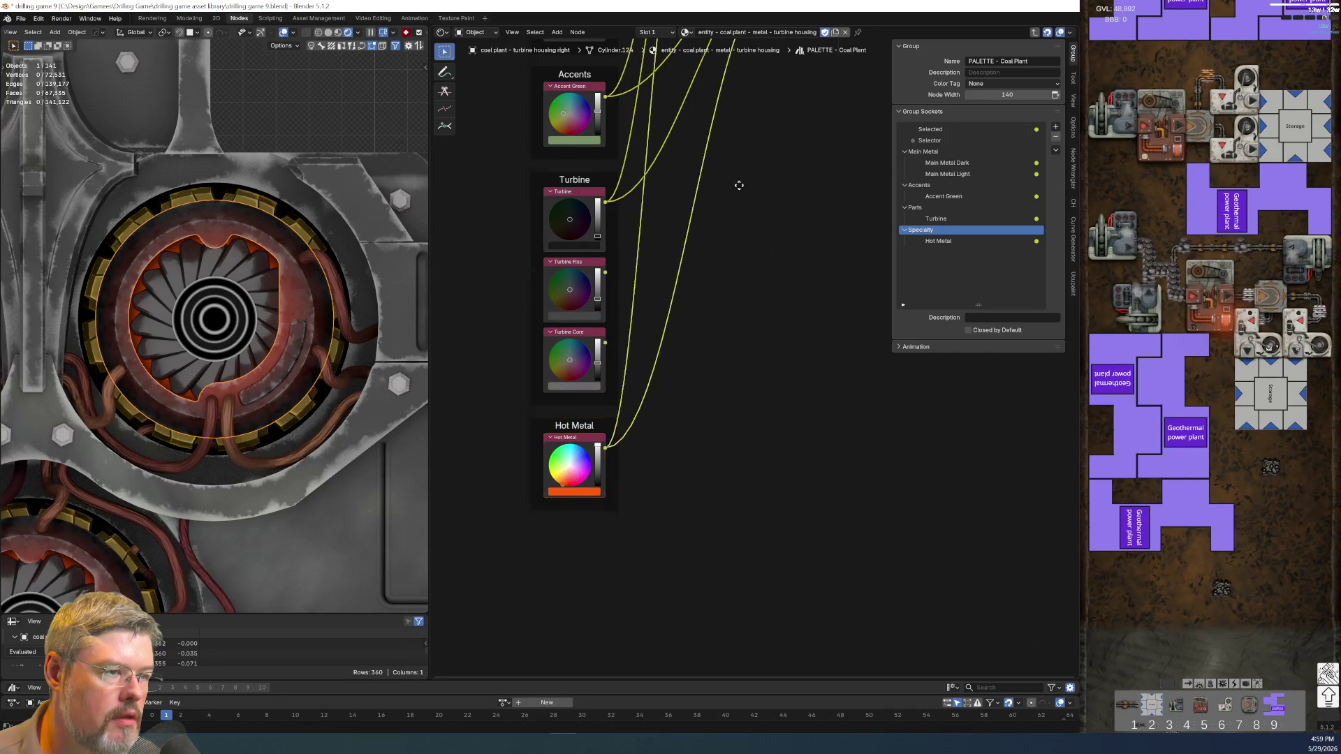
middle_click_drag(739, 185, 658, 492)
middle_click_drag(711, 434, 799, 331)
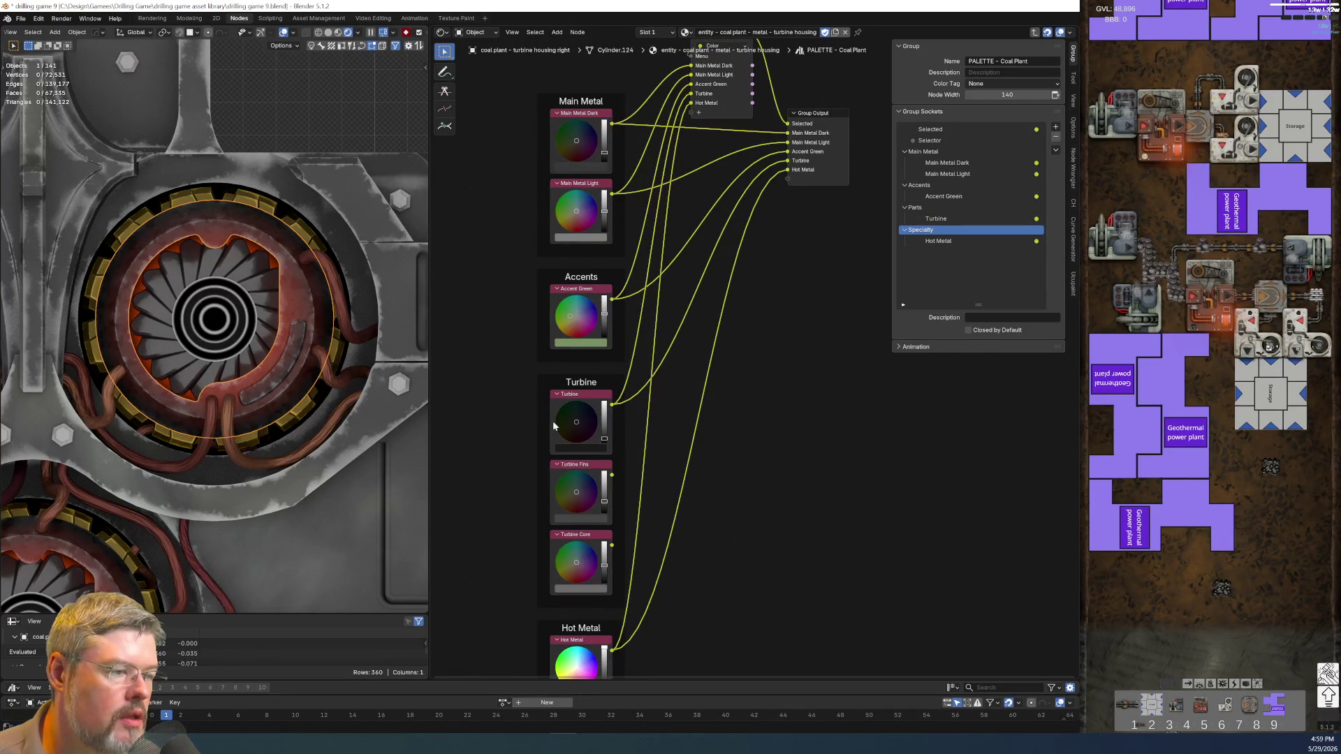
- Wire Turbine Fins and Turbine Core into new Menu Switch inputs and group outputs
left_click_drag(613, 476, 691, 114)
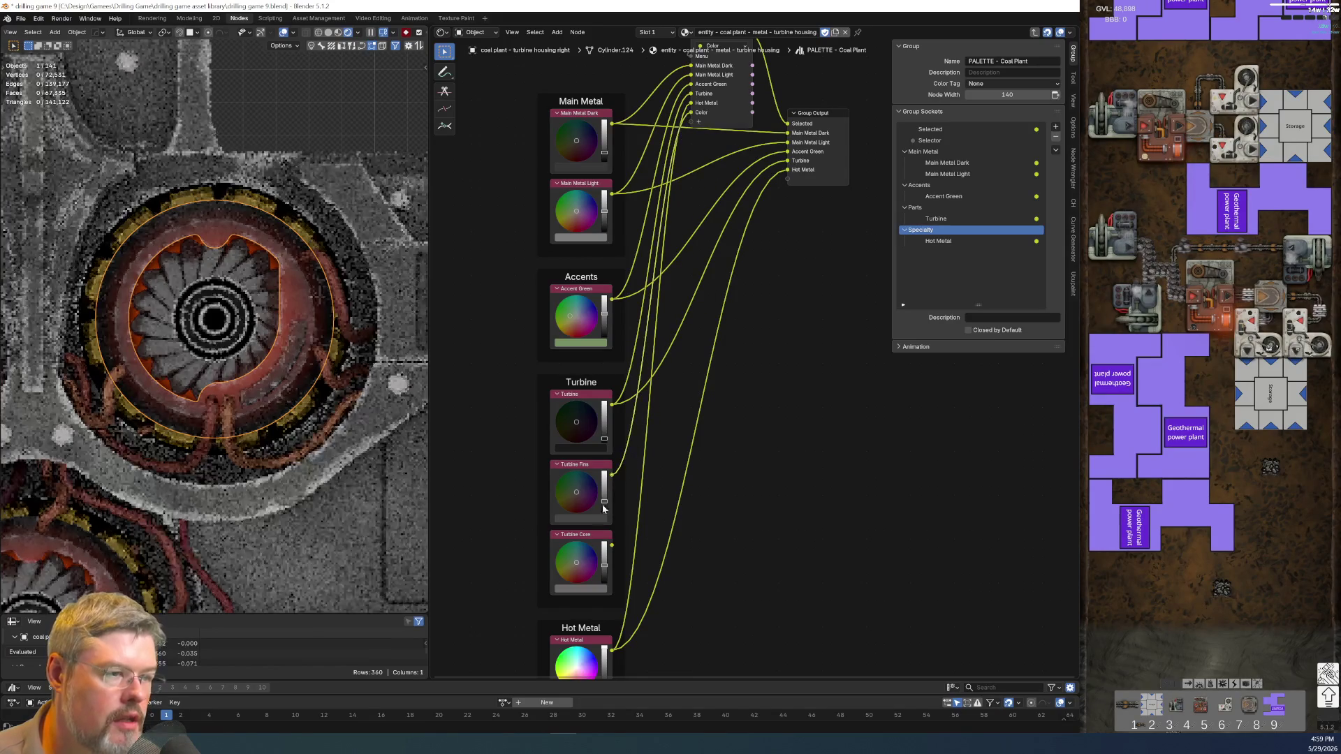
left_click_drag(612, 544, 691, 121)
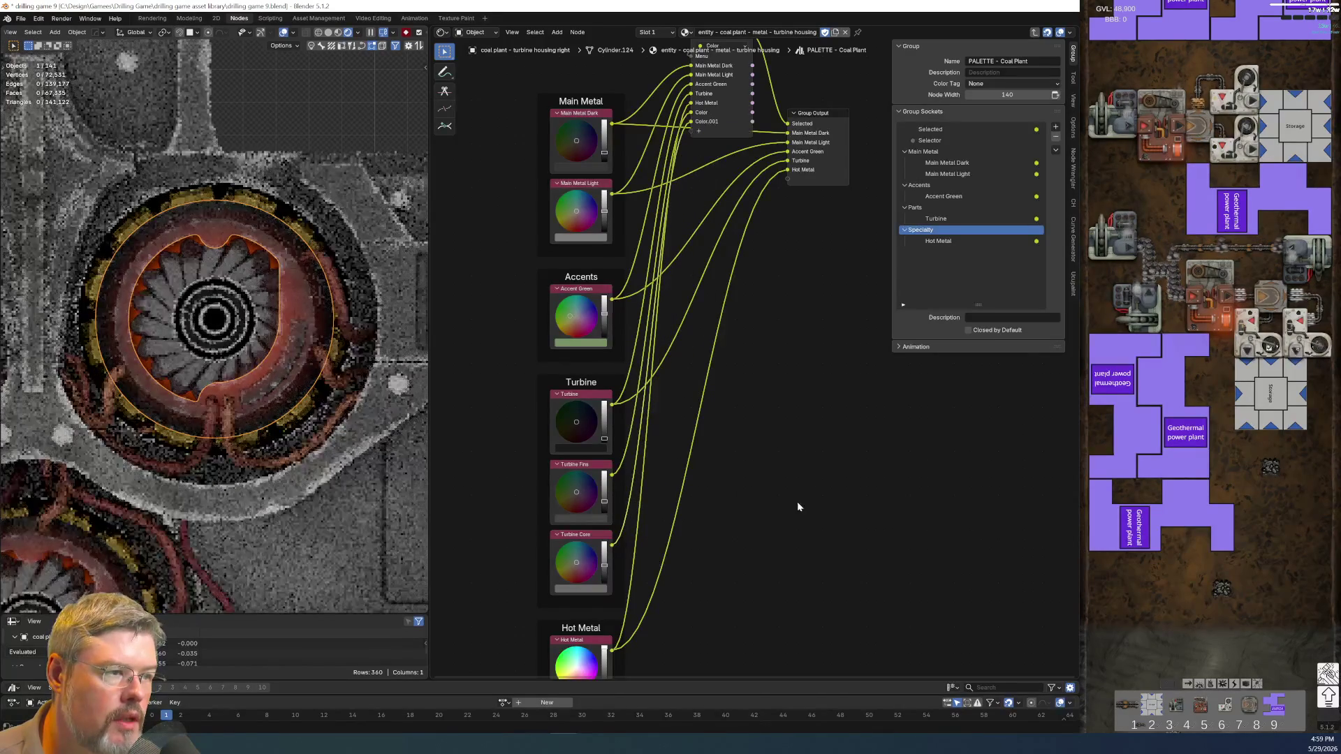
left_click_drag(611, 475, 787, 179)
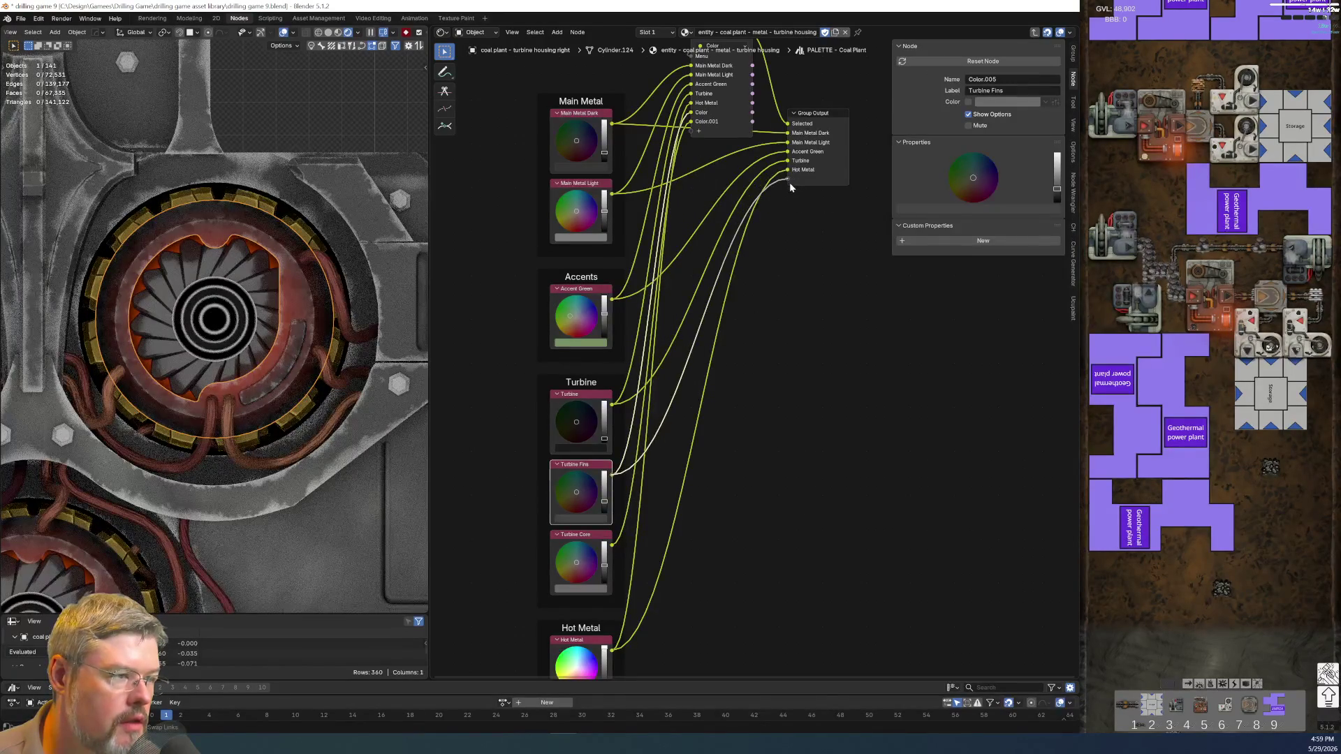
left_click_drag(612, 545, 787, 187)
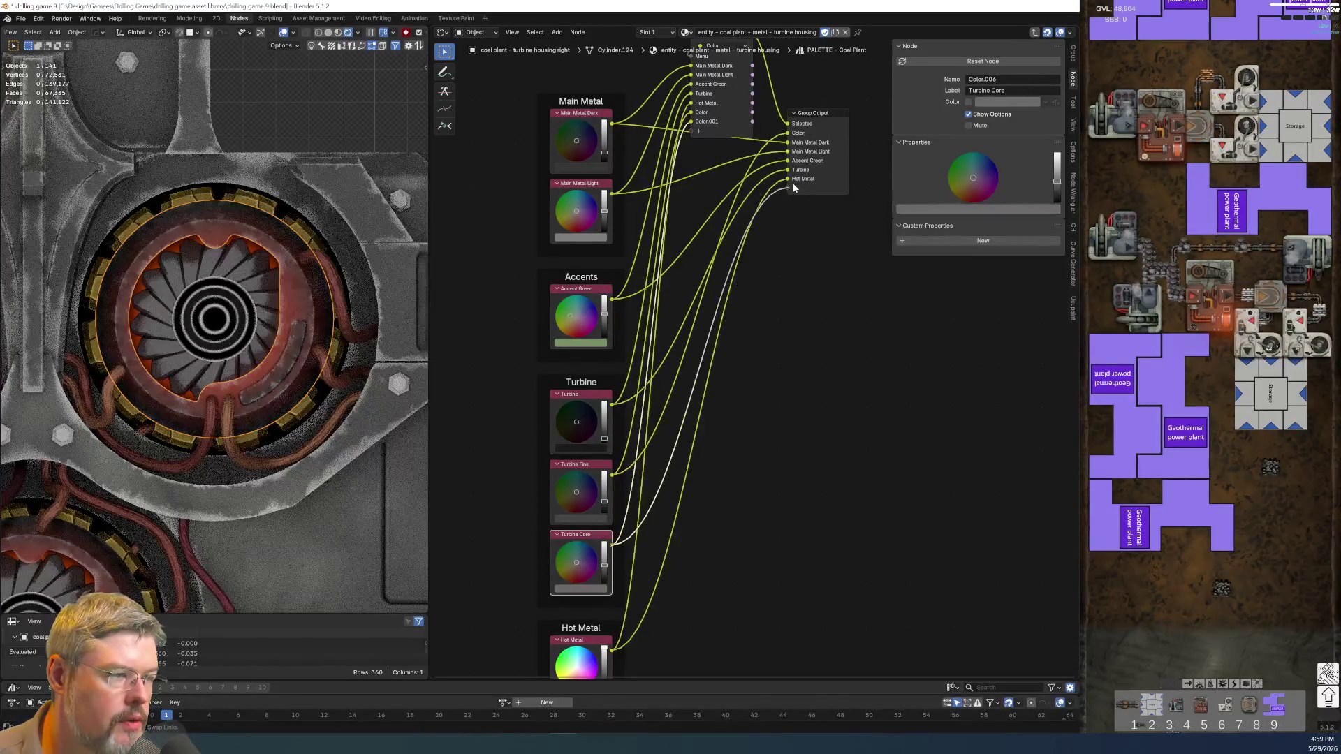
left_click(573, 466)
key("F2")
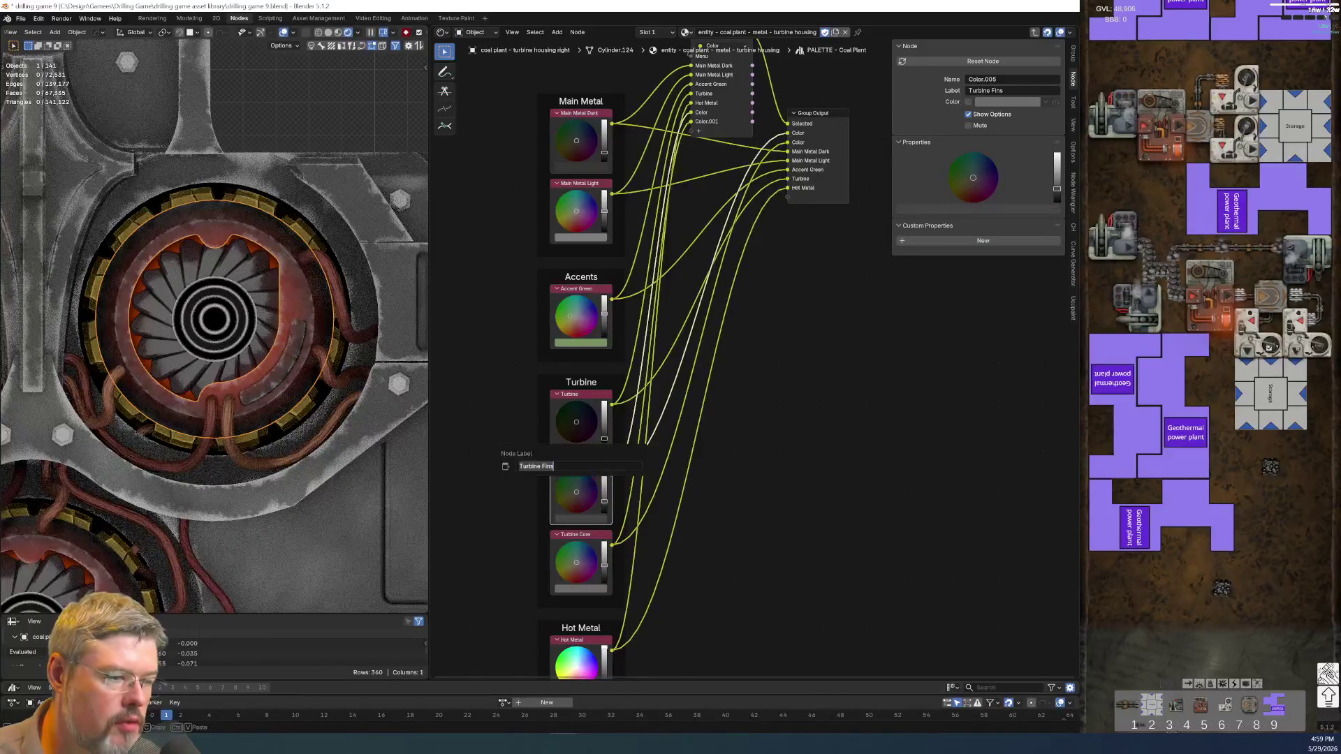
- Confirm the Turbine Fins node label and rename the two new Color outputs Turbine Fins and Turbine Core
key("Return")
left_click(812, 111)
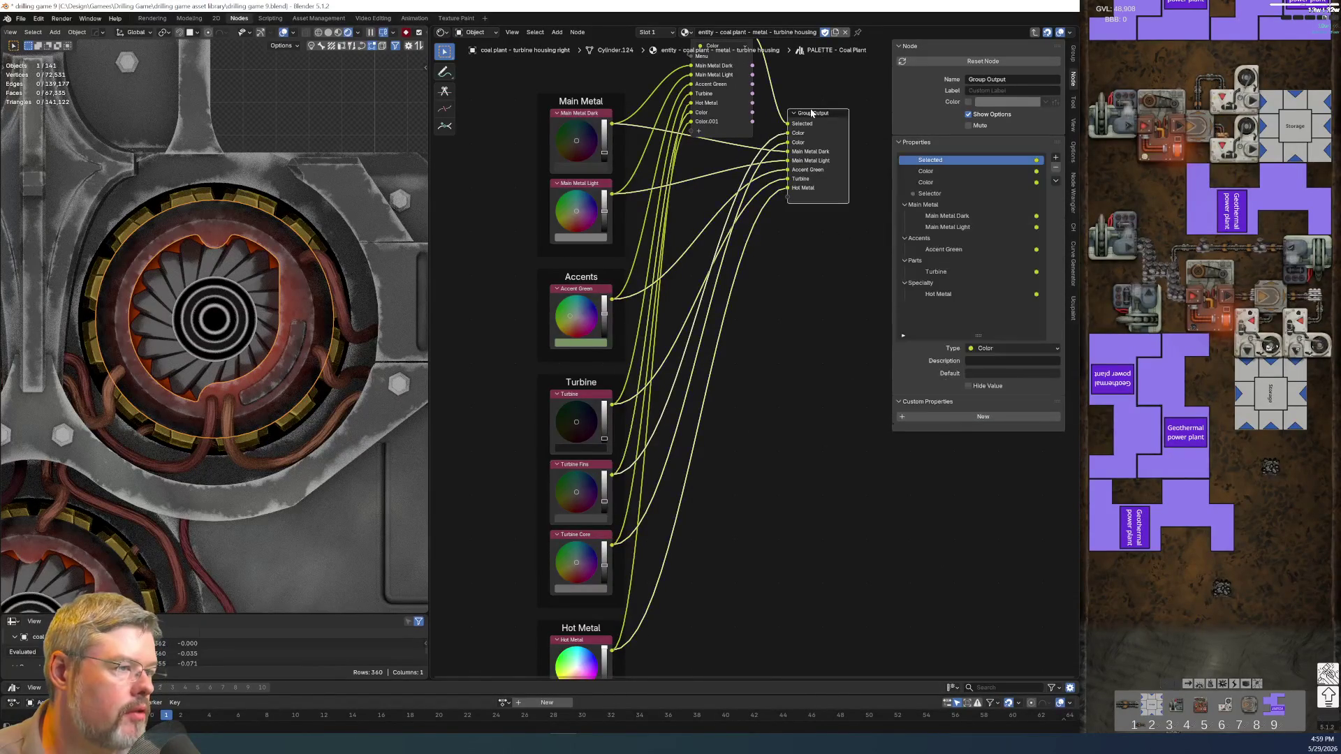
left_click(586, 541)
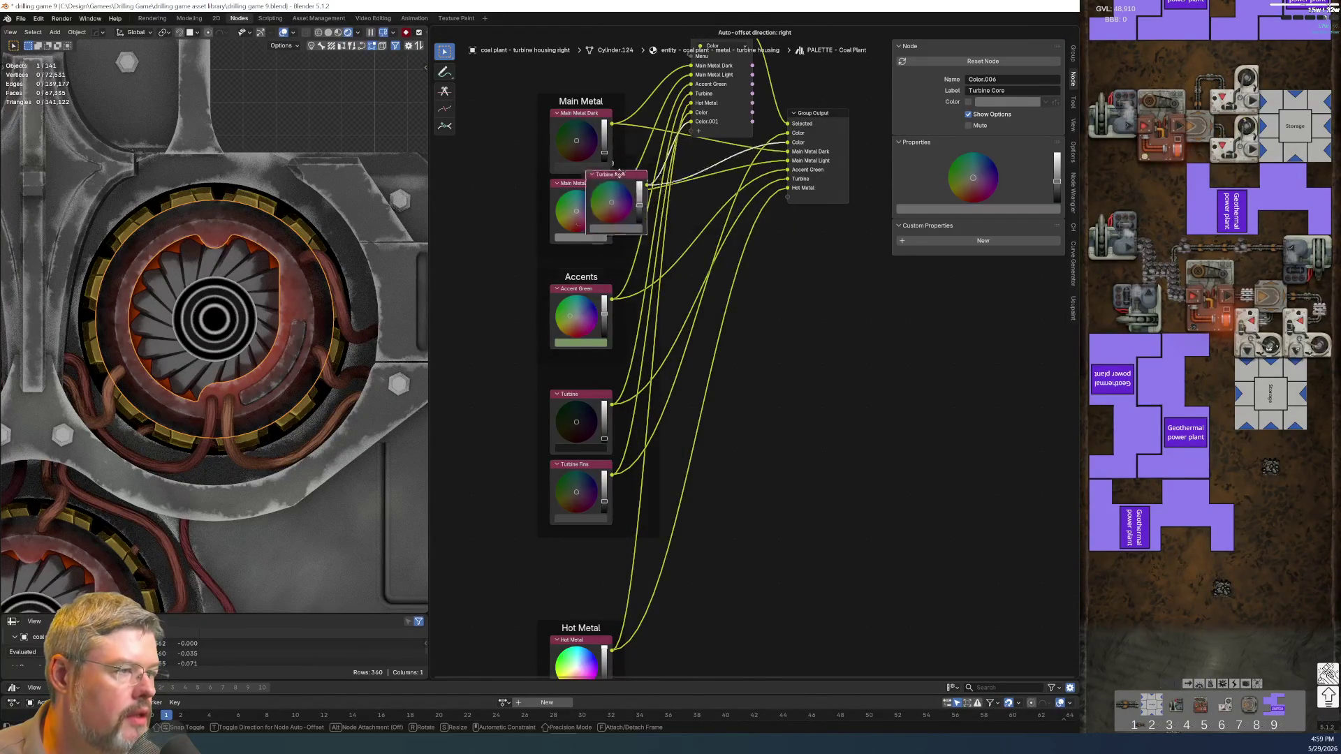
left_click(1073, 58)
left_click(927, 141)
double_click(929, 141)
type("Turbine Fins")
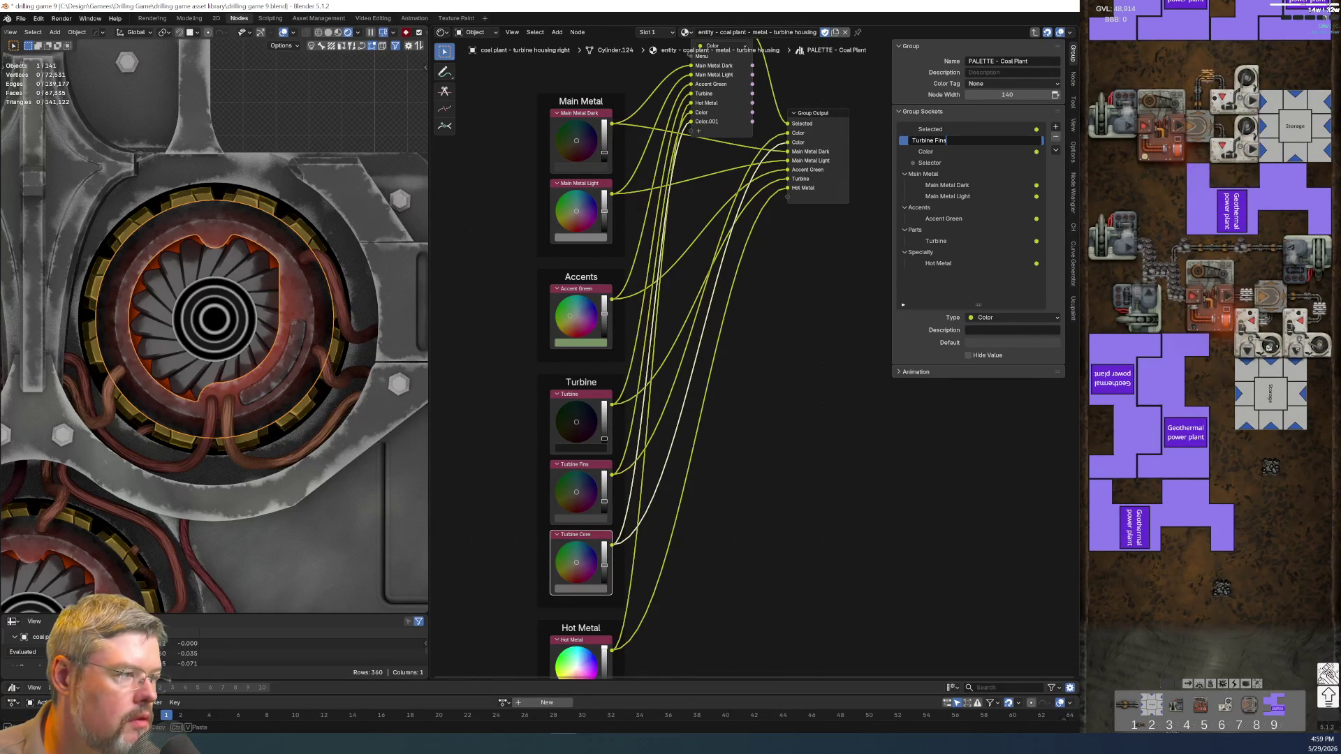
key("Return")
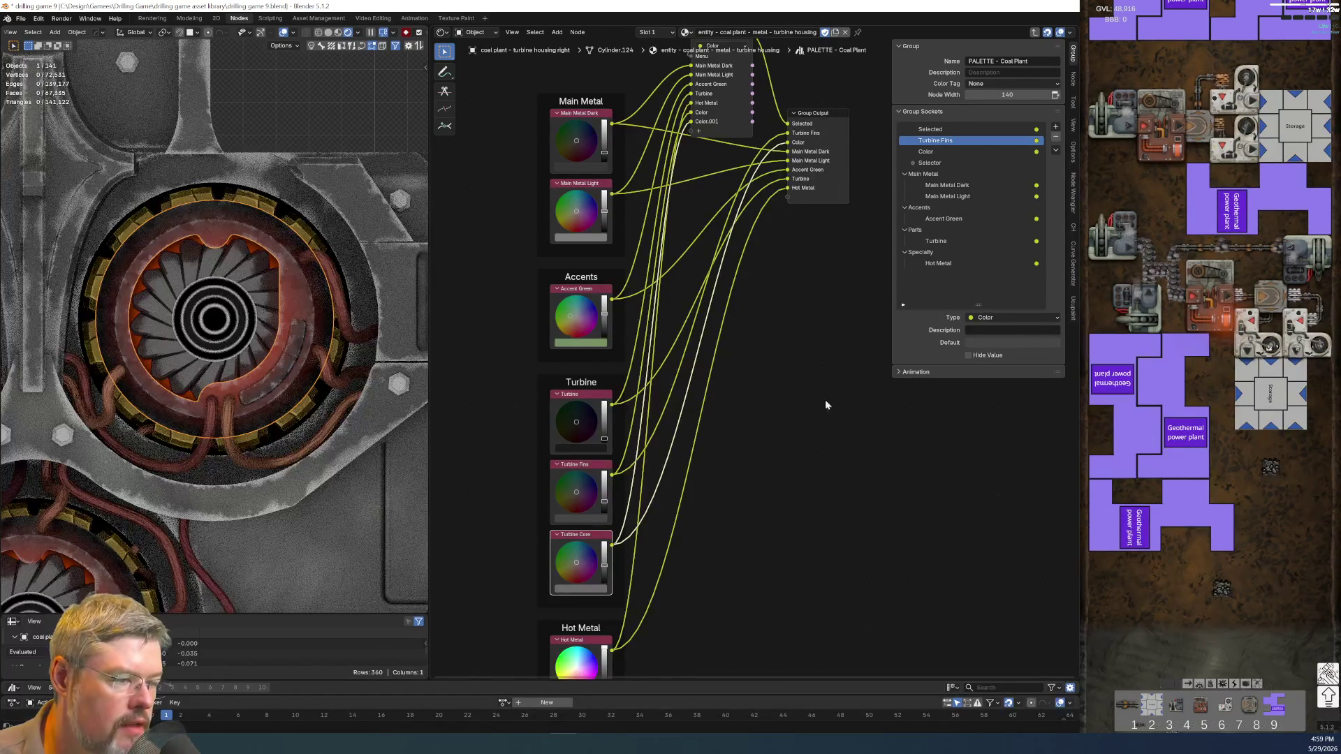
double_click(928, 151)
type("Turbine Fins")
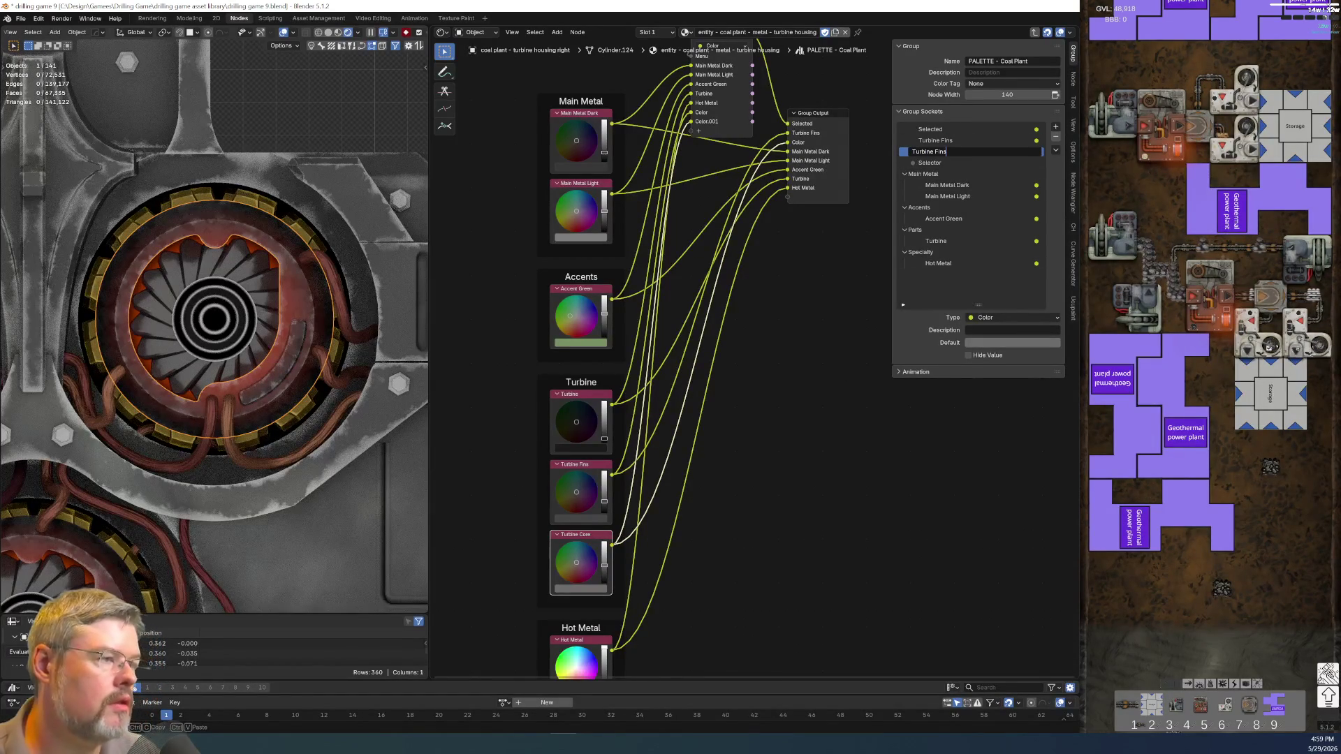
type("Core")
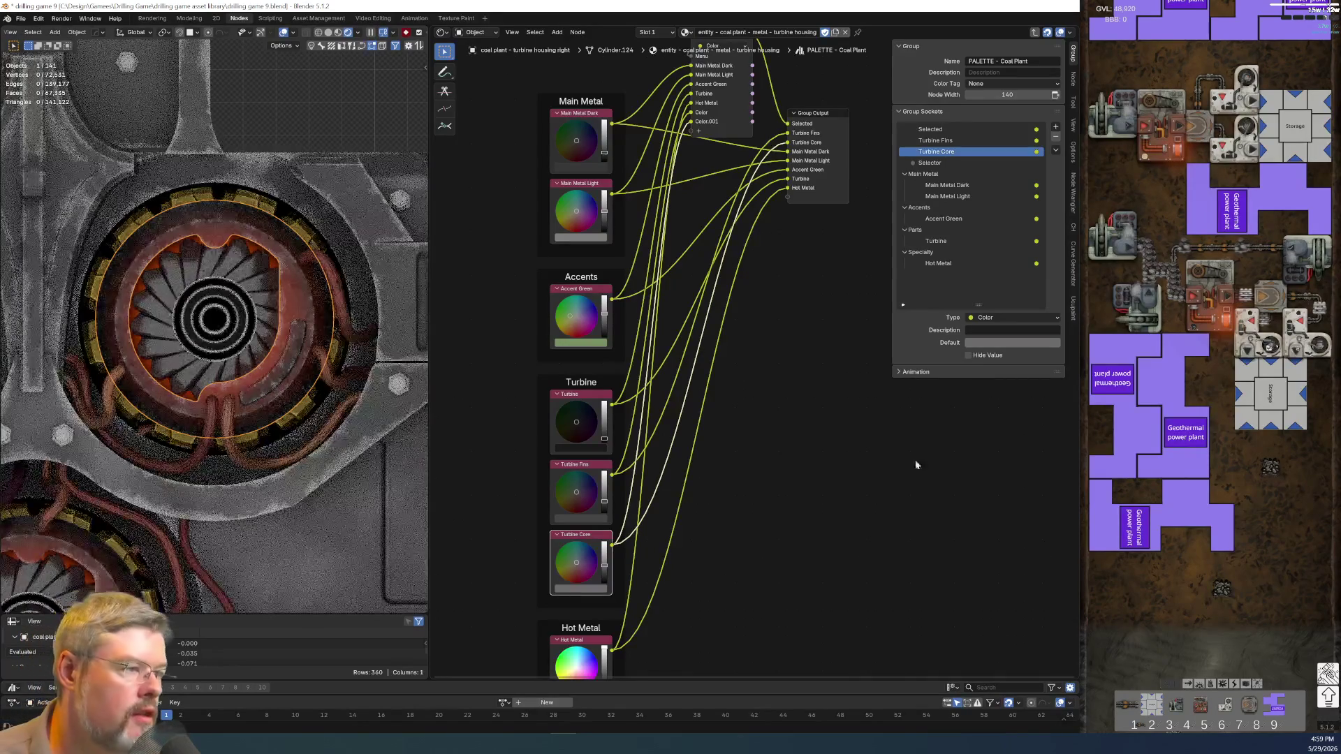
- Move the Turbine Fins and Turbine Core outputs into the Parts panel, right after Turbine
left_click(756, 522)
middle_click_drag(795, 327, 757, 500)
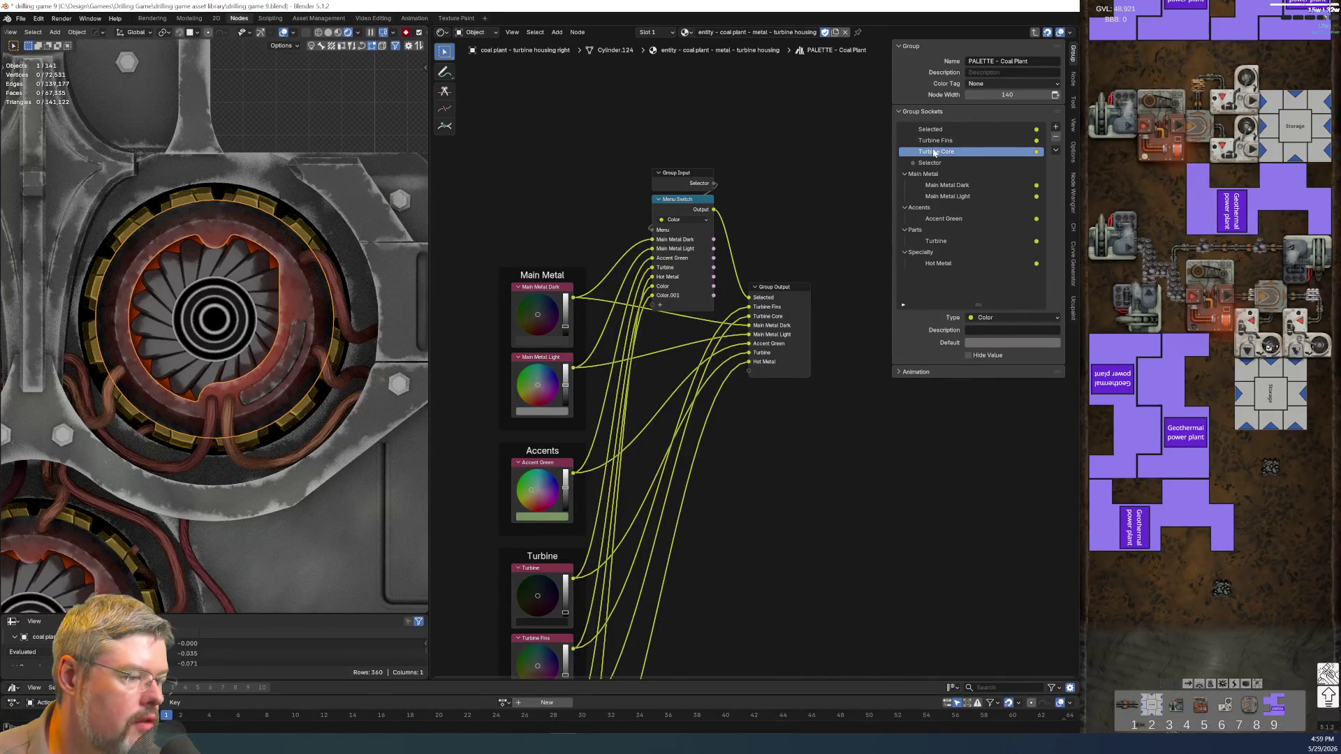
middle_click_drag(714, 534, 675, 392)
left_click_drag(985, 140, 978, 176)
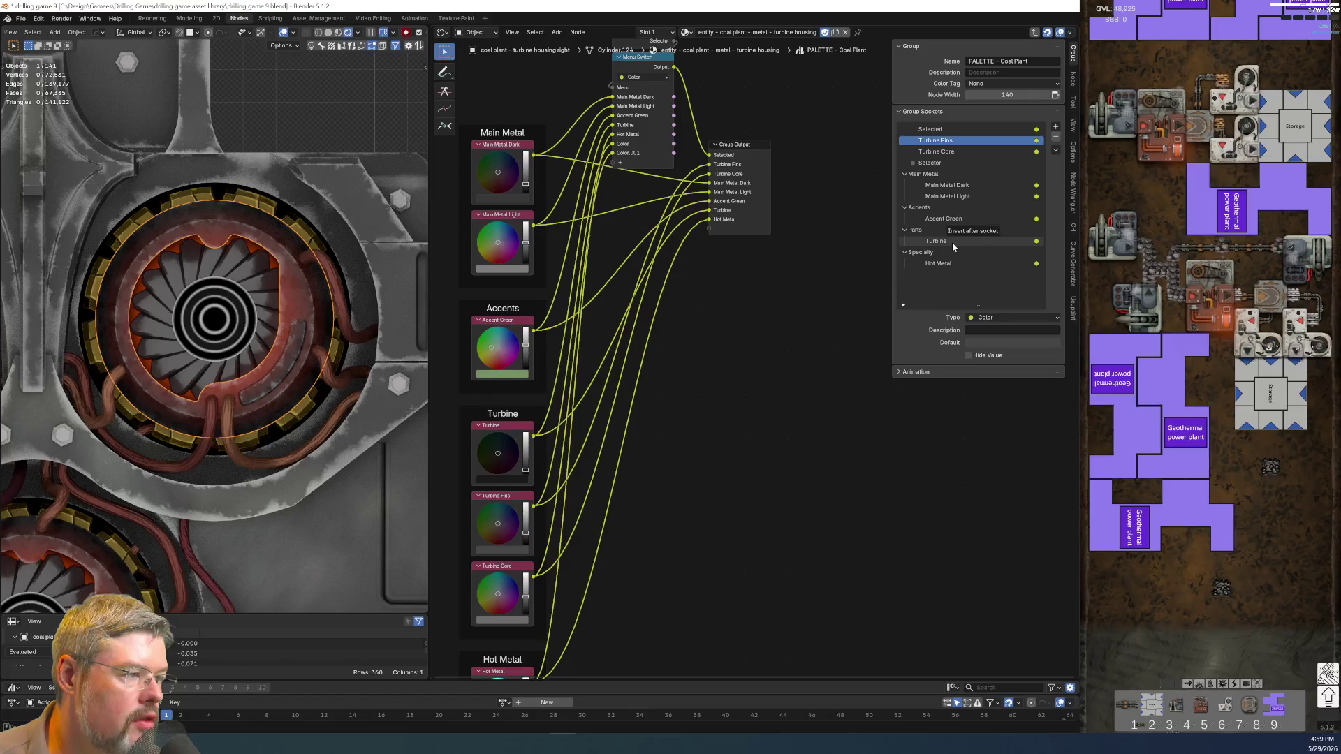
left_click_drag(969, 238, 952, 242)
left_click_drag(948, 141, 961, 248)
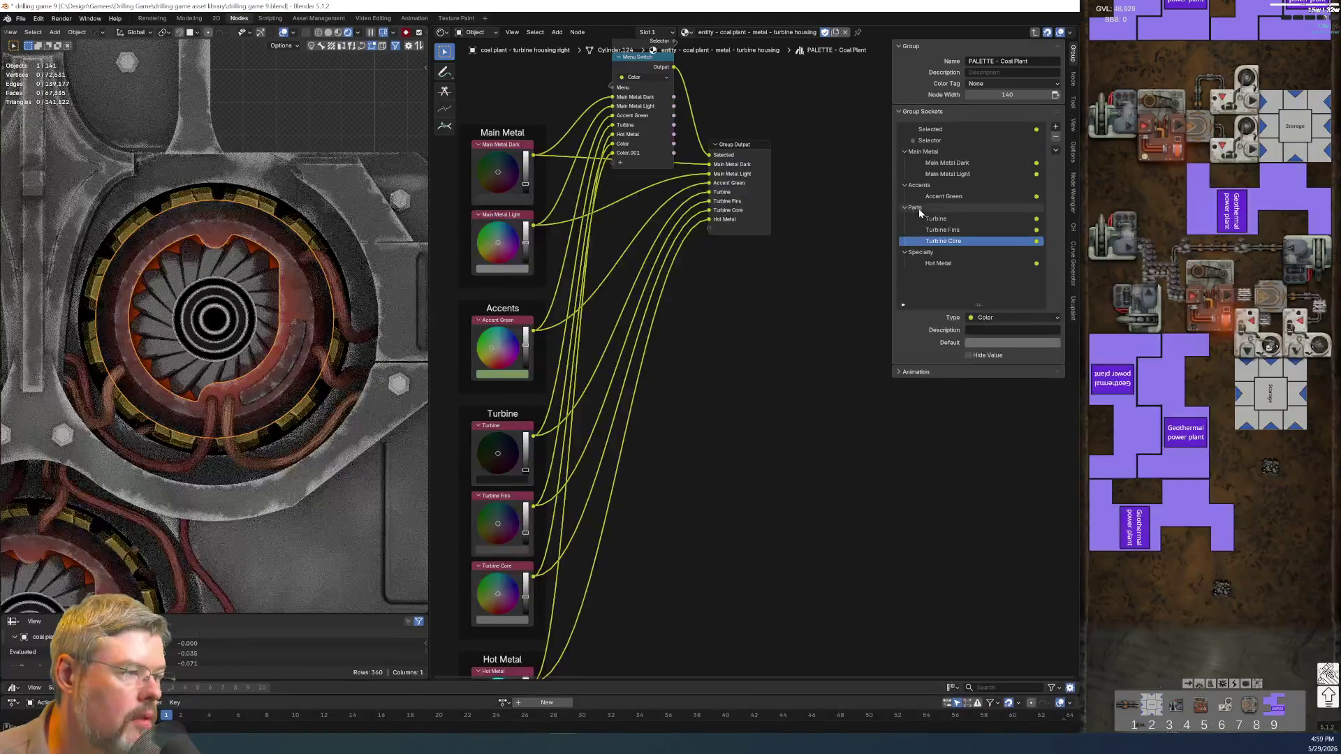
left_click(919, 209)
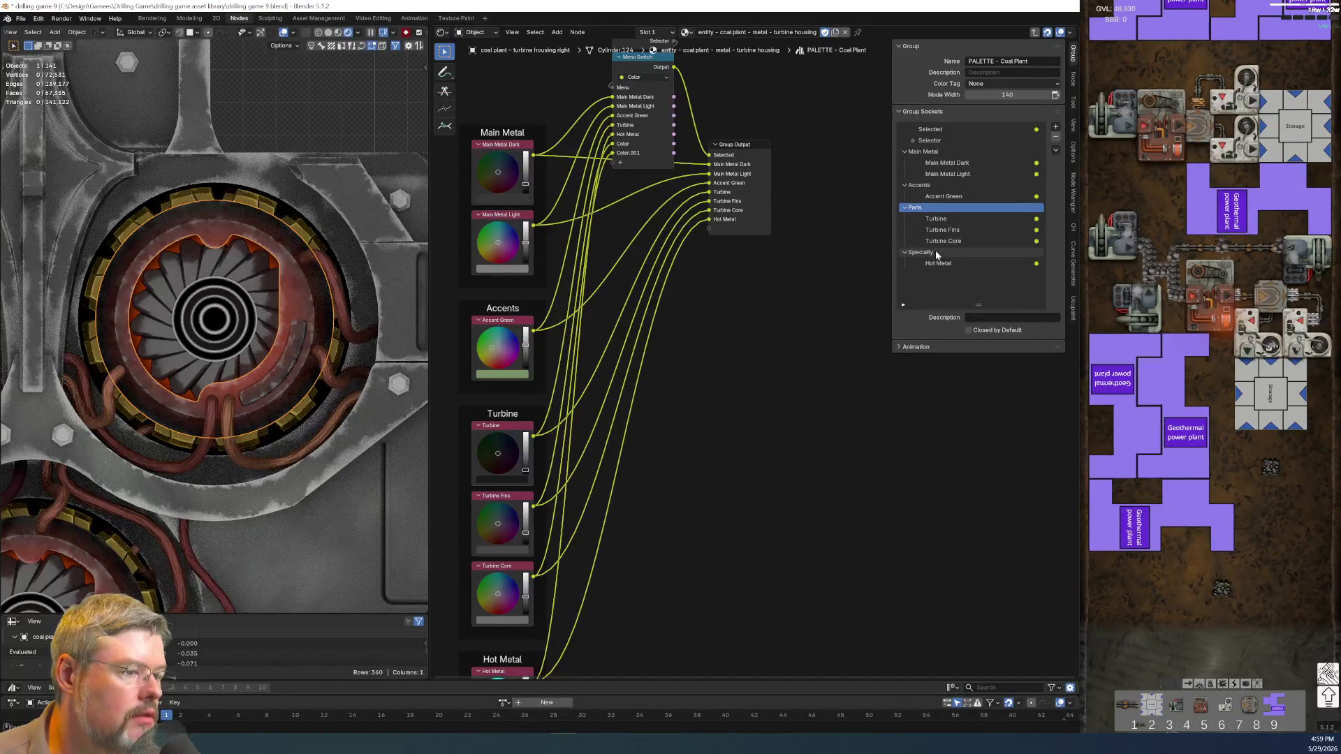
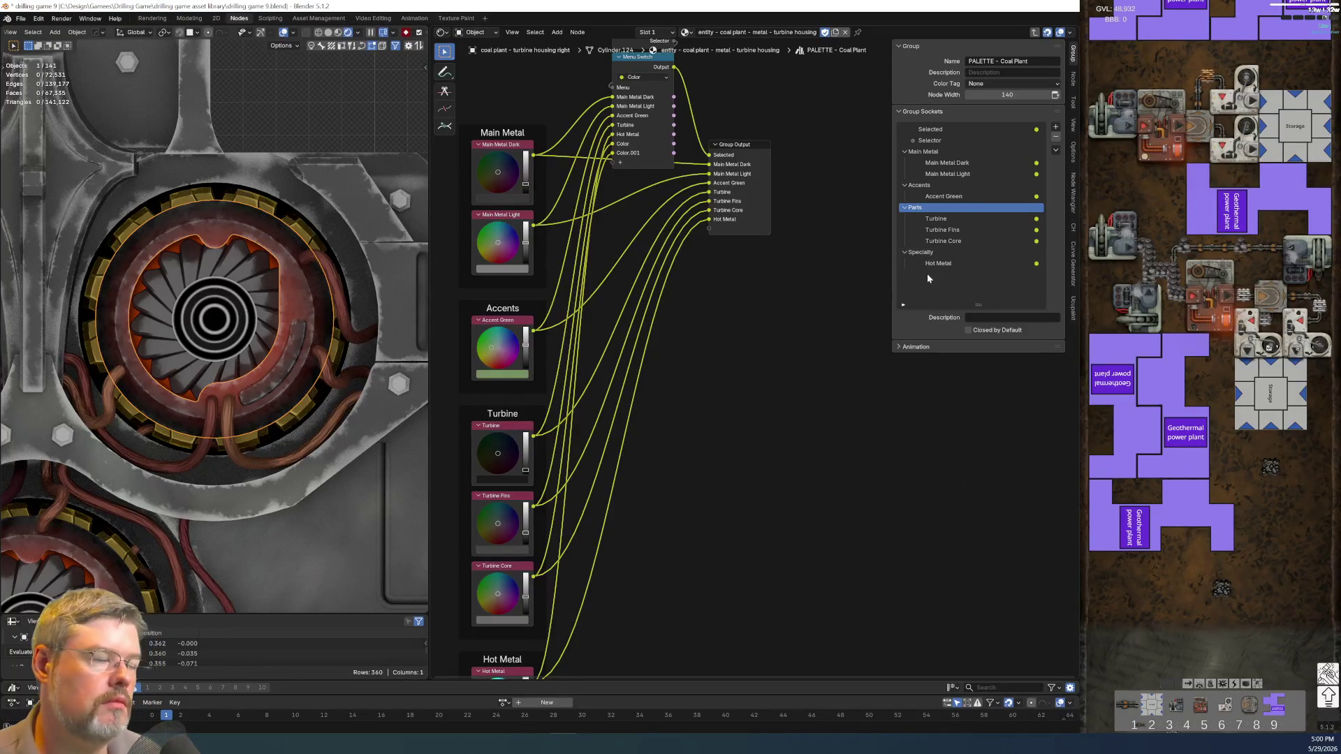
- Rename the Parts socket panel in Group Sockets to Turbine
double_click(919, 209)
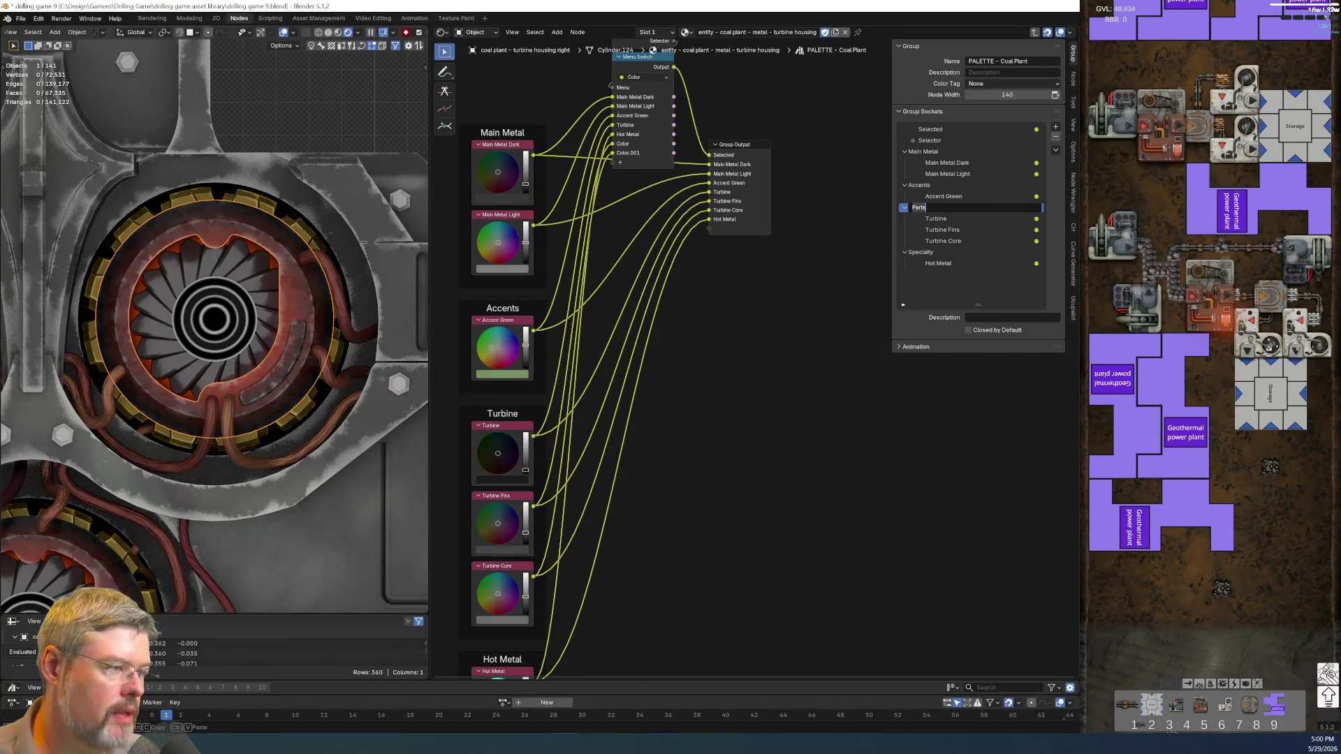
type("Turbine")
key("Return")
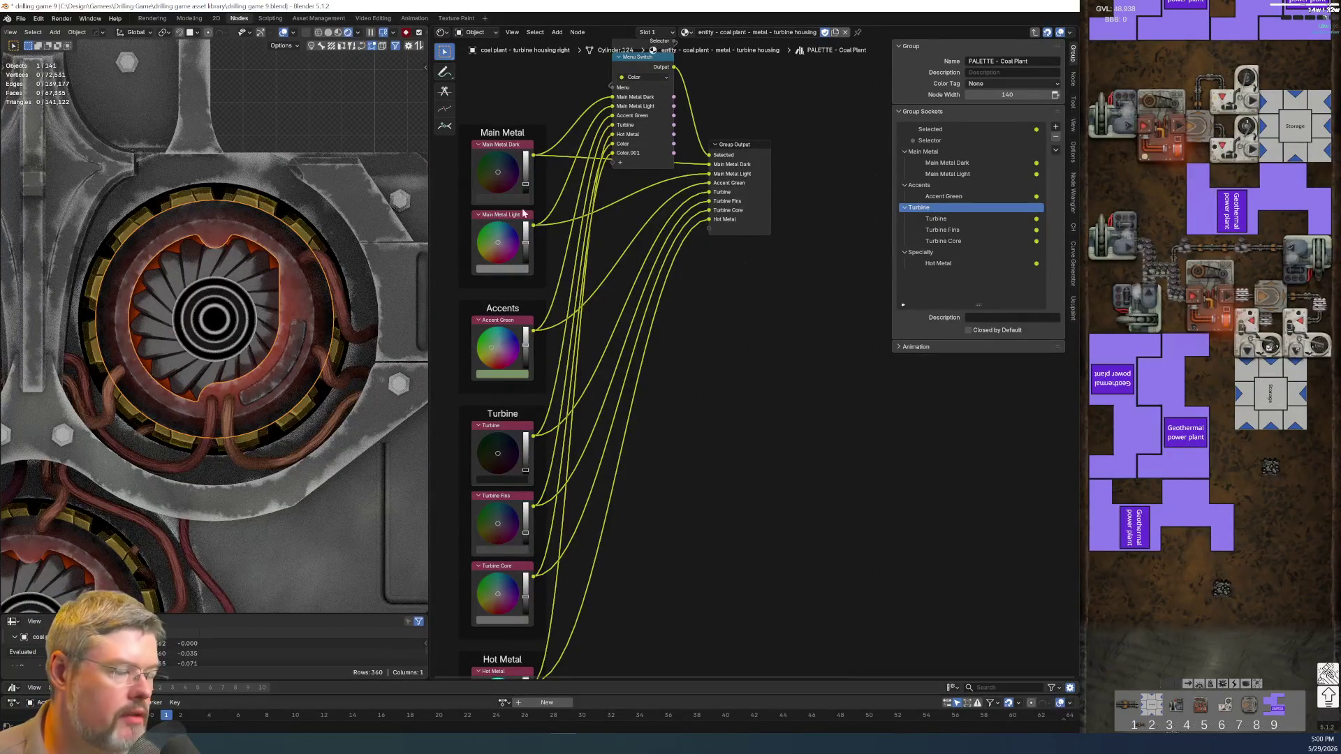
- Save the file as drilling game 9.blend
left_click(23, 18)
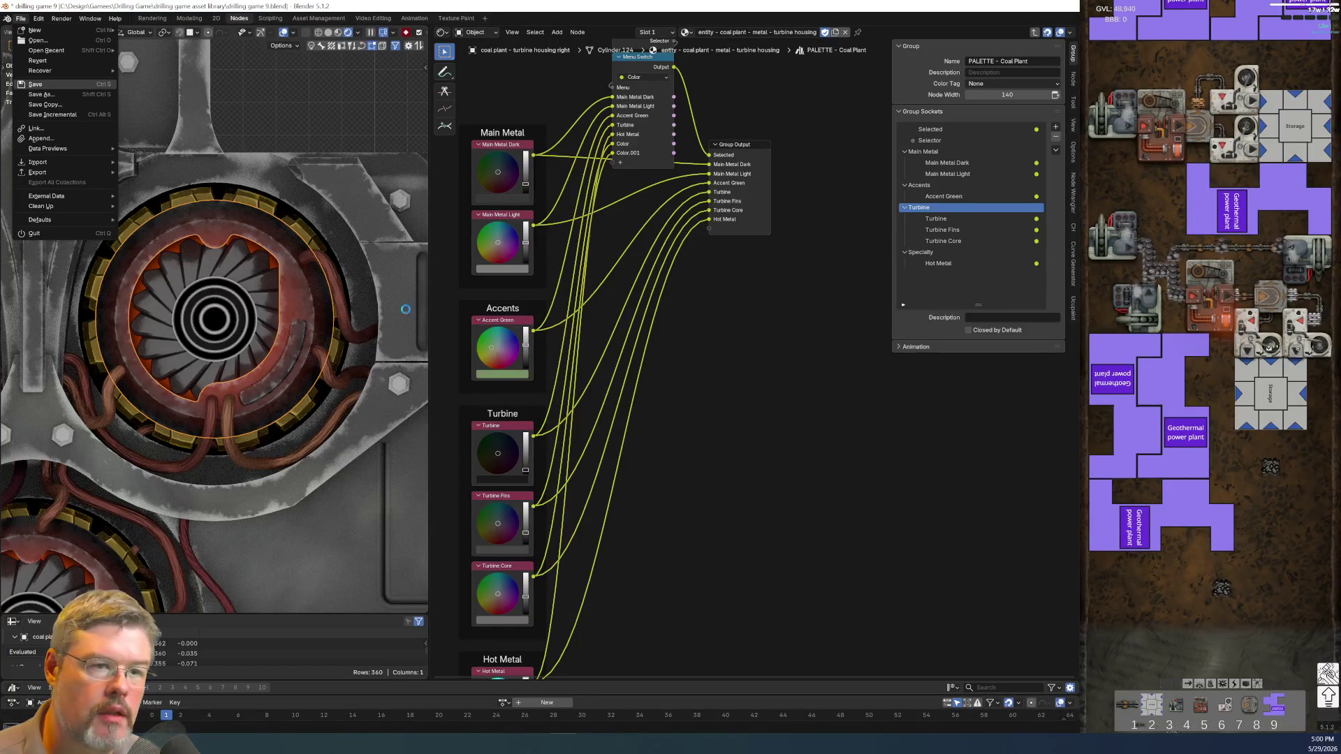
left_click(53, 83)
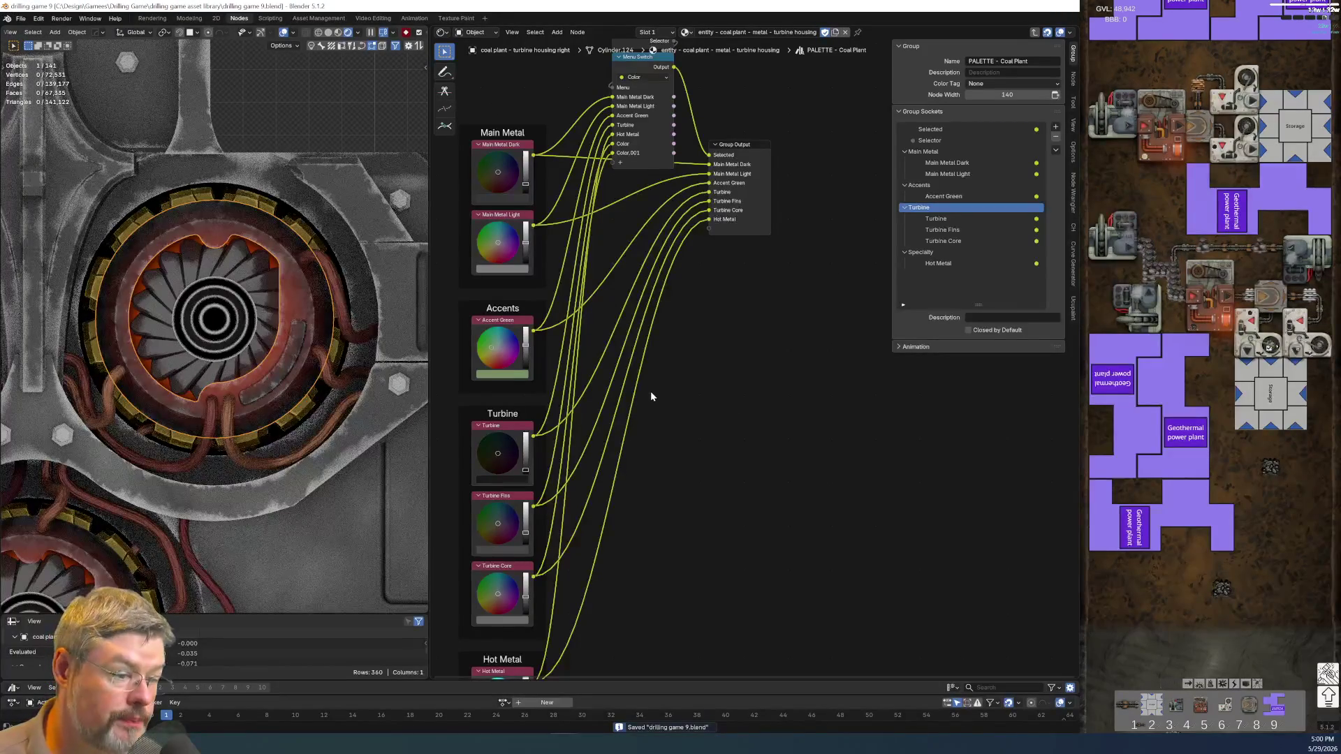
scroll(650, 393, "down", 1)
middle_click_drag(649, 392, 656, 478)
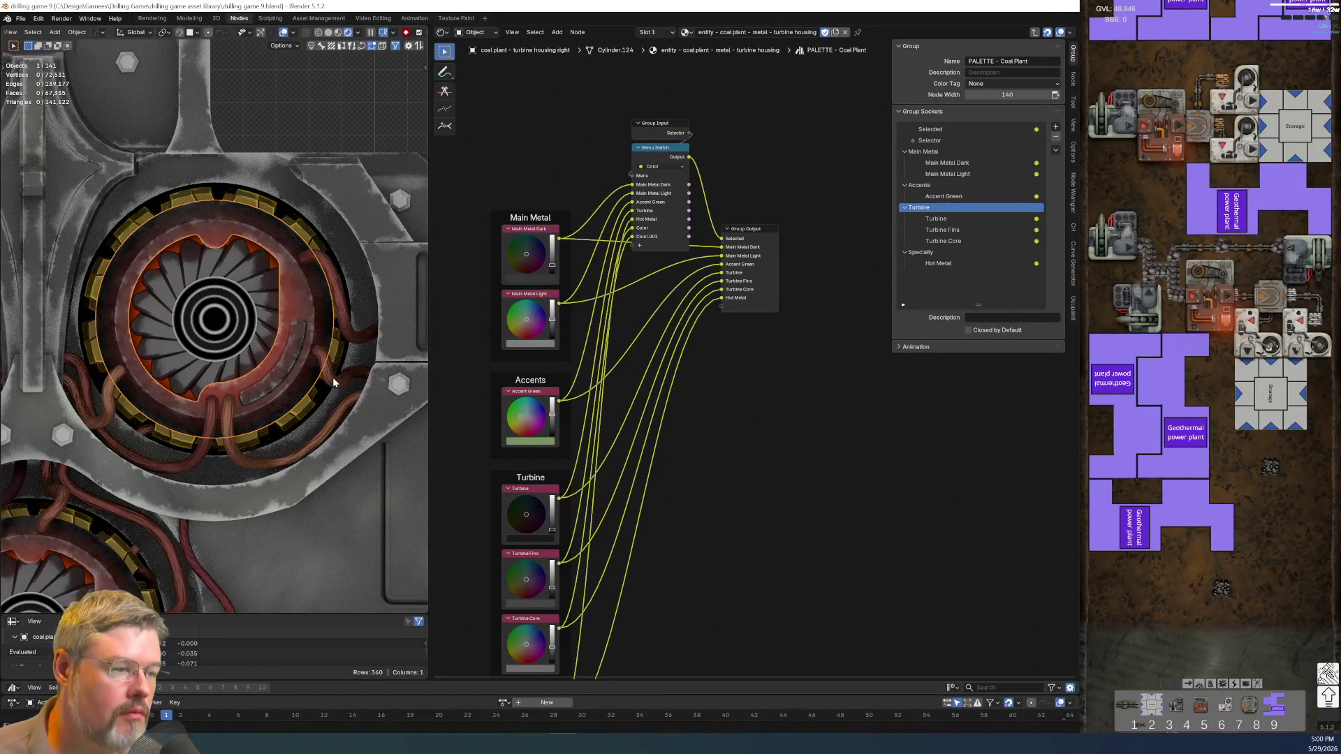
- Select the Menu Switch node and show its menu items, picking Color
left_click(670, 147)
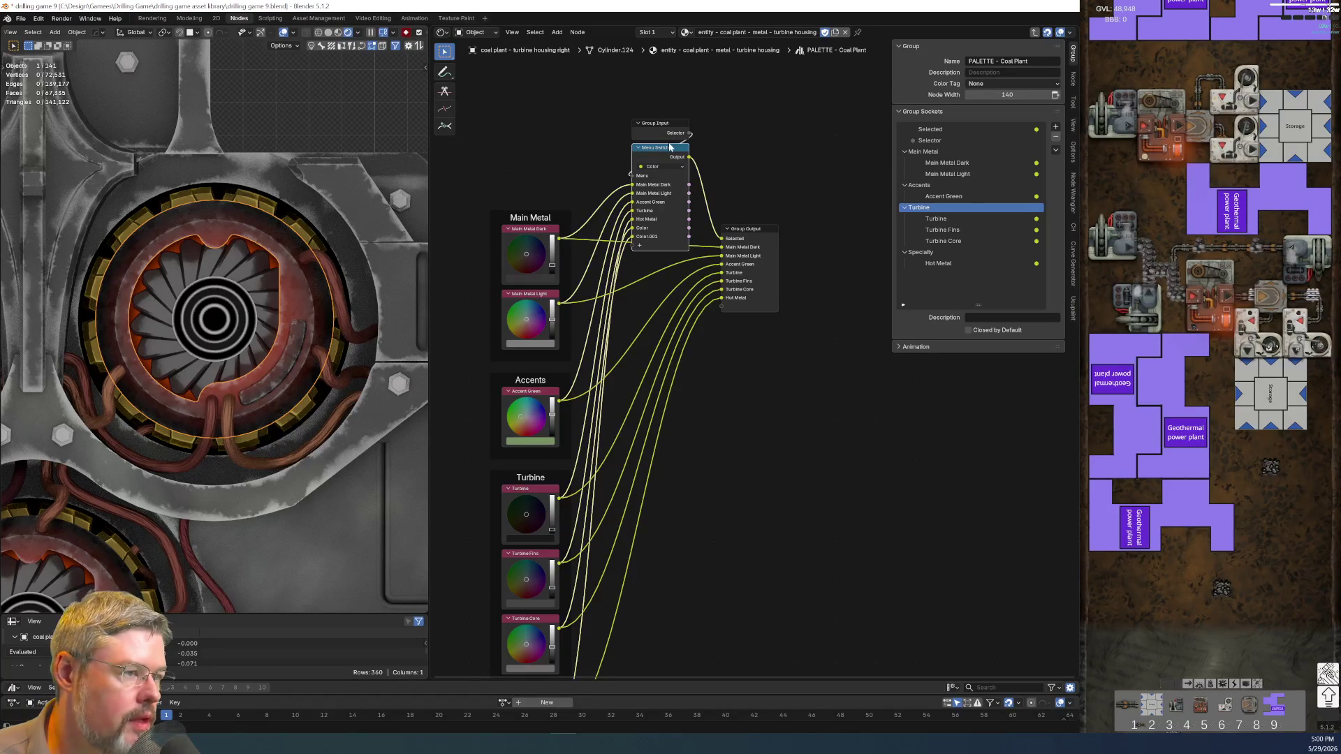
left_click(1074, 80)
left_click(922, 239)
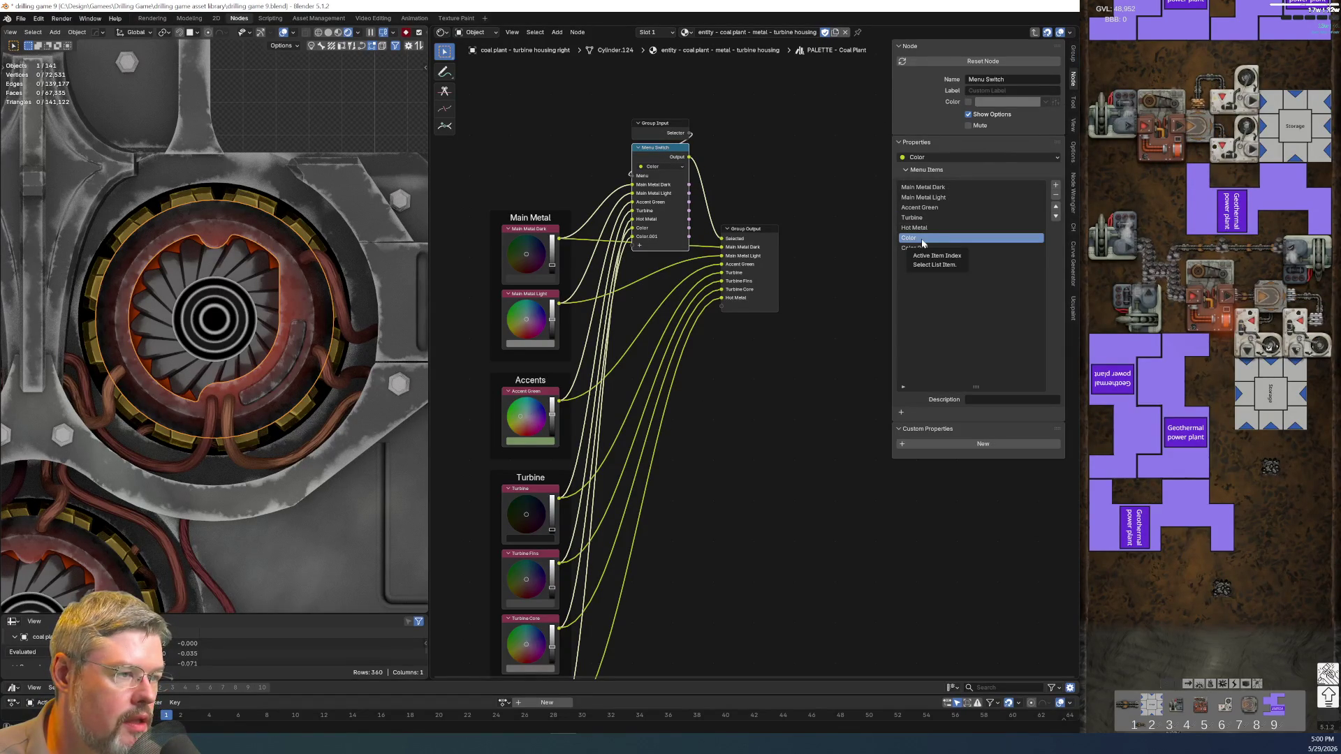
middle_click_drag(706, 448, 751, 345)
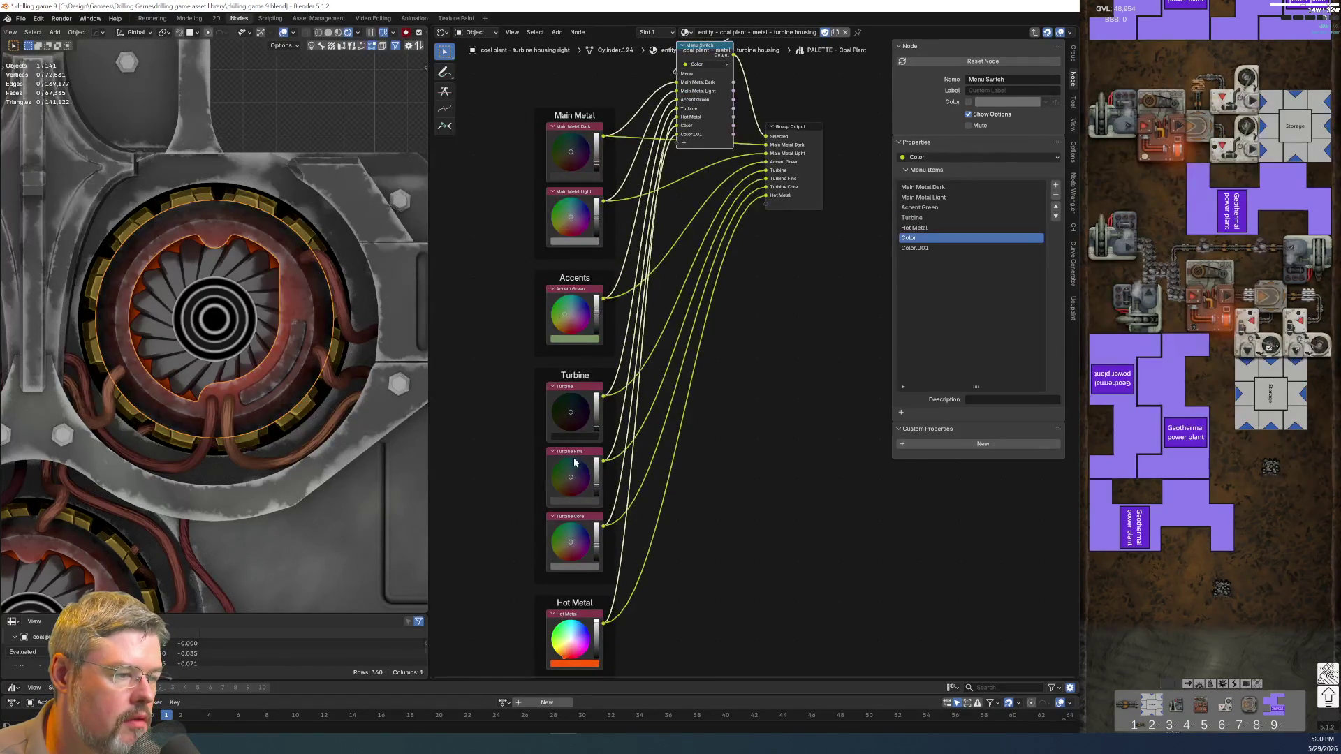
left_click_drag(581, 455, 545, 192)
key("Escape")
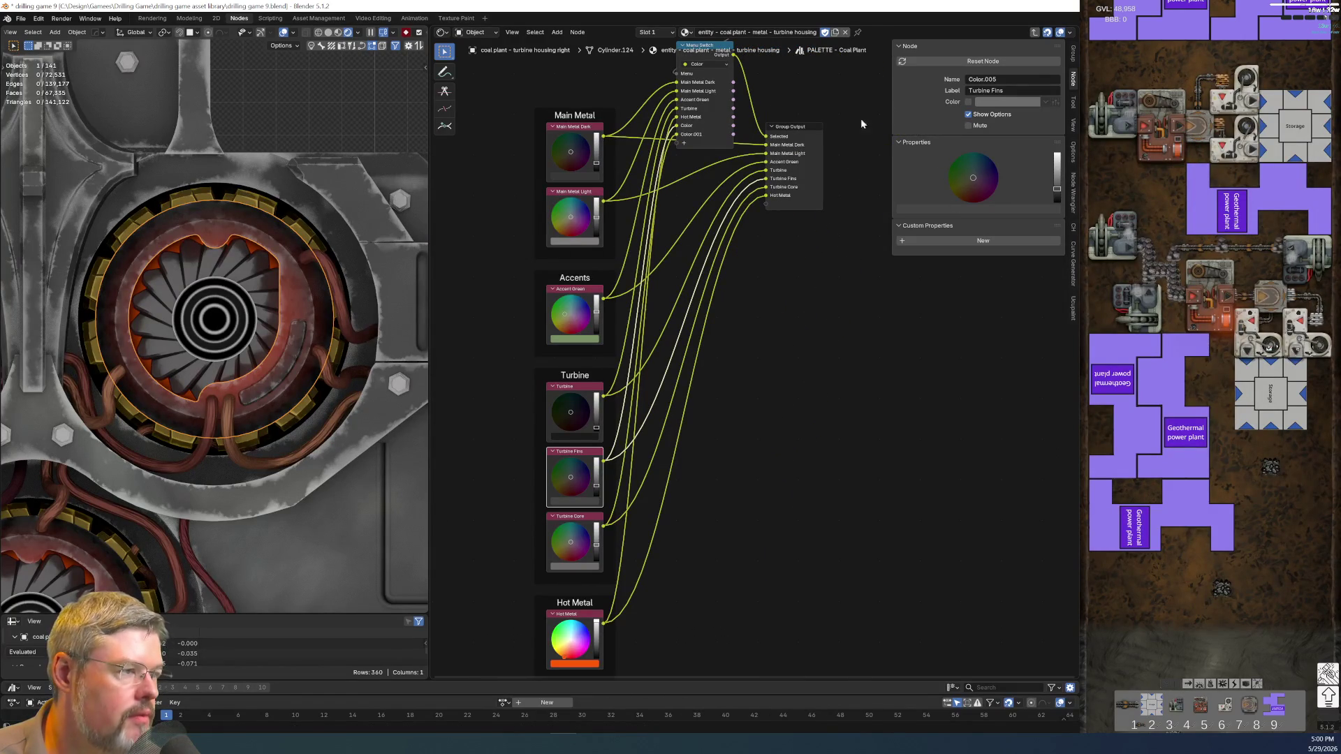
- Re-enter the PALETTE – Coal Plant group and reselect its Menu Switch node
left_click(708, 50)
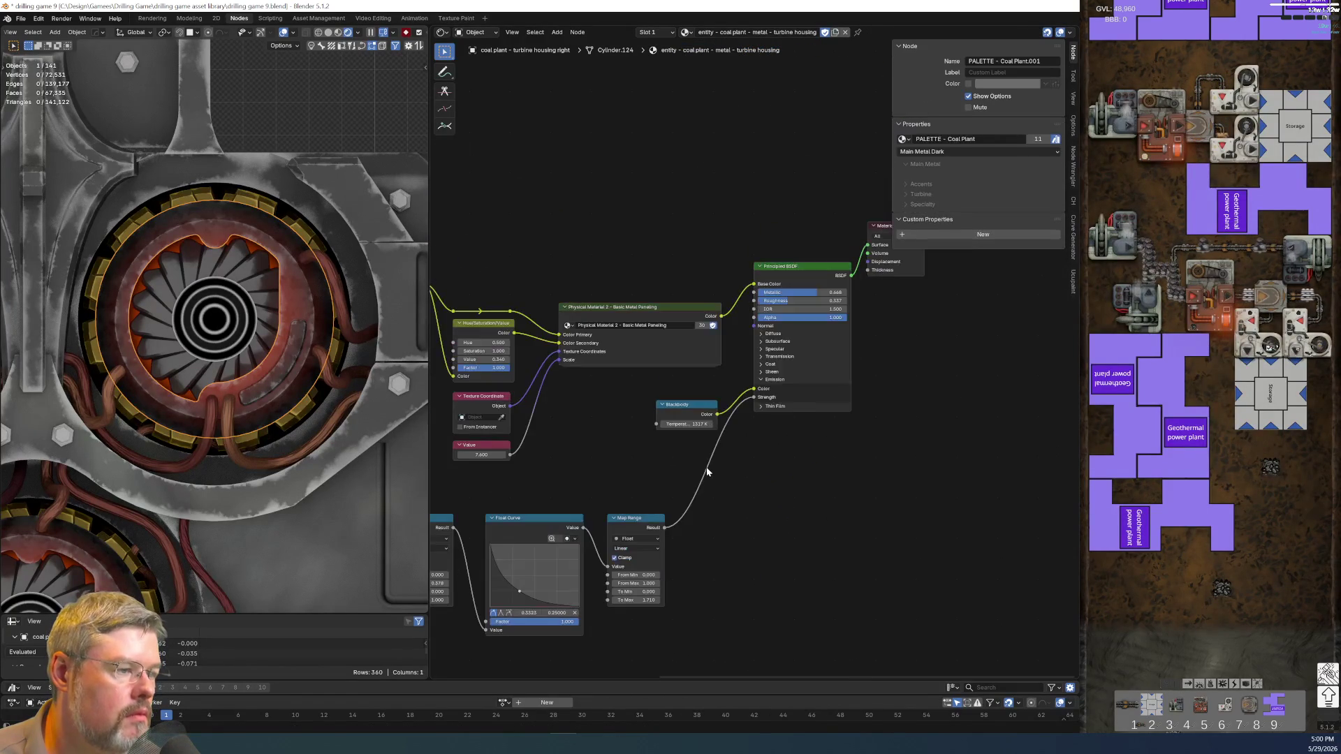
scroll(703, 365, "down", 5, "shift")
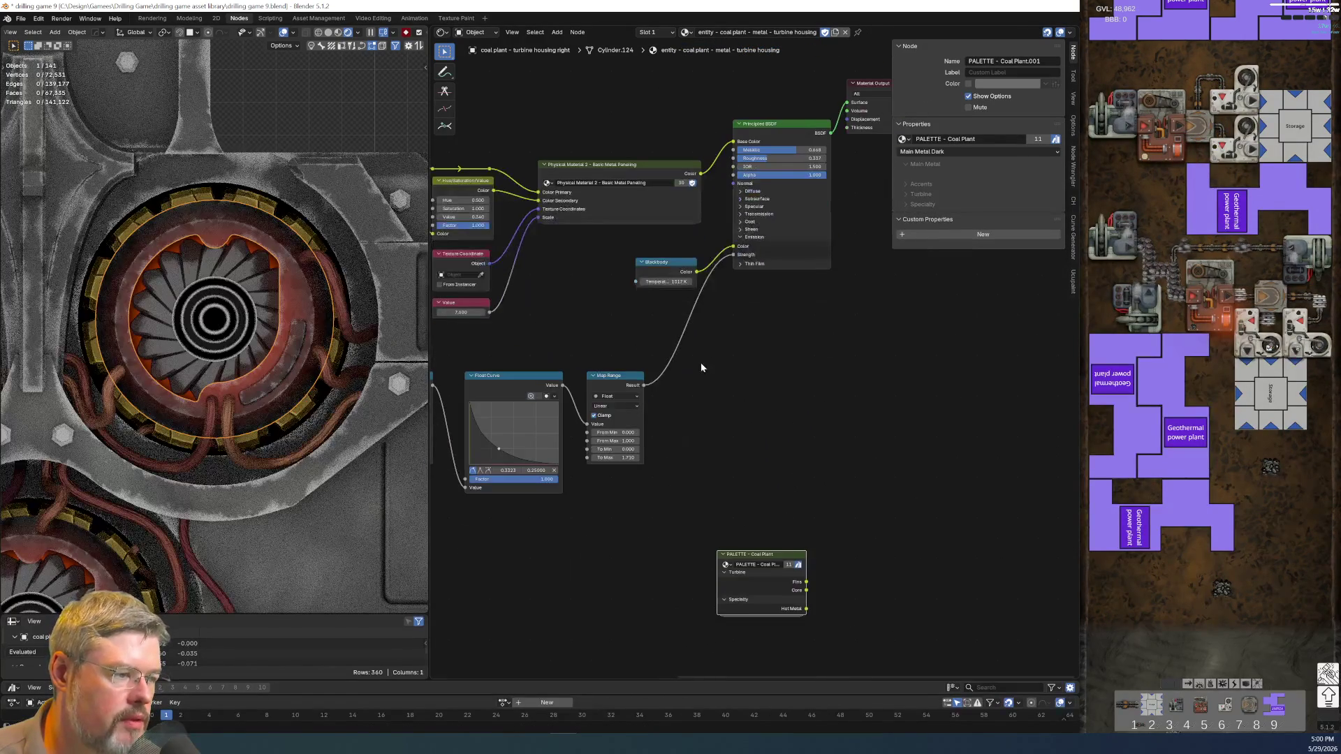
key("Tab")
scroll(655, 312, "up", 2)
scroll(663, 388, "up", 2)
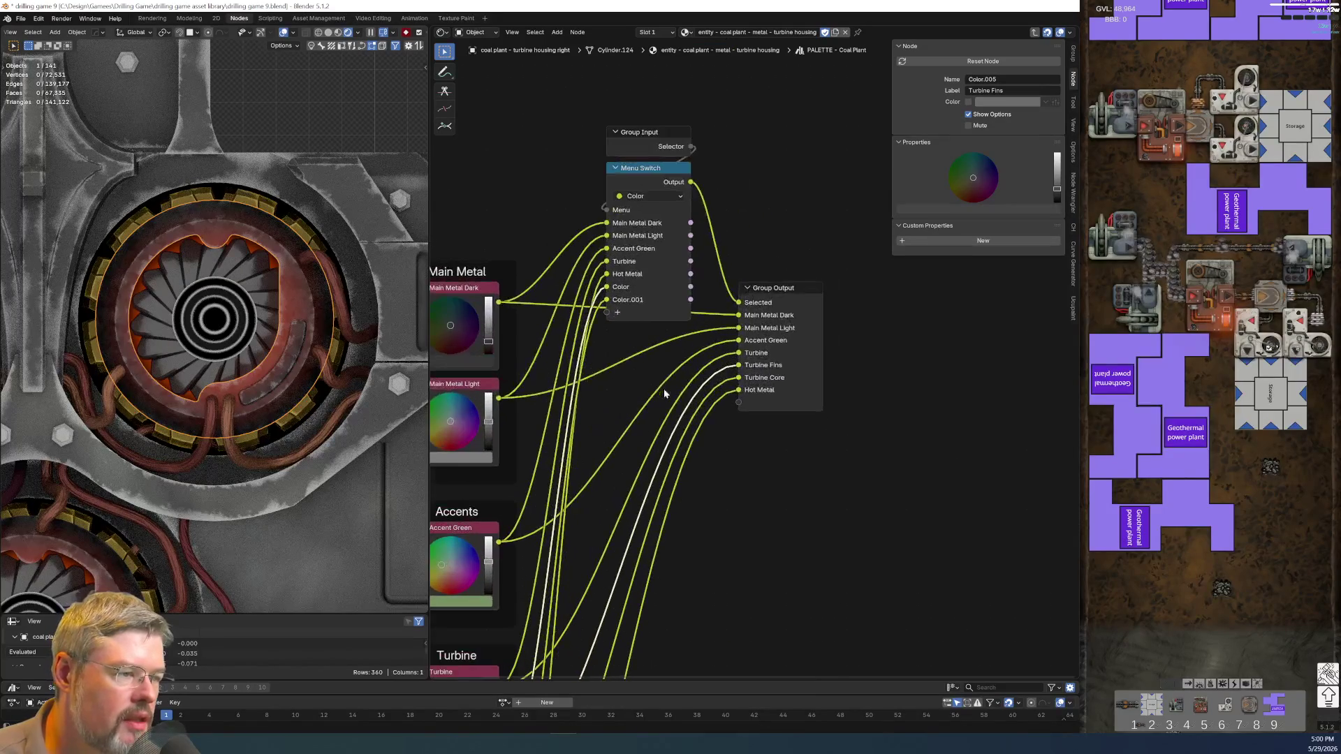
left_click(675, 168)
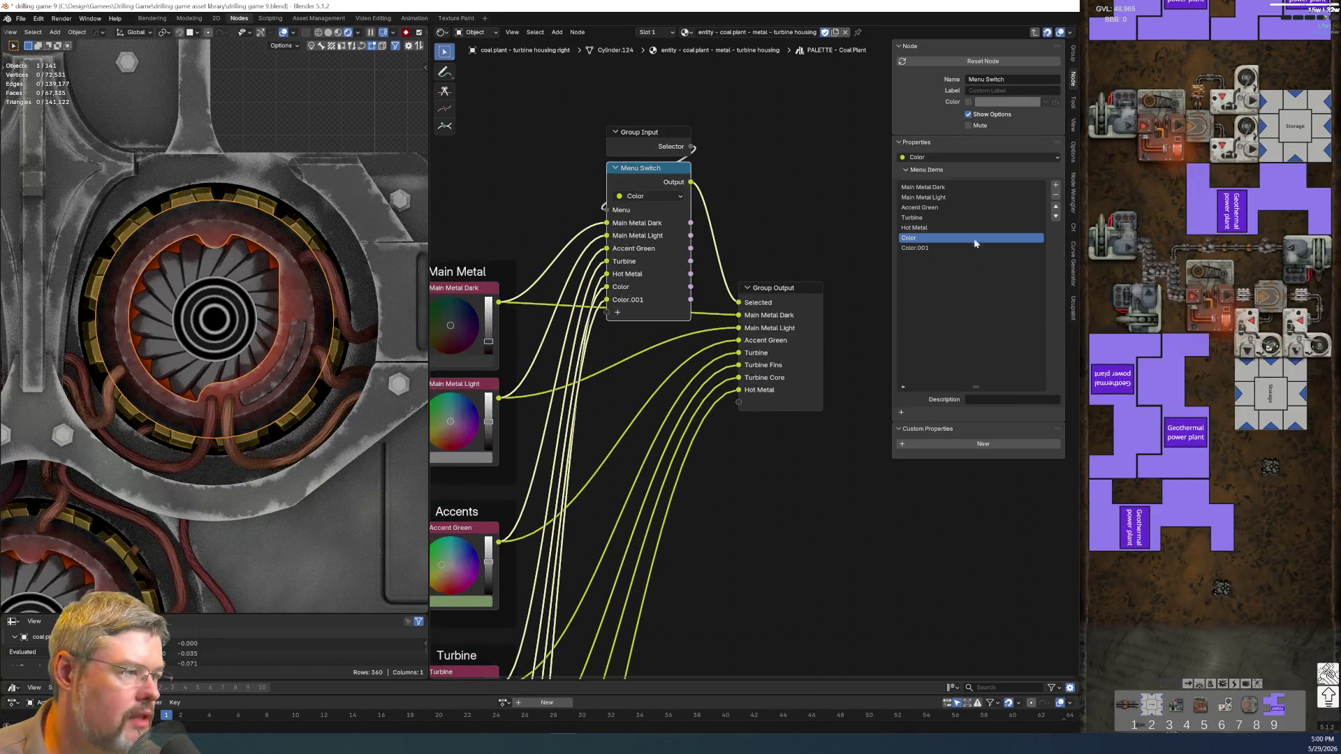
- Rename the last menu item to Turbine Core
double_click(916, 250)
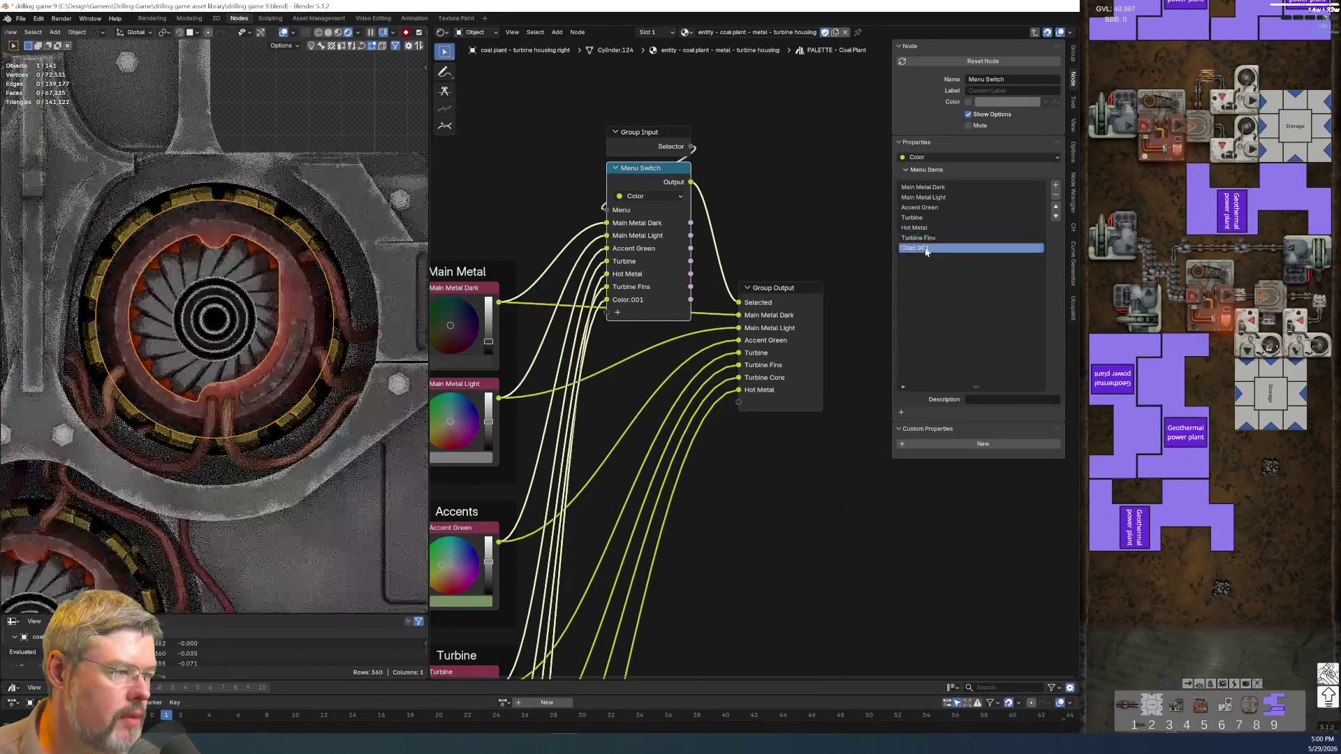
key("BackSpace")
key("BackSpace")
key("BackSpace")
type("Core")
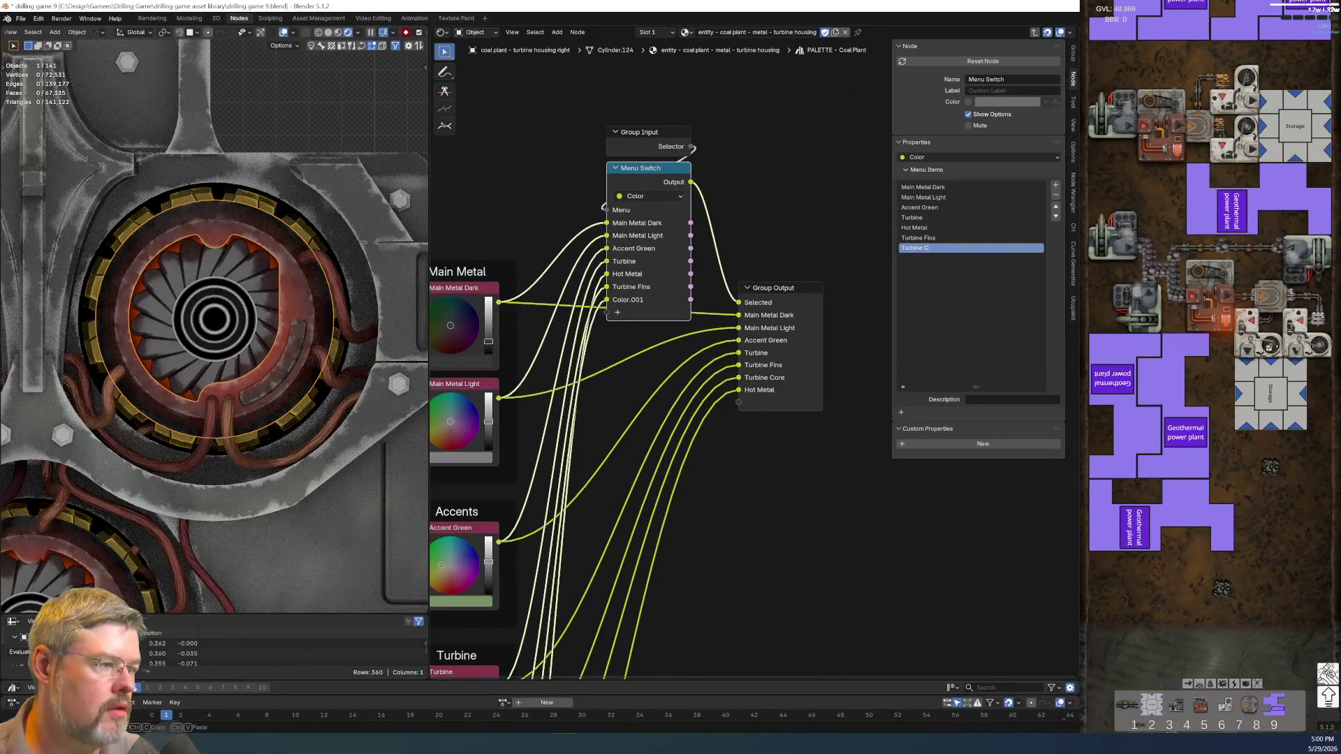
key("Return")
- Move the Hot Metal item to the end of the Menu Switch list
left_click(922, 227)
left_click(1055, 217)
left_click(1055, 216)
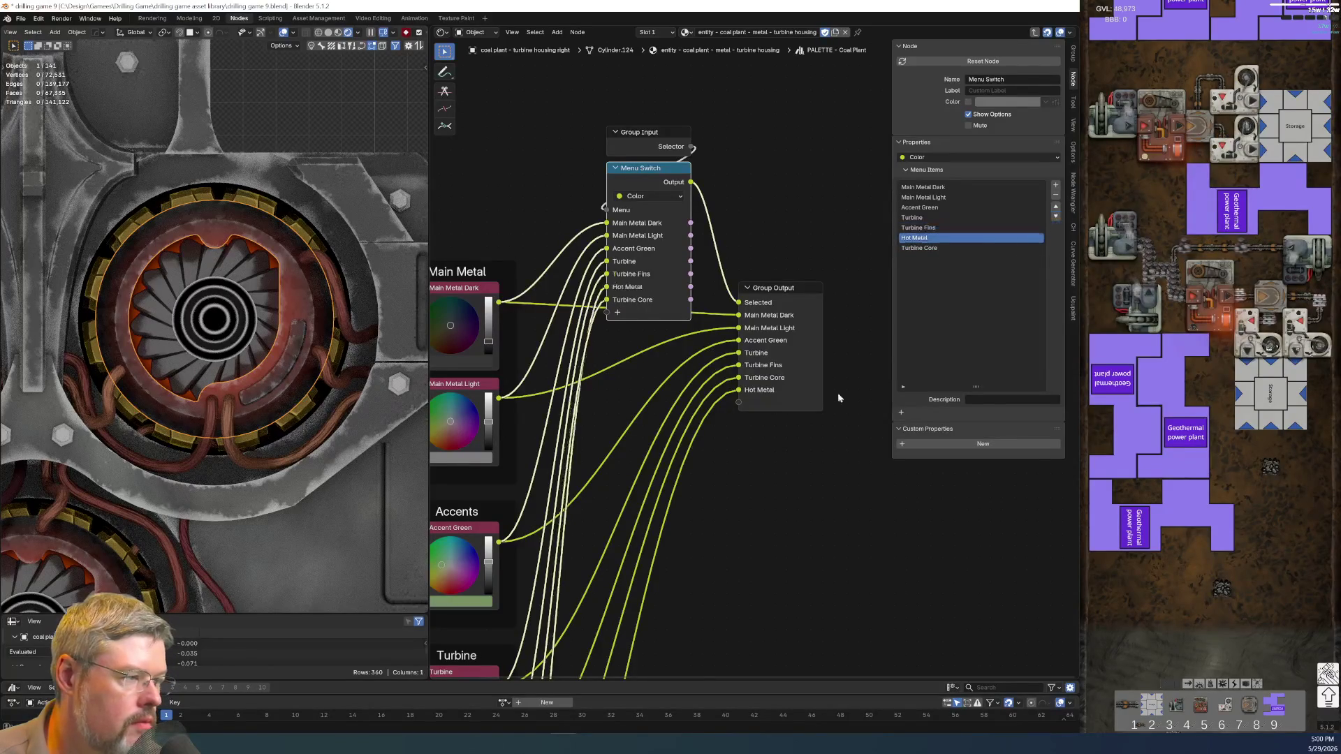
key("Home")
scroll(765, 372, "down", 2)
left_click_drag(710, 117, 822, 275)
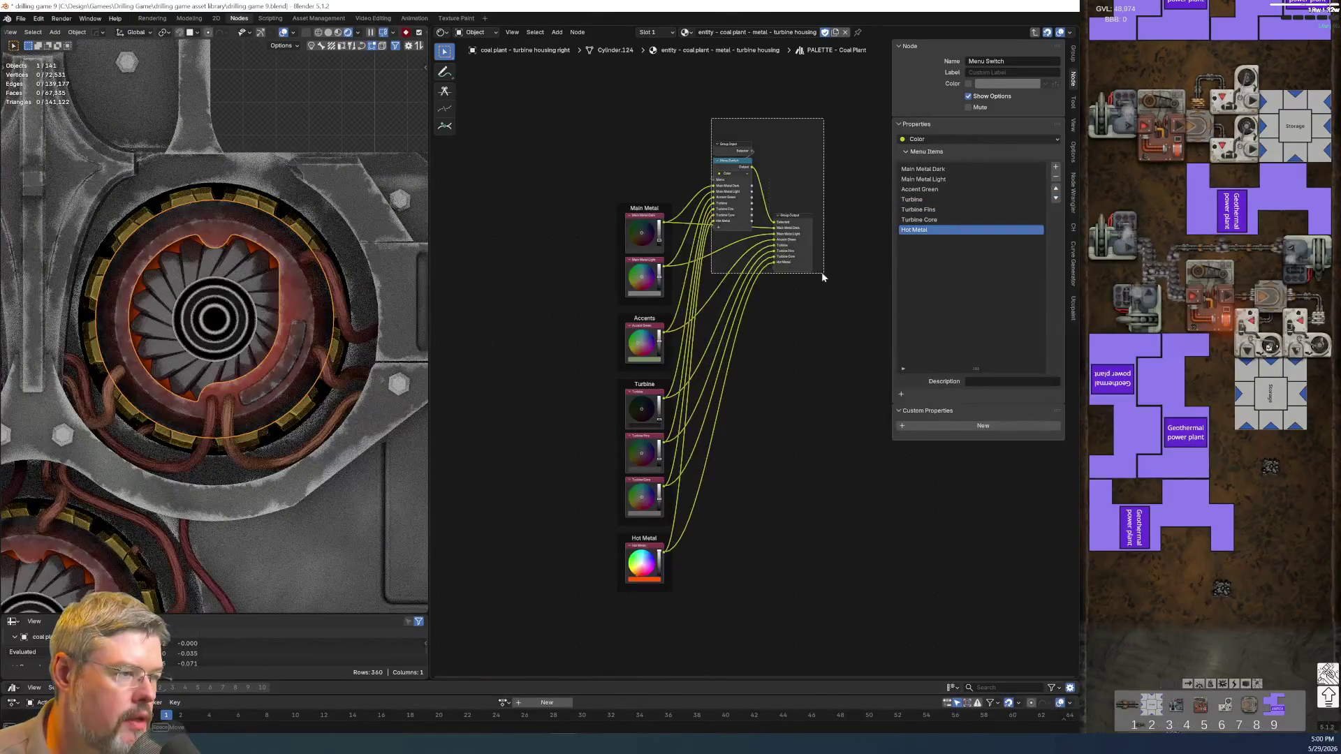
- Move the three group nodes, then lift Group Input and Menu Switch up and right
key("g")
left_click(849, 401)
middle_click_drag(689, 531, 522, 455)
scroll(522, 455, "up", 2)
scroll(662, 299, "up", 2)
left_click_drag(712, 259, 739, 253)
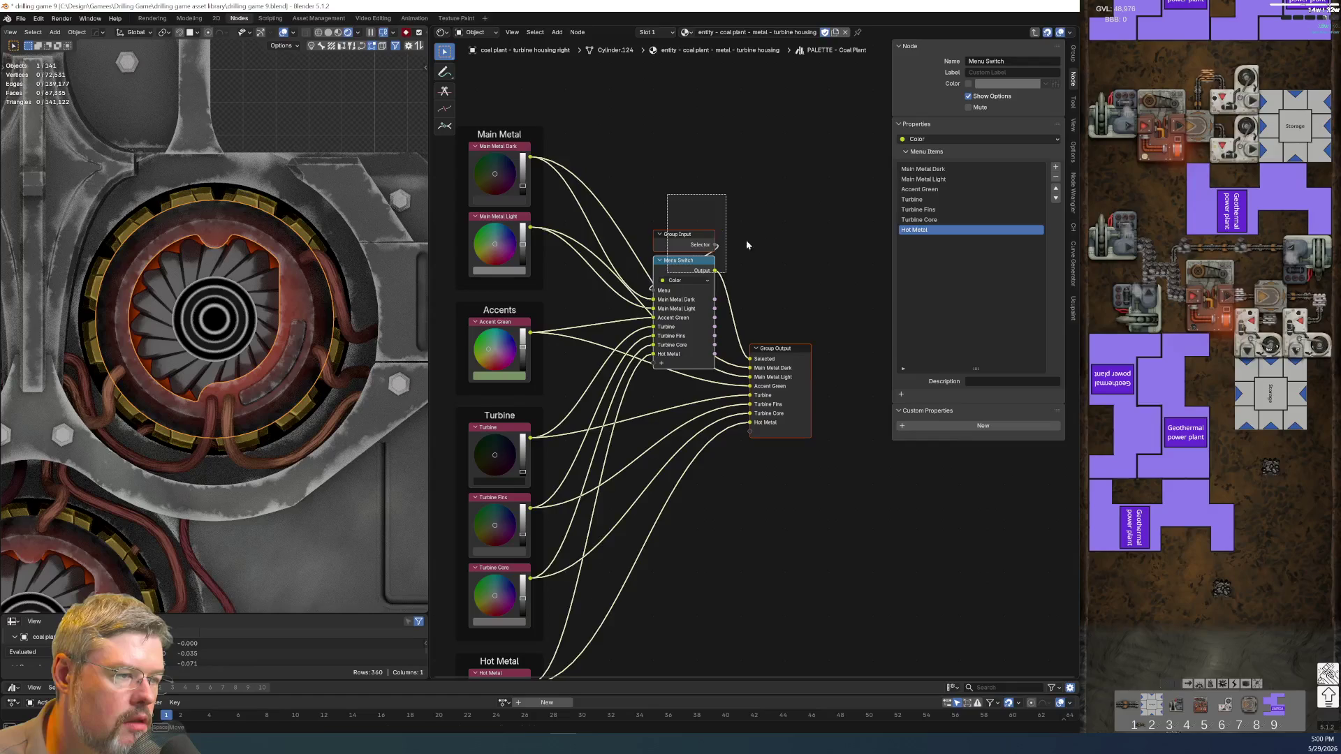
key("g")
left_click(759, 210)
- Lower Group Output and shift it right of Group Input and Menu Switch
left_click_drag(764, 321, 826, 430)
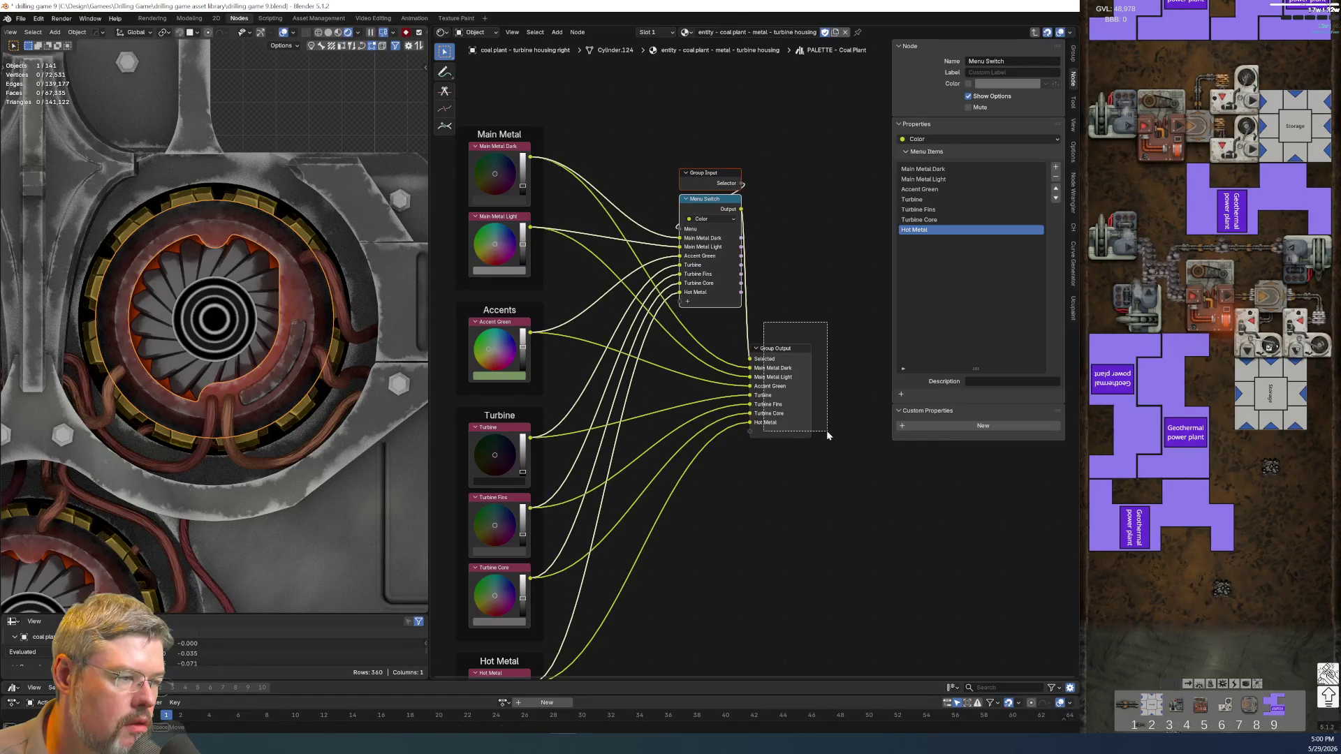
key("g")
left_click(834, 537)
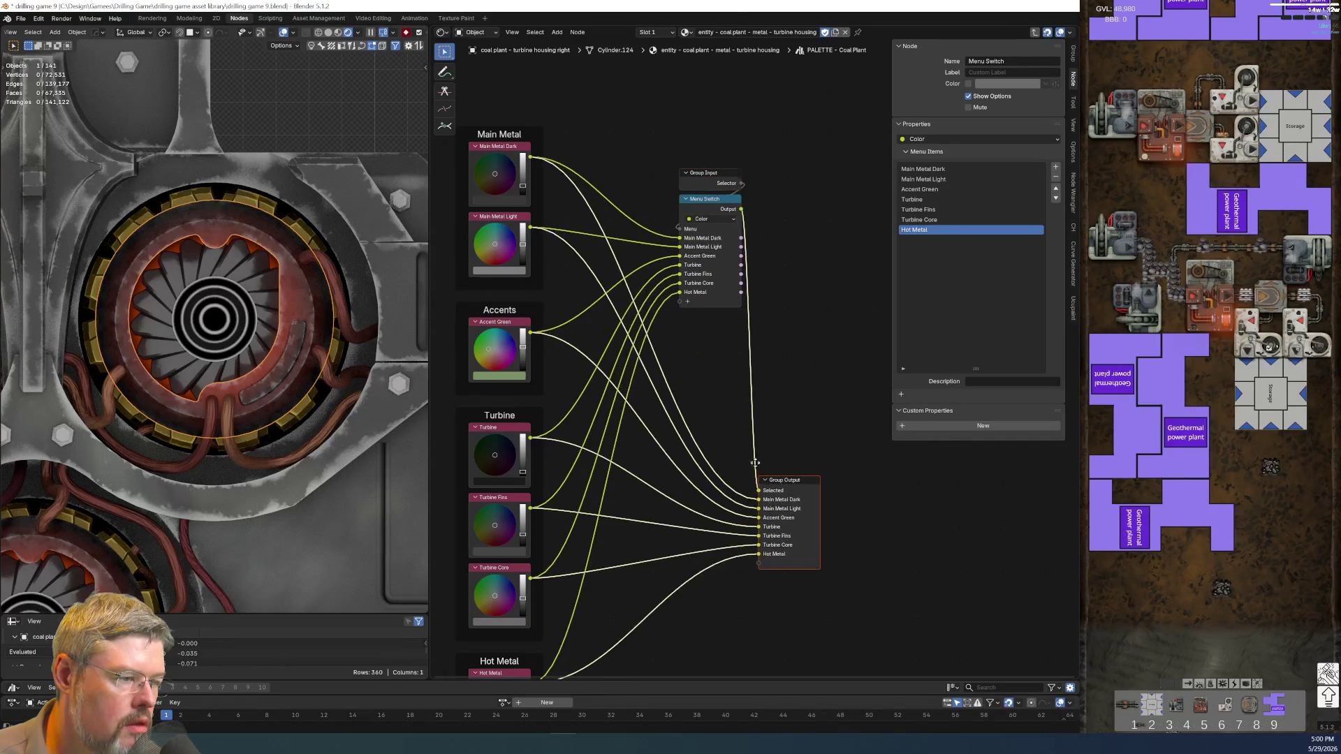
scroll(834, 537, "down", 2)
middle_click_drag(768, 419, 705, 368)
left_click_drag(672, 139, 753, 261)
key("g")
left_click(761, 283)
left_click_drag(807, 498, 872, 495)
left_click(782, 416)
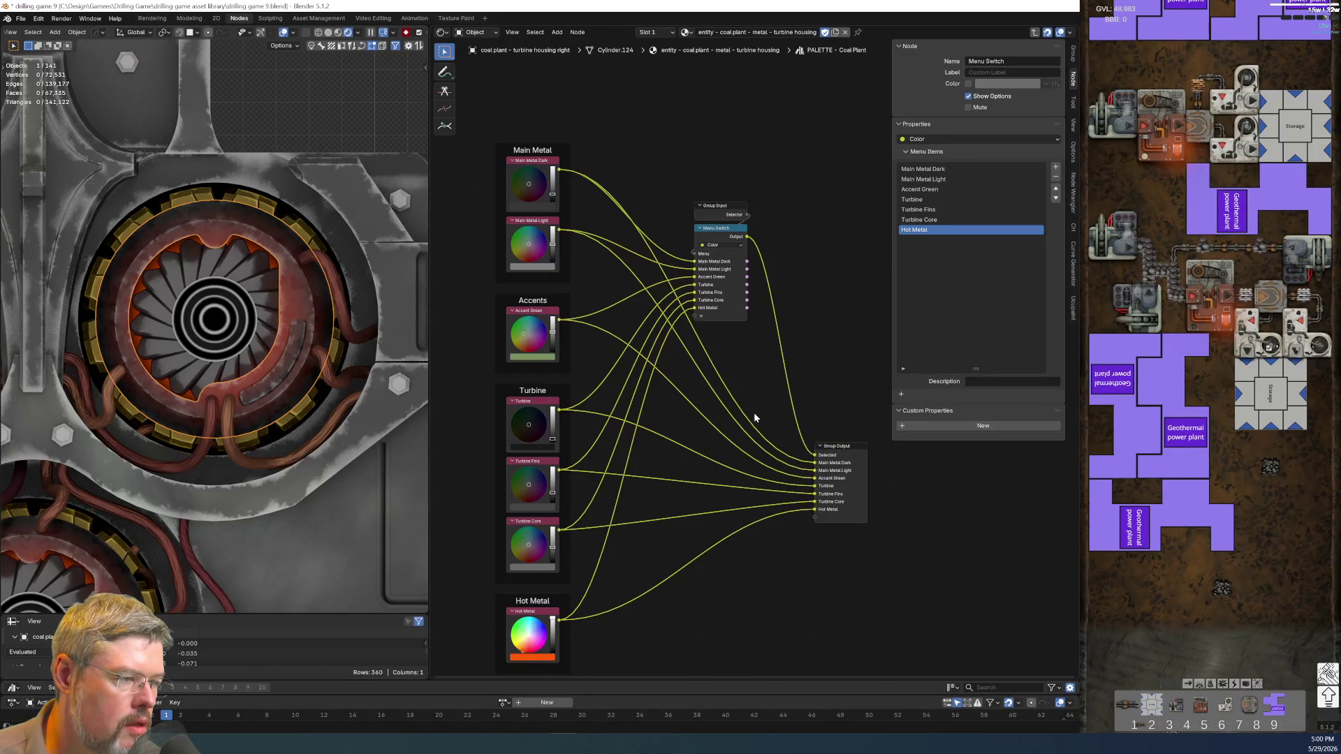
- Add reroute points on the links into Group Output and start lining them up
right_click_drag(757, 450, 754, 548, "shift")
scroll(754, 552, "up", 2)
scroll(754, 556, "up", 1)
middle_click_drag(754, 557, 672, 448)
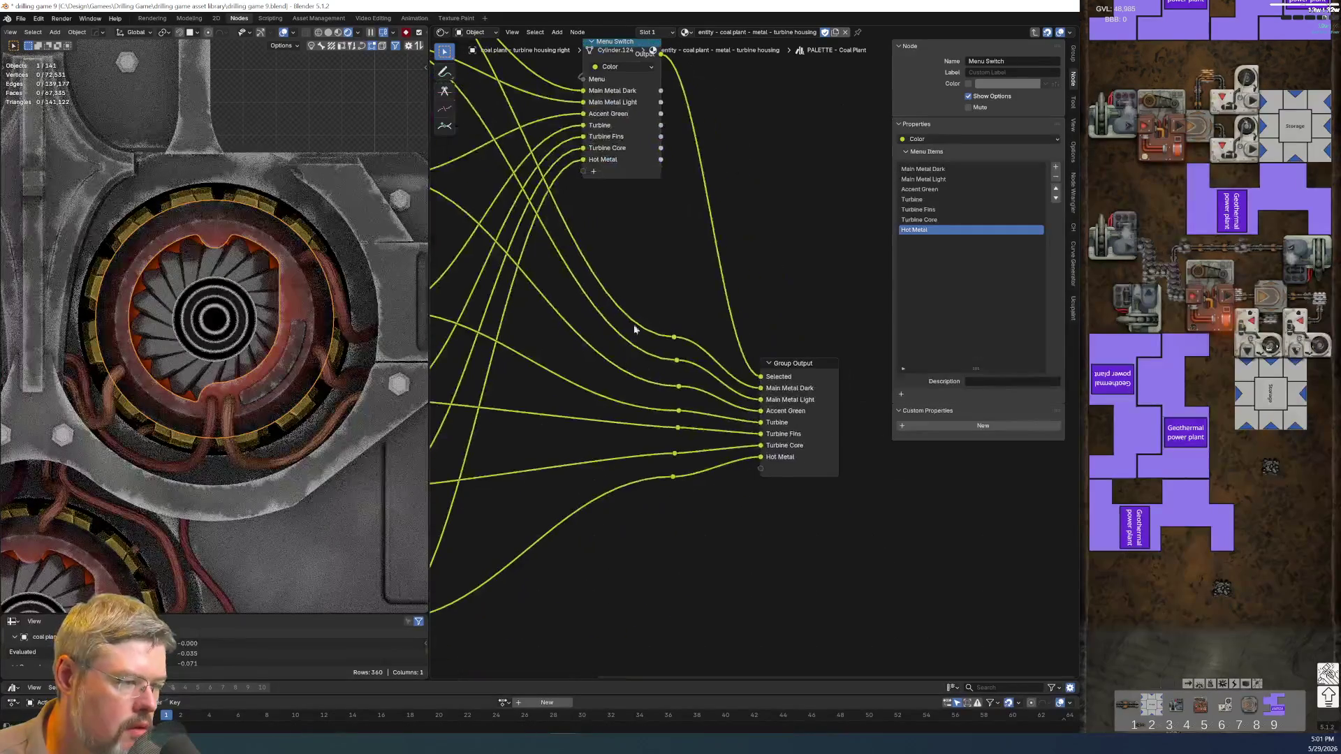
left_click_drag(693, 354, 693, 355)
key("g")
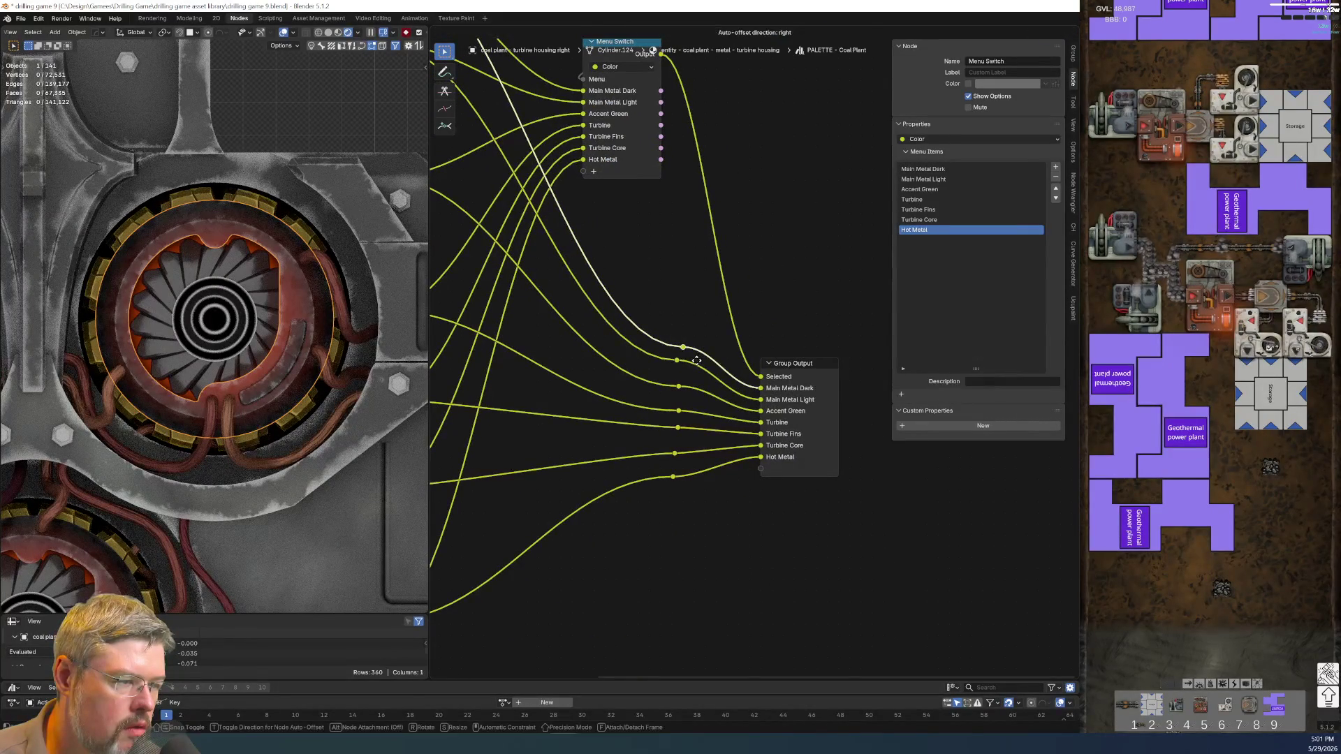
left_click(693, 366)
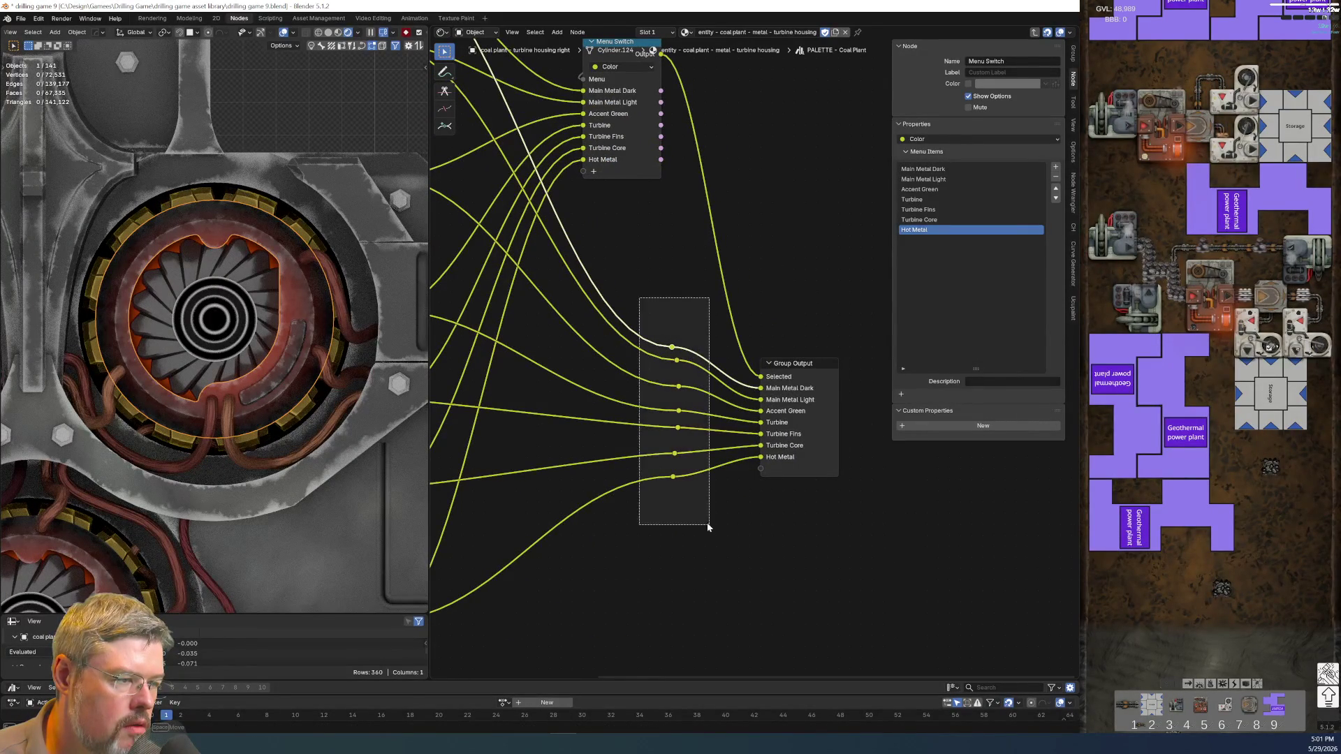
left_click_drag(636, 299, 705, 521)
mouse_move(669, 370)
left_mouse_down()
mouse_move(694, 406)
mouse_move(694, 485)
mouse_move(663, 419)
left_mouse_up()
key("g")
left_click(683, 386)
- Align all eight reroute points into one straight column
key("g")
left_click(690, 406)
key("g")
left_click(689, 431)
key("g")
left_click(660, 412)
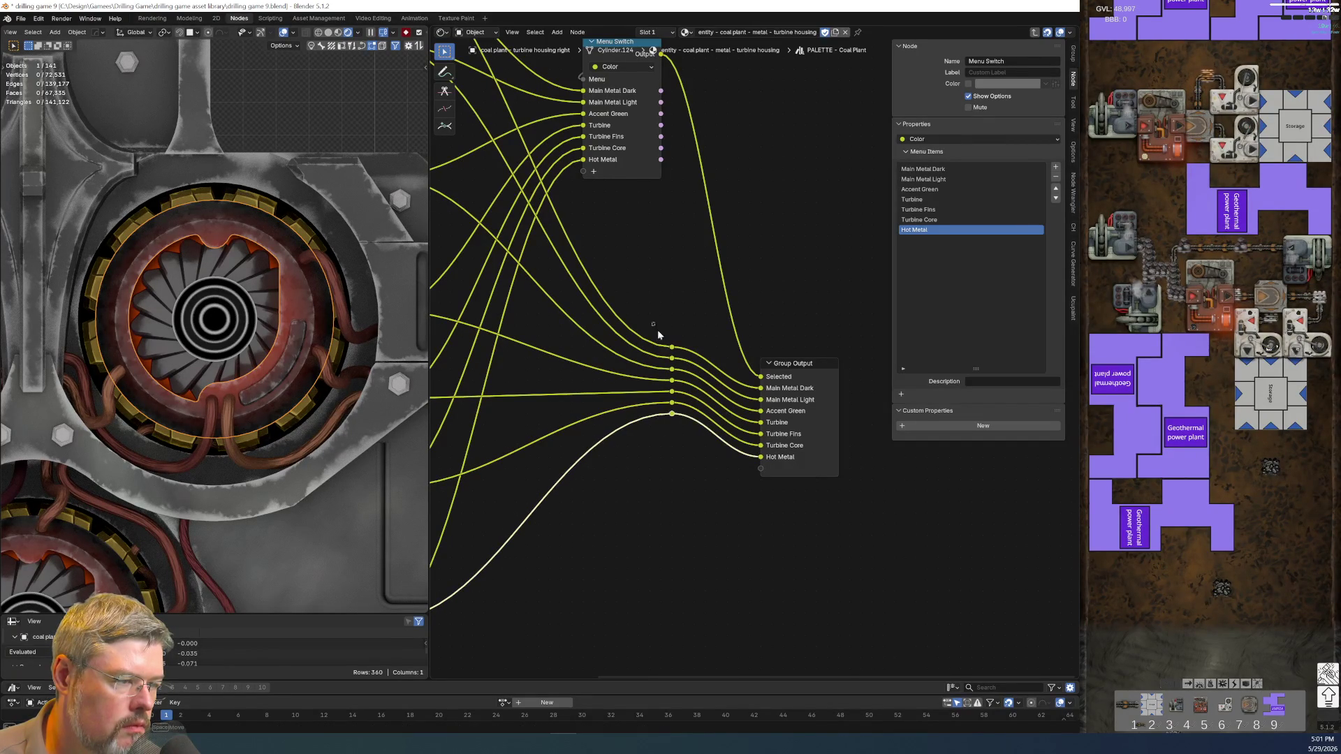
left_click_drag(653, 326, 700, 468)
key("g")
left_click(687, 467)
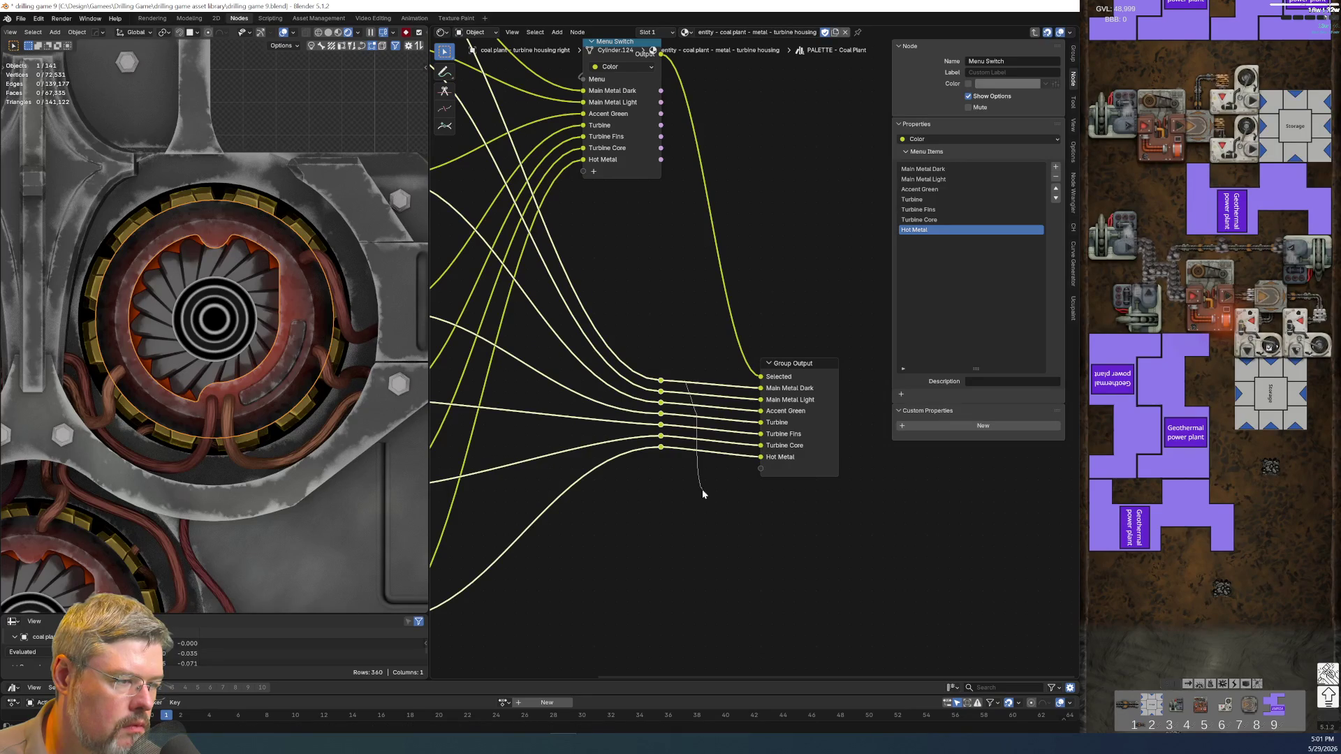
- Add a second column of reroutes and move it into row position
right_click_drag(703, 493, 701, 491, "shift")
left_click_drag(677, 363, 722, 471)
key("Tab")
key("Tab")
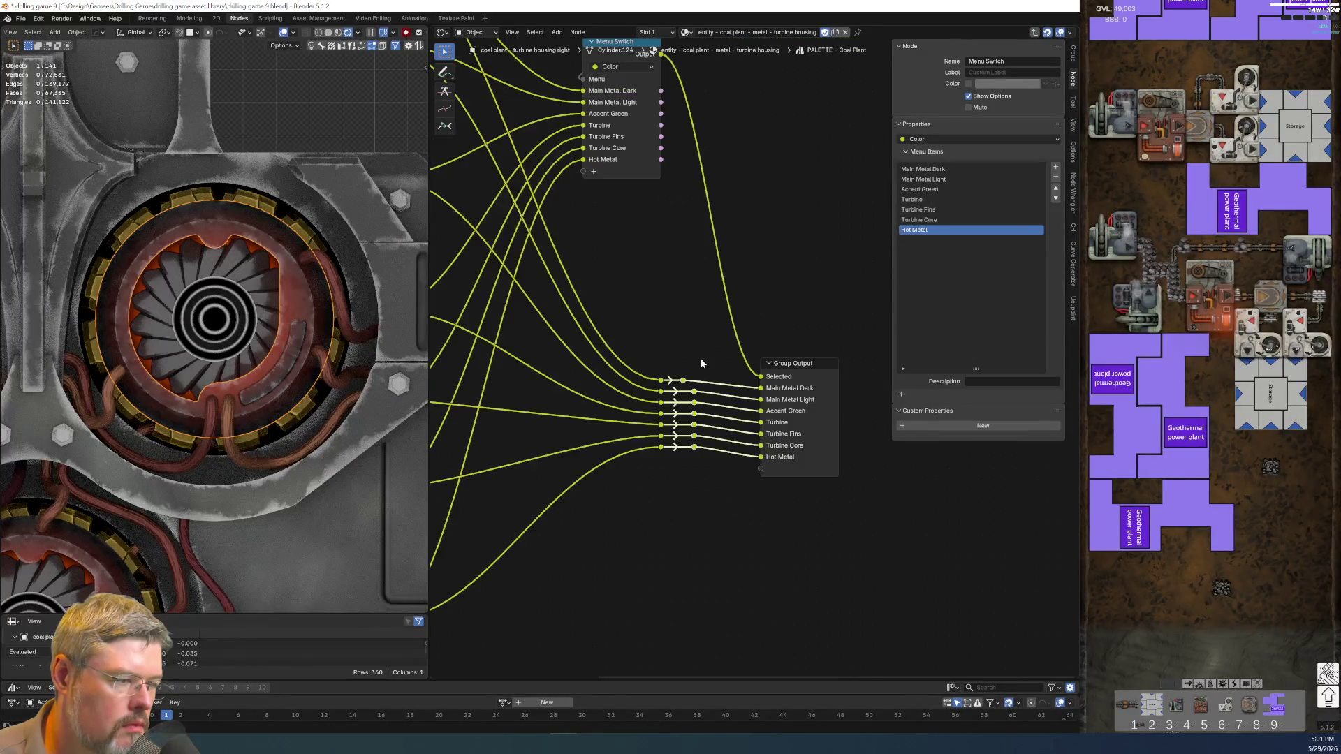
left_click_drag(689, 389, 685, 497)
key("g")
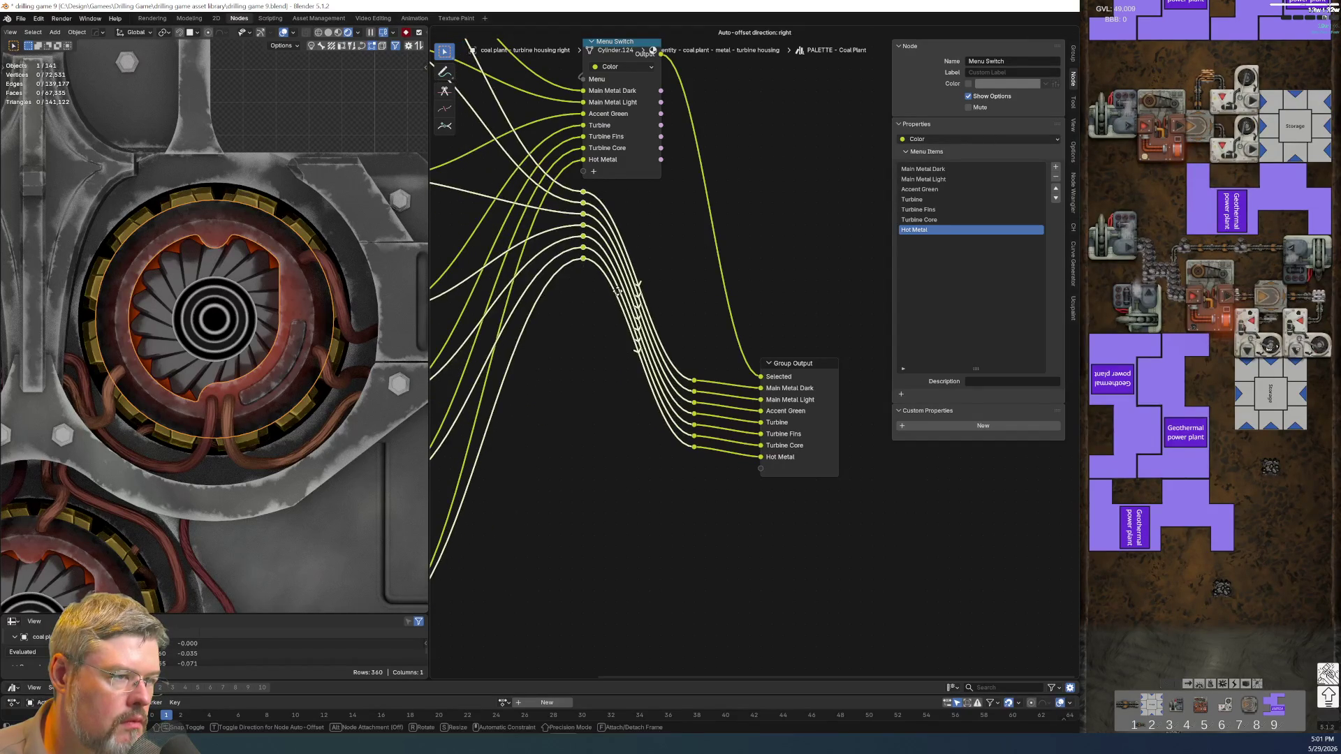
left_click(622, 475)
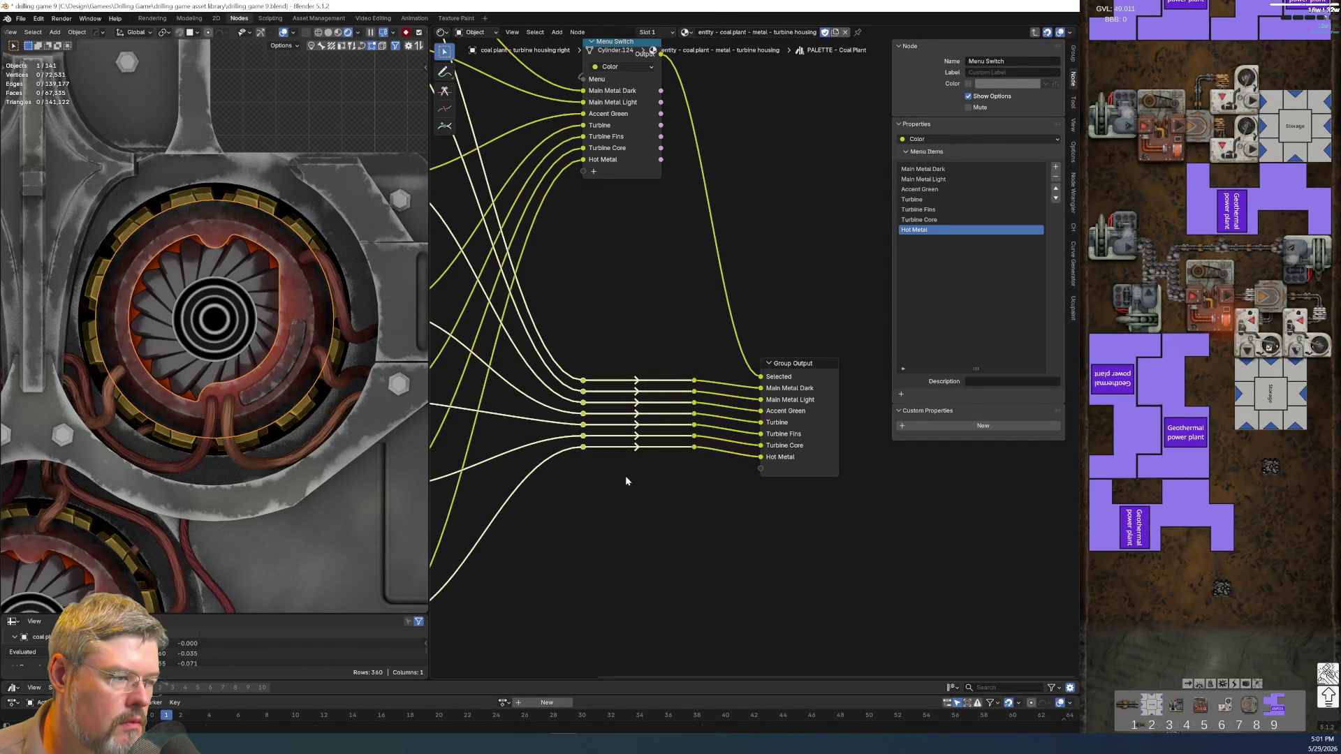
- Shift the second reroute column to the right and save the blend file
left_click_drag(682, 350, 719, 482)
key("g")
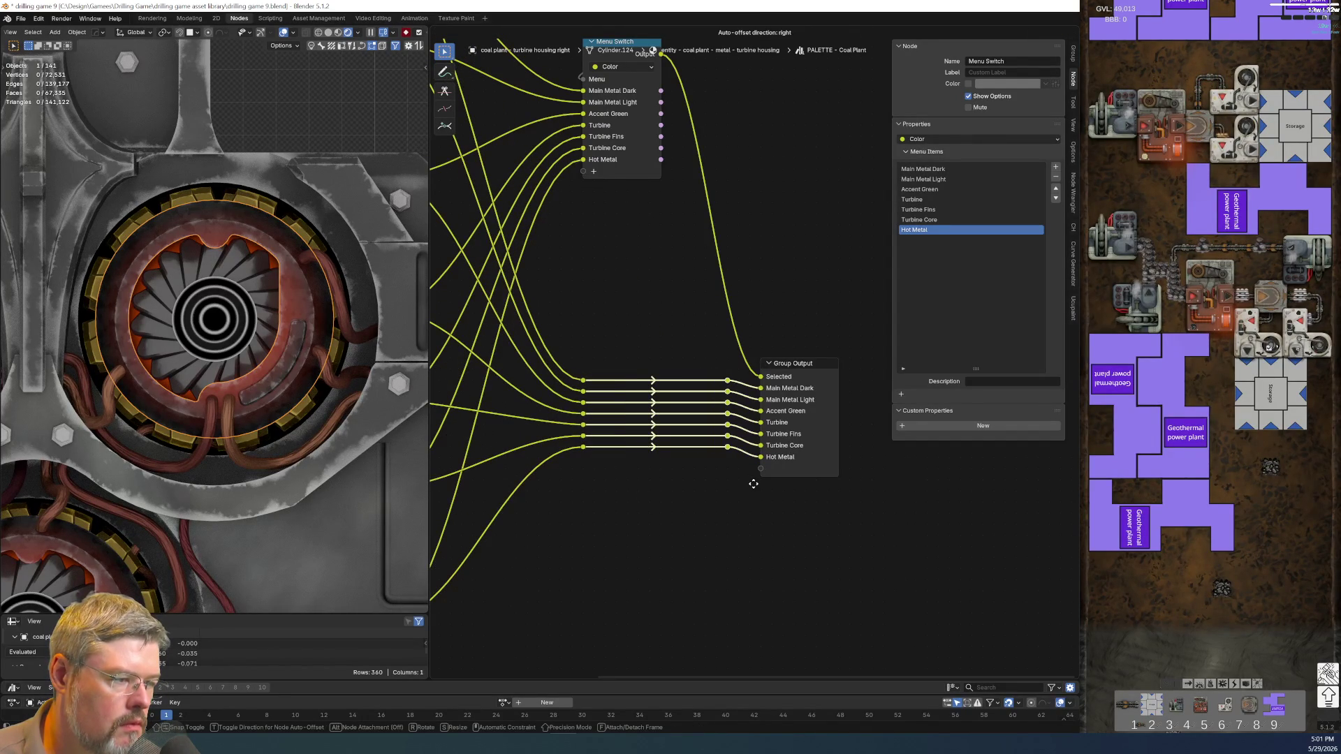
left_click(749, 479)
scroll(638, 490, "down", 2)
scroll(685, 470, "down", 2)
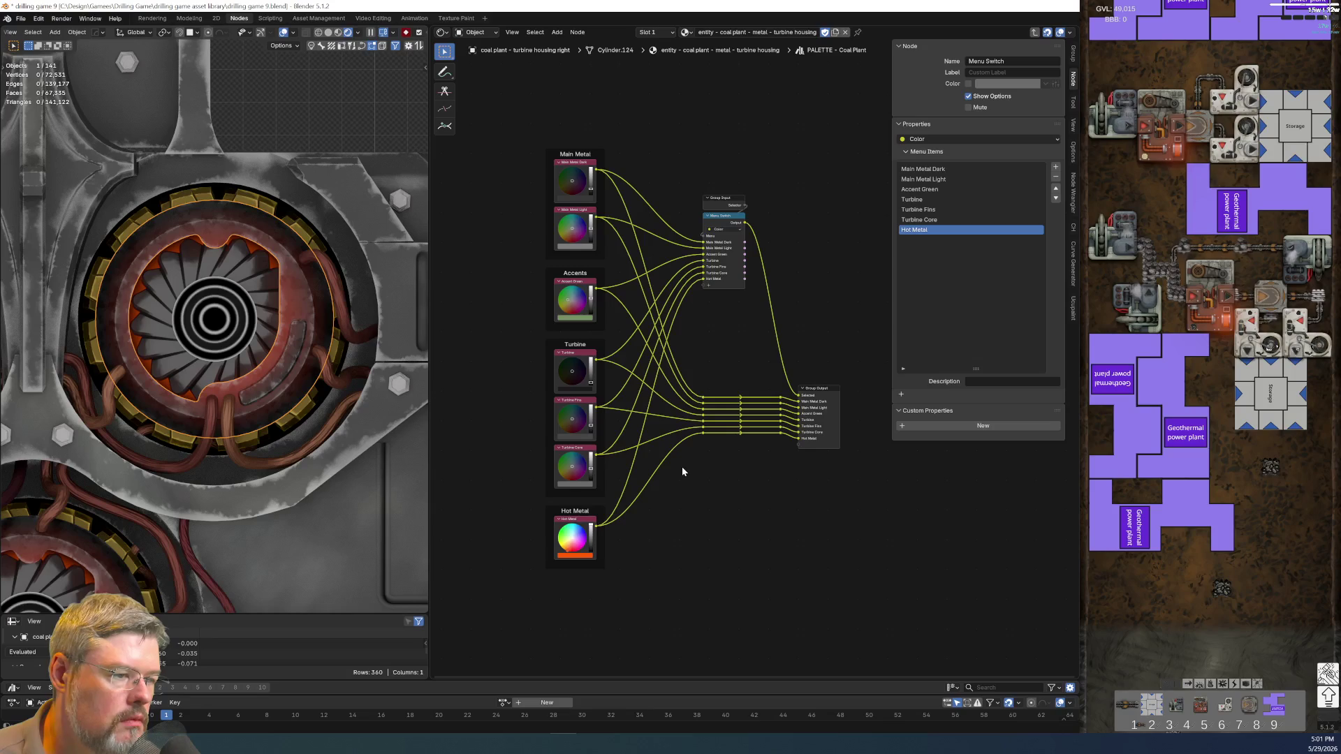
left_click(21, 18)
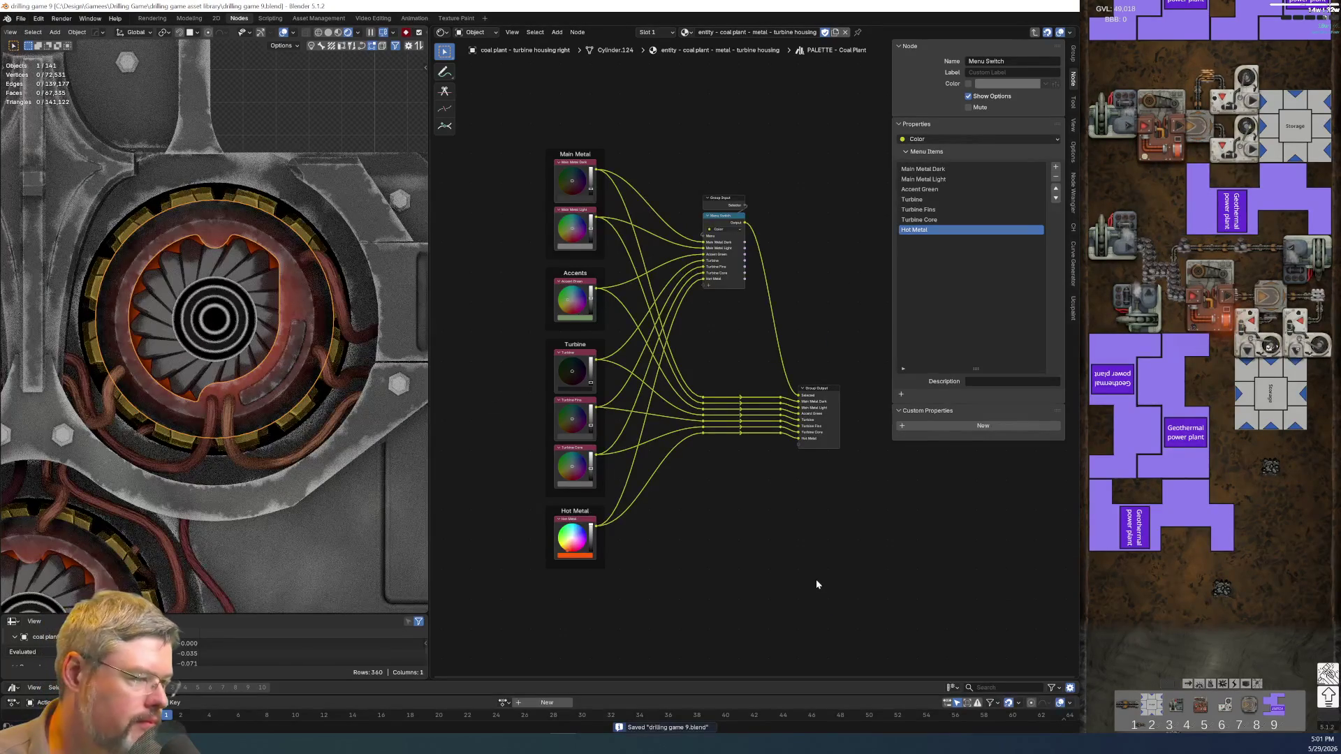
- Copy the PALETTE - Coal Plant node and paste it into the turbine fan blades' material
key("Tab")
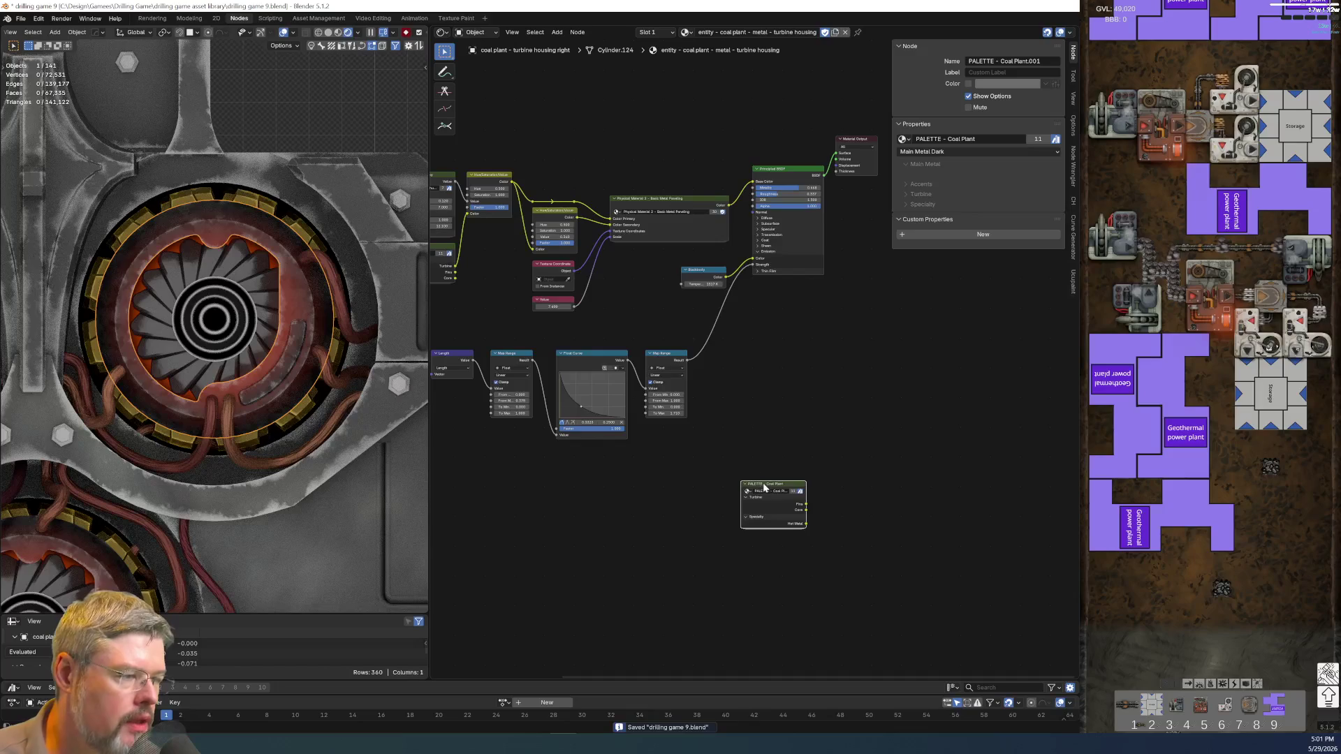
key("x")
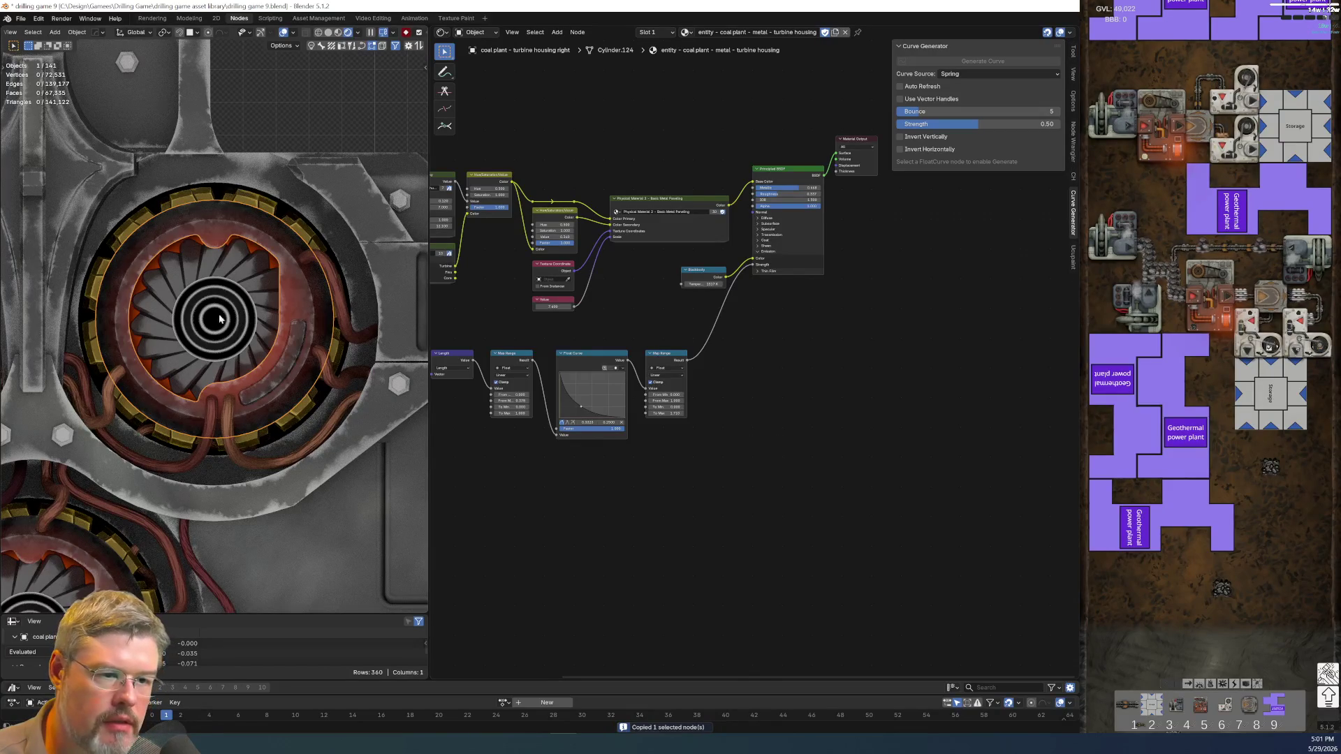
left_click(218, 319)
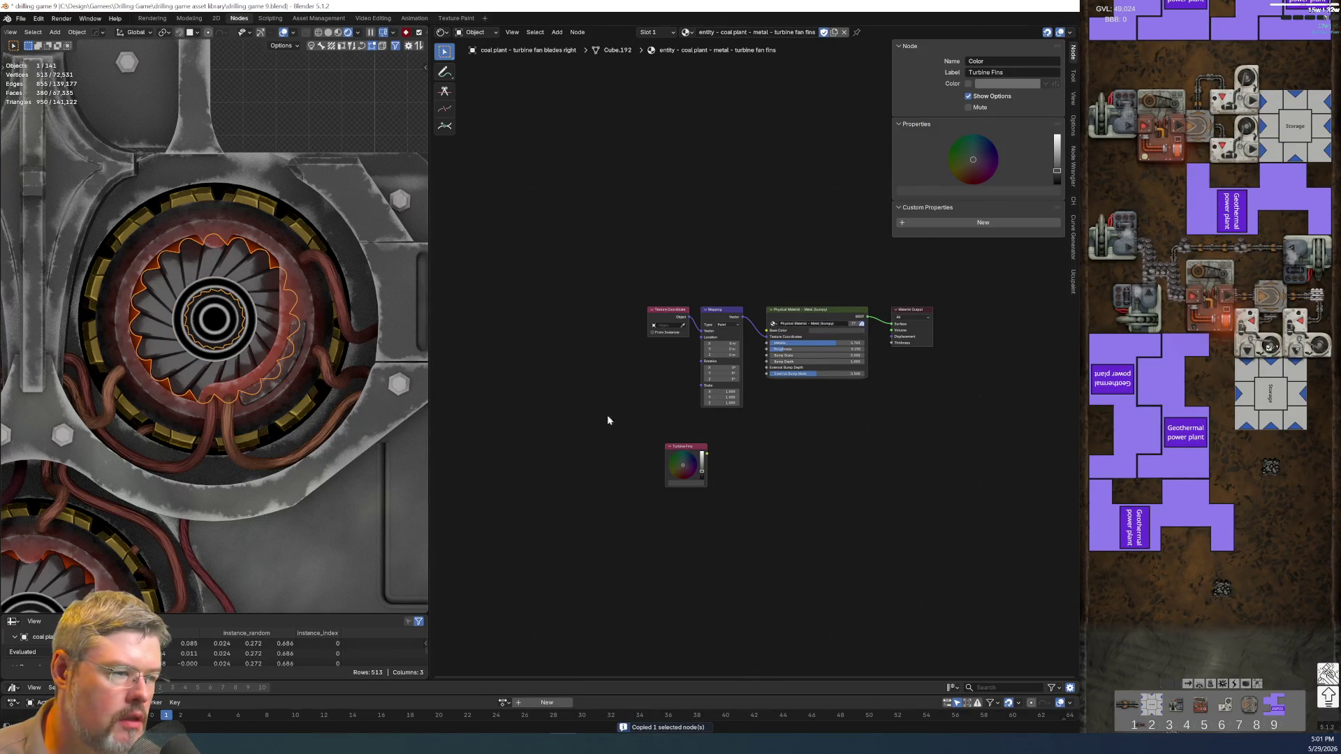
scroll(600, 279, "up", 2)
scroll(601, 266, "up", 2)
middle_click_drag(605, 302, 667, 332)
key("ctrl+h")
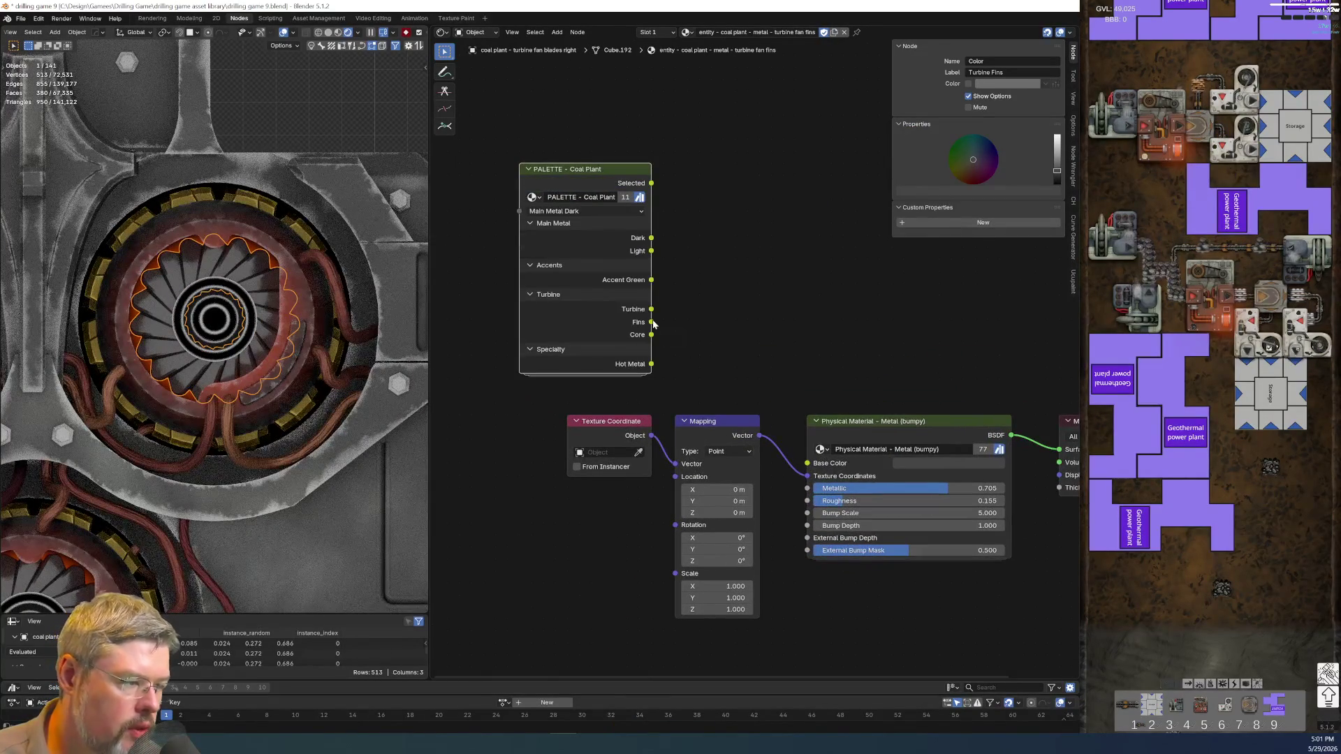
- Link the palette's Fins output to Base Color and hide its unused sockets
left_click_drag(651, 322, 796, 454)
key("ctrl+g")
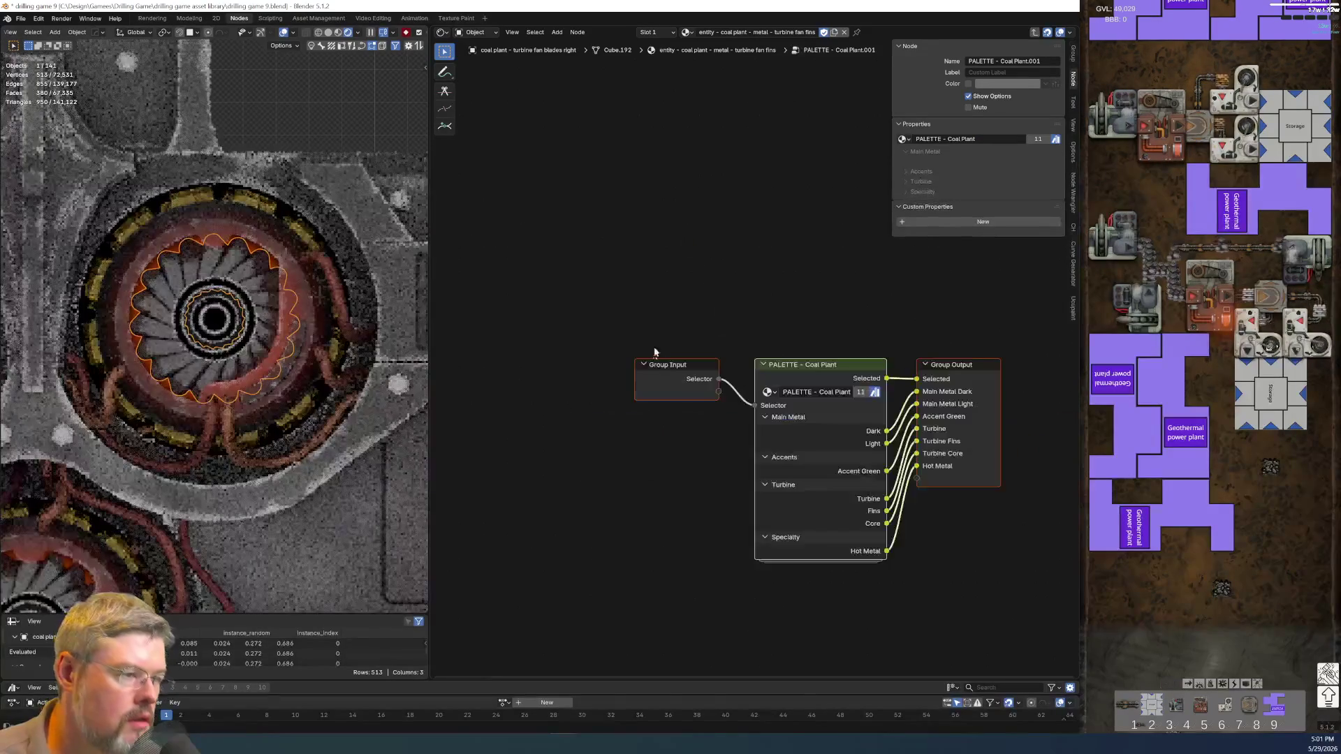
key("Tab")
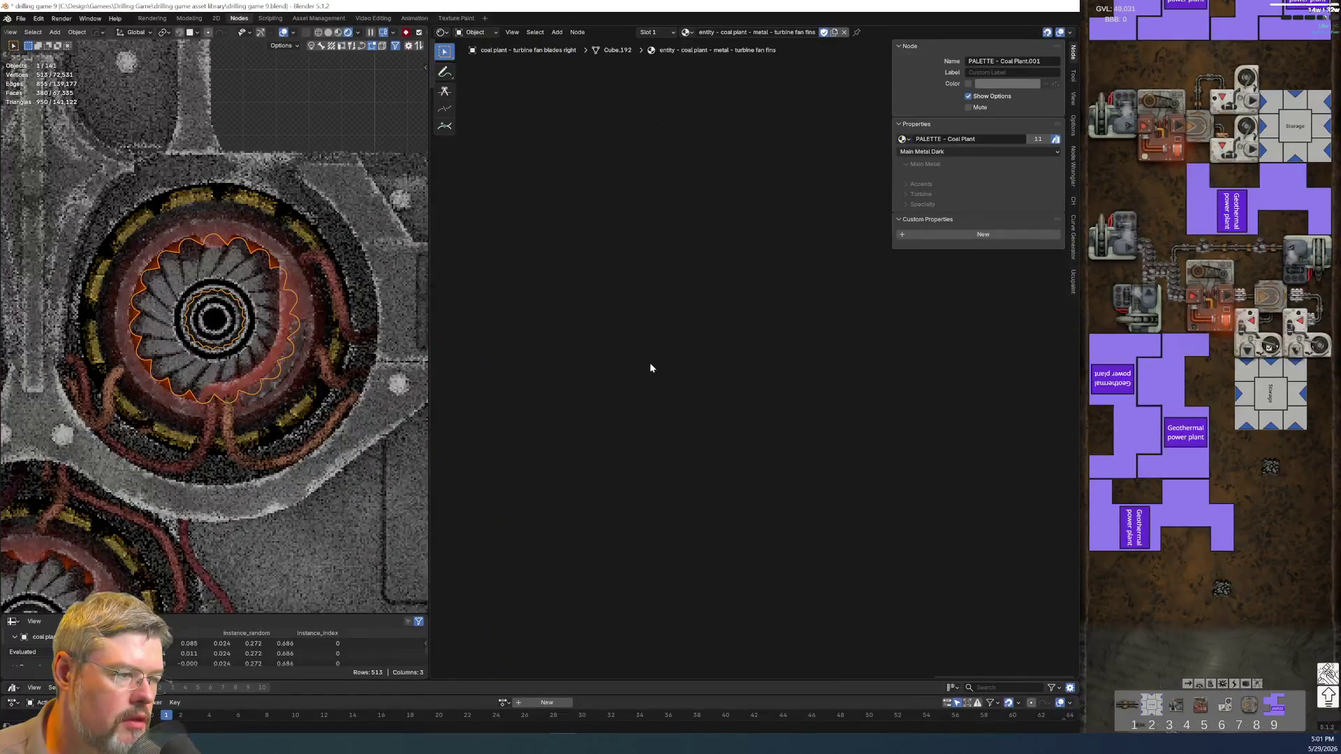
key("Home")
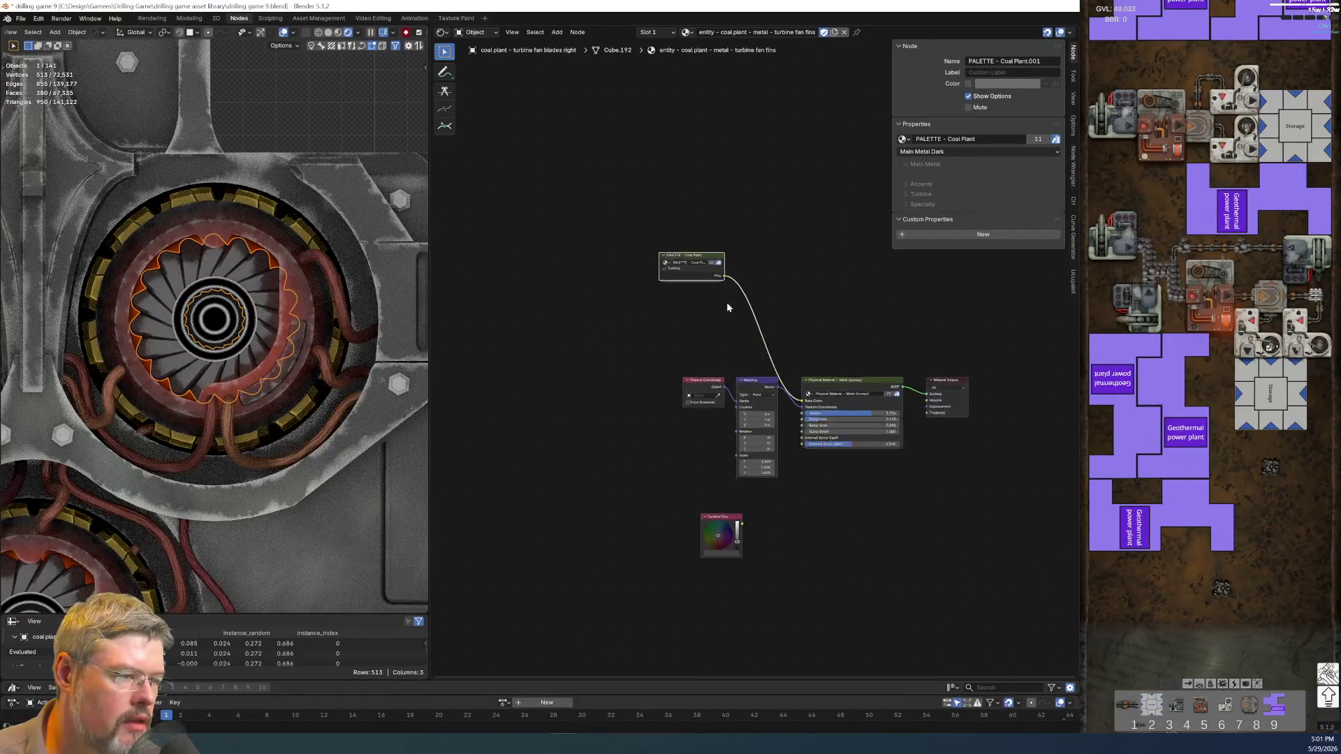
key("ctrl+h")
key("g")
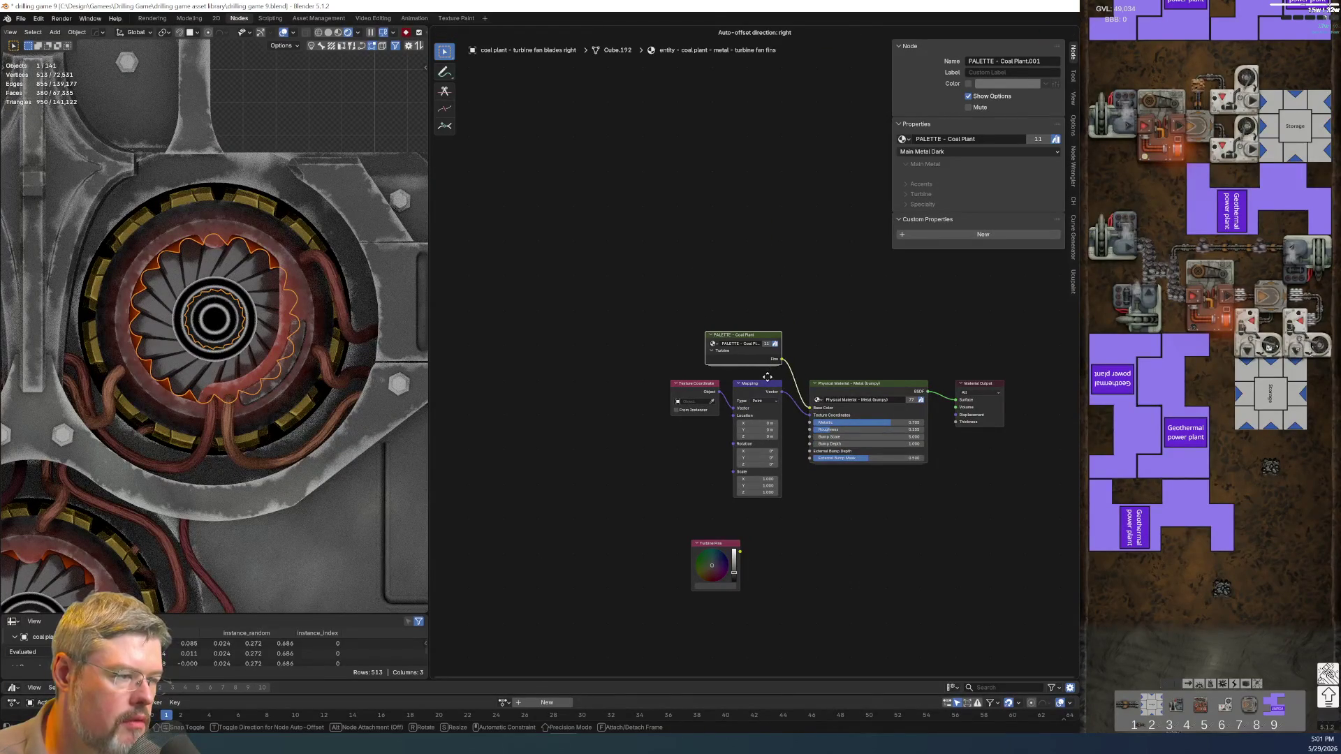
left_click(785, 404)
- Dissolve the Mapping node and tuck Texture Coordinate below the PALETTE node
left_click(756, 391)
key("ctrl+x")
scroll(757, 359, "up", 2)
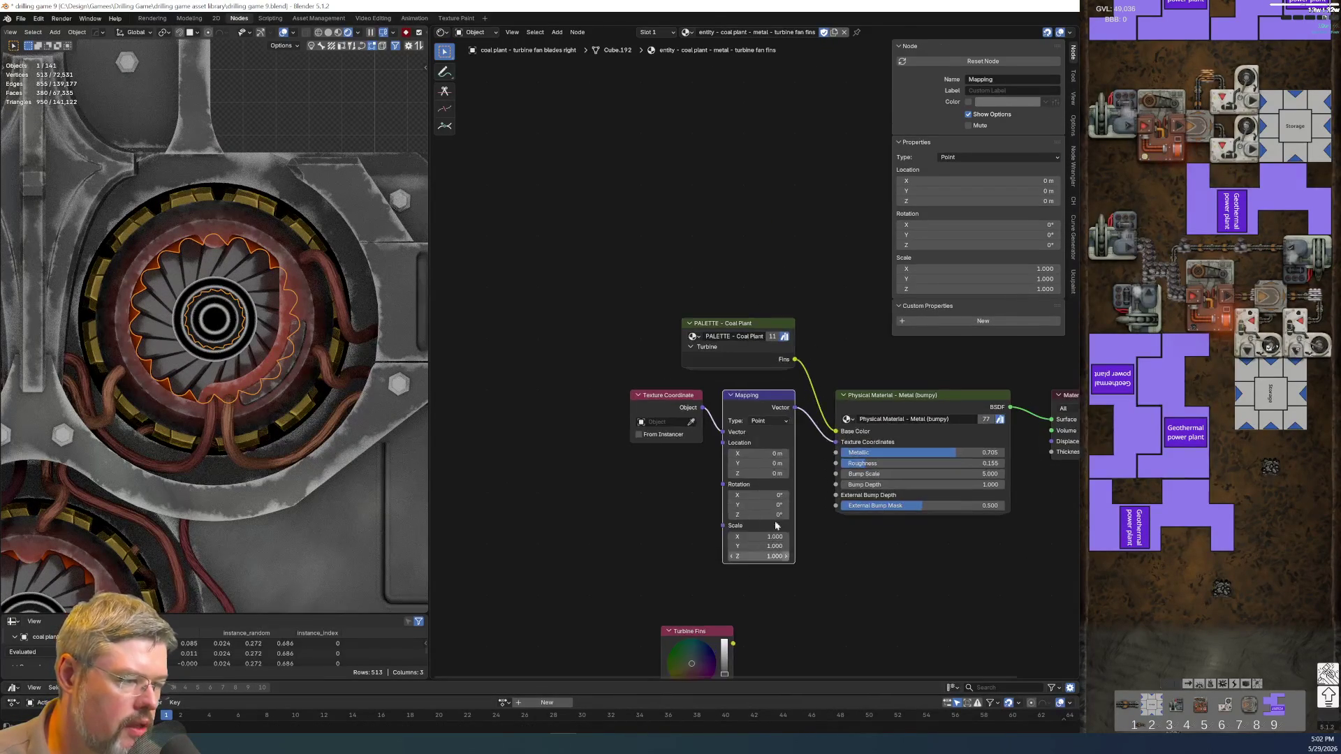
left_click_drag(687, 398, 778, 530)
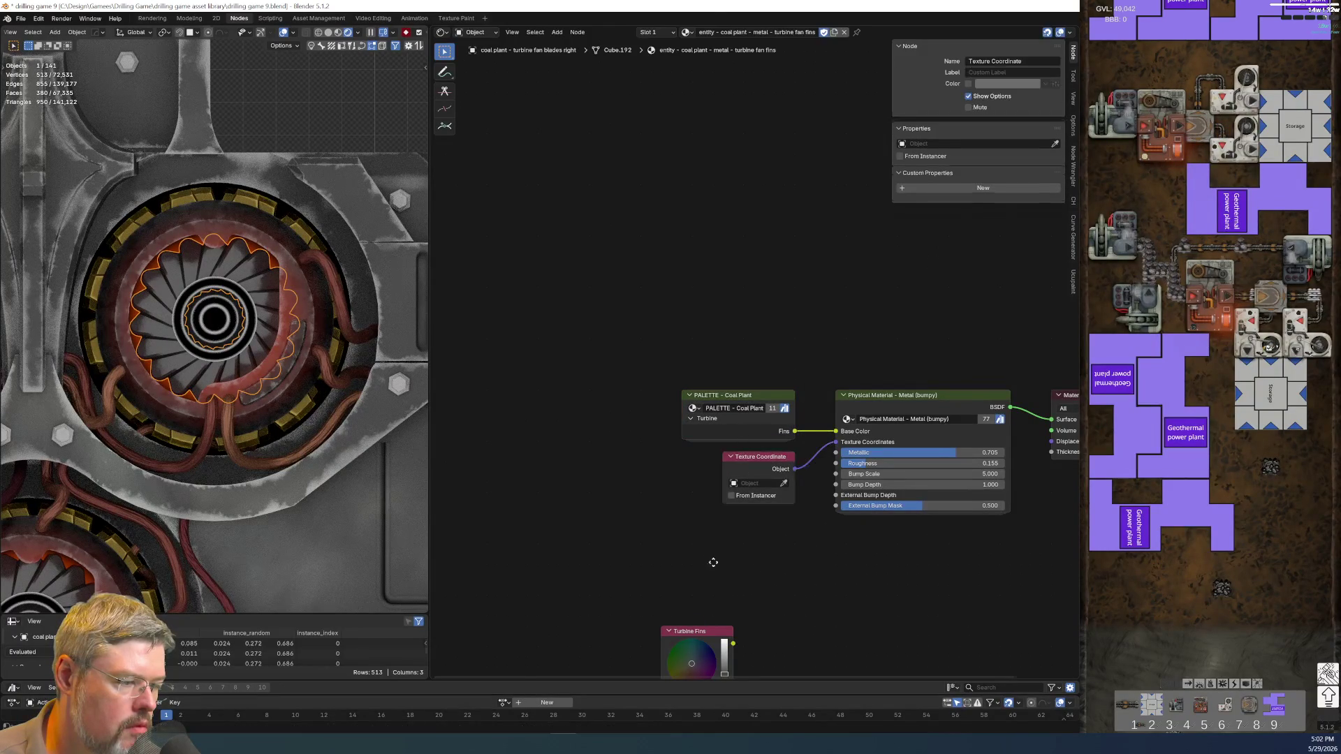
middle_click_drag(736, 567, 599, 502)
middle_click_drag(612, 564, 741, 576)
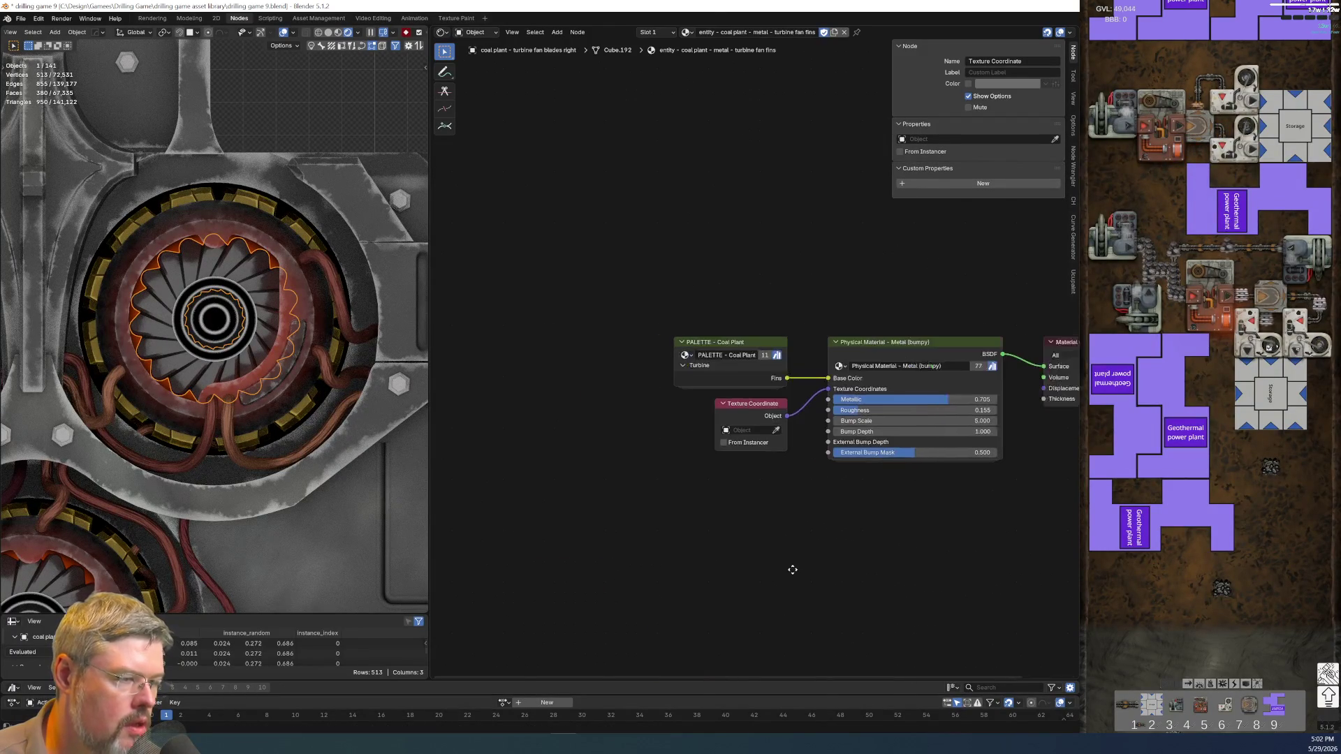
left_click(215, 310)
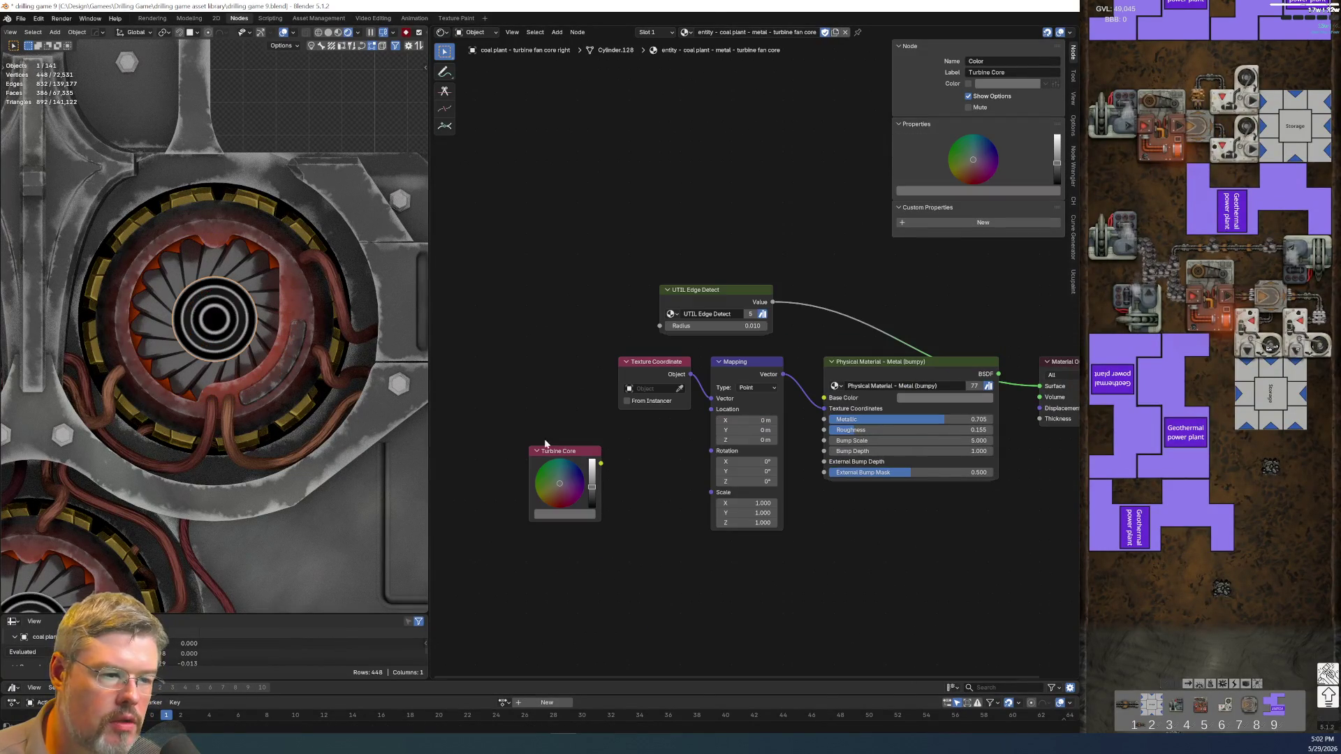
- Dissolve the fan core's Mapping node and delete its Turbine Core colour node
left_click(747, 377)
key("ctrl+x")
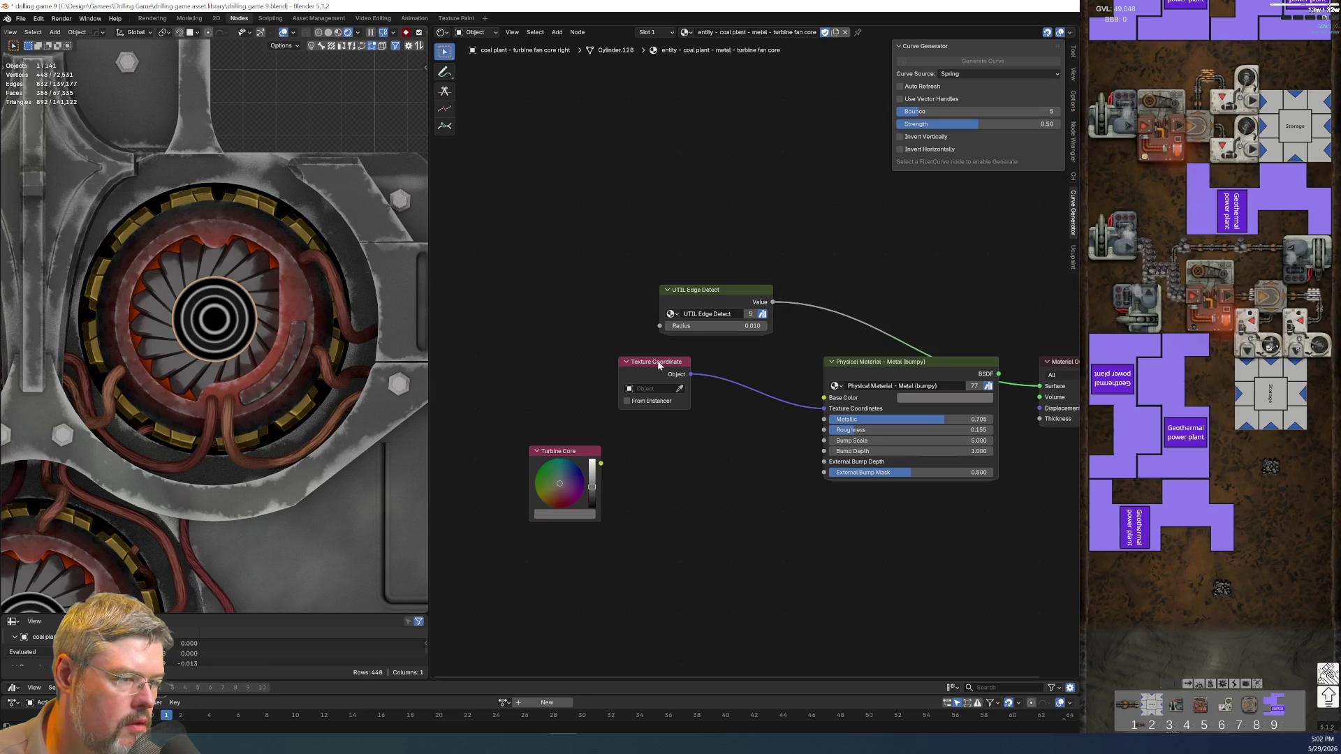
left_click_drag(665, 366, 747, 479)
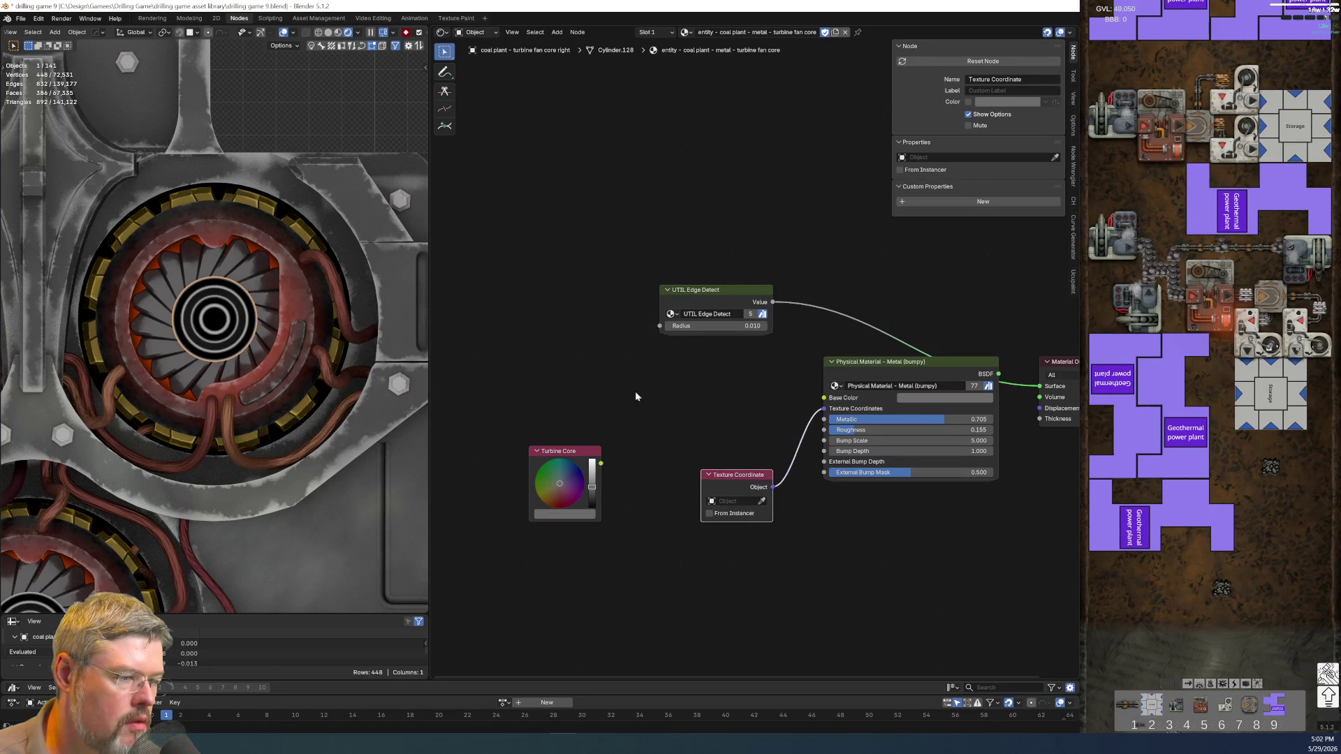
left_click(566, 451)
key("x")
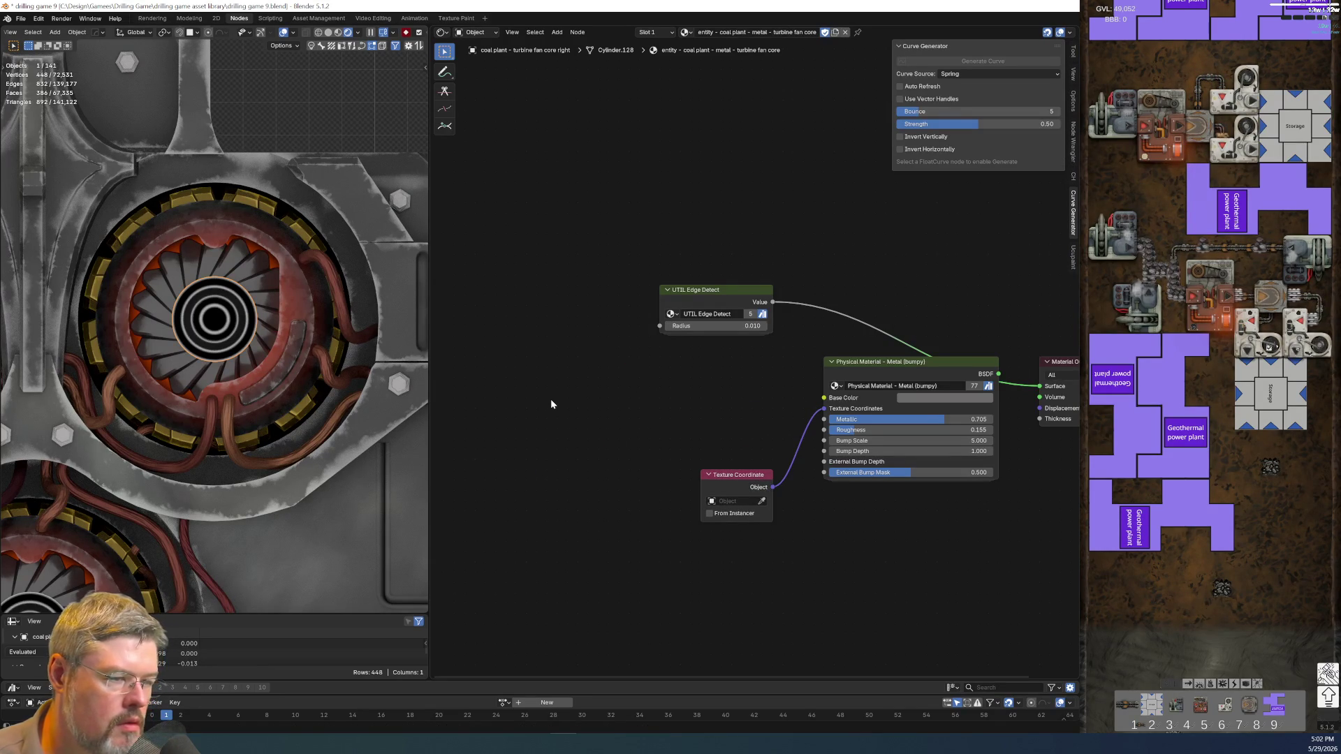
- Paste the PALETTE - Coal Plant node and feed its Core output into Base Color
key("ctrl+z")
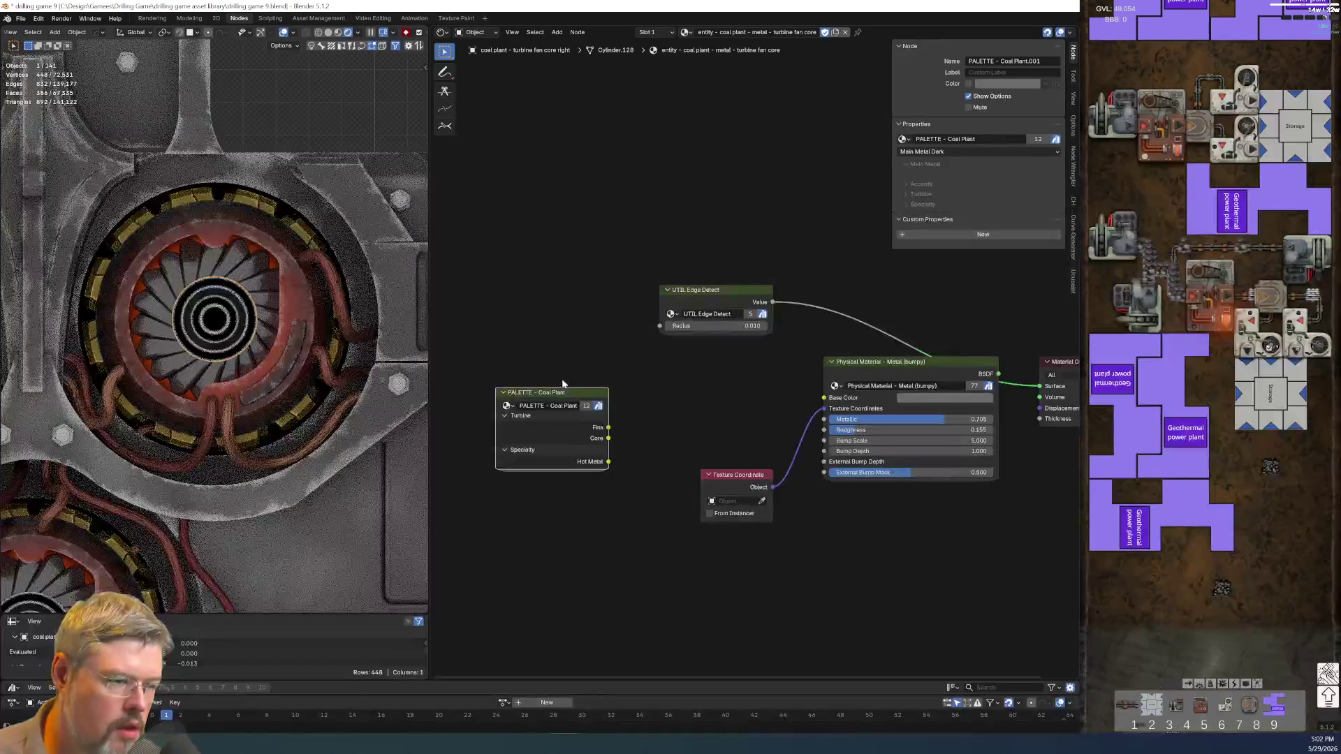
left_click_drag(828, 400, 689, 421)
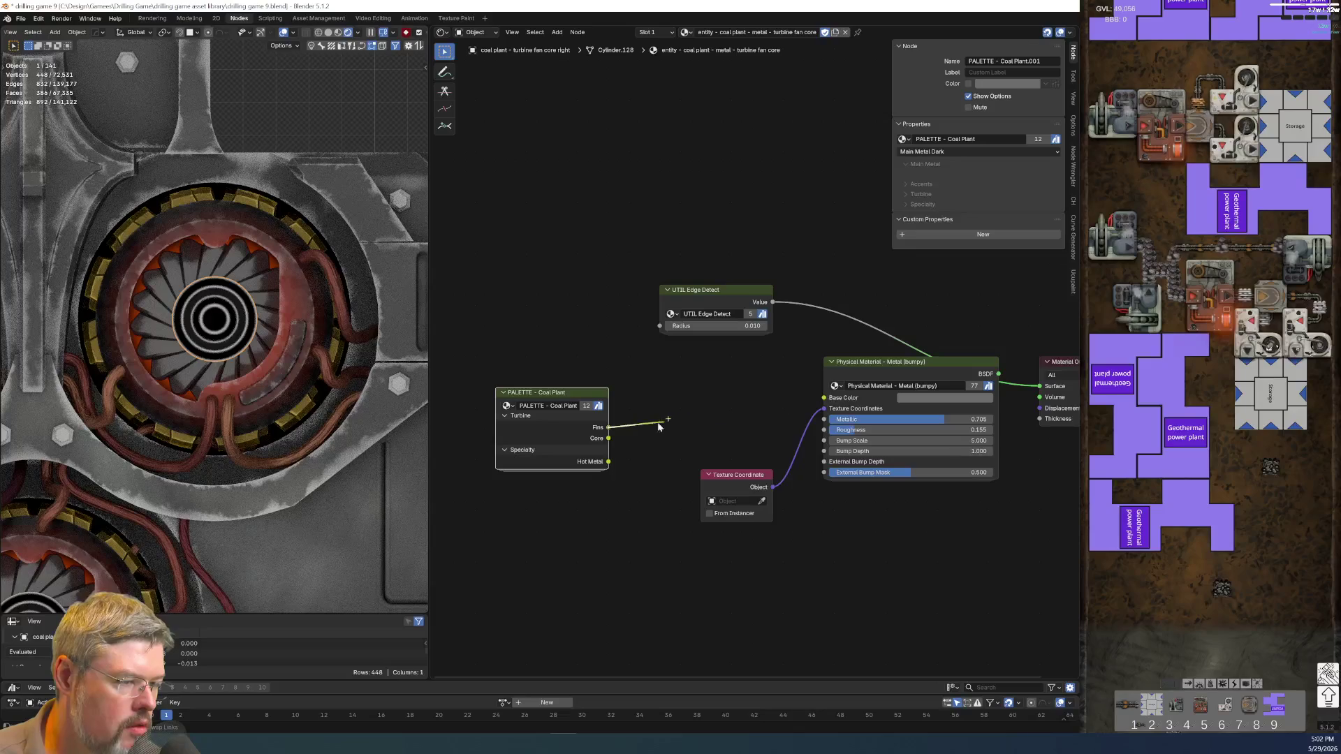
key("ctrl+h")
key("ctrl+h")
mouse_move(560, 447)
left_mouse_down()
mouse_move(753, 447)
mouse_move(611, 414)
left_mouse_up()
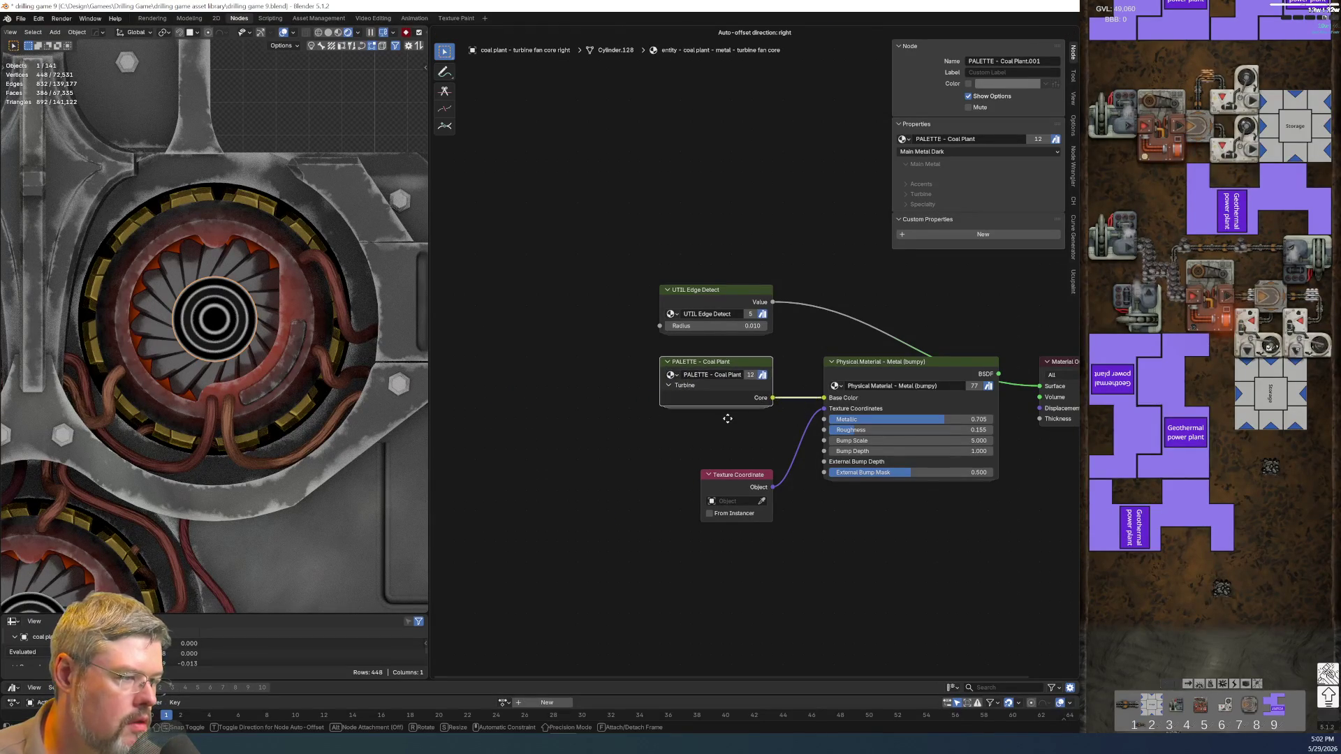
mouse_move(702, 429)
left_mouse_down()
mouse_move(738, 522)
mouse_move(758, 506)
left_mouse_up()
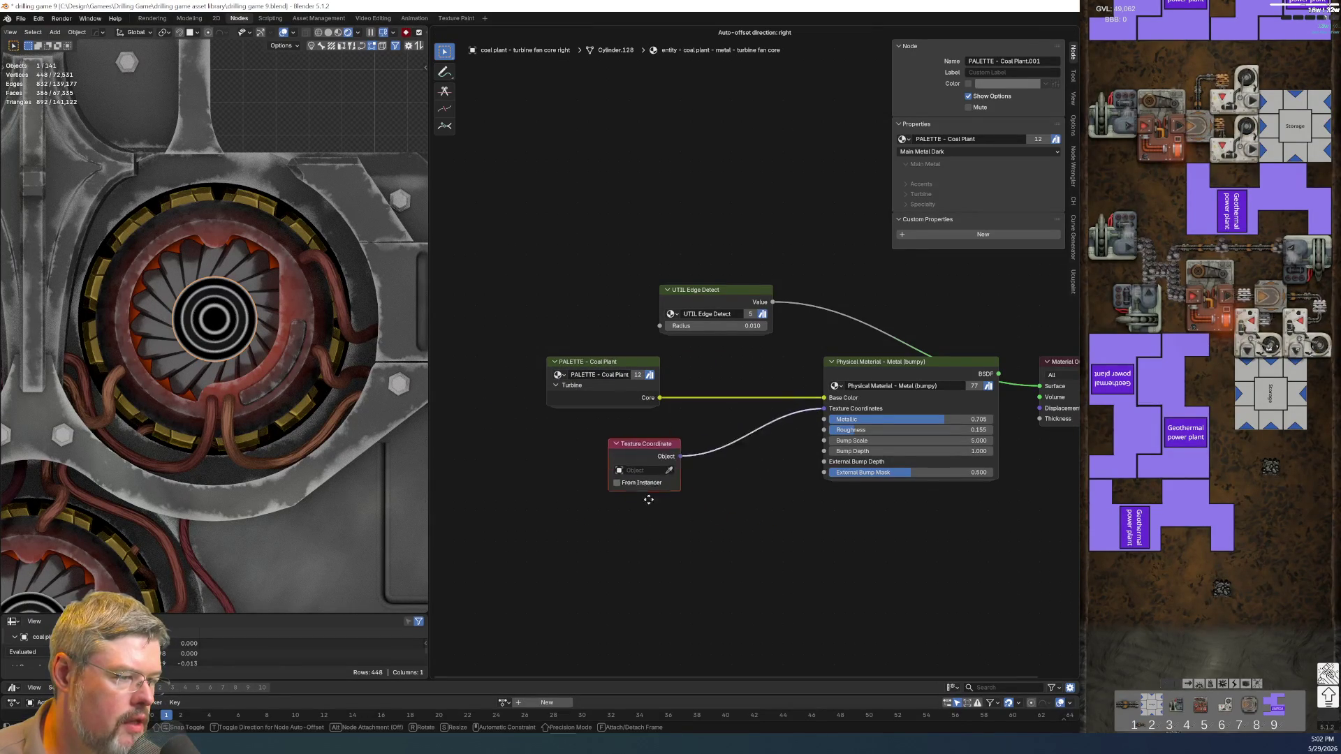
key("shift+a")
left_click(609, 470)
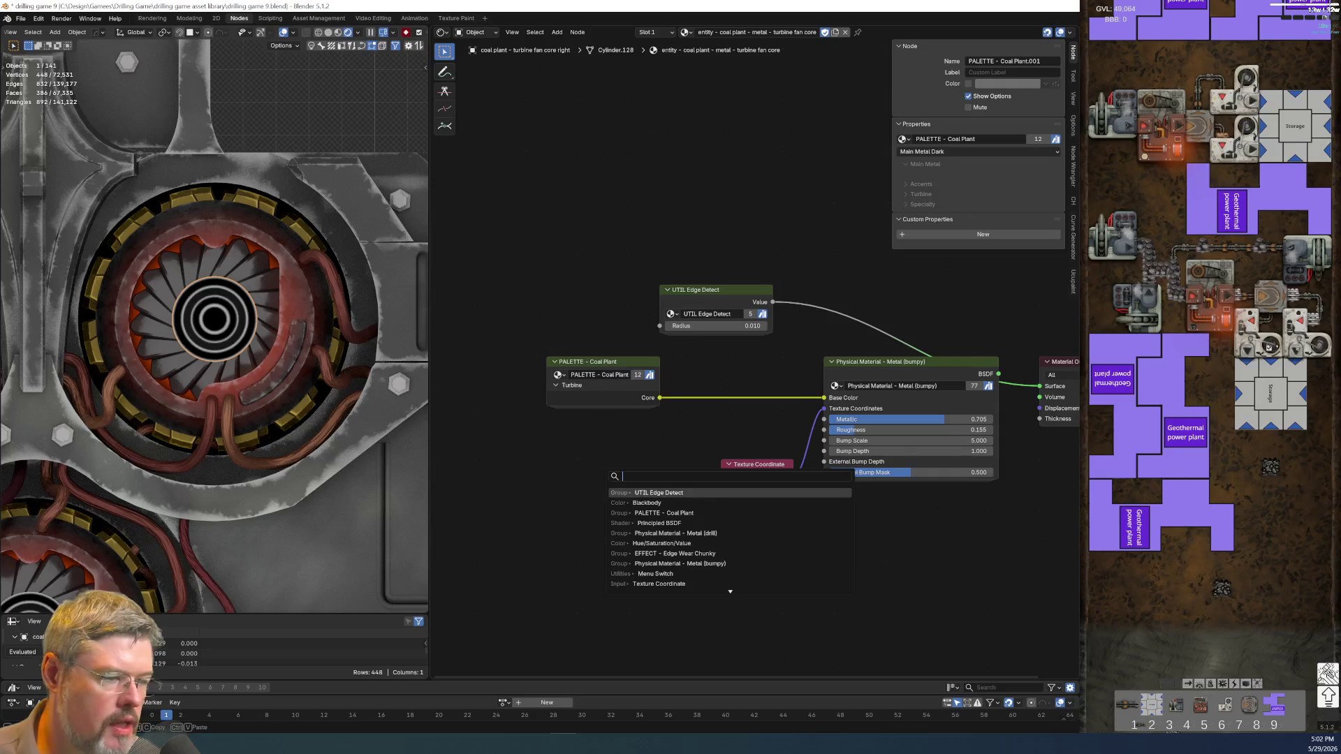
- Insert a Hue/Saturation/Value node on the link from Core to Base Color
type("hue")
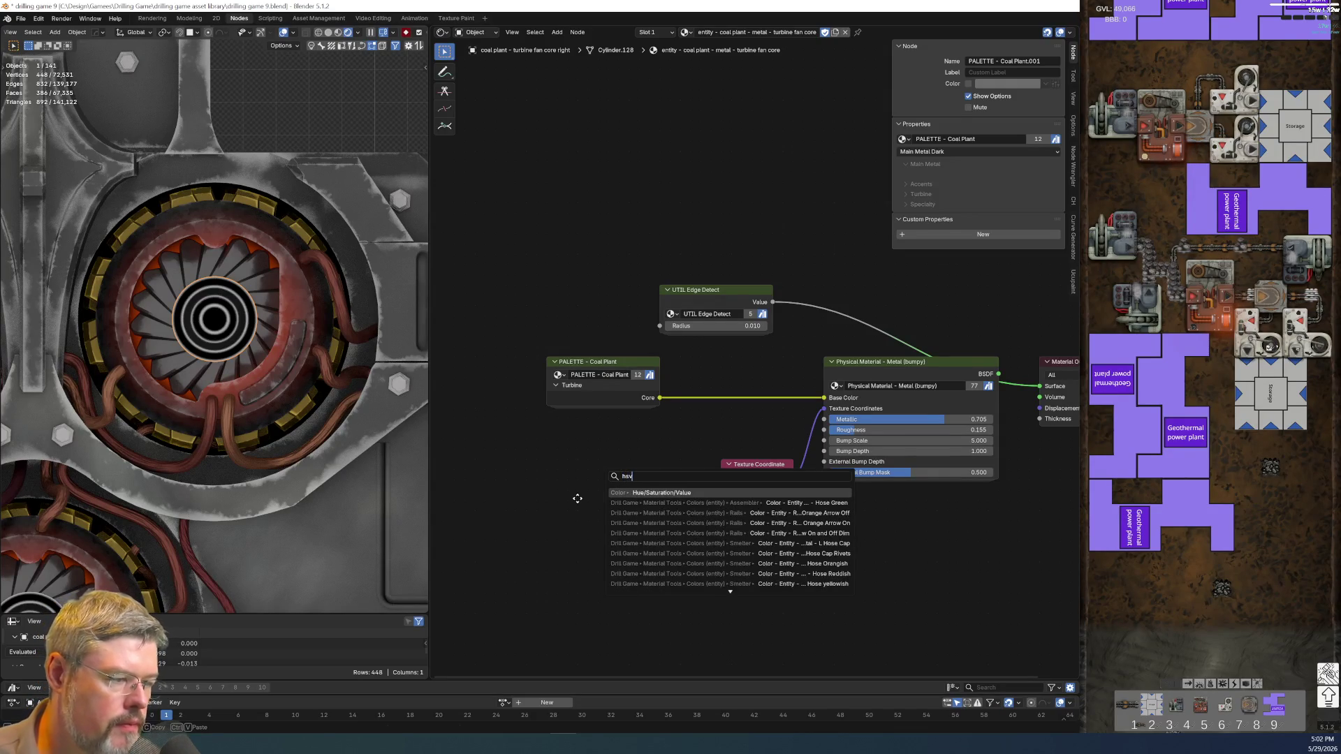
key("Return")
left_click(689, 181)
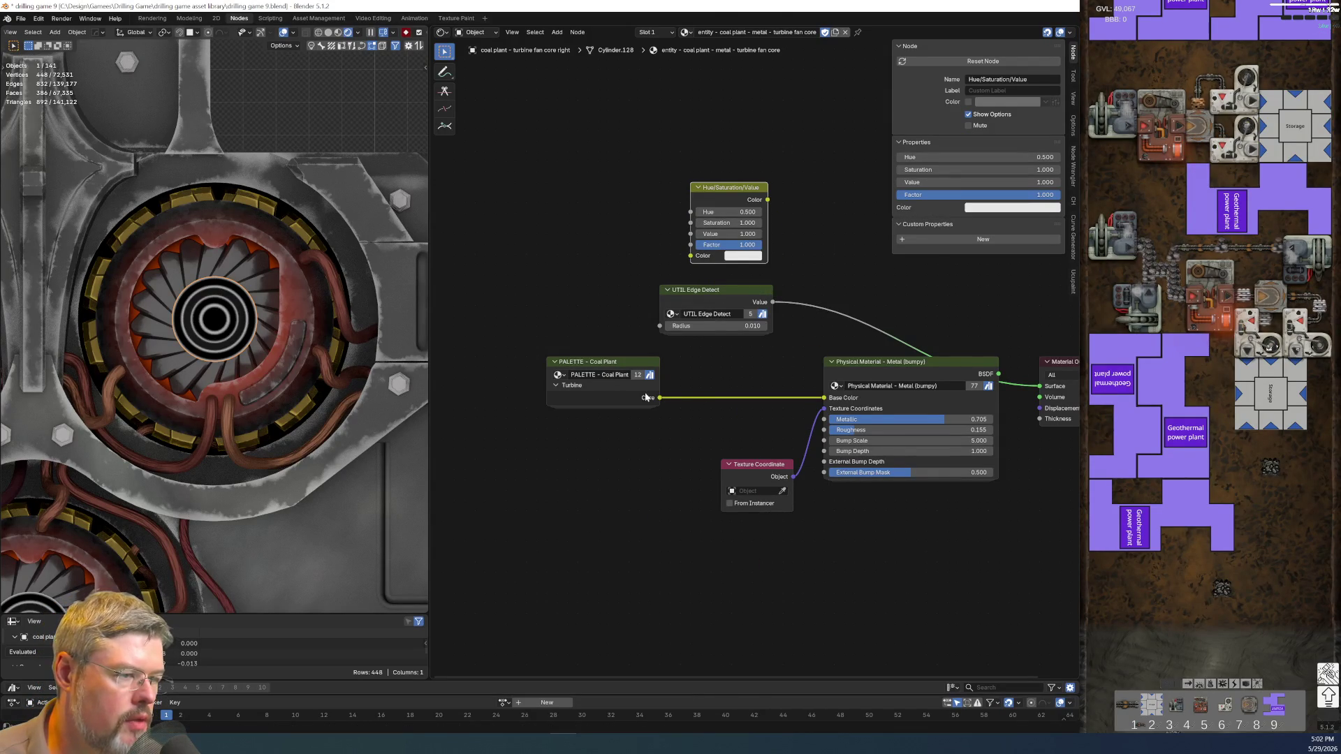
left_click_drag(679, 346, 661, 401)
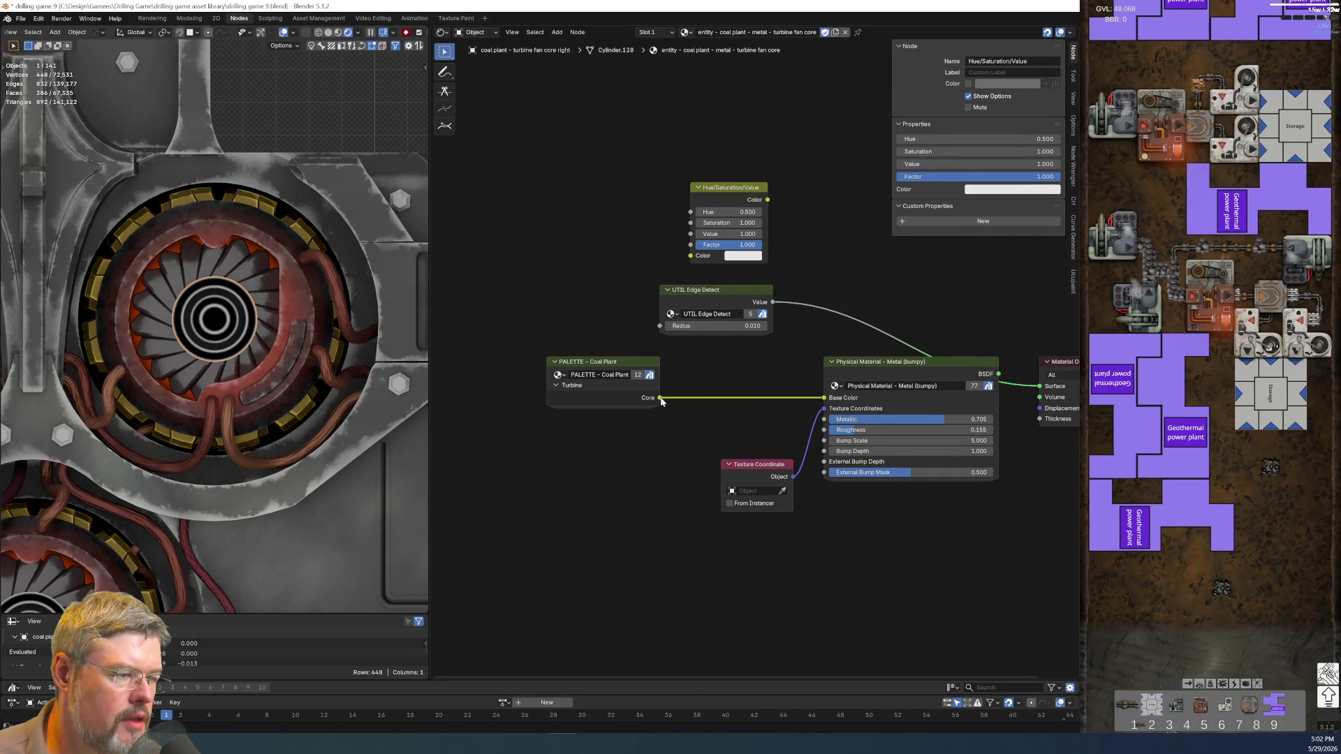
left_click_drag(569, 388, 486, 418)
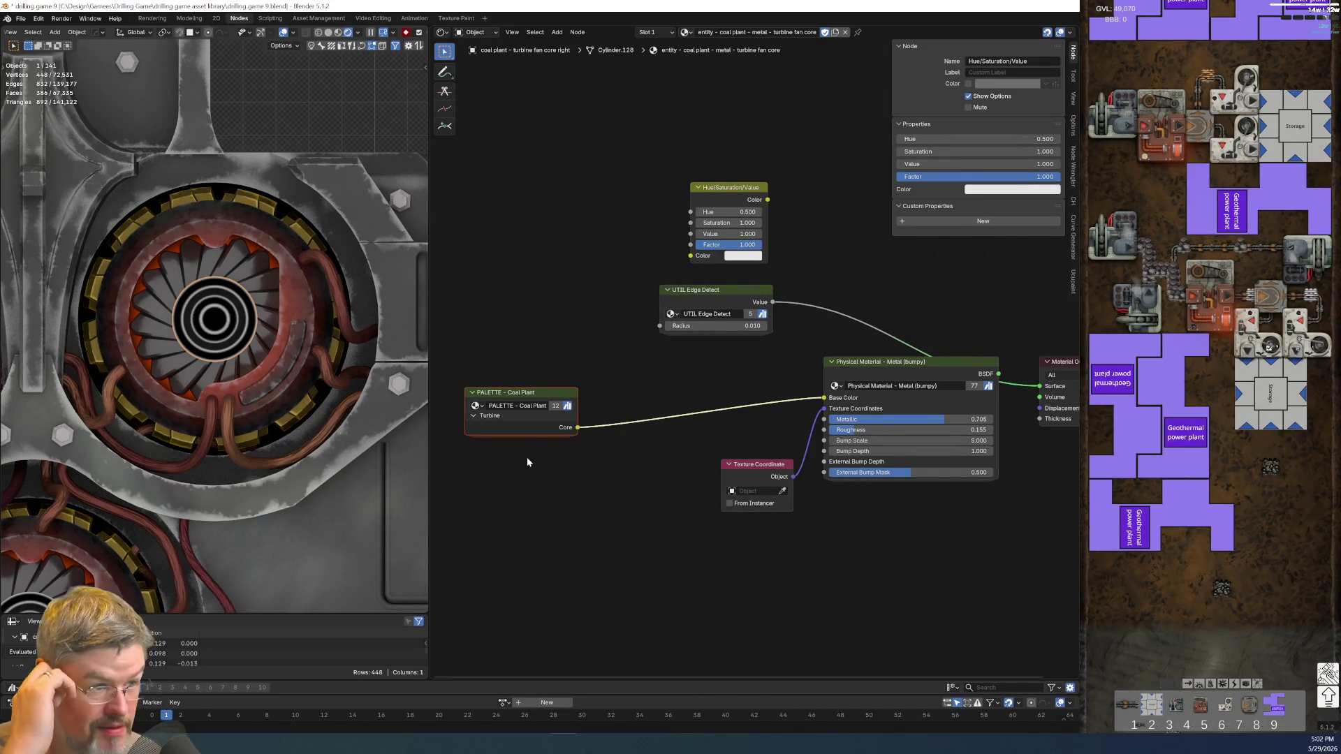
mouse_move(722, 187)
left_mouse_down()
mouse_move(692, 322)
mouse_move(721, 343)
left_mouse_up()
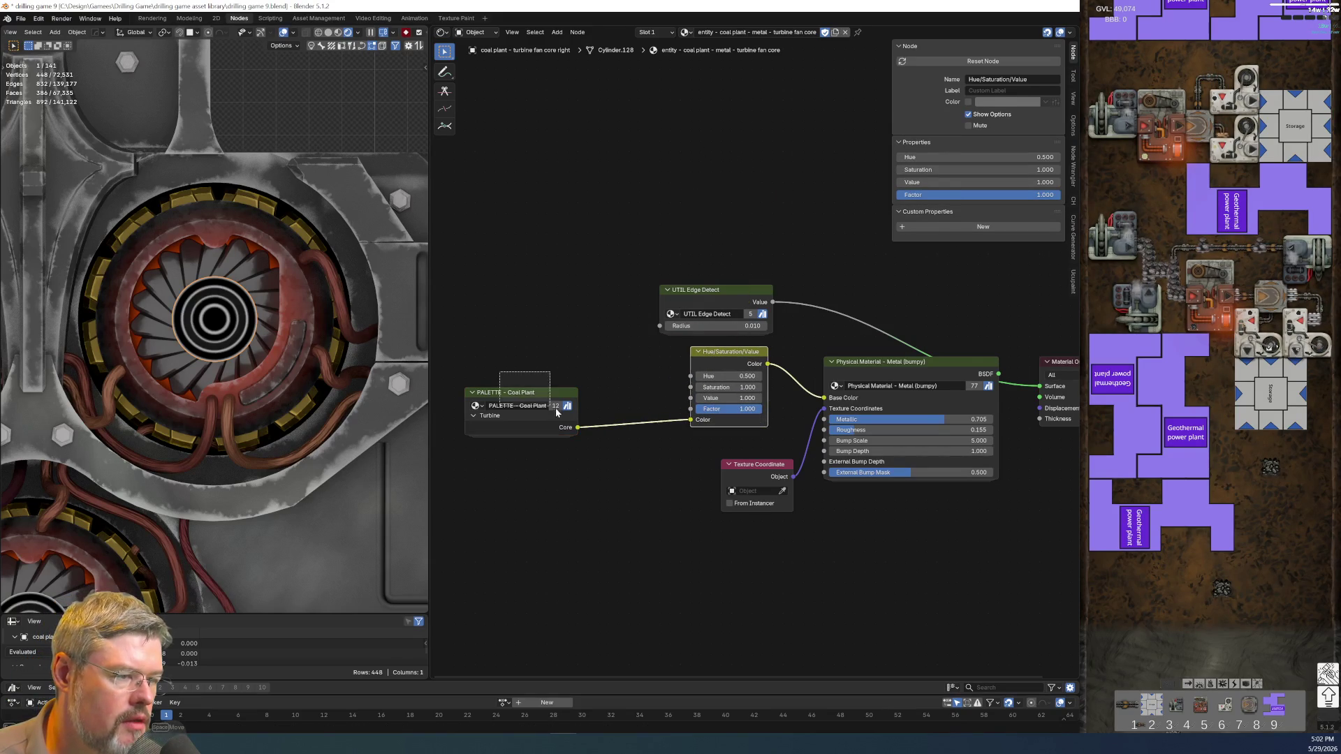
- Spread the PALETTE and UTIL Edge Detect nodes apart and search for 'map r'
left_click_drag(555, 411, 625, 401)
left_click_drag(595, 271, 727, 312)
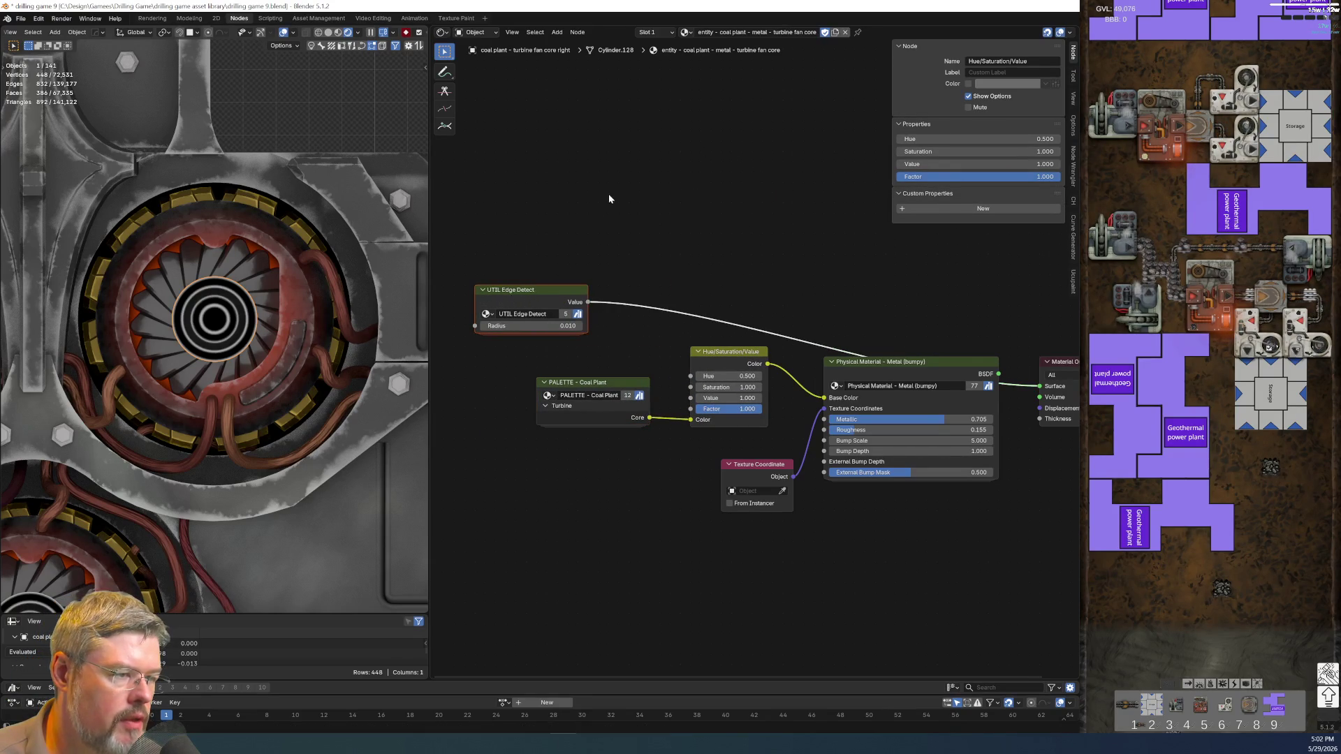
key("shift+a")
type("ma")
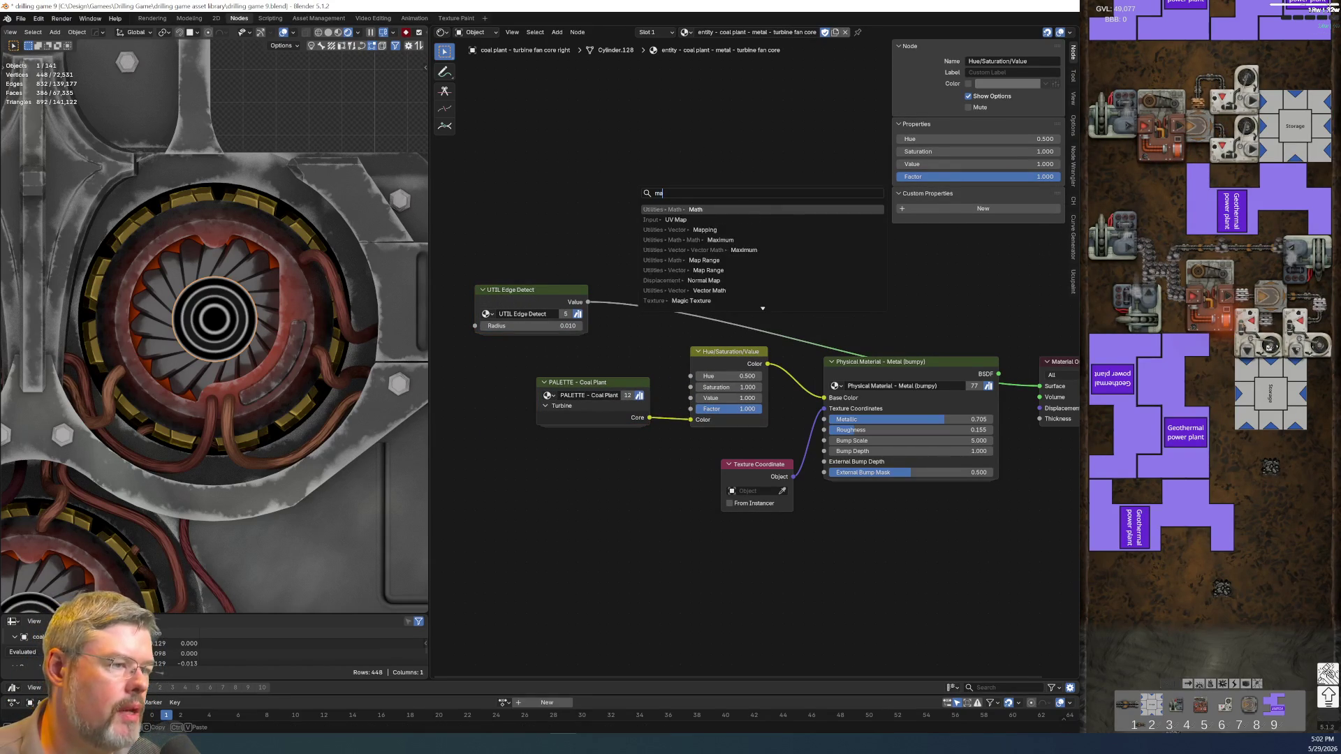
type("p r")
- Add a Map Range node into the UTIL Edge Detect link and arrange the nodes
key("Return")
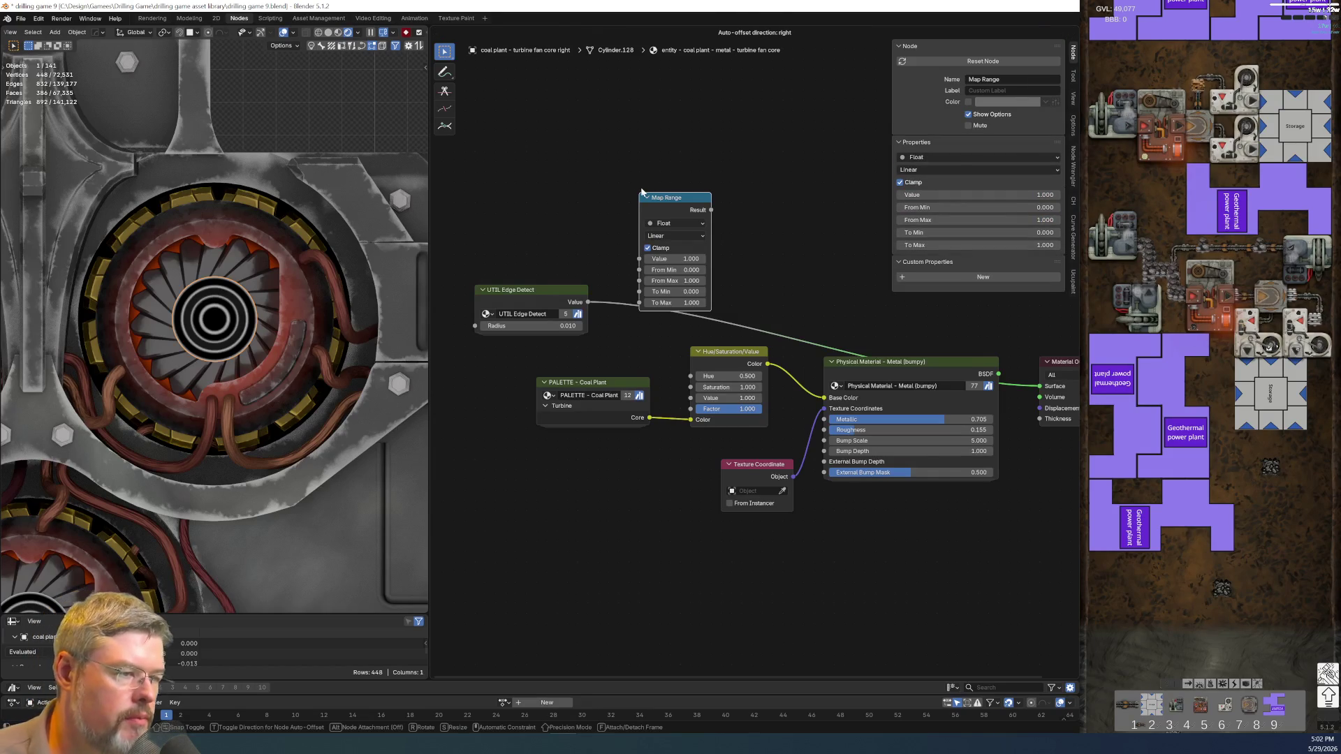
left_click(641, 190)
middle_click_drag(691, 239, 720, 175)
left_click_drag(720, 175, 700, 186)
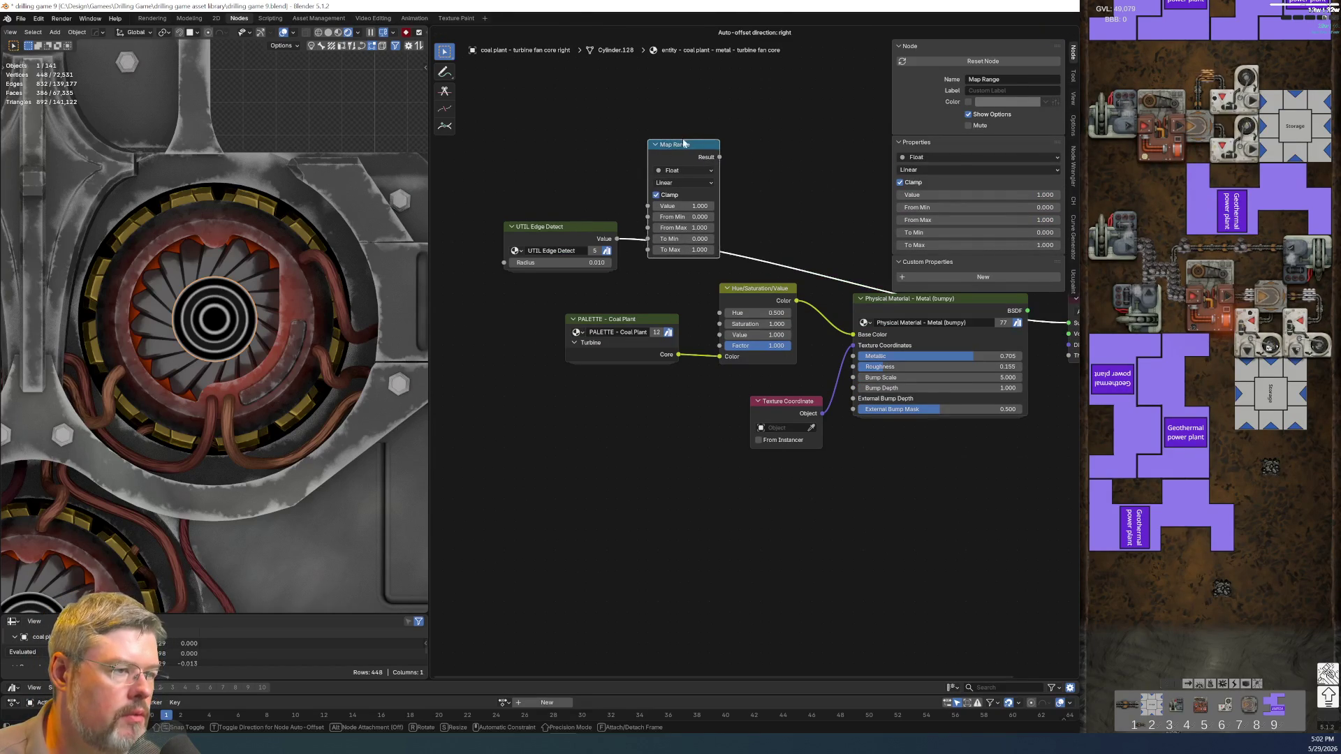
mouse_move(558, 234)
left_mouse_down()
mouse_move(569, 234)
mouse_move(535, 142)
mouse_move(683, 218)
mouse_move(618, 247)
left_mouse_up()
left_click(641, 250)
middle_click_drag(718, 258, 688, 207)
scroll(803, 309, "up", 1)
mouse_move(504, 186)
left_mouse_down()
mouse_move(682, 278)
mouse_move(667, 275)
left_mouse_up()
middle_click_drag(775, 290, 678, 247)
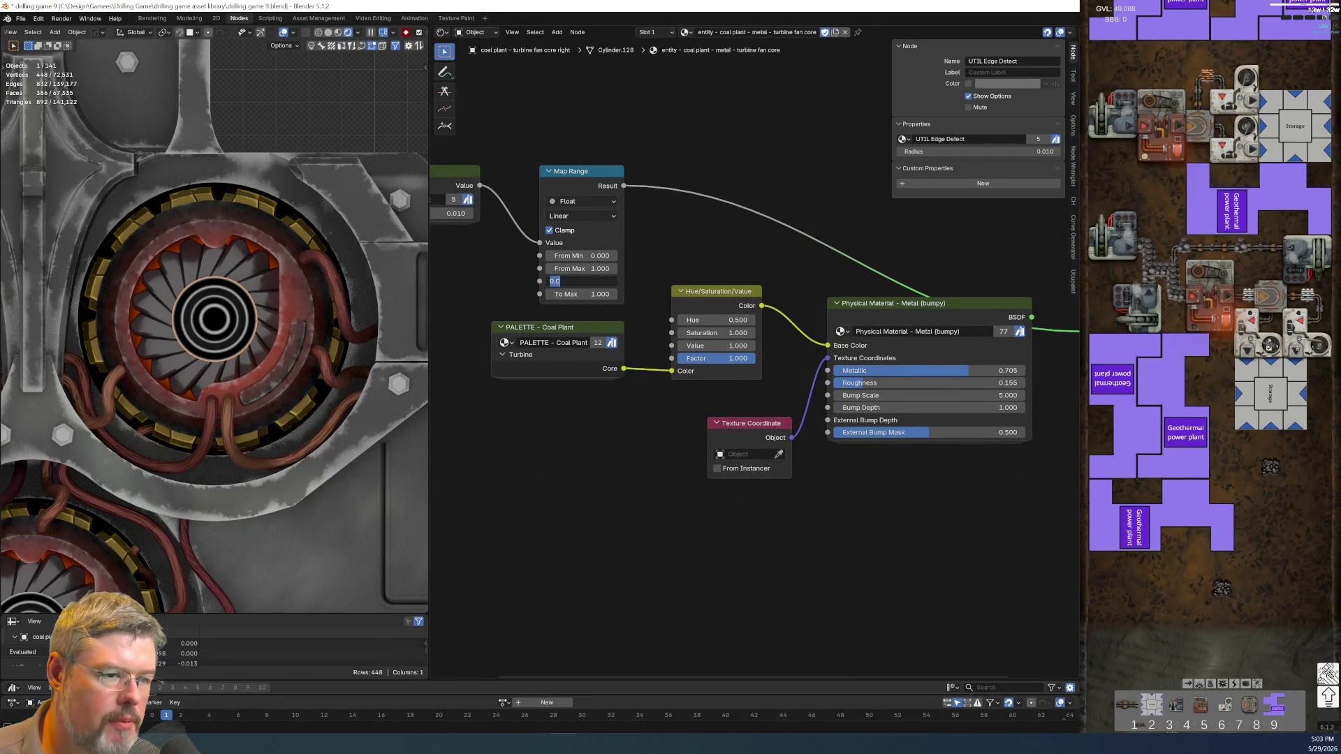
- Set Map Range To Min 1 and To Max 2, wiring Result to Hue/Saturation/Value's Value
type("1")
left_click(592, 293)
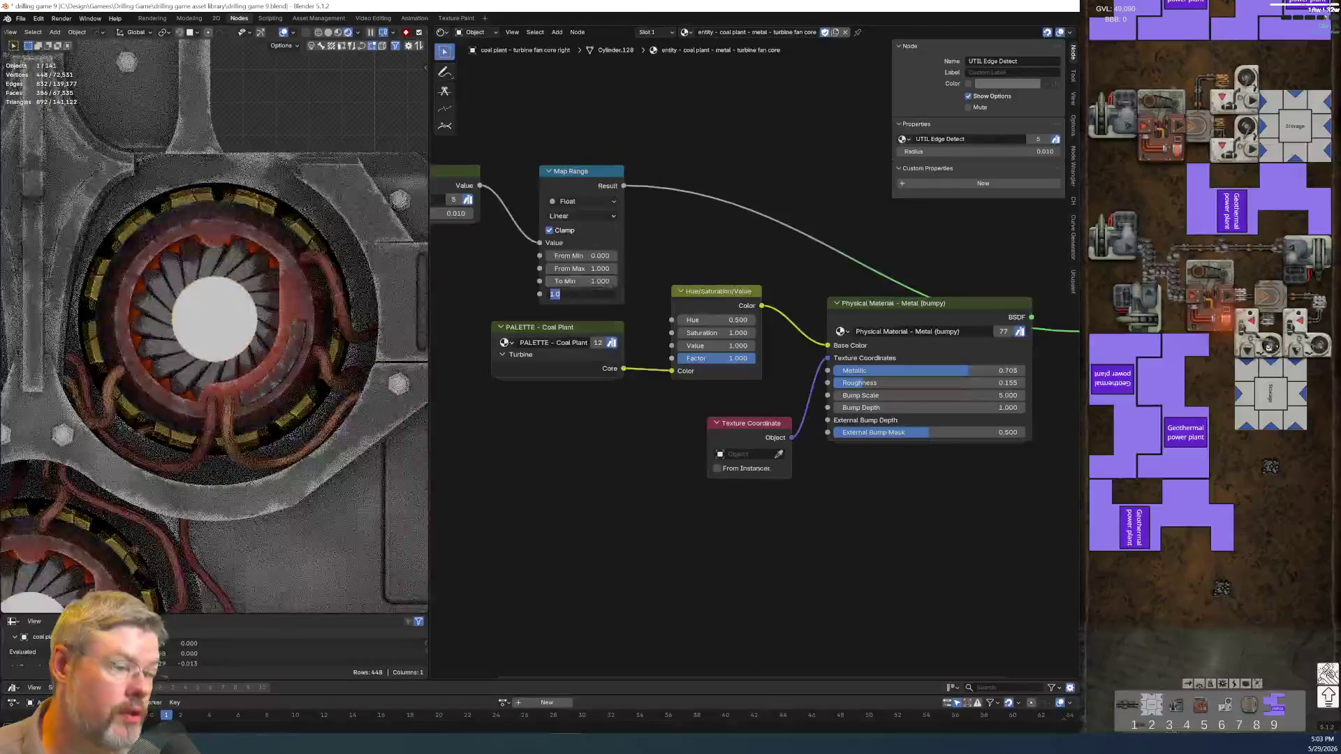
type("2")
key("Return")
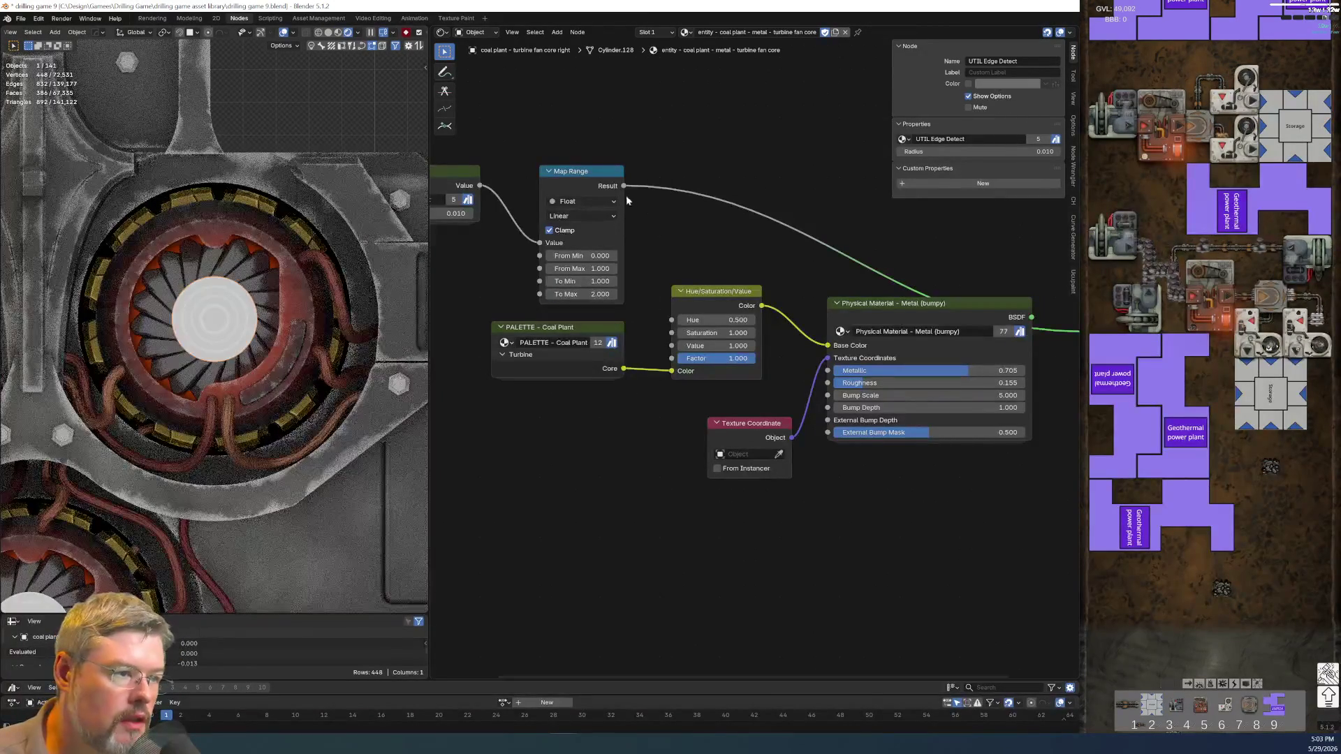
left_click_drag(623, 186, 671, 346)
middle_click_drag(690, 447, 407, 433)
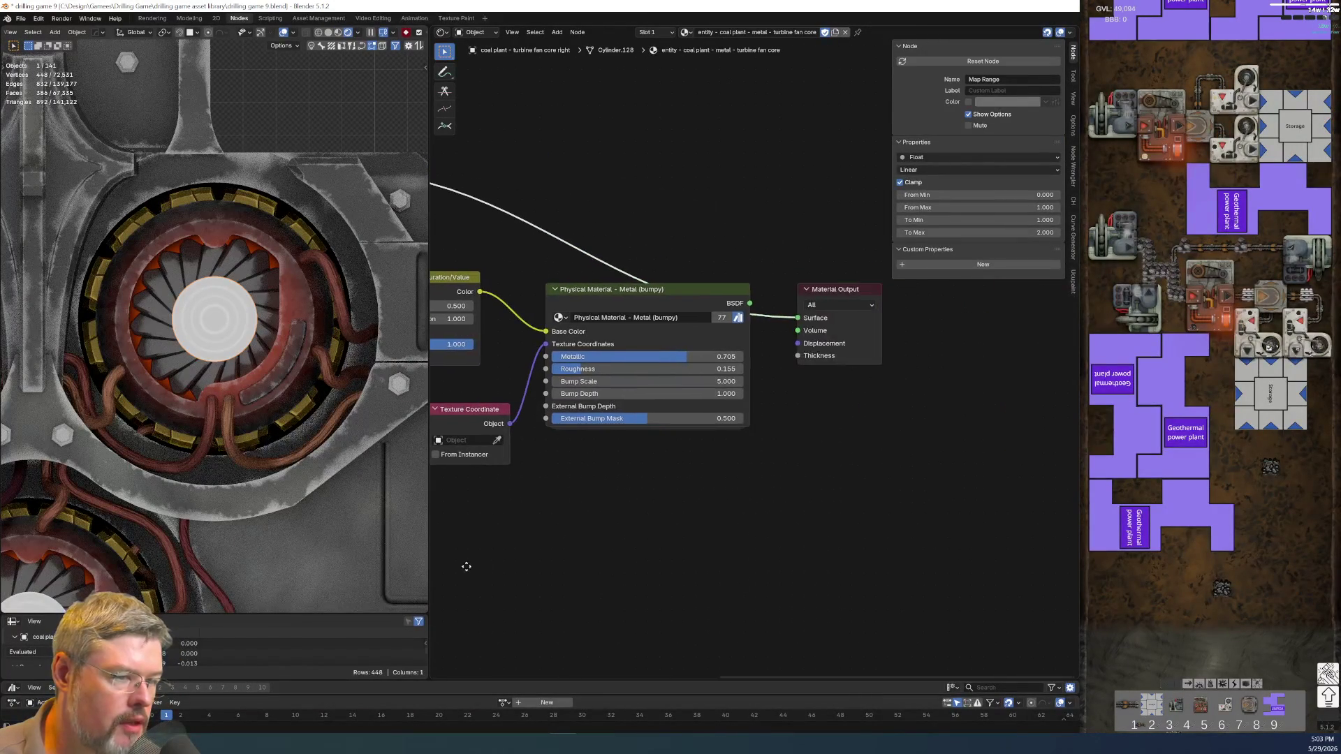
left_click_drag(786, 320, 796, 317)
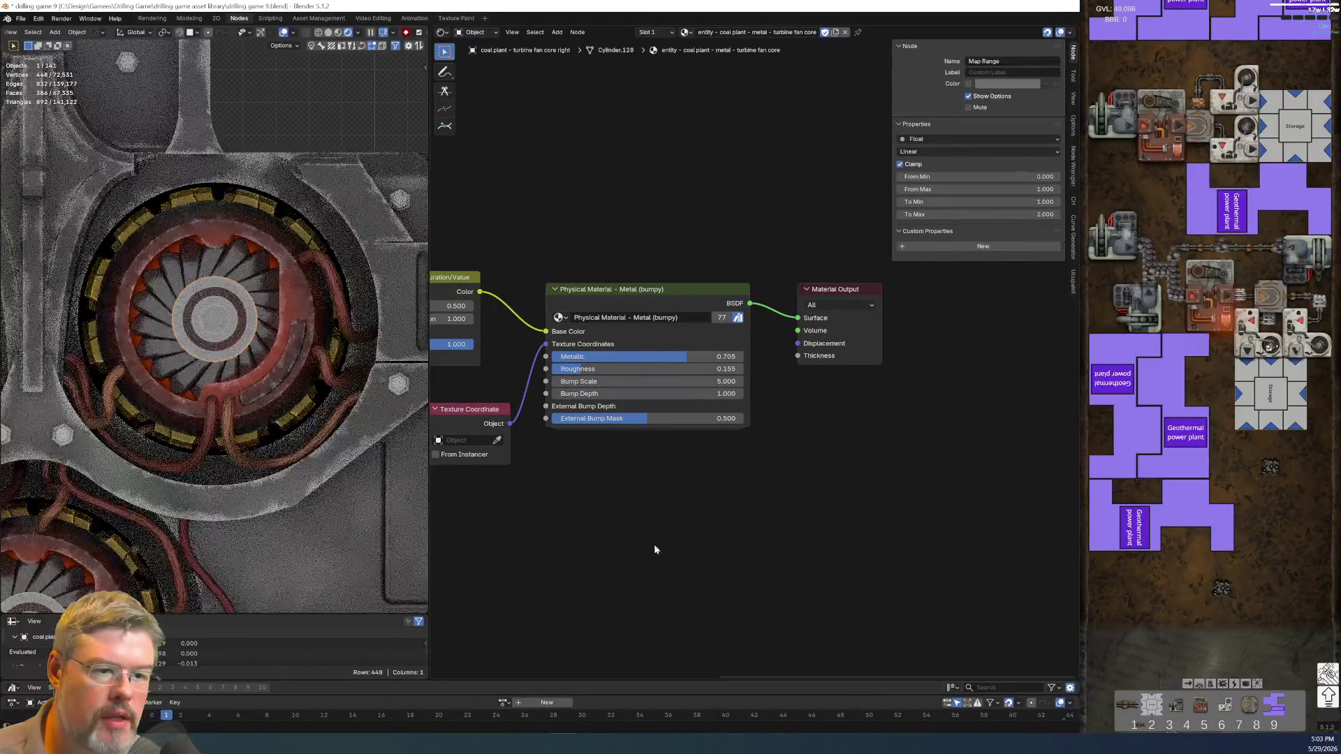
mouse_move(646, 531)
middle_mouse_down()
mouse_move(830, 518)
mouse_move(695, 506)
middle_mouse_up()
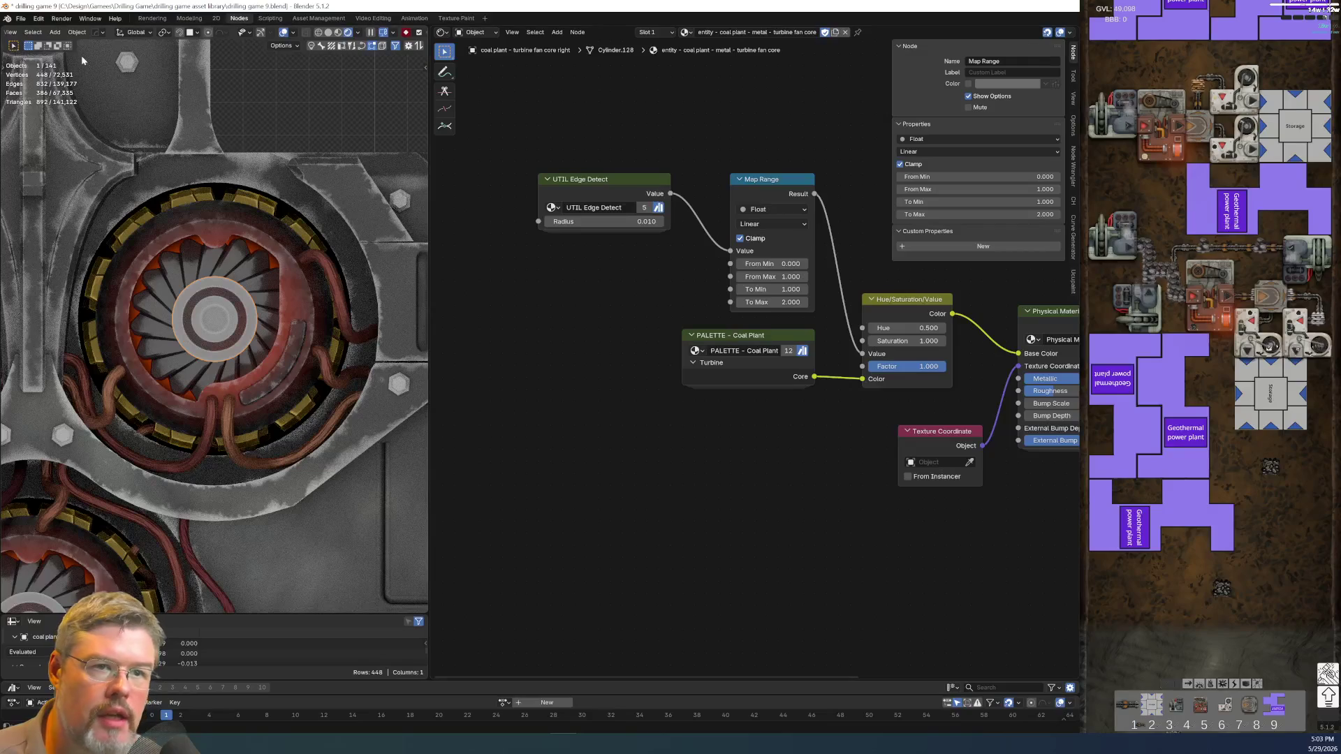
- Save the blend file, then set the Map Range To Max to 1
left_click(19, 19)
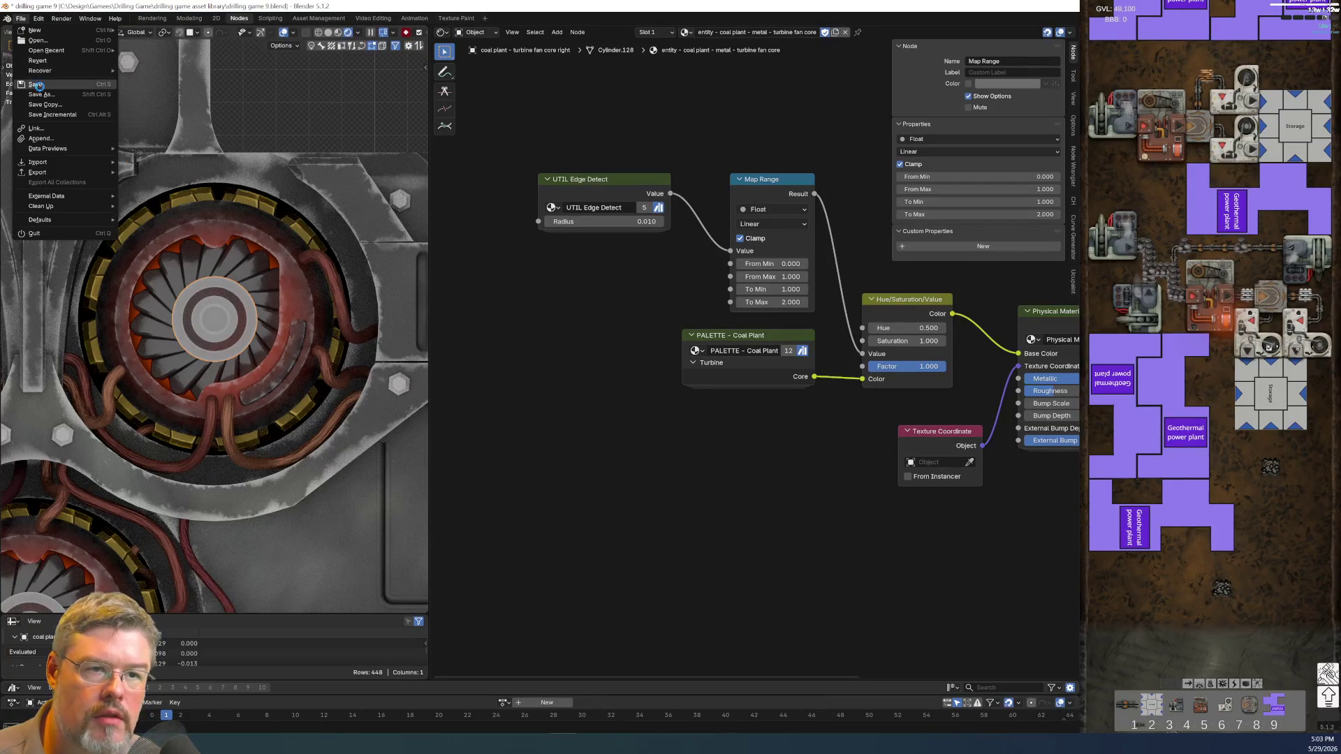
left_click(36, 85)
scroll(703, 528, "down", 3, "ctrl")
scroll(690, 491, "up", 2)
middle_click_drag(685, 471, 566, 488)
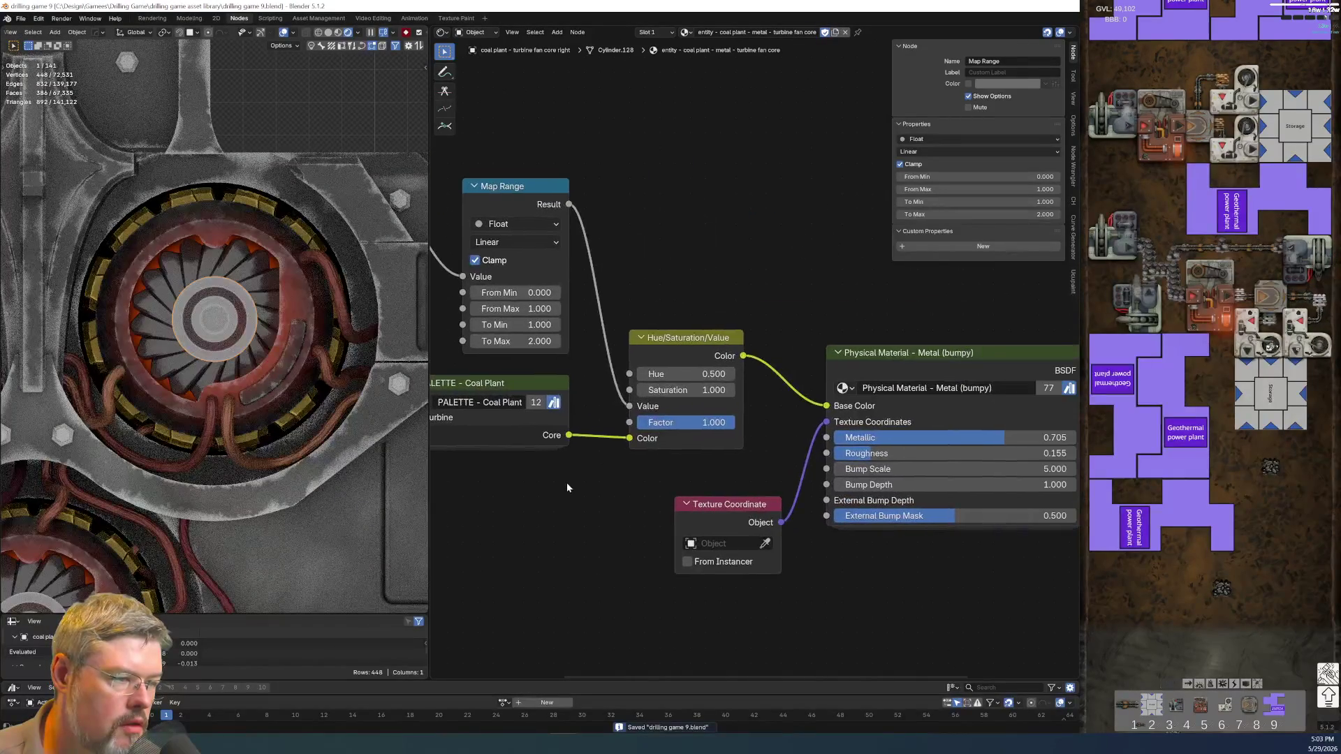
left_click(517, 341)
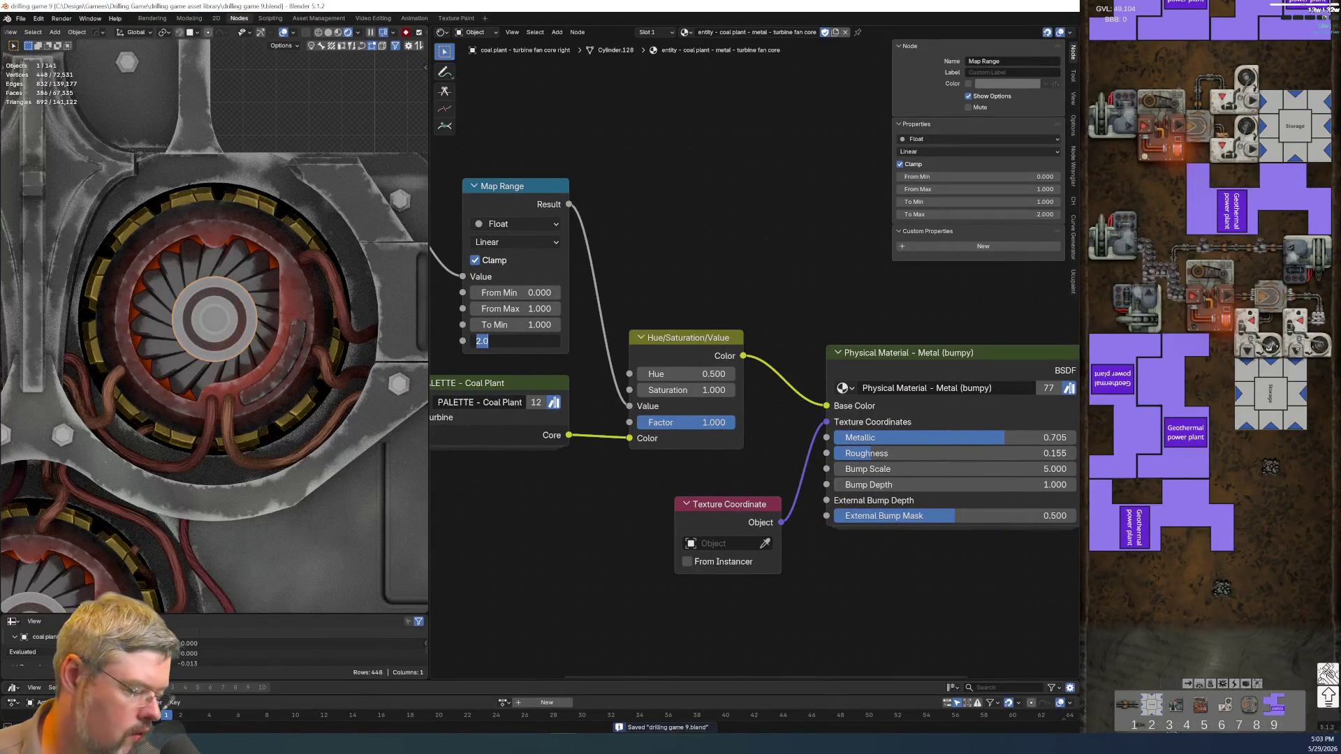
type("1")
key("Return")
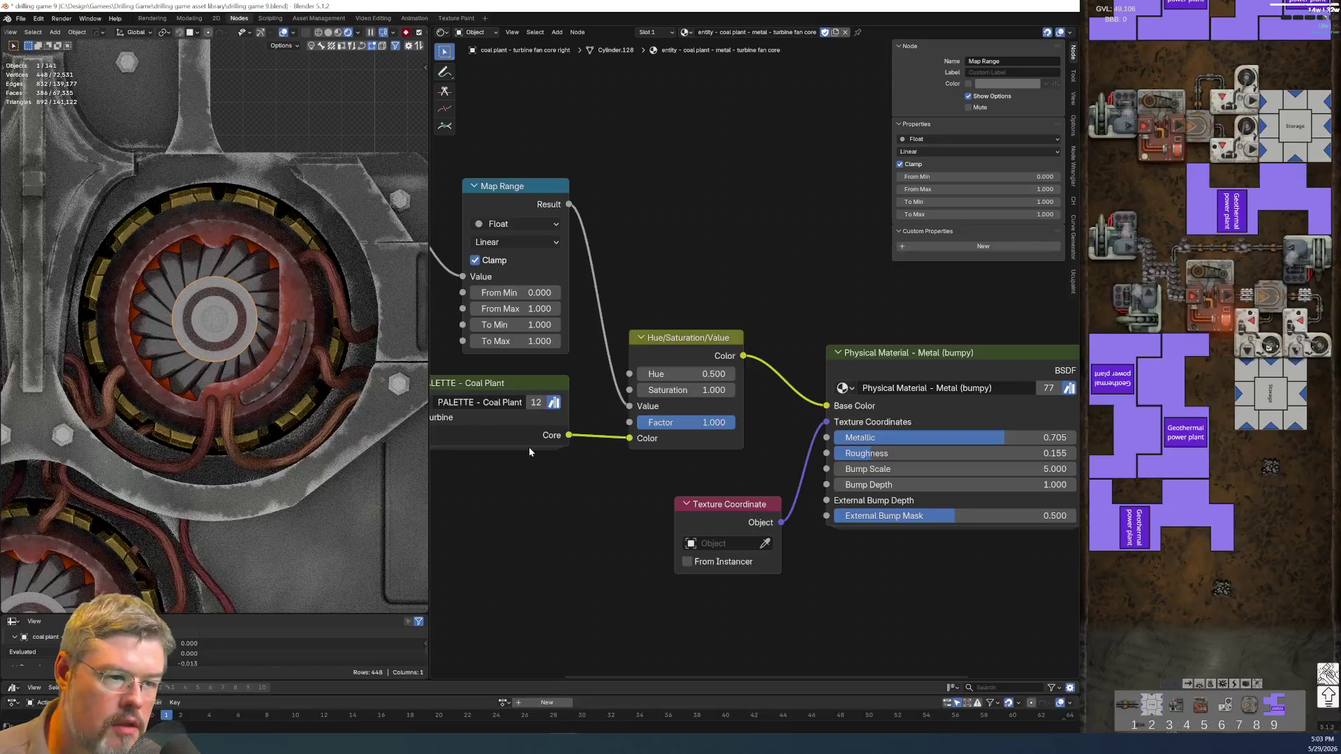
- Select the PALETTE - Coal Plant group node and enter it
middle_click_drag(529, 451, 647, 451)
left_click(623, 409)
key("Tab")
- Darken the Turbine Core colour to black, then lighten it partway back
middle_click_drag(614, 503, 682, 415)
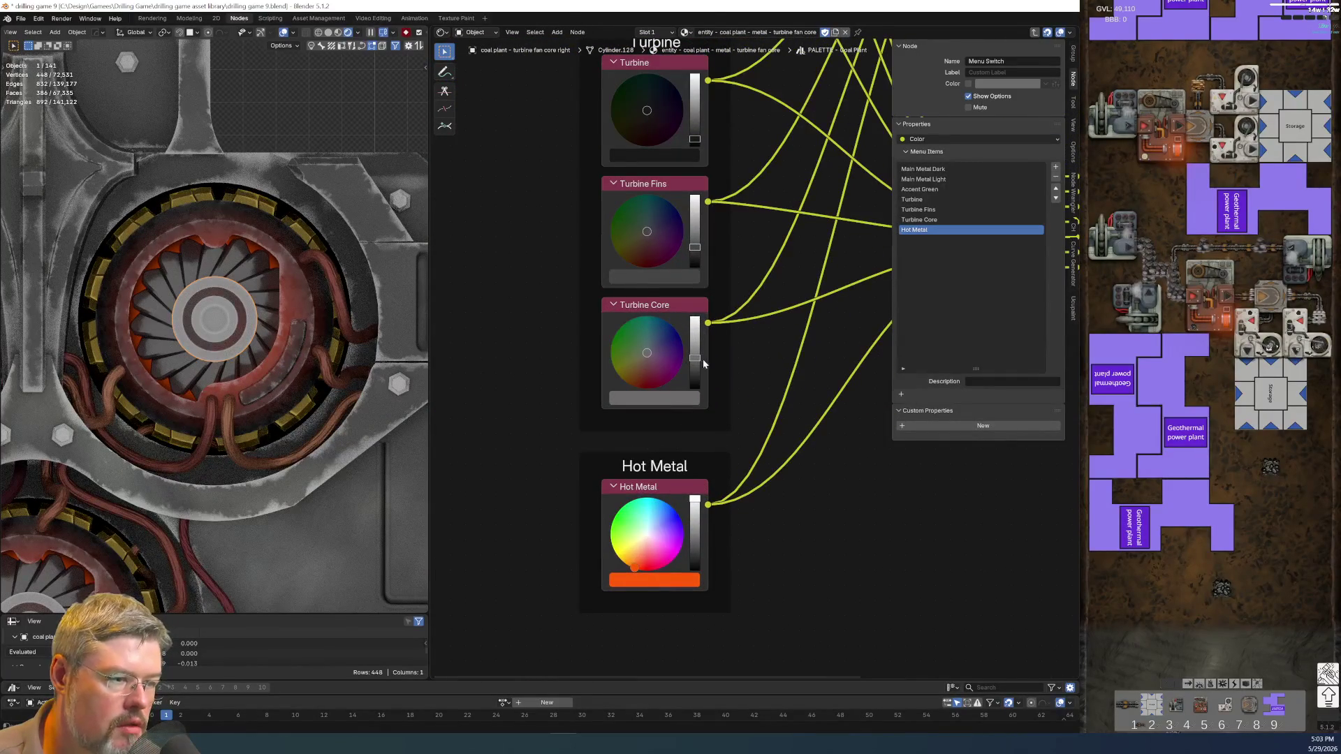
left_click_drag(701, 359, 695, 382)
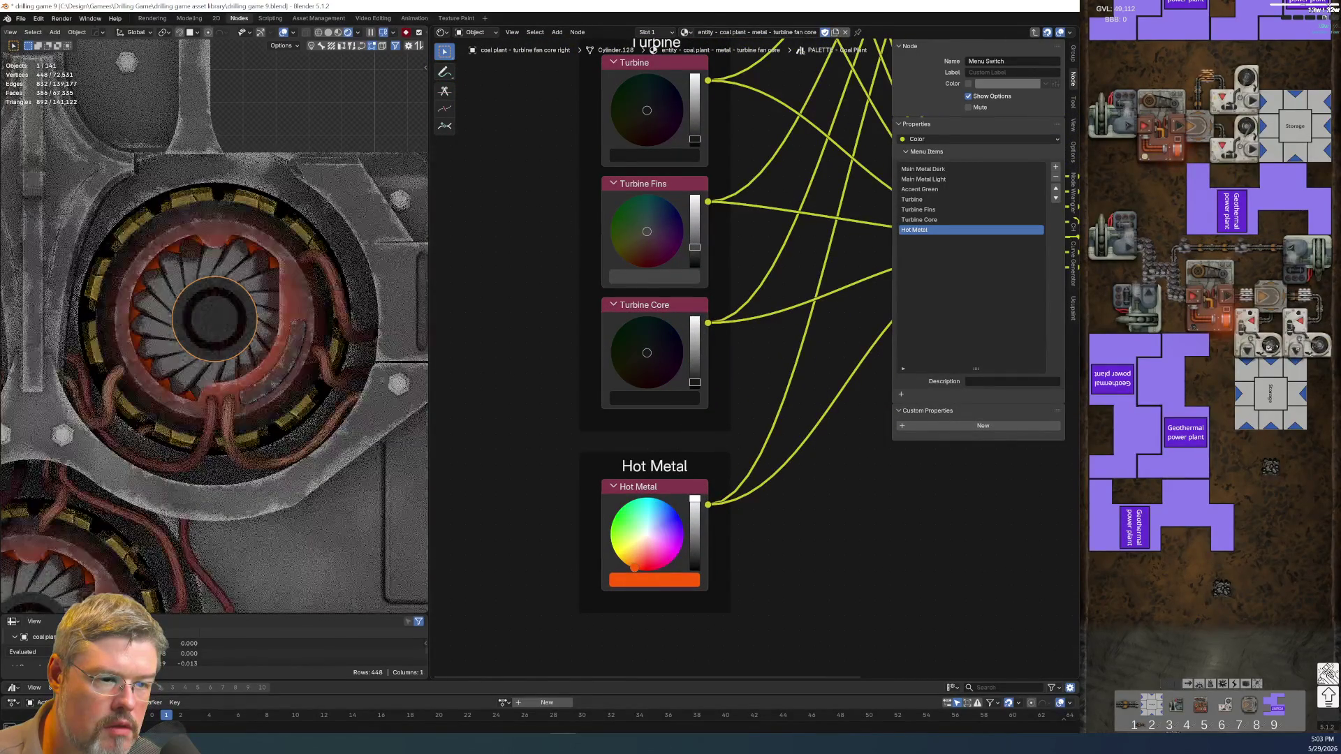
left_click_drag(694, 382, 694, 362)
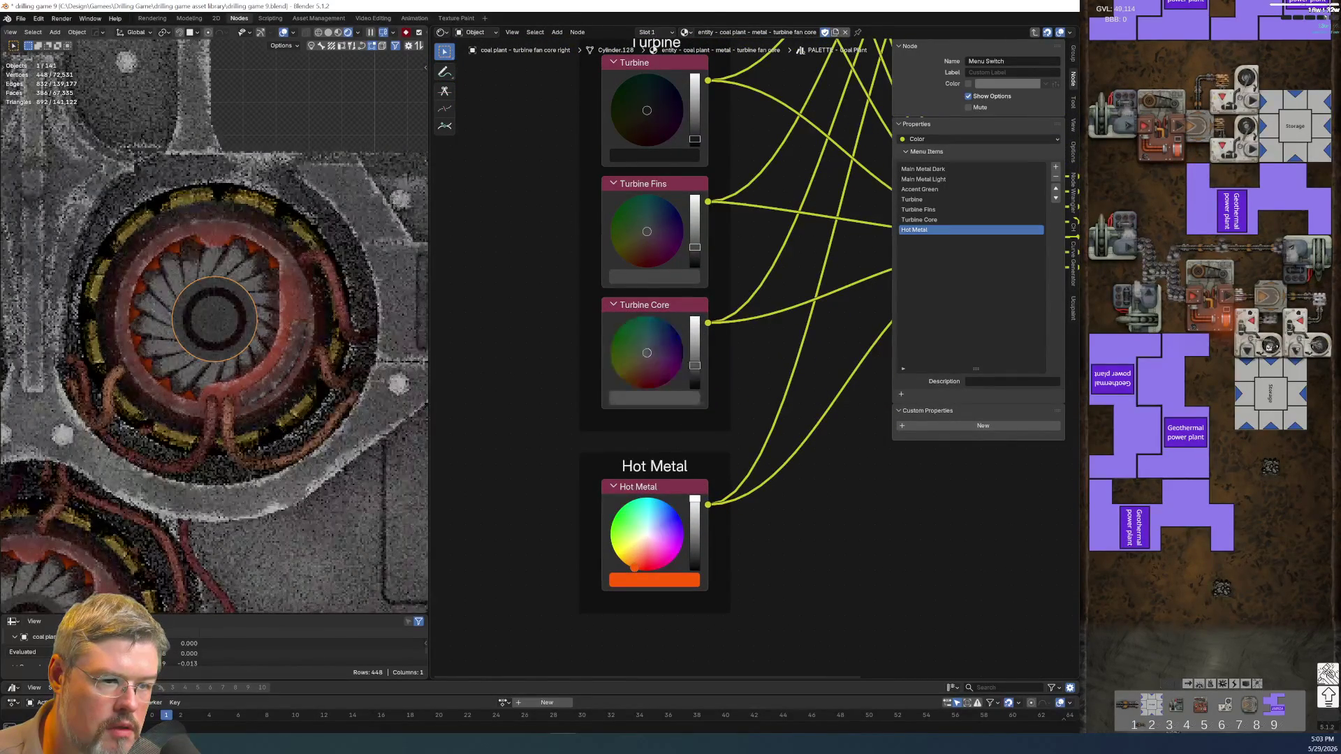
scroll(752, 483, "down", 2)
middle_click_drag(752, 483, 645, 500)
scroll(645, 501, "down", 1)
scroll(585, 521, "up", 4)
- Return to the material and frame Physical Material, Material Output and Hue/Saturation/Value
key("Tab")
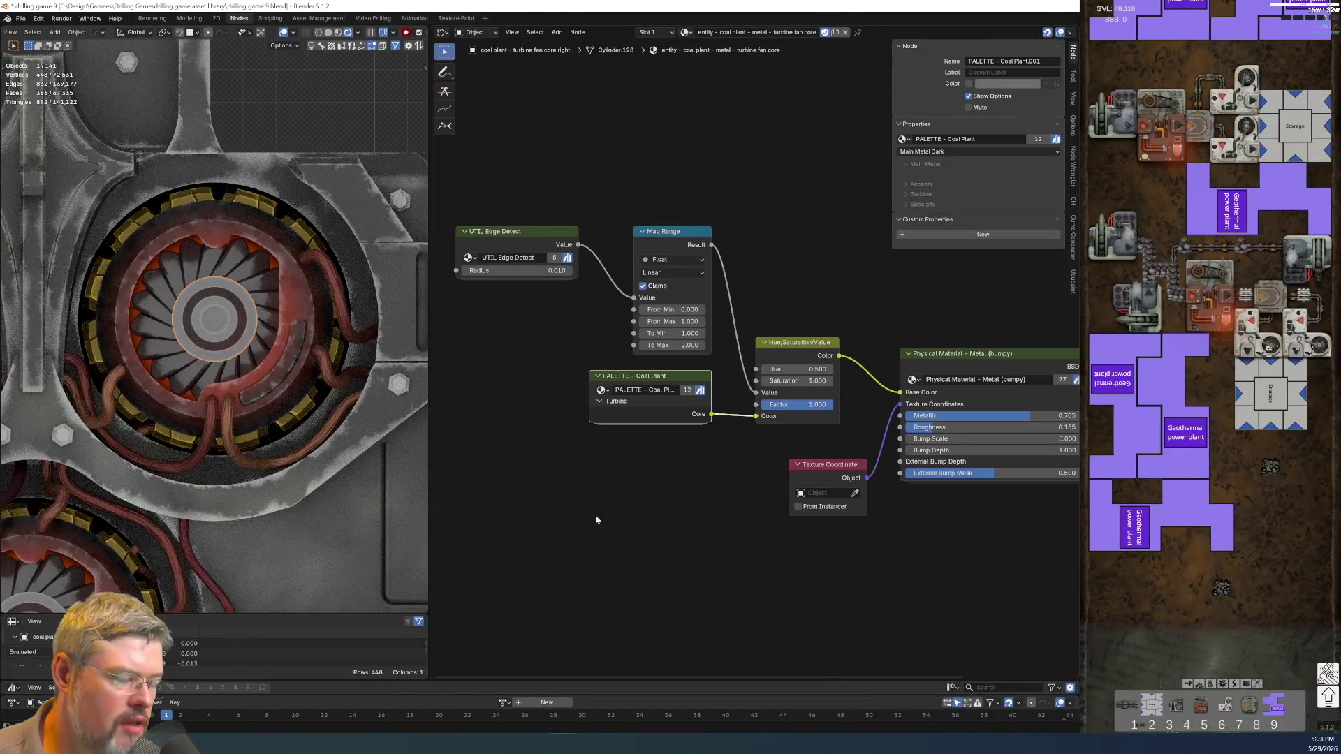
scroll(778, 454, "up", 3)
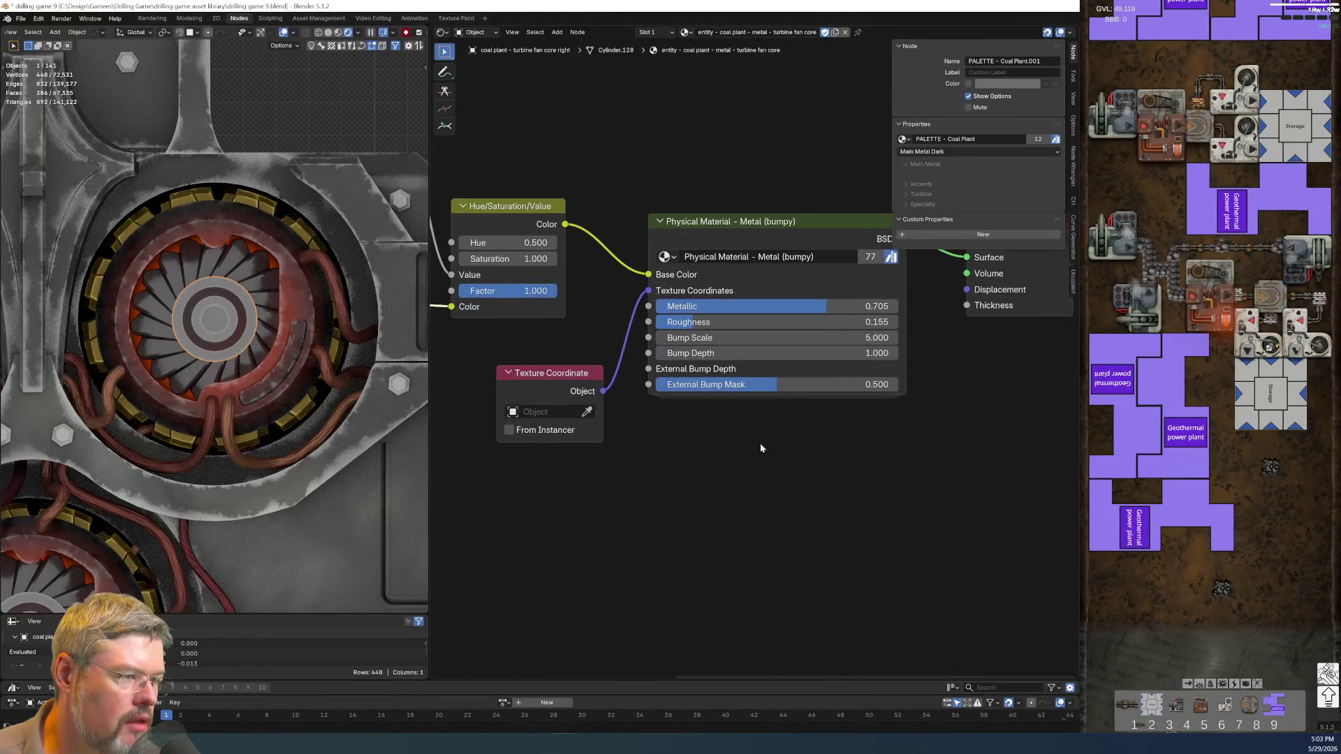
scroll(760, 442, "up", 1)
middle_click_drag(759, 443, 743, 364)
middle_click_drag(599, 503, 847, 227)
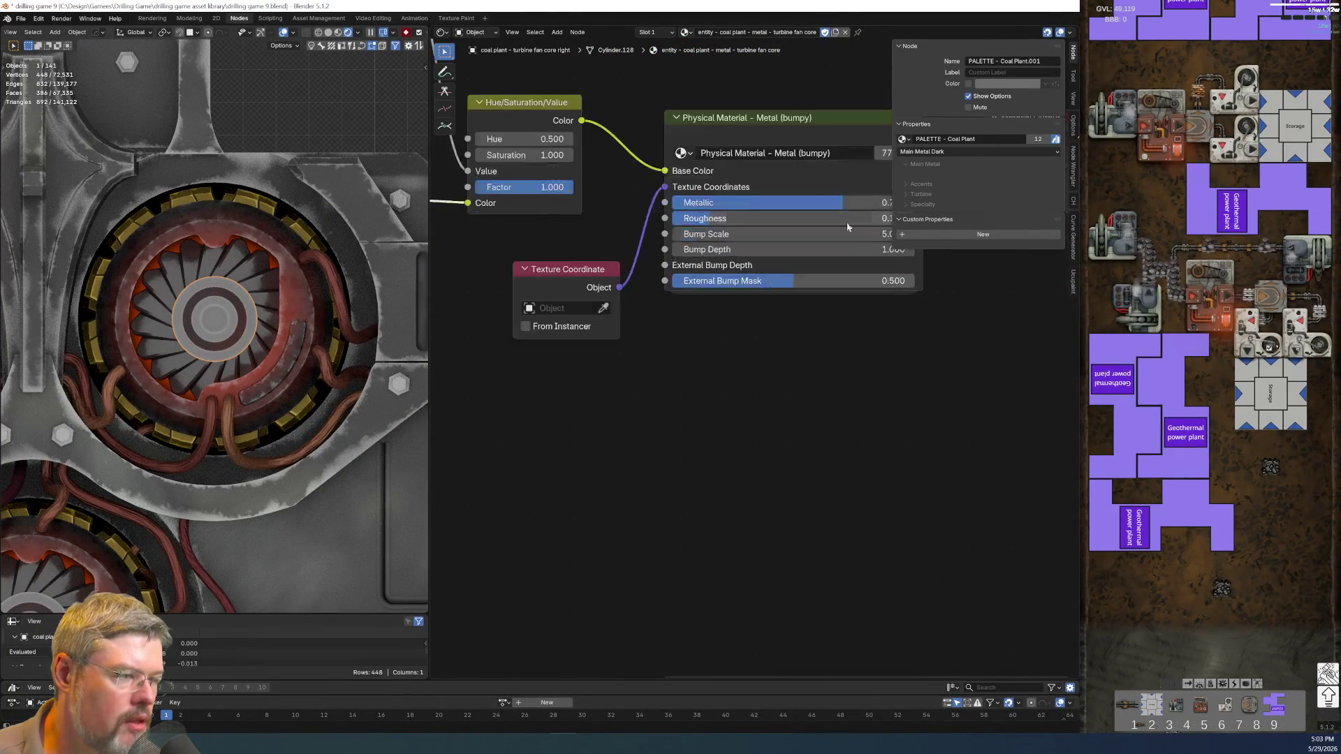
- Switch the Physical Material node's group to Metal (brushed) V2
left_click(688, 153)
left_click(745, 235)
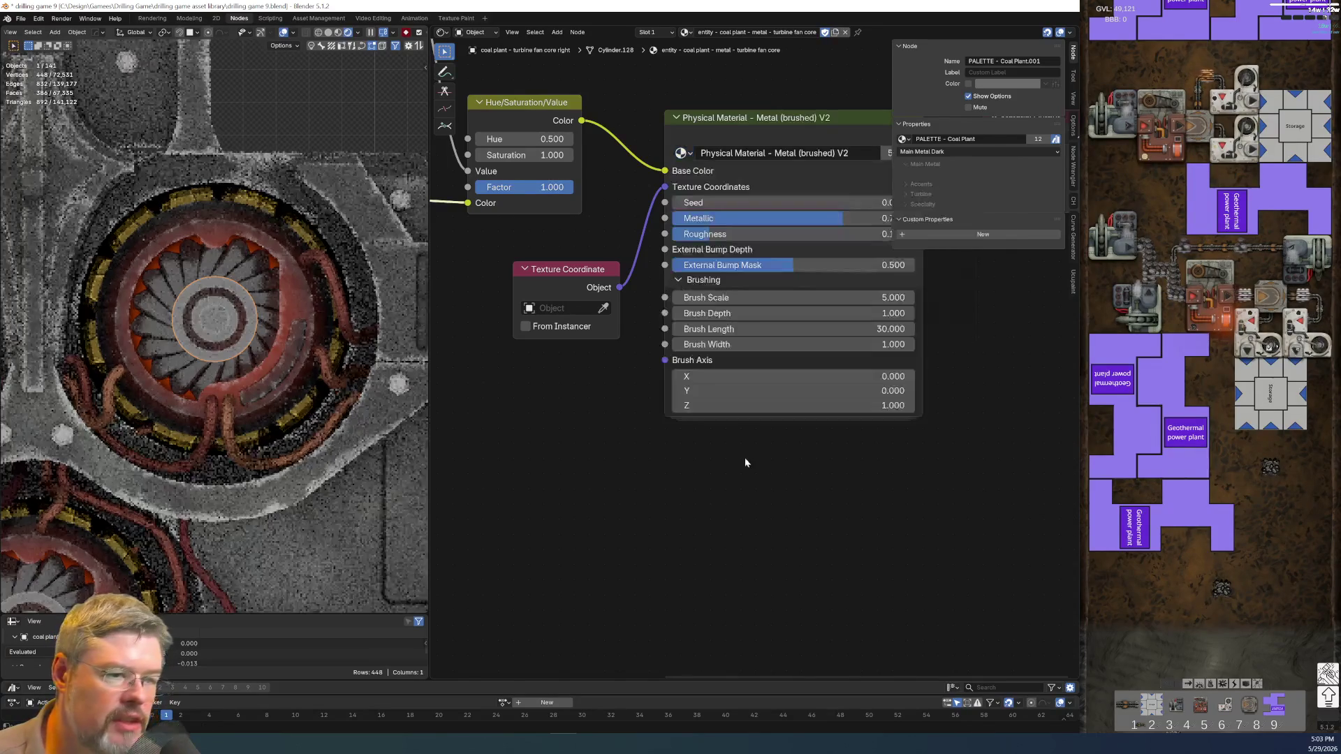
middle_click_drag(744, 461, 660, 575)
middle_click_drag(871, 489, 806, 551)
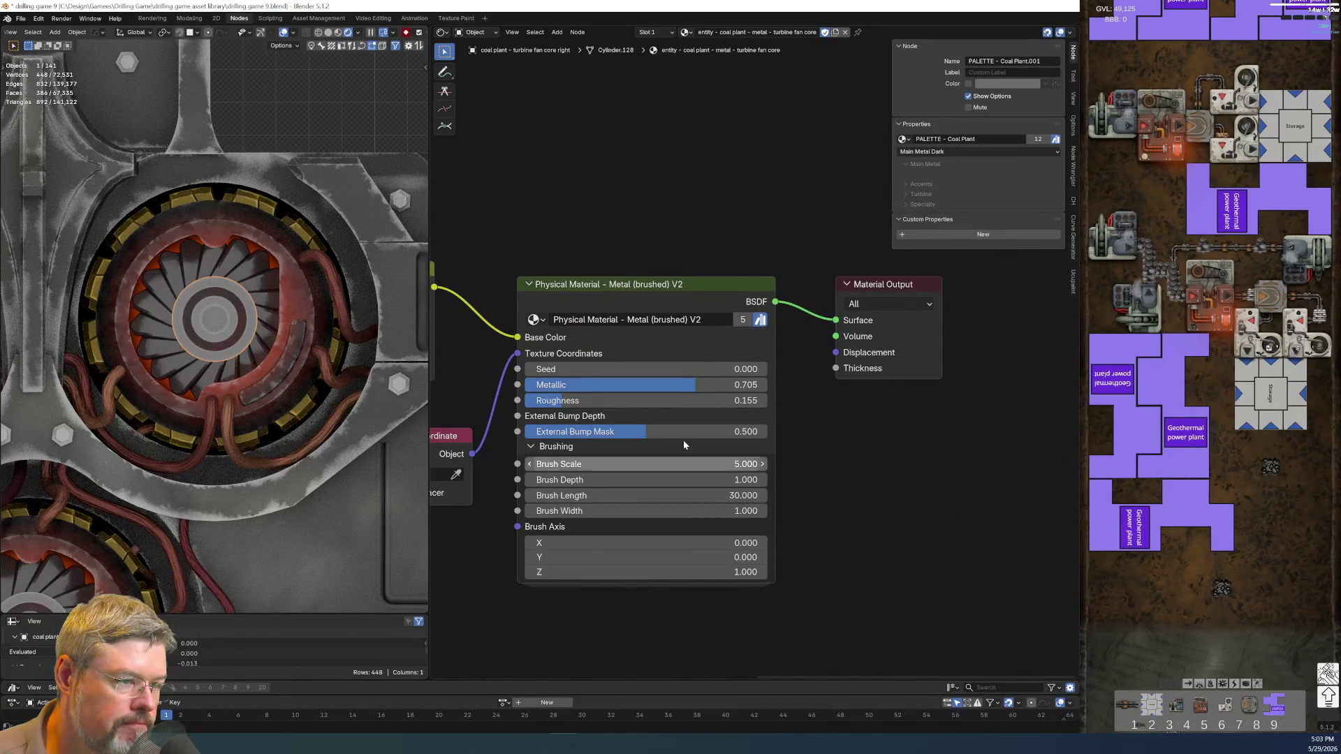
middle_click_drag(580, 612, 645, 579)
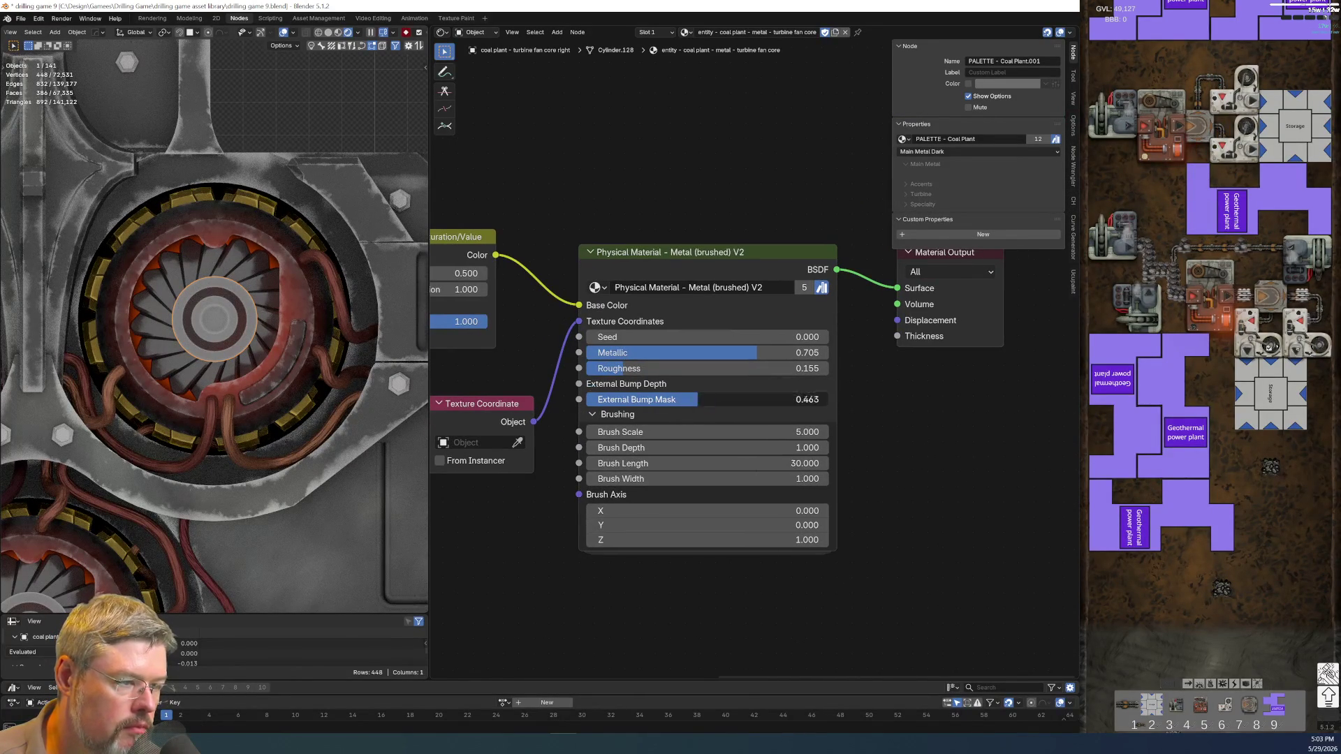
- Set External Bump Mask to 0, keep Brush Depth at 1, and raise Brush Scale to 107.6
left_click_drag(685, 399, 593, 399)
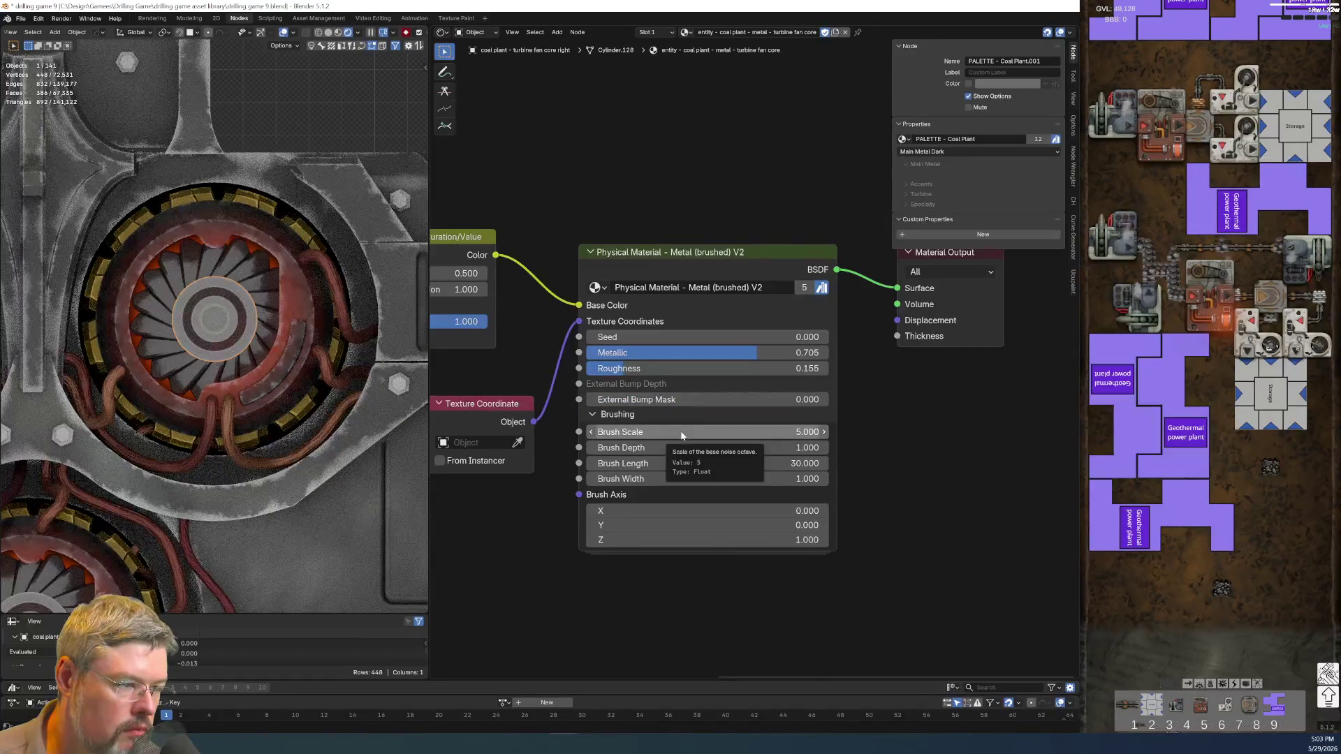
left_click_drag(669, 450, 835, 450)
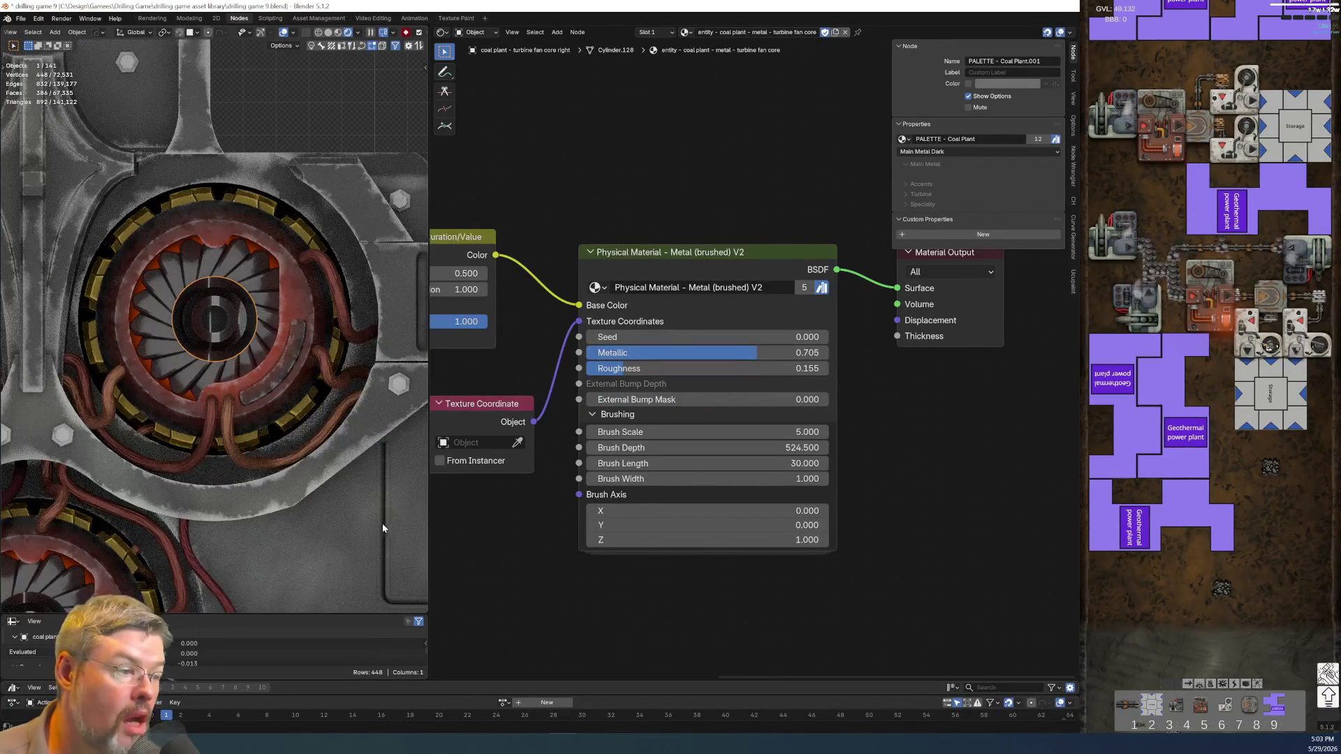
key("ctrl+z")
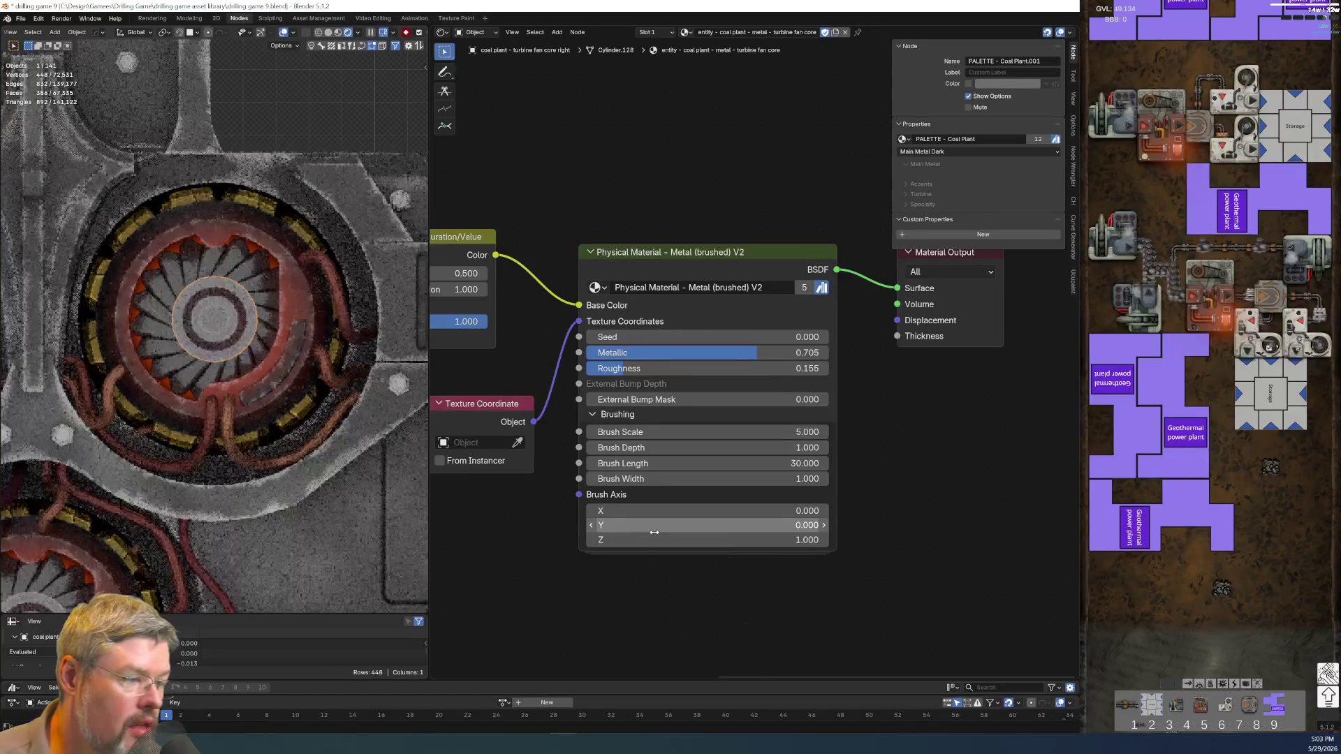
scroll(663, 541, "up", 1)
left_click_drag(680, 444, 810, 444)
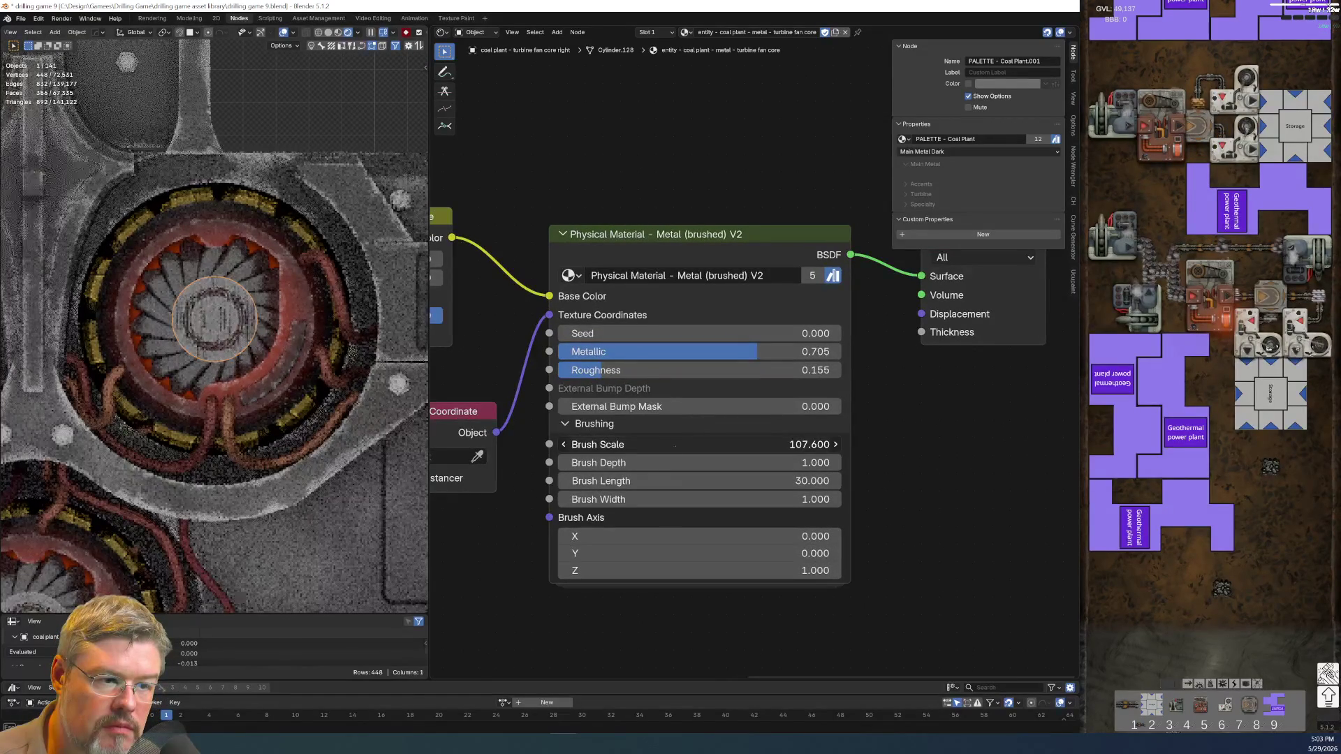
scroll(215, 331, "up", 5)
scroll(215, 331, "up", 4)
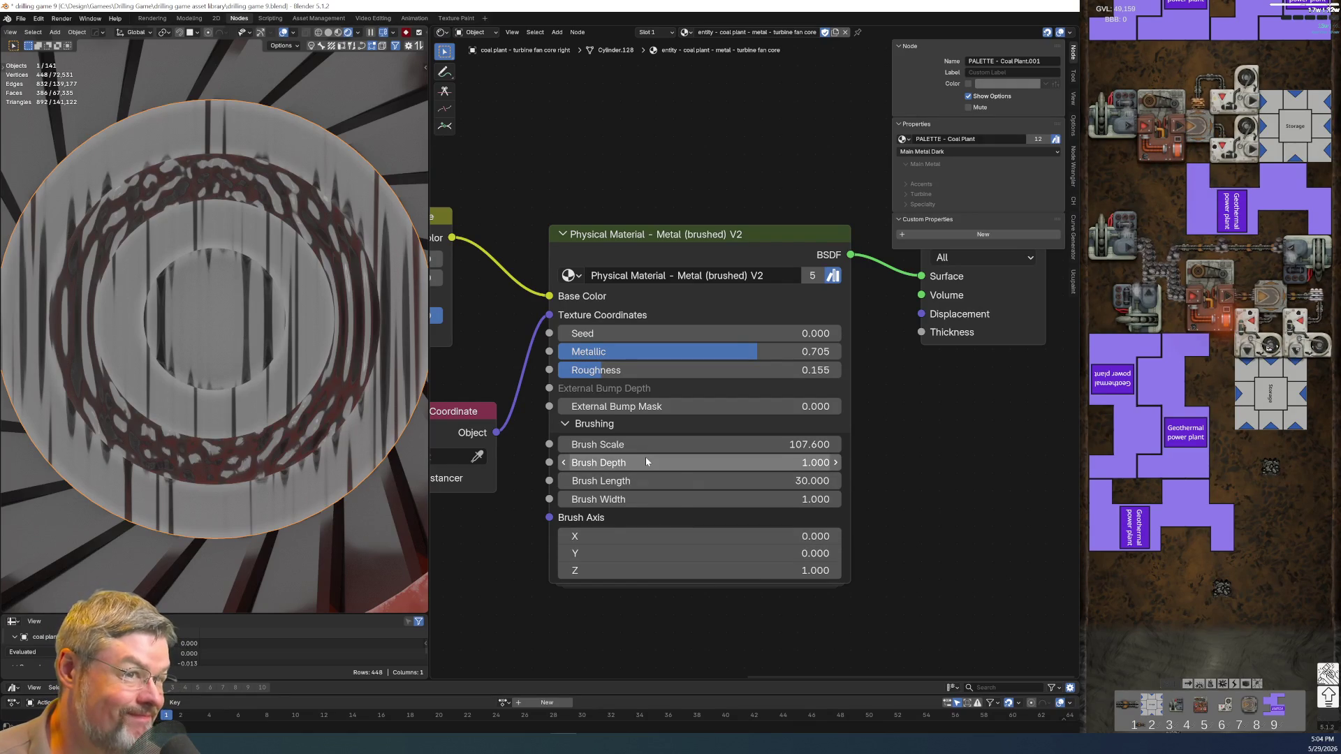
- Set the brushed metal's Brush Depth to 16.1 and Brush Width to -14
left_click_drag(642, 461, 761, 462)
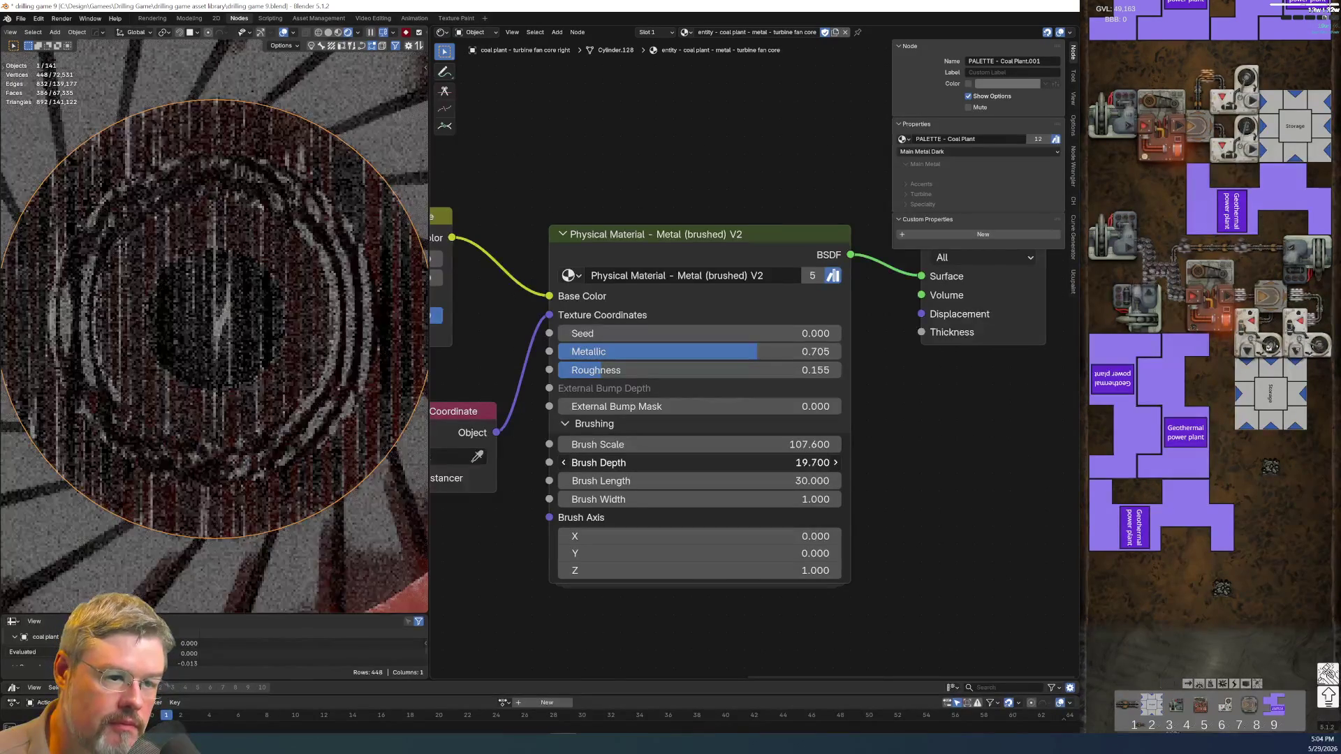
mouse_move(740, 462)
left_mouse_down()
mouse_move(638, 500)
mouse_move(538, 500)
left_mouse_up()
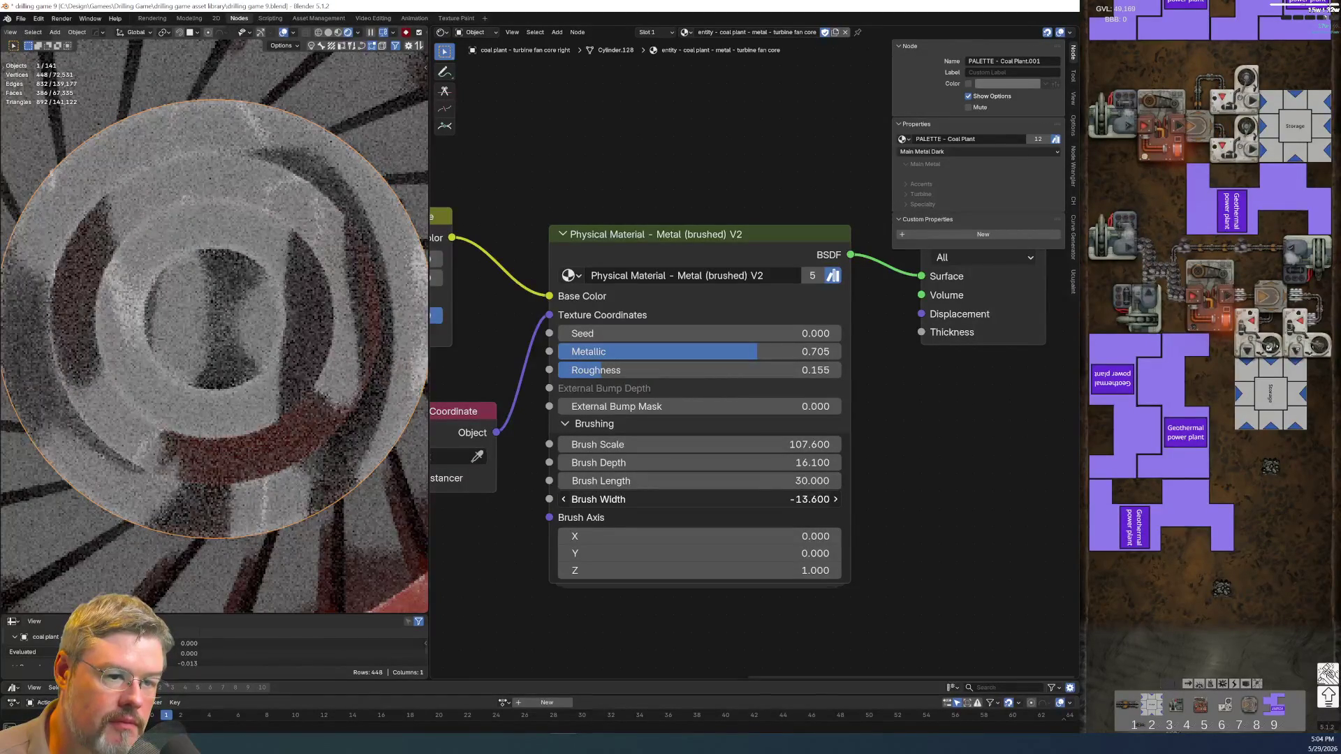
scroll(245, 361, "down", 5)
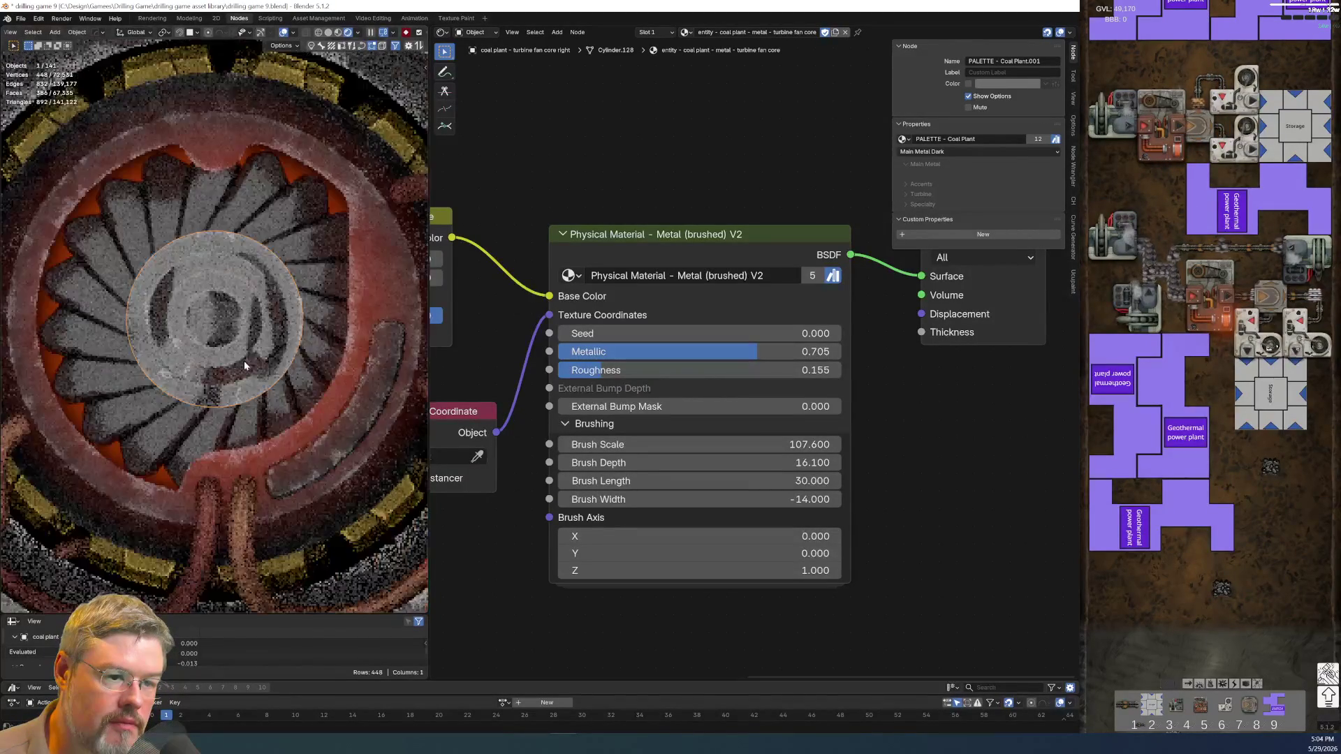
scroll(230, 381, "down", 3)
scroll(212, 398, "down", 2)
scroll(212, 398, "up", 4)
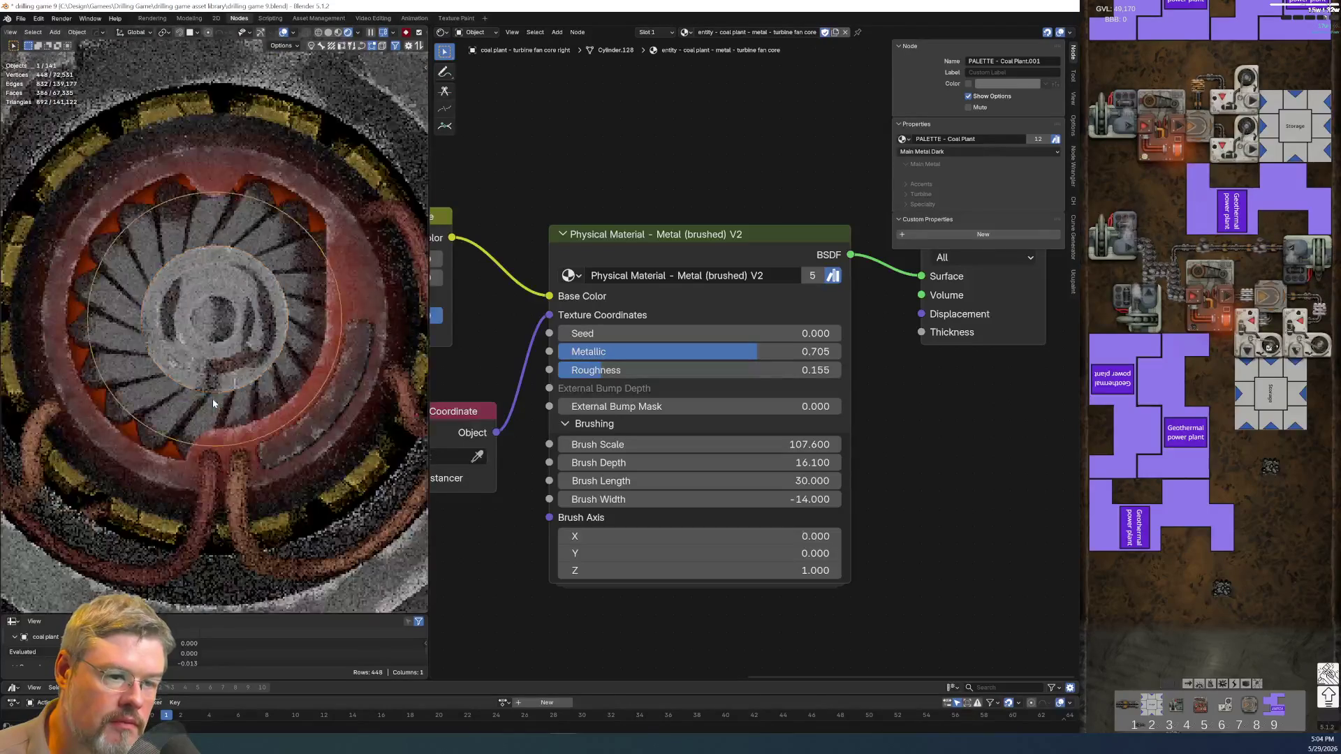
scroll(212, 398, "up", 3)
middle_click_drag(539, 187, 599, 454)
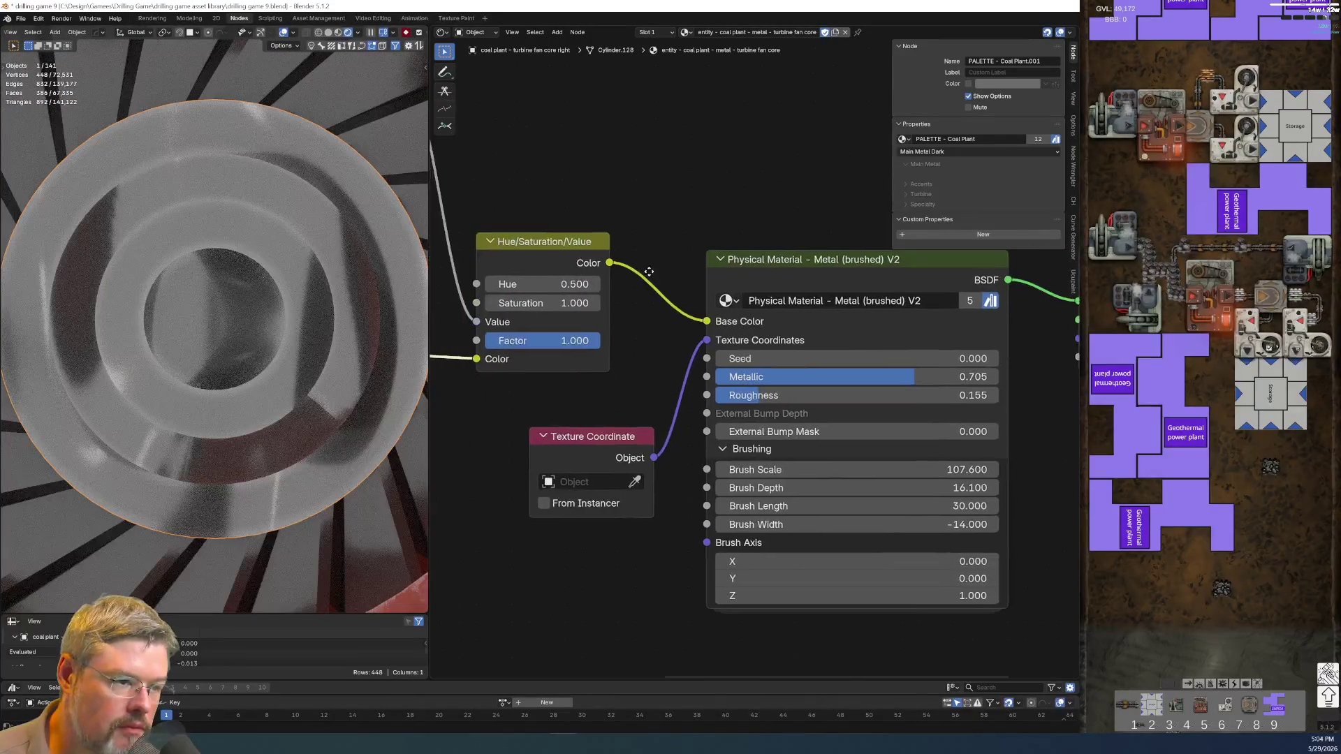
- Raise Map Range To Max to 6.2, brightening the rings on the brushed core
mouse_move(599, 451)
left_mouse_down()
mouse_move(691, 450)
mouse_move(571, 451)
mouse_move(601, 443)
left_mouse_up()
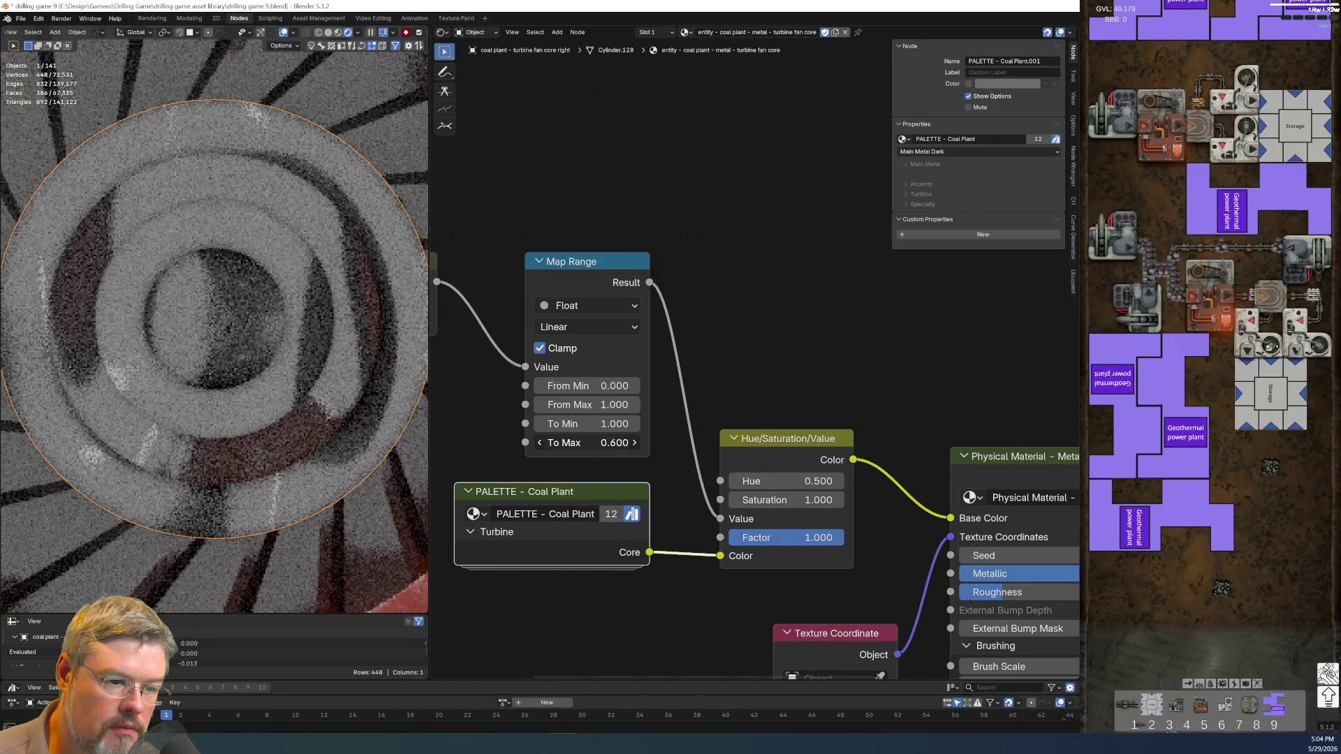
left_click_drag(601, 443, 606, 443)
scroll(279, 408, "down", 5)
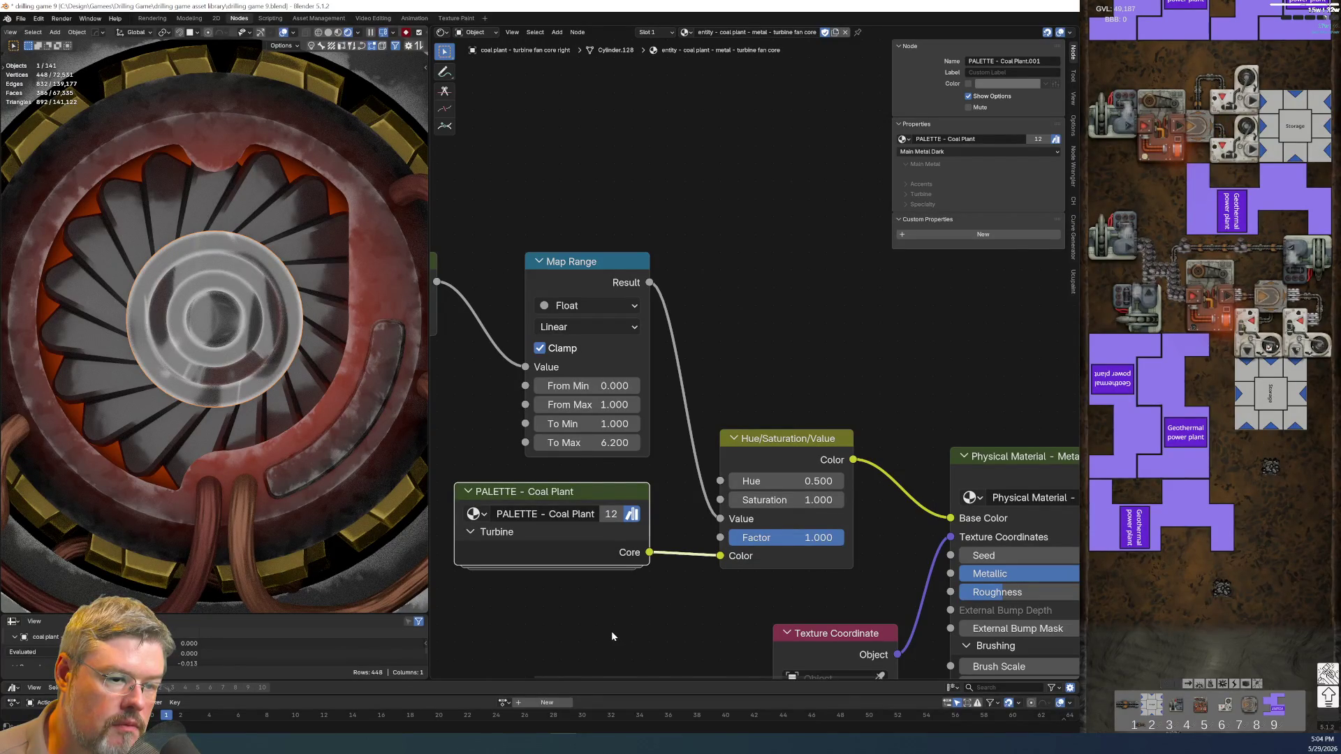
- Set Brush Axis Y to 0 on the brushed metal node
middle_click_drag(611, 635, 436, 434)
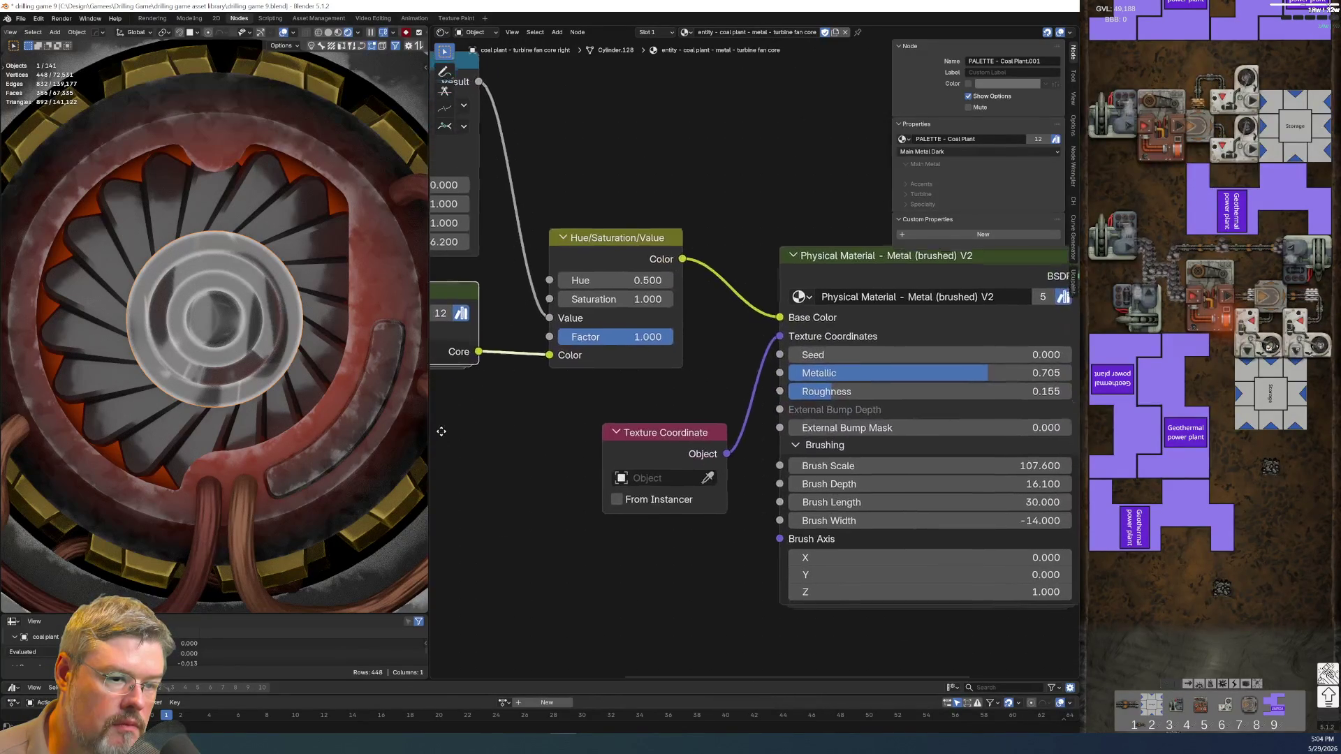
scroll(110, 347, "down", 2)
scroll(111, 346, "down", 2)
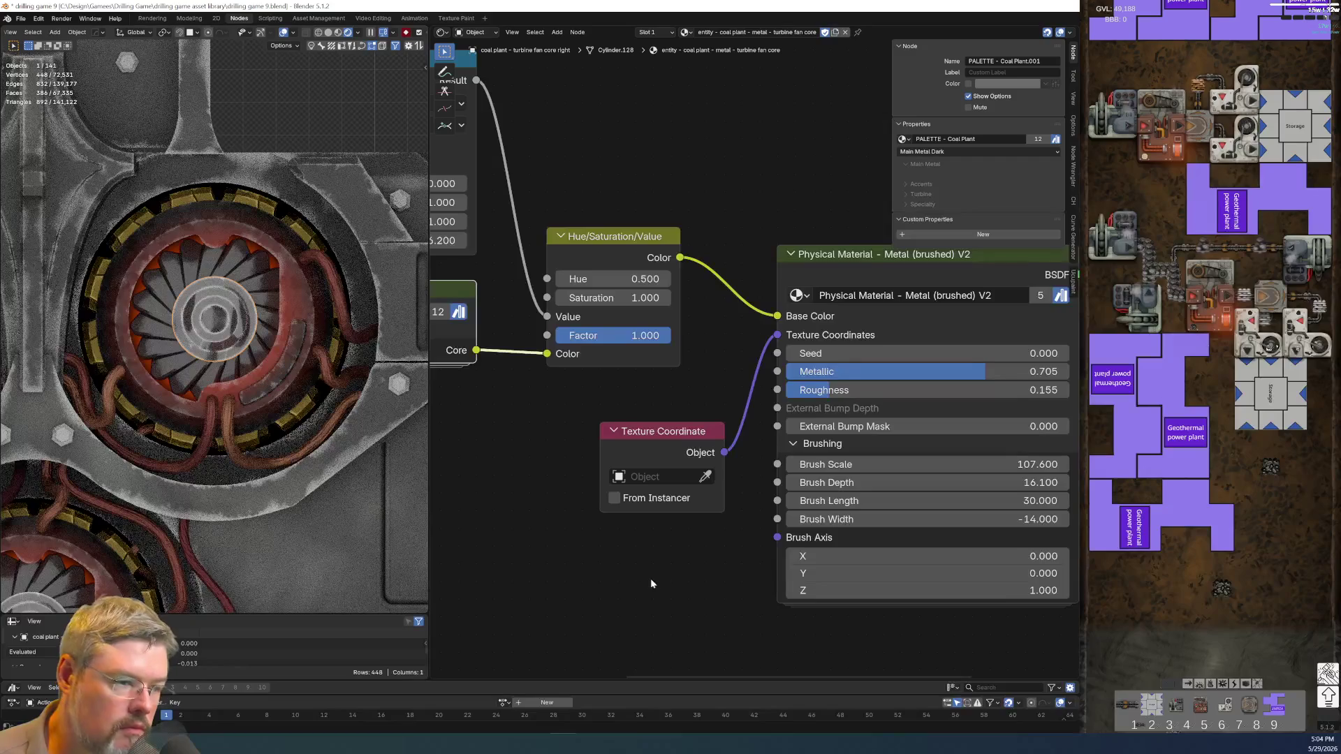
middle_click_drag(631, 572, 428, 519)
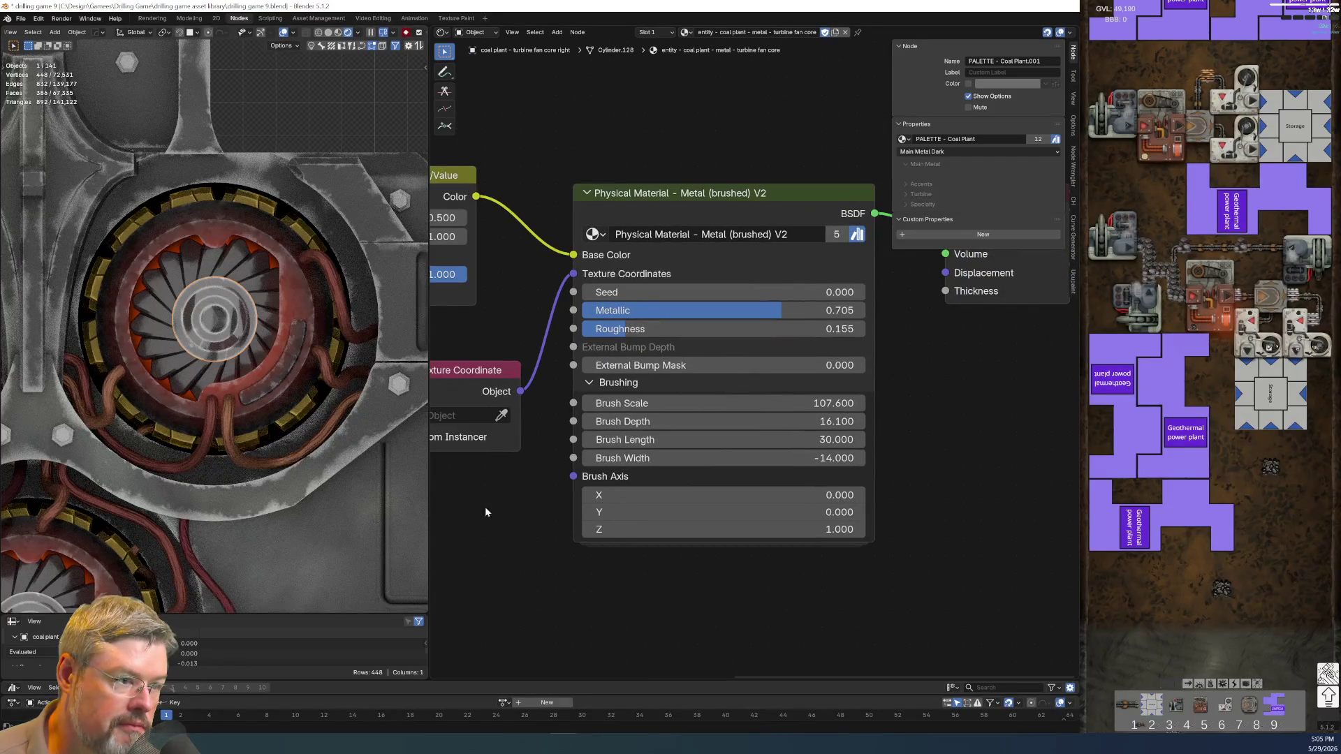
scroll(615, 523, "up", 1)
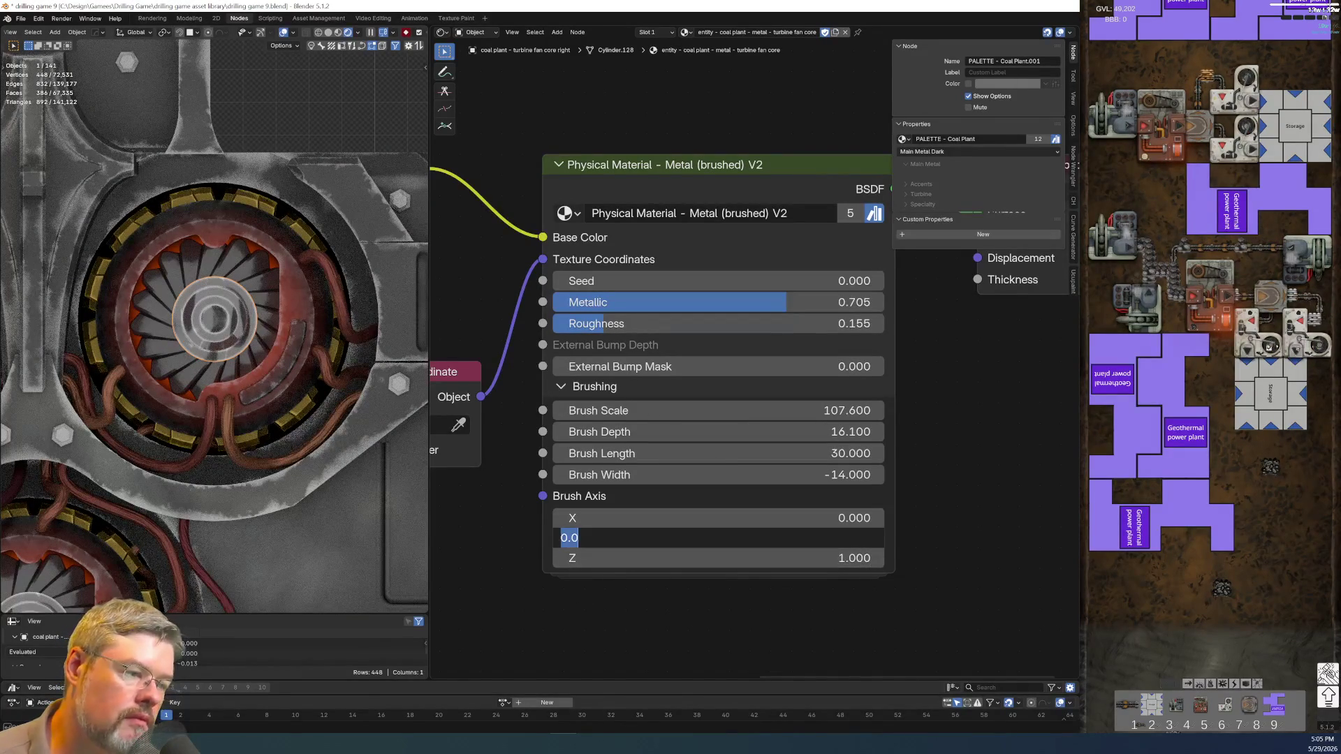
left_click(577, 538)
type("1")
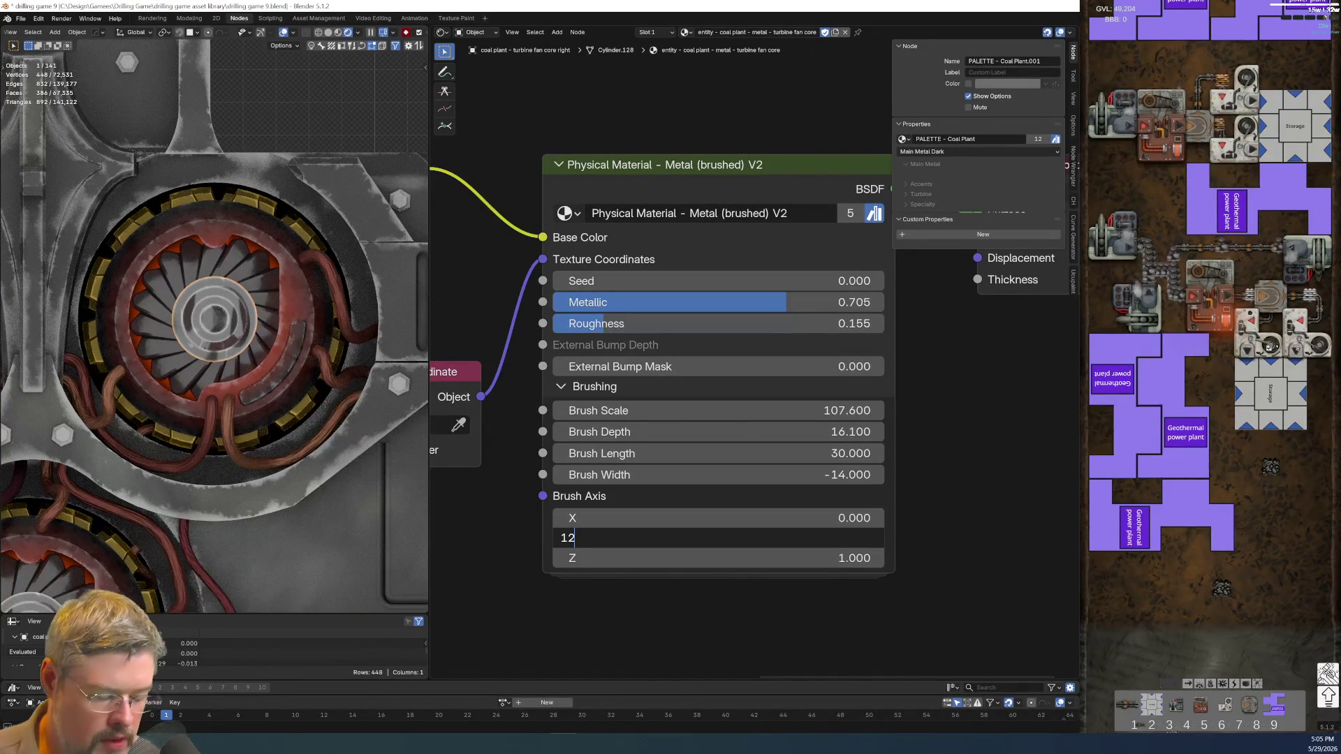
key("Return")
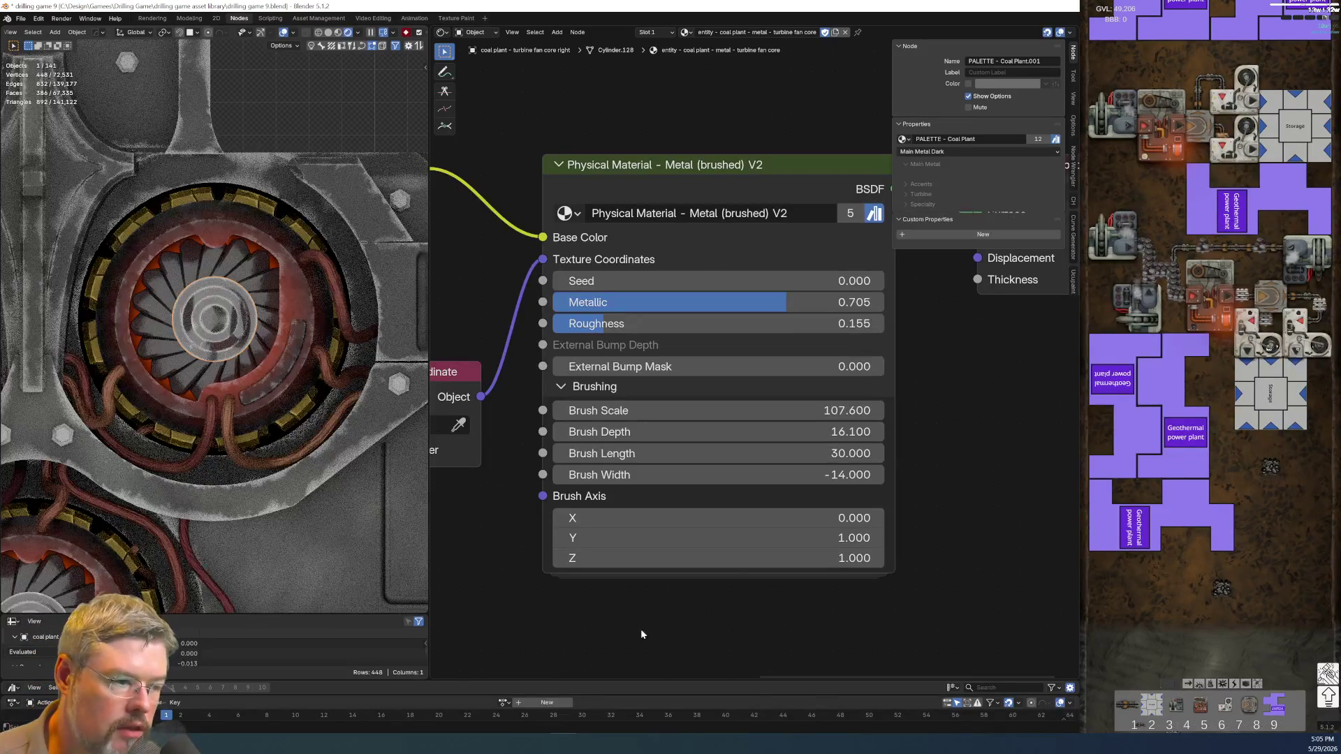
left_click(705, 538)
type("0")
key("Return")
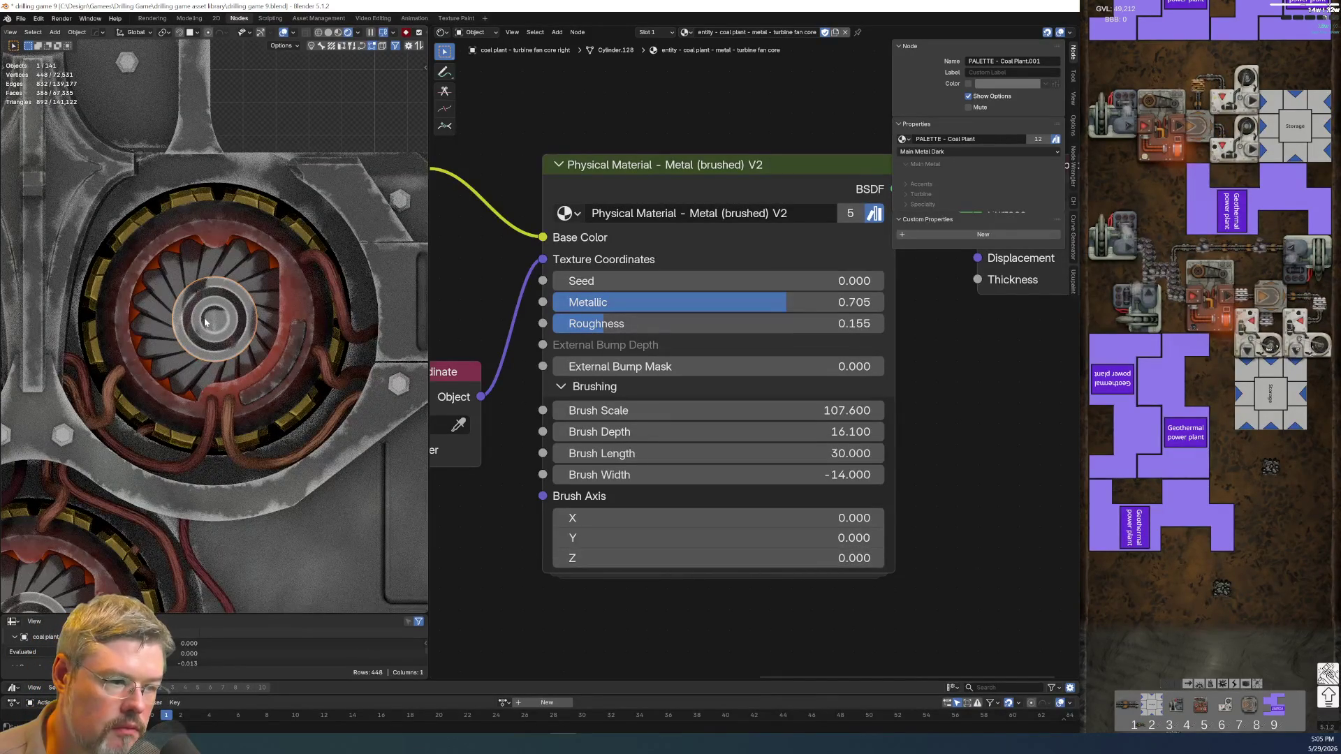
scroll(206, 322, "up", 2)
scroll(206, 322, "up", 1)
- Tune Brush Scale to 84.7 and Seed to 33, viewing all three turbines
mouse_move(719, 410)
left_mouse_down()
mouse_move(824, 410)
mouse_move(802, 411)
left_mouse_up()
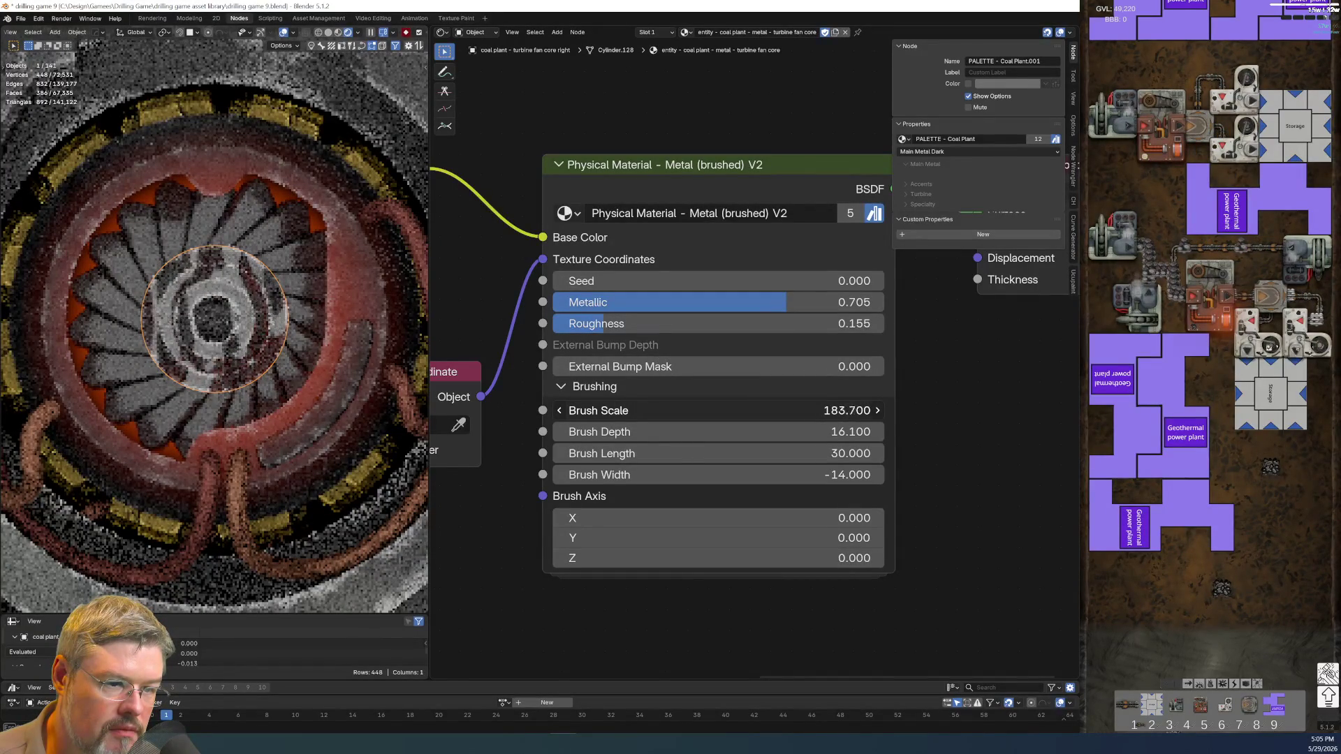
left_click_drag(796, 410, 762, 410)
left_click_drag(662, 409, 688, 409)
left_click_drag(662, 280, 681, 280)
scroll(143, 400, "down", 2)
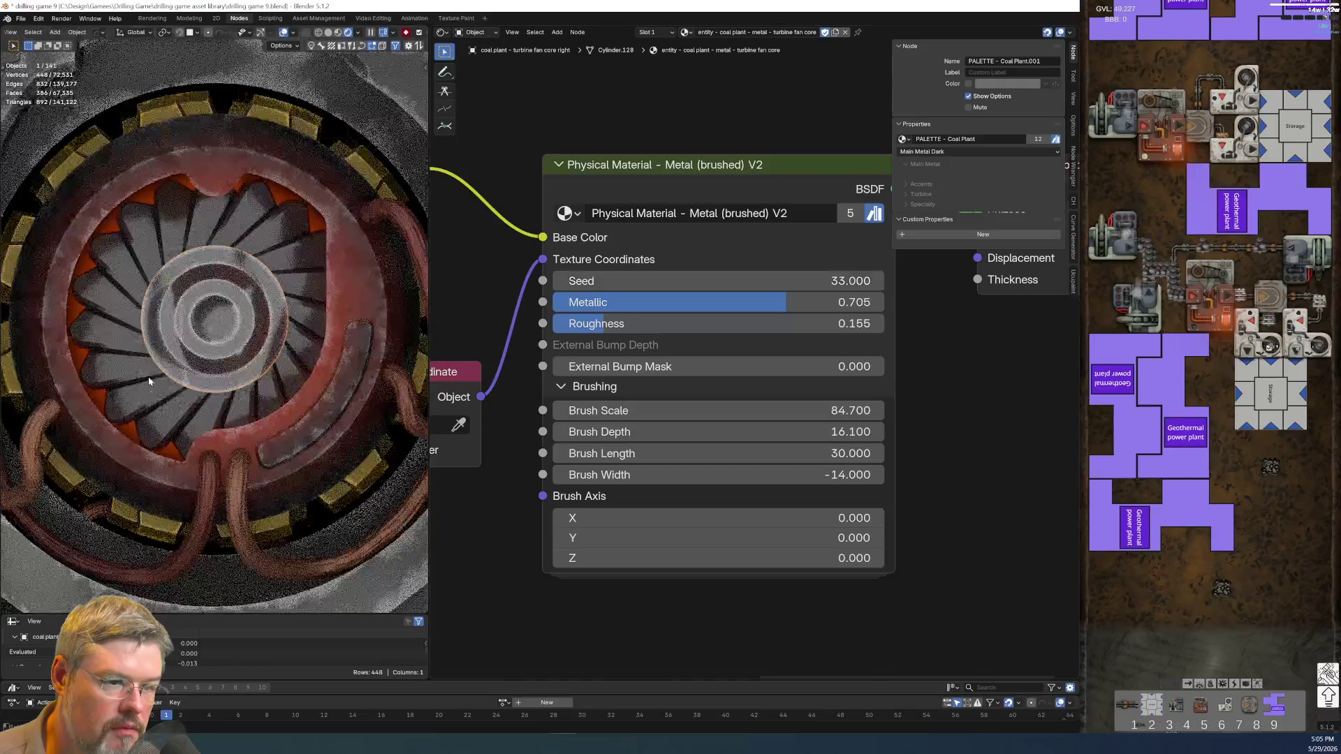
scroll(143, 400, "down", 3)
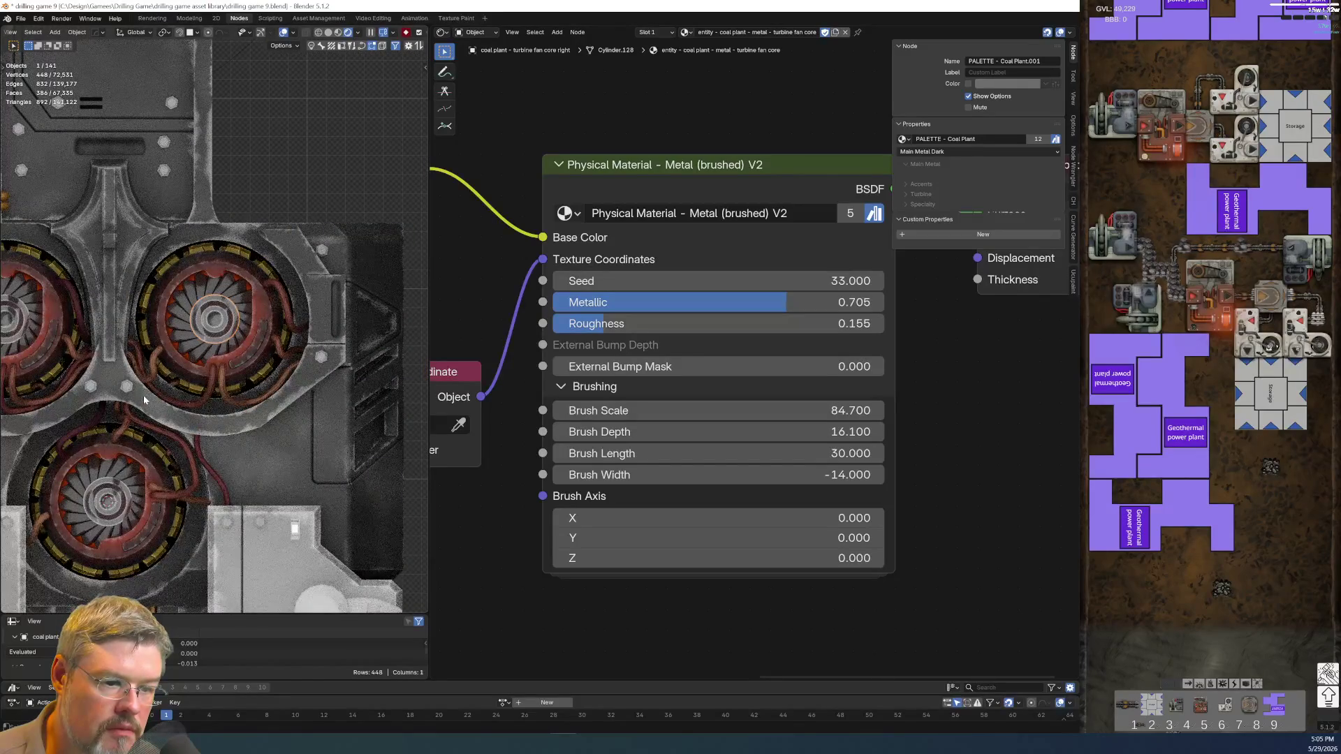
middle_click_drag(142, 400, 218, 400, "shift")
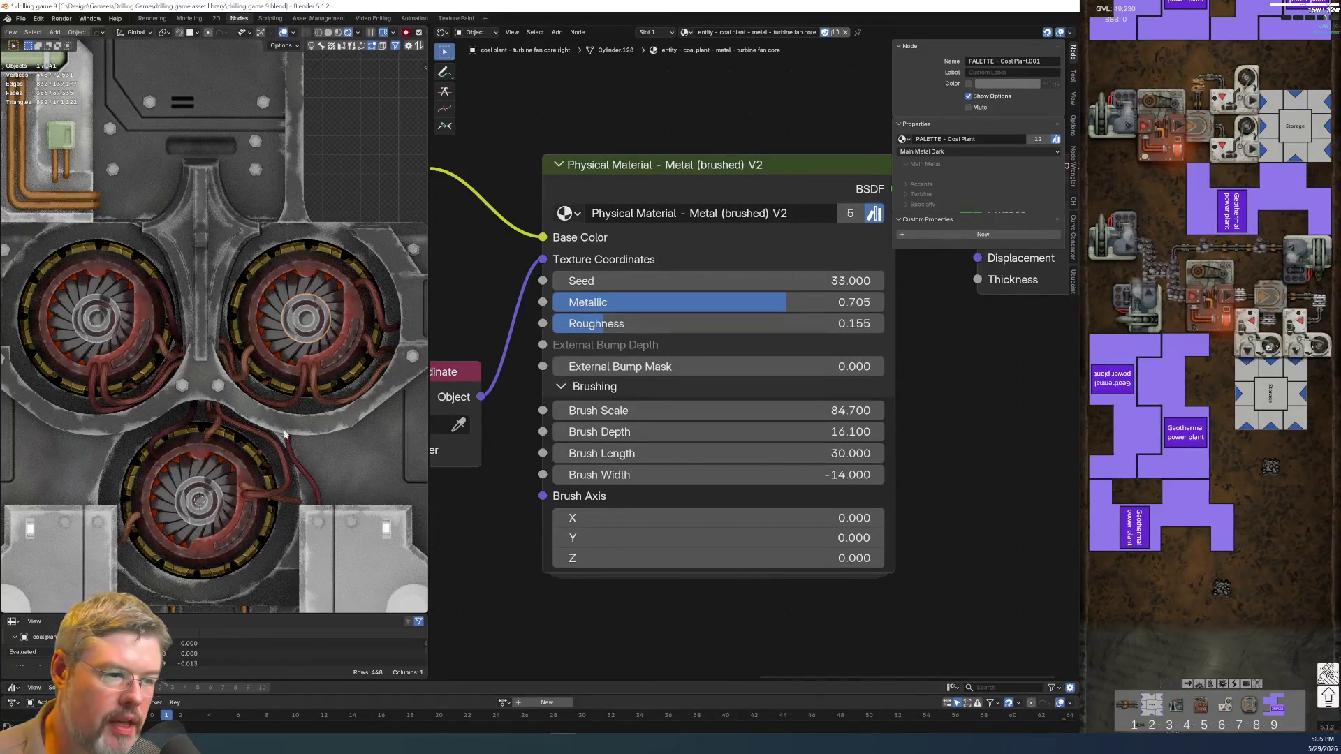
- Replace the brushed metal node with a Metal Hot (bumpy) node found via 'phymeta'
key("x")
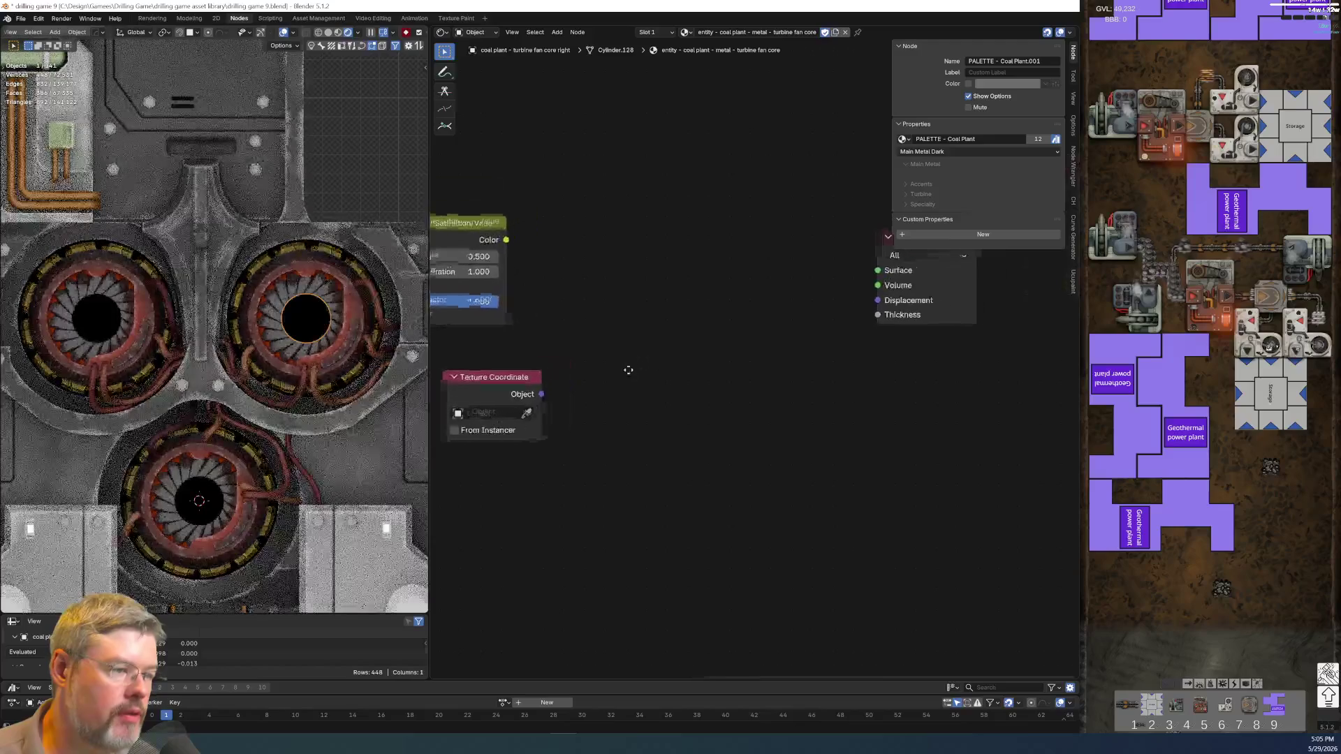
key("shift+a")
left_click(657, 349)
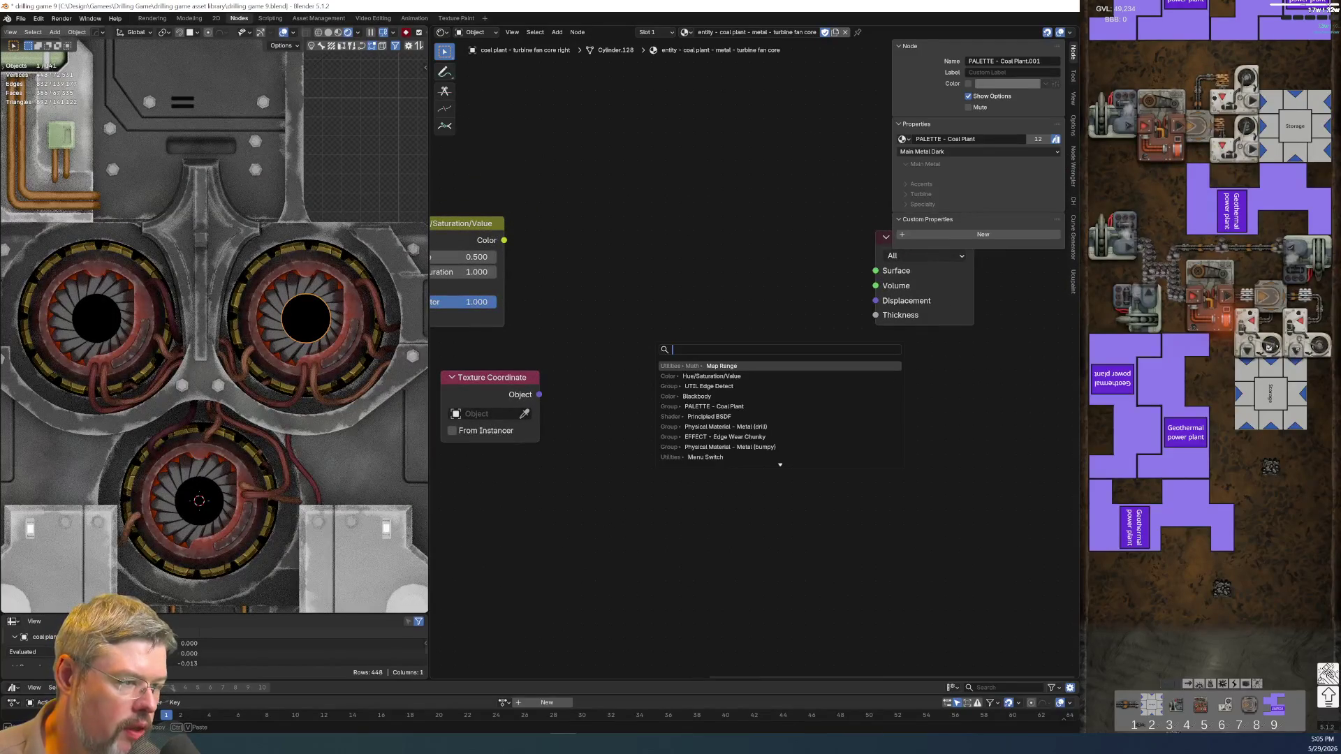
type("py")
key("BackSpace")
type("hysical material -")
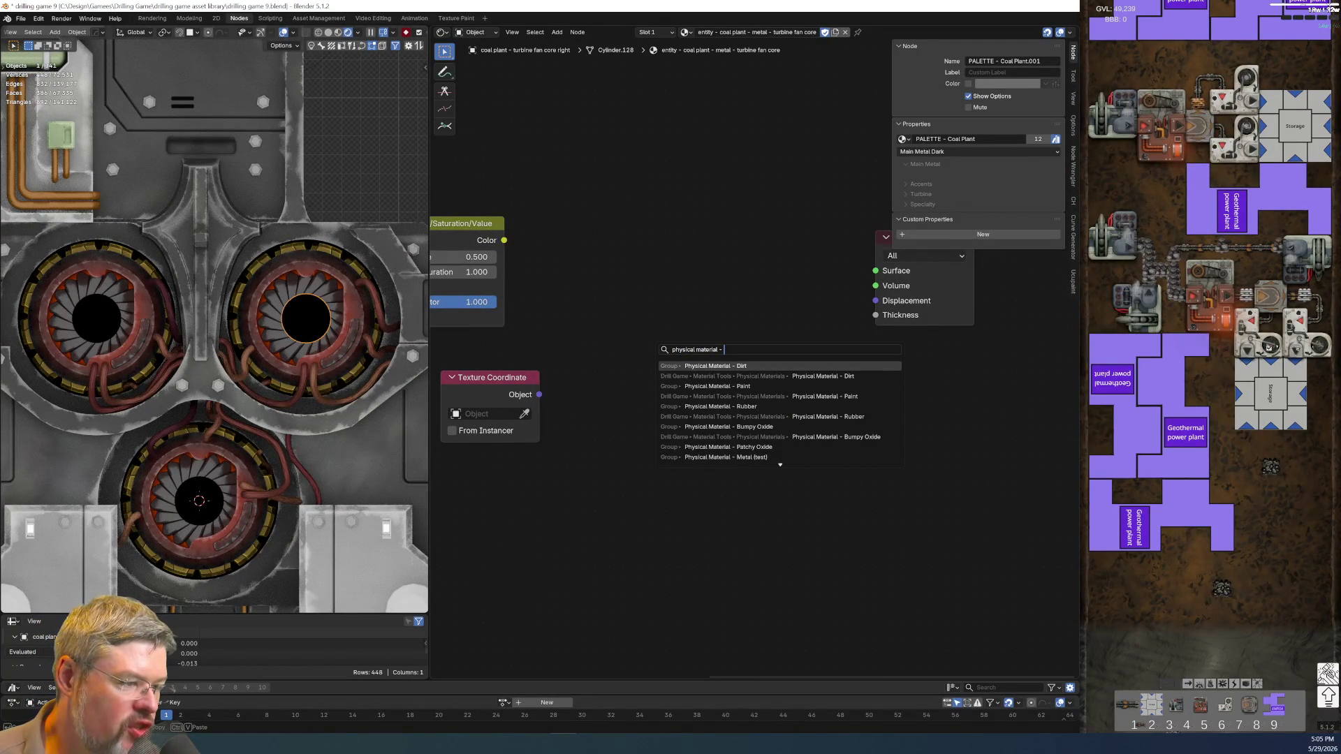
type("meta")
key("Down")
key("Down")
key("Down")
key("Down")
key("Down")
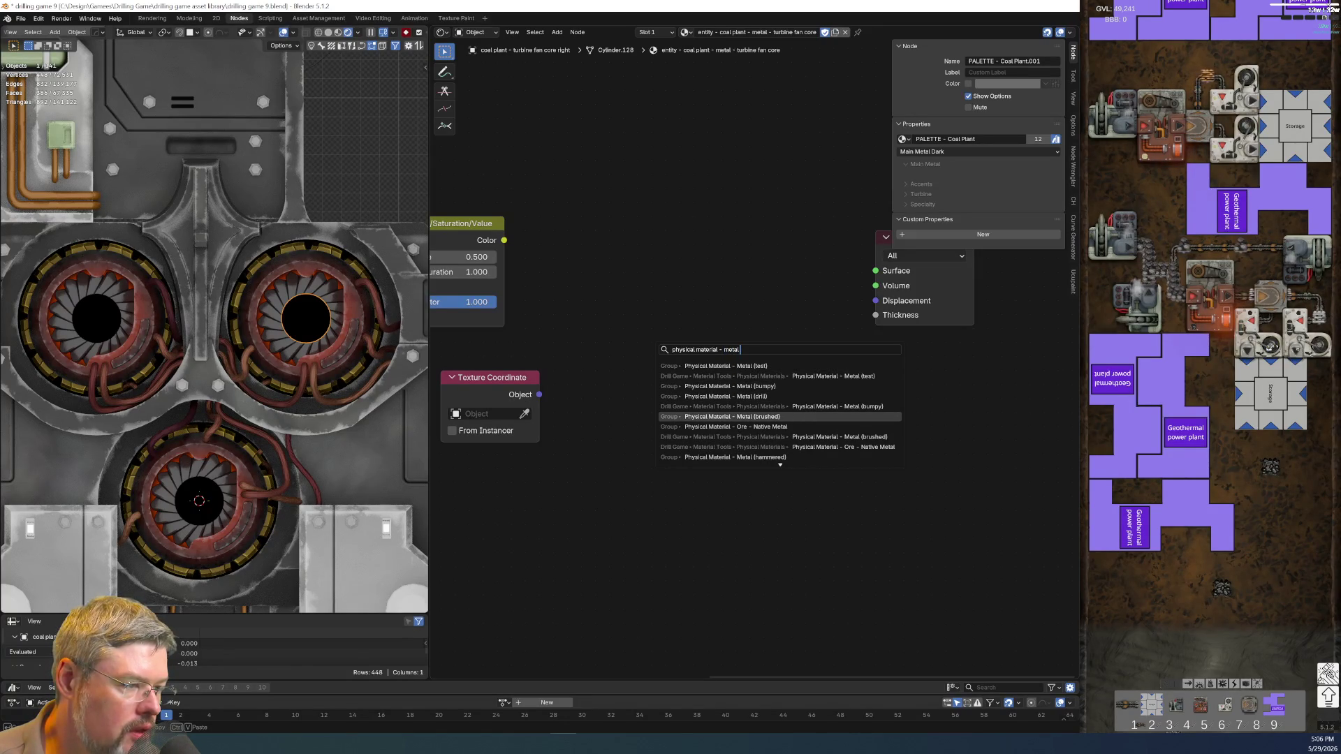
key("Down")
key("Down")
key("Down")
key("Down")
key("Down")
key("Down")
key("Down")
key("Up")
key("Up")
key("Up")
key("Up")
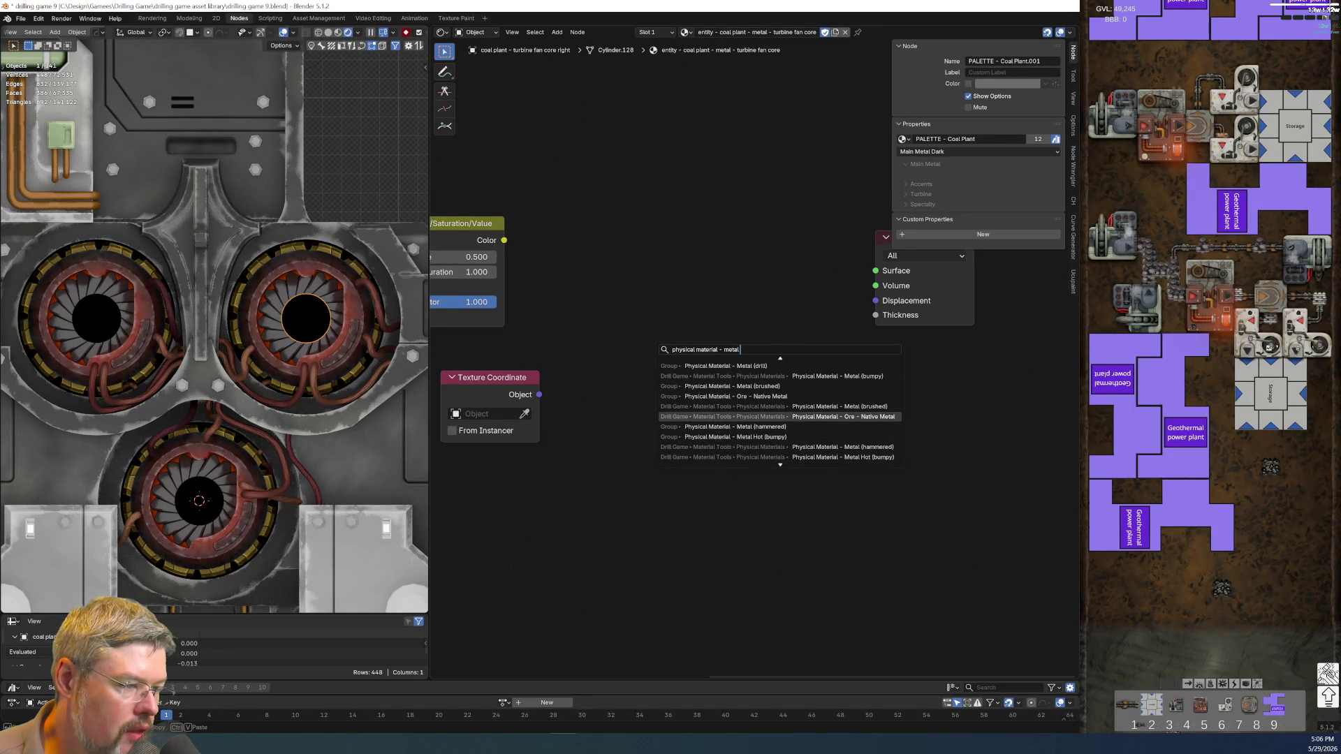
key("Down")
key("Down")
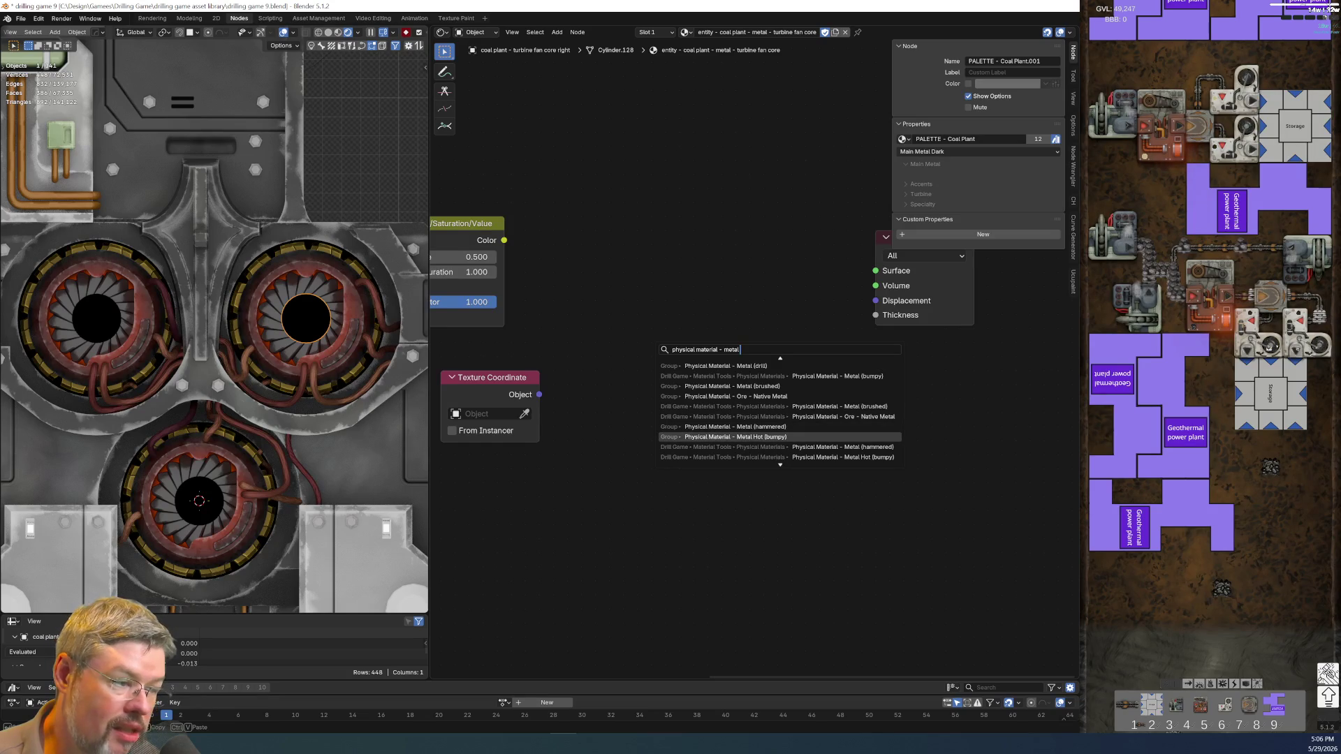
key("Return")
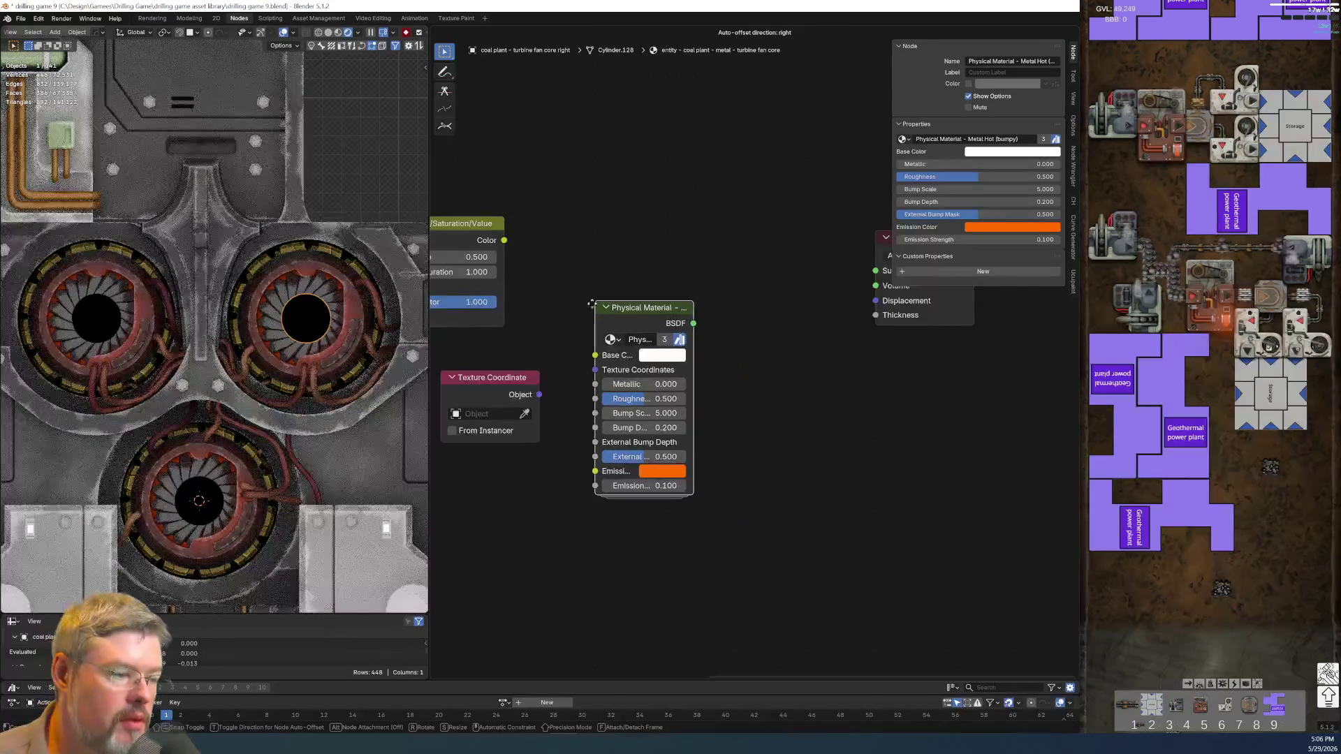
left_click_drag(692, 314, 819, 314)
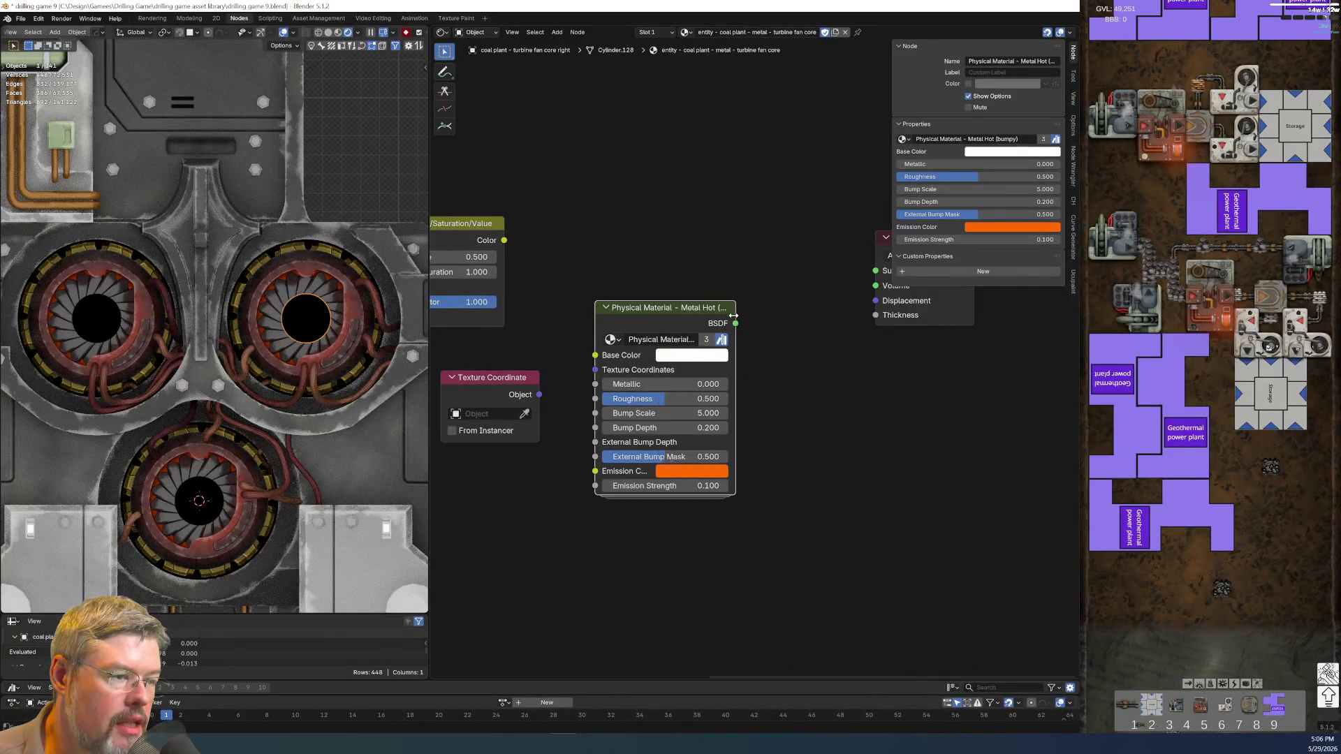
- Swap it for Physical Material - Metal (bumpy), widen it, and feed the colour into Base Color
key("x")
key("shift+a")
left_click(738, 307)
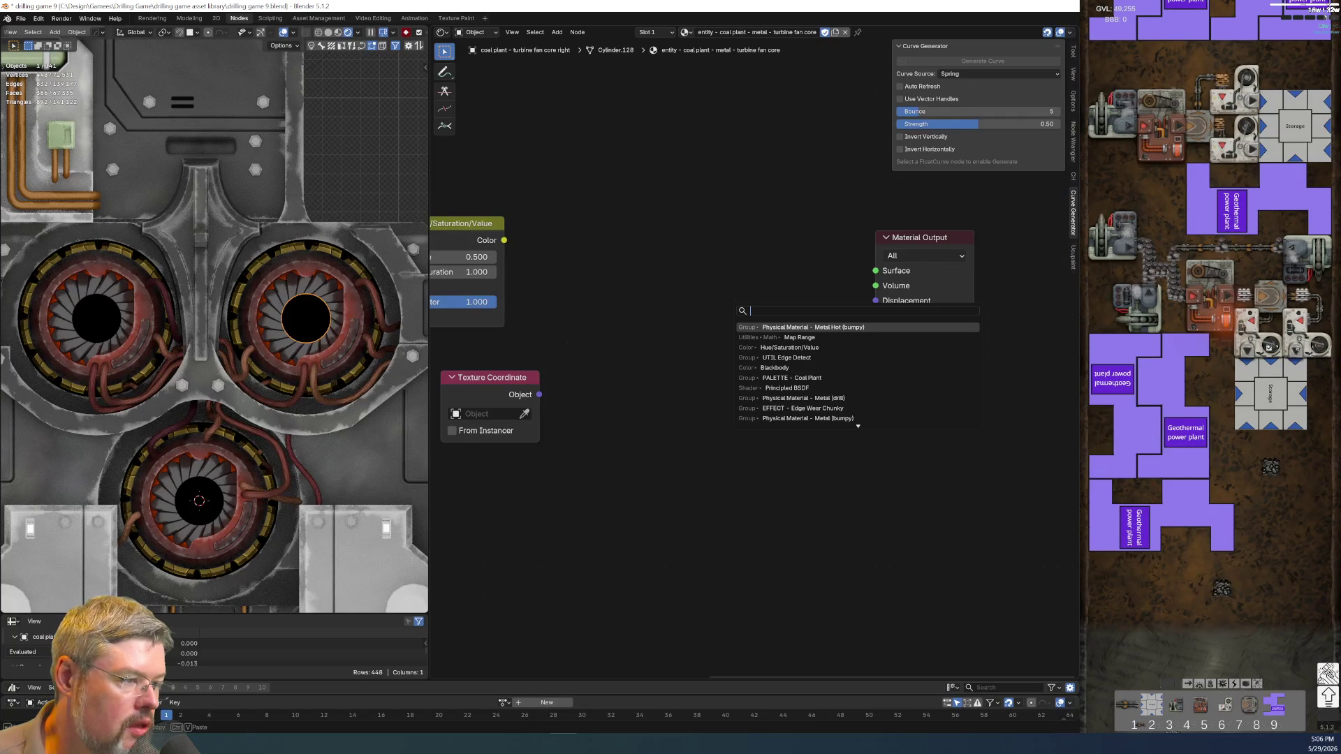
key("Return")
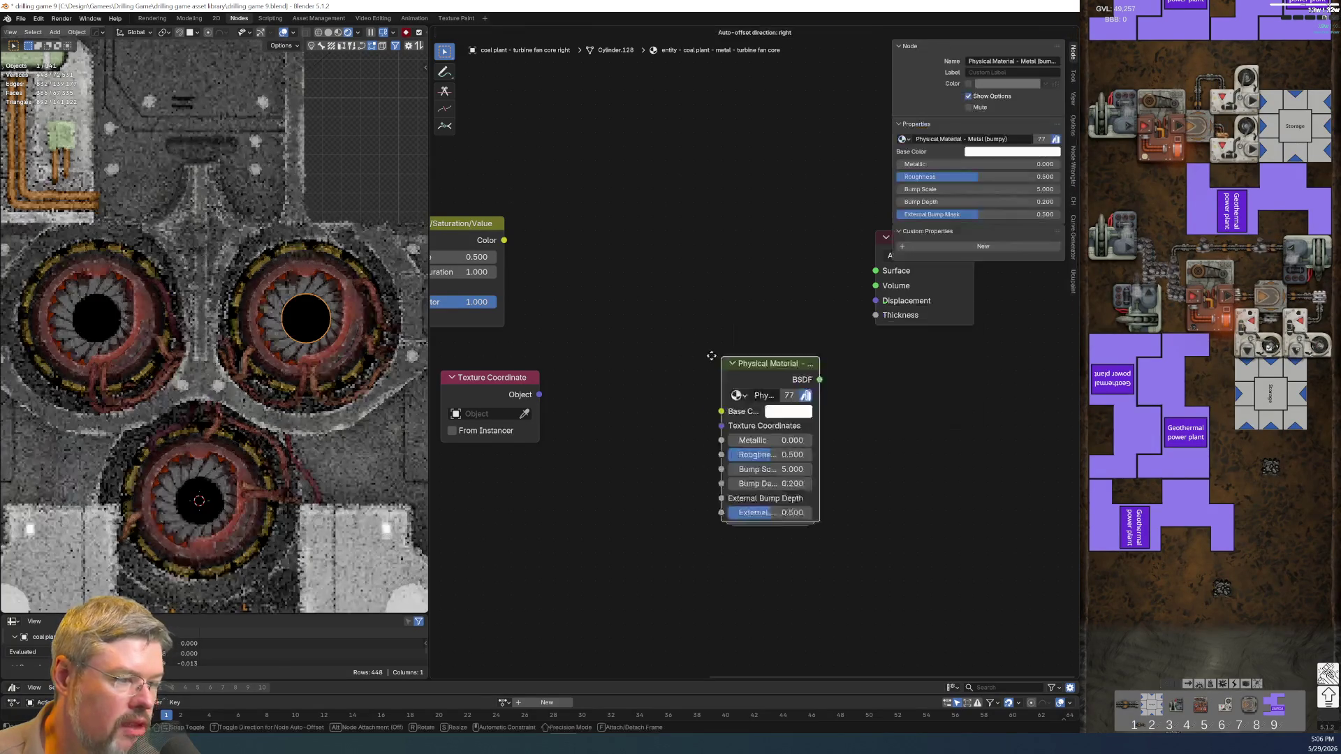
left_click(688, 288)
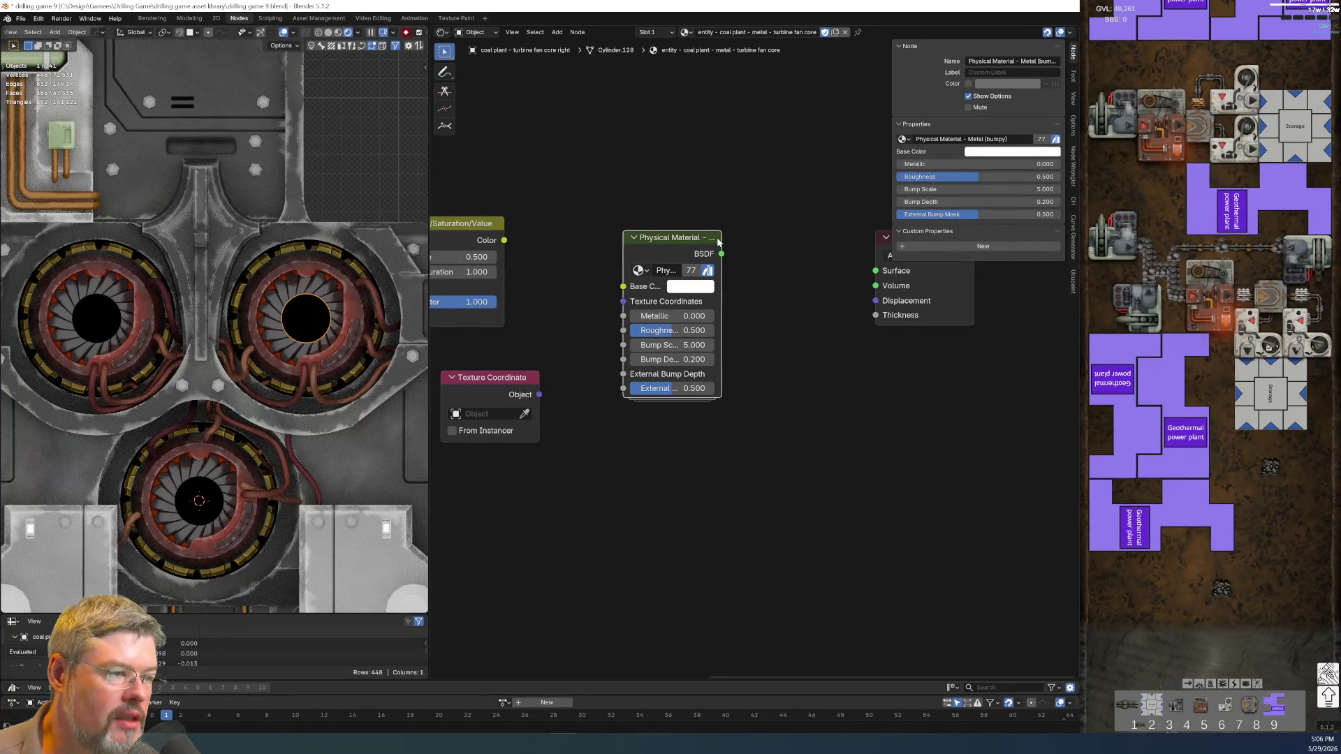
left_click_drag(719, 237, 804, 246)
left_click_drag(820, 243, 844, 238)
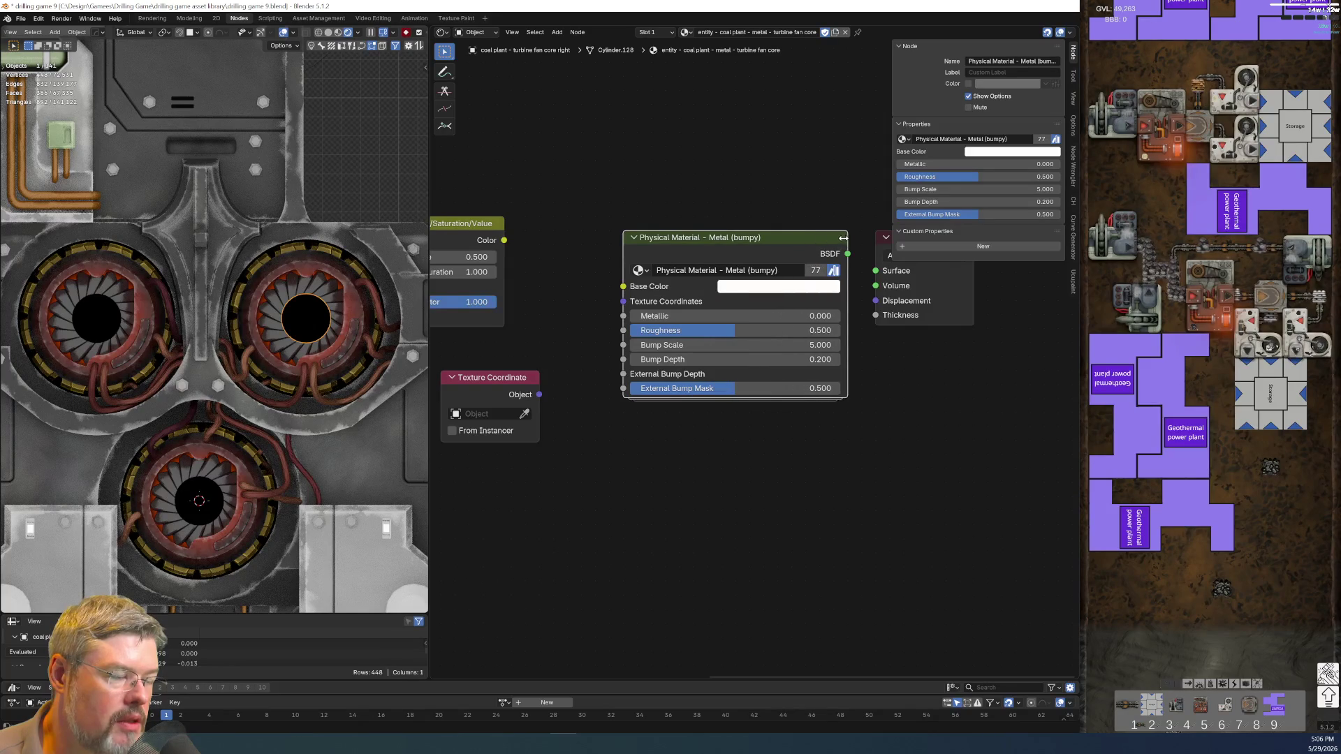
left_click_drag(631, 282, 624, 286)
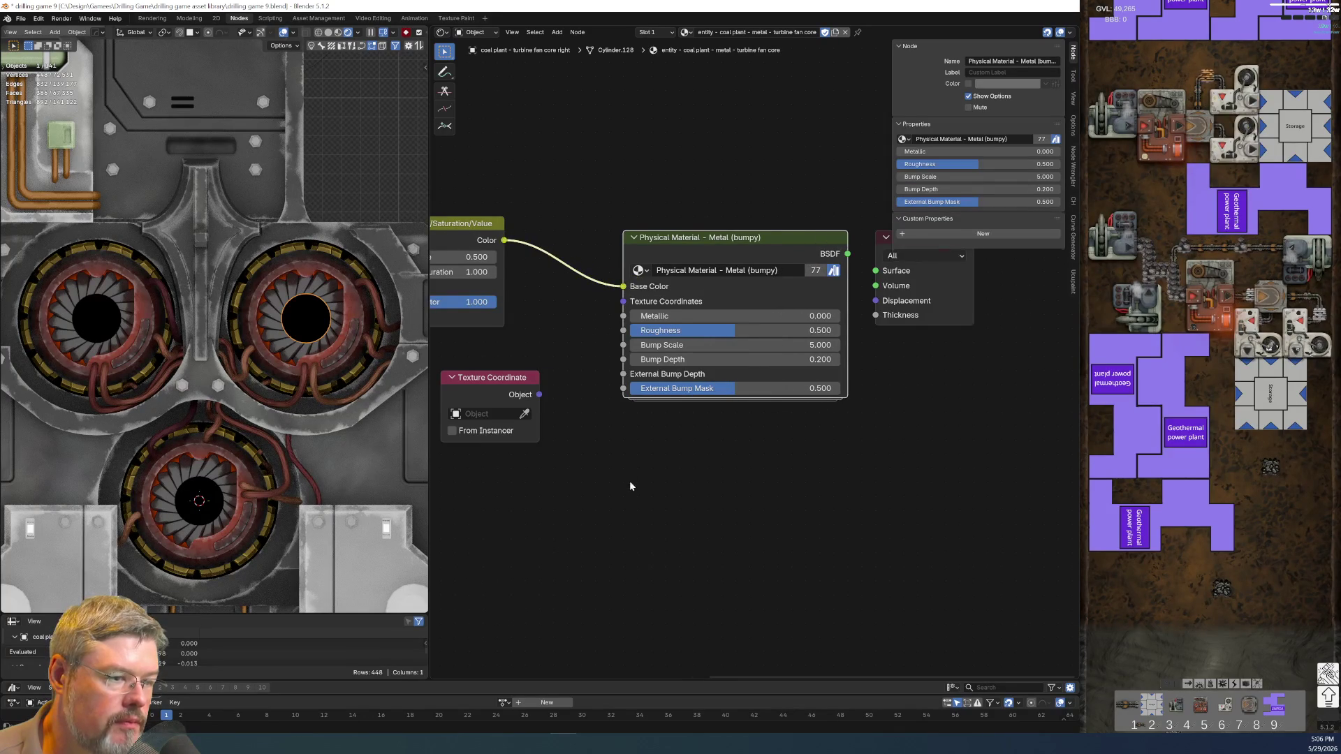
- Center the turbine fan in view and set External Bump Mask to 0
scroll(629, 484, "down", 1)
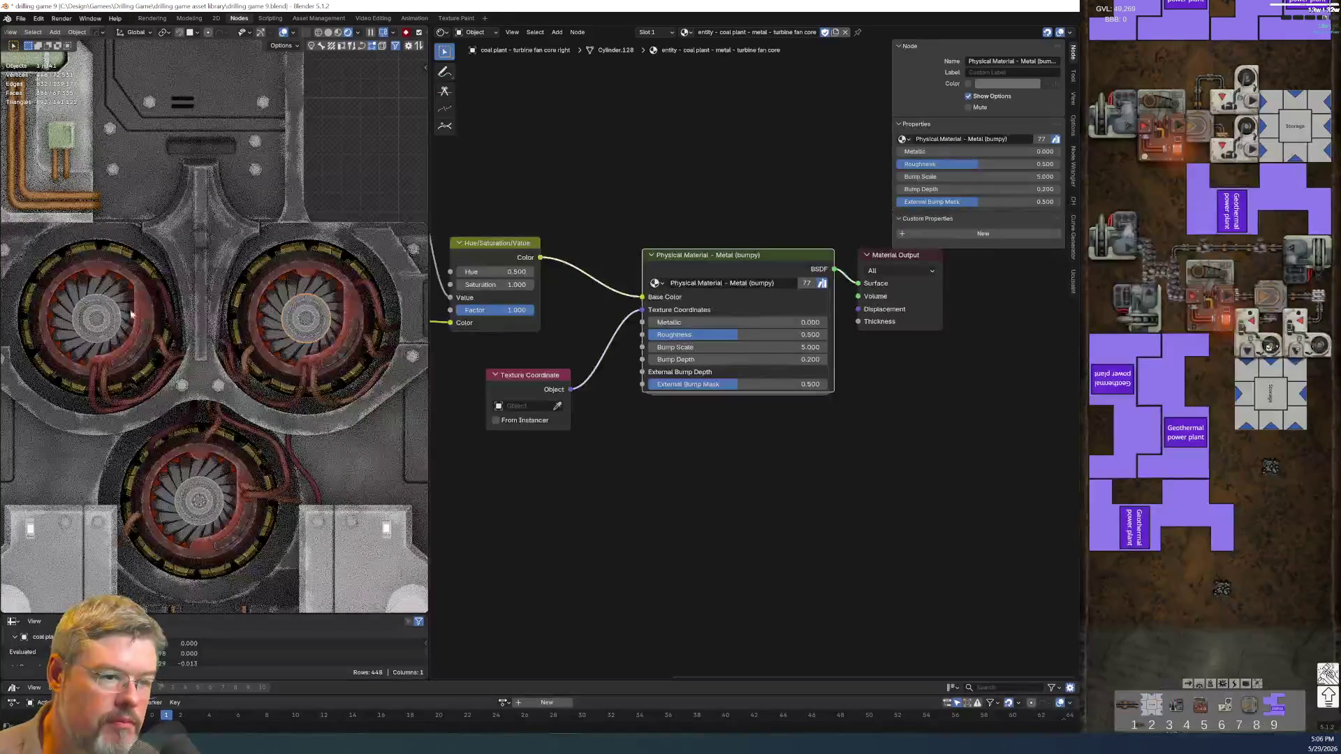
scroll(315, 331, "up", 6)
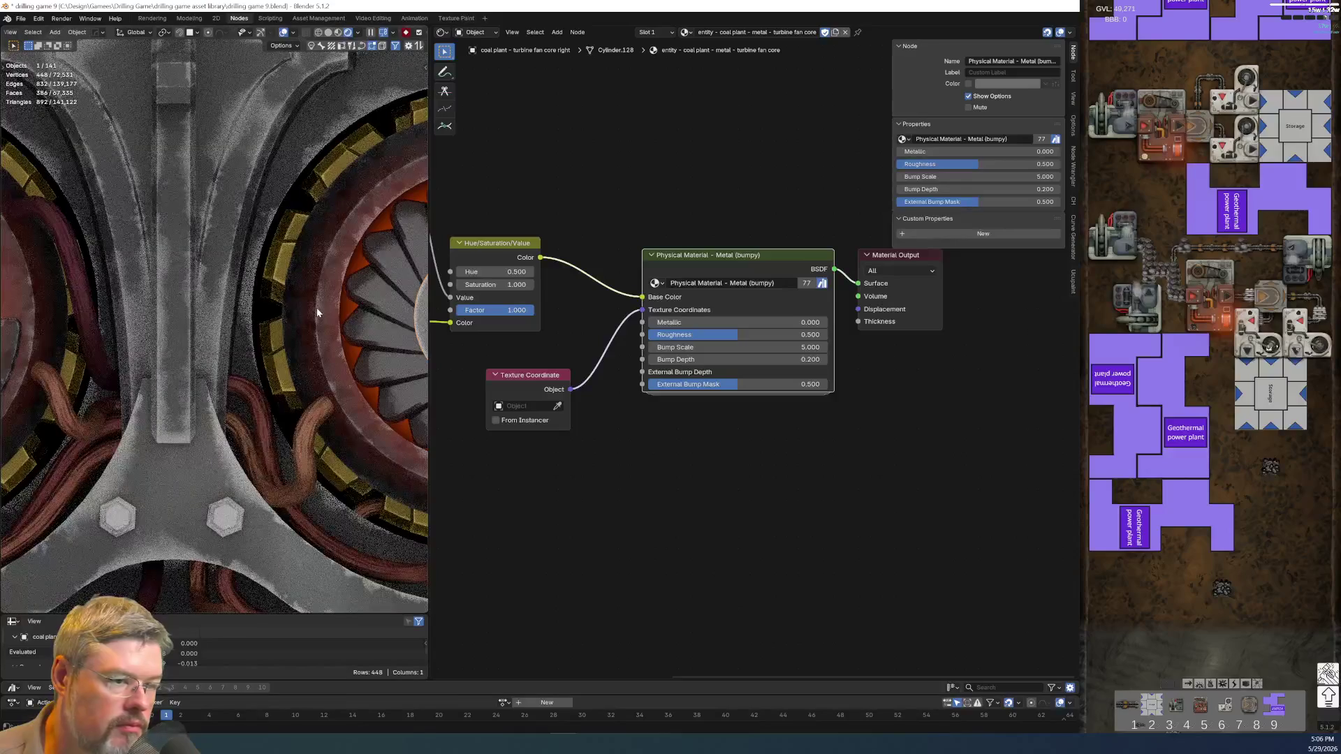
middle_click_drag(219, 308, 90, 317, "shift")
scroll(140, 322, "up", 1)
scroll(167, 322, "up", 2)
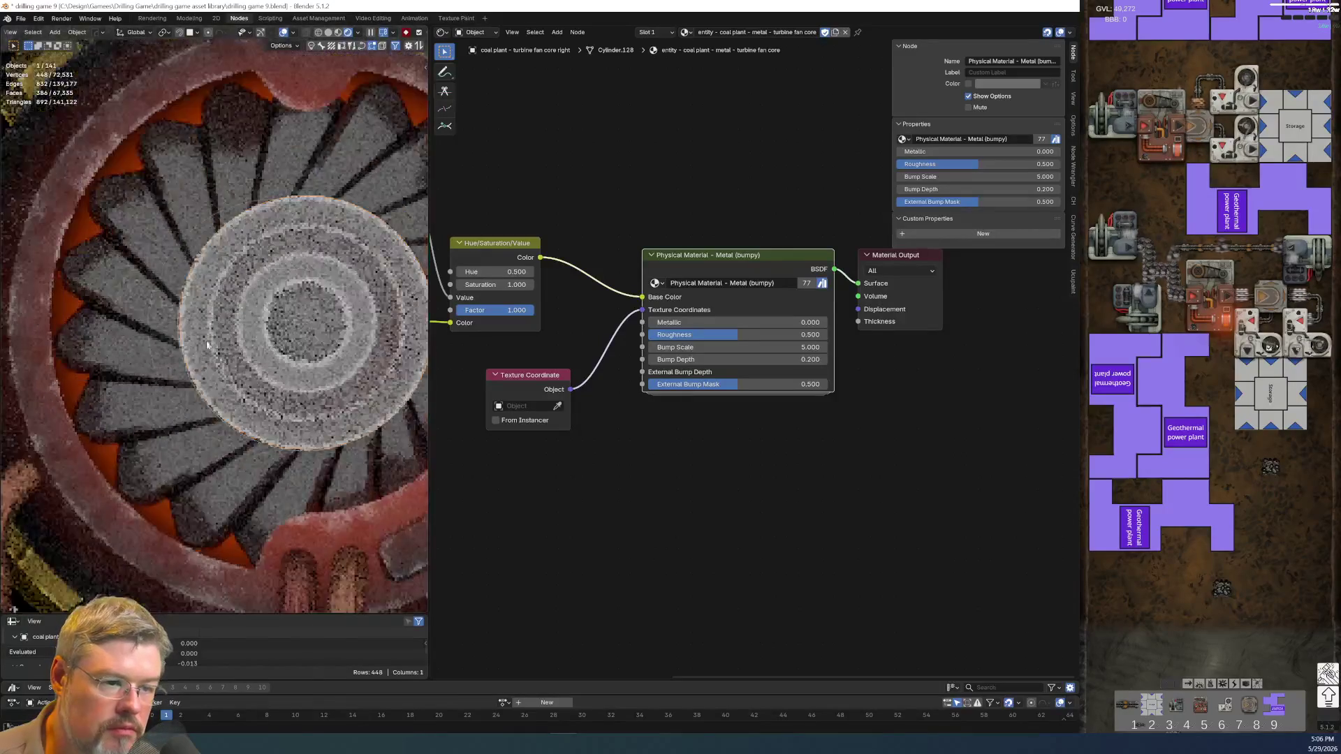
scroll(190, 324, "up", 3)
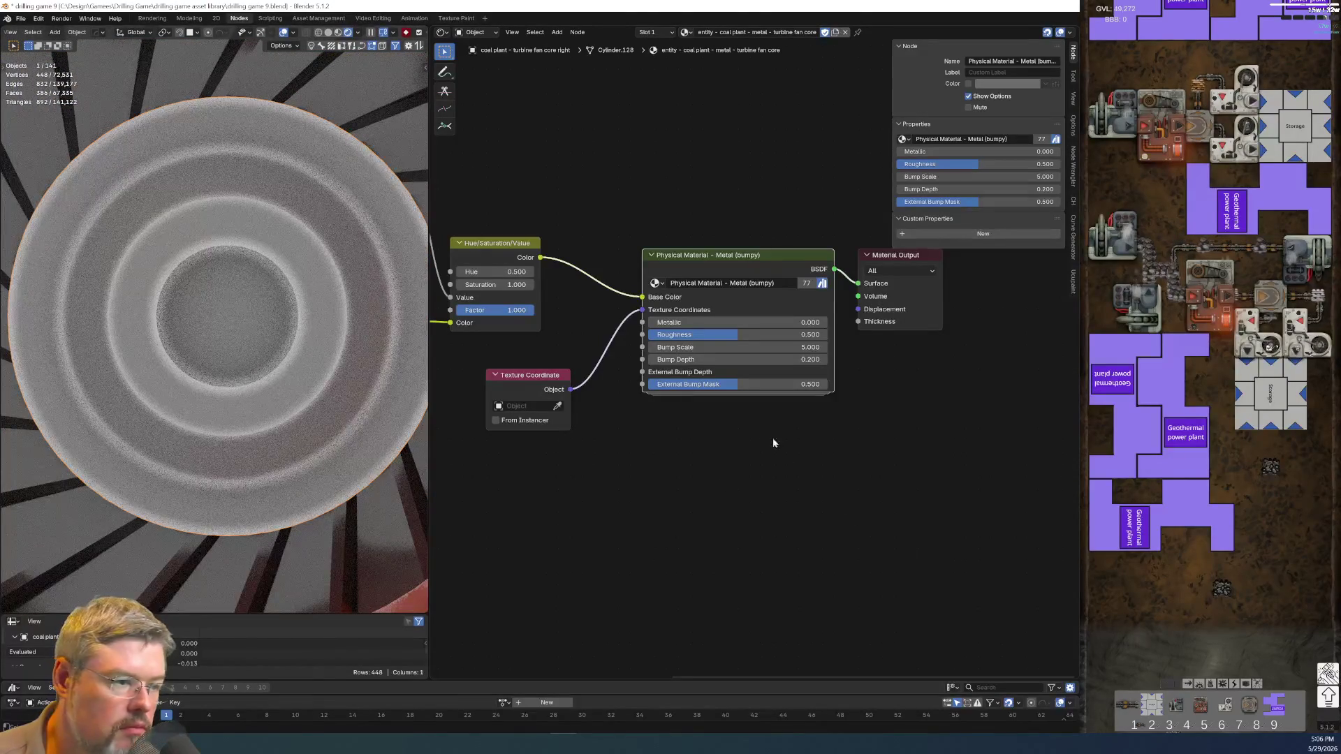
left_click_drag(743, 384, 656, 384)
- Set Bump Scale to 1.38 and Bump Depth to 34.9 on the bumpy metal
scroll(744, 370, "up", 2)
left_click_drag(741, 361, 475, 539)
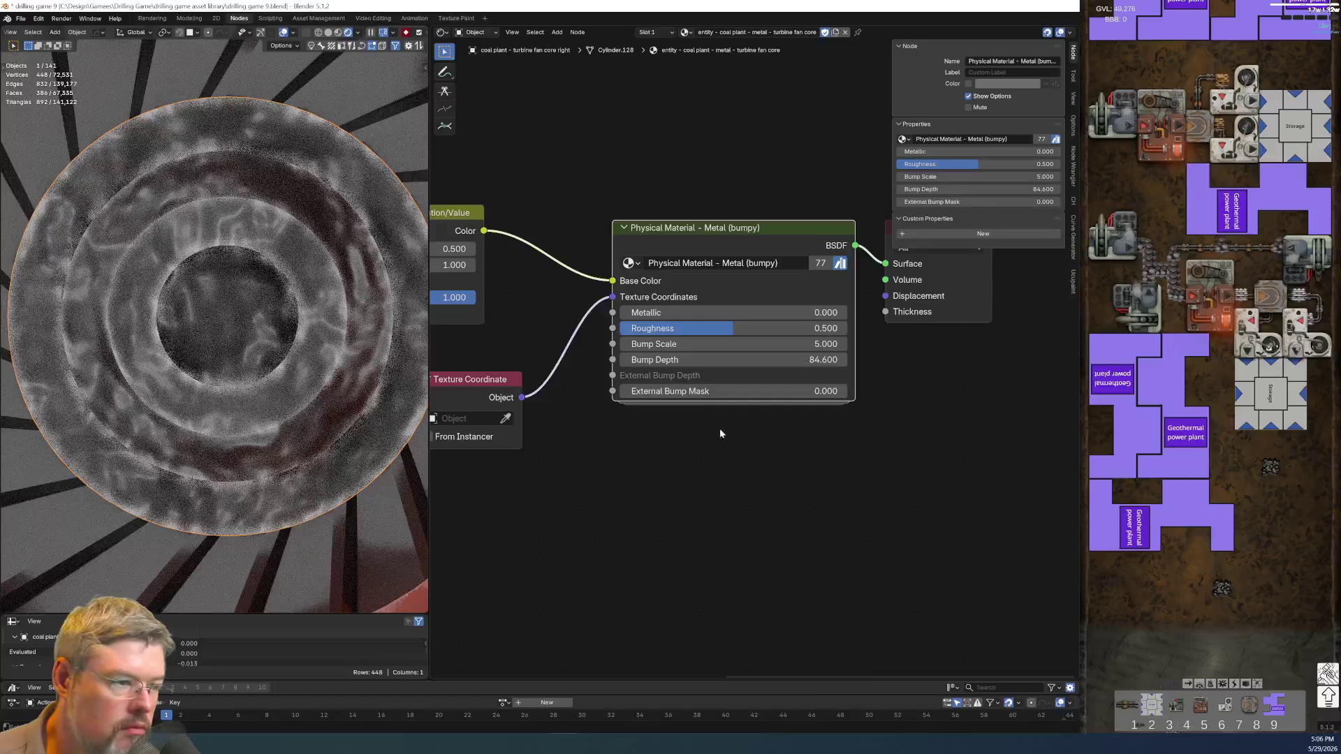
left_click_drag(740, 343, 680, 343)
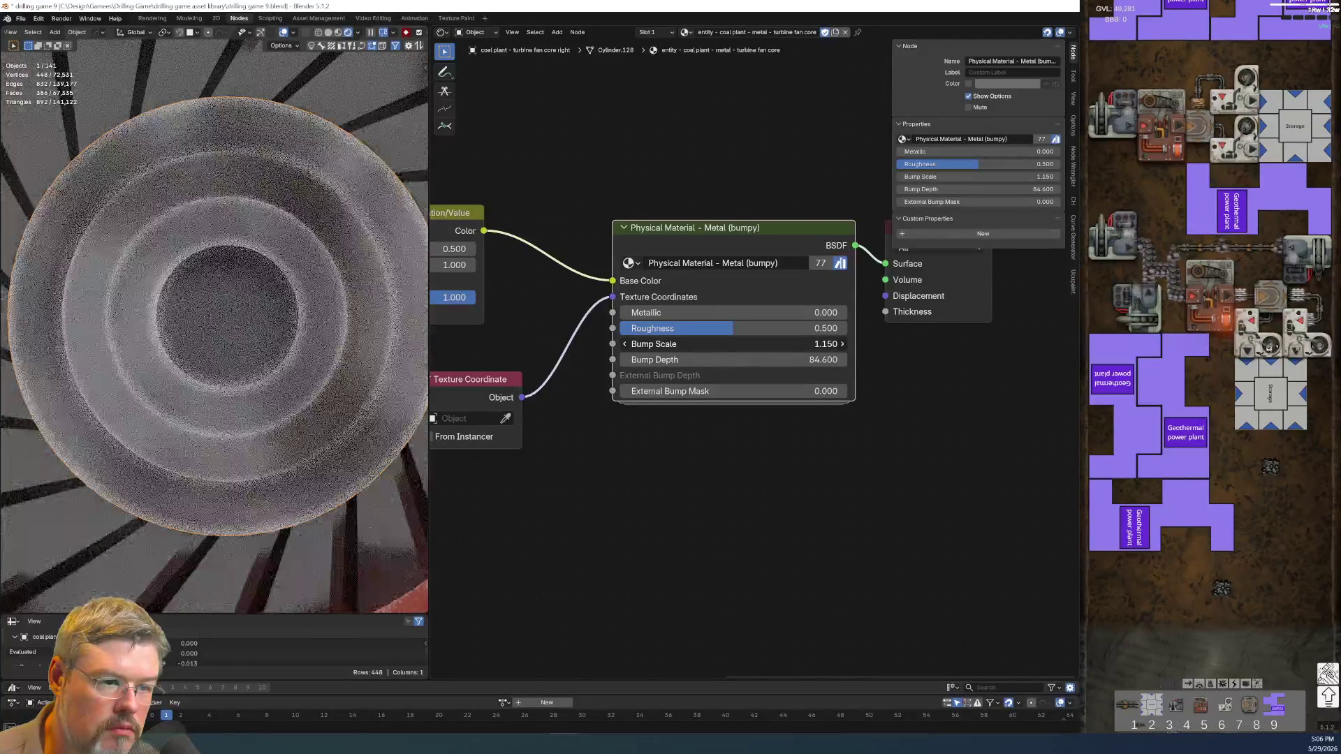
left_click_drag(681, 343, 694, 343)
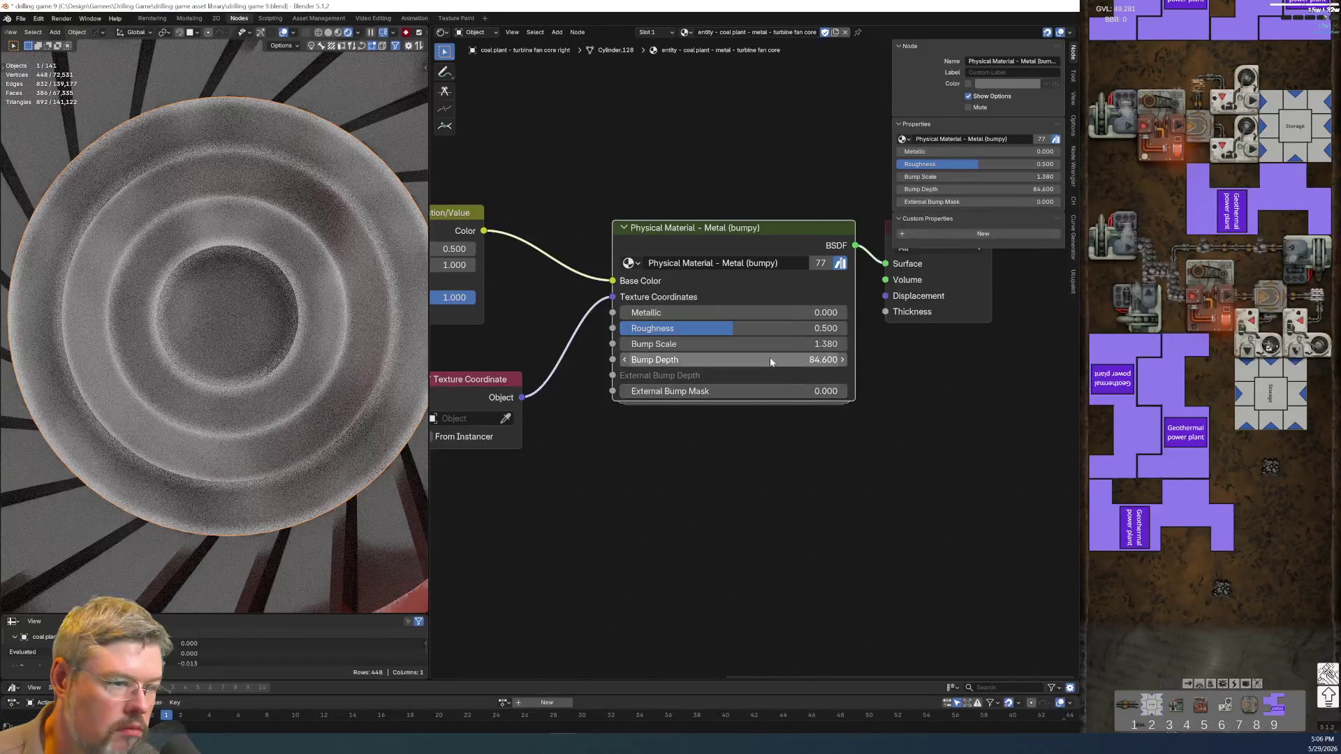
left_click_drag(771, 362, 698, 362)
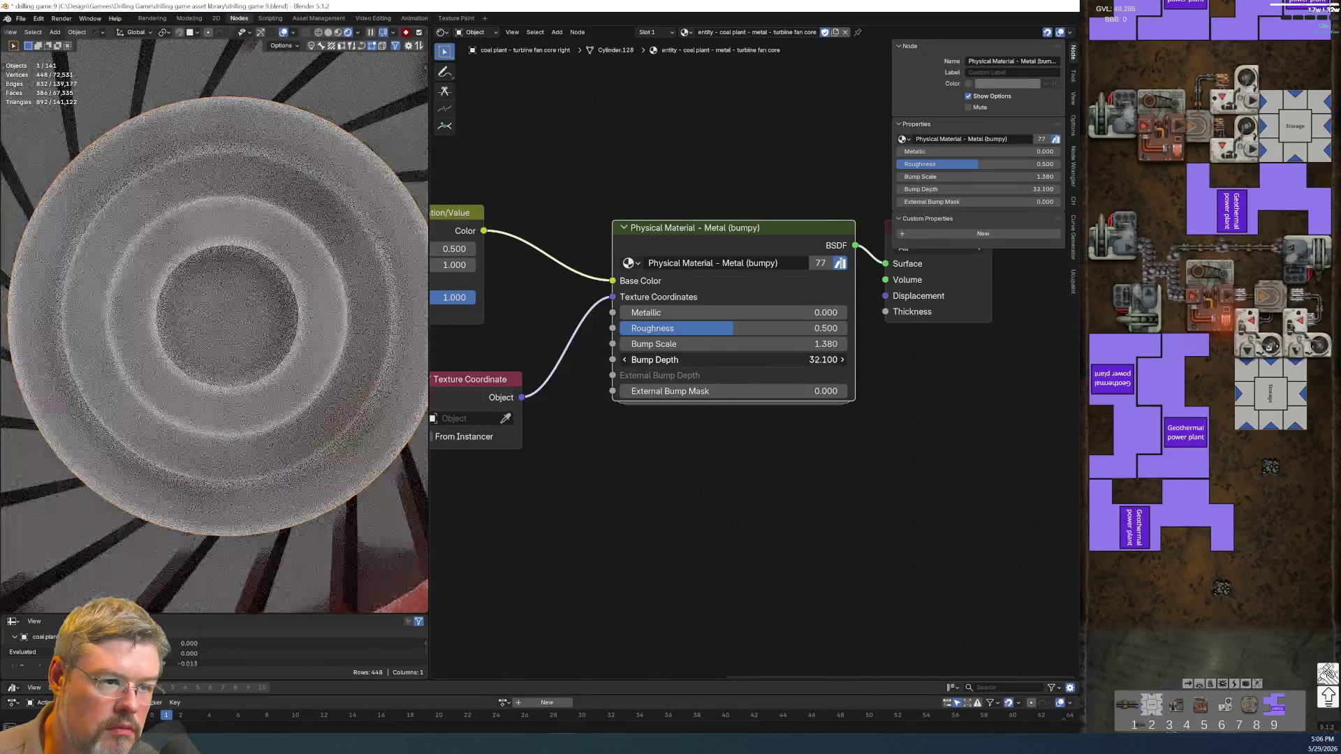
left_click_drag(698, 362, 706, 362)
scroll(720, 497, "down", 2)
scroll(286, 359, "down", 5)
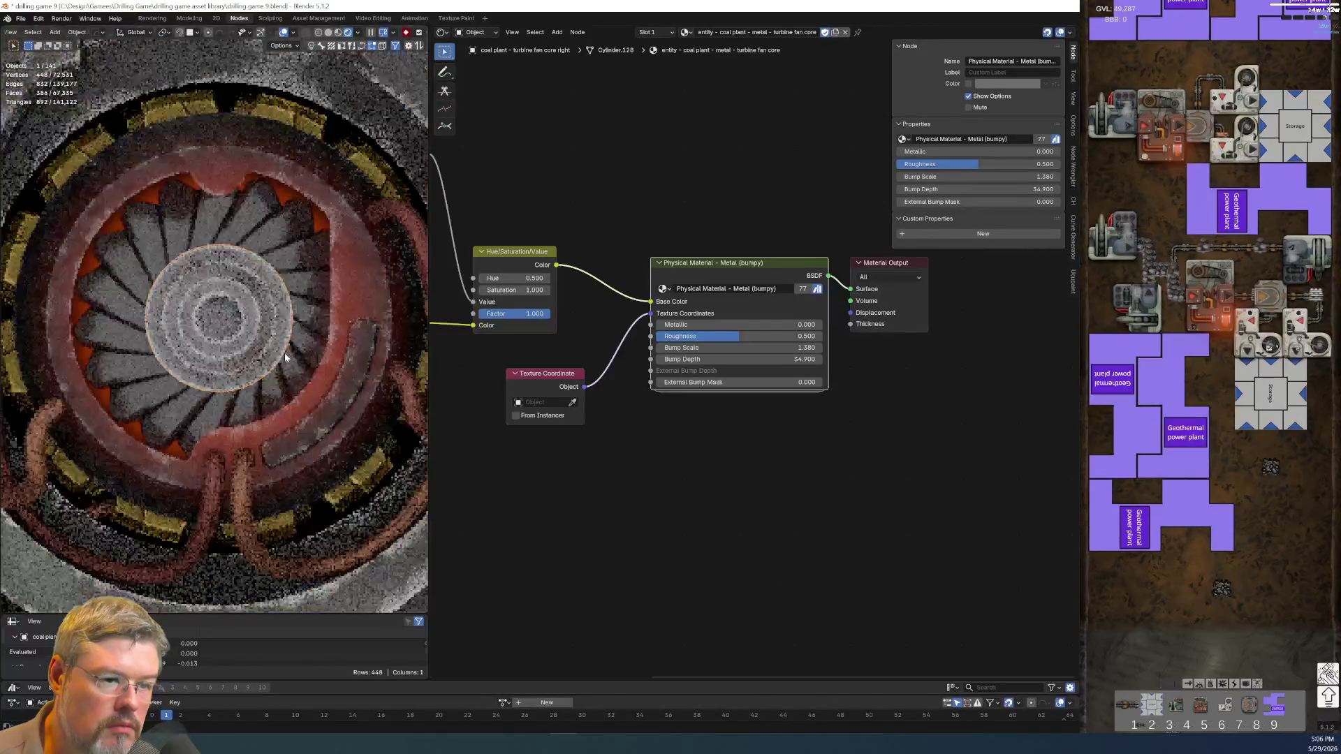
scroll(282, 370, "down", 5)
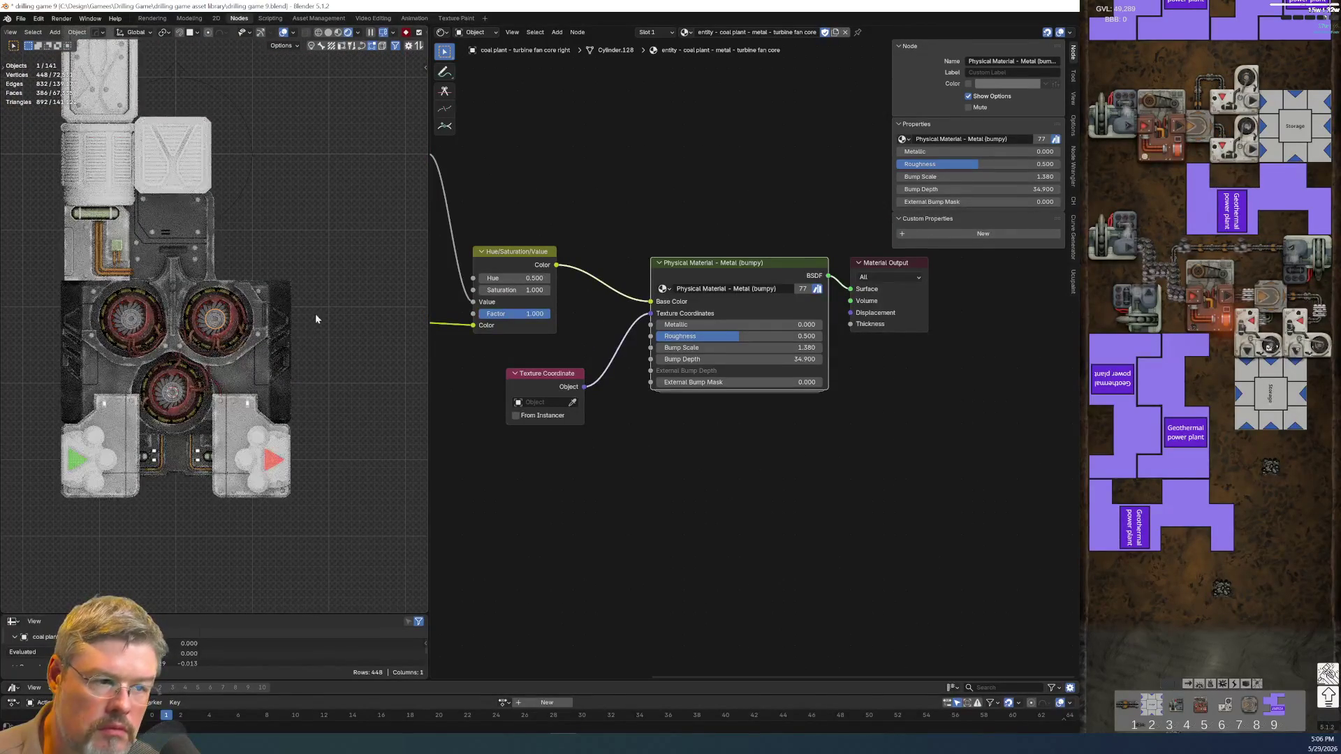
scroll(265, 349, "up", 5)
middle_click_drag(455, 378, 721, 454)
- Inside the Coal Plant palette, darken Turbine Core slightly to a dark grey, then exit
left_click(635, 361)
key("Tab")
key("Home")
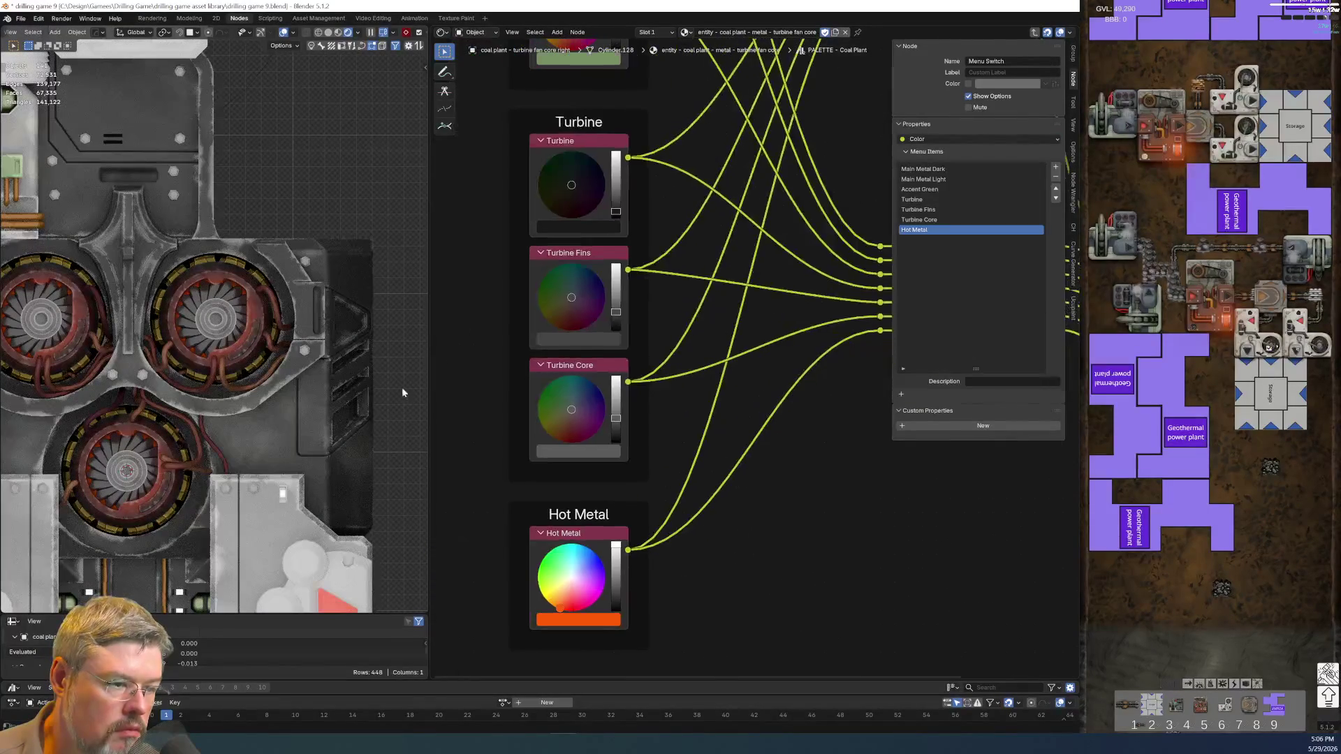
left_click(616, 440)
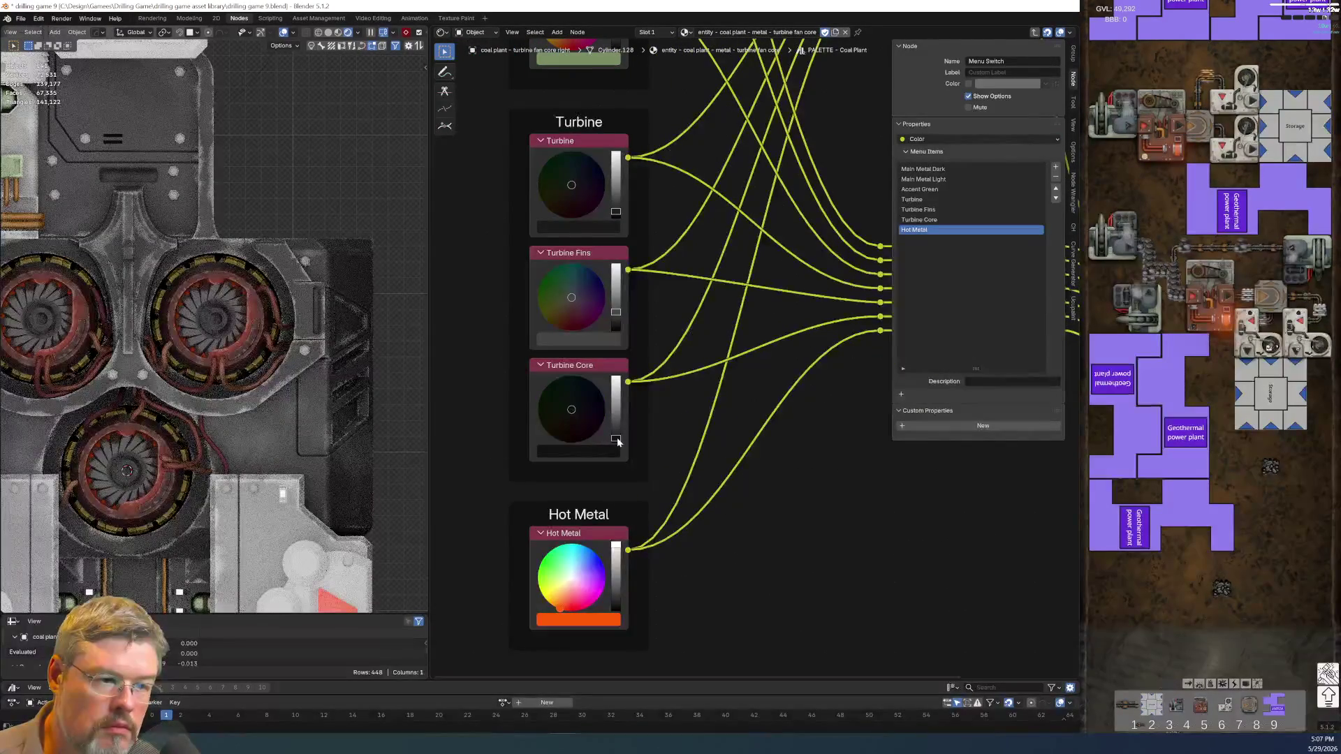
key("ctrl+z")
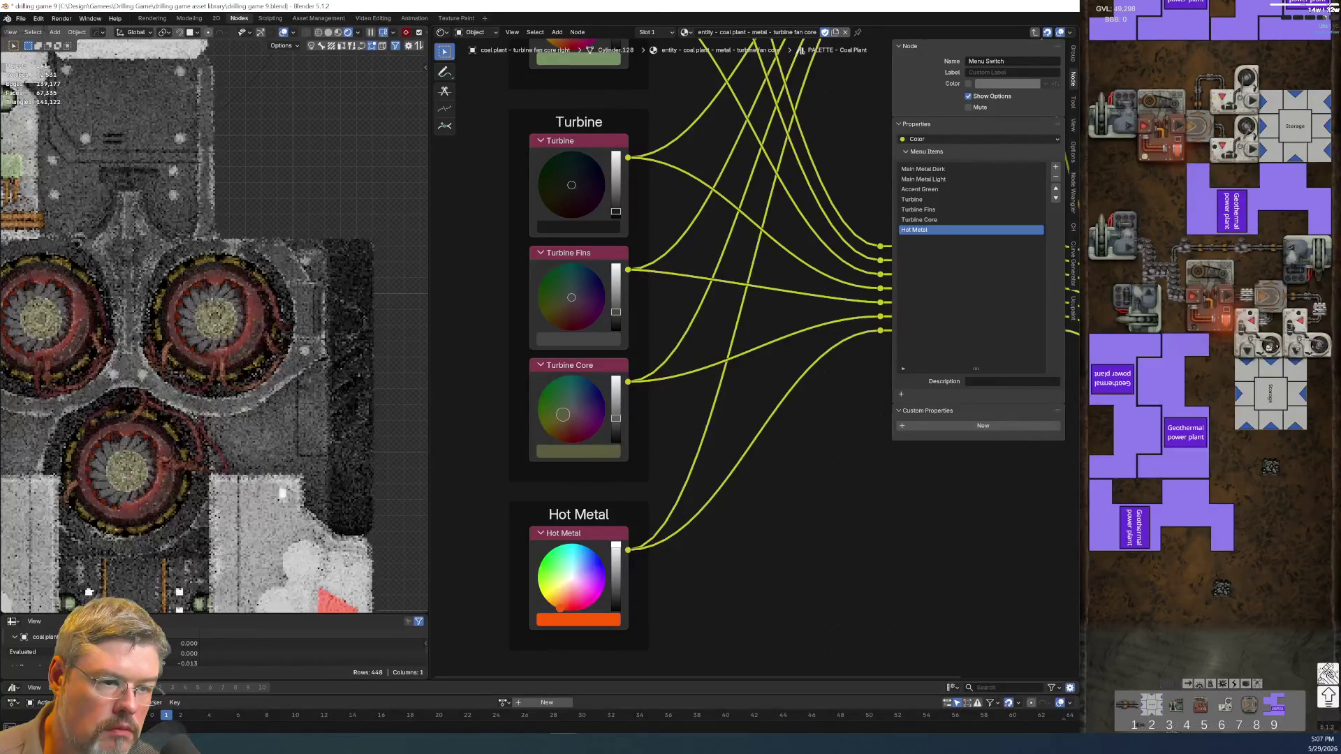
left_click_drag(614, 424, 615, 425)
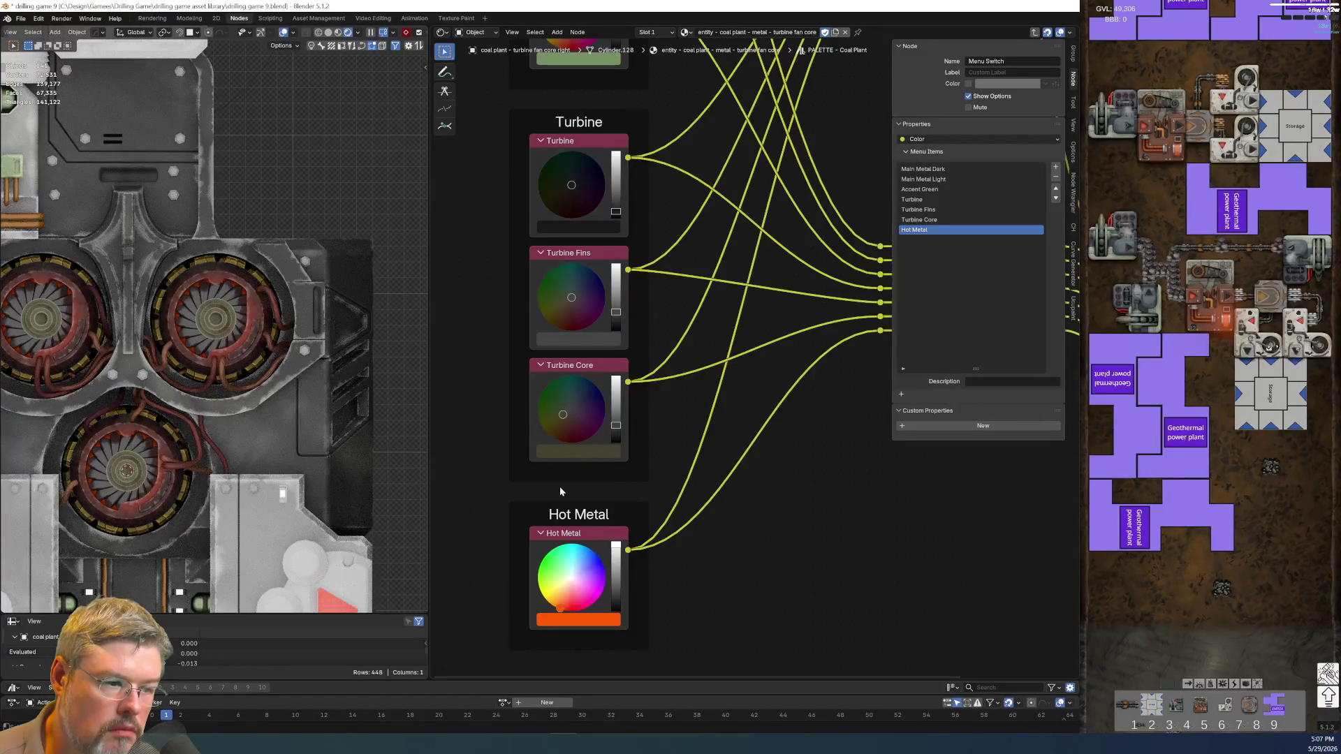
key("Tab")
- Adjust the turbine core's Bump Scale and lower its Roughness for a shinier metal
scroll(556, 468, "up", 5)
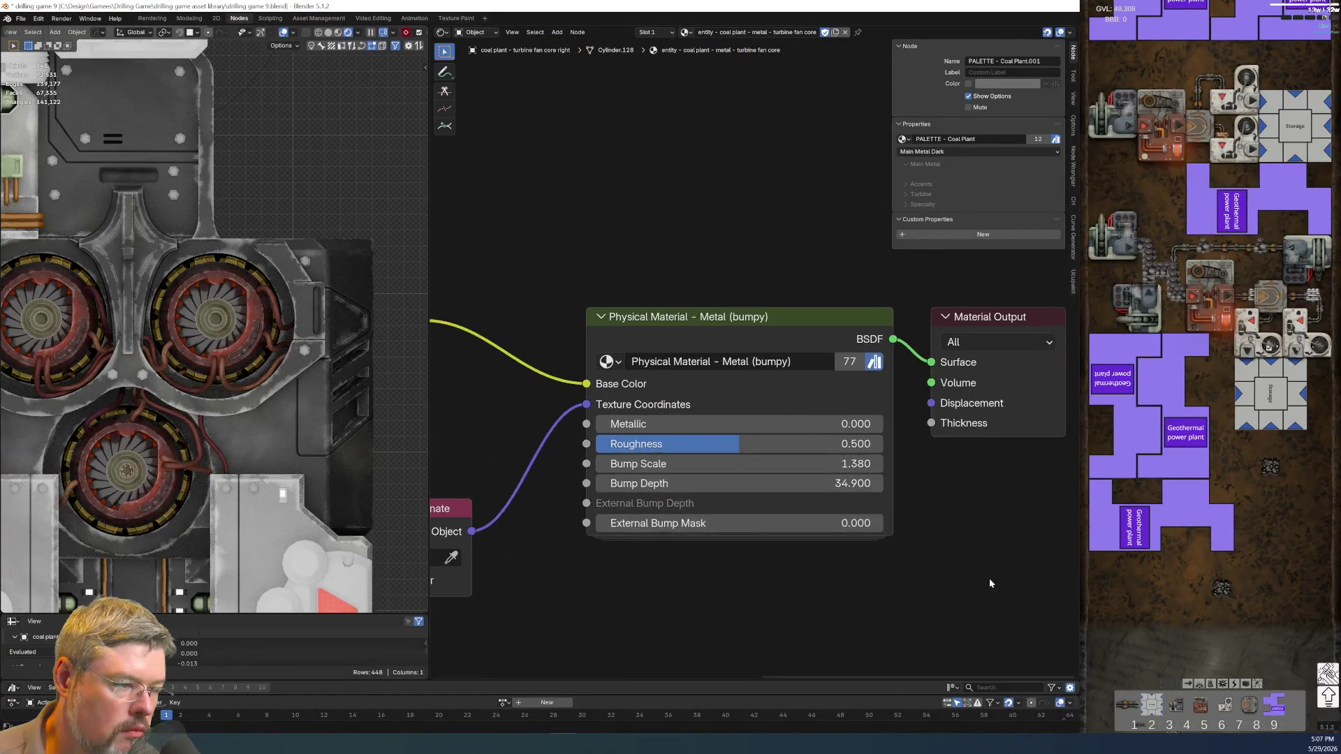
mouse_move(716, 465)
left_mouse_down()
mouse_move(775, 465)
mouse_move(733, 465)
left_mouse_up()
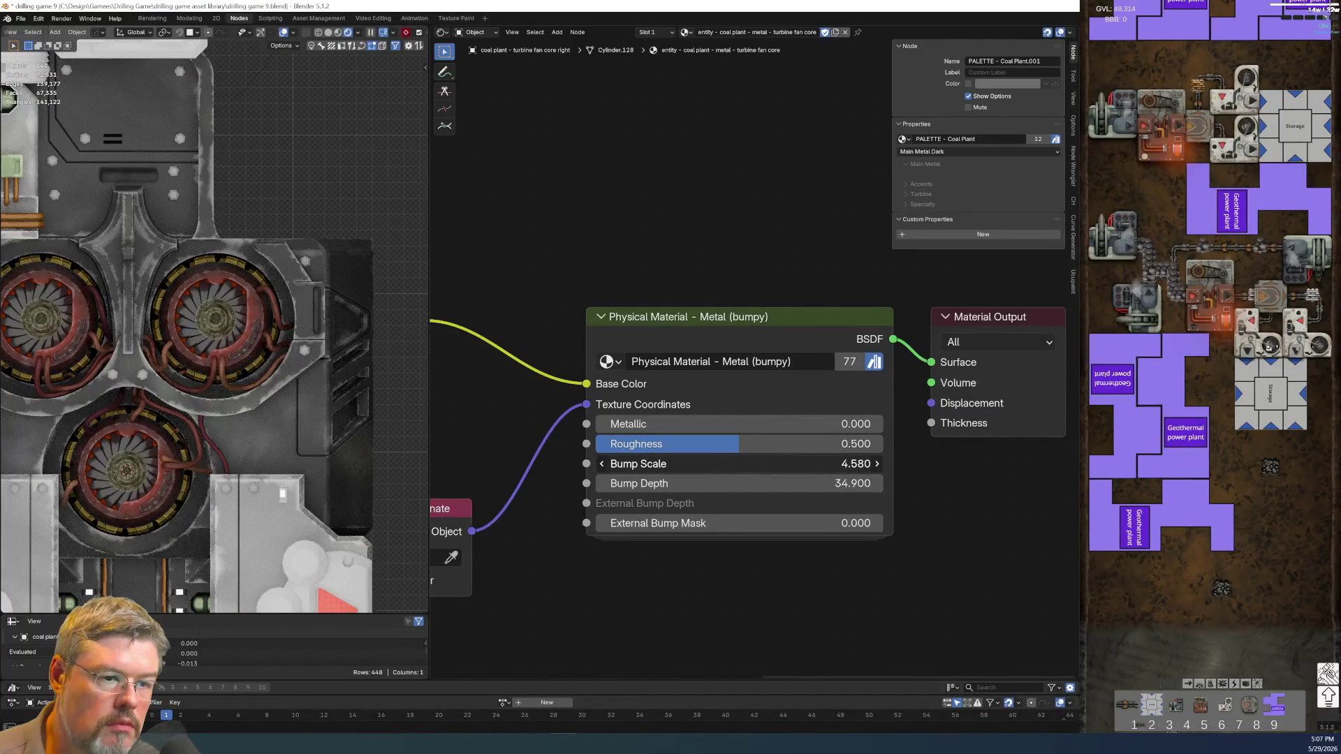
left_click_drag(733, 465, 699, 483)
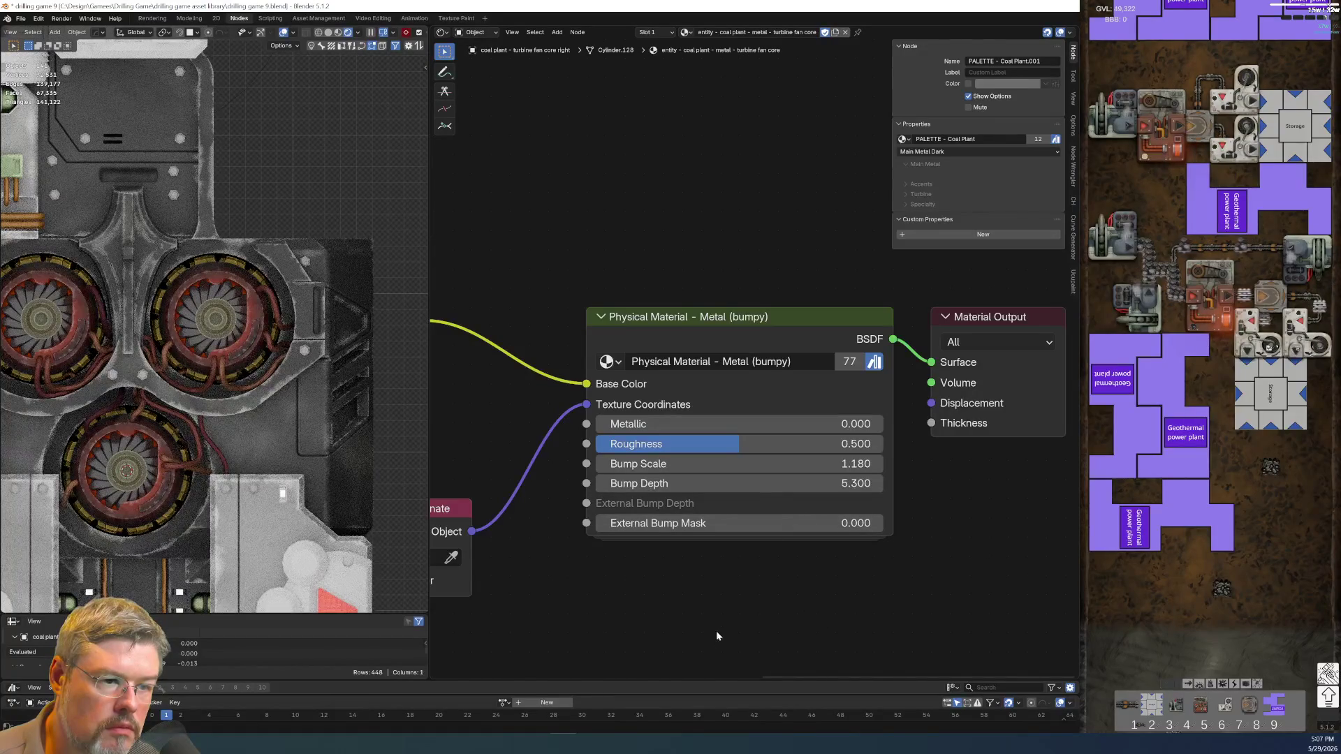
left_click_drag(738, 463, 768, 464)
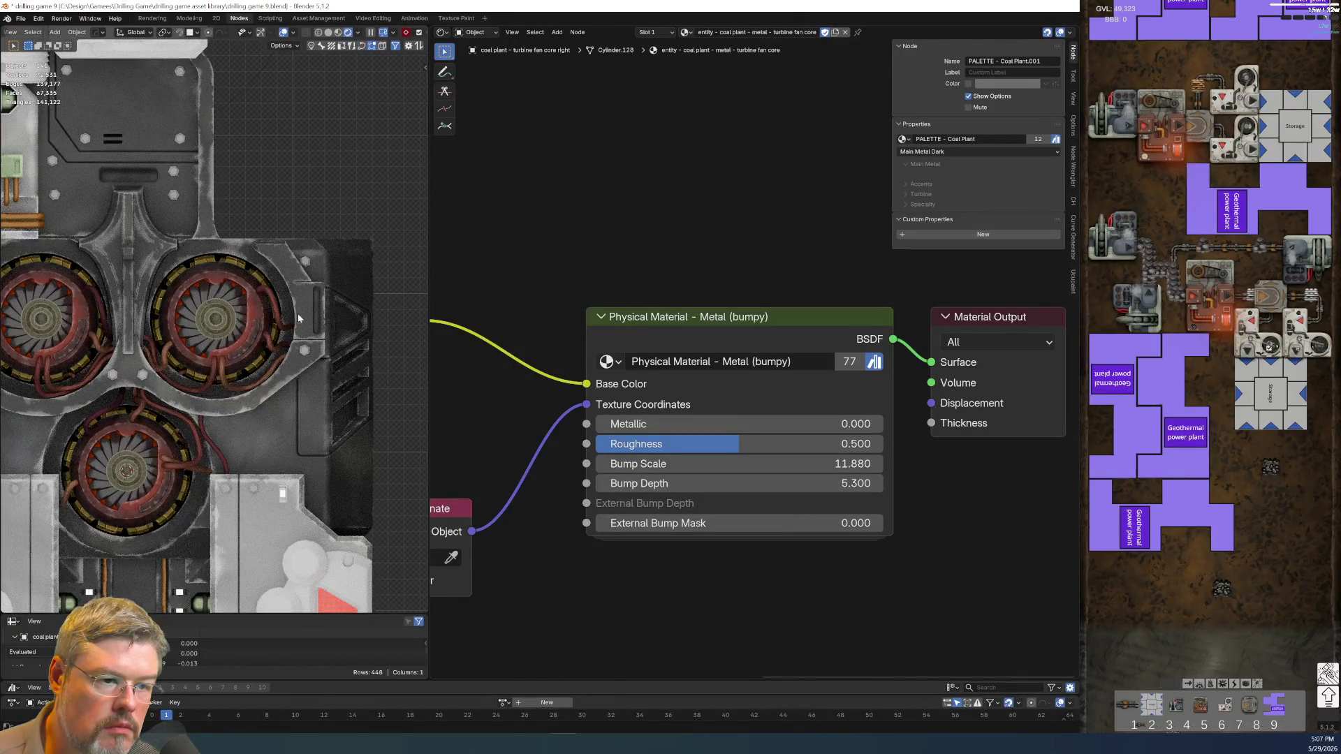
scroll(391, 275, "down", 3)
scroll(175, 358, "up", 5)
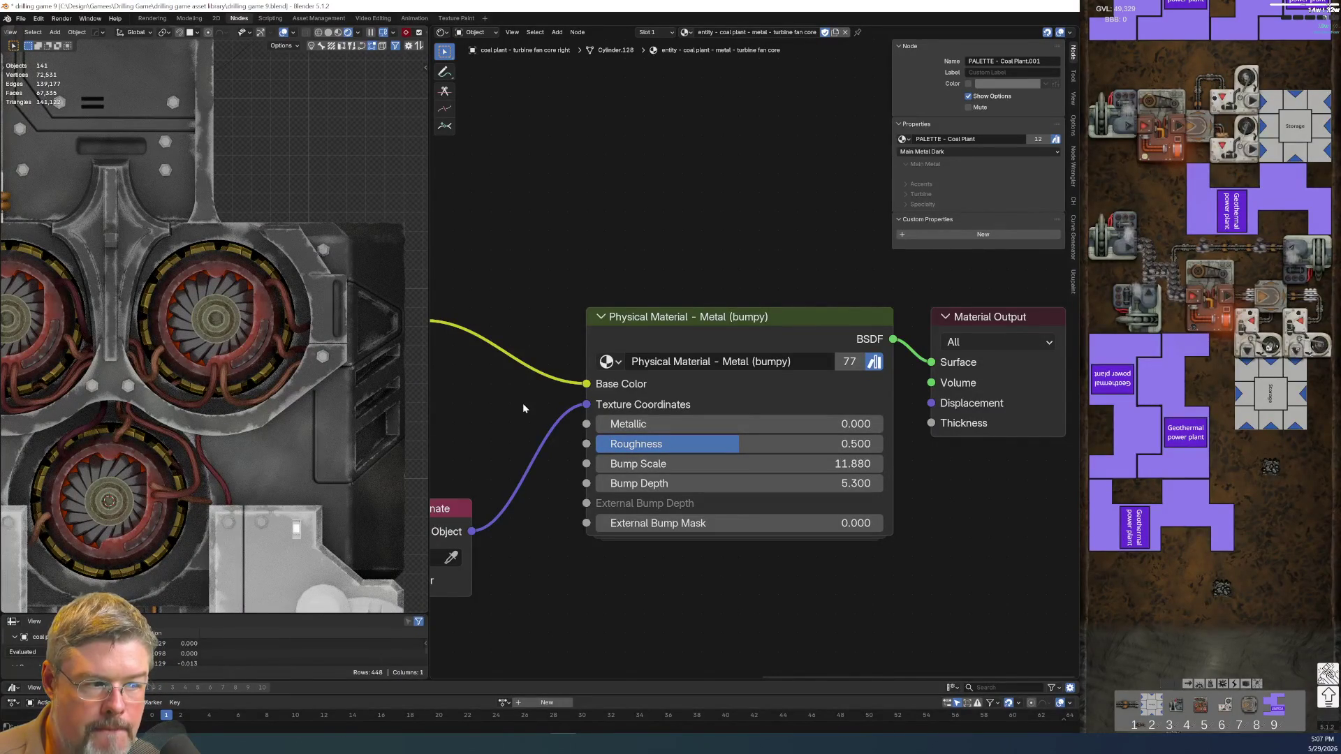
mouse_move(680, 444)
left_mouse_down()
mouse_move(607, 444)
mouse_move(761, 424)
left_mouse_up()
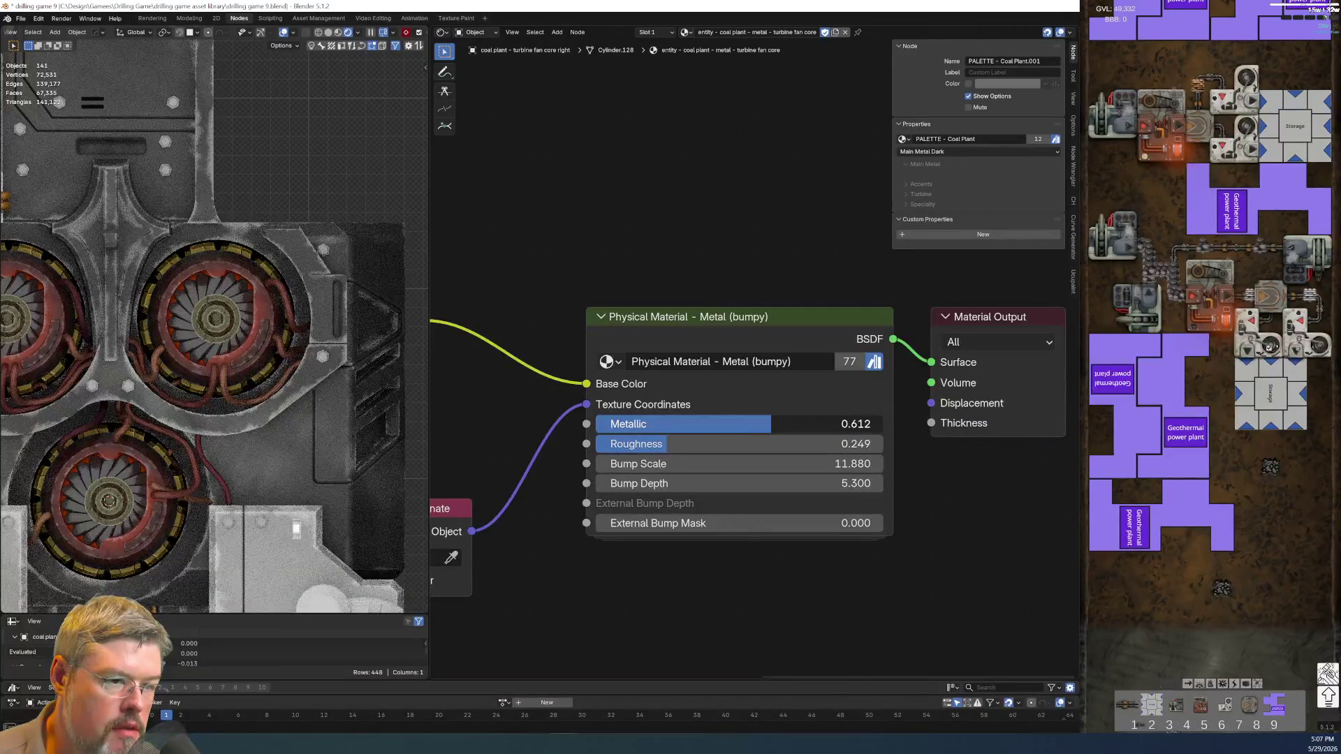
- Set Map Range To Max and Bump Depth to 2.600, Bump Scale 6.110, Roughness 0.363; reopen the palette group
middle_click_drag(678, 586, 1023, 600)
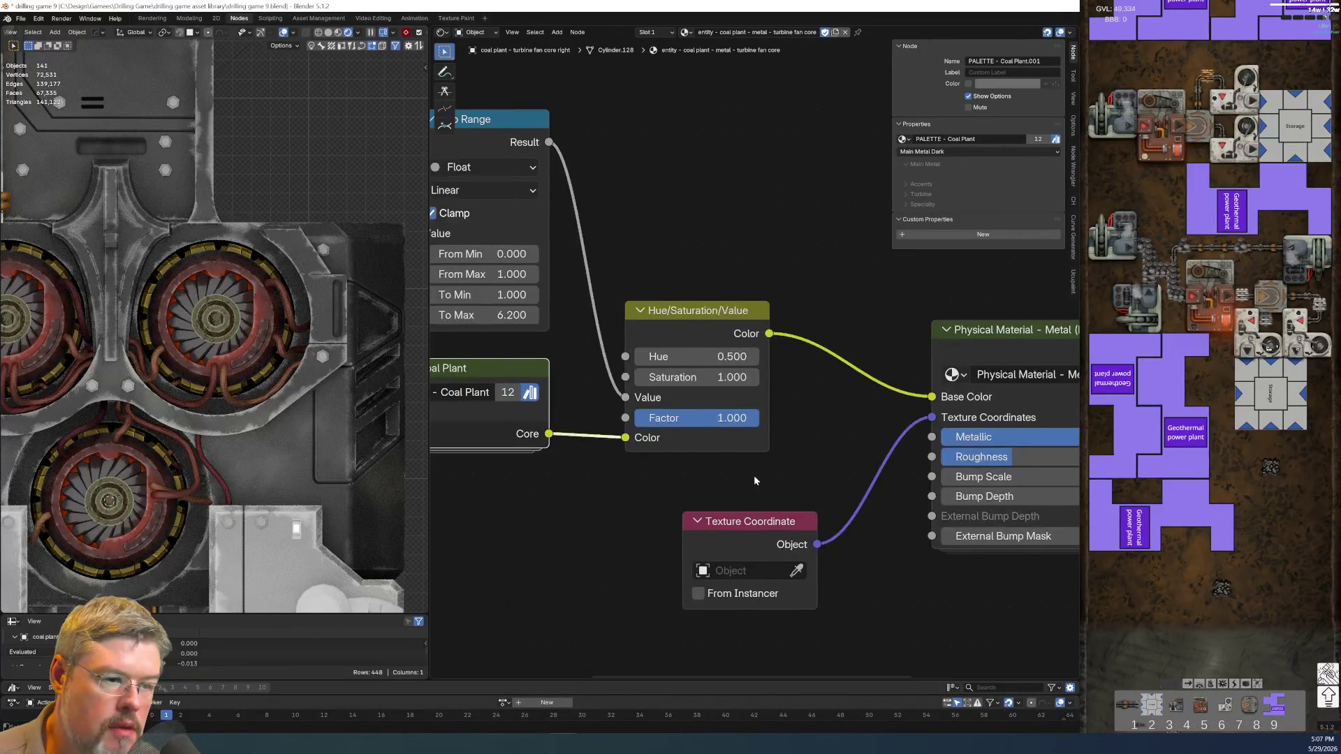
left_click_drag(511, 314, 485, 315)
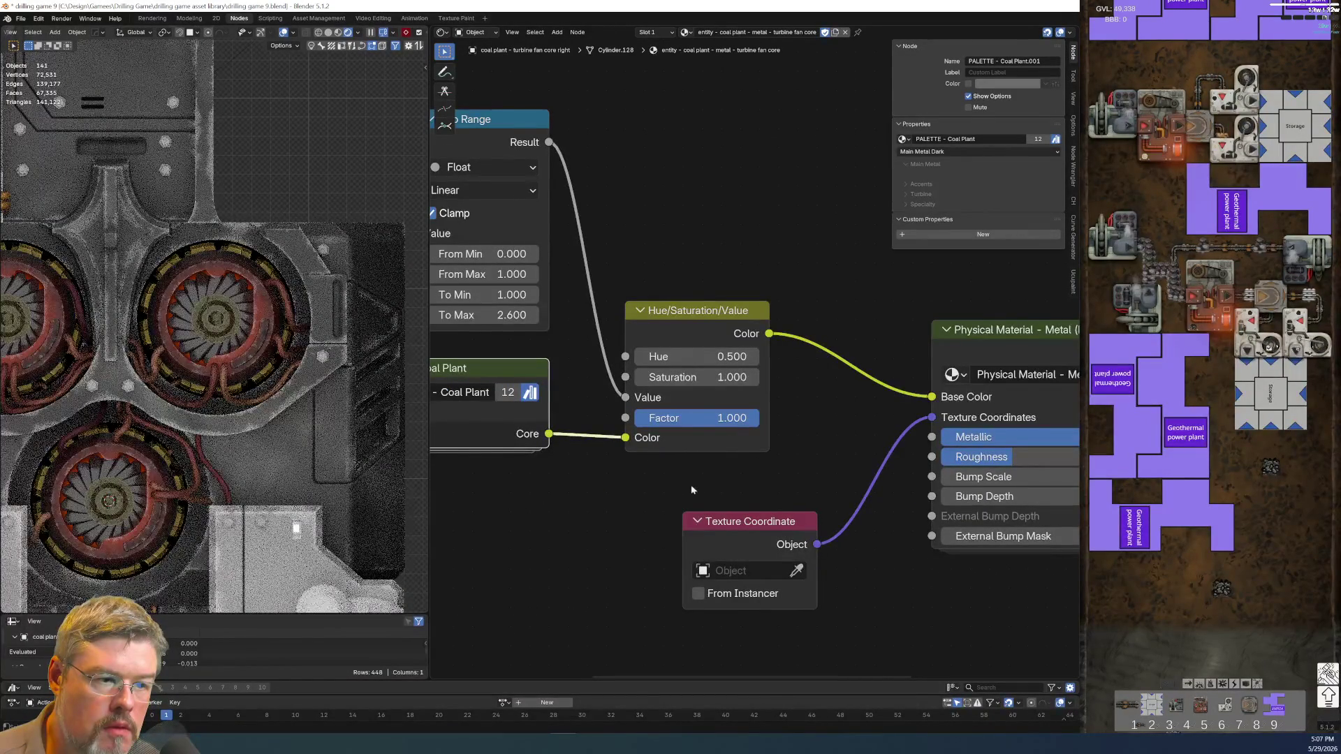
middle_click_drag(679, 486, 517, 474)
scroll(274, 423, "up", 4)
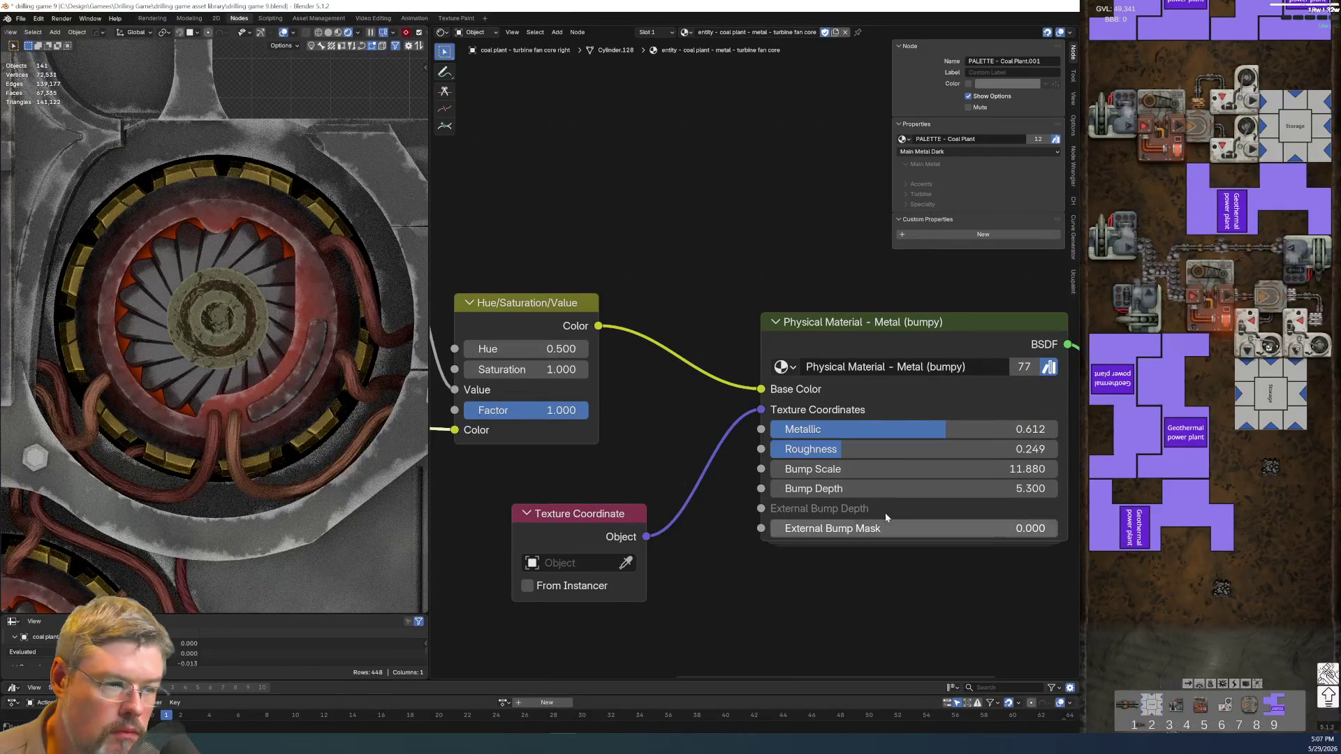
left_click_drag(908, 489, 859, 489)
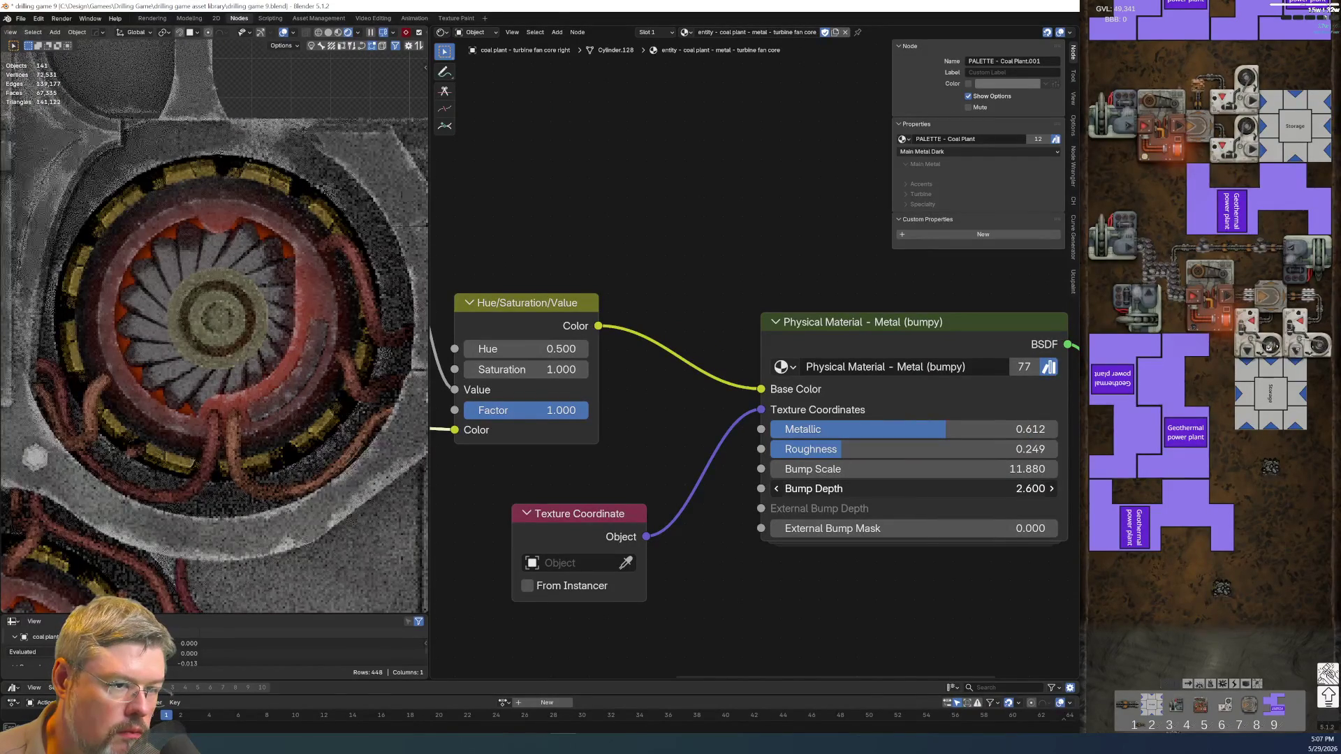
mouse_move(908, 468)
left_mouse_down()
mouse_move(865, 469)
mouse_move(915, 468)
left_mouse_up()
type("6.110")
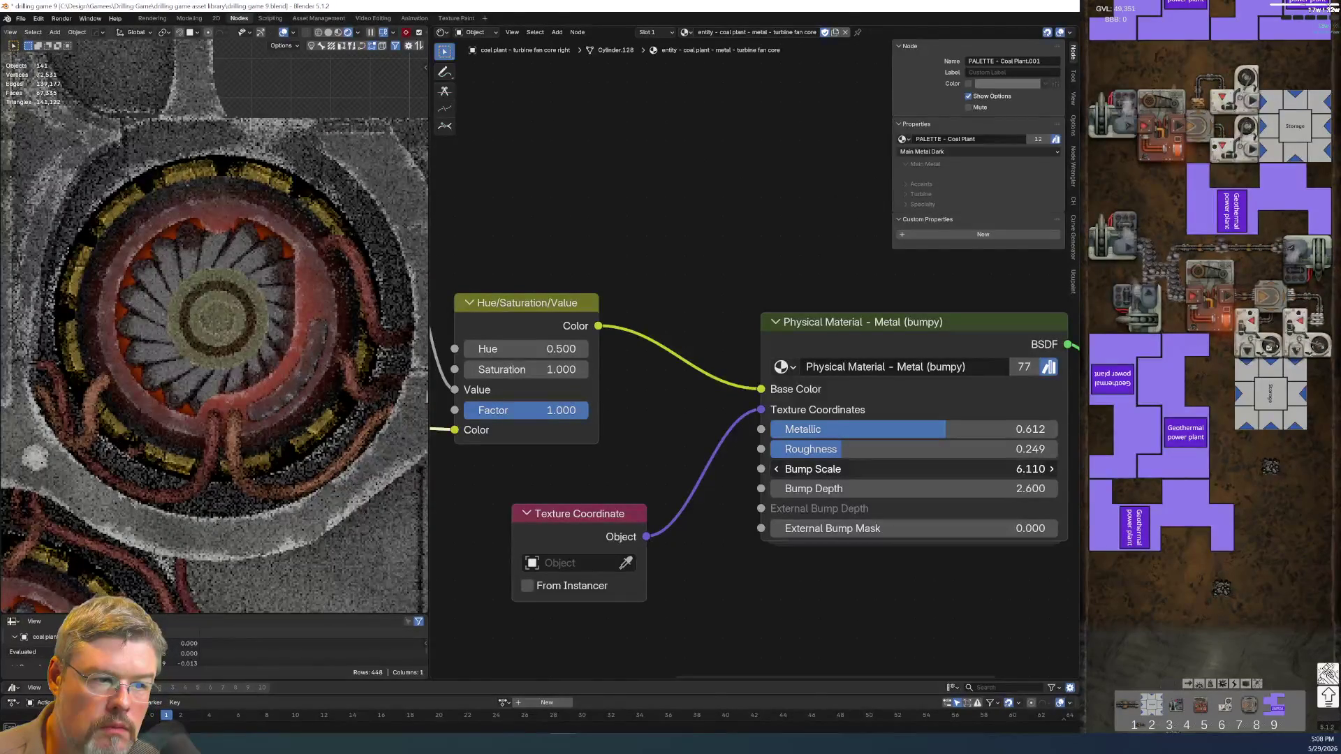
scroll(298, 344, "down", 4)
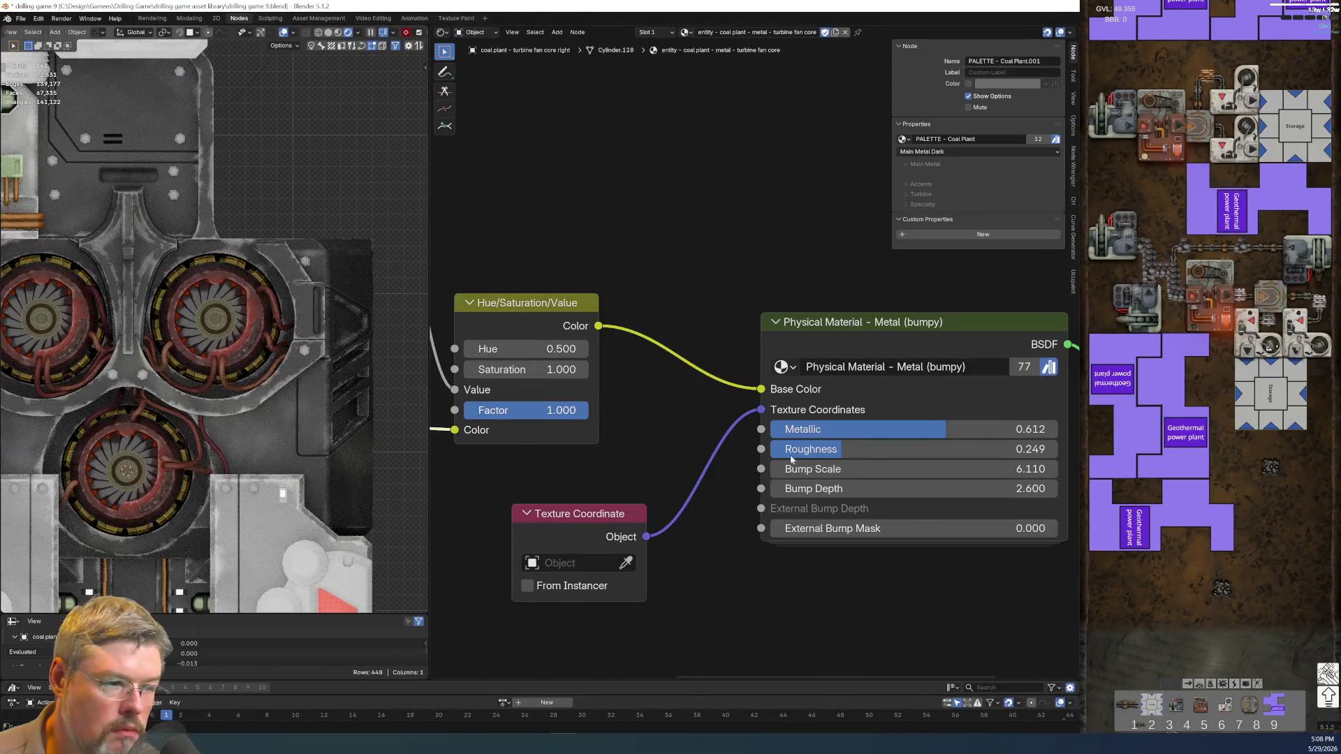
left_click_drag(866, 449, 892, 449)
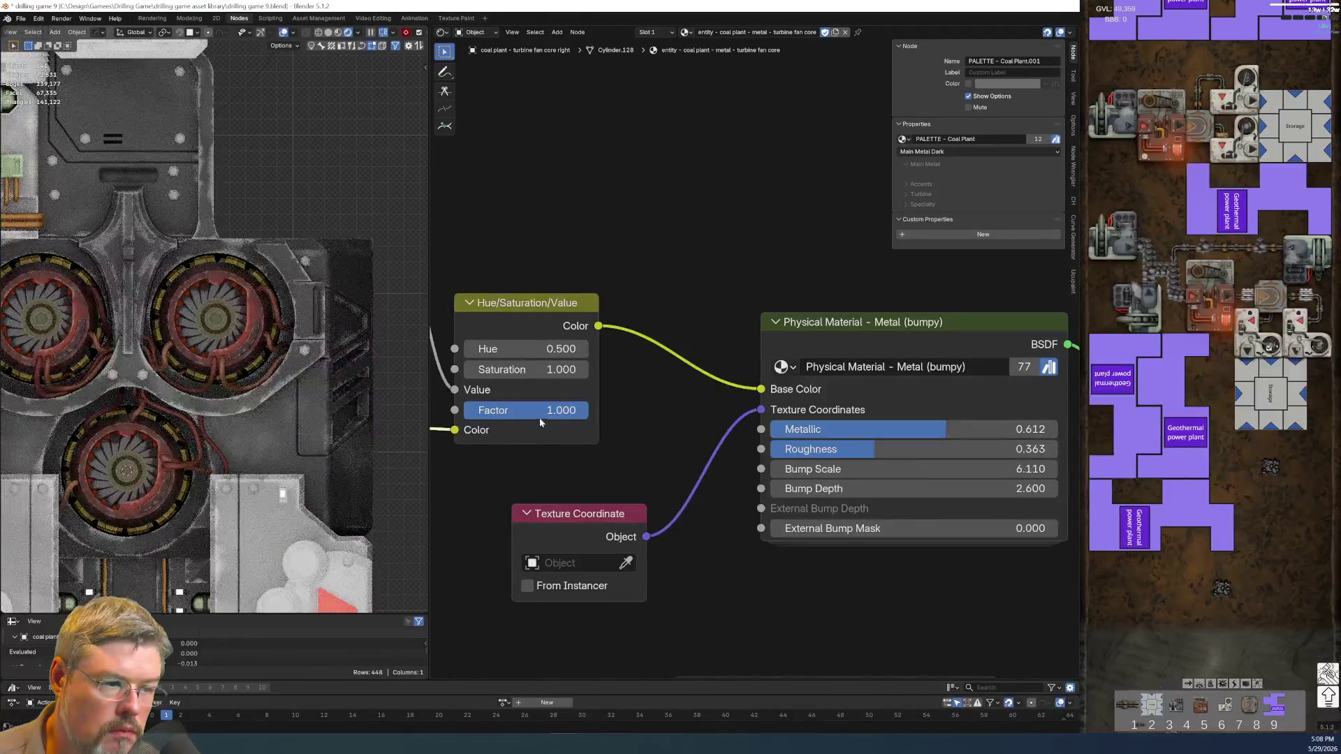
middle_click_drag(457, 454, 795, 443)
key("Tab")
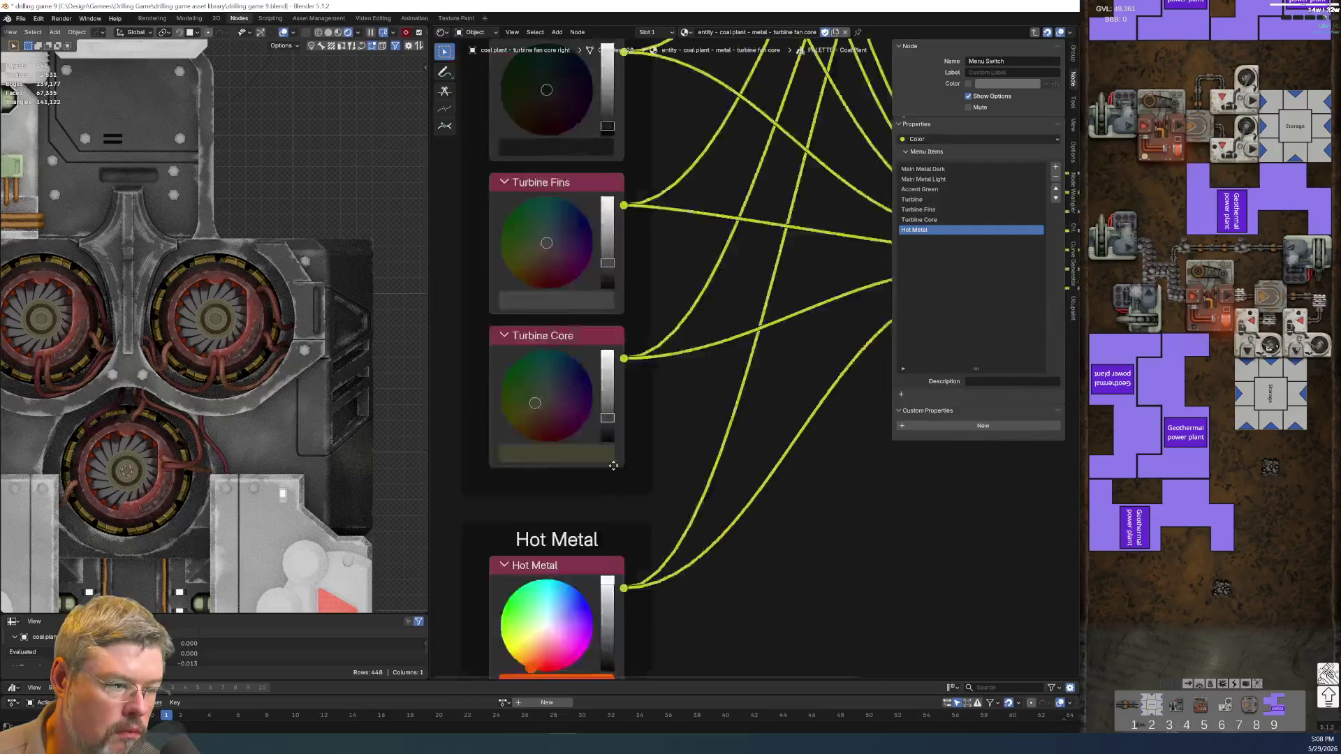
- Lighten the Turbine Core palette colour slightly and return to the material
left_click_drag(787, 284, 788, 296)
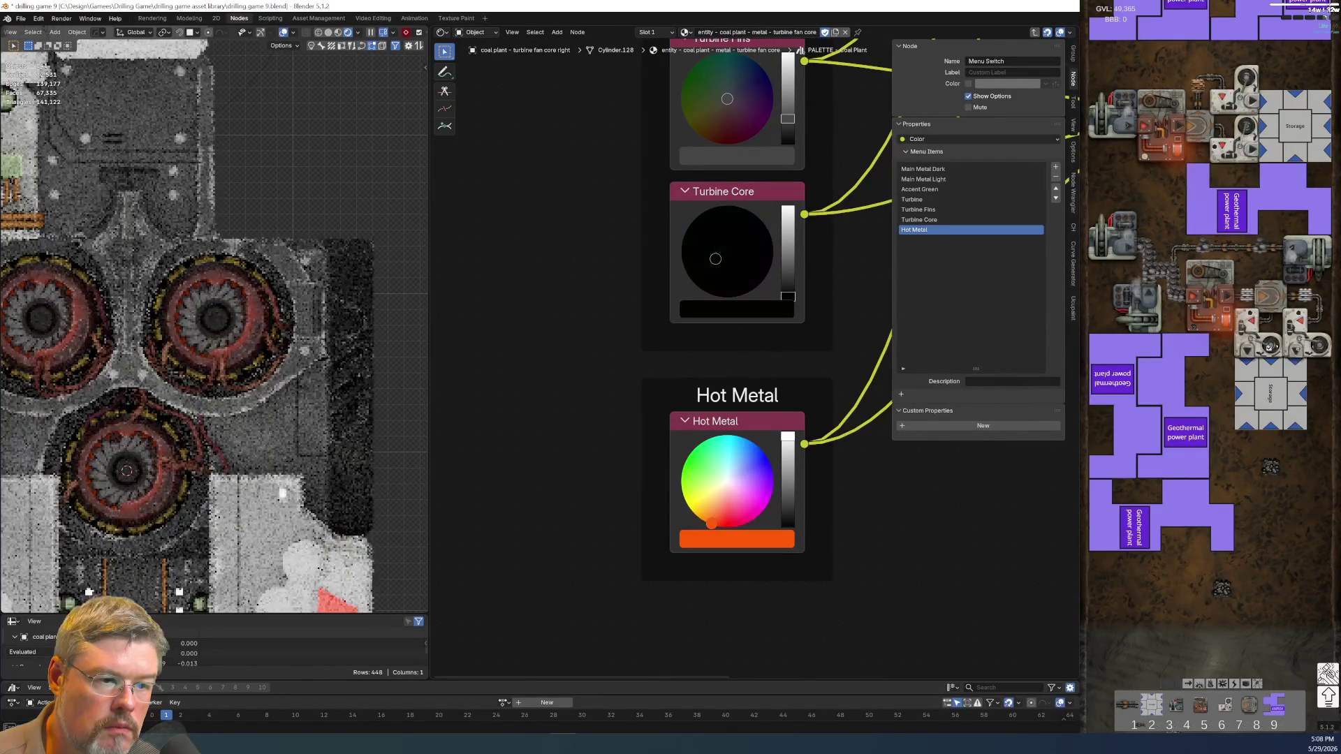
left_click_drag(788, 294, 787, 289)
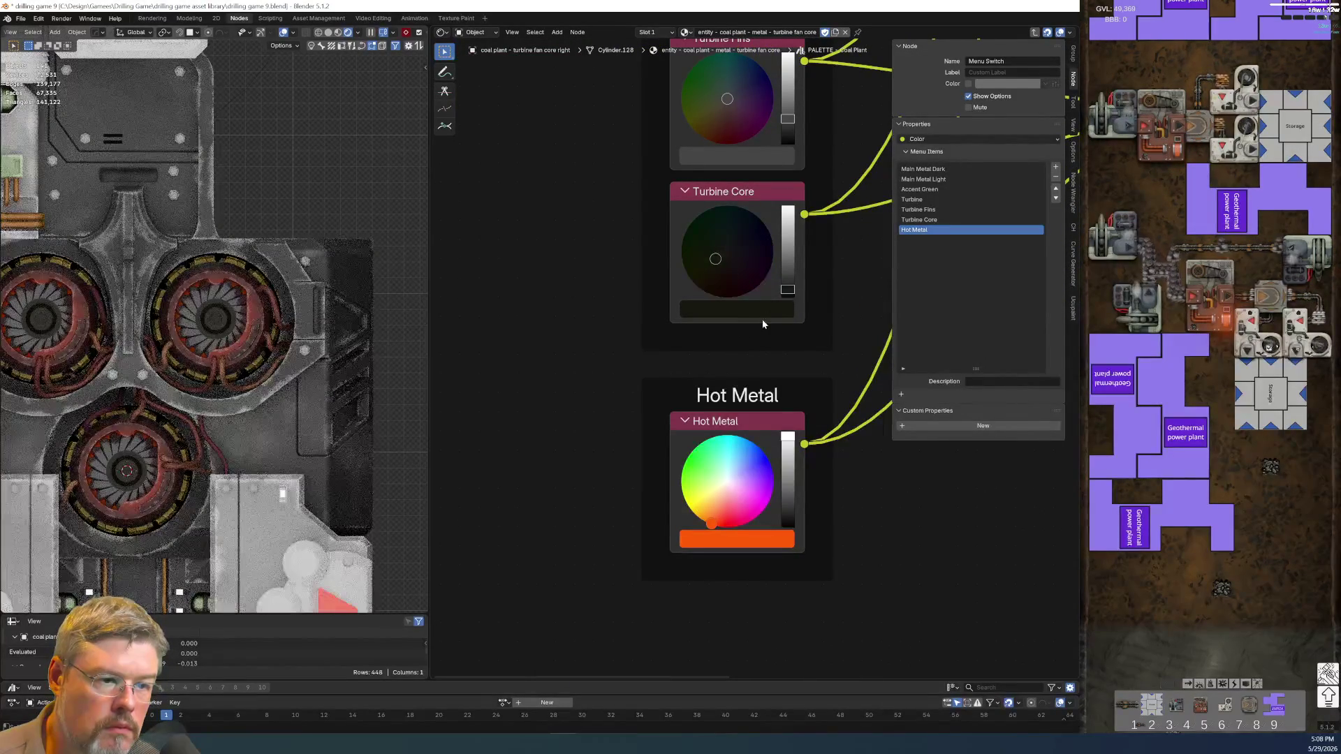
key("Tab")
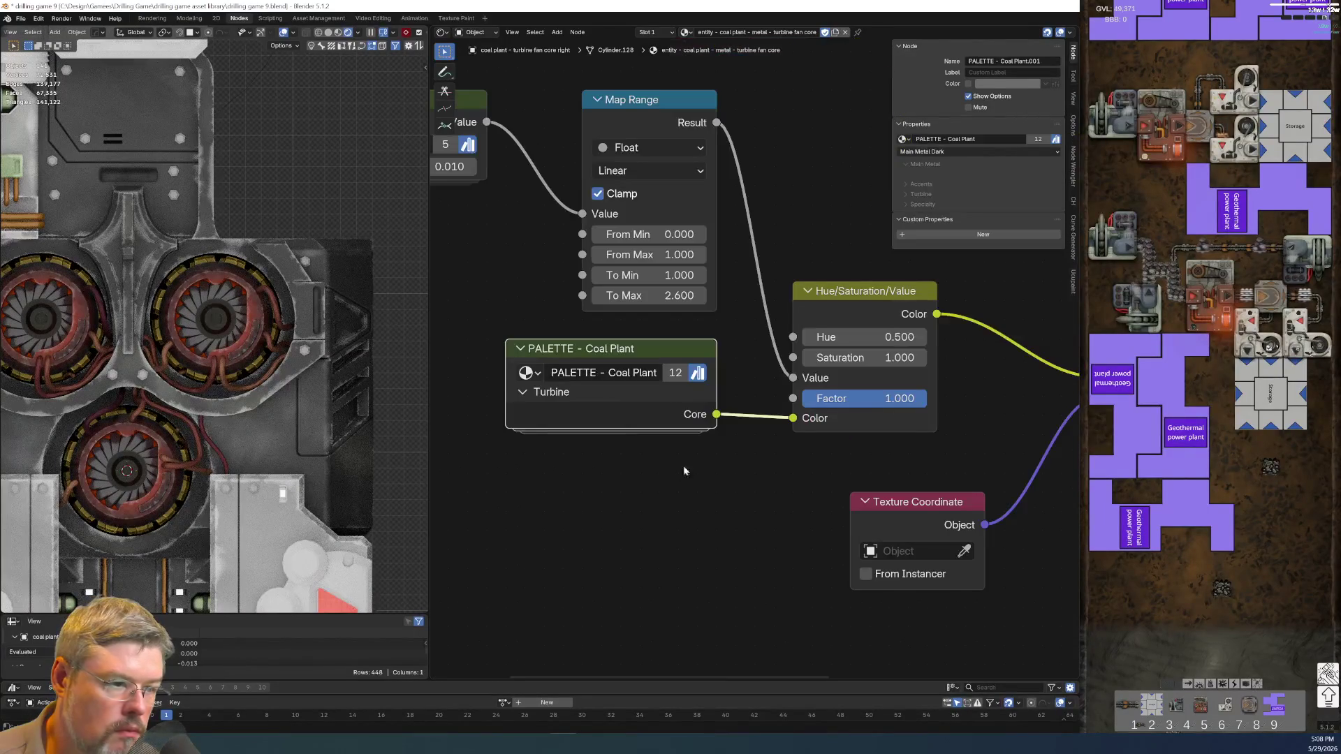
- Raise the turbine core metal's Roughness to 0.624, then select the fan fins
middle_click_drag(747, 447, 613, 493)
scroll(613, 492, "up", 2)
mouse_move(613, 493)
left_mouse_down()
mouse_move(733, 493)
mouse_move(617, 472)
left_mouse_up()
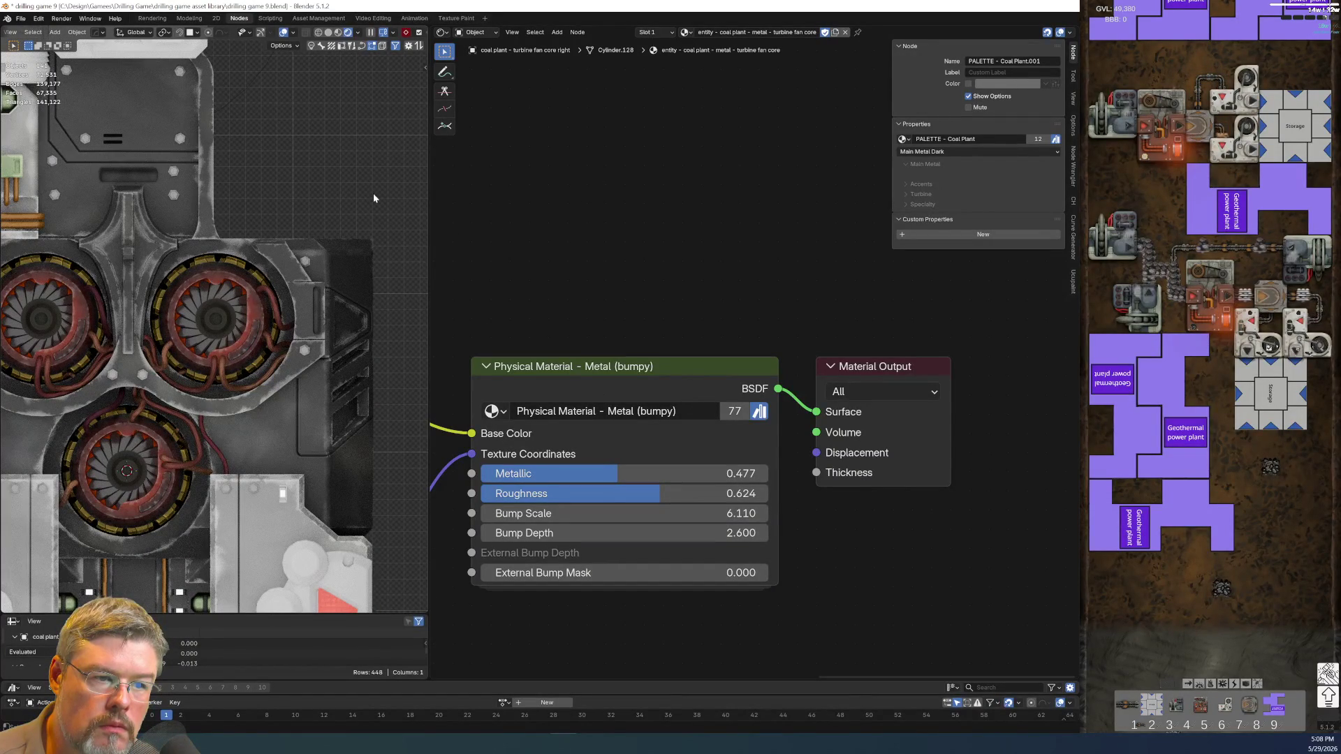
left_click(222, 294)
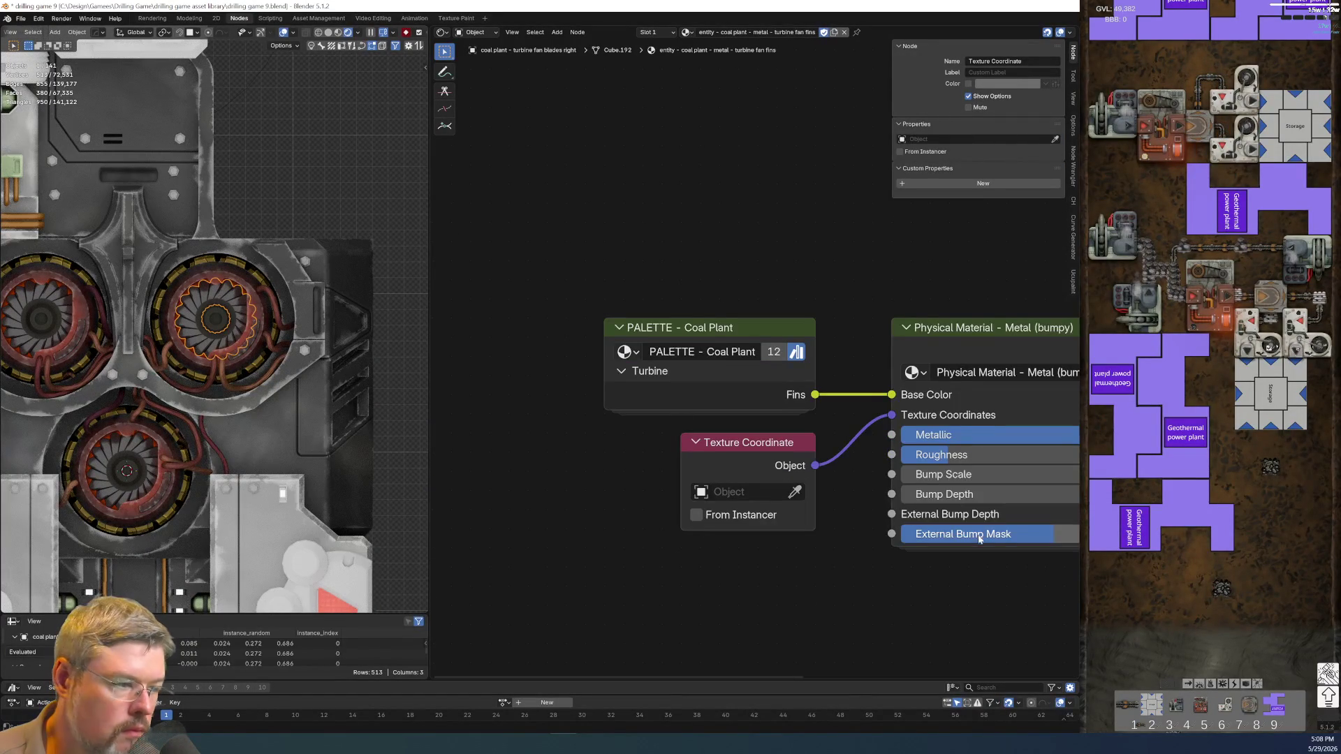
- Set the fan fins metal to Bump Depth 2.300, Bump Scale 4.760 and Roughness 0.381, framing the fan
middle_click_drag(1033, 493, 728, 445)
left_click_drag(747, 446, 782, 446)
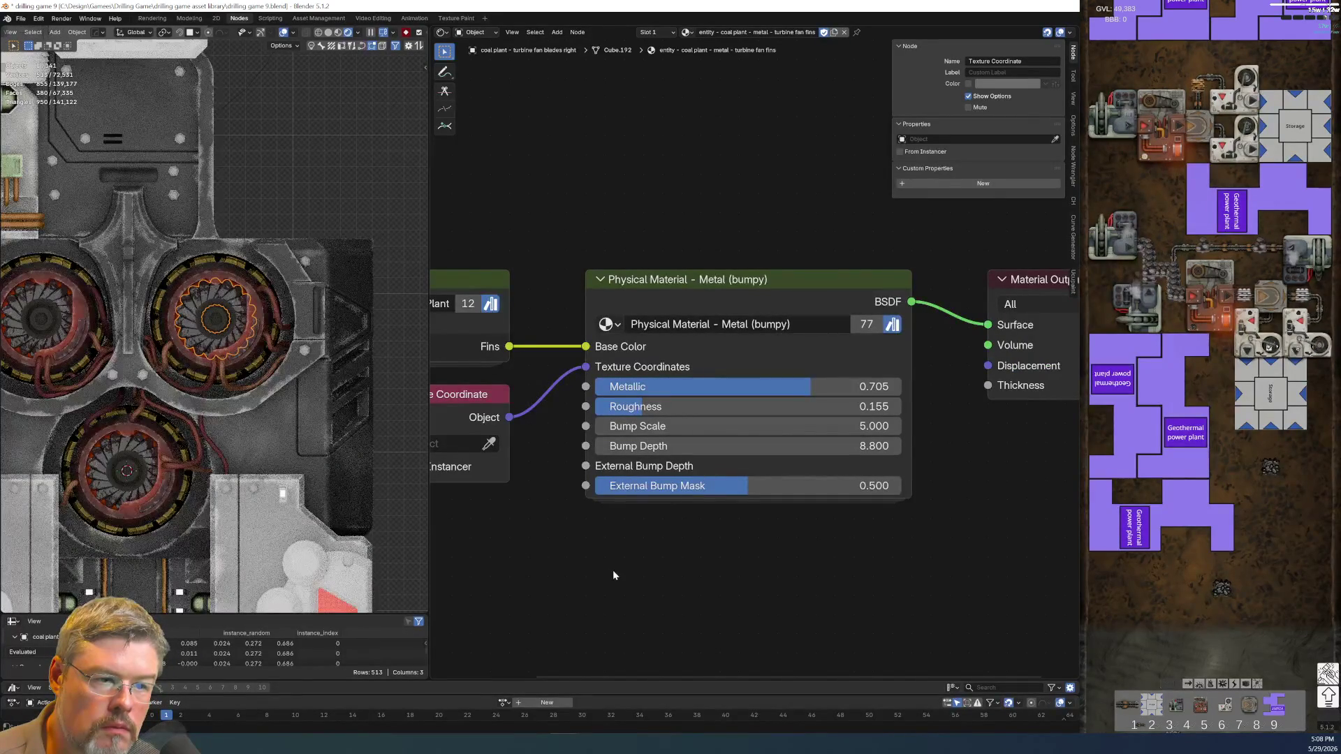
key("KP_Decimal")
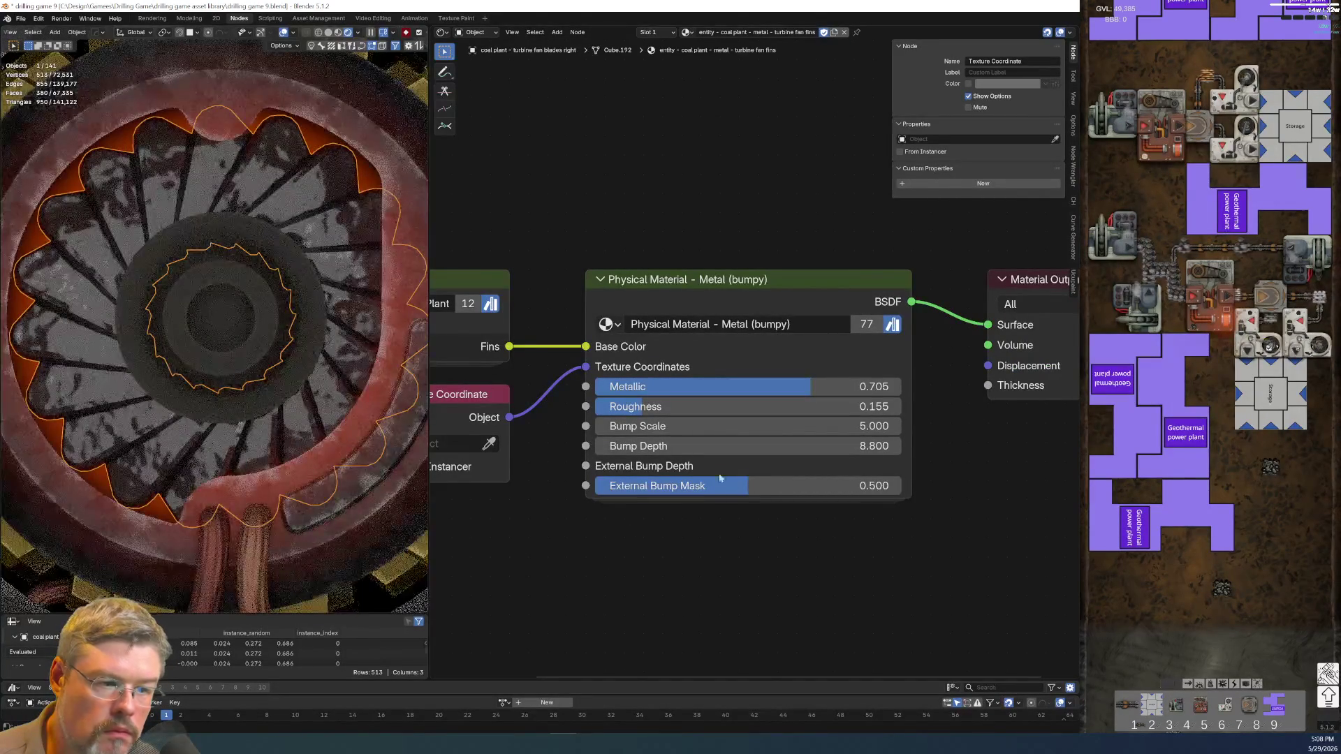
mouse_move(747, 446)
left_mouse_down()
mouse_move(691, 446)
mouse_move(810, 426)
mouse_move(734, 430)
mouse_move(741, 406)
mouse_move(710, 406)
left_mouse_up()
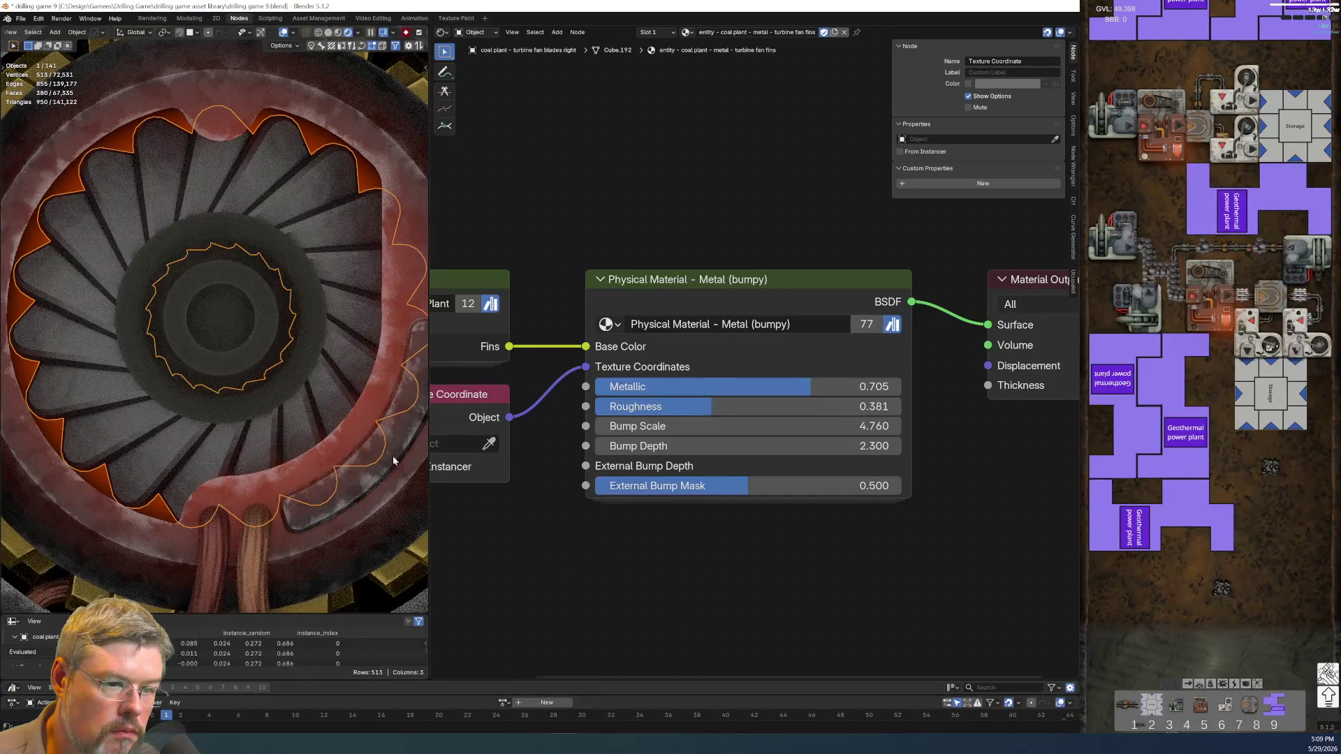
scroll(224, 351, "down", 5)
scroll(224, 351, "down", 3)
scroll(278, 215, "down", 2)
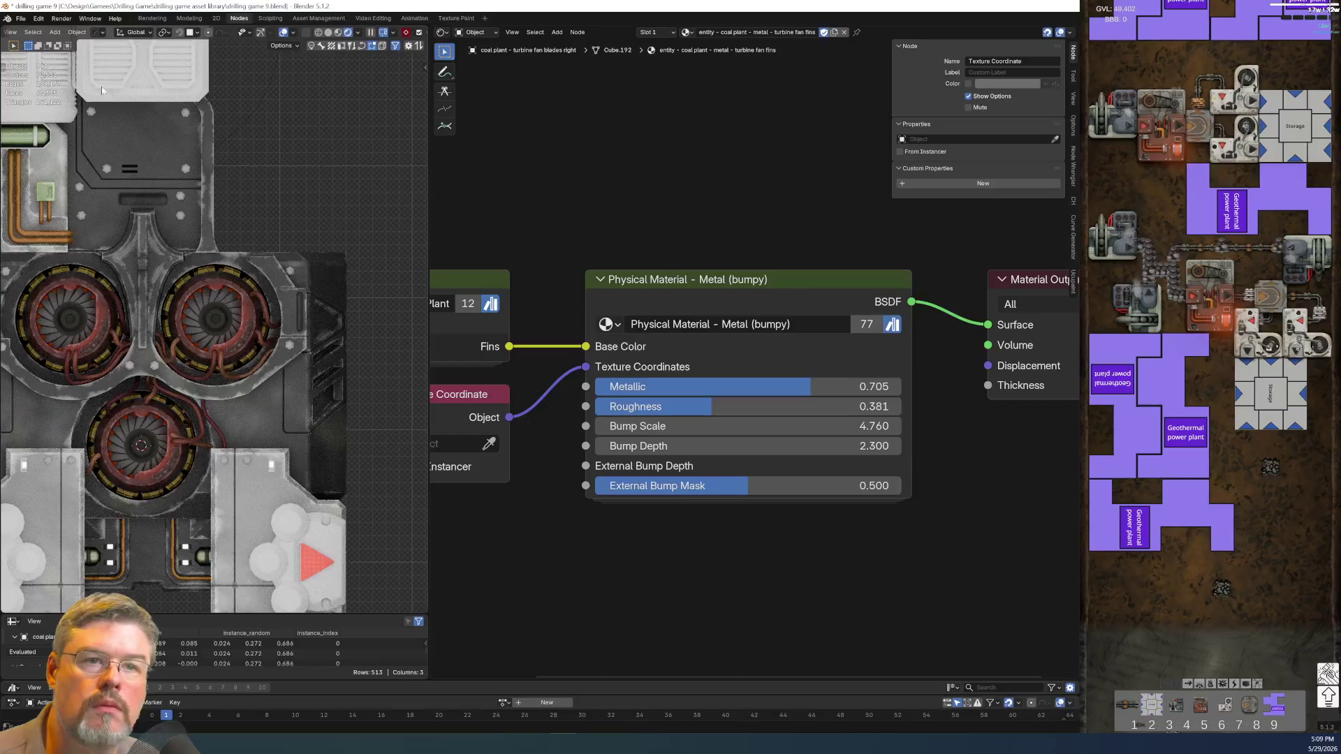
left_click(20, 19)
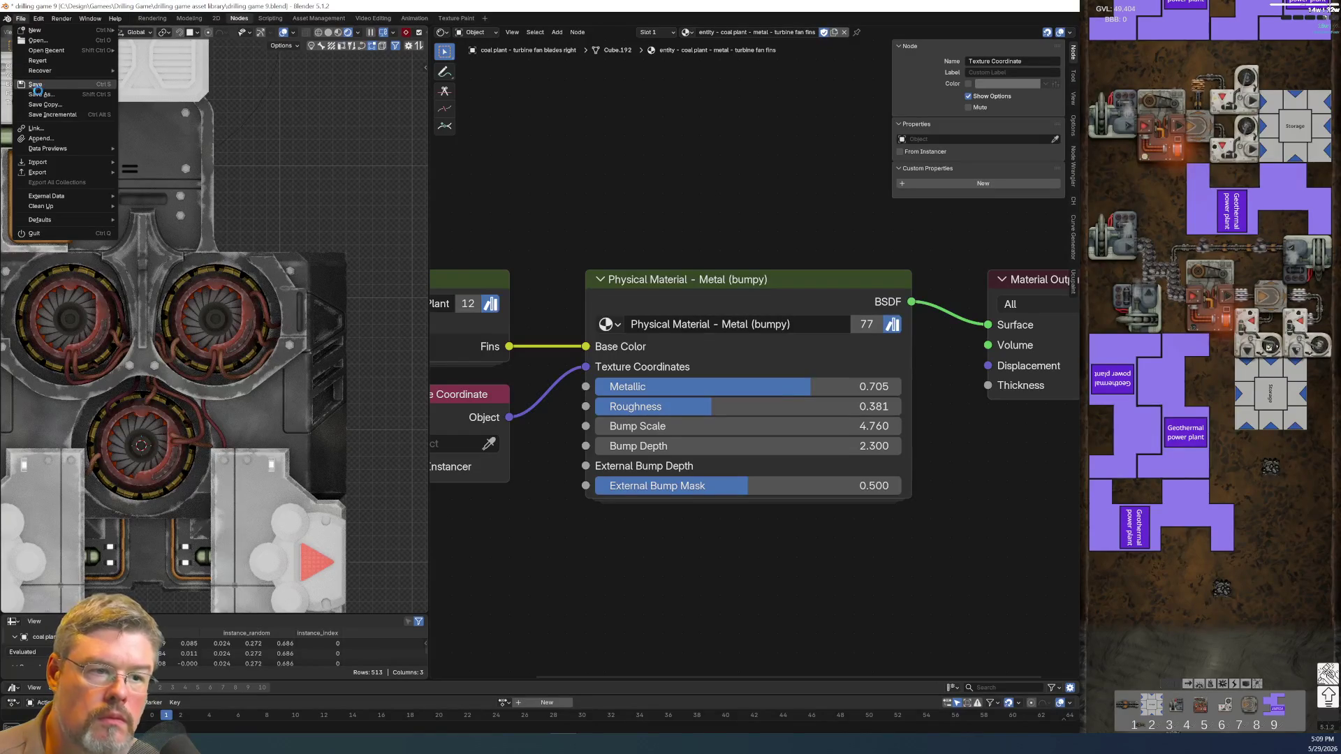
- Save drilling game 9.blend, clear the selection and centre the machine in the viewport
left_click(41, 88)
left_click(292, 352)
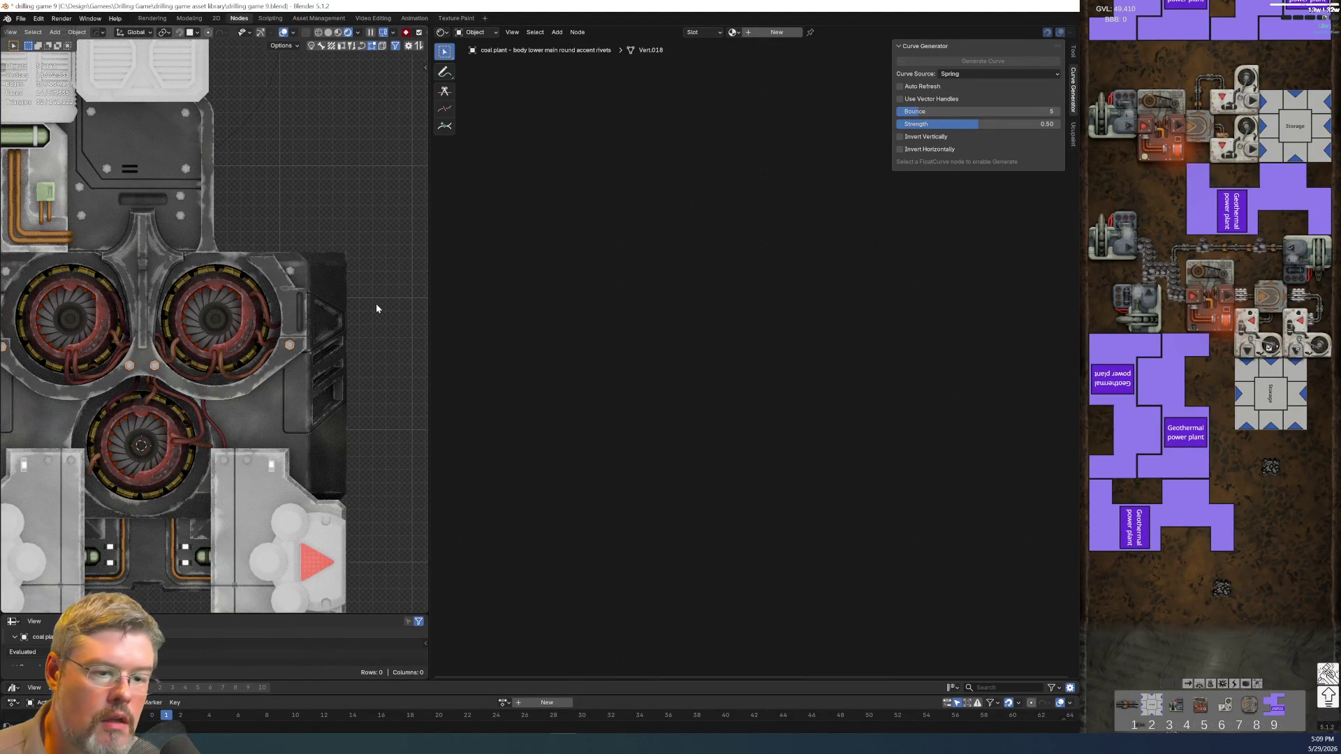
left_click(296, 210)
middle_click_drag(260, 225, 337, 192, "shift")
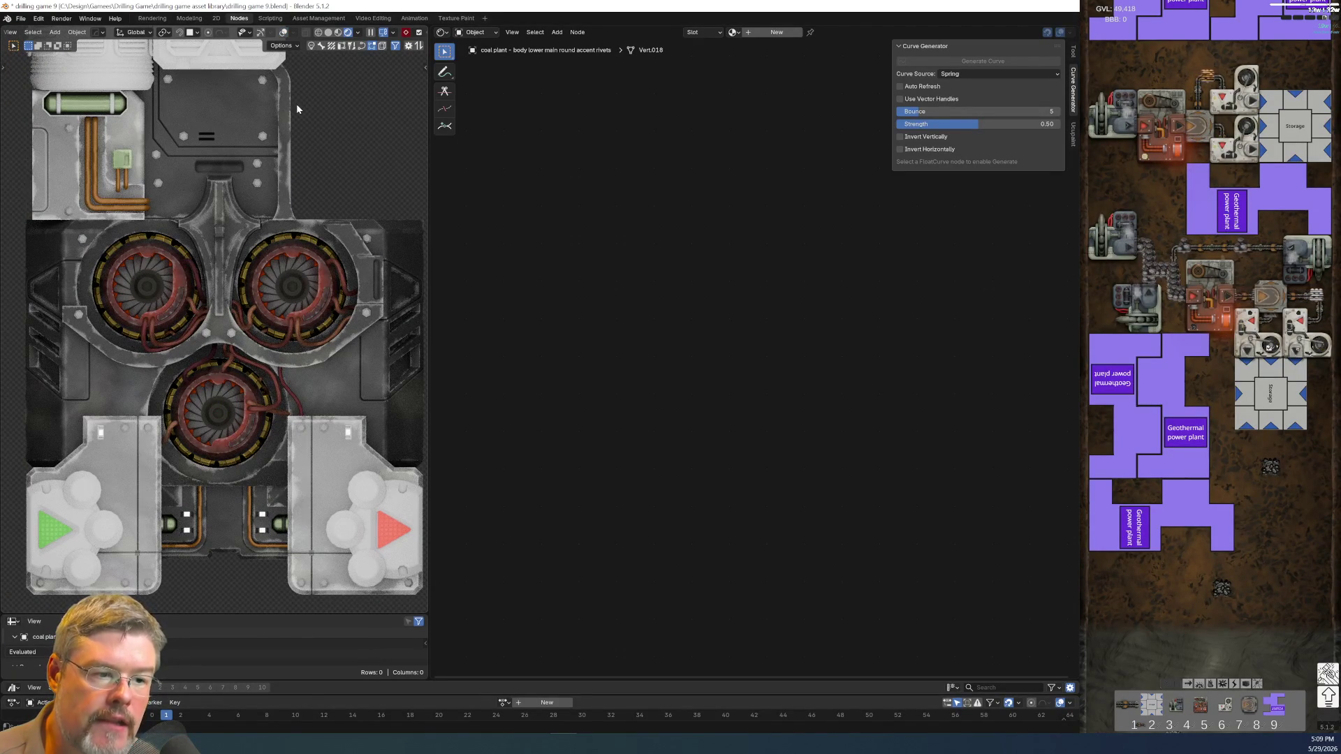
middle_click_drag(332, 234, 322, 231, "shift")
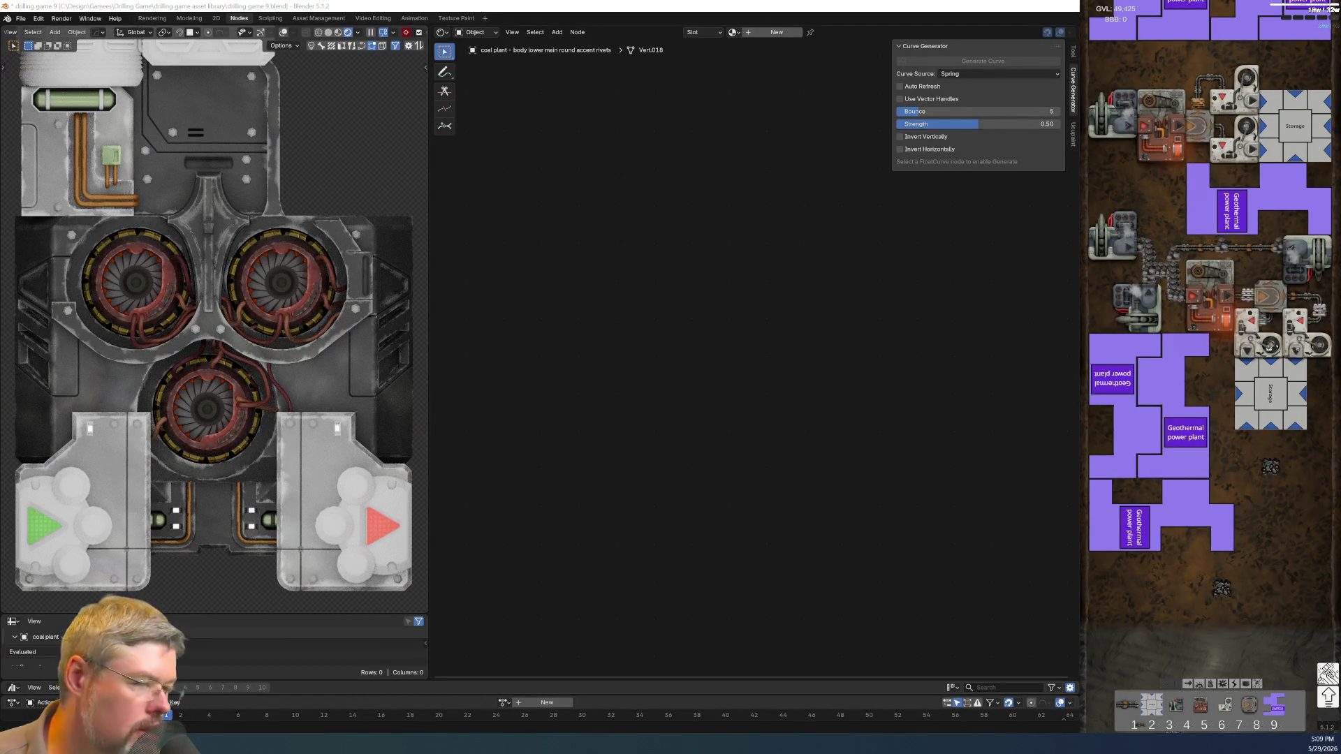
- Capture a screenshot of the viewport region with the OS snipping shortcut
left_click(624, 9)
key("super+shift+s")
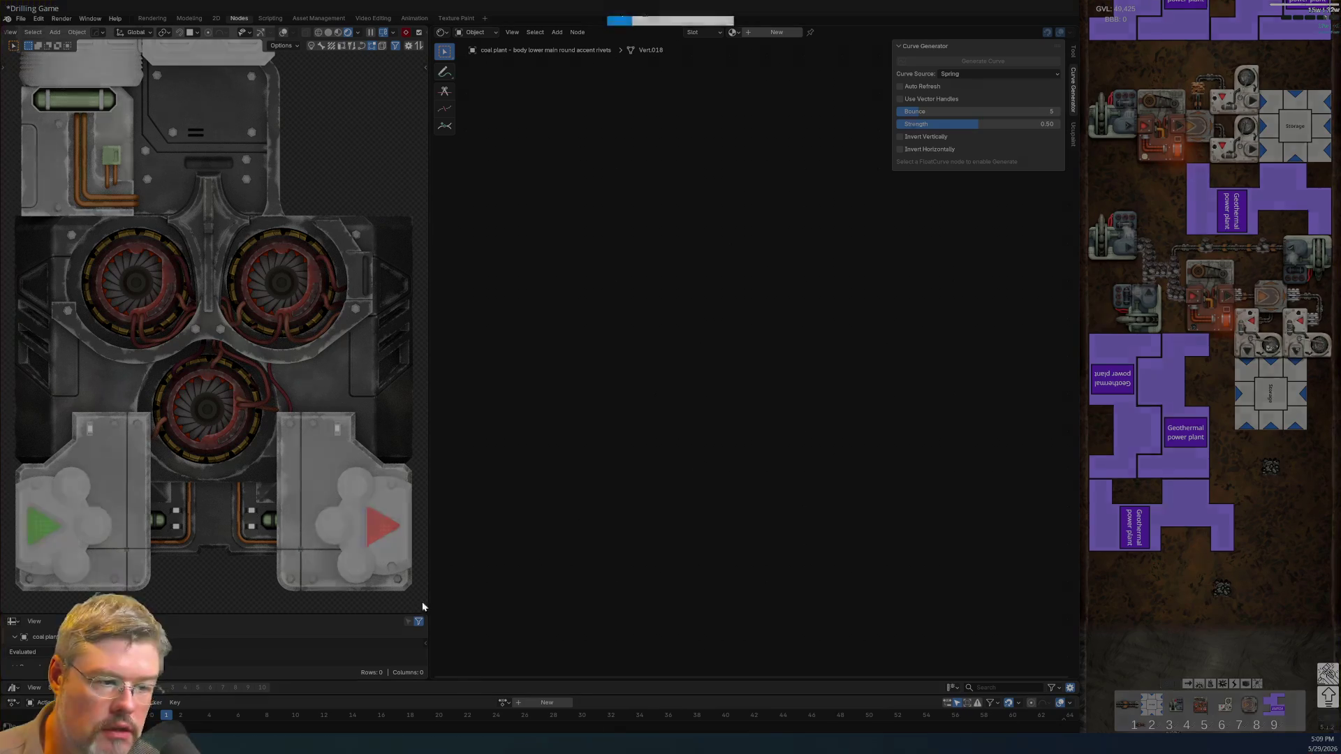
mouse_move(418, 599)
left_mouse_down()
mouse_move(2, 165)
mouse_move(6, 78)
left_mouse_up()
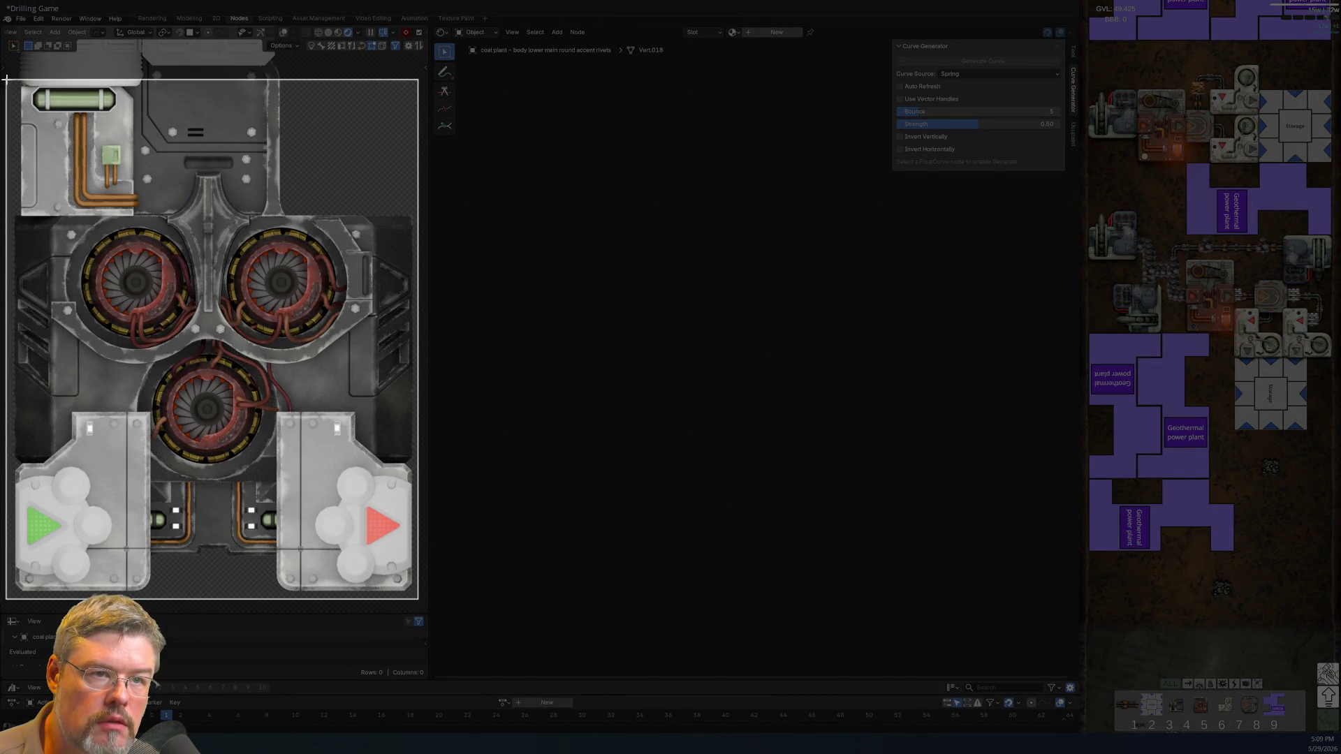
left_click_drag(7, 82, 7, 82)
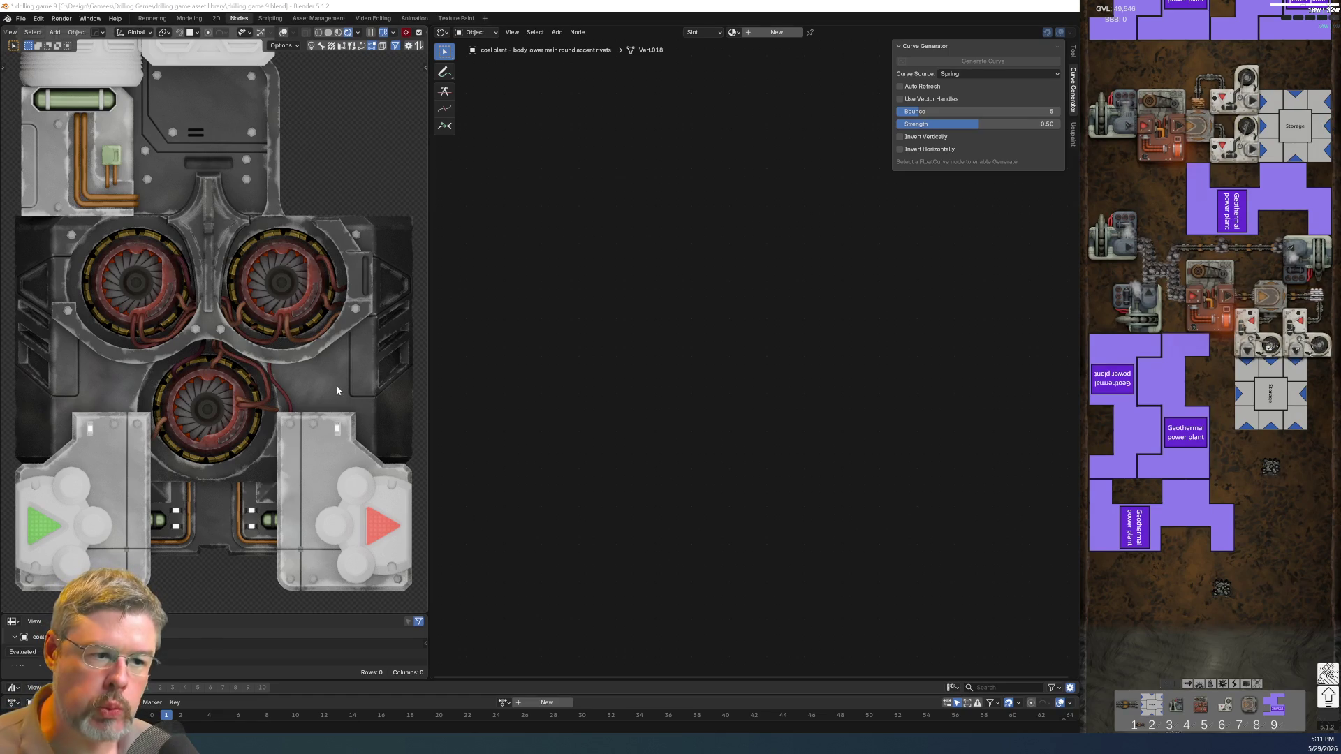
- Undo back to lo ports body and link the body lower main material to it
key("ctrl+z")
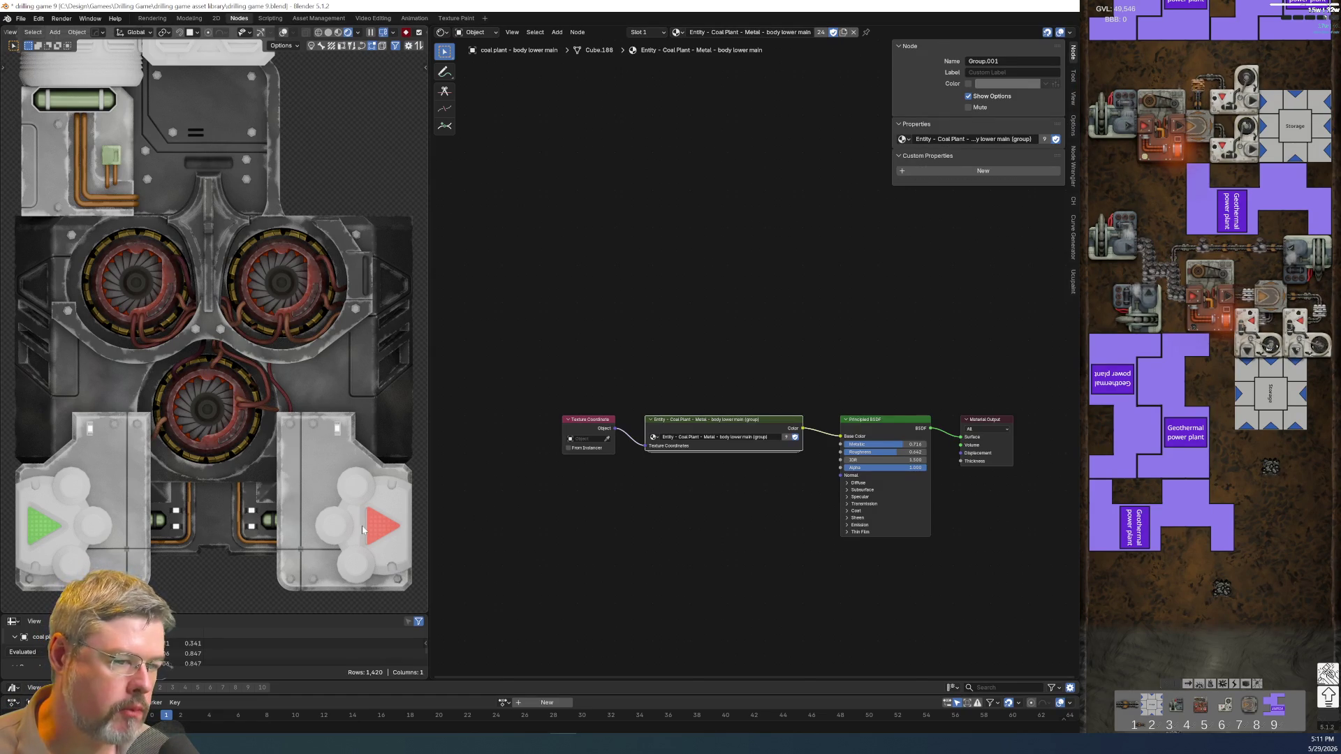
key("ctrl+z")
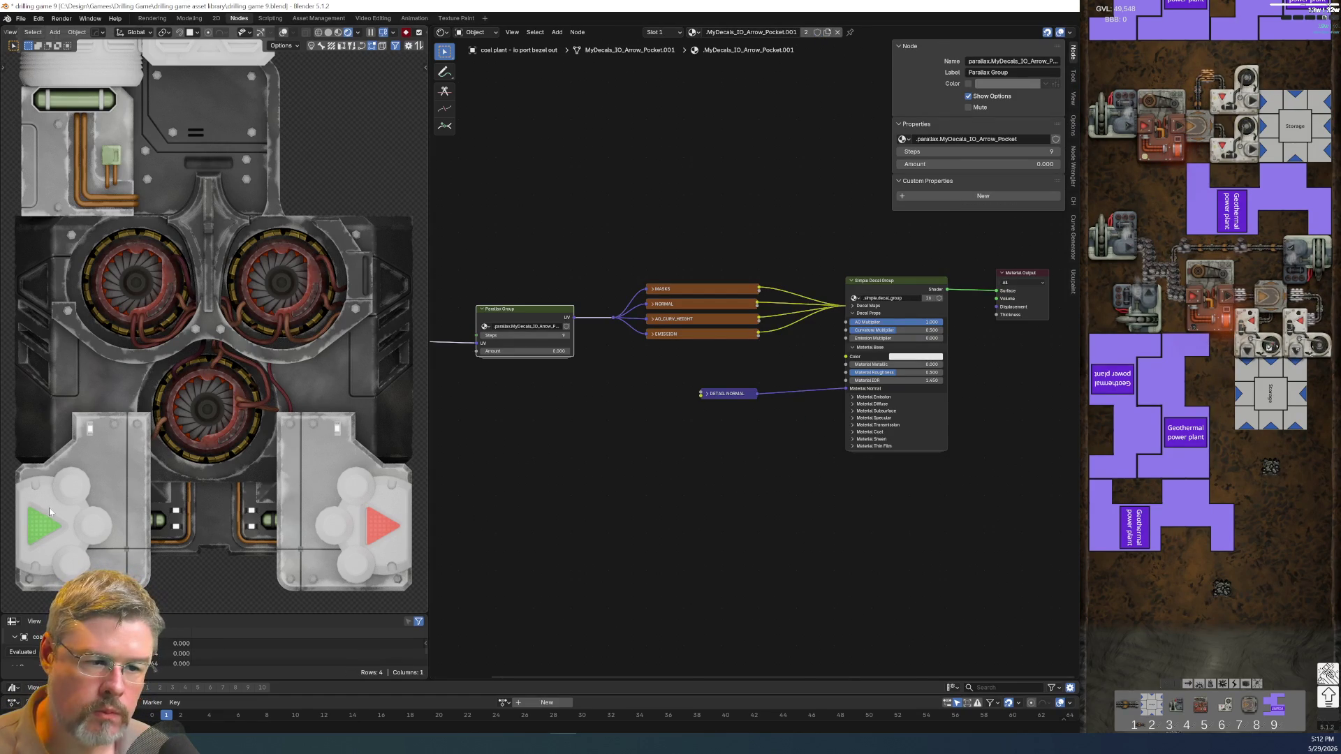
key("ctrl+z")
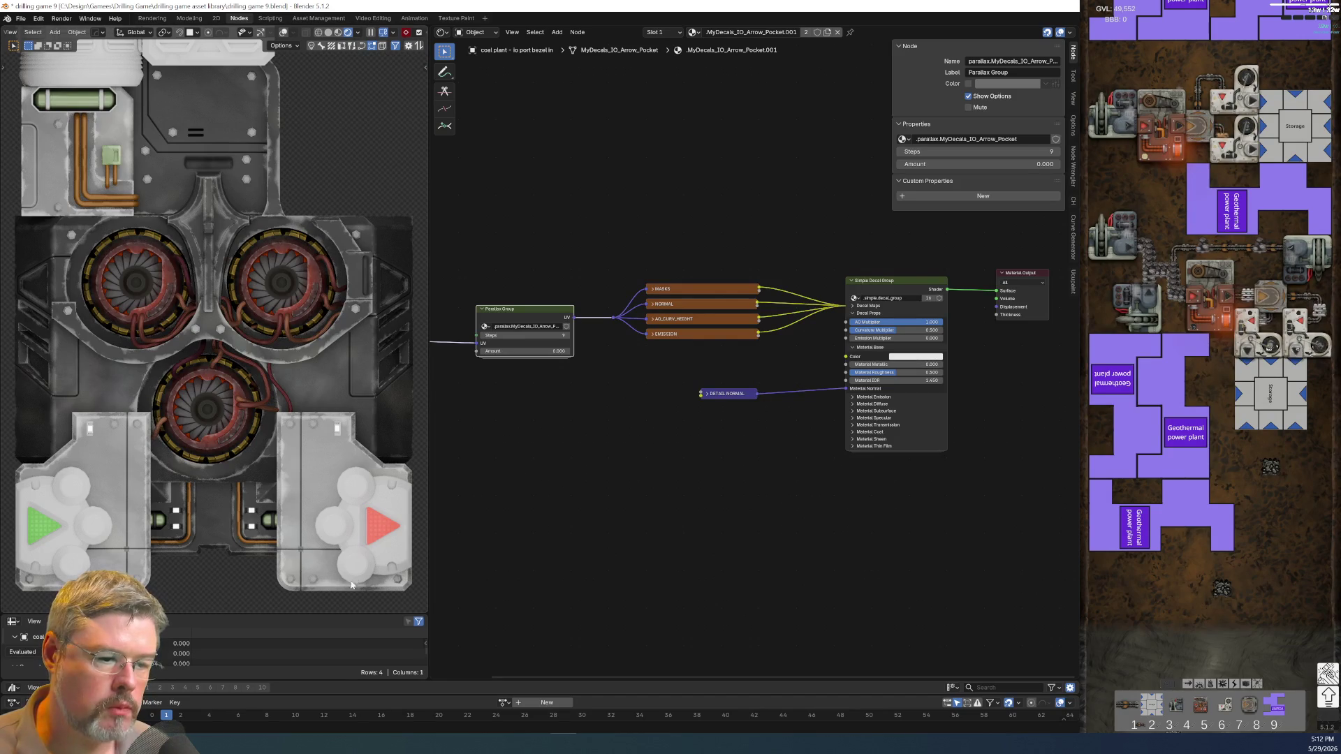
key("ctrl+z")
left_click(284, 32)
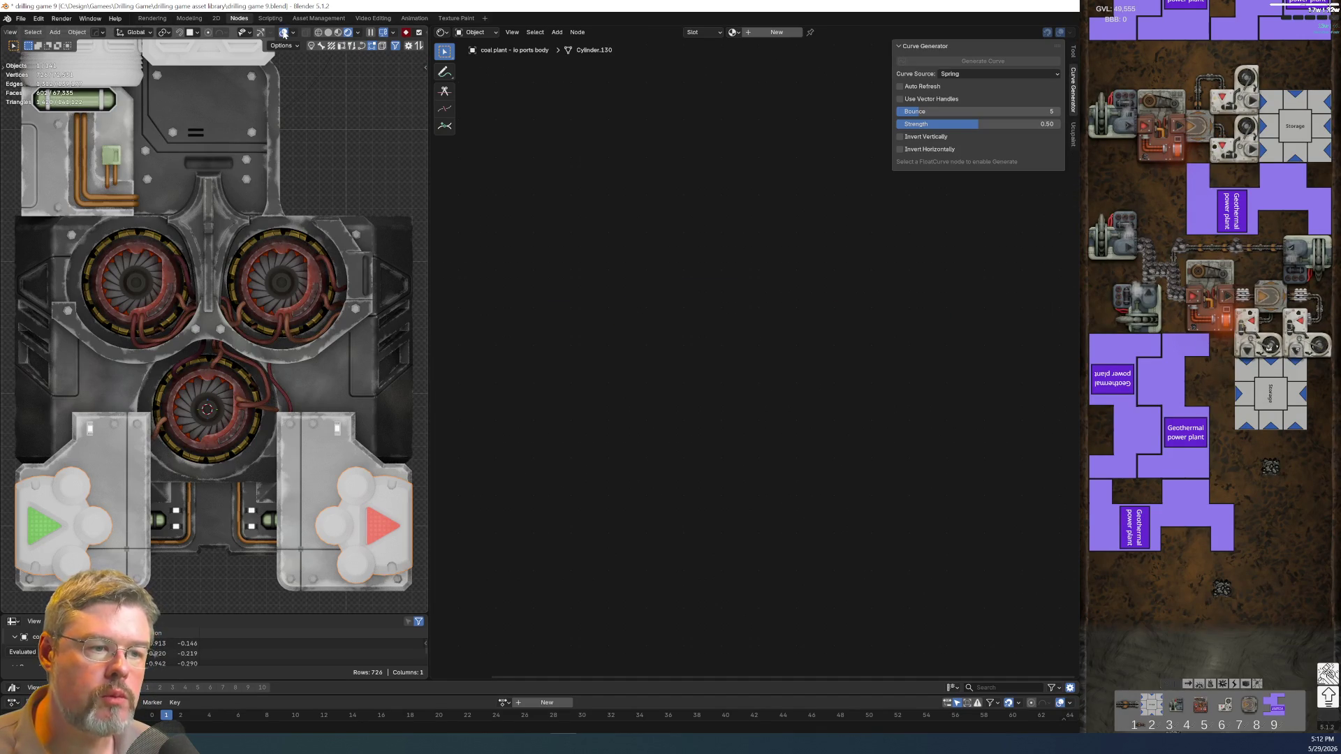
left_click(318, 395, "shift")
key("ctrl+l")
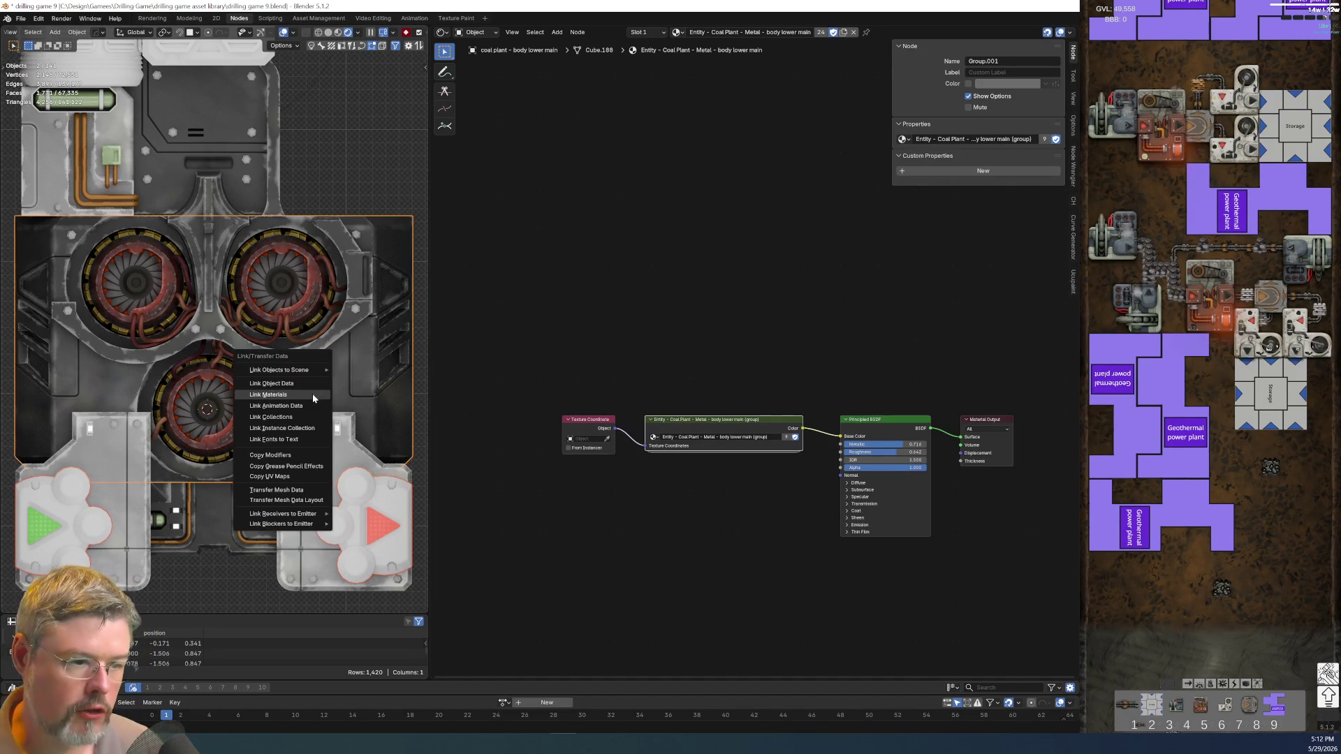
left_click(313, 397)
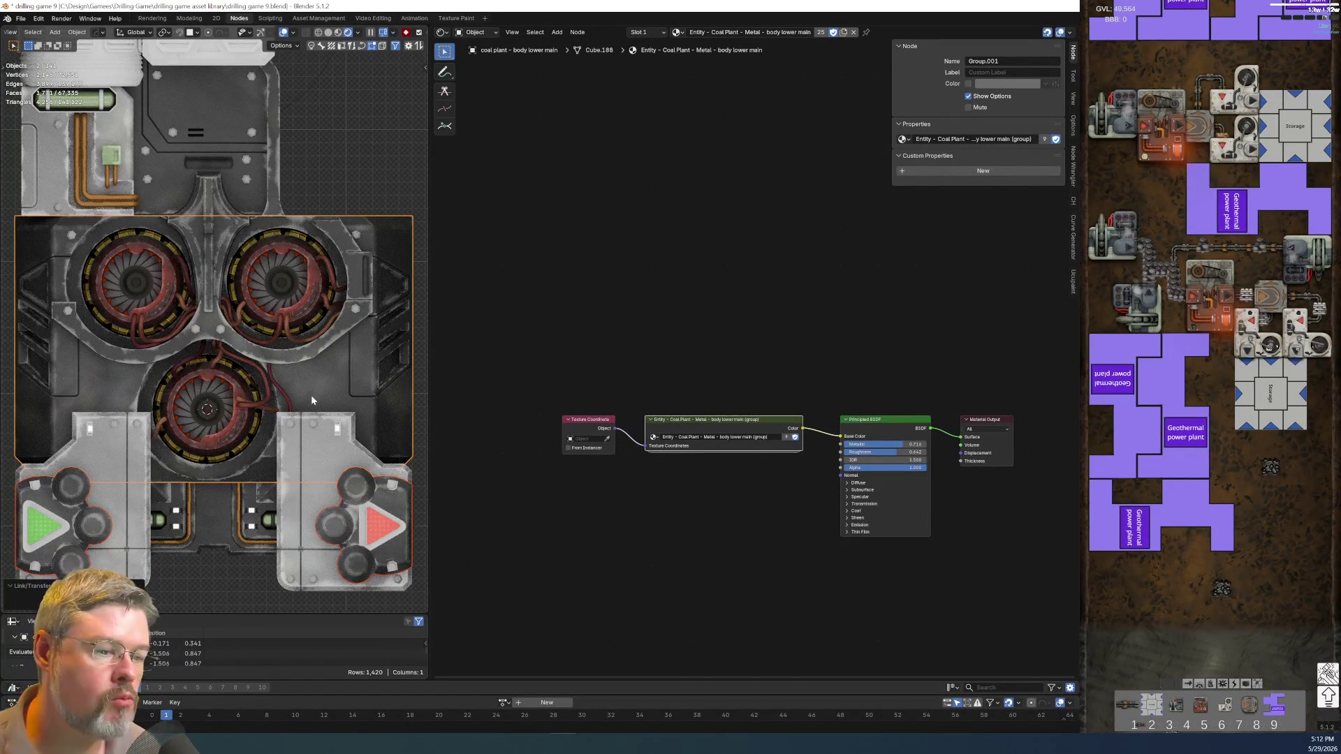
- Re-apply the red arrow and pocket-notch decals with DECALmachine to match the new material
left_click(377, 551)
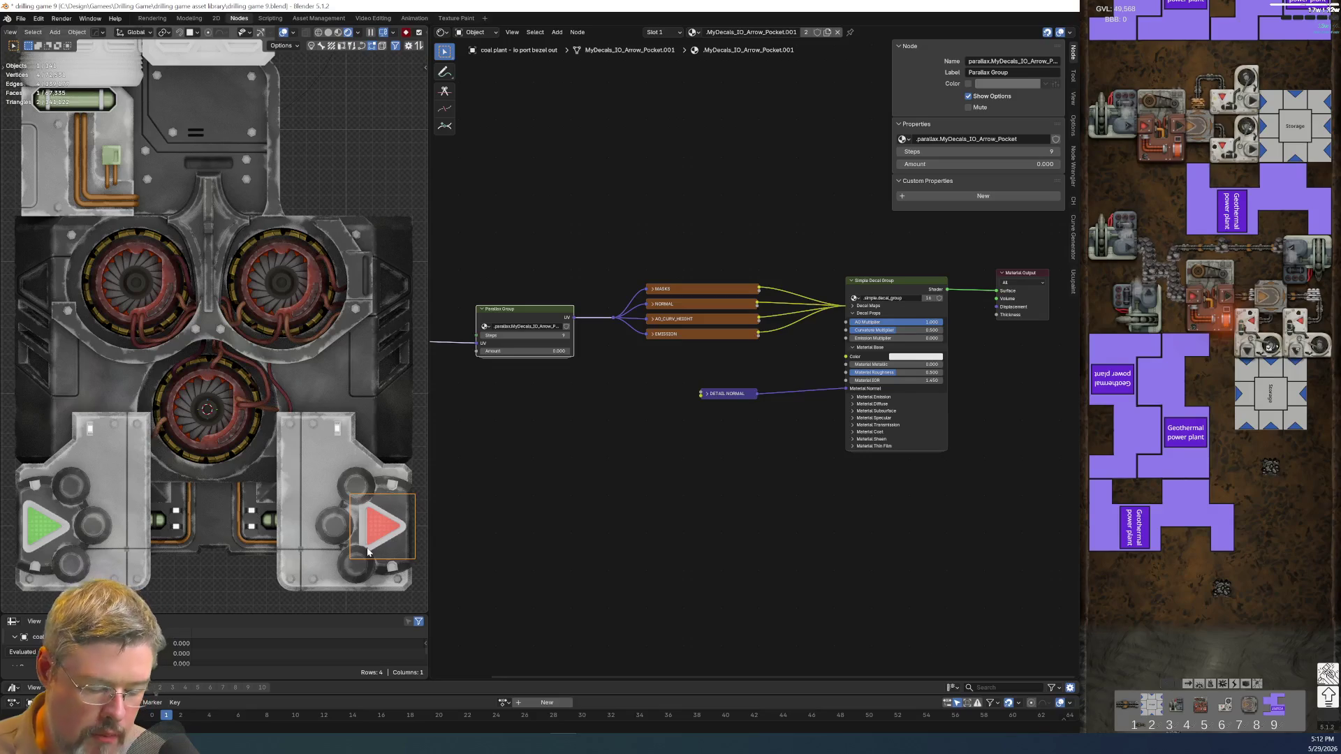
key("d")
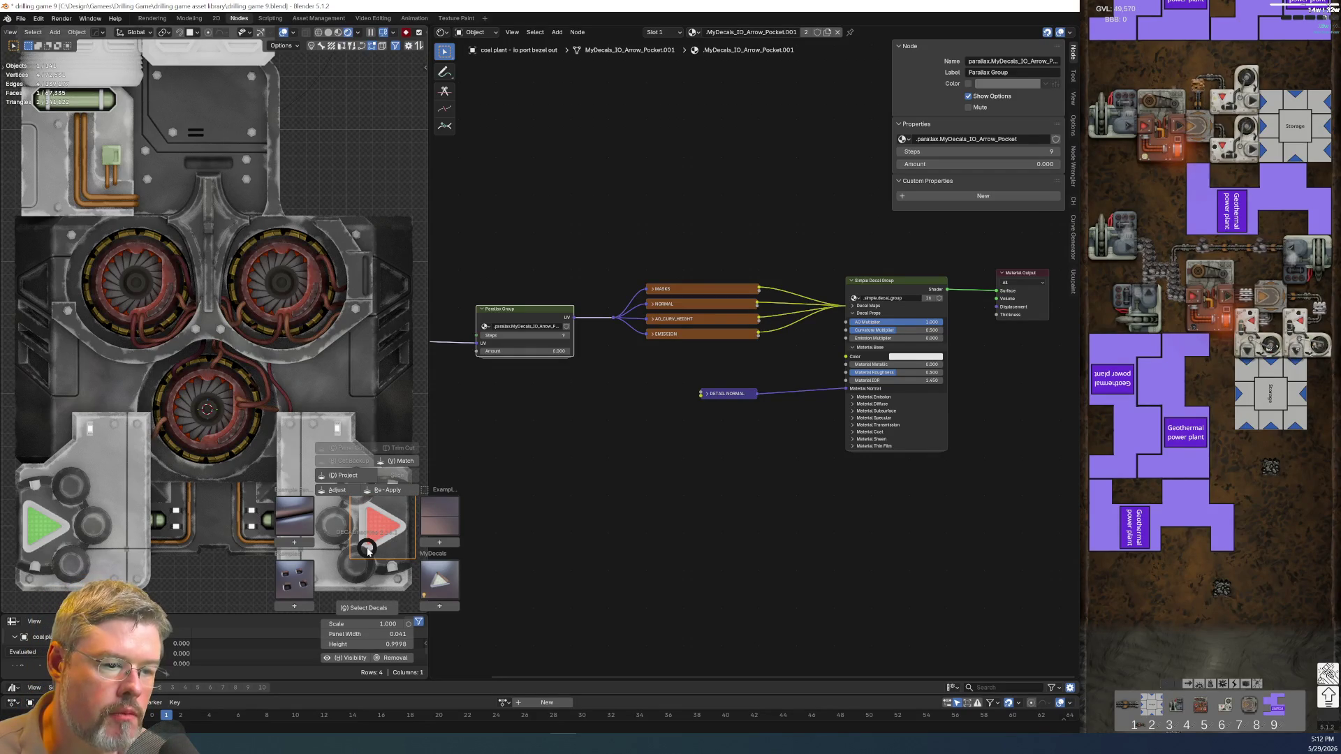
left_click(368, 550)
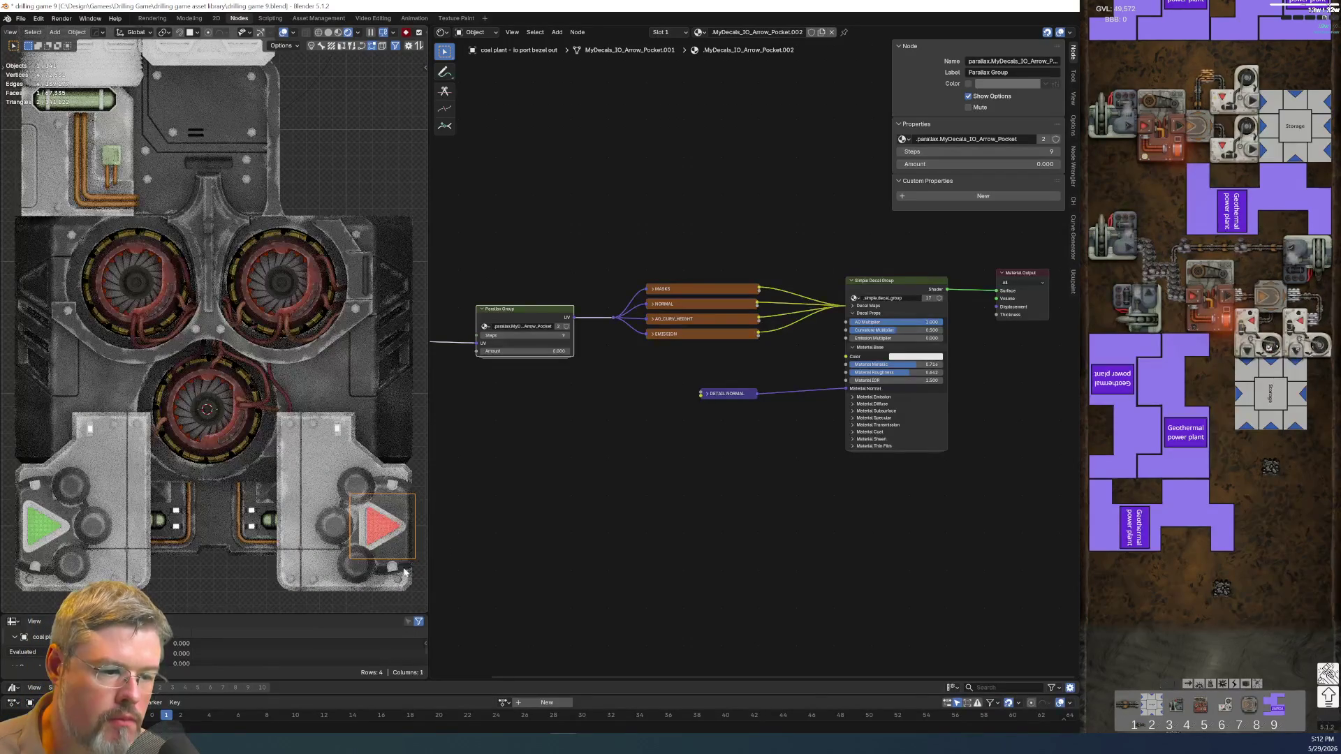
left_click(392, 566)
key("d")
left_click(382, 583)
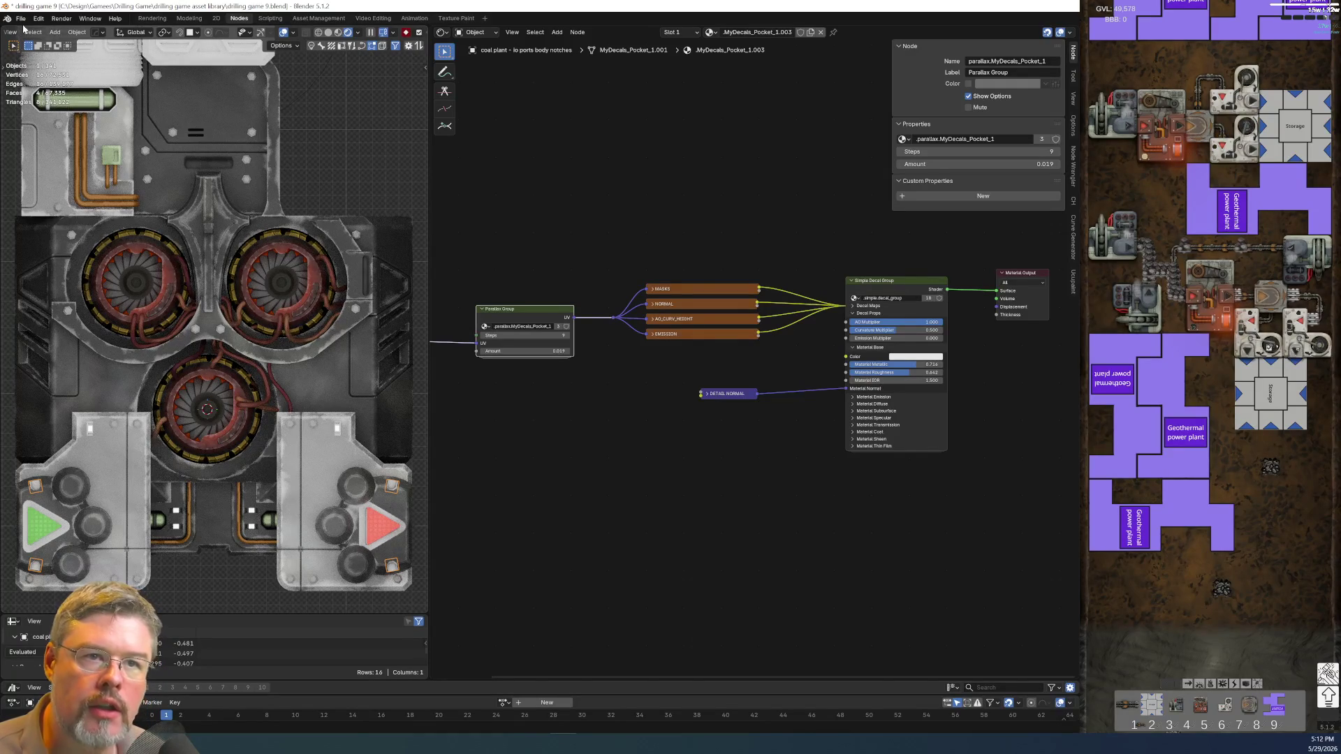
left_click(23, 18)
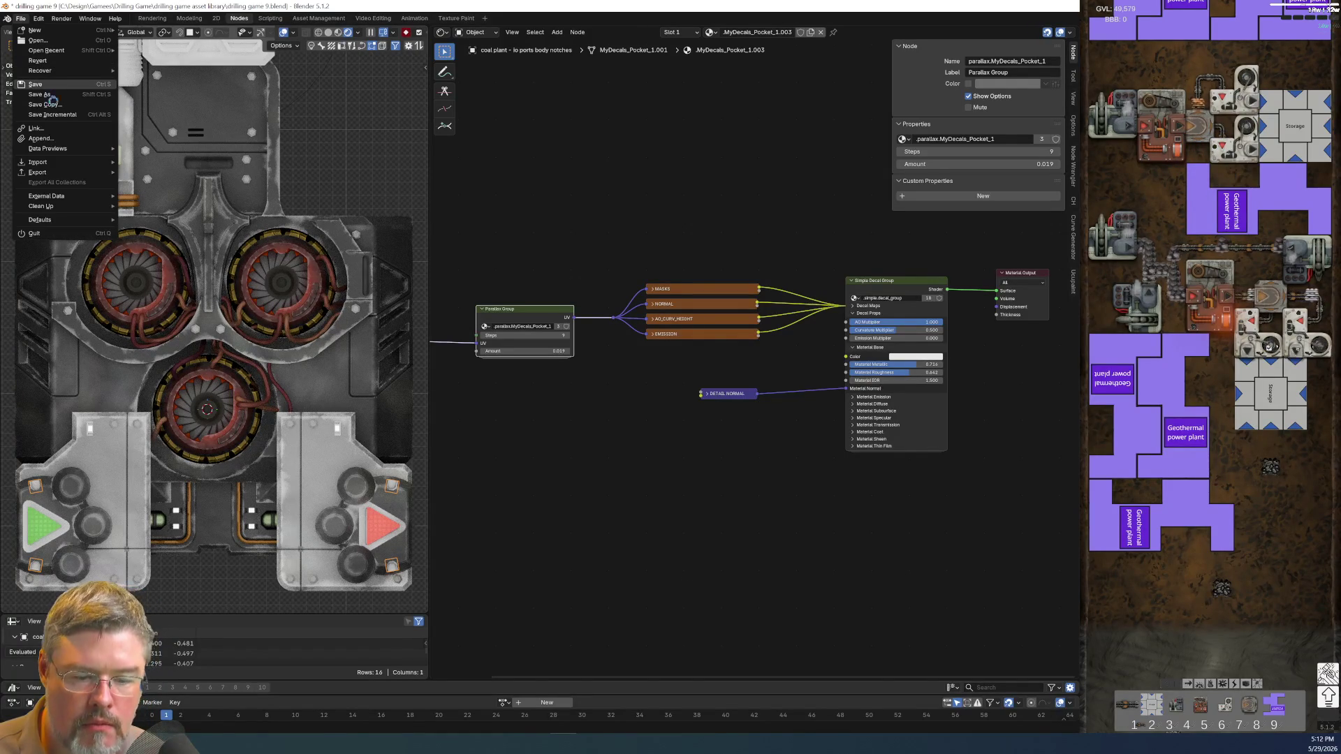
- Save the file, then select the arrow panel and the body to show body lower main
left_click(42, 90)
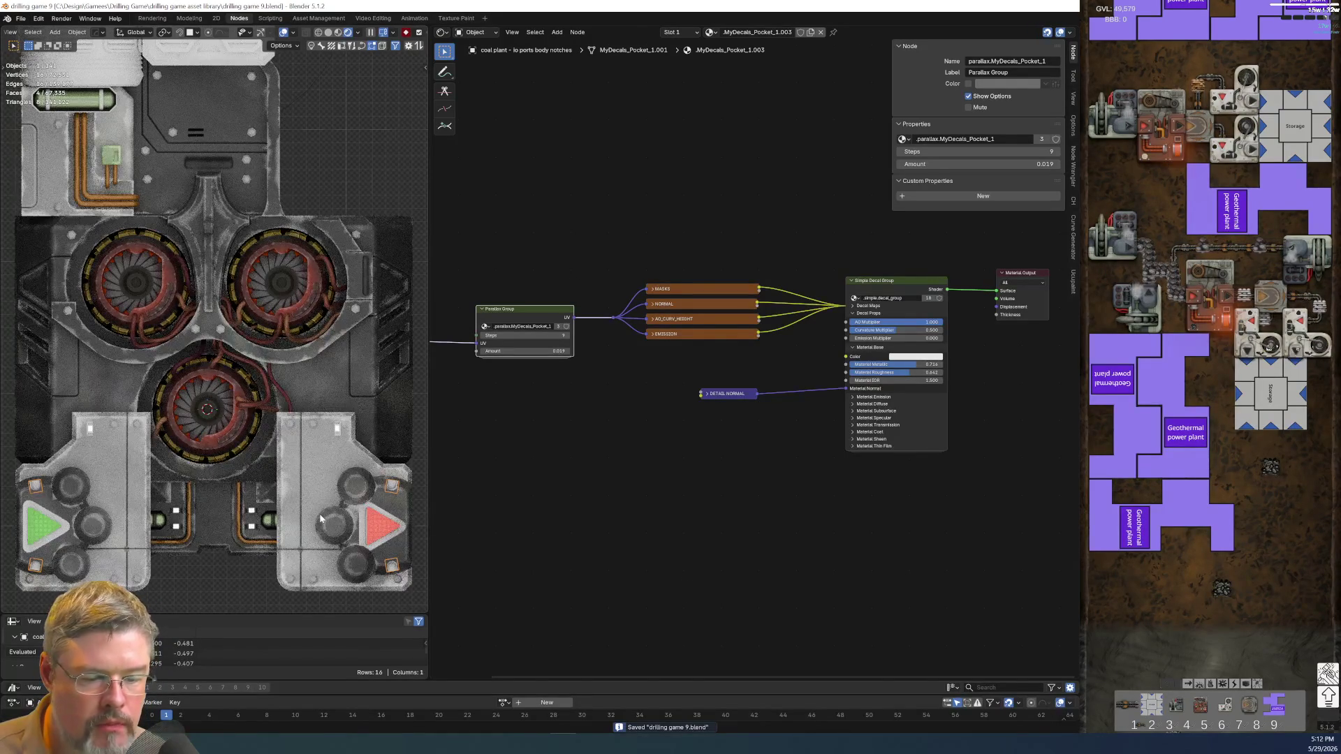
scroll(320, 517, "up", 3)
middle_click_drag(320, 517, 15, 166, "shift")
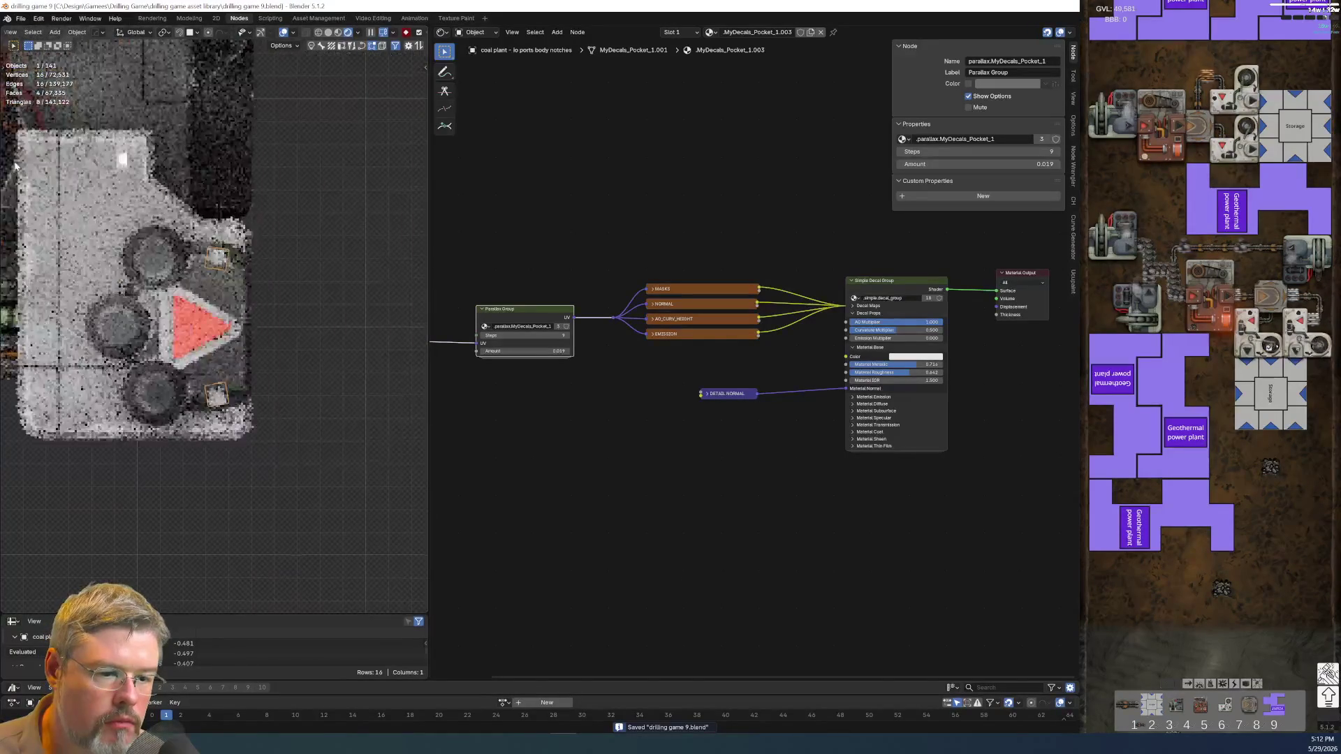
scroll(178, 398, "up", 4)
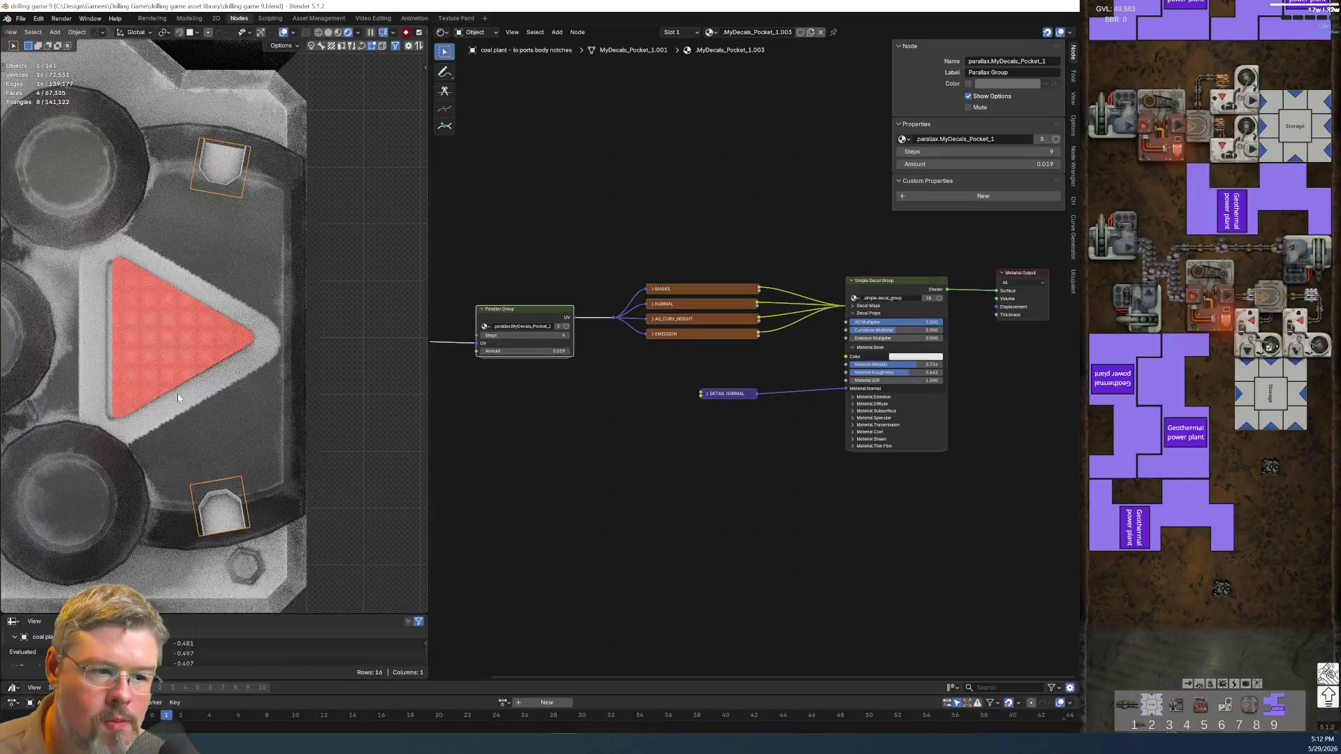
left_click(223, 385)
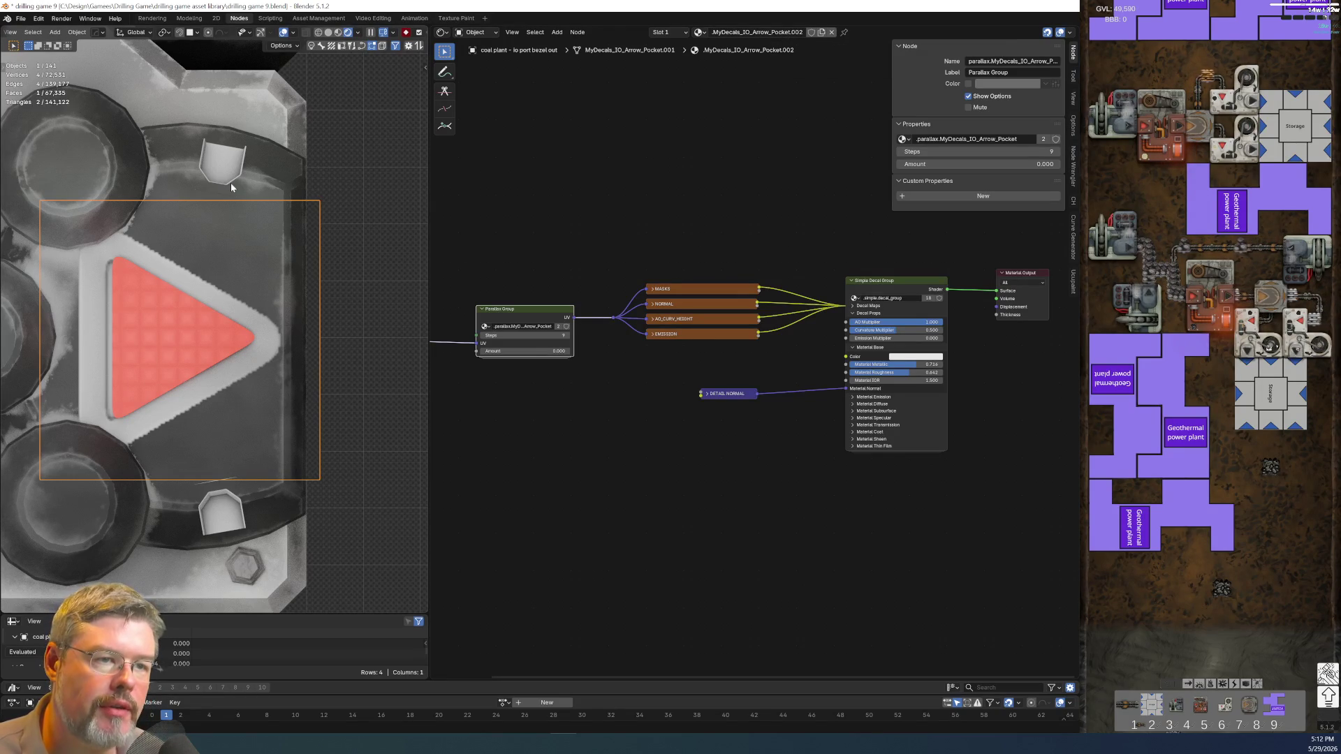
left_click(256, 194)
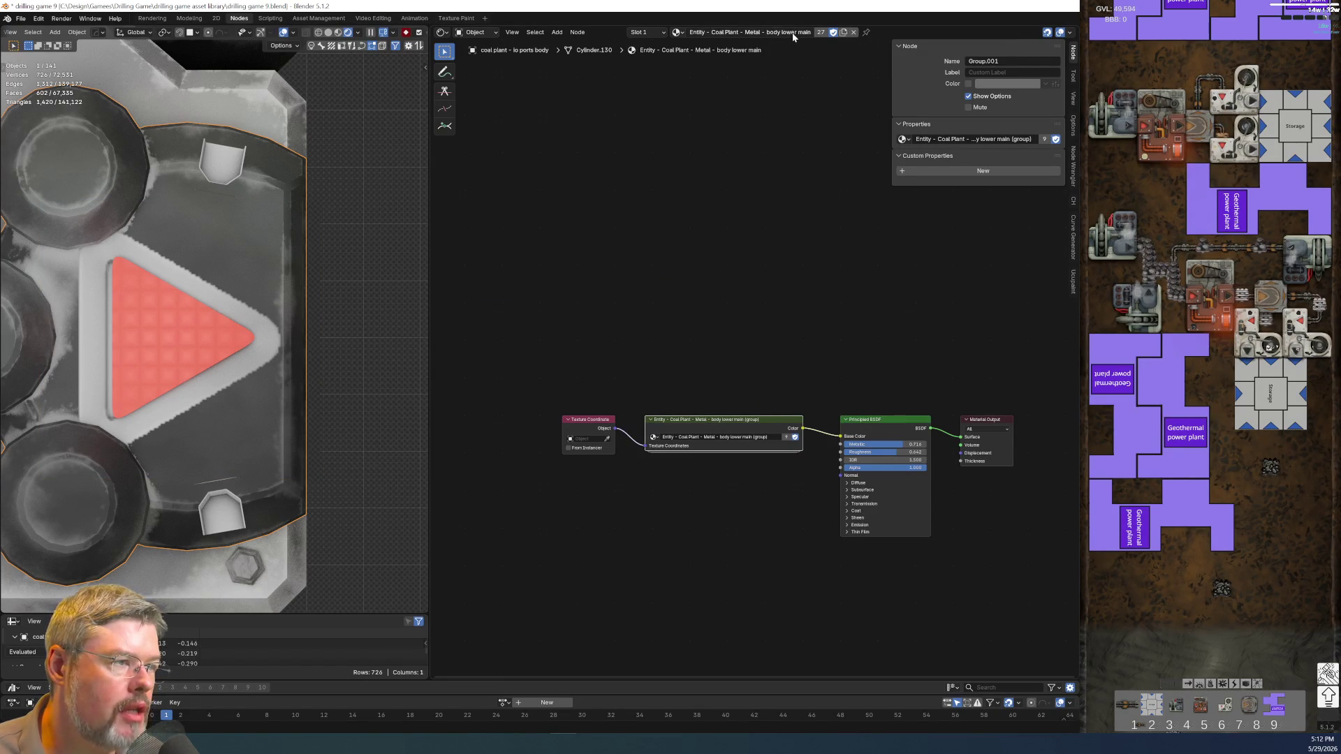
- Rename the red arrow decal's material to the body lower main bezel name, with Fake User on
middle_click_drag(231, 307, 222, 303)
left_click(222, 303)
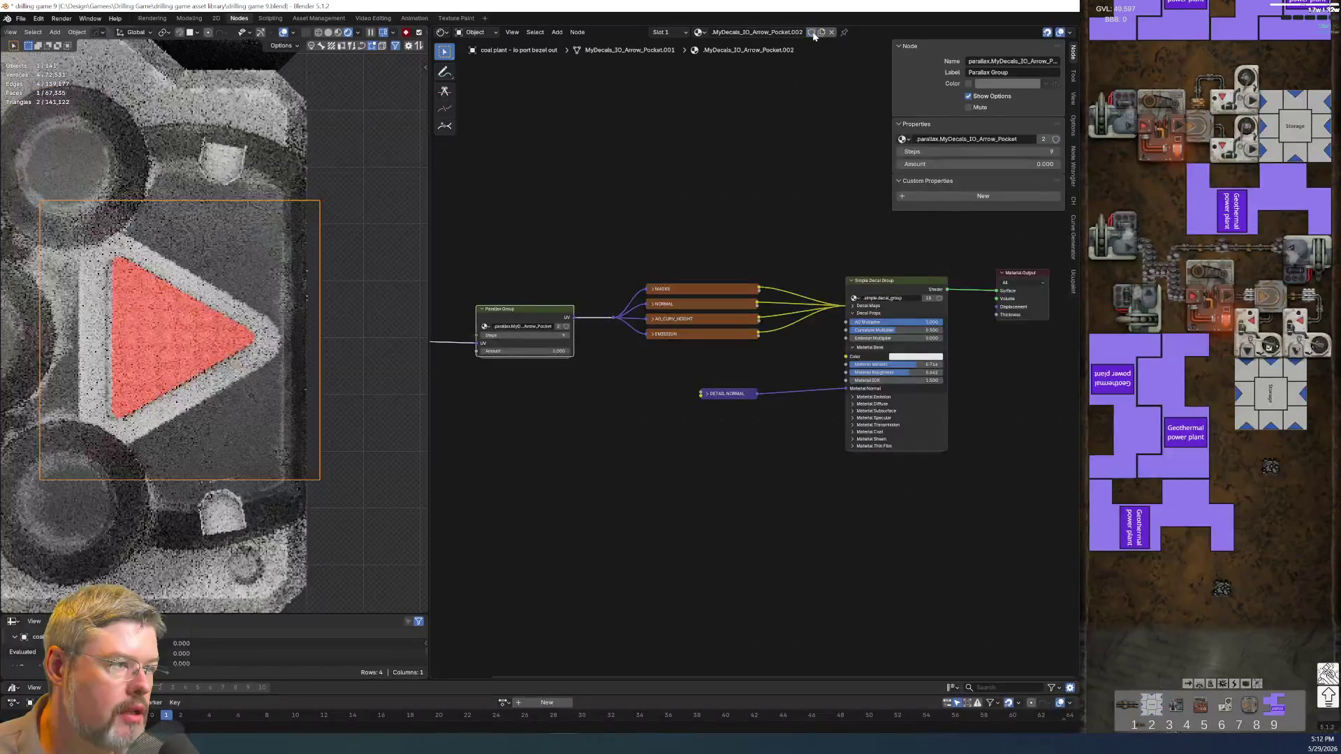
double_click(794, 32)
type("Entity - Coal Plant - Metal - body lower main")
type("be")
type("bez")
type("el")
key("Return")
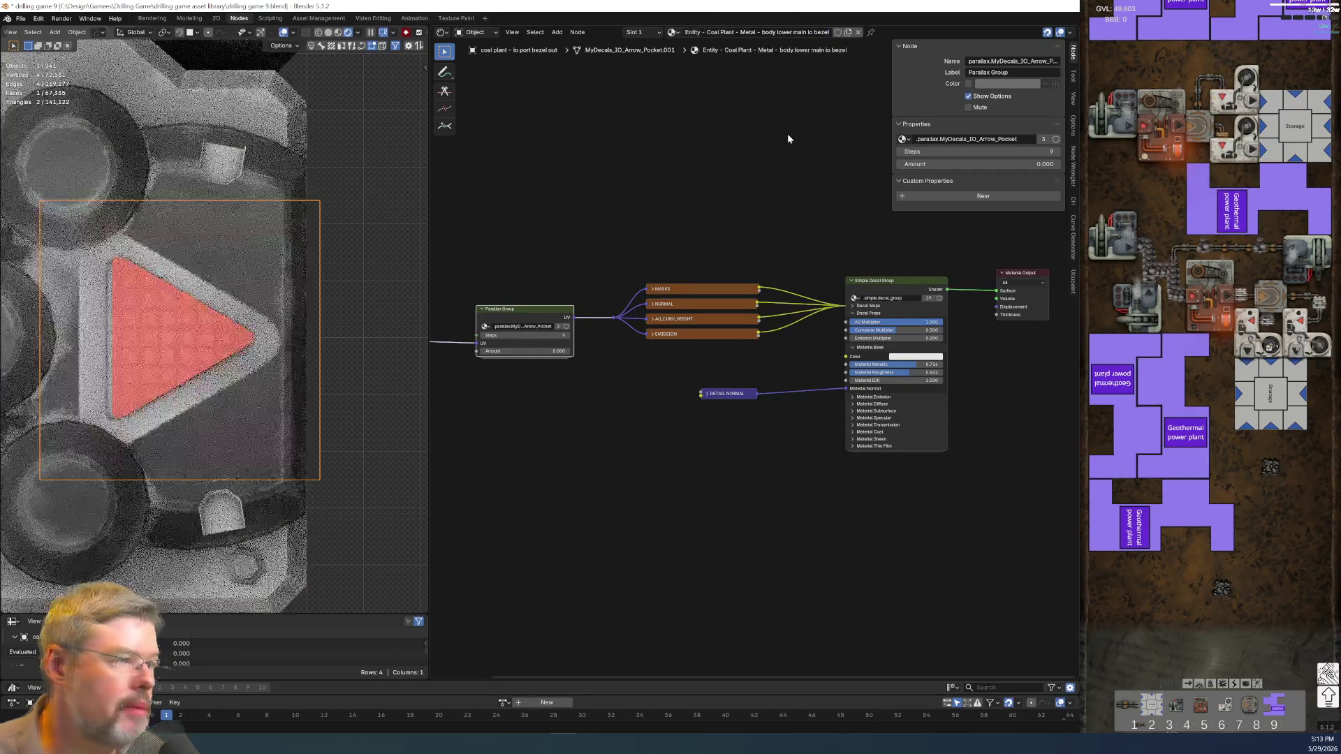
left_click(838, 33)
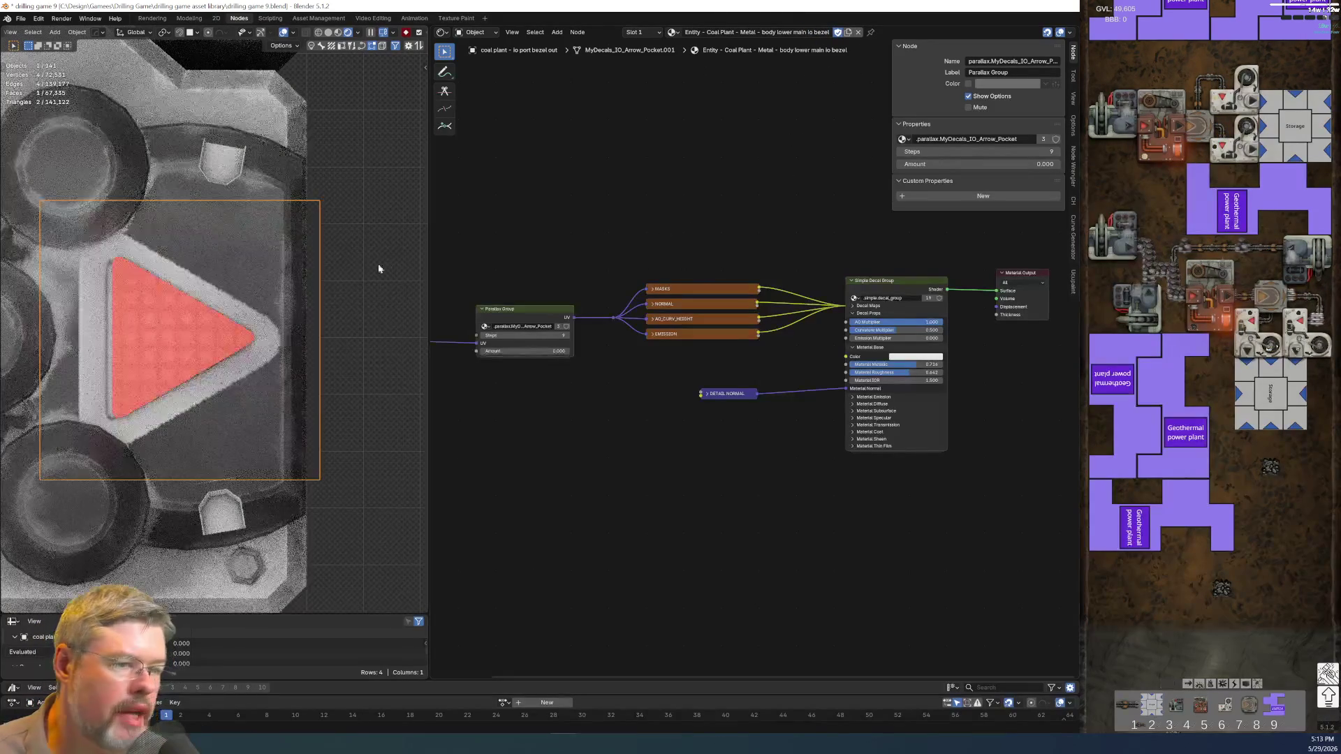
- Copy the body-metal group node into the decal material and feed it Object coordinates
left_click(261, 181)
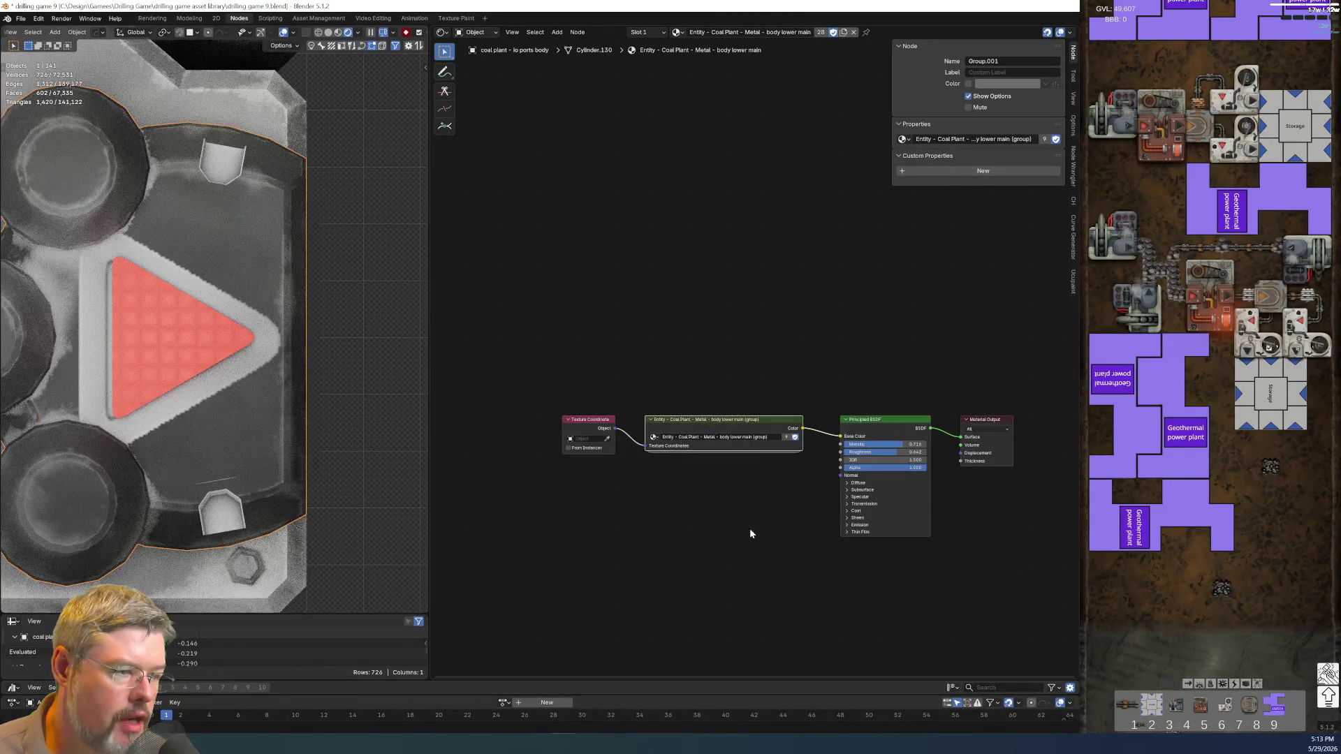
key("ctrl+c")
left_click(262, 321)
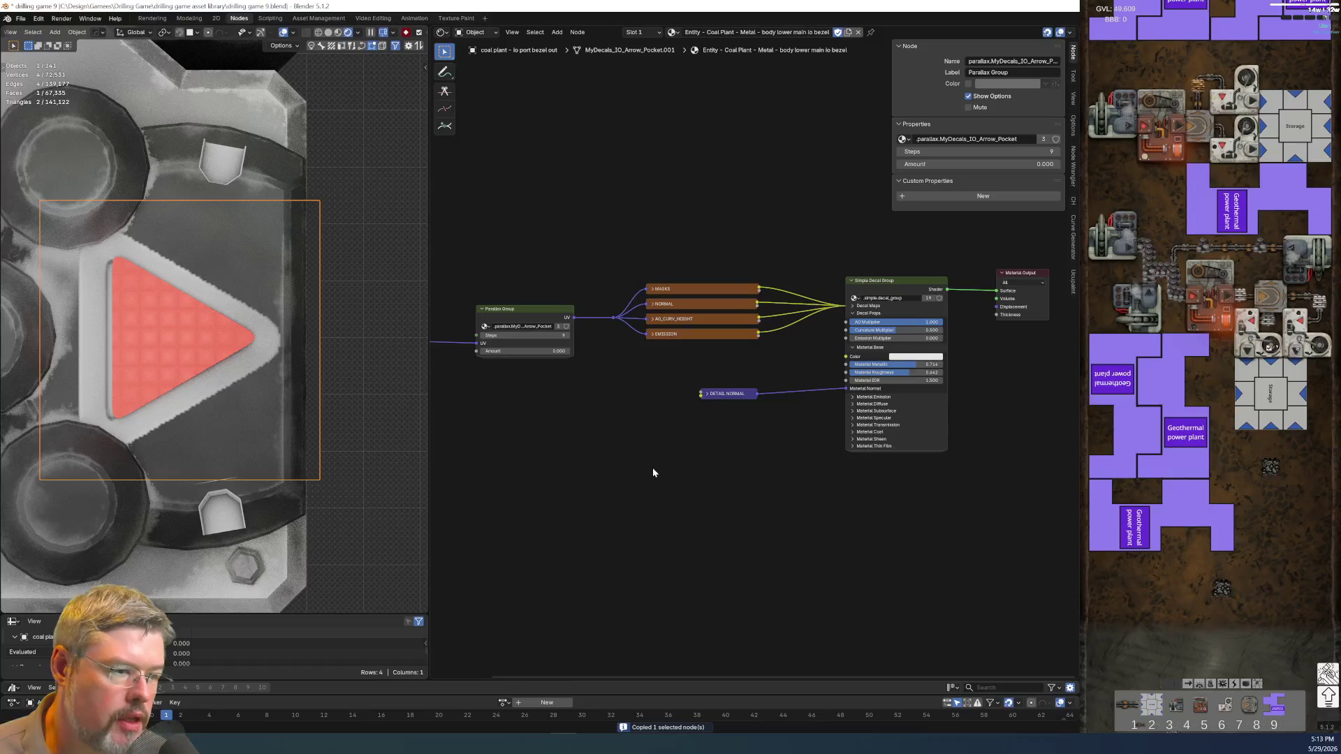
key("ctrl+v")
scroll(734, 524, "up", 2)
middle_click_drag(665, 510, 912, 481)
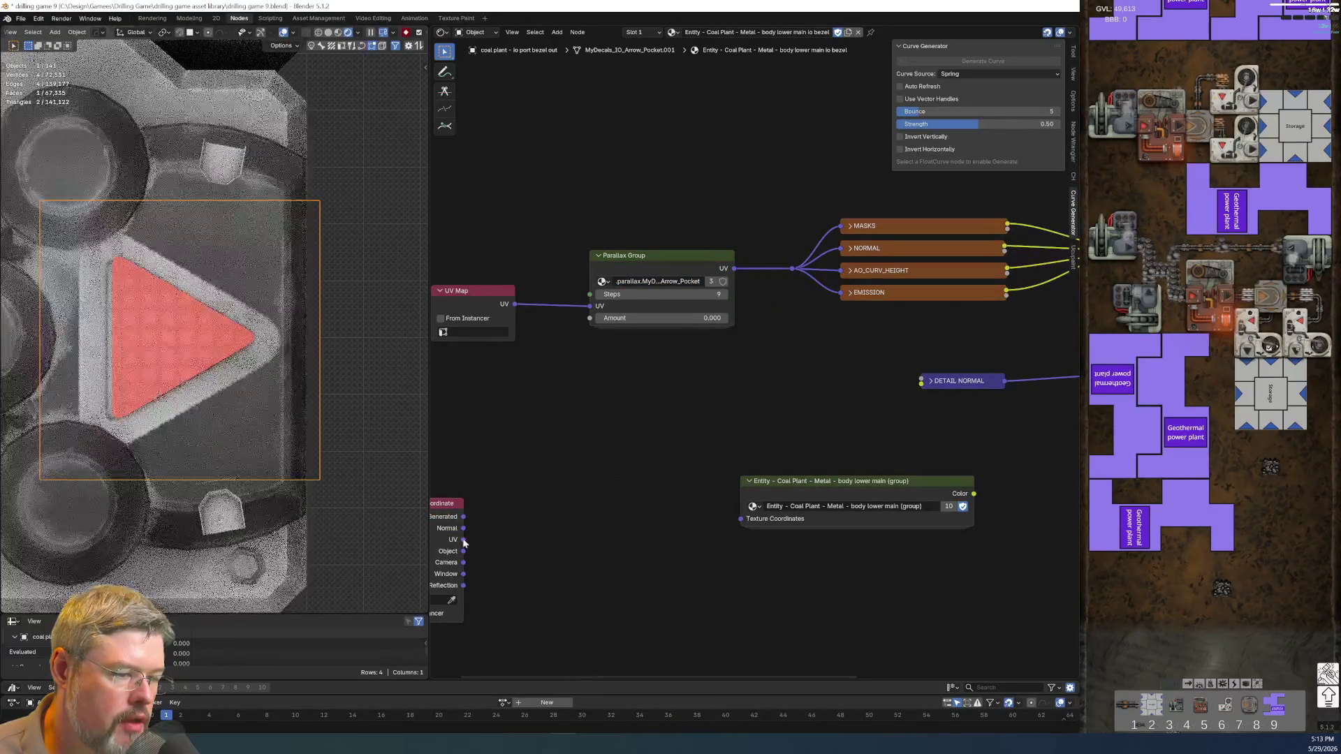
left_click_drag(463, 550, 740, 518)
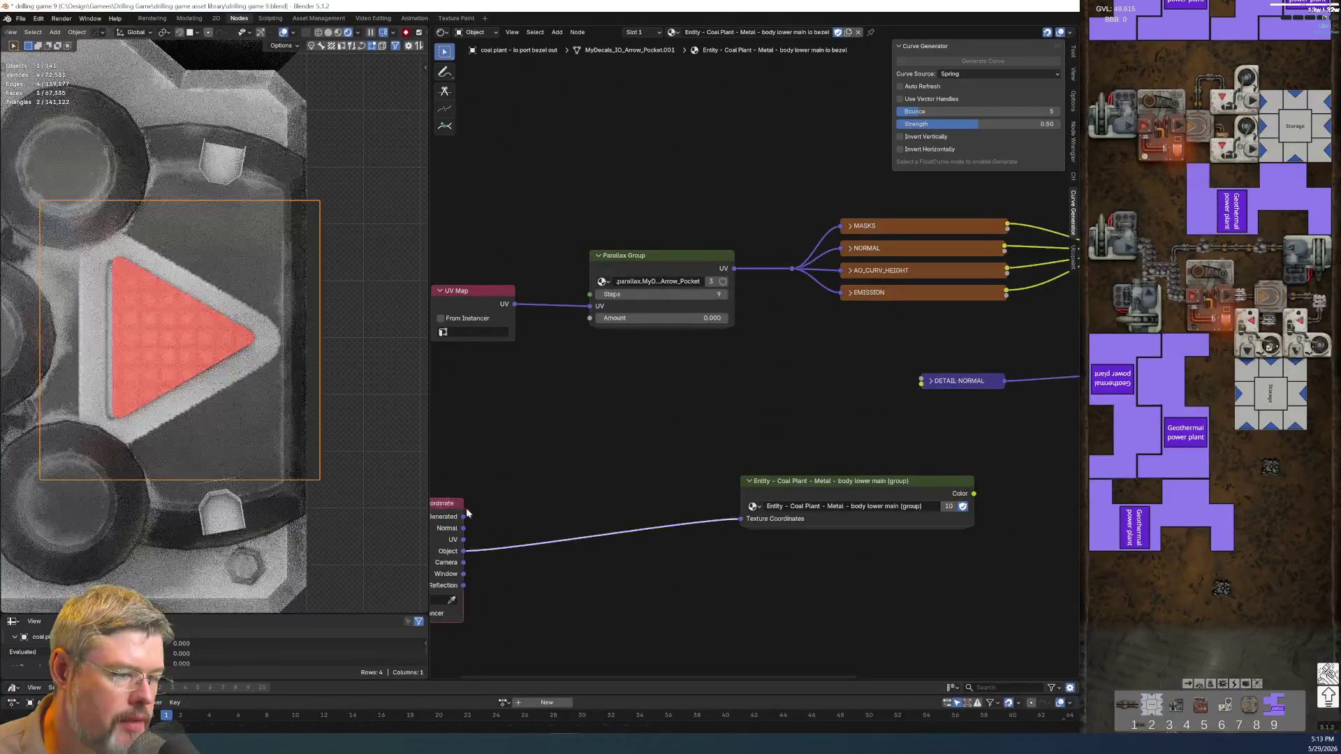
- Rearrange the Texture Coordinate, group and DETAIL NORMAL nodes into a tidy layout
mouse_move(447, 503)
left_mouse_down()
mouse_move(694, 479)
mouse_move(913, 303)
left_mouse_up()
scroll(788, 454, "down", 1)
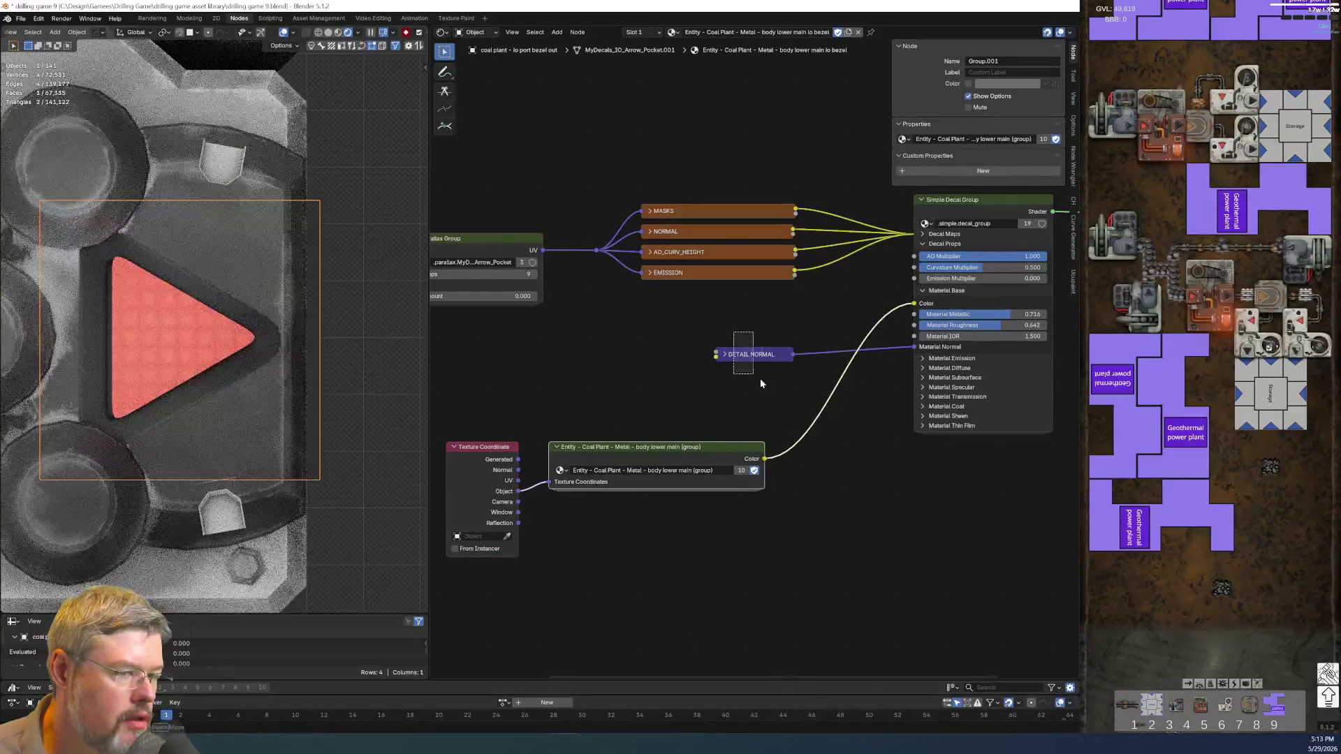
left_click_drag(751, 354, 715, 509)
left_click_drag(476, 420, 739, 548)
key("g")
left_click(745, 461)
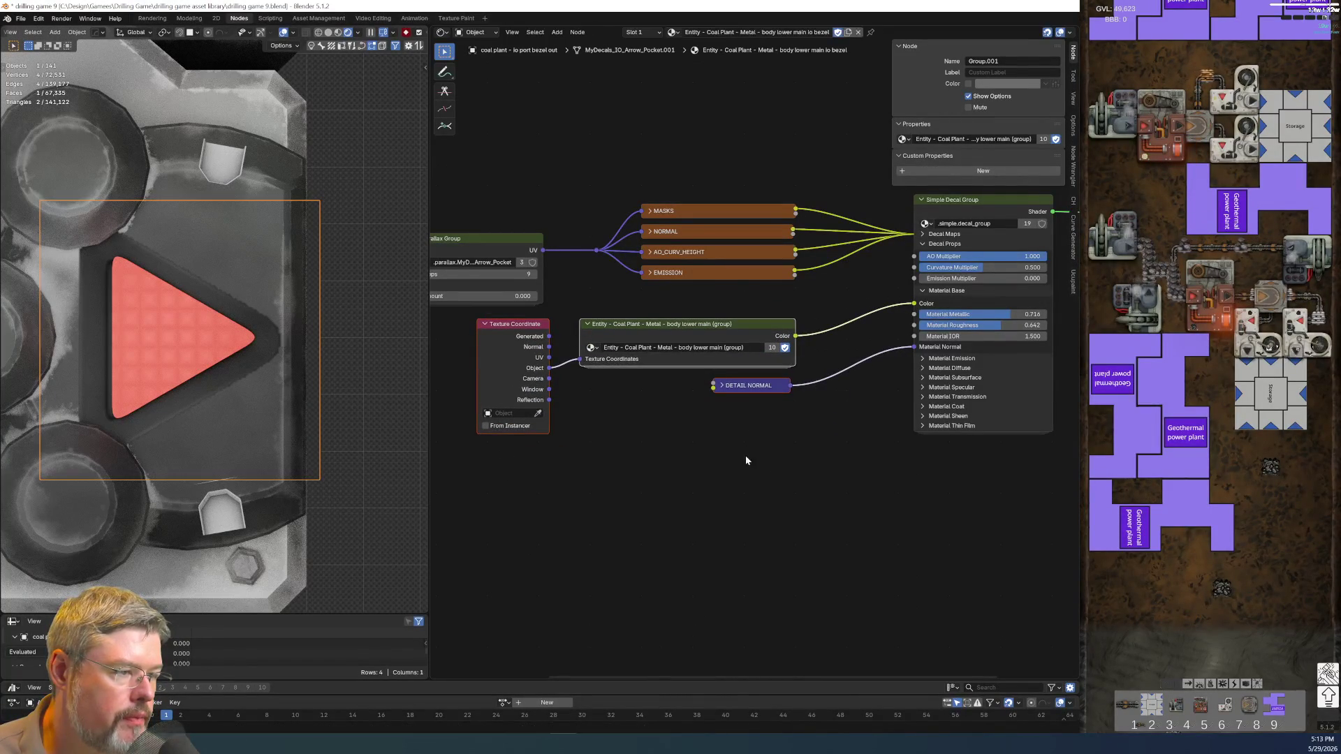
- Select the green arrow decal, then the red arrow decal, for material linking
scroll(609, 450, "down", 2)
scroll(229, 355, "down", 4)
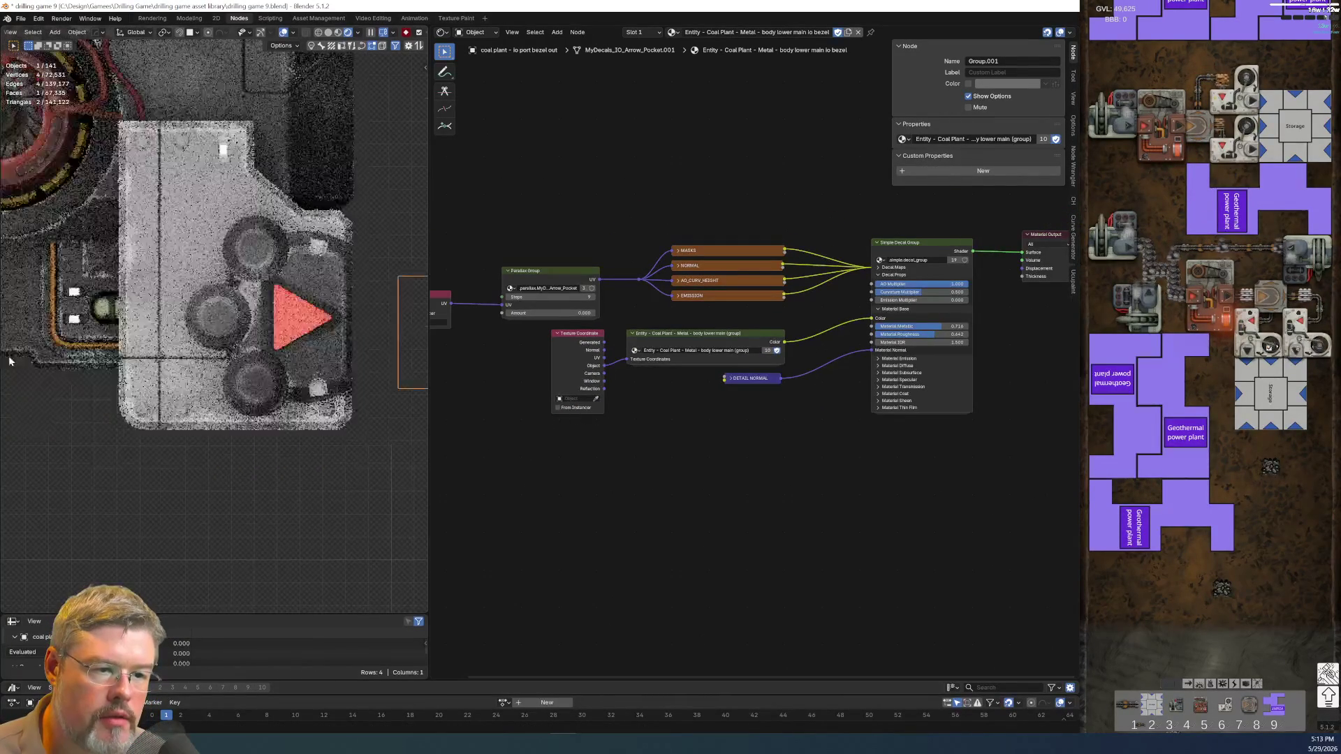
middle_click_drag(11, 361, 84, 344, "shift")
scroll(84, 344, "down", 2)
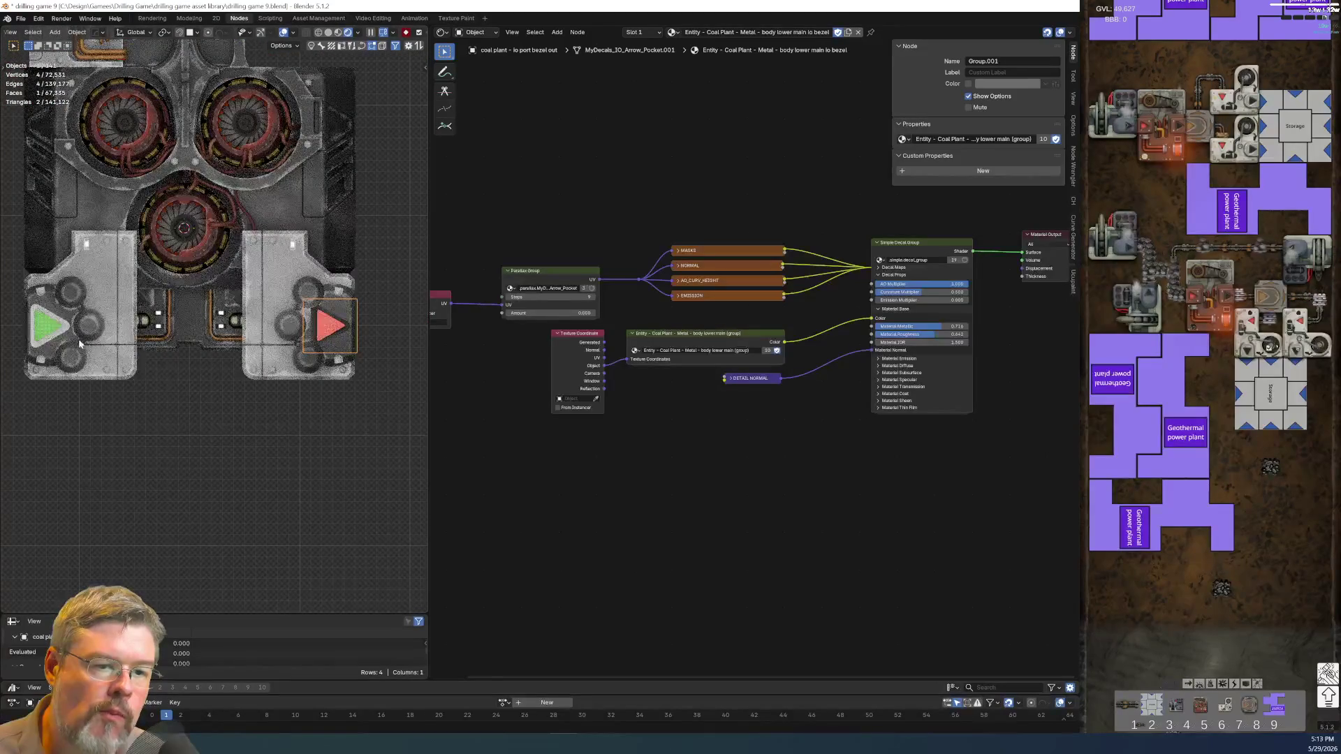
left_click(55, 341)
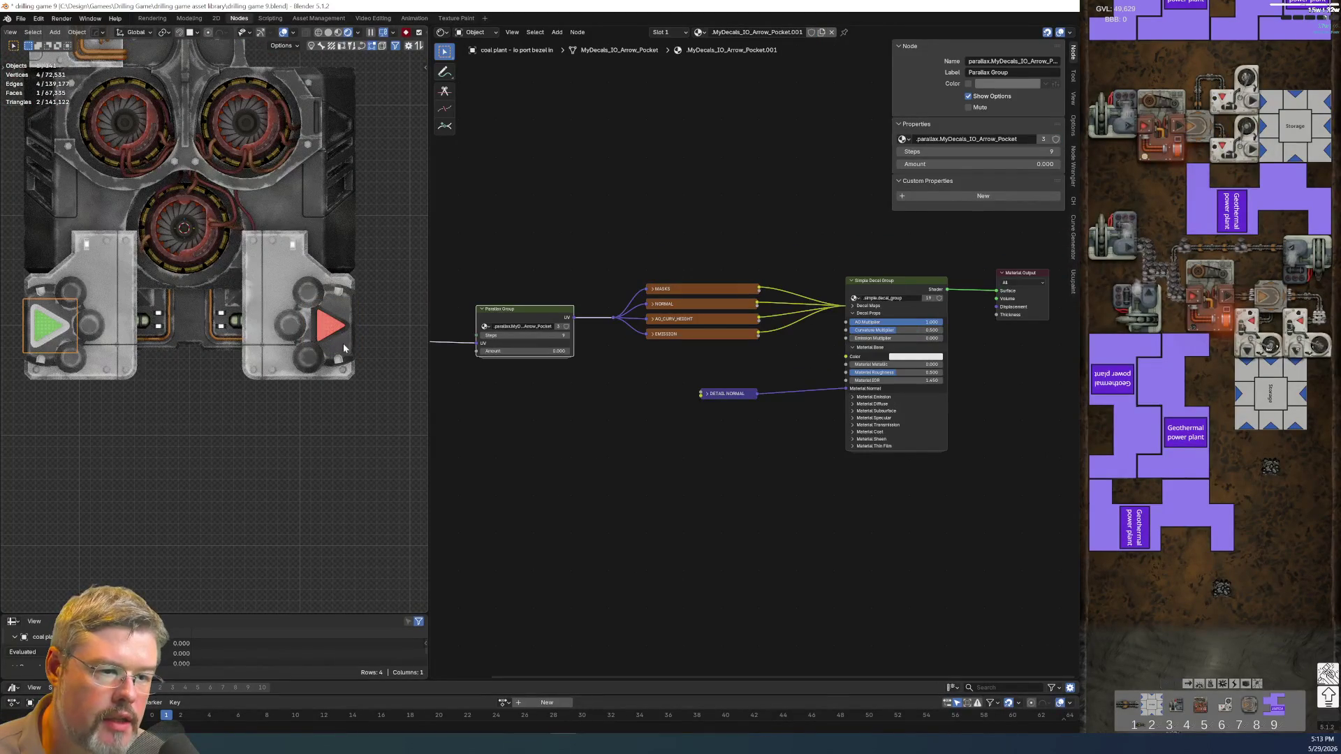
left_click(343, 347, "shift")
key("ctrl+l")
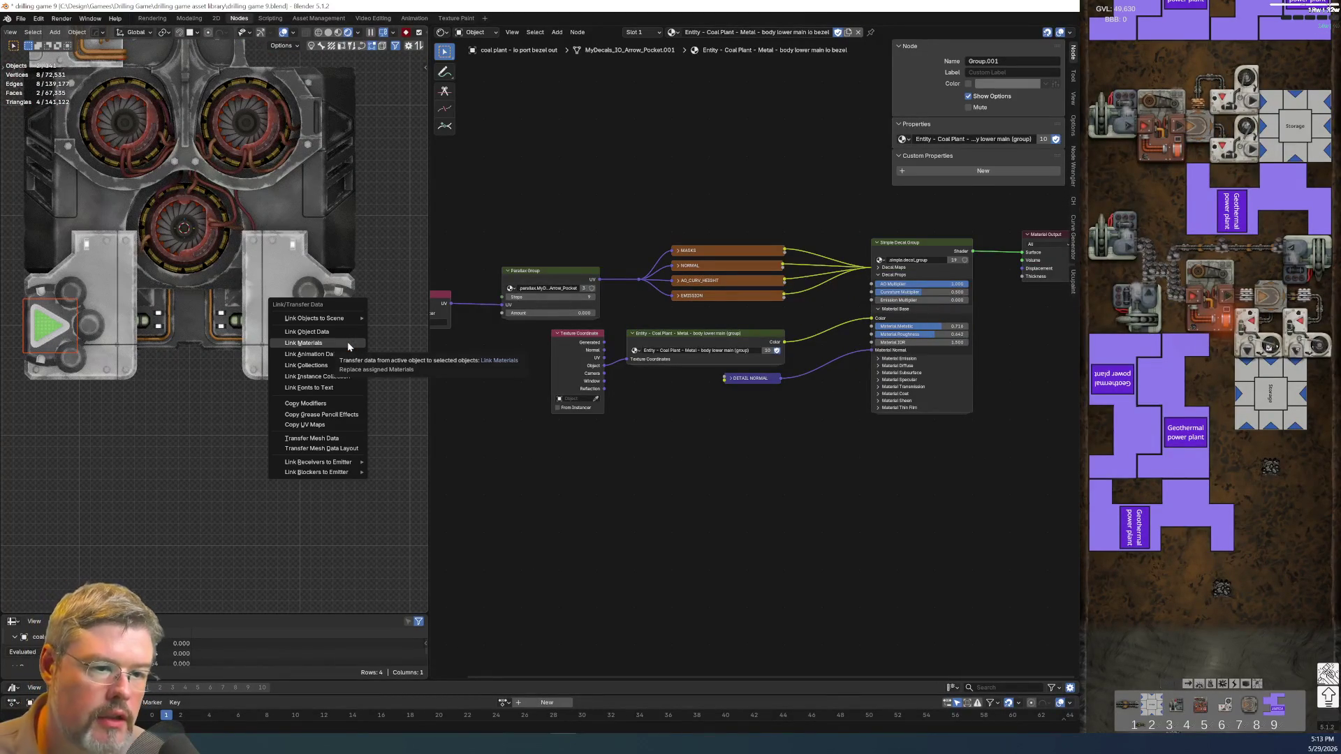
- Link the red arrow's bezel material to the green arrow decal
left_click(348, 344)
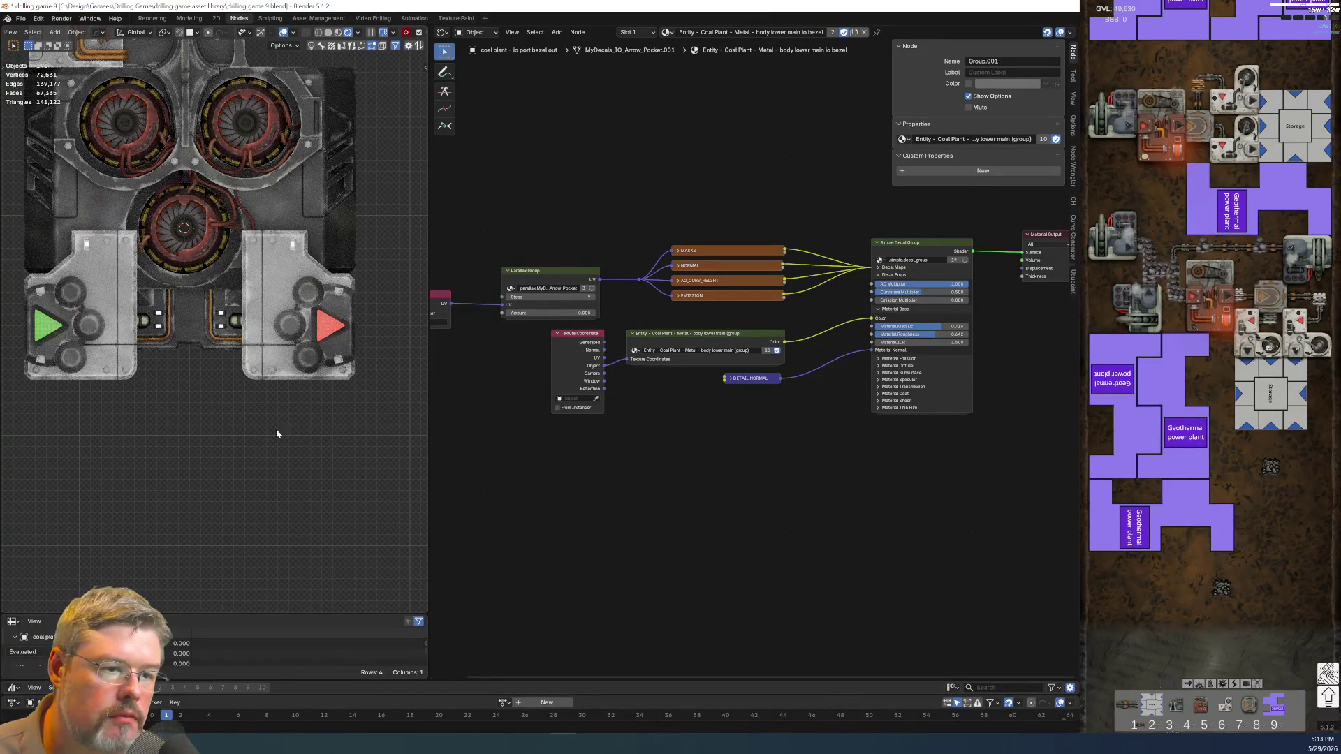
scroll(368, 301, "up", 3)
middle_click_drag(368, 300, 205, 365)
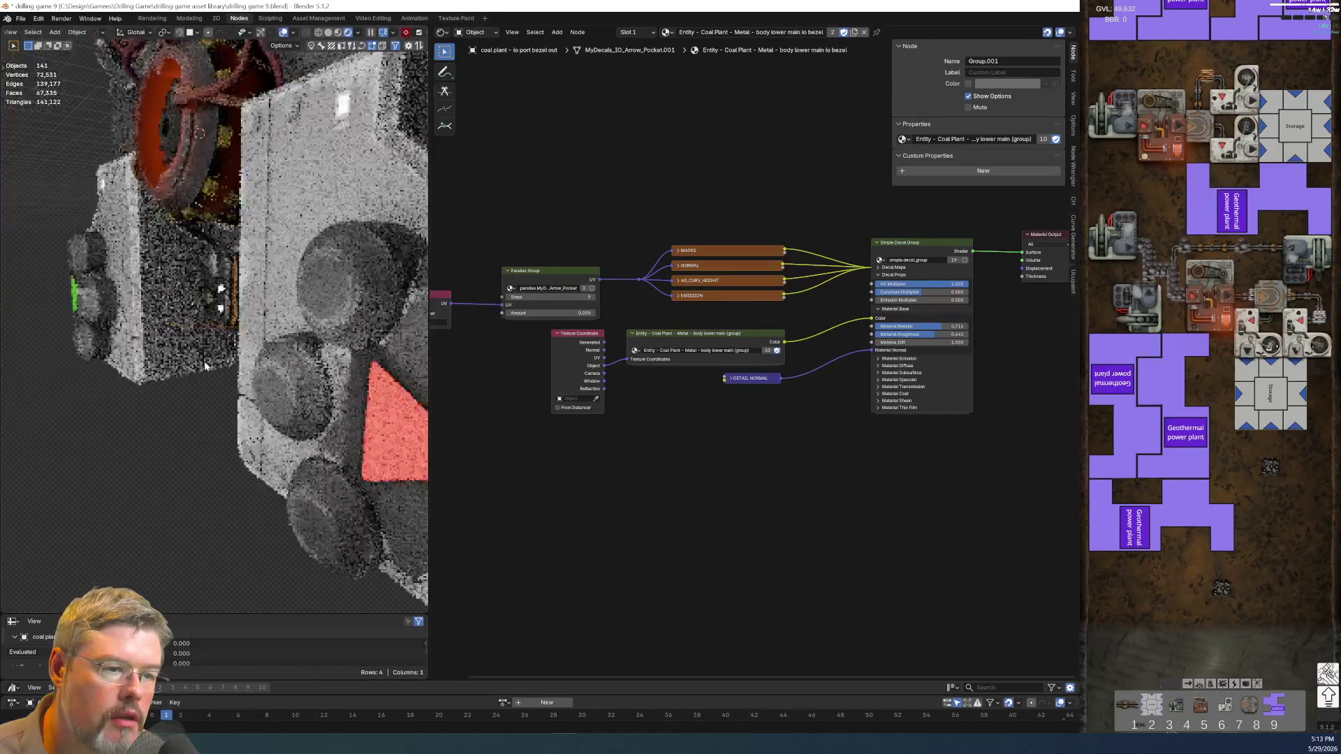
key("KP_1")
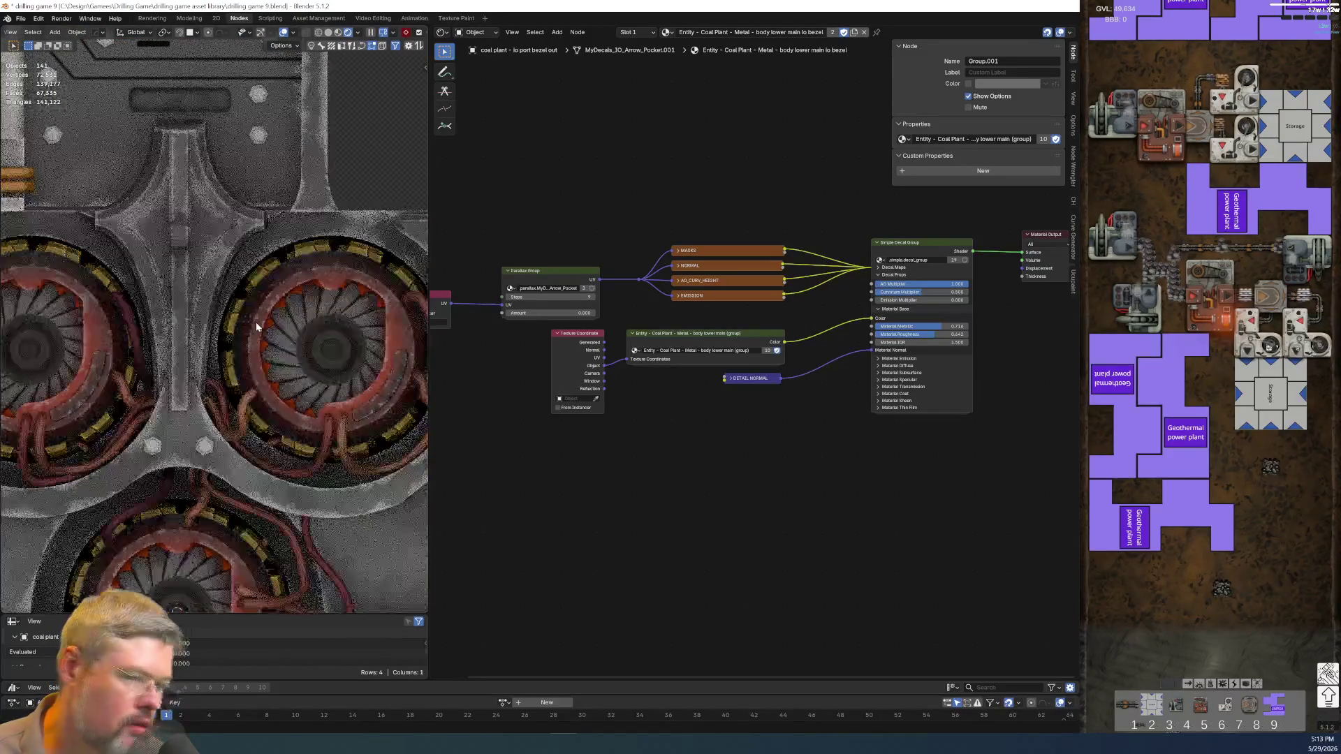
scroll(237, 363, "down", 5)
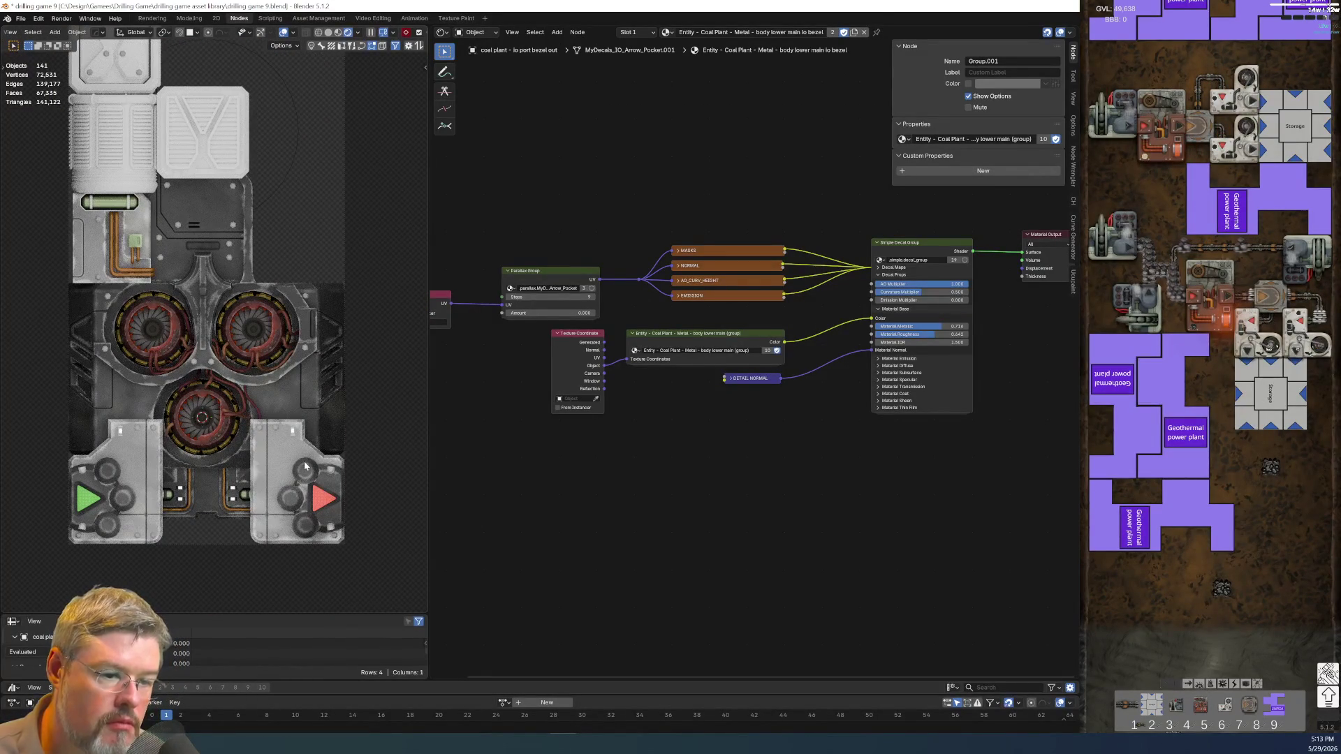
- Frame the red-triangle panel and select a pocket notch decal showing MyDecals_Pocket_1.003
scroll(304, 466, "up", 2)
scroll(297, 446, "up", 2)
scroll(290, 426, "up", 2)
scroll(283, 408, "up", 1)
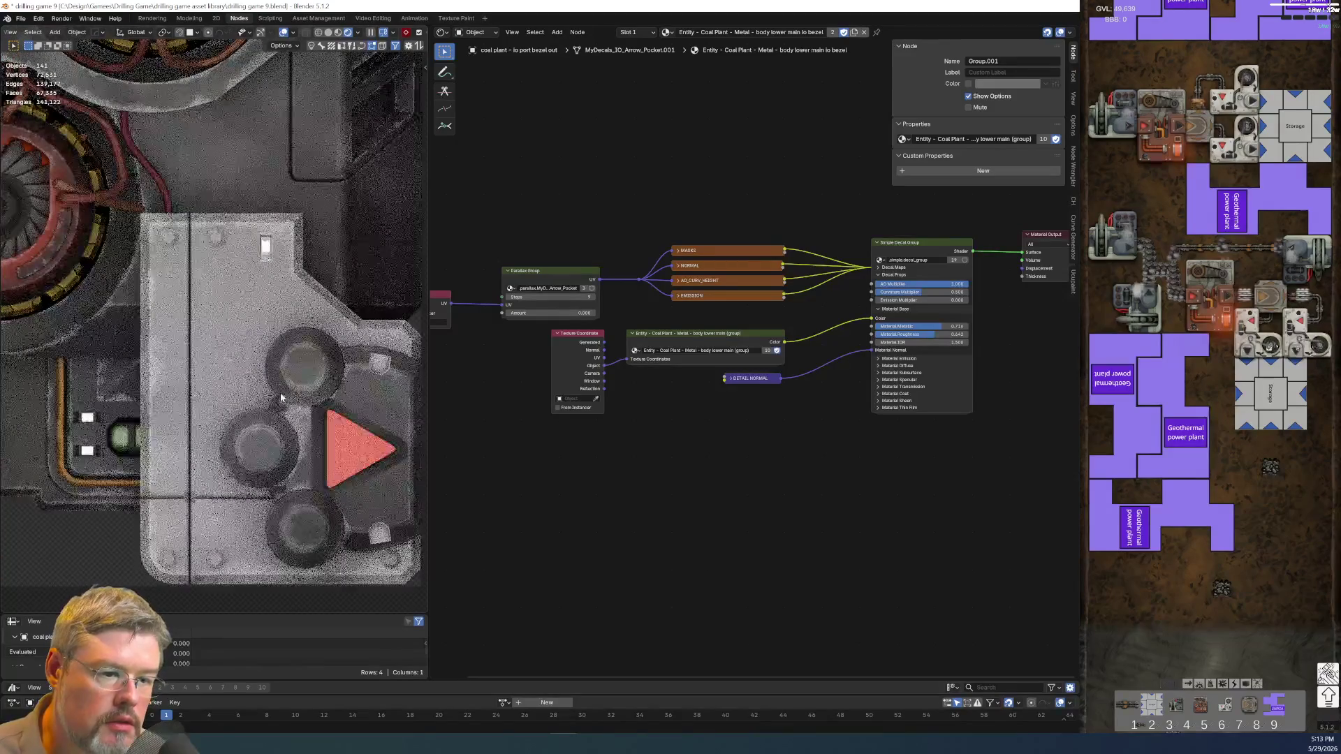
key("ctrl+KP_1")
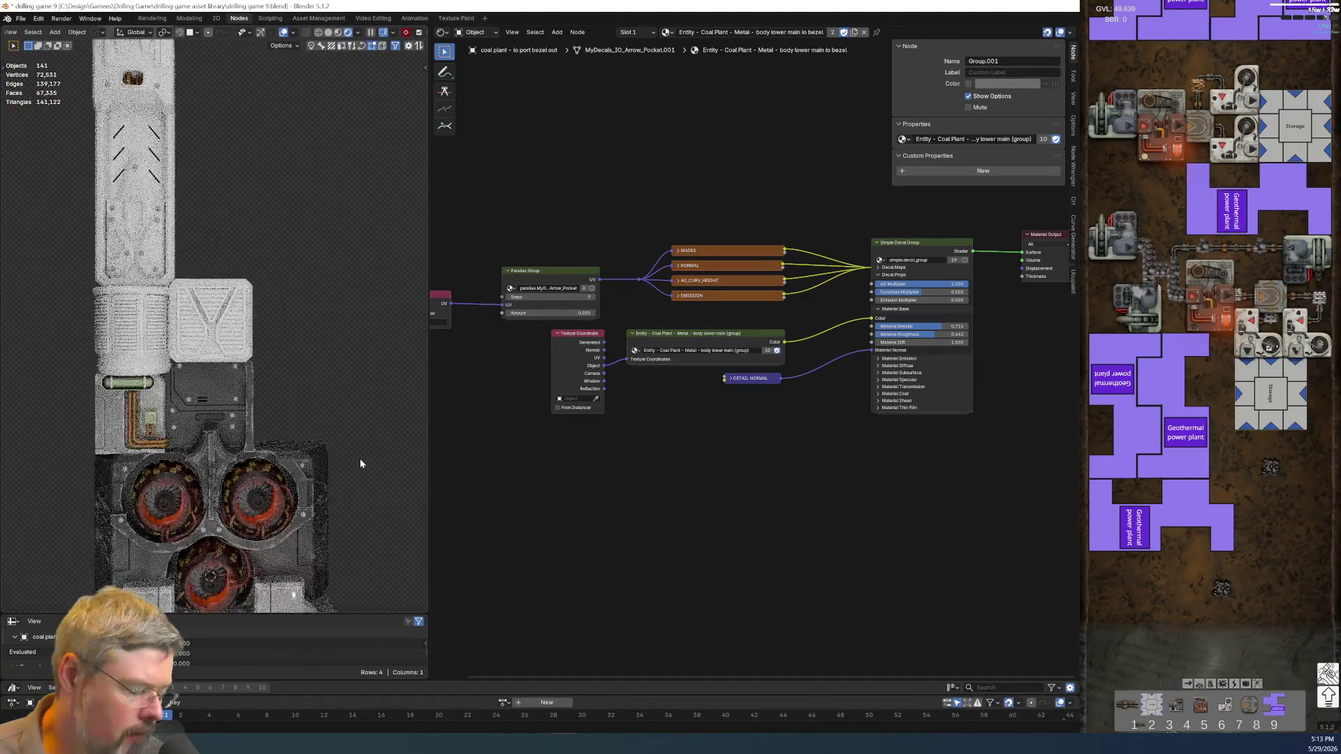
scroll(360, 463, "up", 3)
middle_click_drag(306, 478, 166, 373, "shift")
scroll(166, 373, "up", 2)
left_click(277, 333)
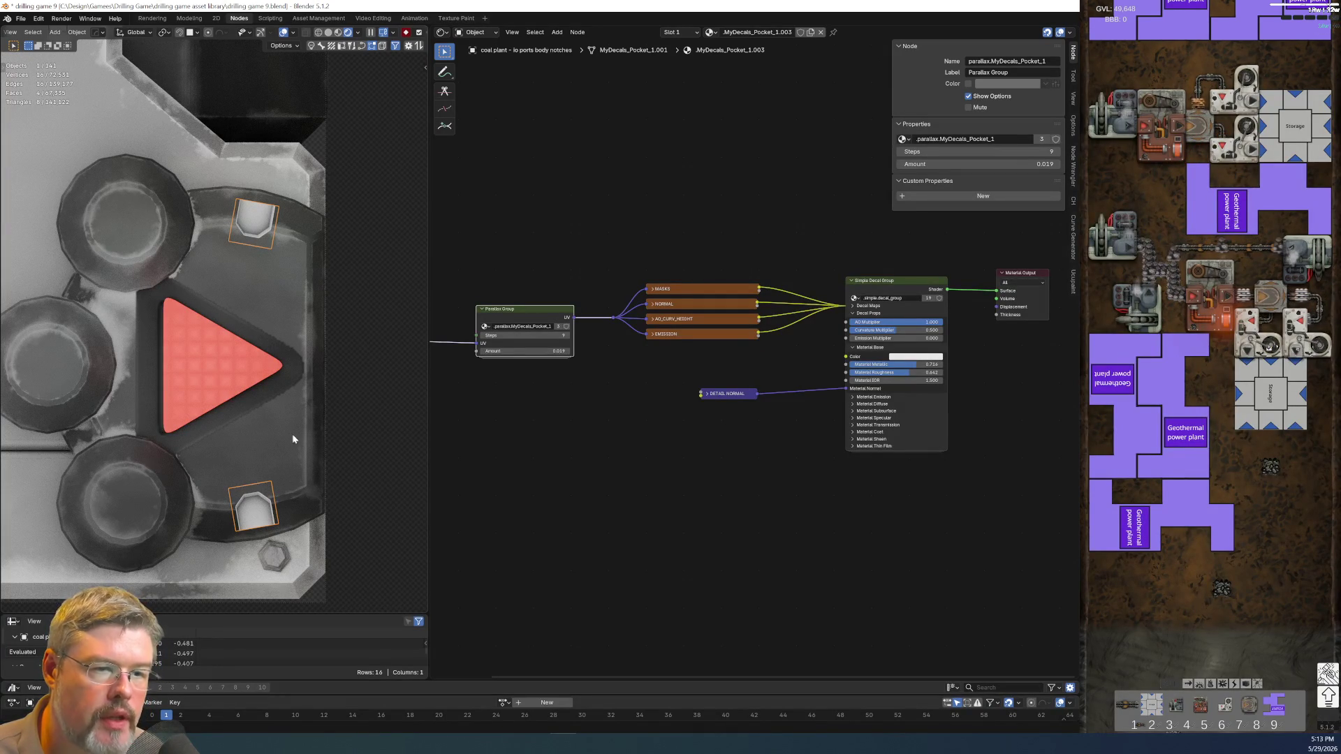
- Save the blend file, leaving the pocket notch object's name unchanged
left_click(19, 19)
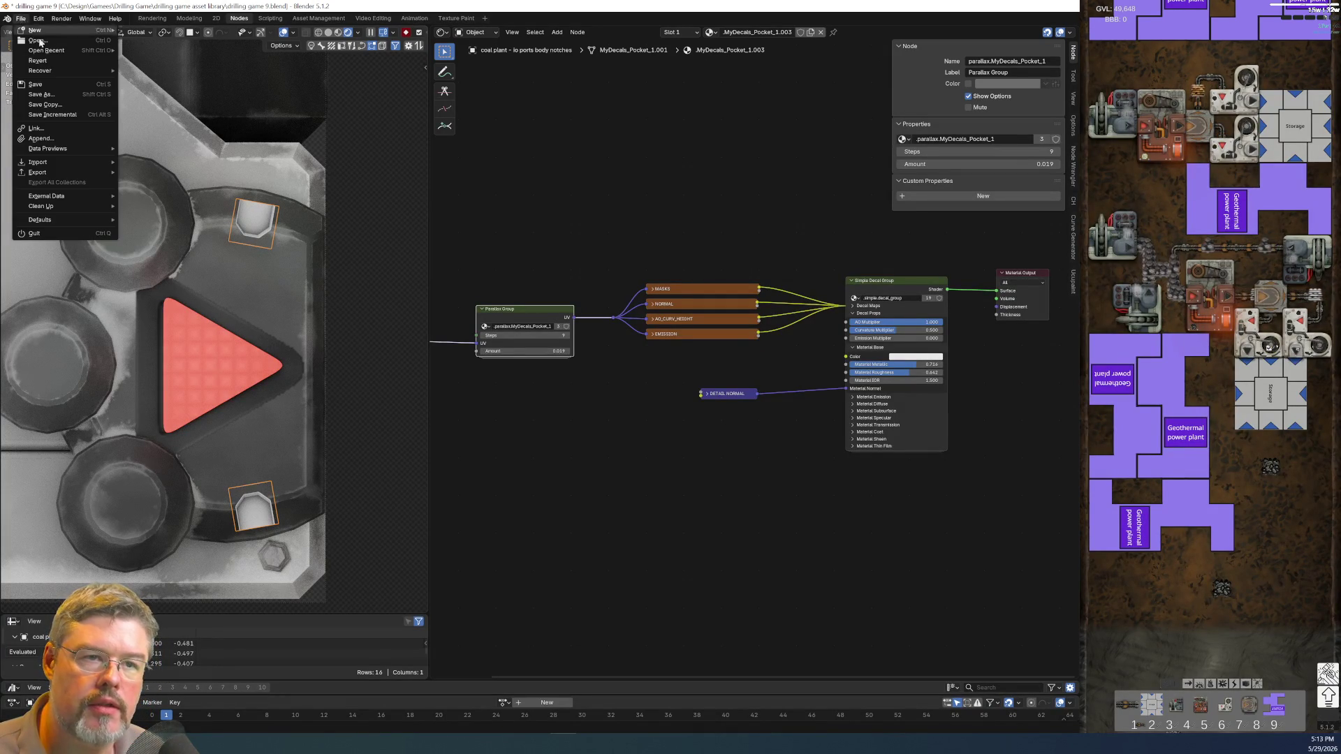
left_click(61, 85)
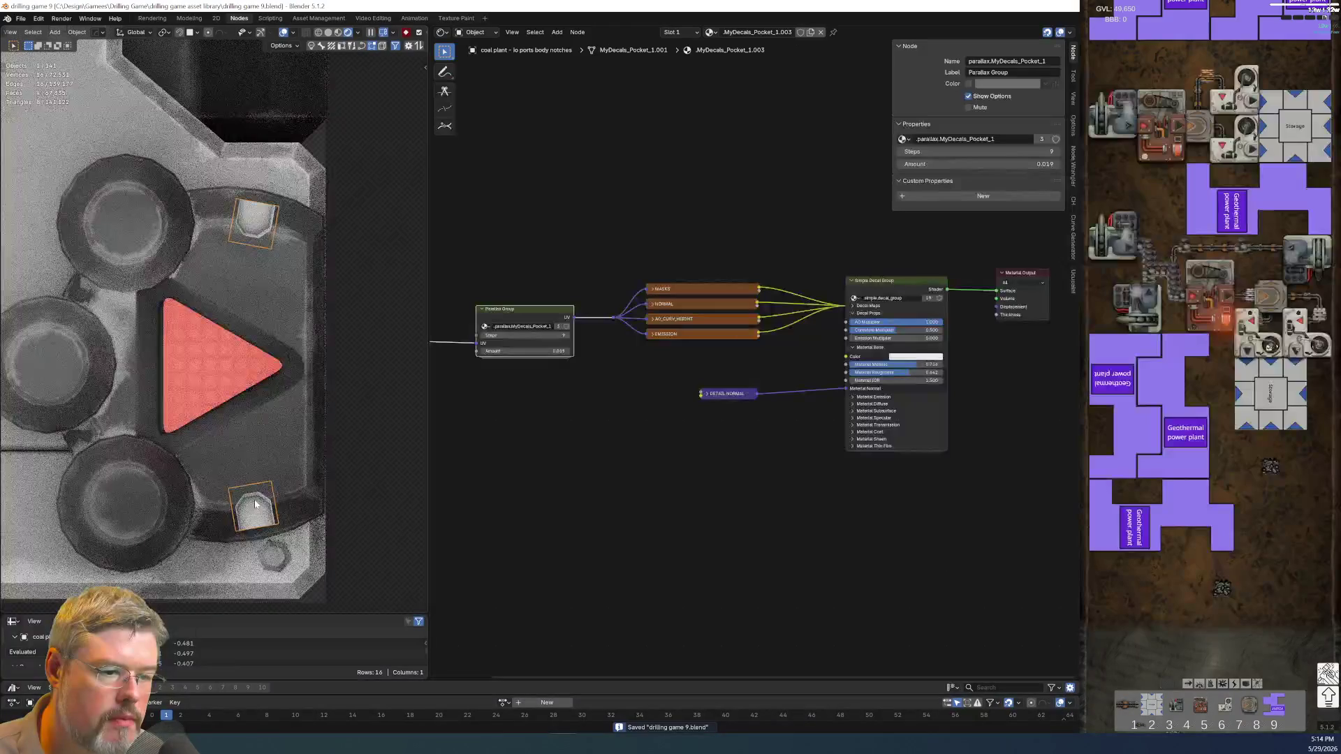
key("F2")
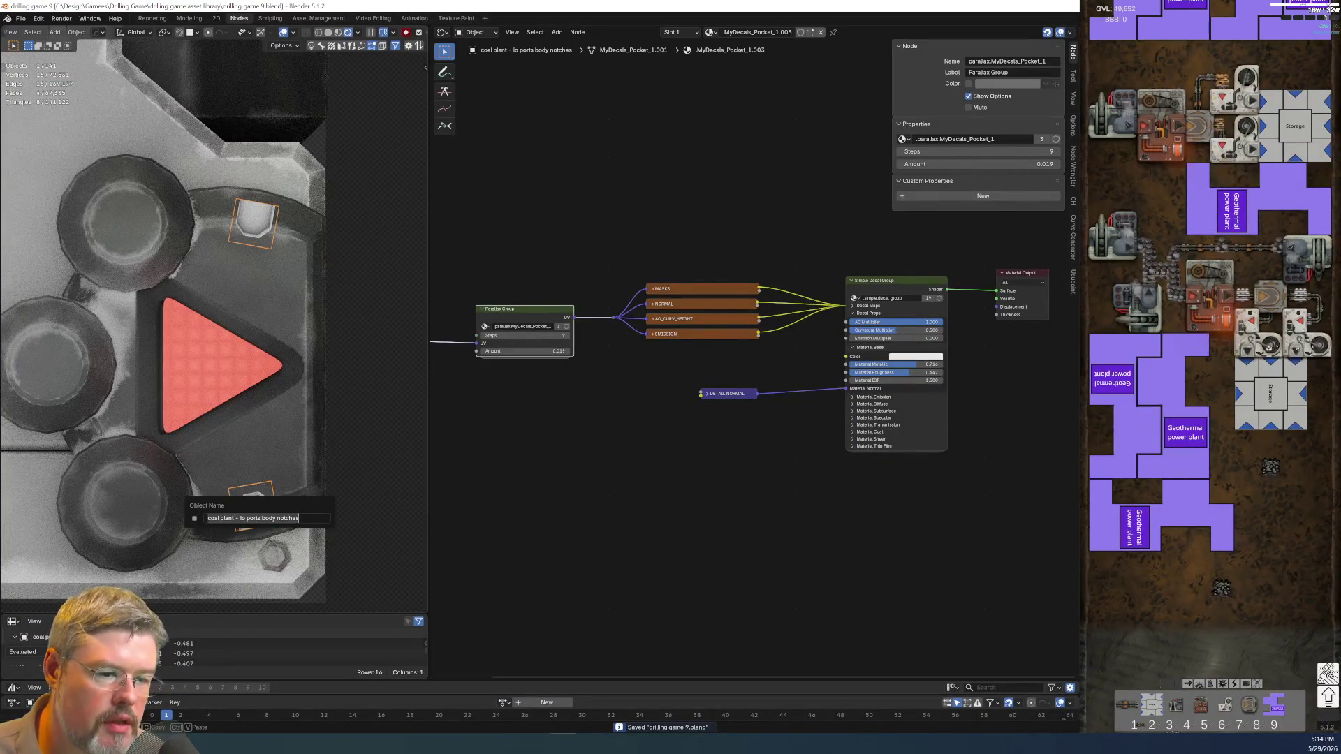
key("Escape")
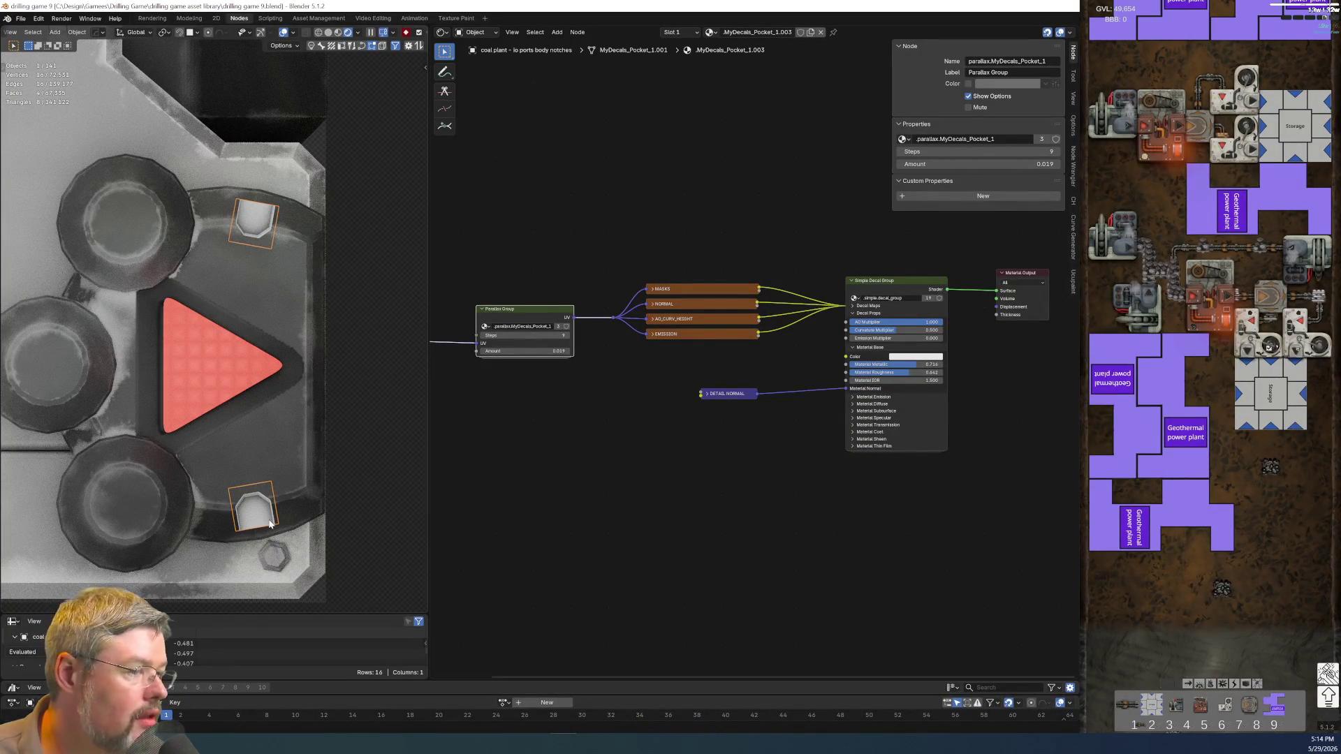
- Inspect the arrow and body materials and copy the notch decal's Parallax Group node
scroll(544, 319, "up", 3)
middle_click_drag(544, 318, 723, 420)
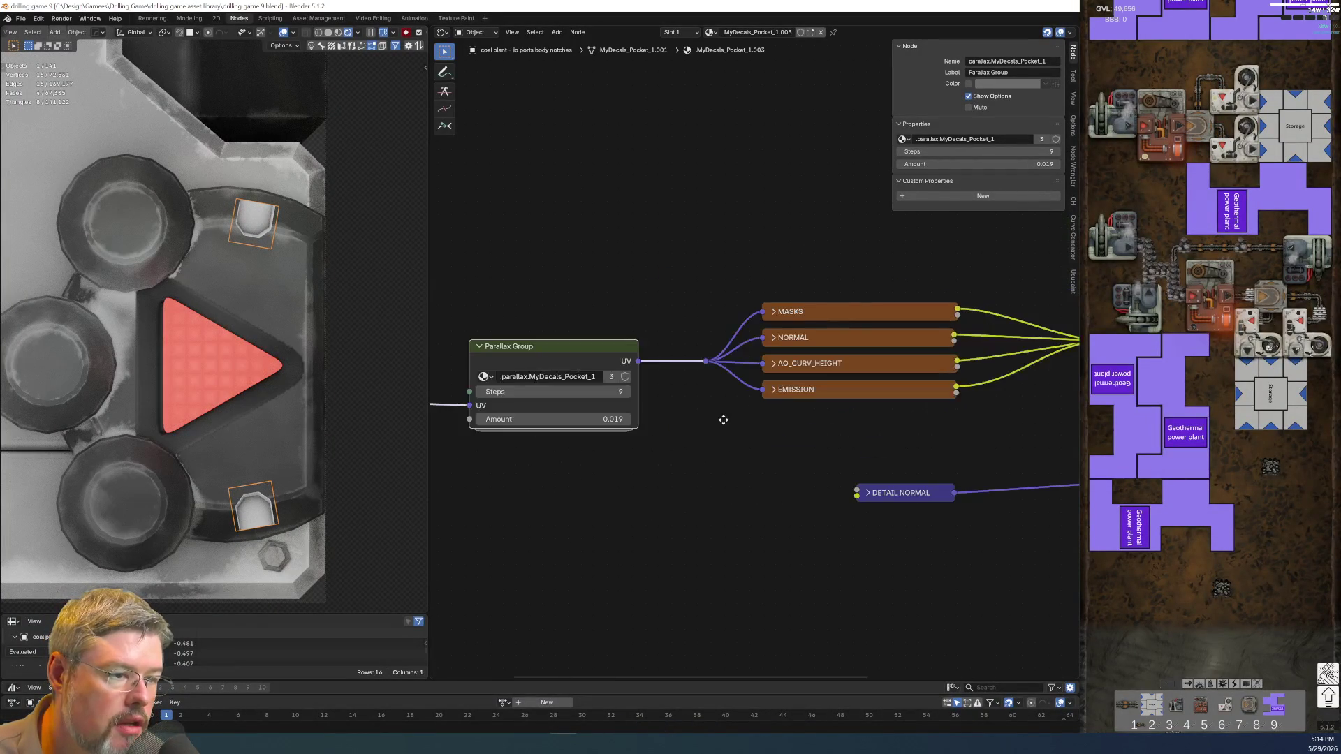
scroll(686, 468, "down", 3)
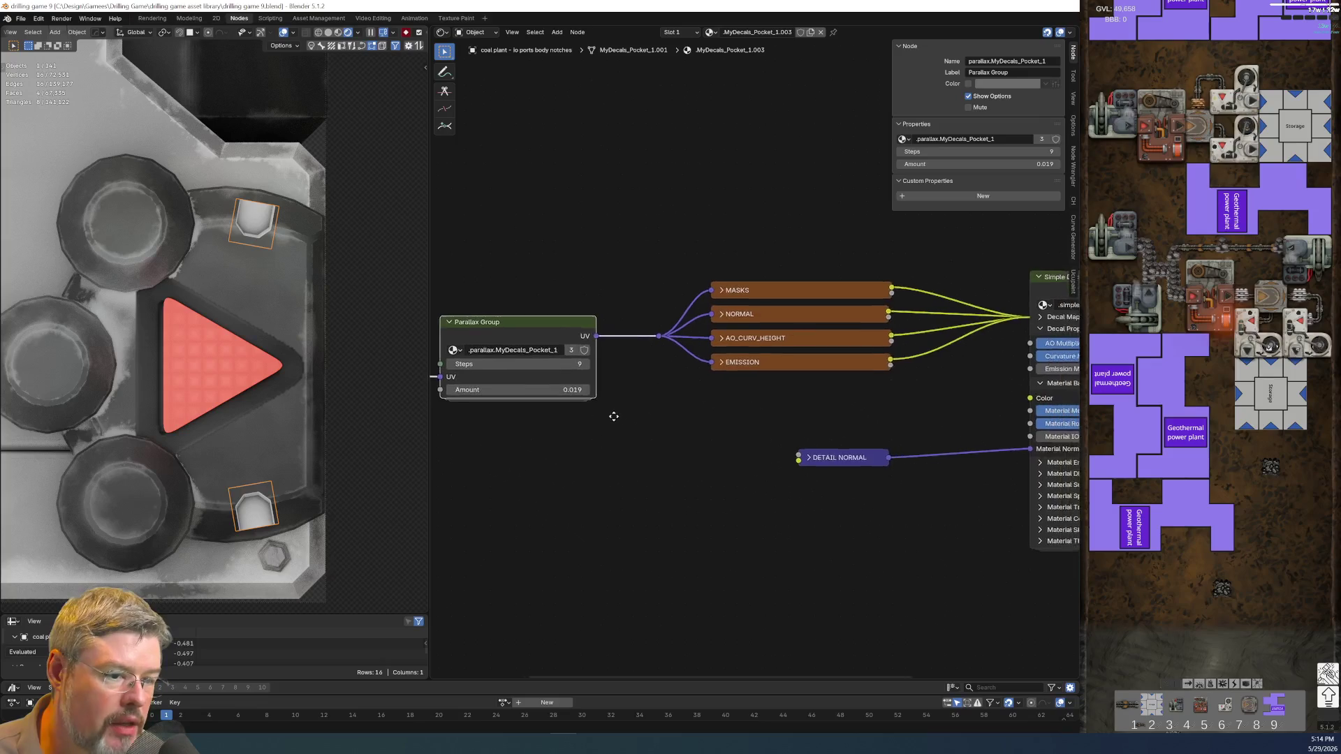
scroll(607, 449, "down", 1)
left_click(260, 458)
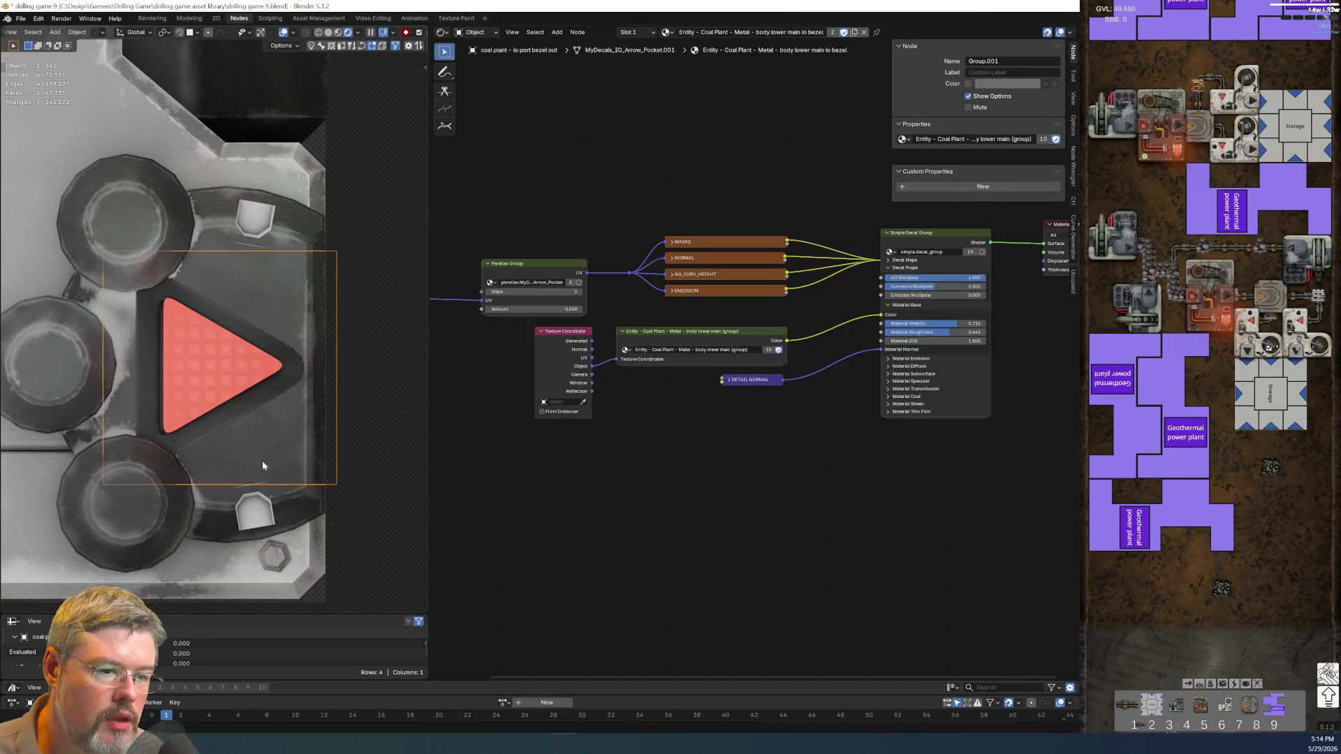
left_click(303, 506)
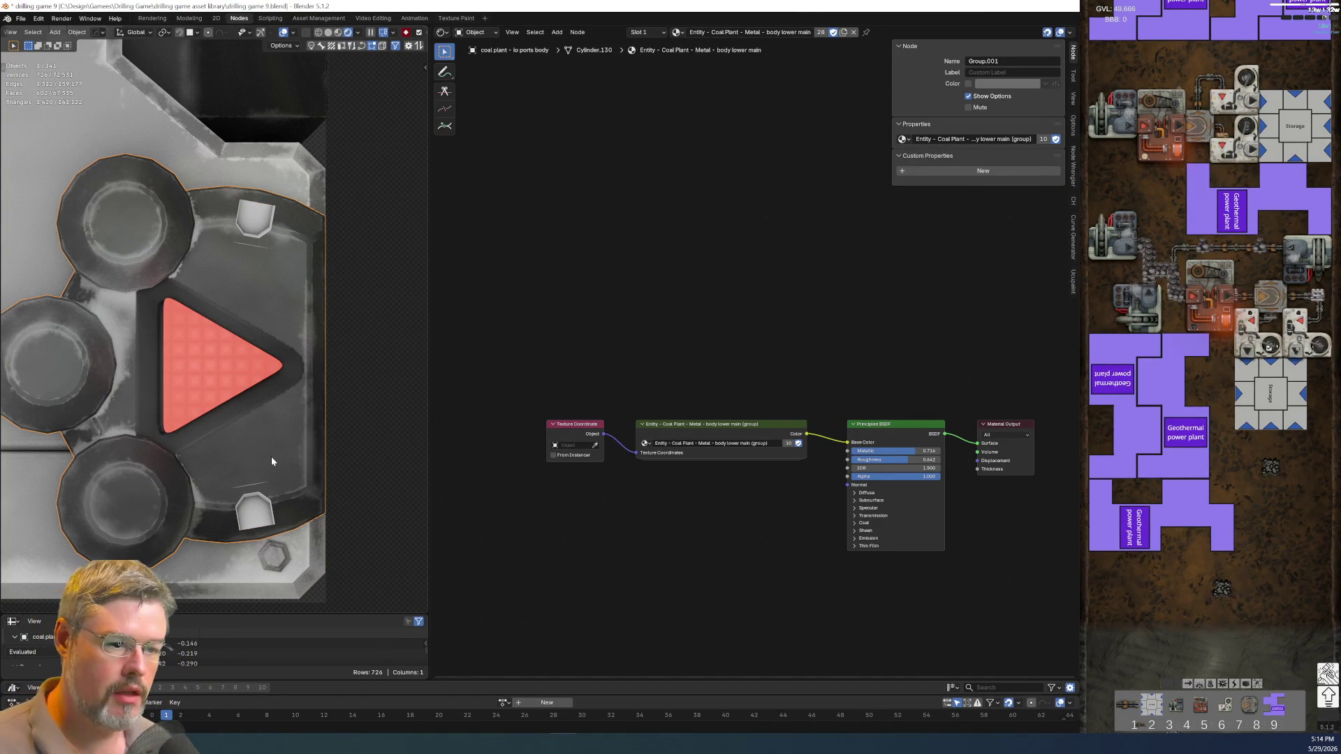
left_click(250, 506)
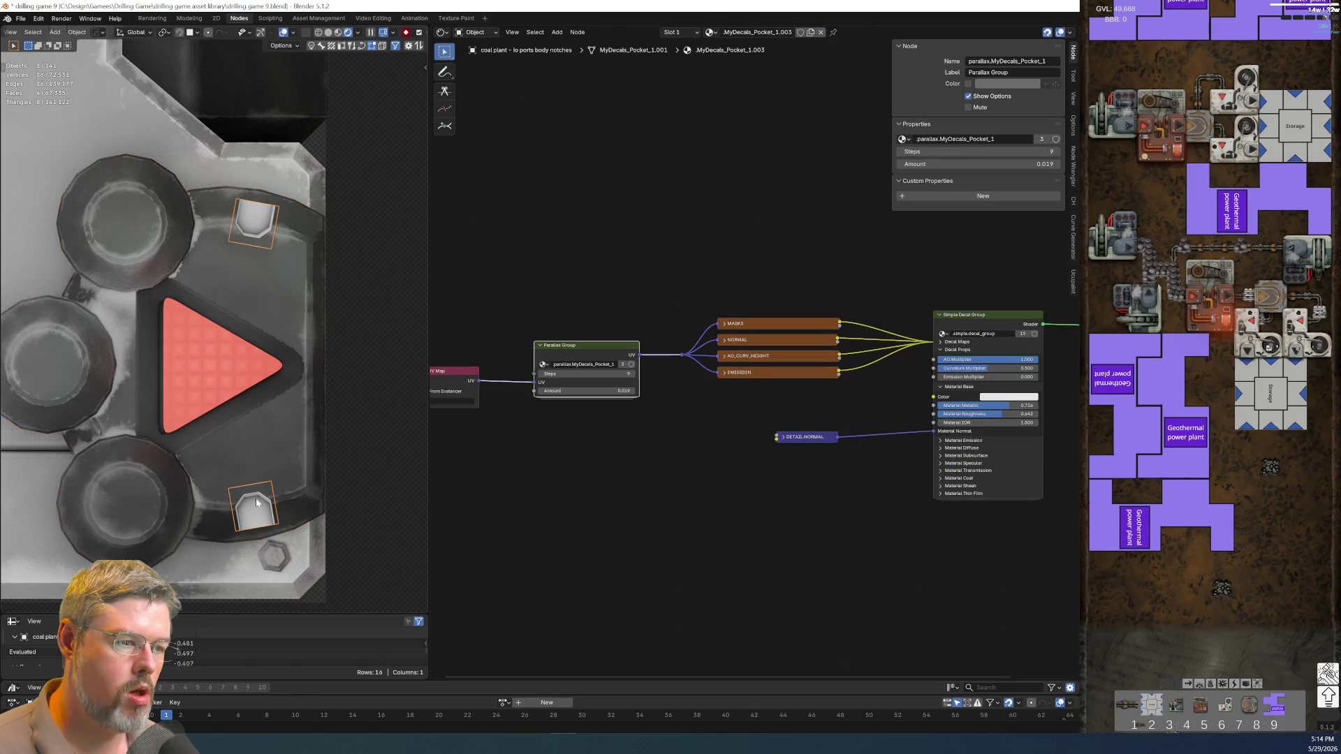
key("ctrl+c")
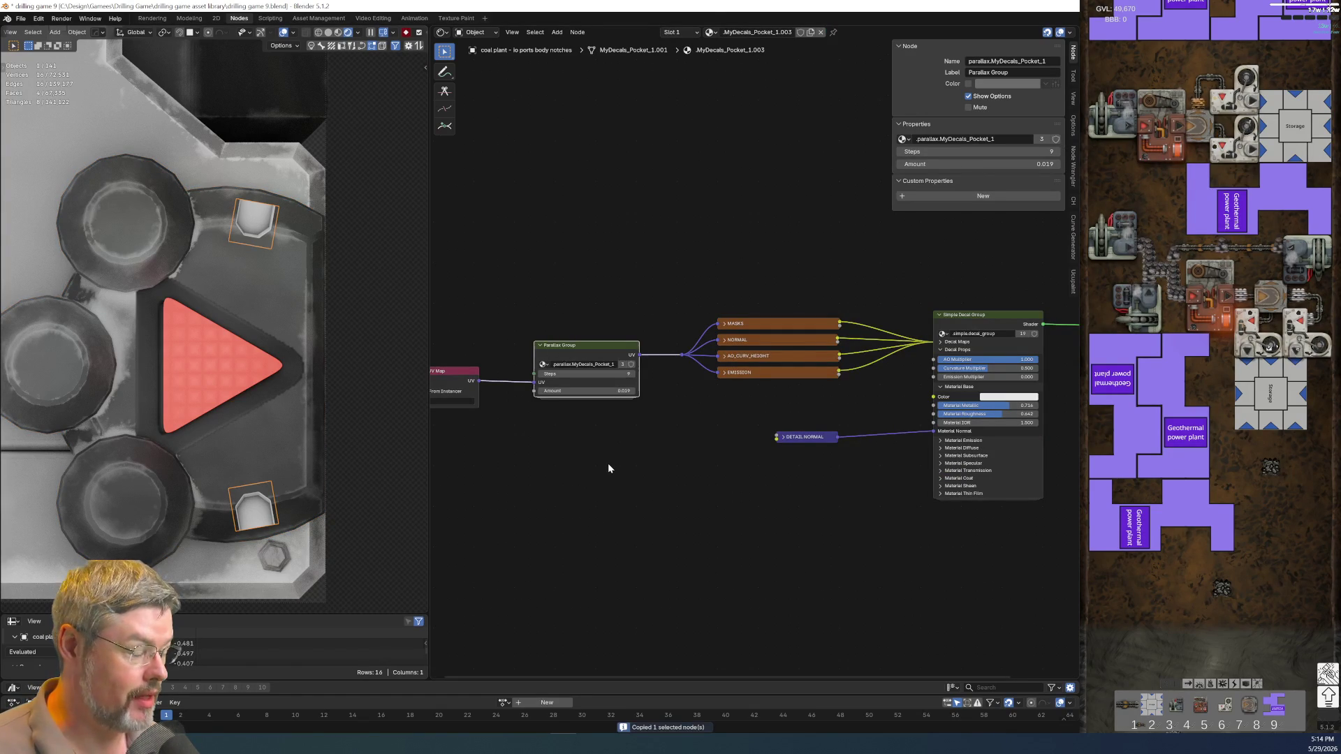
- Select the body mesh and undo an accidental copy of its material
left_click(262, 449)
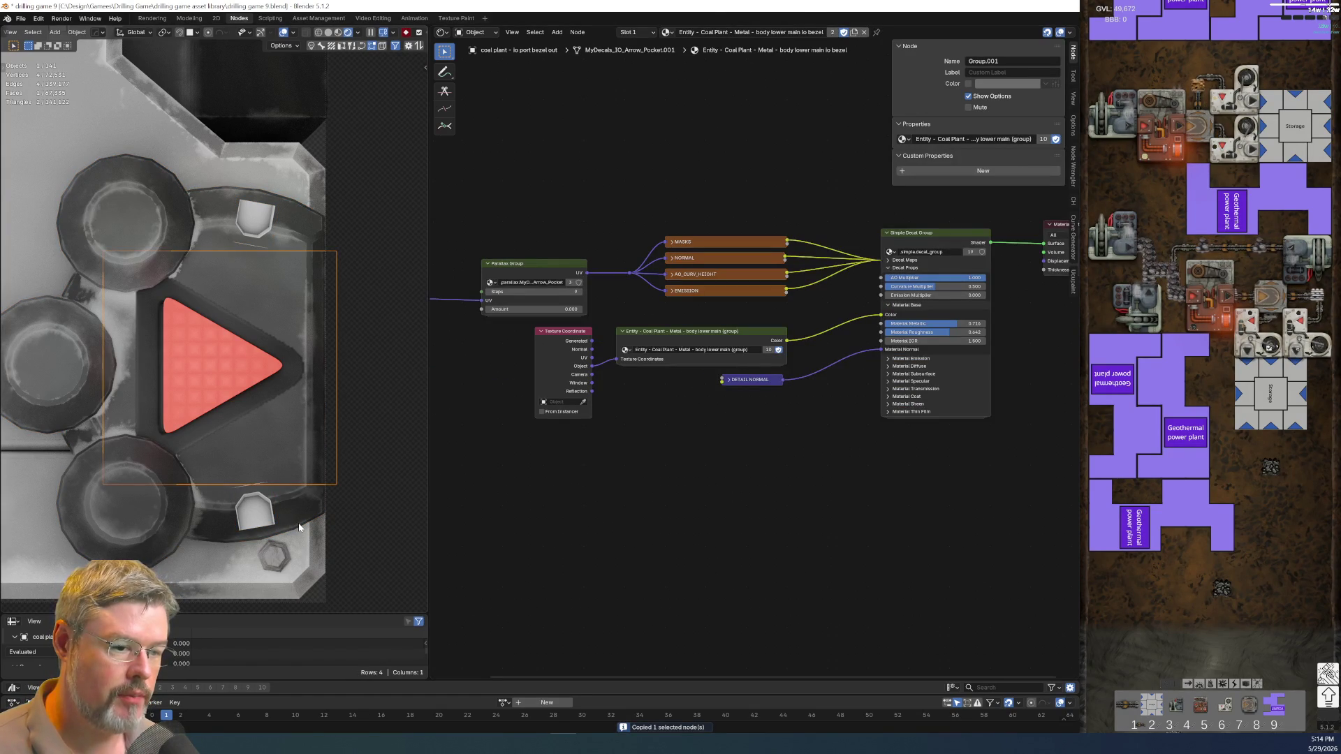
left_click(299, 527)
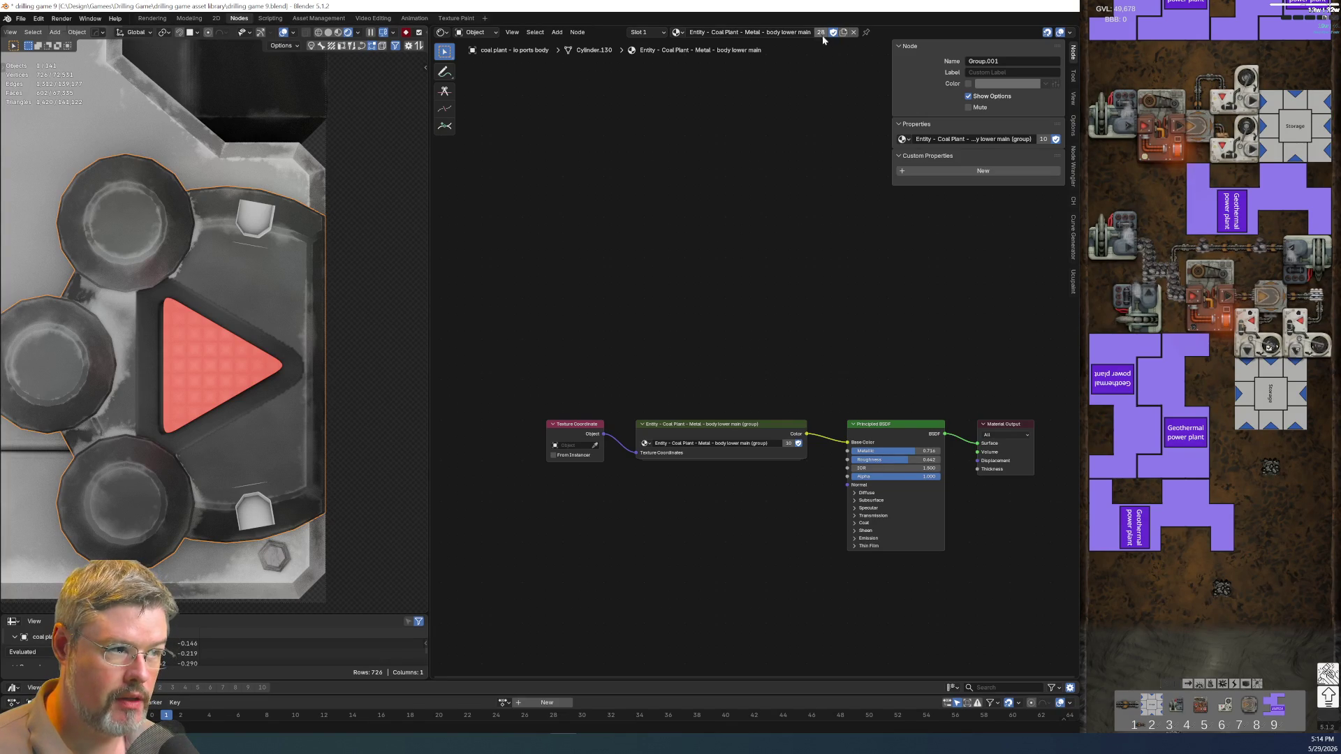
left_click(843, 33)
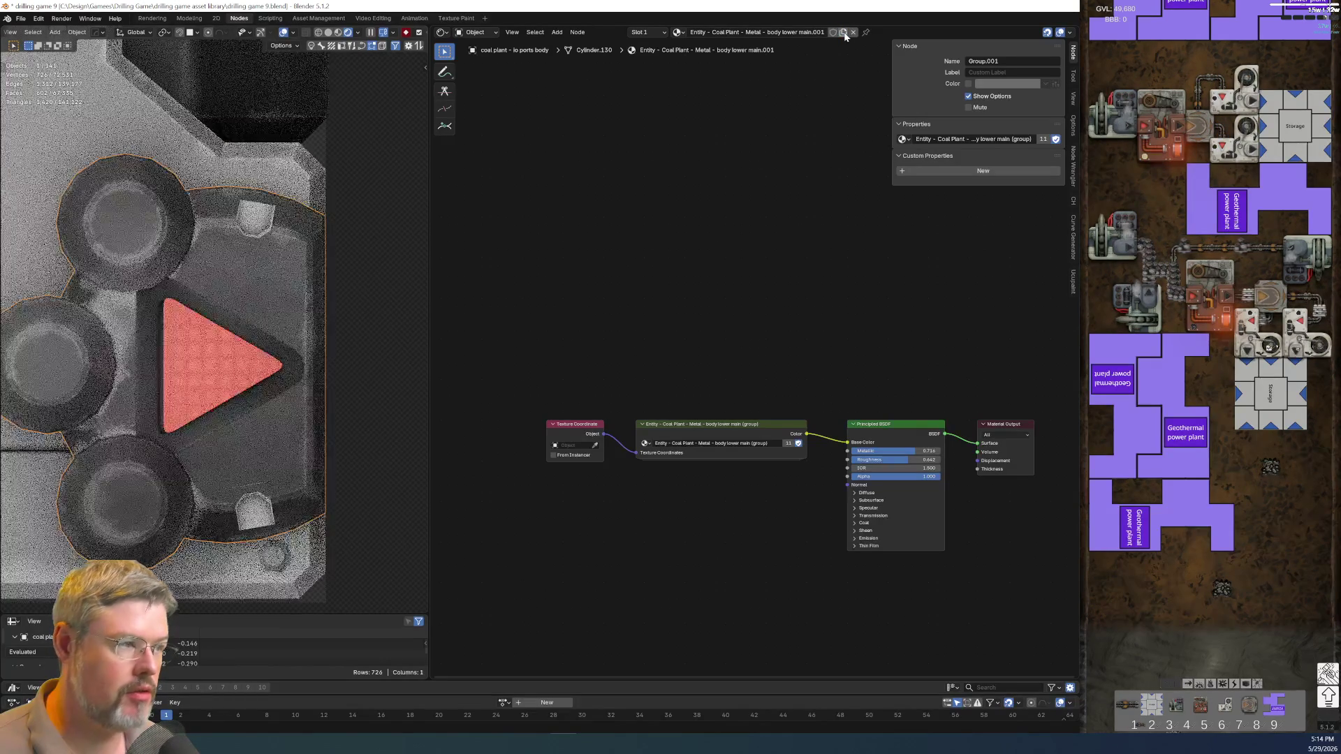
key("ctrl+z")
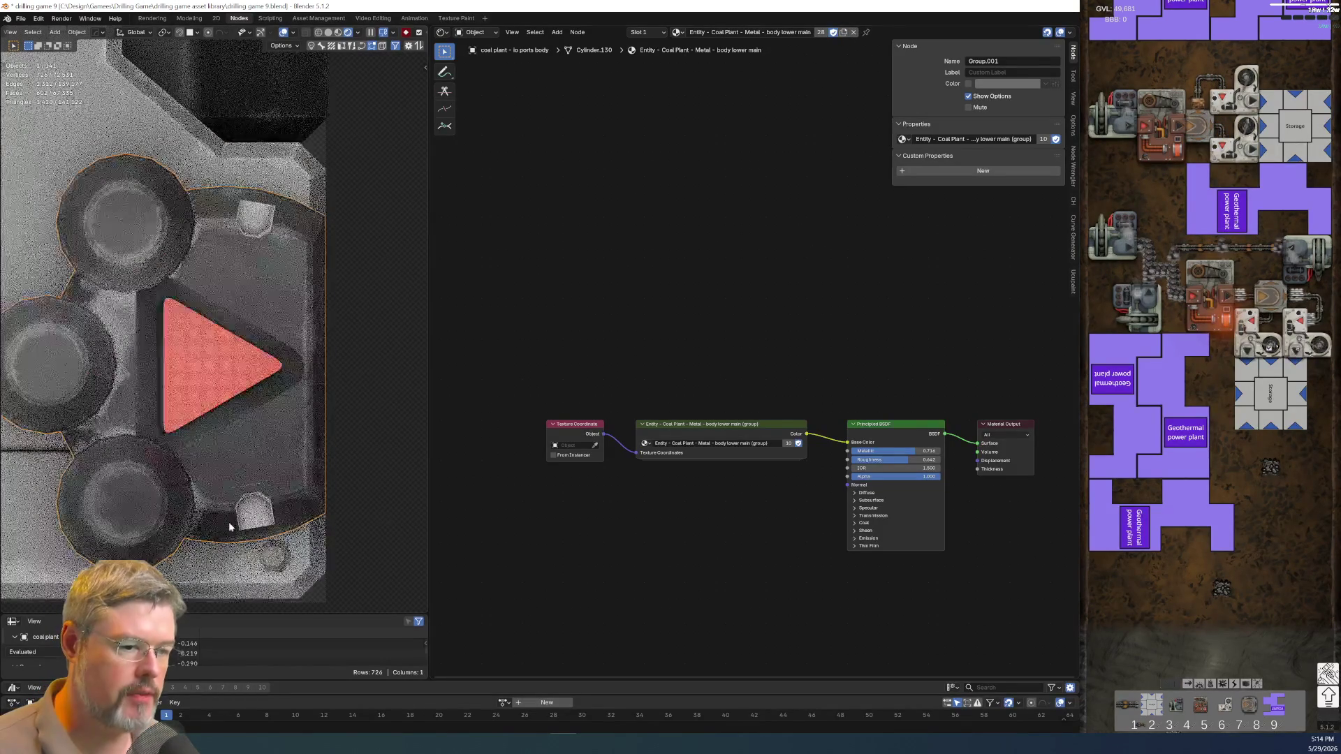
- Make a single-user notch material named Entity - Coal Plant - Metal - body lower main pocket 1
left_click(259, 520)
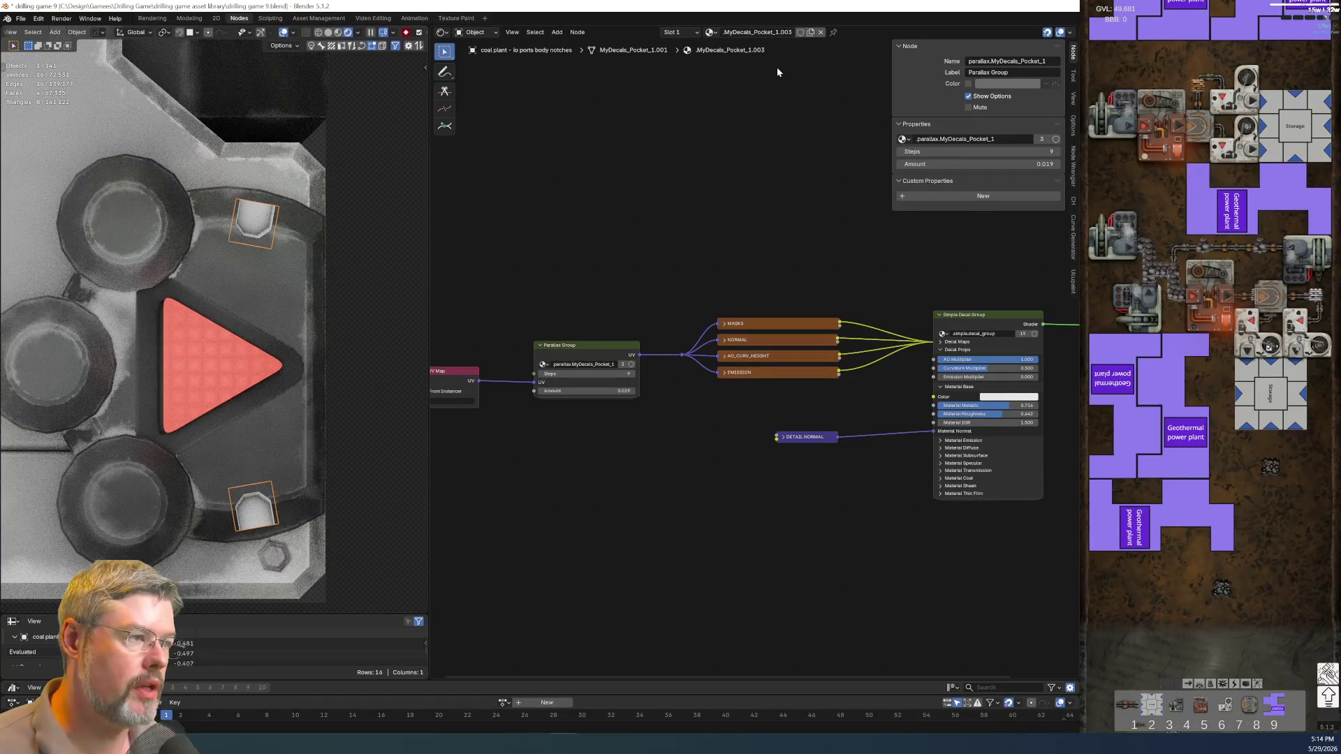
left_click(810, 32)
double_click(774, 35)
key("ctrl+v")
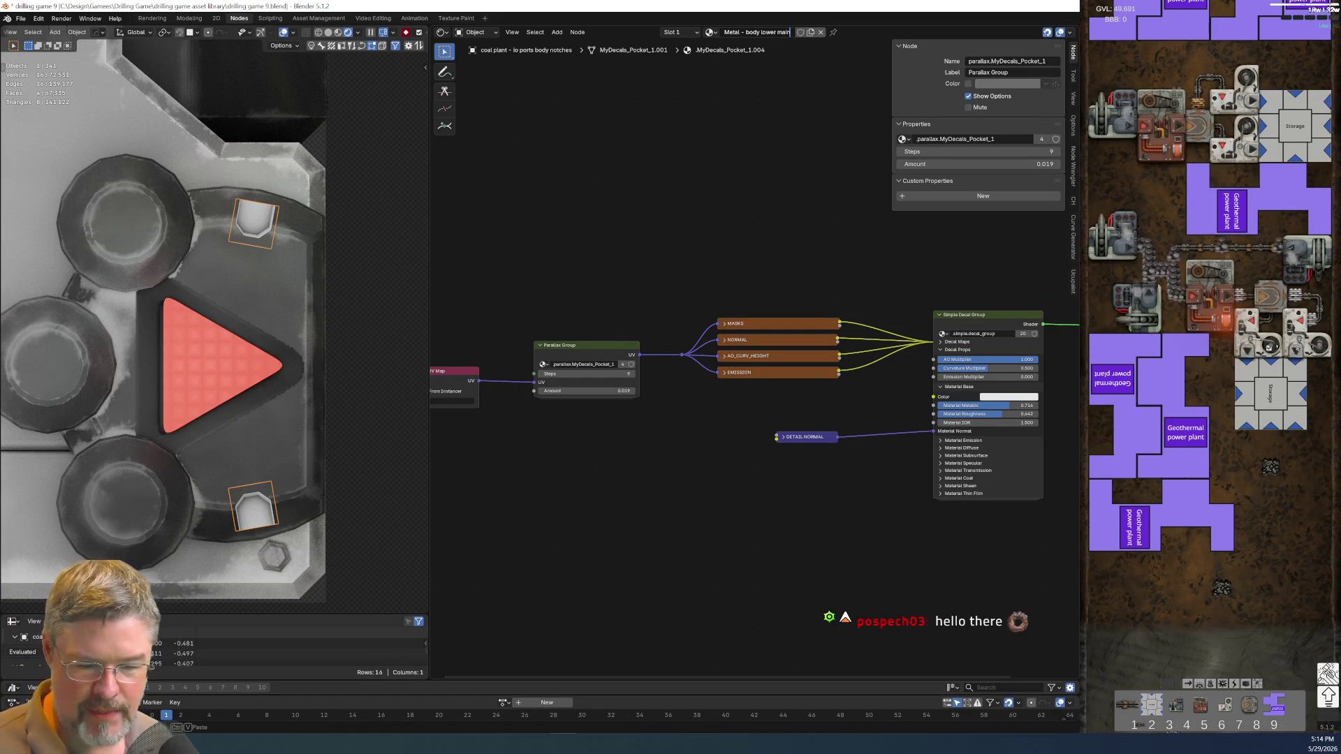
key("Return")
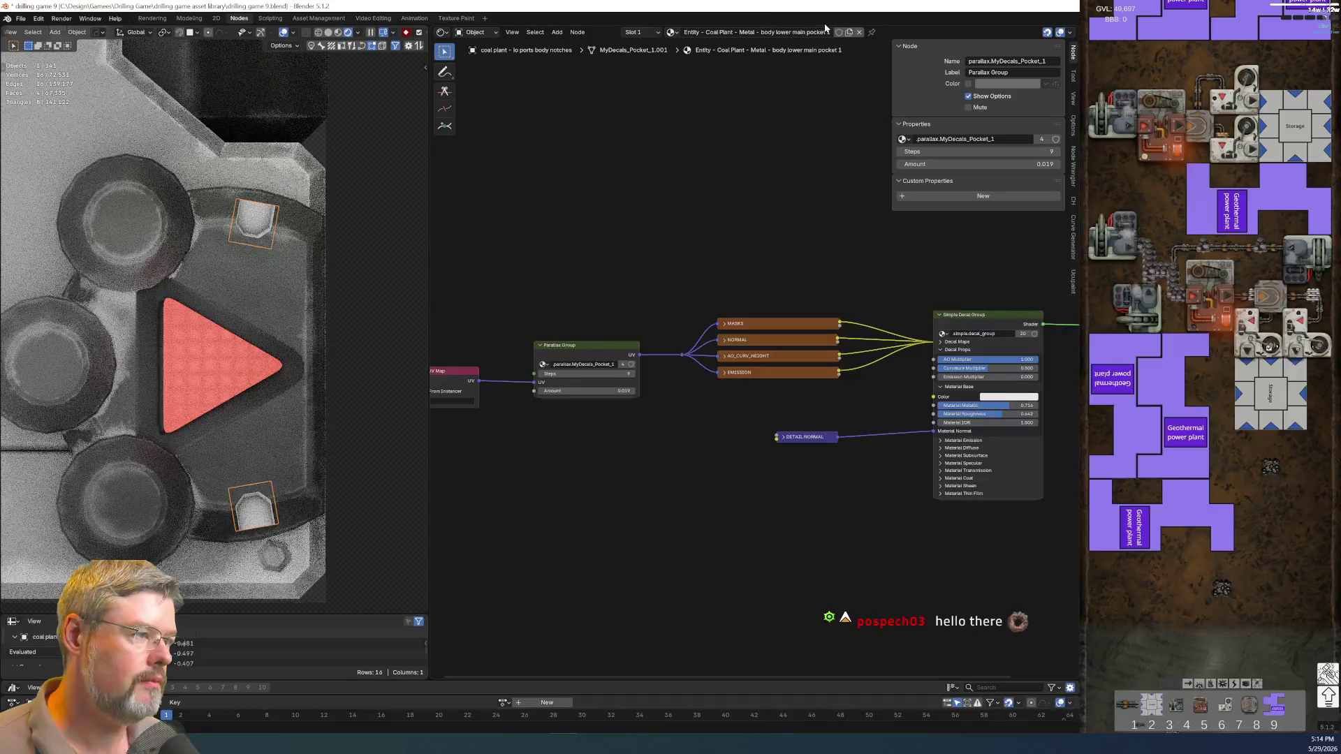
- Give the notch material a Fake User and paste in the body's lower main metal group node
left_click(837, 33)
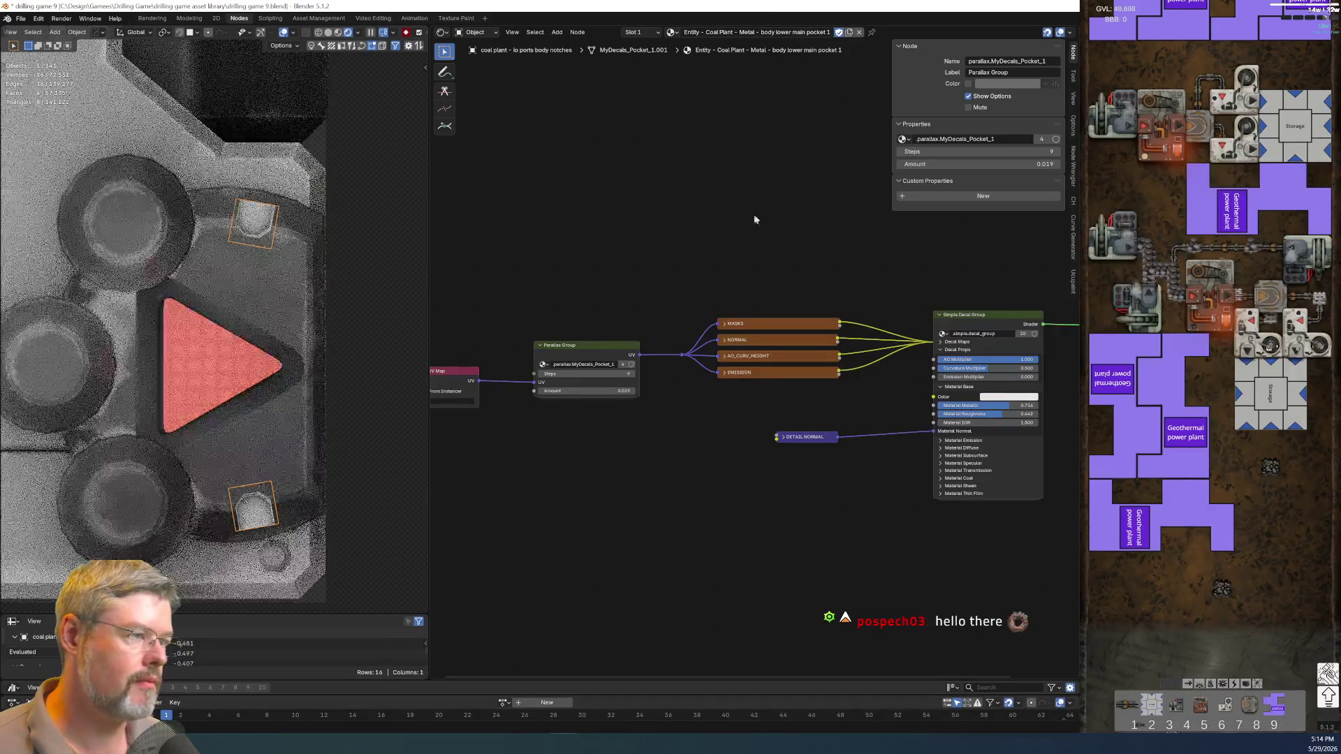
left_click(301, 249)
left_click_drag(680, 275, 763, 560)
key("ctrl+c")
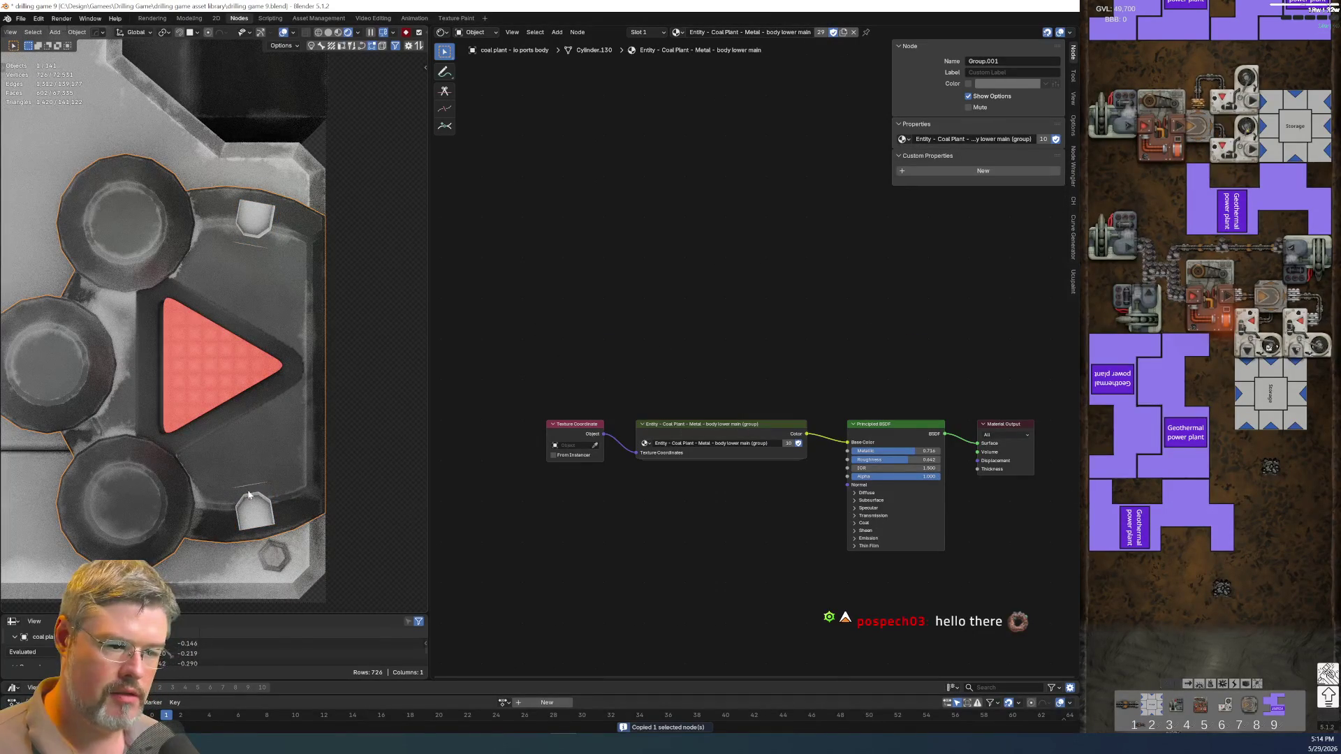
left_click(250, 508)
key("ctrl+v")
left_click_drag(605, 546, 649, 472)
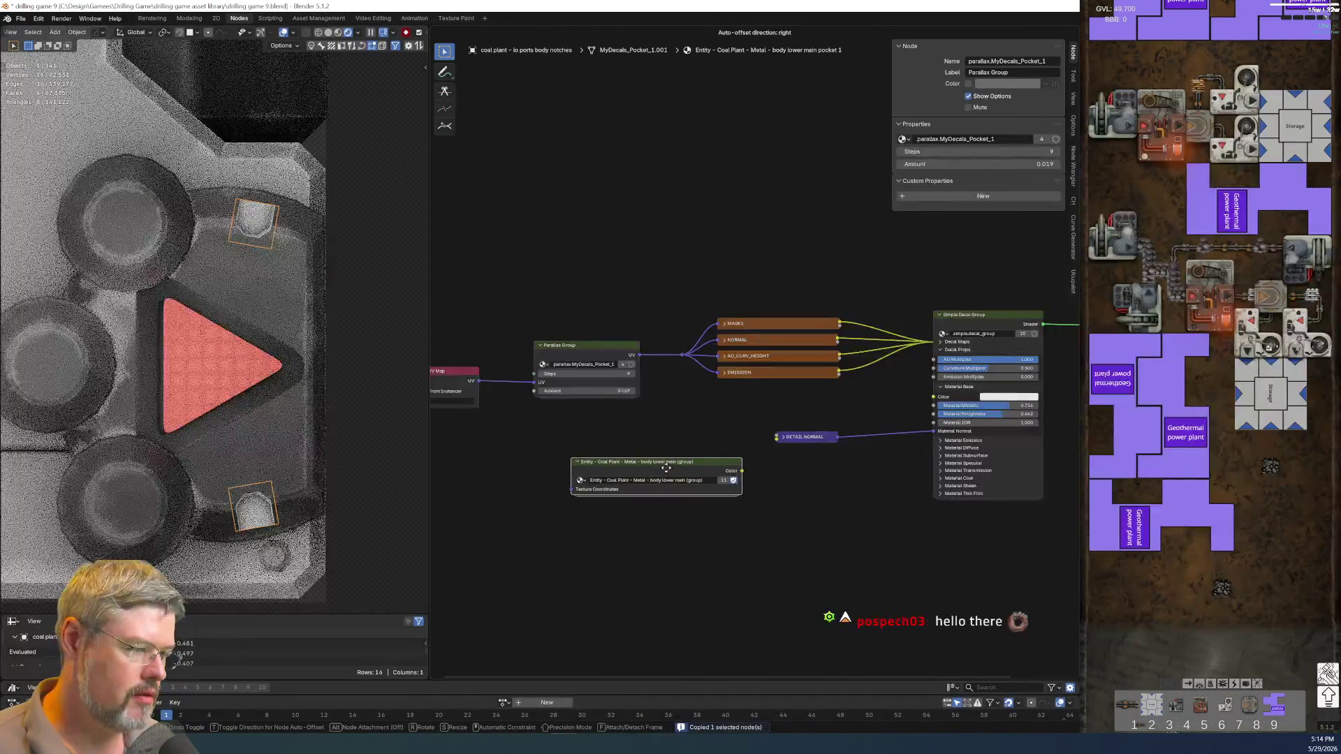
- Delete the old Image Texture and link Texture Coordinate Object to the group's Texture Coordinates input
scroll(593, 518, "down", 1)
middle_click_drag(592, 519, 855, 517)
left_click_drag(678, 436, 773, 555)
key("x")
mouse_move(648, 512)
left_mouse_down()
mouse_move(769, 487)
mouse_move(835, 491)
left_mouse_up()
left_click(1073, 53)
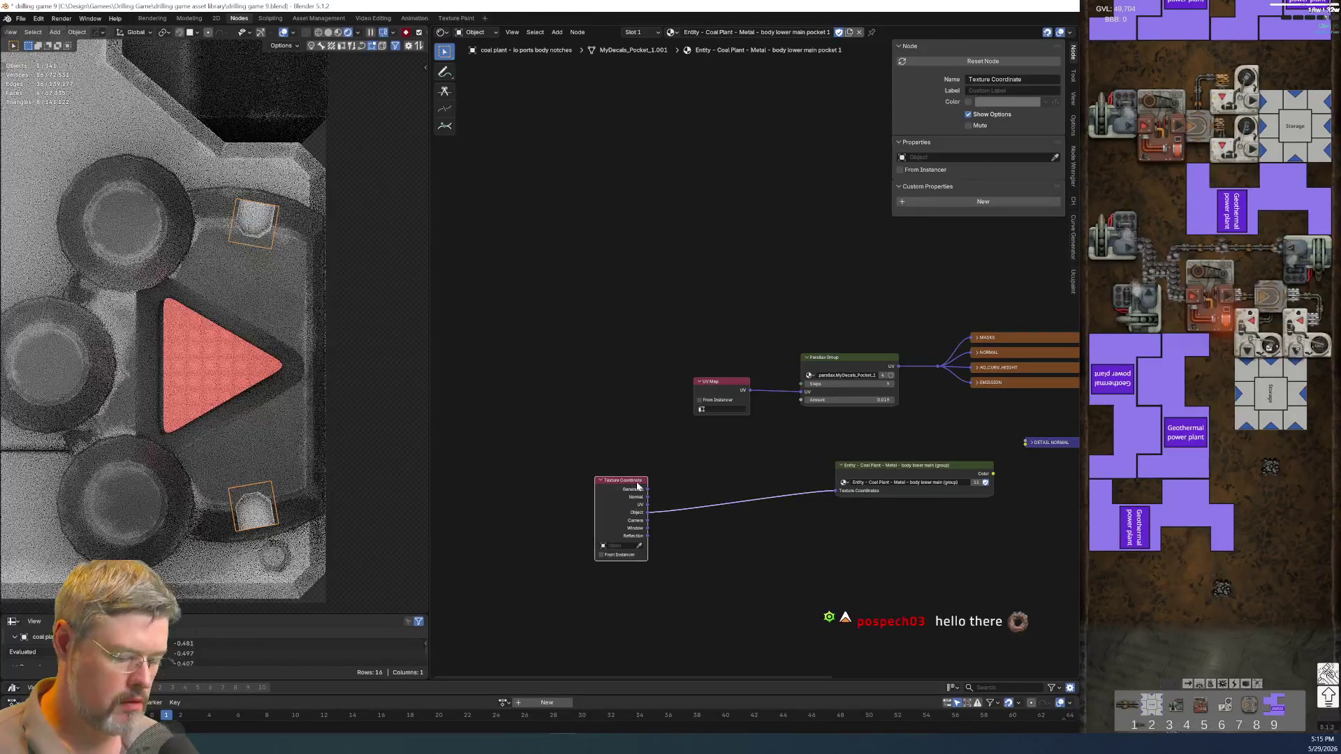
key("ctrl+h")
left_click_drag(634, 487, 804, 482)
key("Home")
- Tidy the node layout and feed the metal group's Color into the Simple Decal Group's Color
left_click_drag(886, 417, 798, 498)
left_click_drag(570, 425, 855, 574)
key("g")
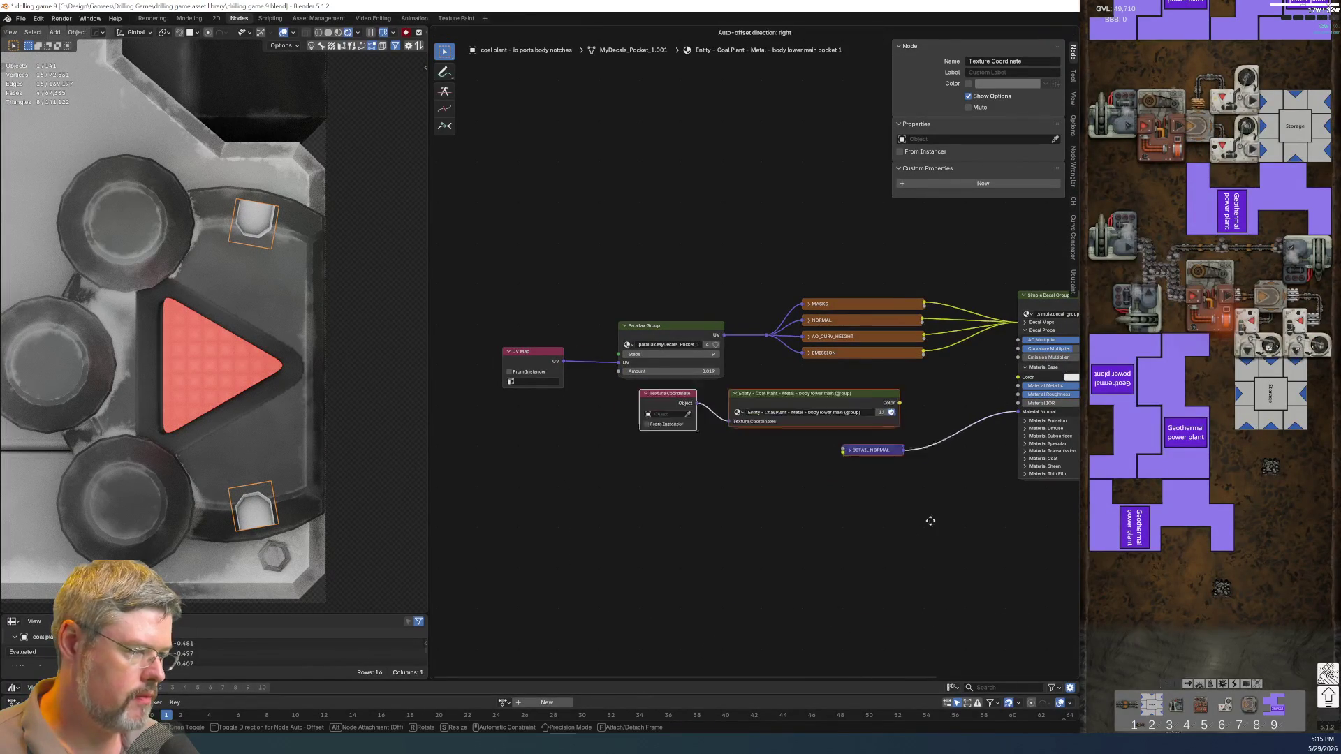
left_click(954, 534)
middle_click_drag(954, 534, 749, 536)
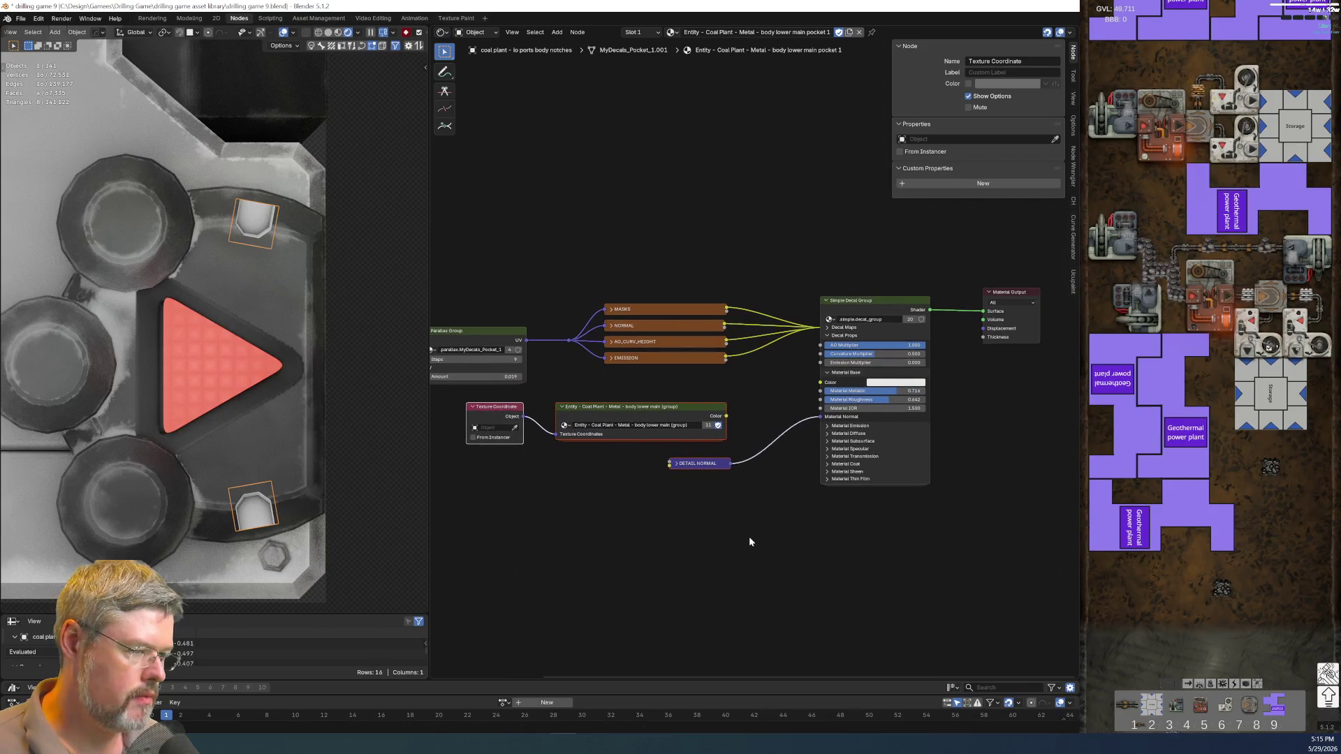
left_click(732, 414)
left_click_drag(731, 418, 821, 382)
- Save the file as drilling game 9.blend
scroll(294, 417, "down", 5)
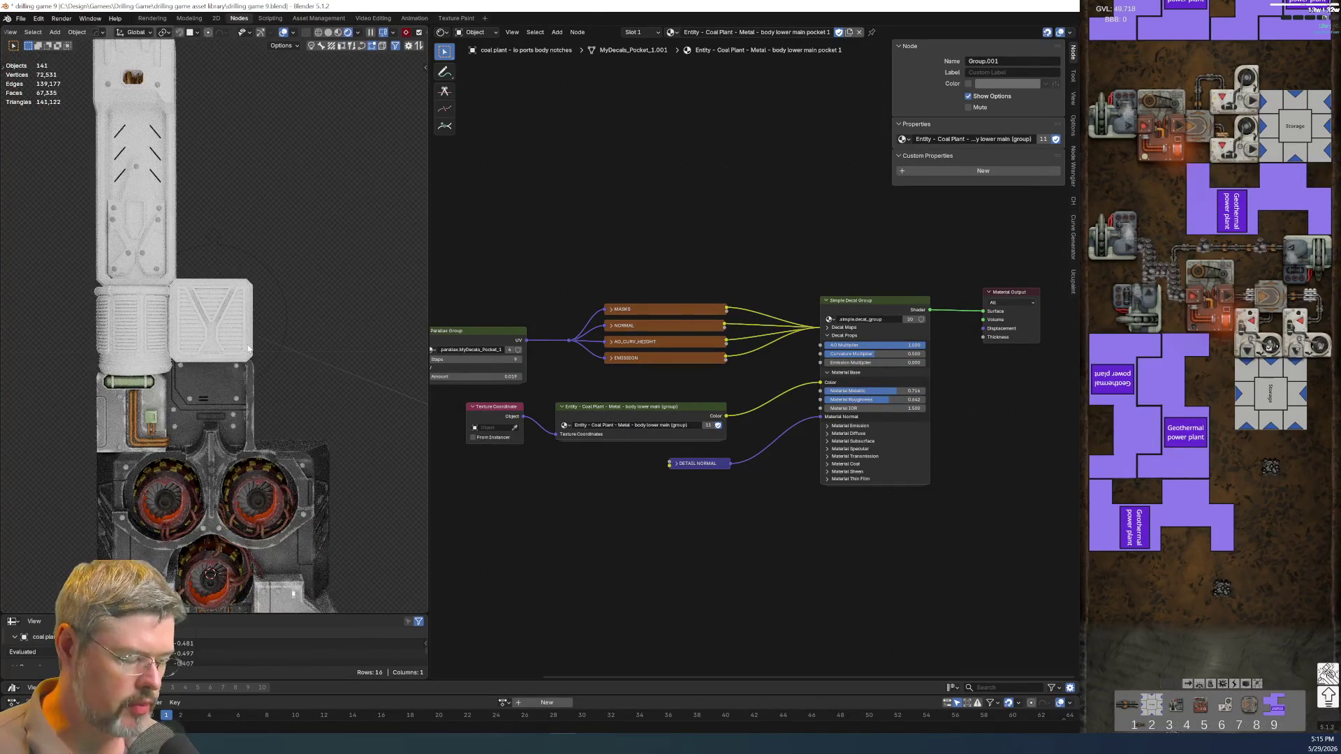
scroll(249, 348, "up", 5)
scroll(292, 388, "down", 2)
scroll(292, 388, "up", 3)
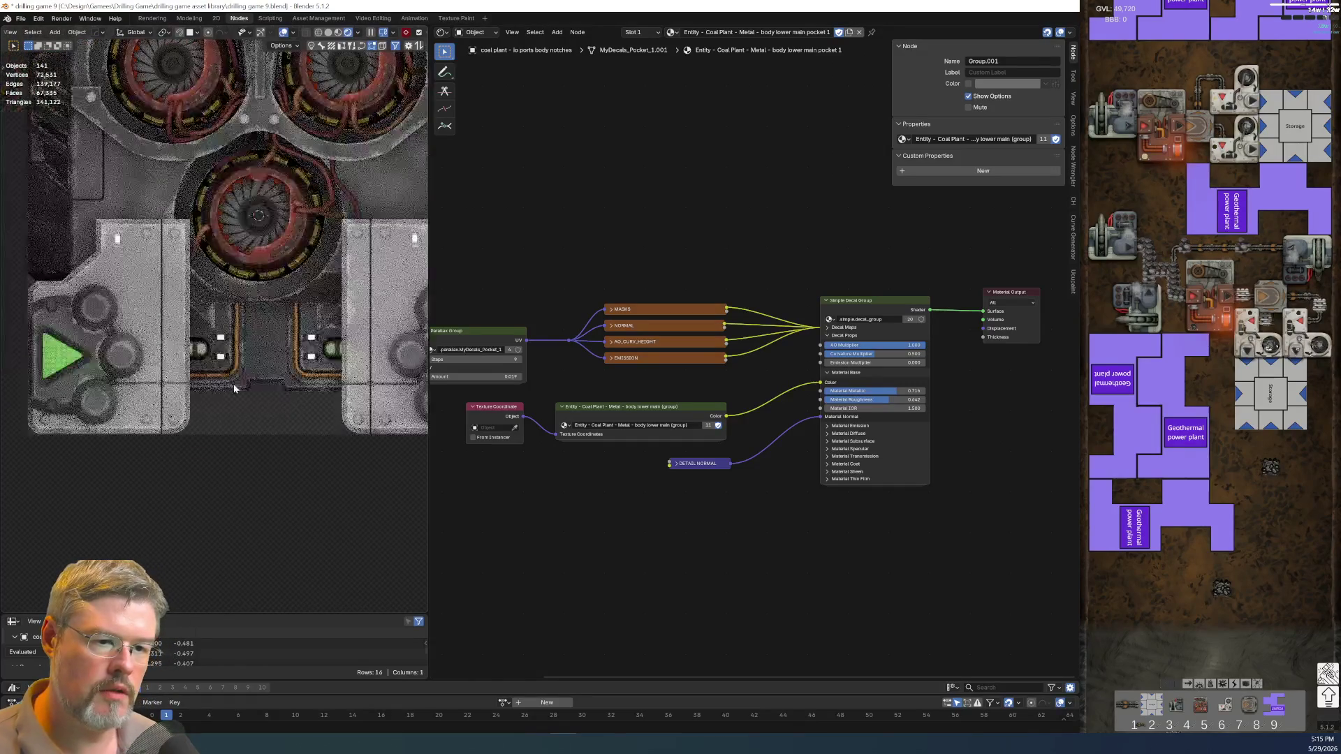
middle_click_drag(233, 383, 134, 346, "shift")
scroll(139, 349, "down", 1)
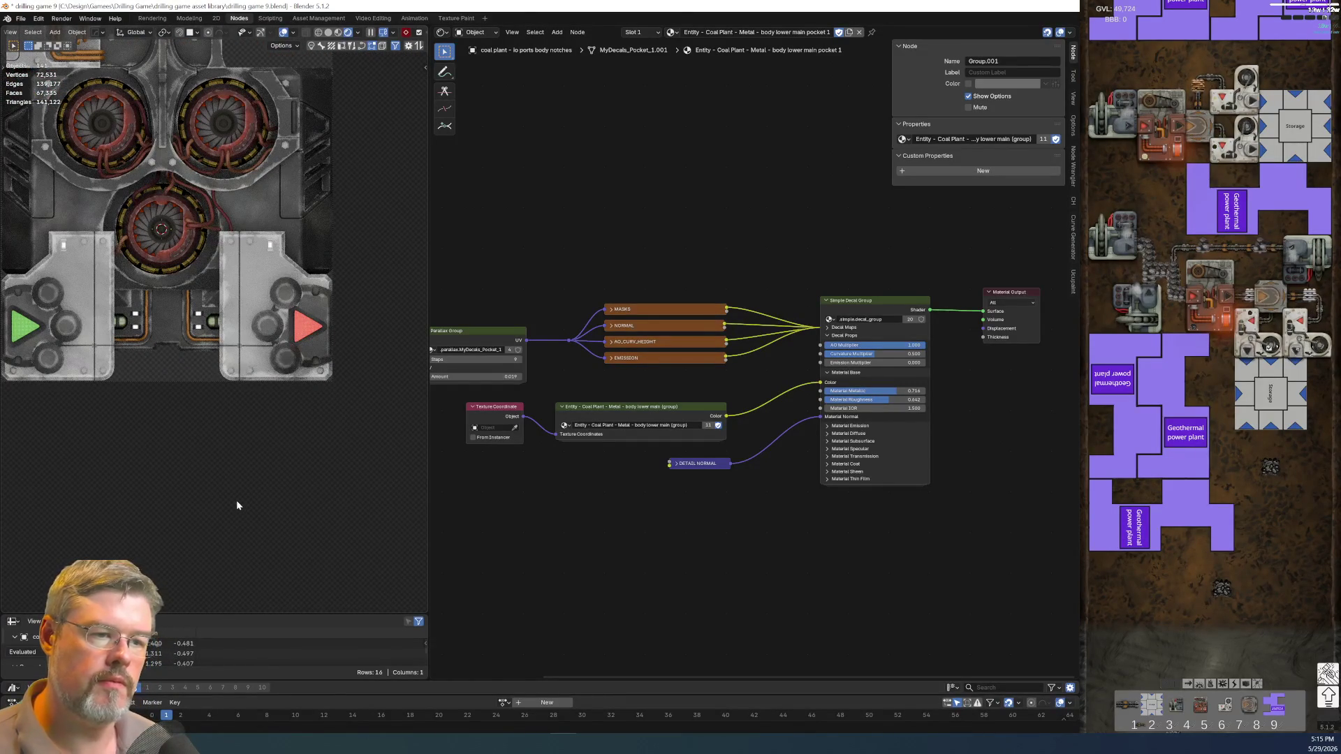
left_click(21, 18)
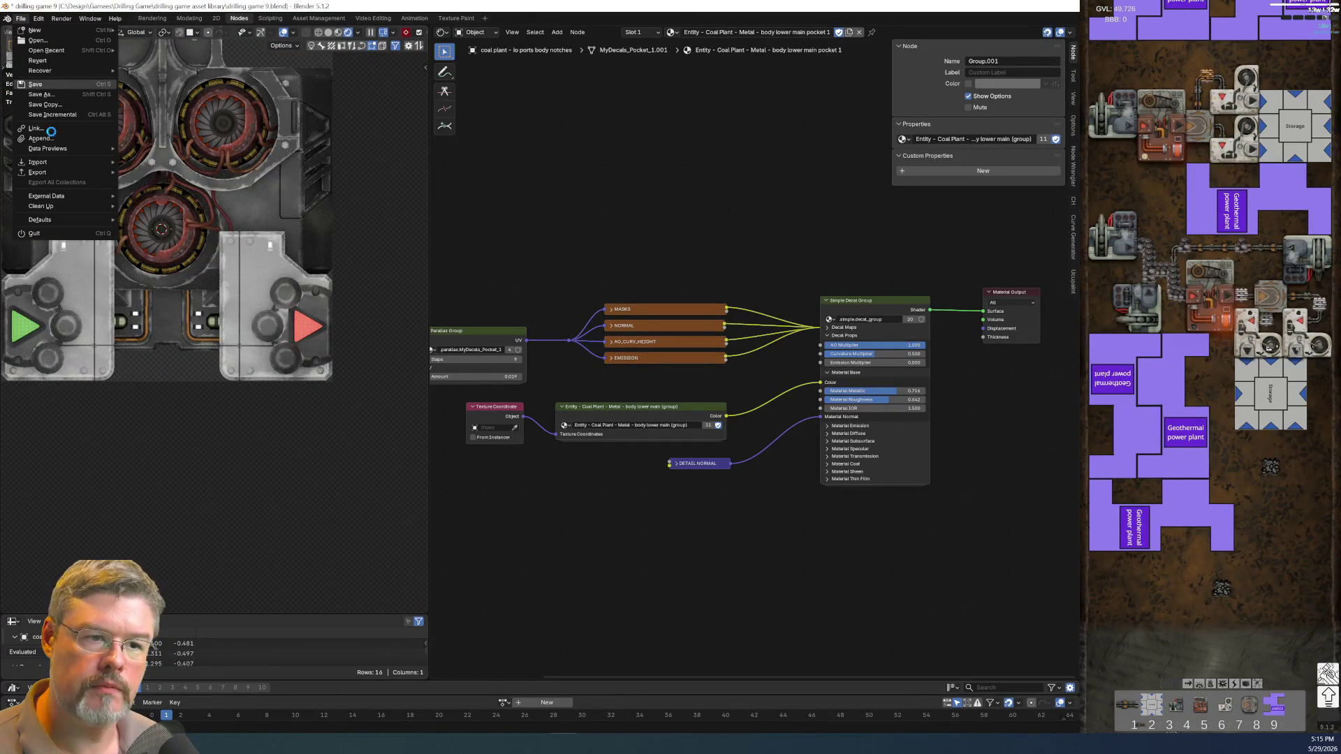
left_click(50, 101)
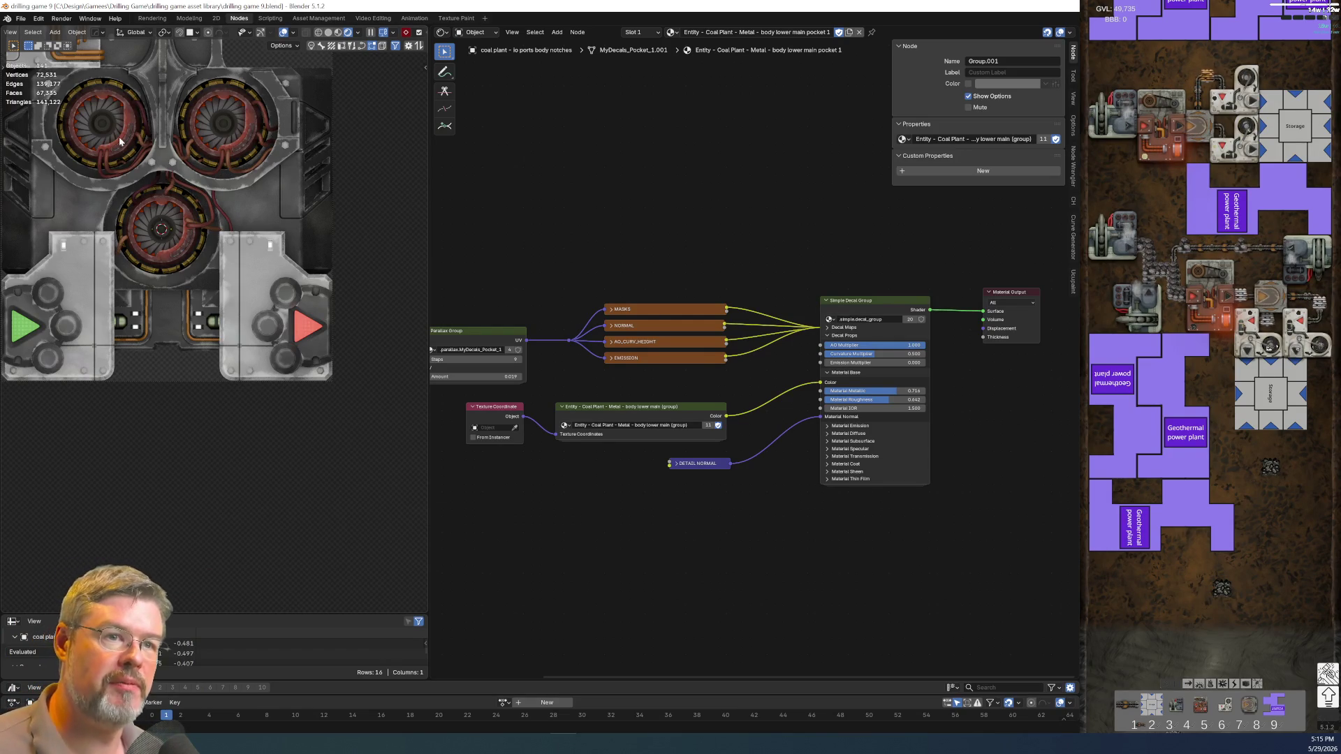
- Select the green-arrow decal plate to display its body lower lo assembly material nodes
middle_click_drag(293, 139, 293, 419, "shift")
scroll(290, 321, "up", 4)
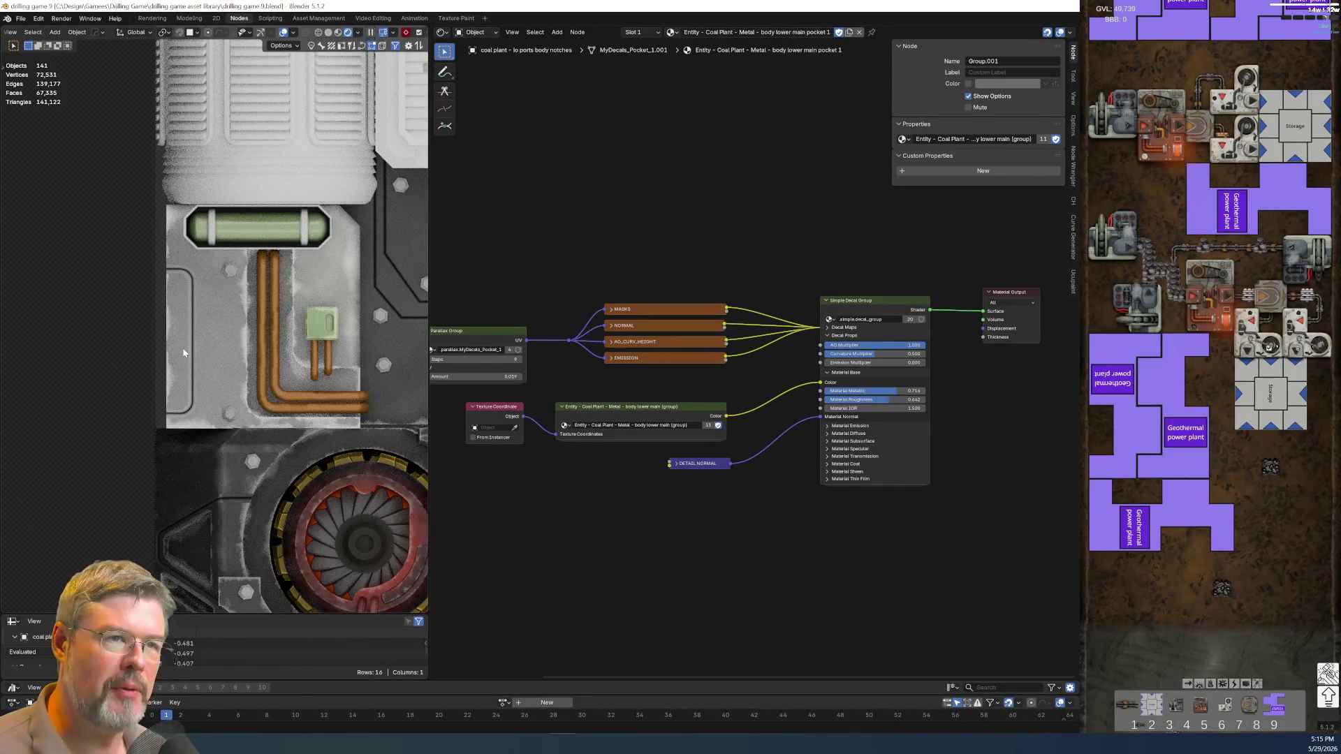
scroll(184, 353, "down", 3)
scroll(224, 391, "down", 3)
scroll(248, 468, "up", 2)
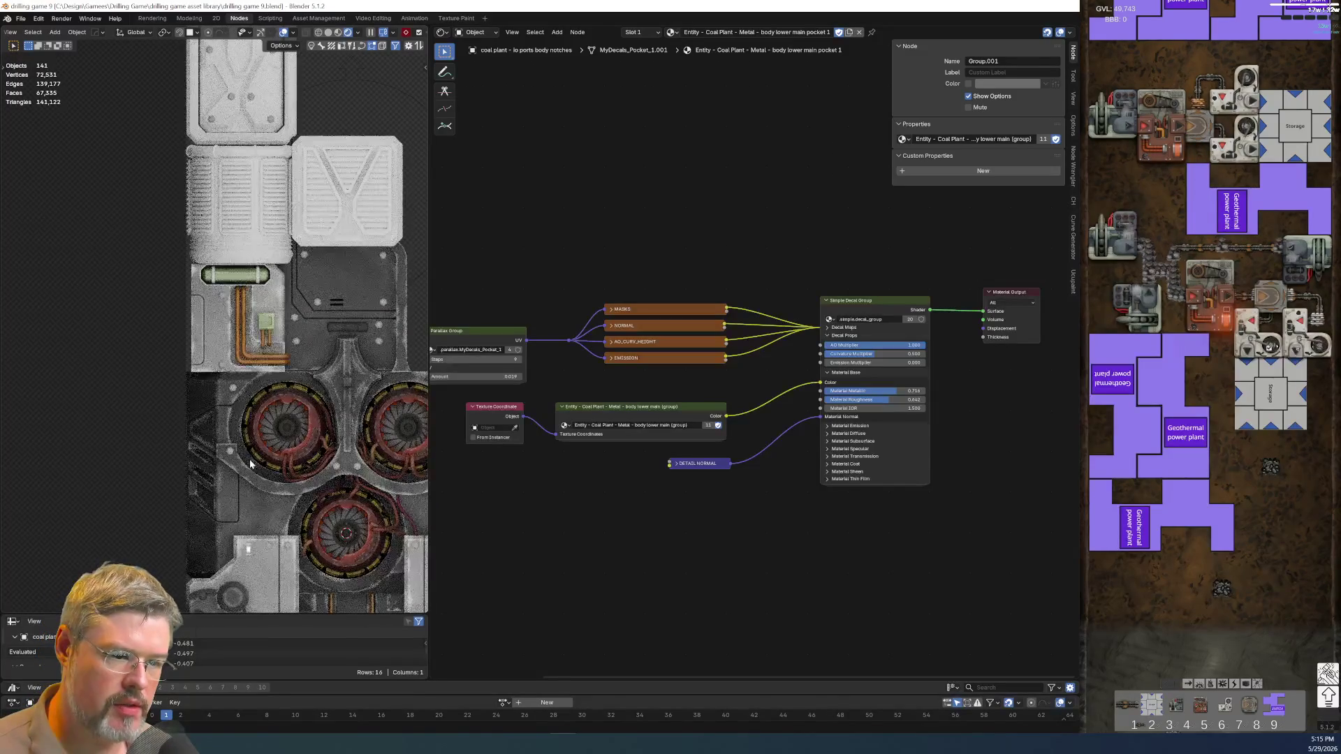
scroll(196, 322, "up", 2)
scroll(197, 321, "up", 2)
scroll(196, 321, "up", 2)
left_click(236, 379)
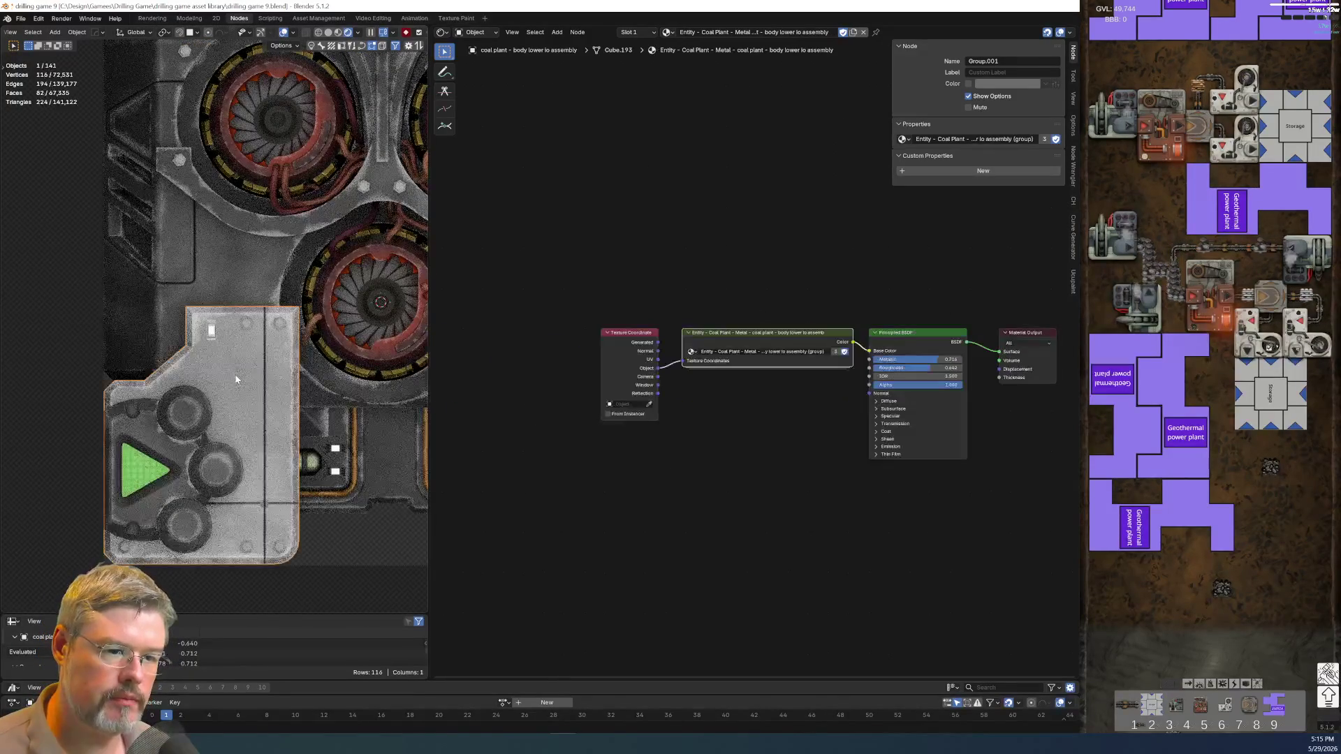
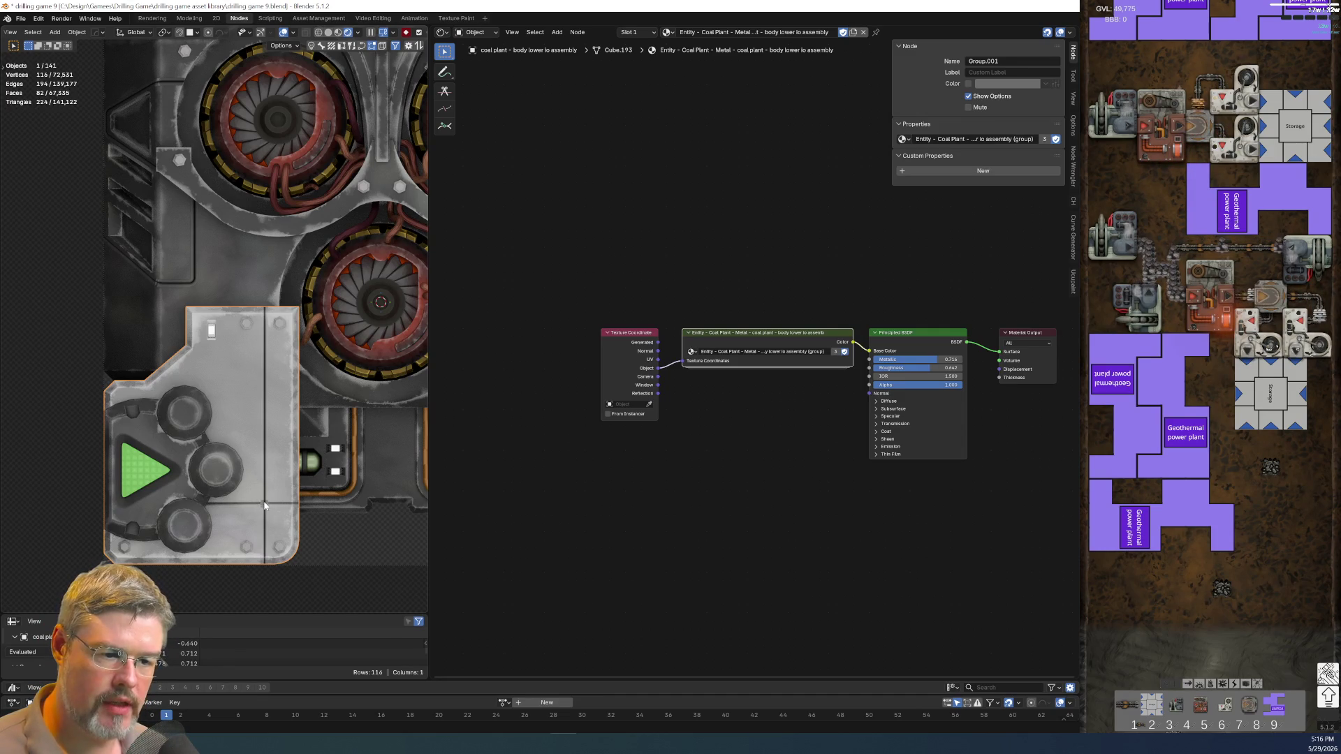
- Select a rivet and connect the palette's Medium output to the metal material's Base Color
scroll(271, 467, "down", 2)
mouse_move(200, 194)
middle_mouse_down()
mouse_move(201, 377)
mouse_move(195, 186)
middle_mouse_up()
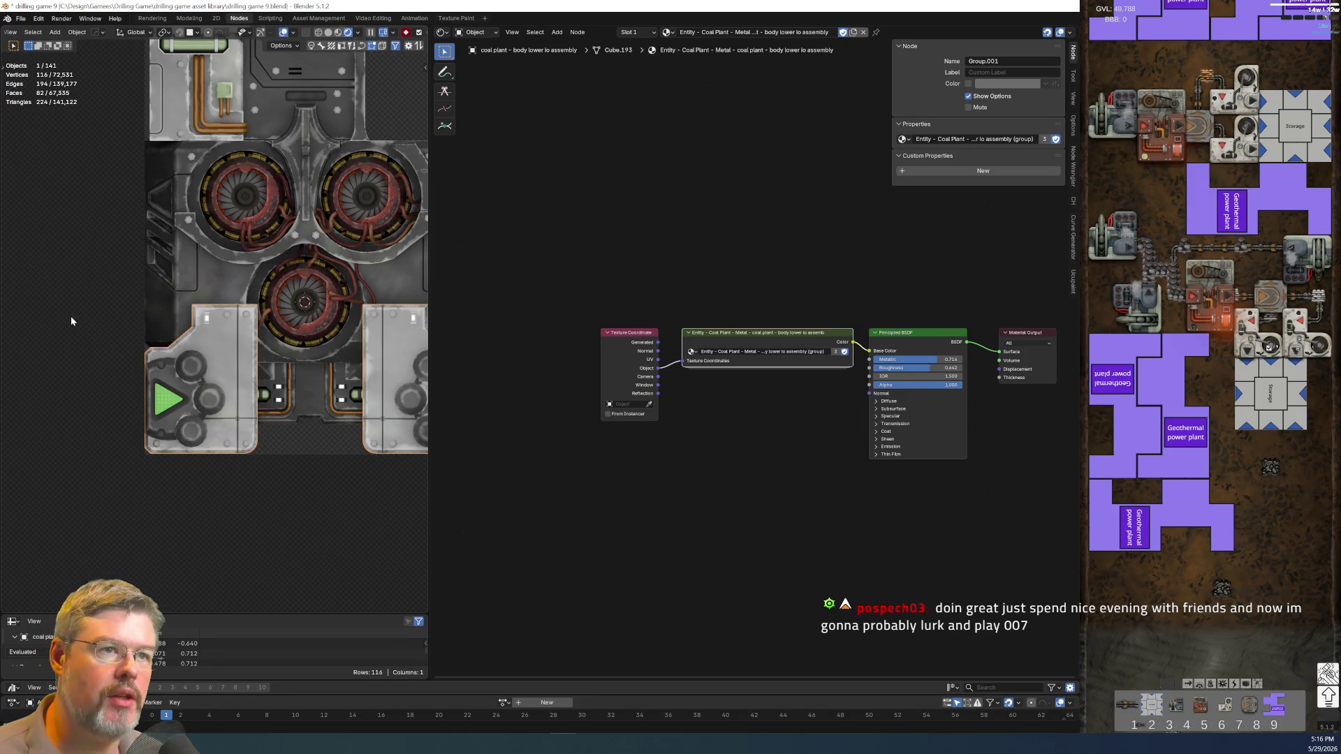
middle_click_drag(182, 233, 283, 325)
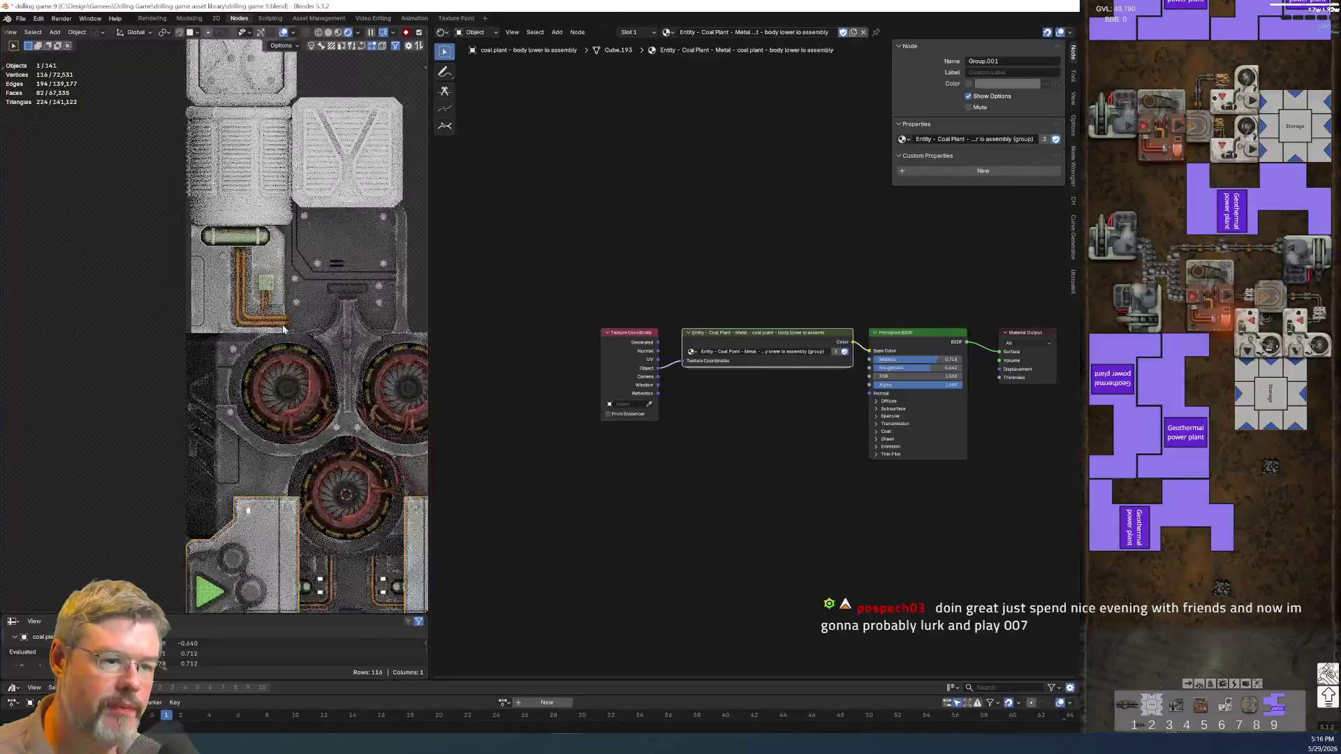
scroll(283, 325, "up", 2)
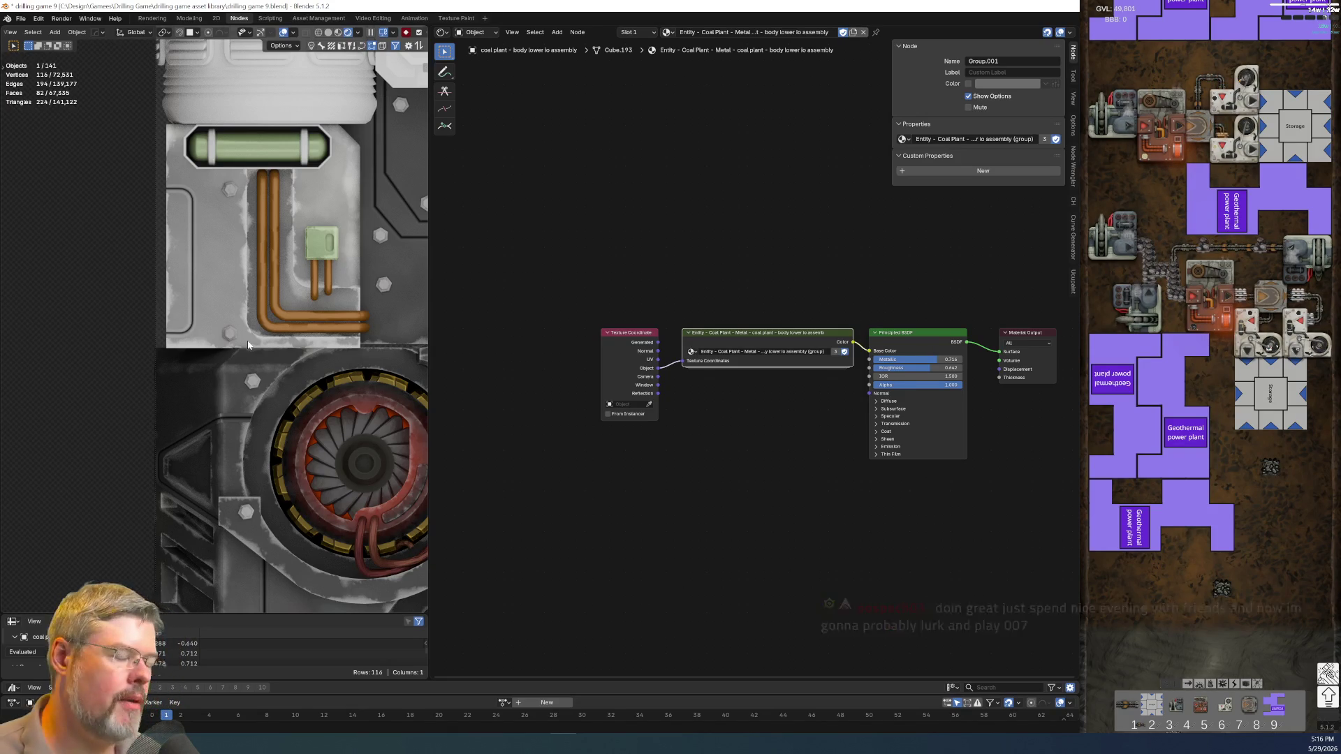
left_click(259, 378)
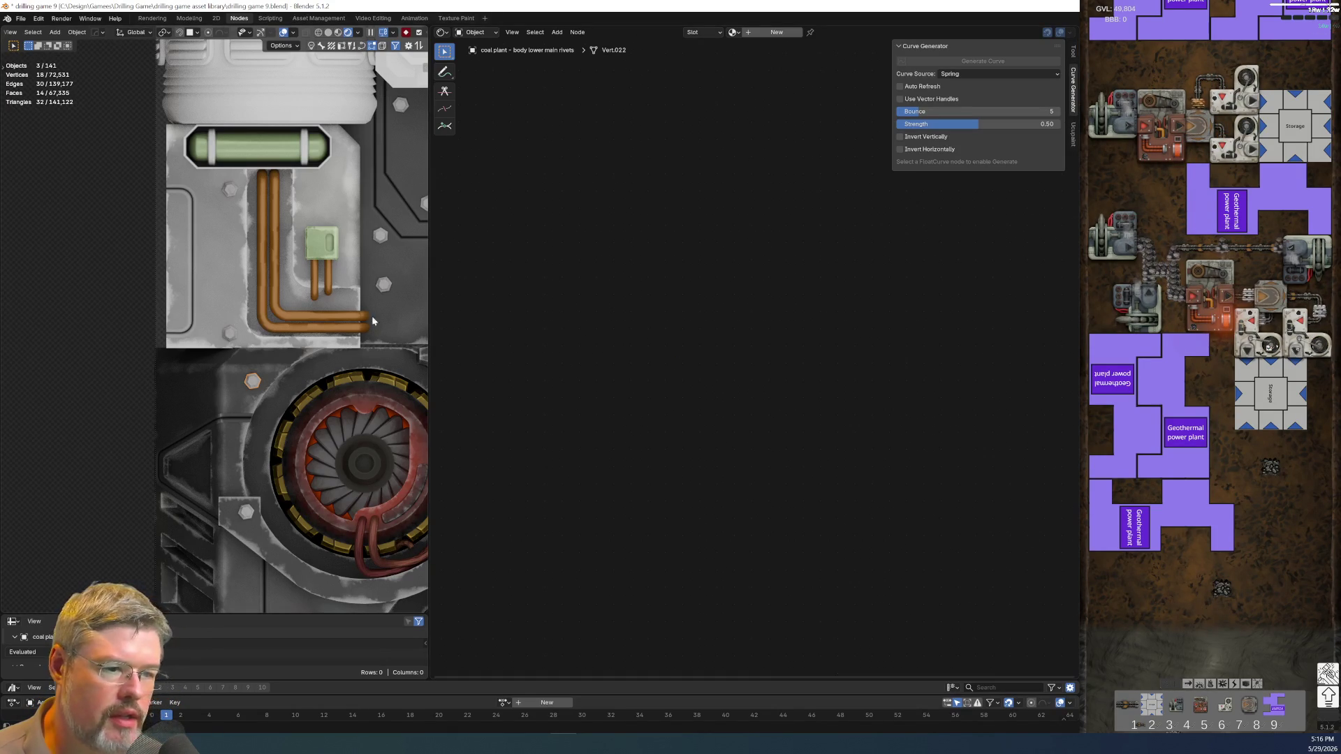
key("ctrl+z")
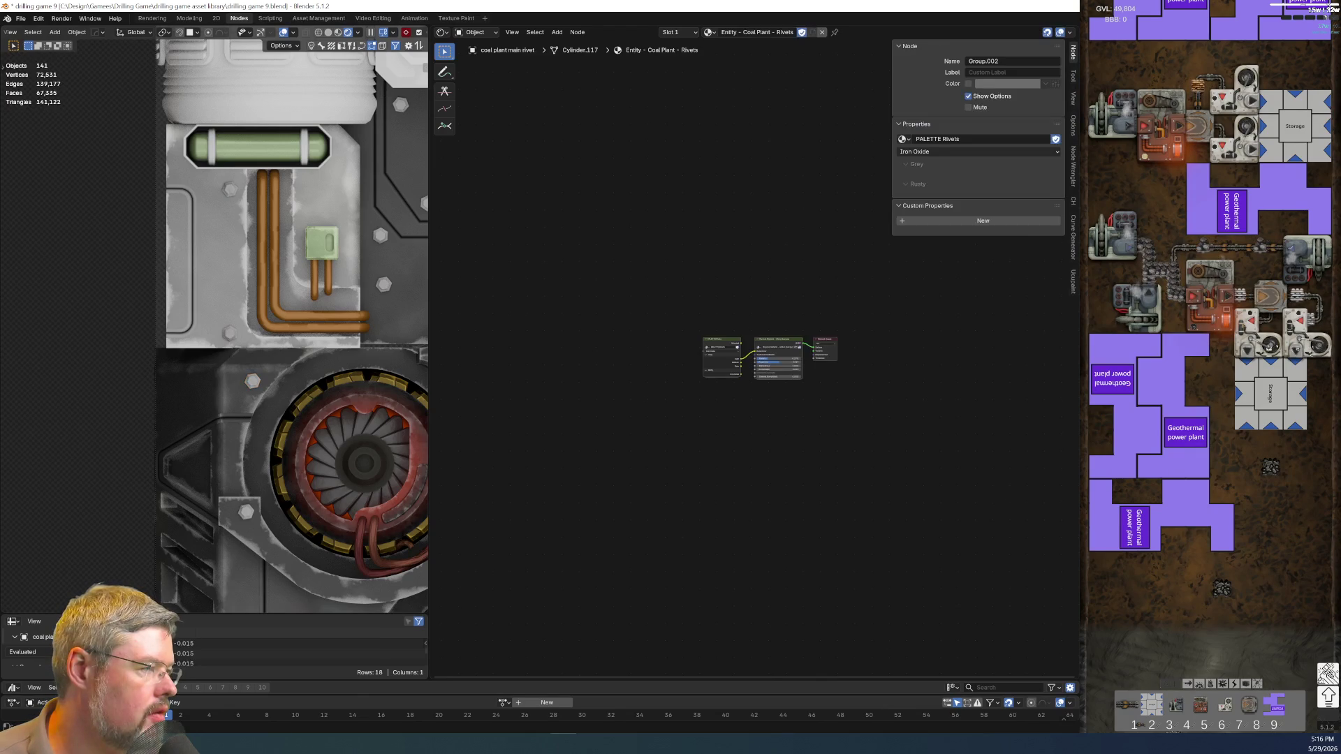
key("Home")
left_click_drag(710, 371, 755, 334)
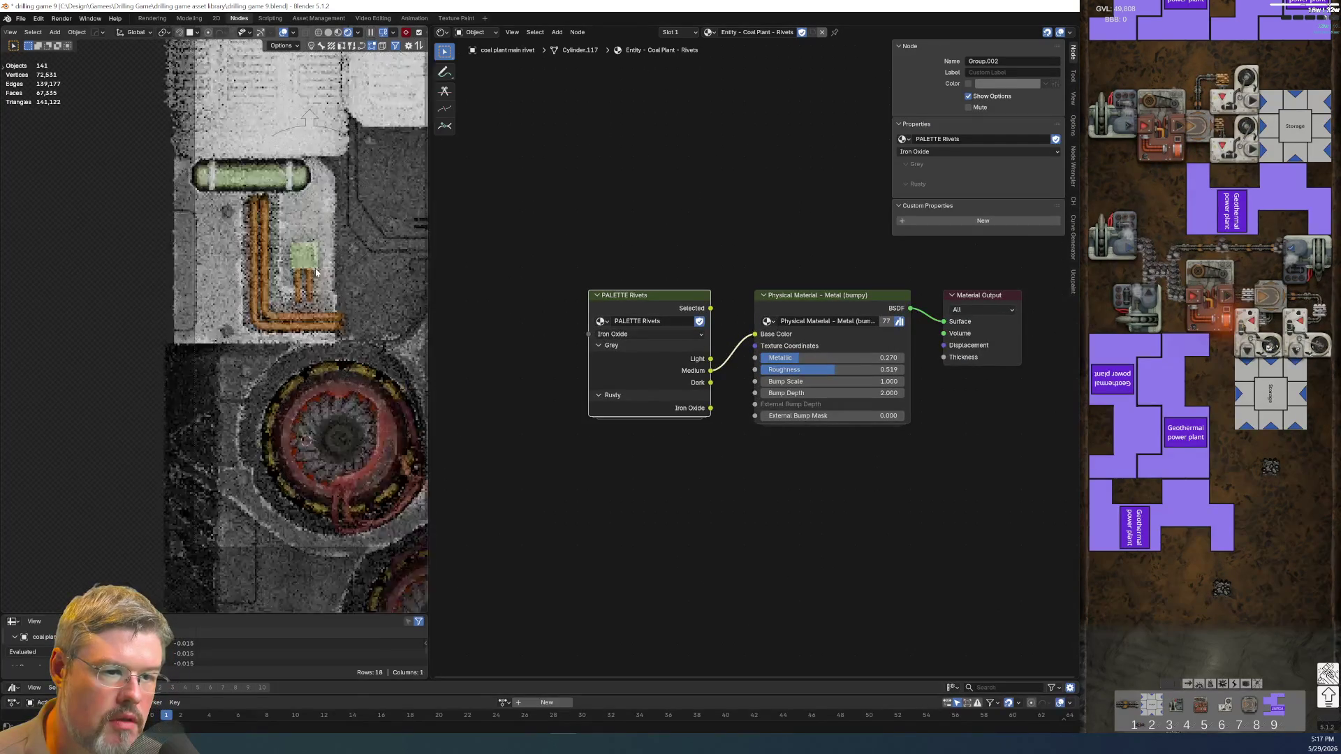
scroll(319, 271, "down", 5)
scroll(731, 404, "up", 3)
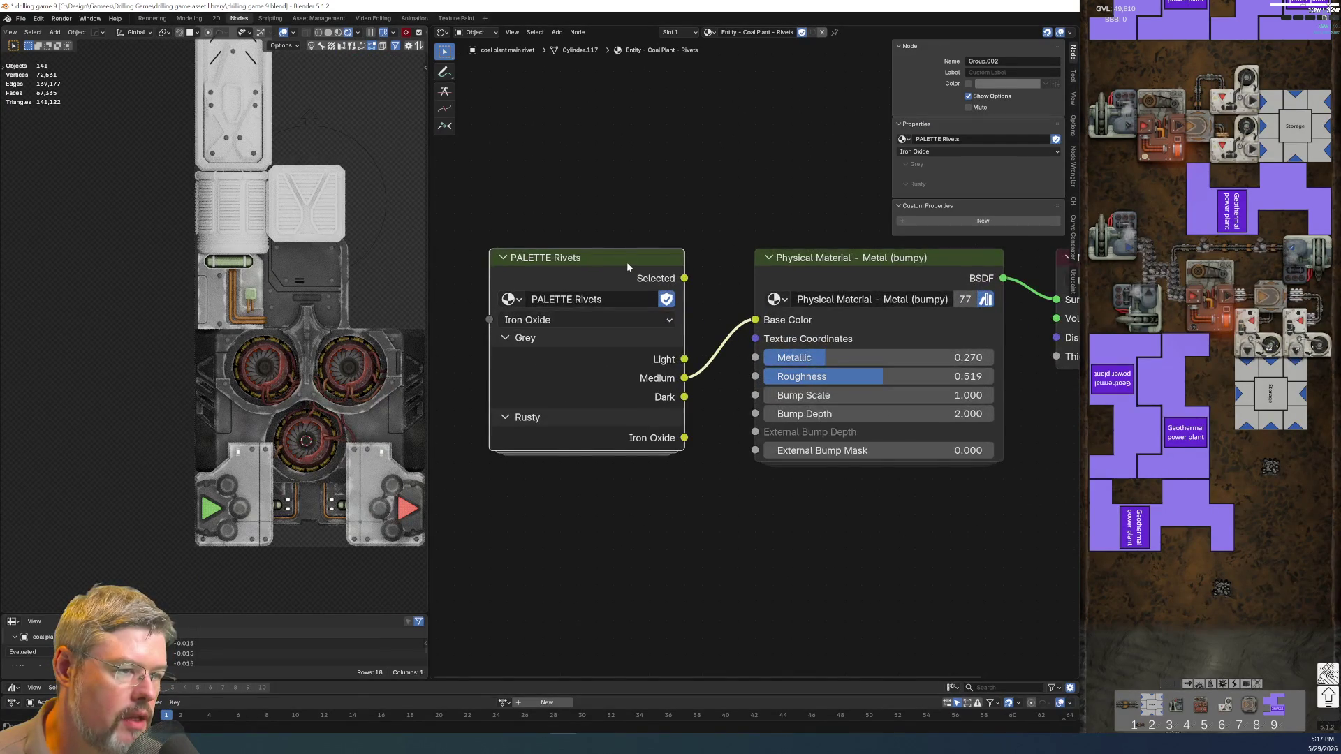
- Inside the PALETTE Rivets group, move the Medium, Dark and Rusty Rivet colour nodes further down
key("Tab")
mouse_move(559, 505)
middle_mouse_down()
mouse_move(661, 366)
mouse_move(500, 161)
mouse_move(493, 263)
middle_mouse_up()
scroll(491, 251, "down", 1)
left_click_drag(509, 216, 649, 511)
key("g")
left_click(613, 369)
left_click(613, 384)
middle_click_drag(610, 285, 593, 385)
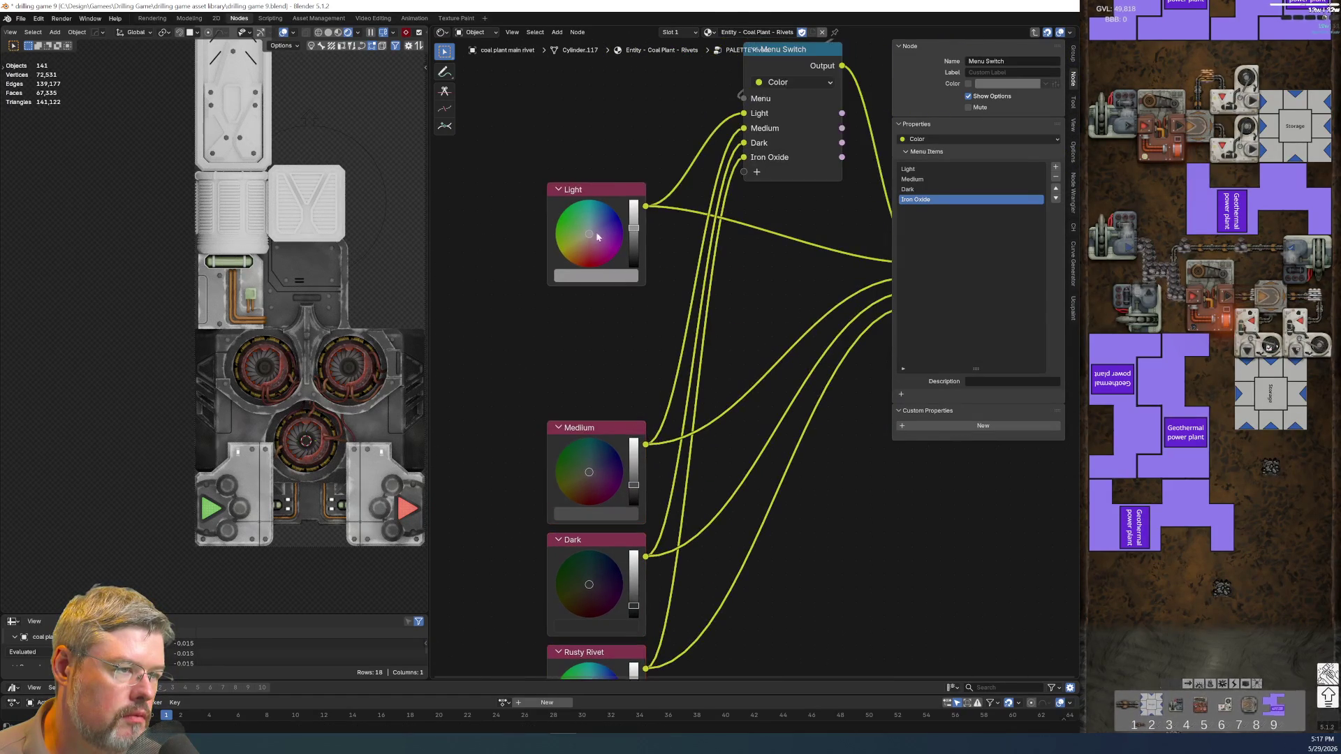
- Duplicate the Light colour node below itself and relabel the original node 'Lighter'
left_click(607, 196)
key("shift+d")
left_click(591, 307)
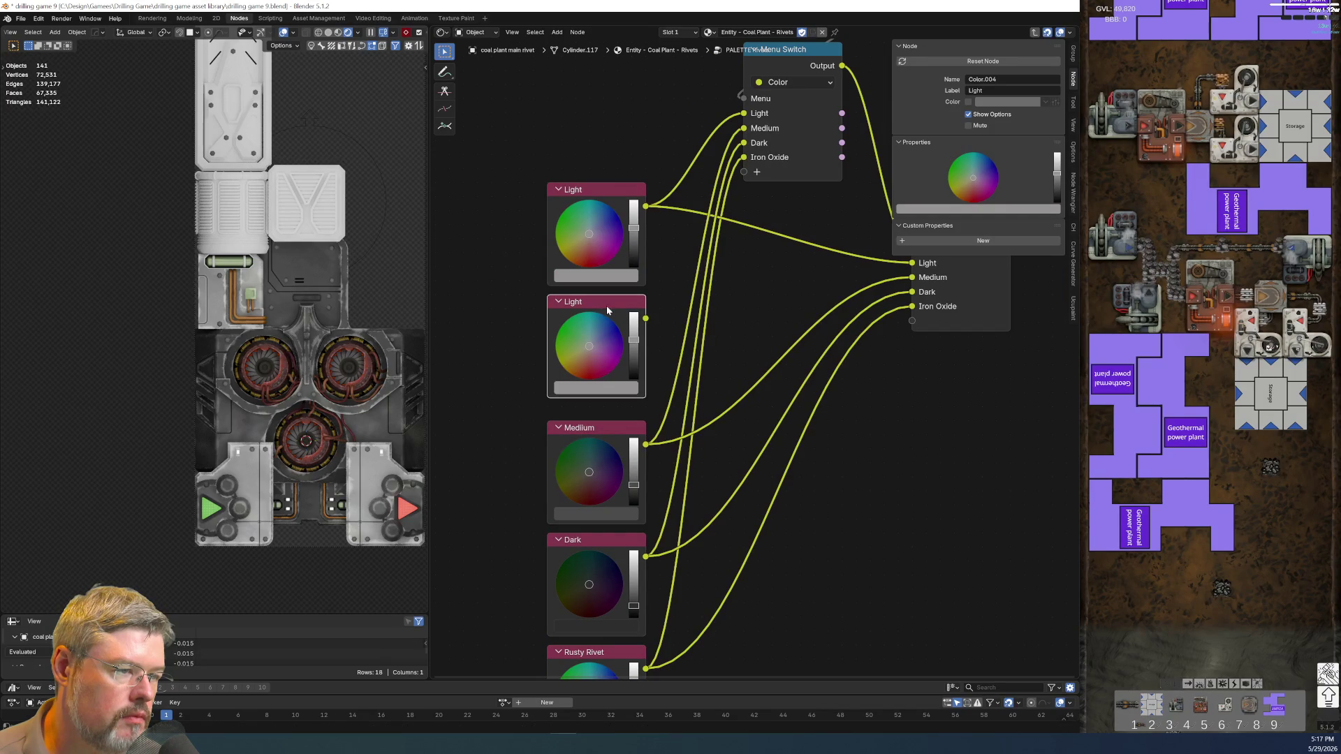
key("F2")
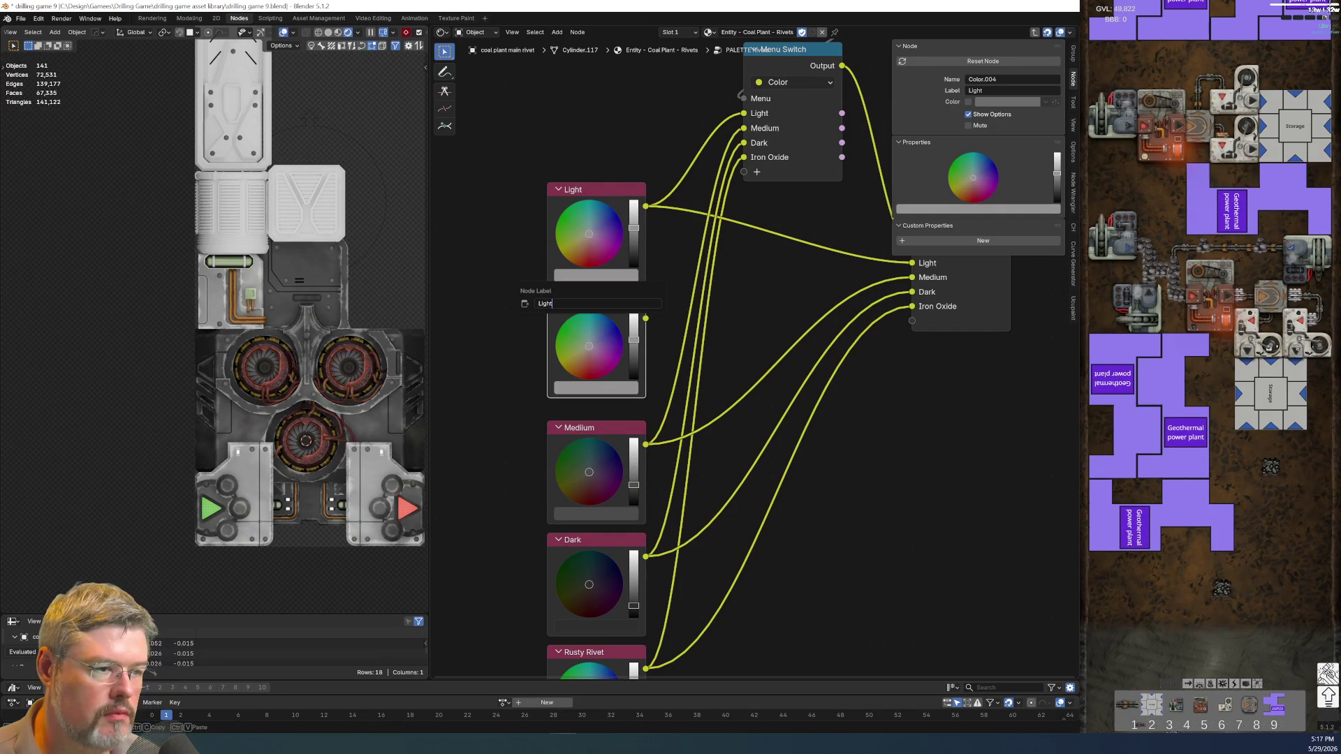
key("Return")
left_click(592, 185)
key("F2")
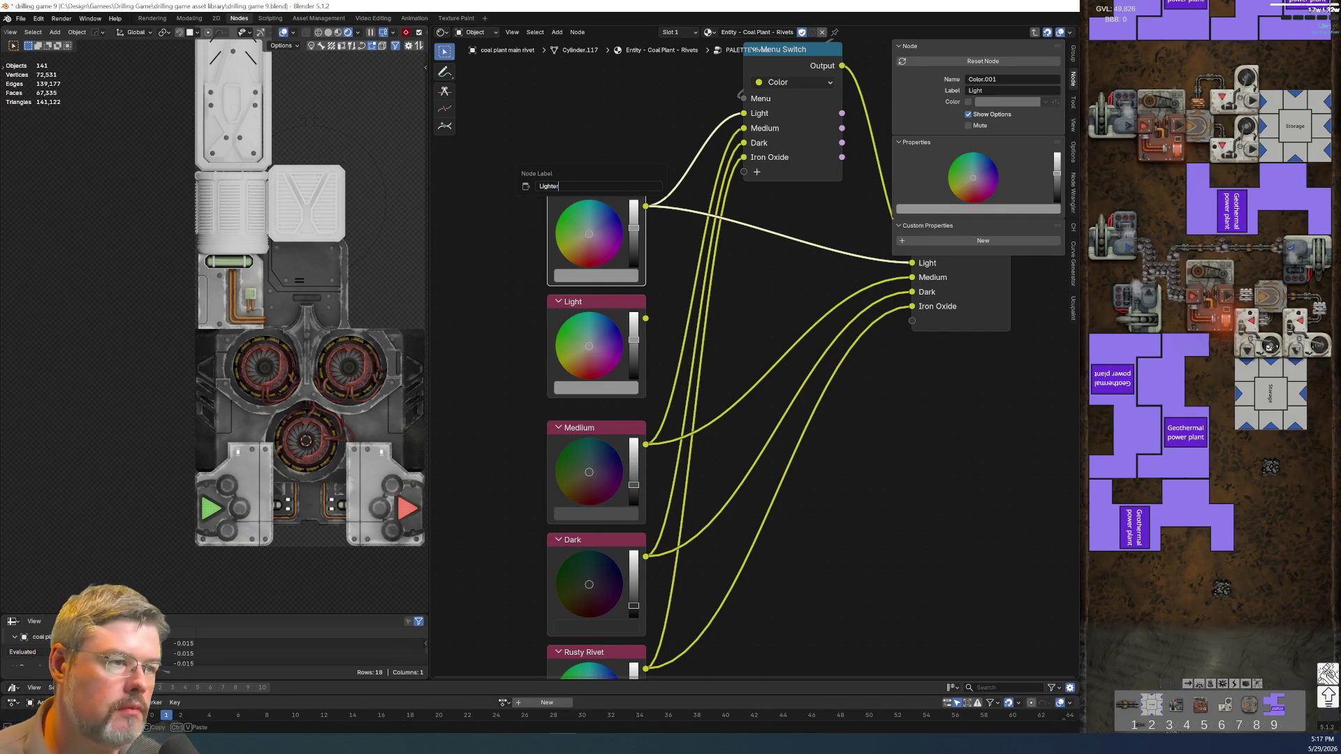
type("Lighter")
key("Return")
- Rename the Light menu-switch choice and the Light group output both to 'Lighter'
middle_click_drag(727, 276, 709, 179)
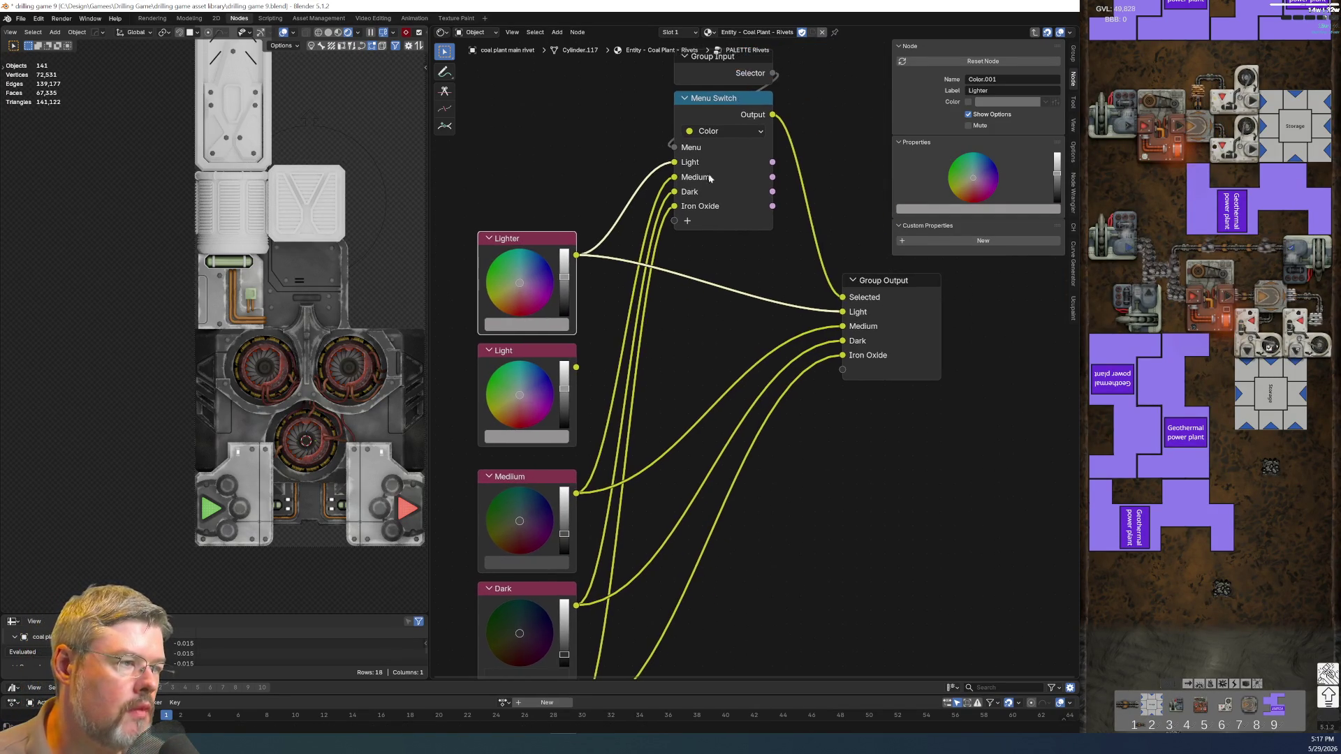
left_click(742, 106)
double_click(975, 187)
type("Lighter")
key("Return")
middle_click_drag(785, 472, 713, 461, "shift")
left_click(812, 268)
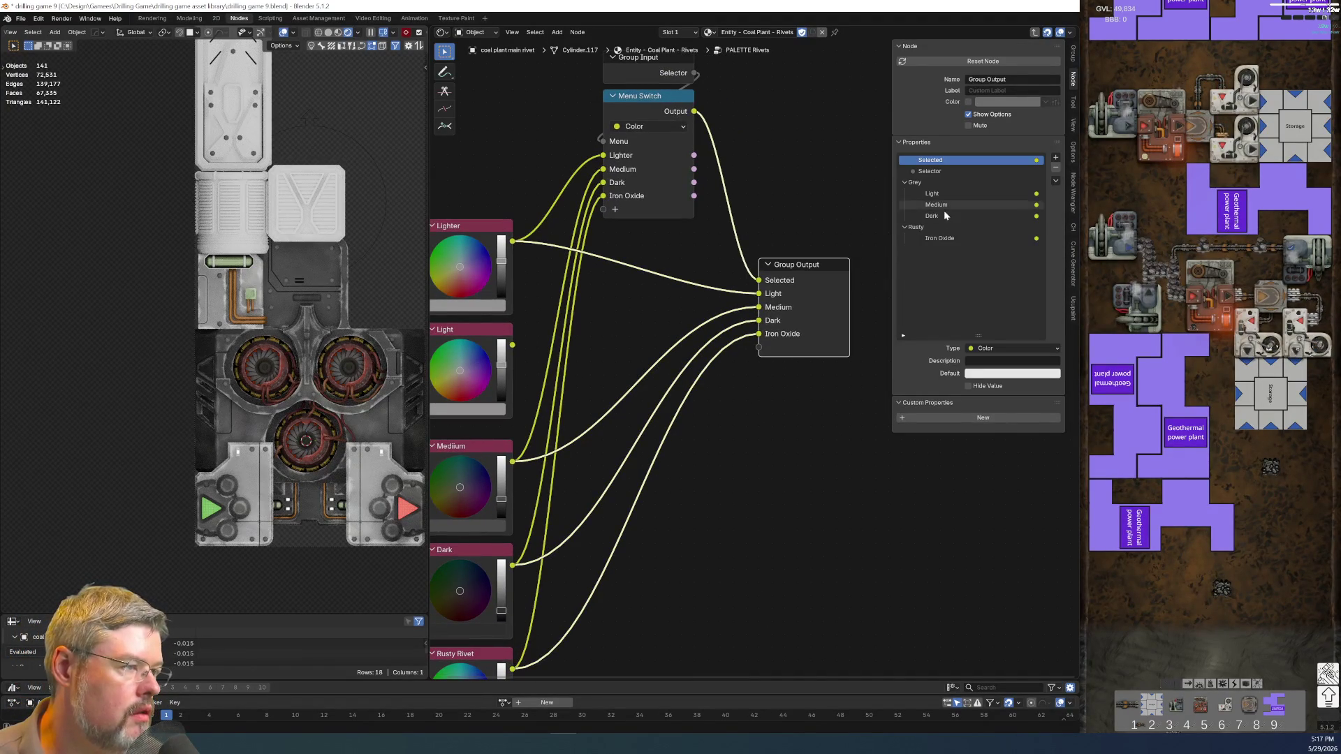
double_click(952, 190)
type("Lighter")
key("Return")
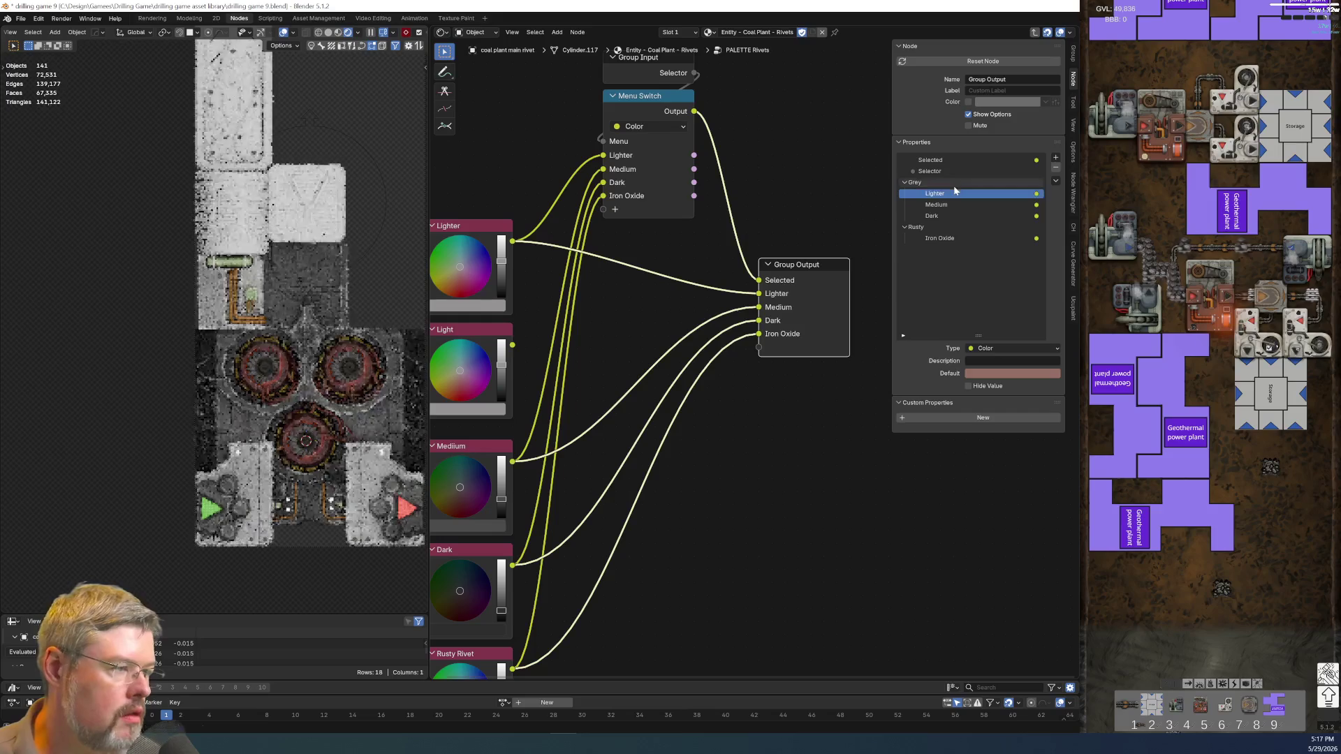
- Connect the new colour to the menu switch as a 'Light' choice, moved up to second place
left_click(1055, 158)
left_click(1068, 169)
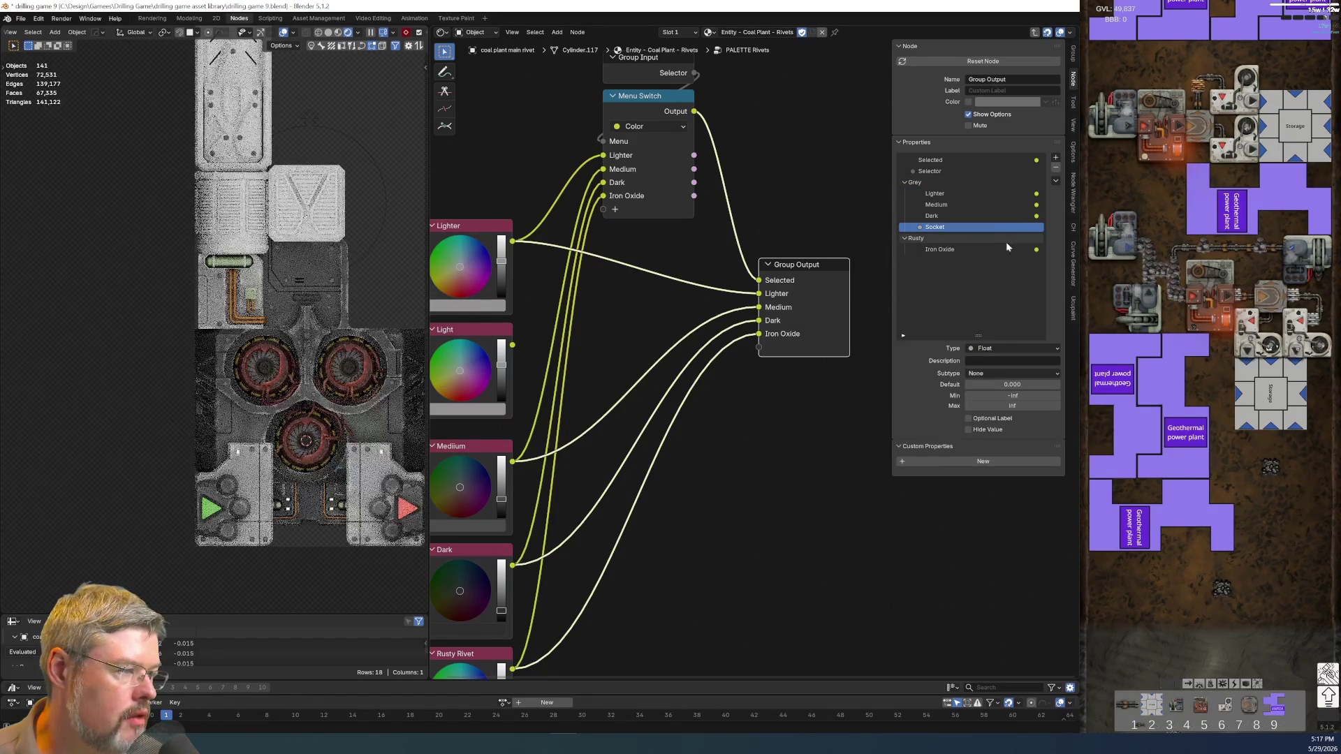
key("ctrl+z")
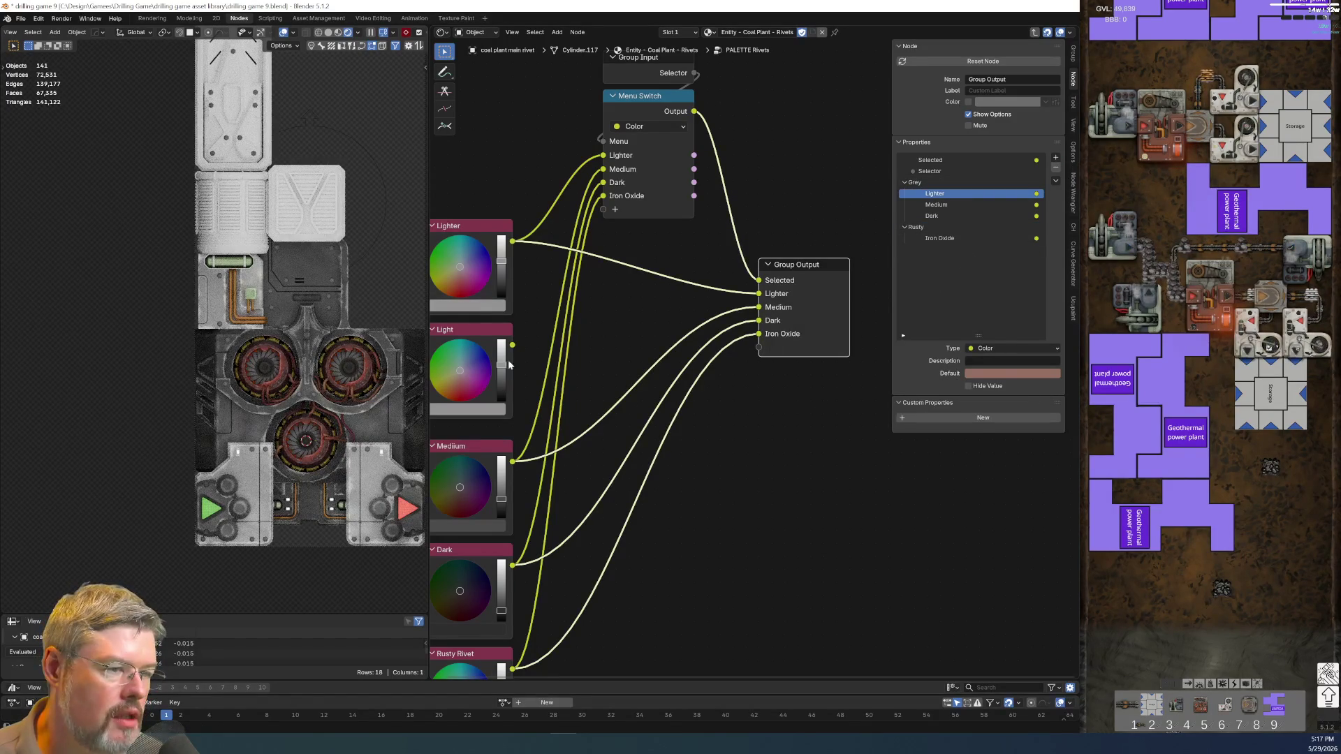
mouse_move(513, 344)
left_mouse_down()
mouse_move(759, 348)
mouse_move(605, 210)
left_mouse_up()
left_click(643, 222)
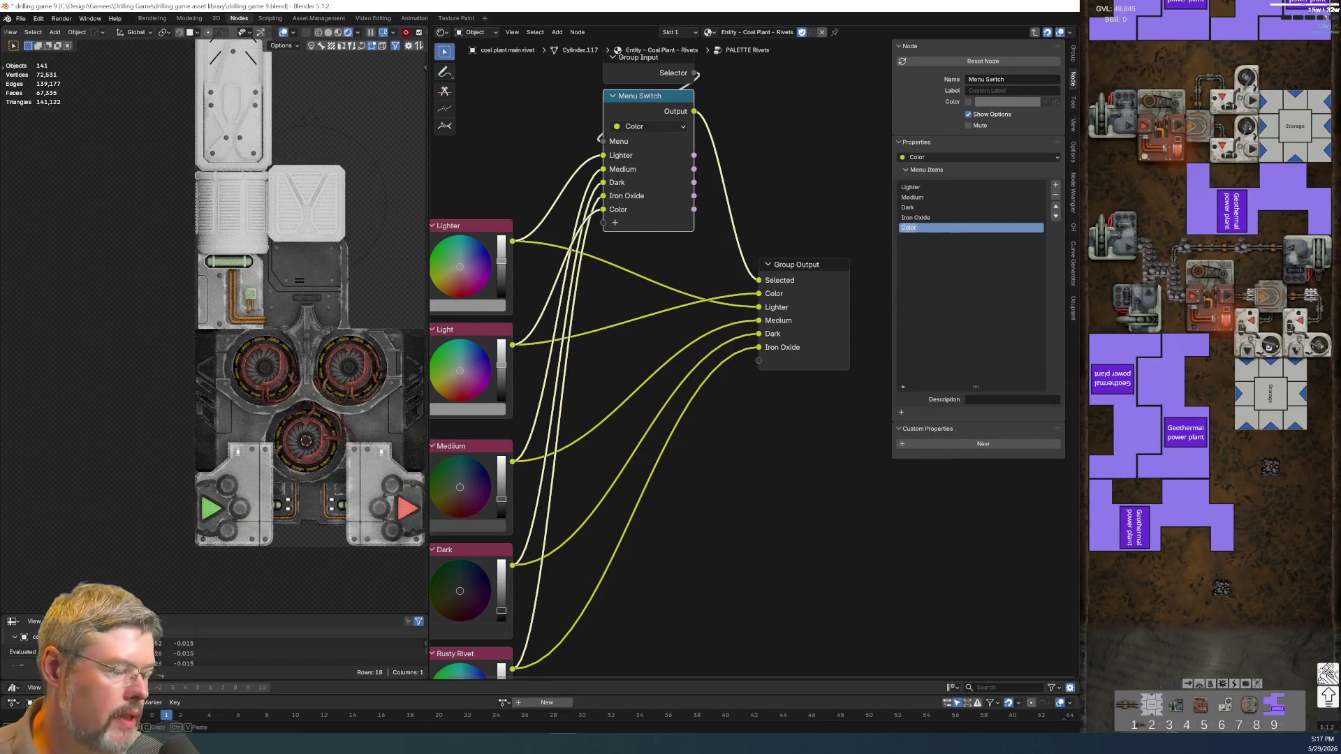
double_click(922, 228)
type("Light")
key("Return")
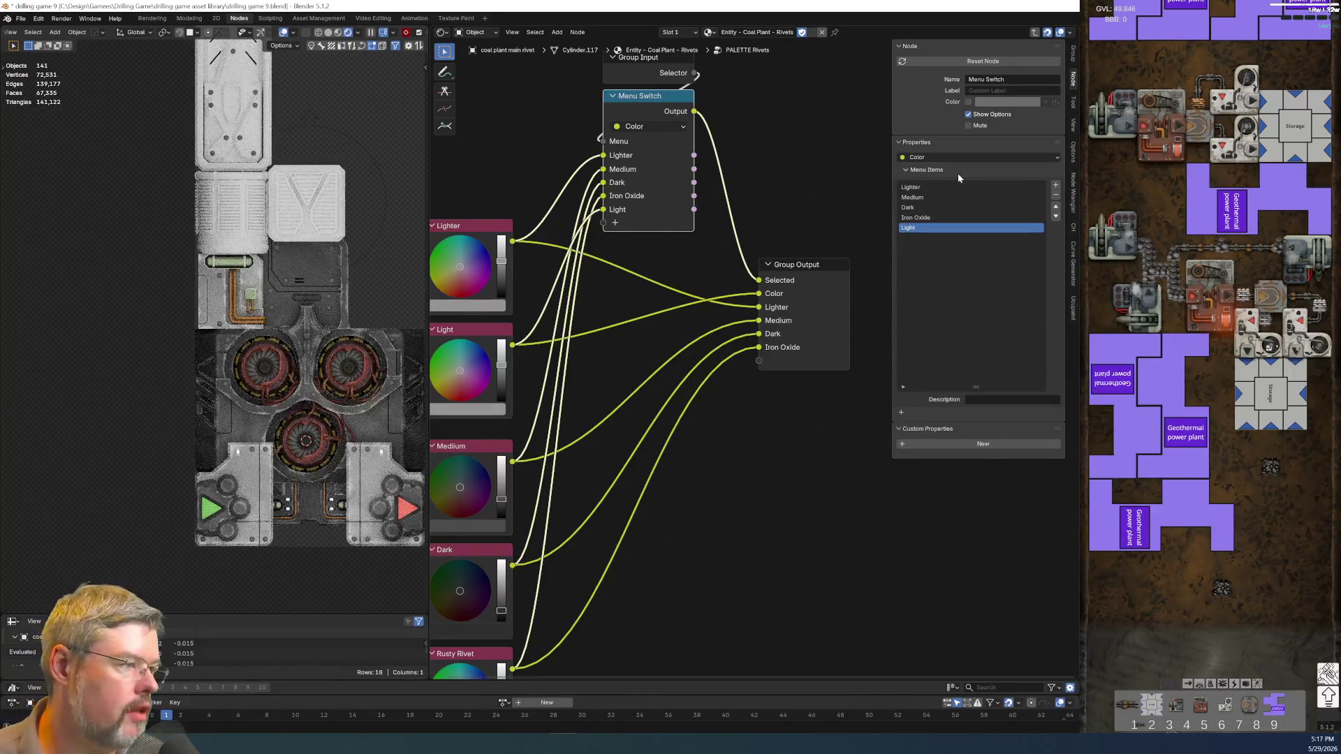
left_click(1055, 207)
left_click(1055, 207)
left_click(1055, 207)
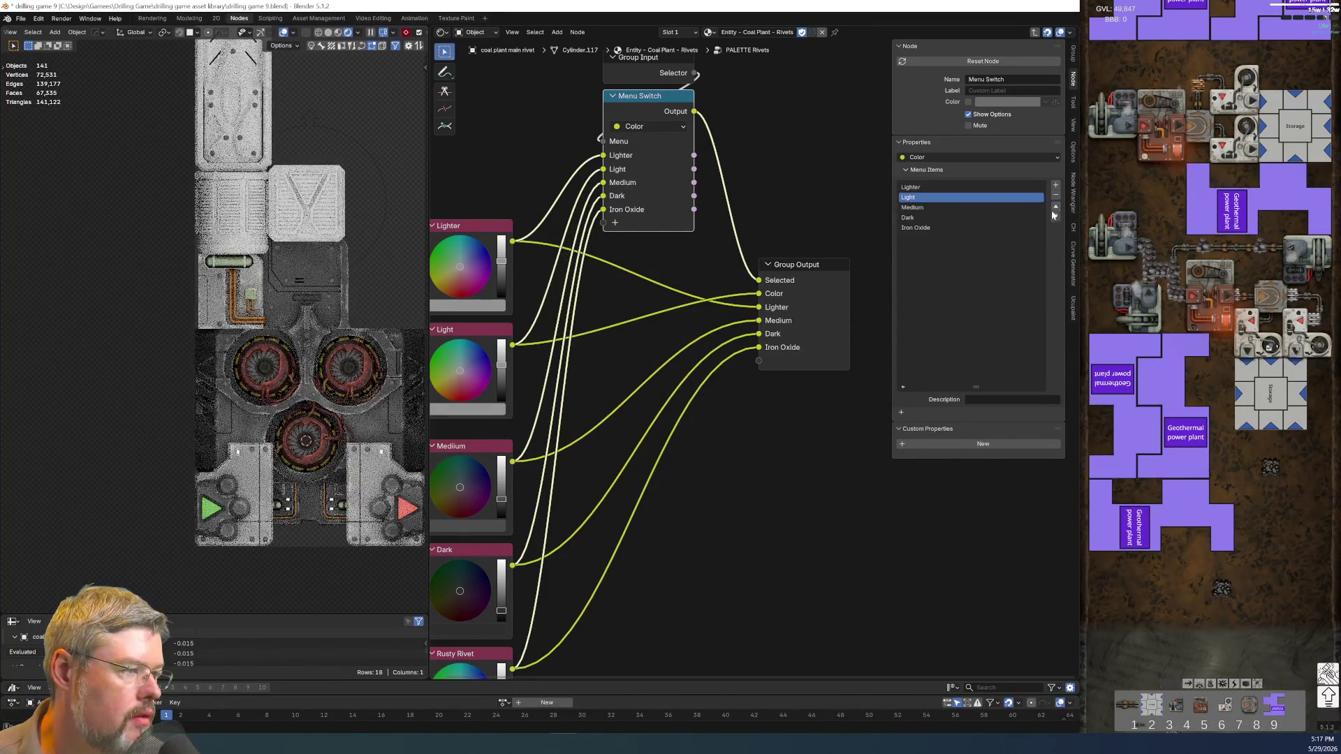
- Name the new group output 'Light', place it in Grey after Lighter, and darken its colour slightly
left_click(812, 270)
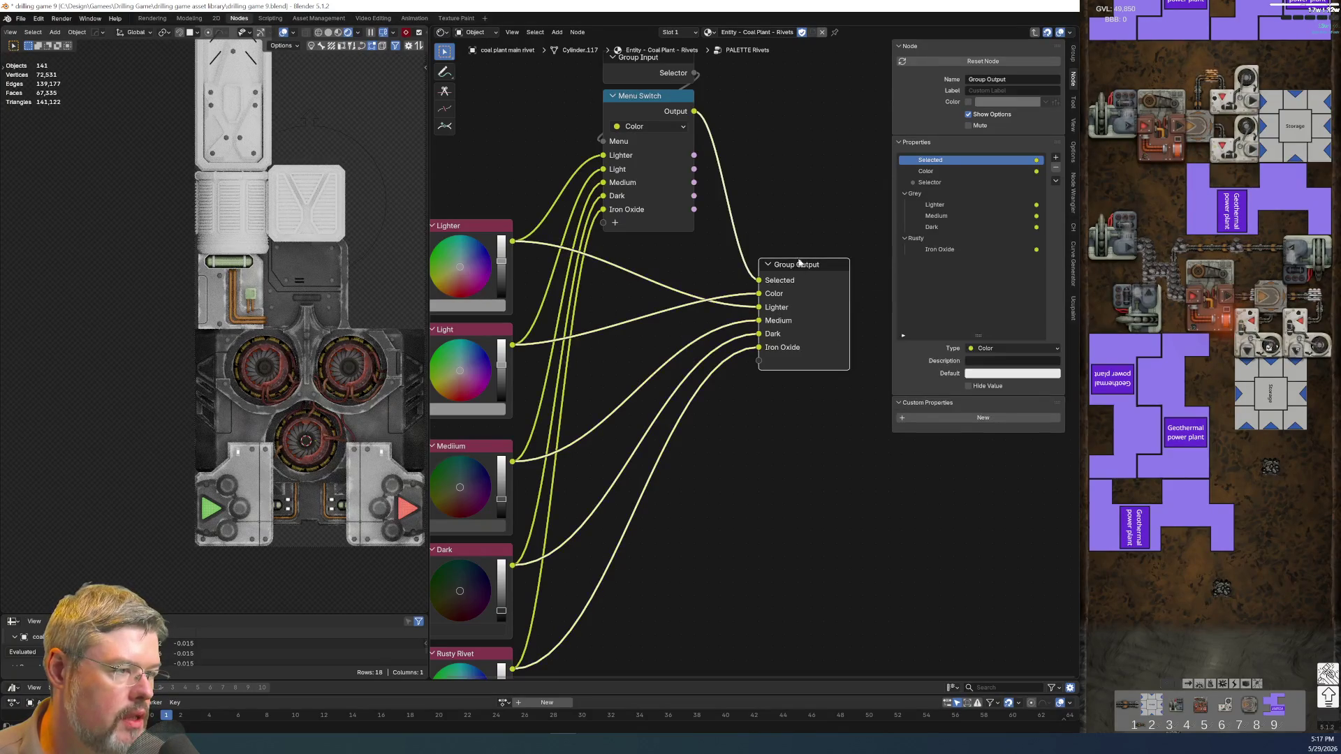
double_click(935, 171)
type("Light")
key("Return")
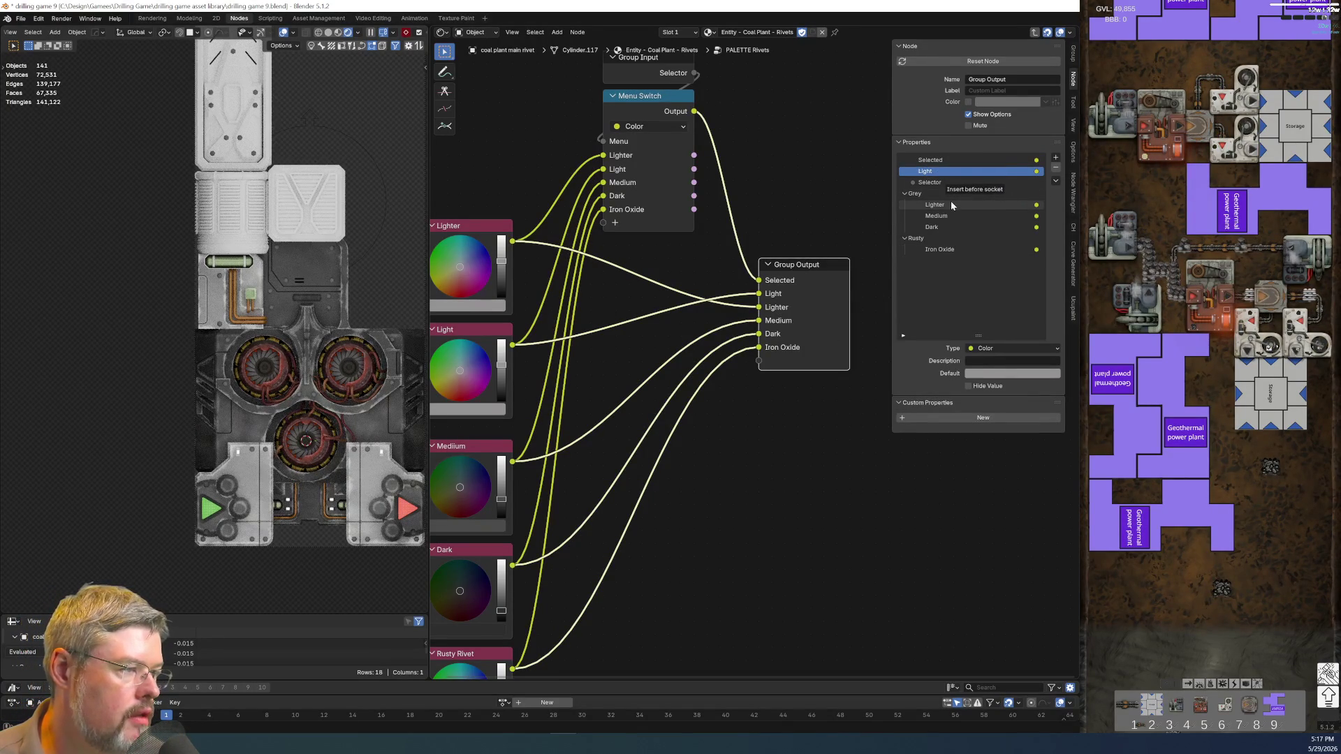
left_click_drag(951, 204, 953, 208)
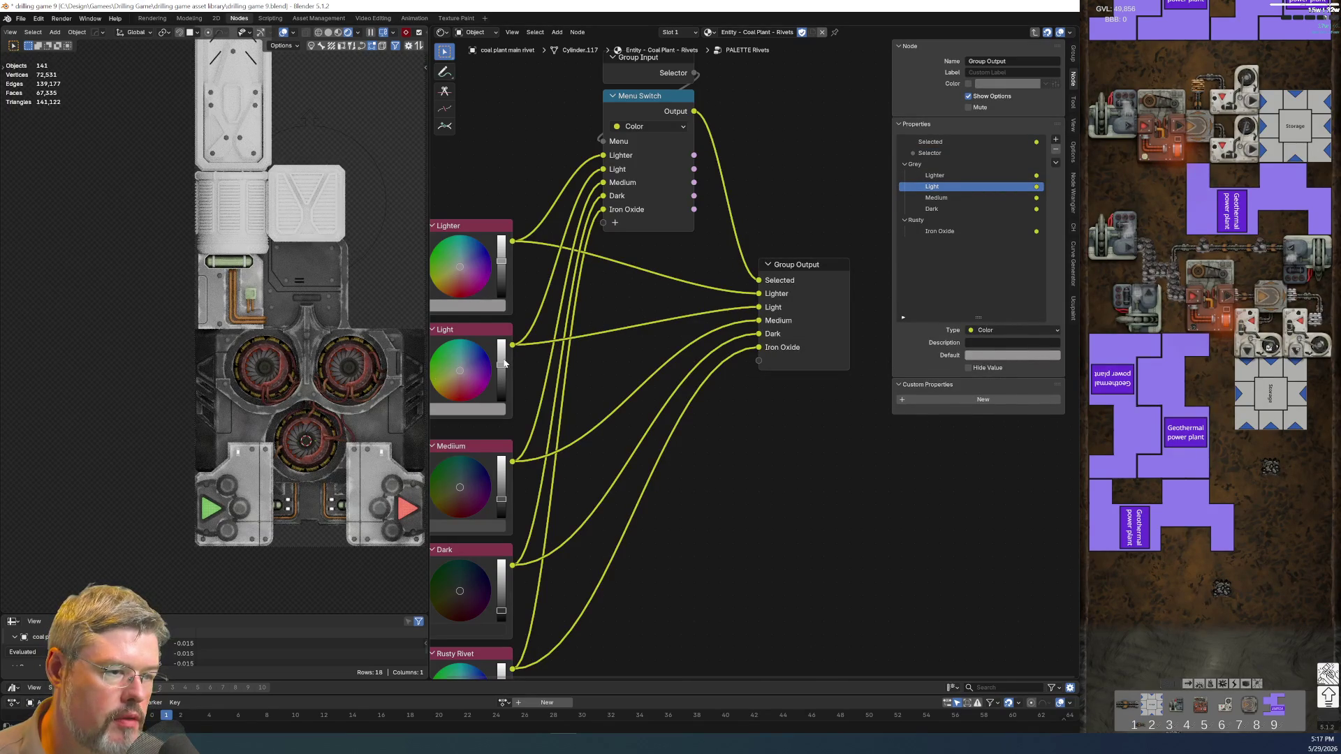
left_click_drag(502, 366, 502, 377)
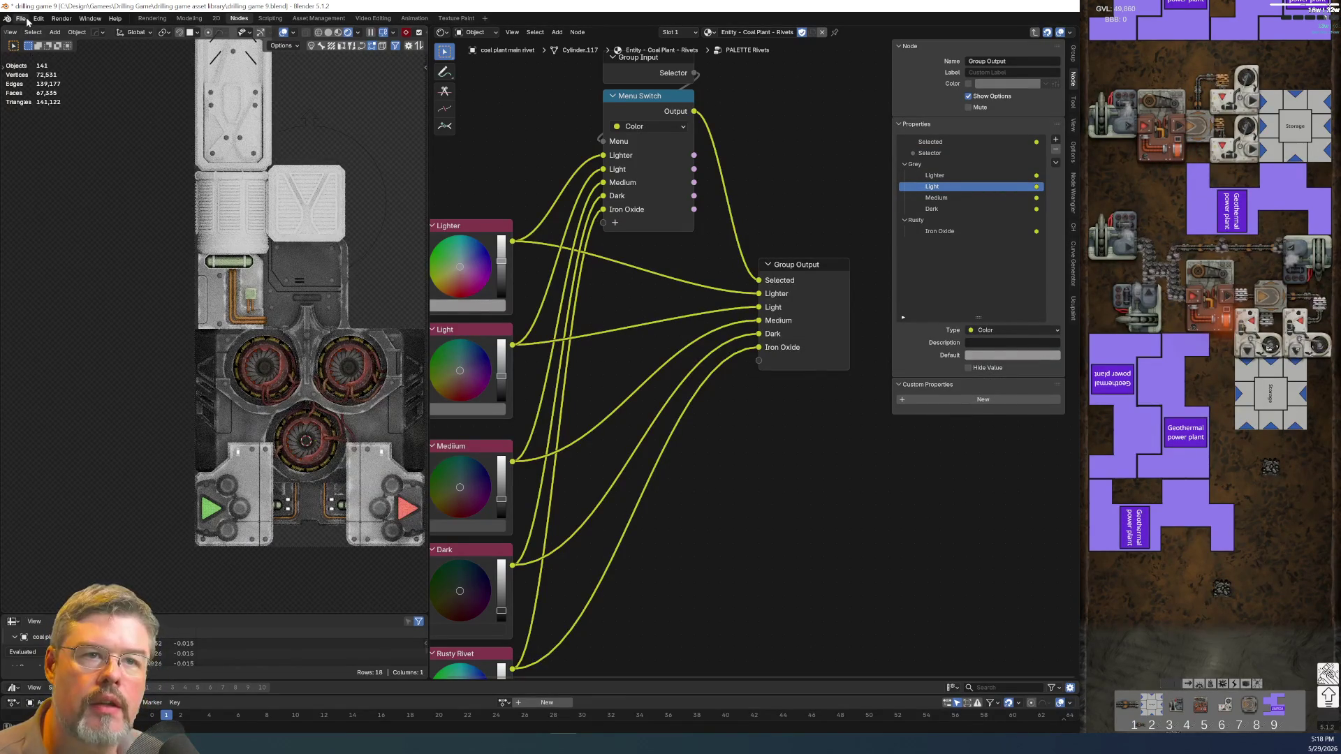
- Save the file, switch the rivets' Base Color to the palette's Light output, and save again
left_click(20, 18)
left_click(35, 84)
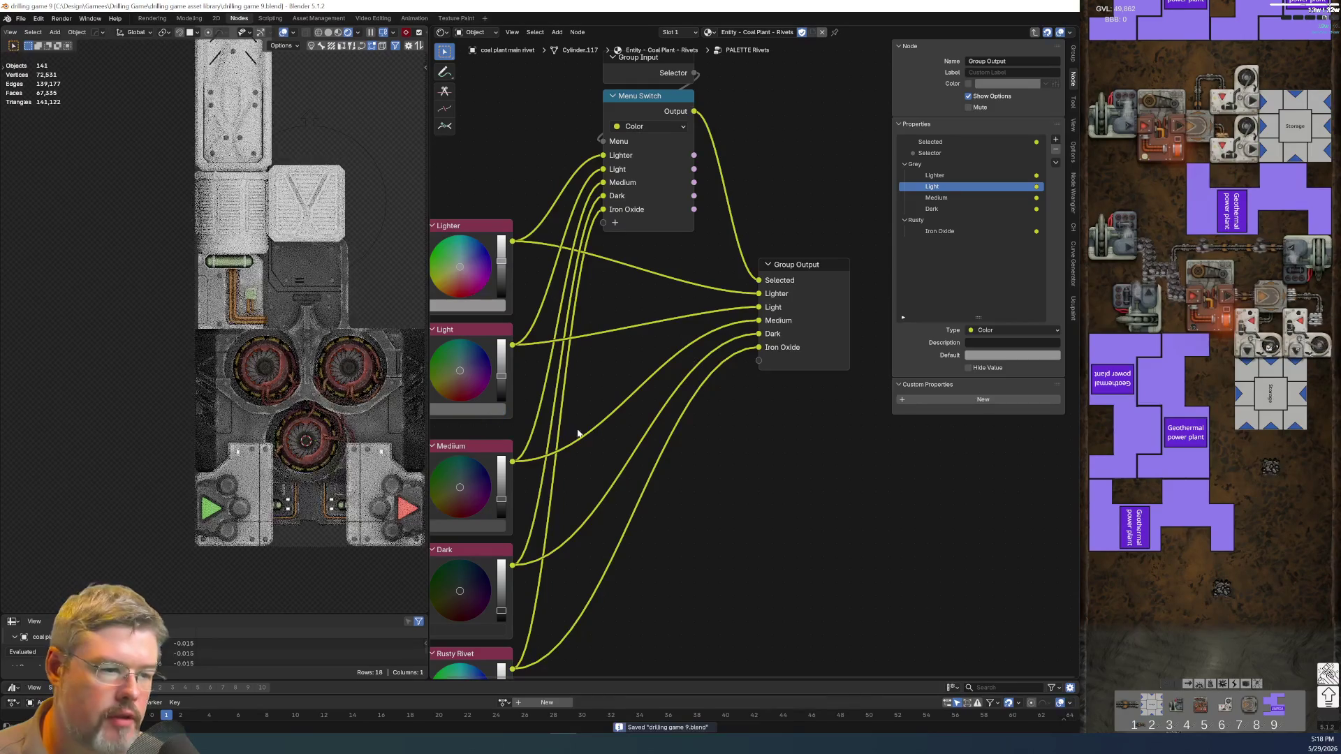
key("Tab")
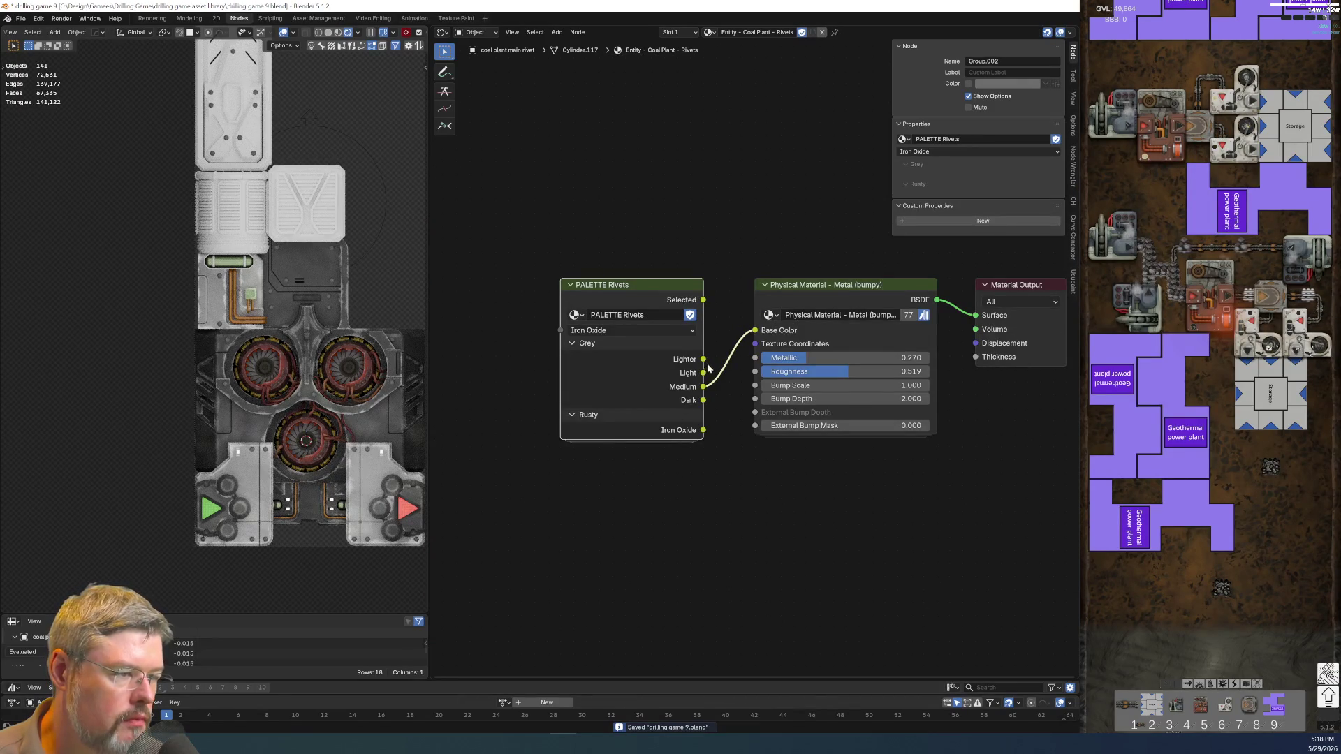
left_click_drag(704, 373, 754, 330)
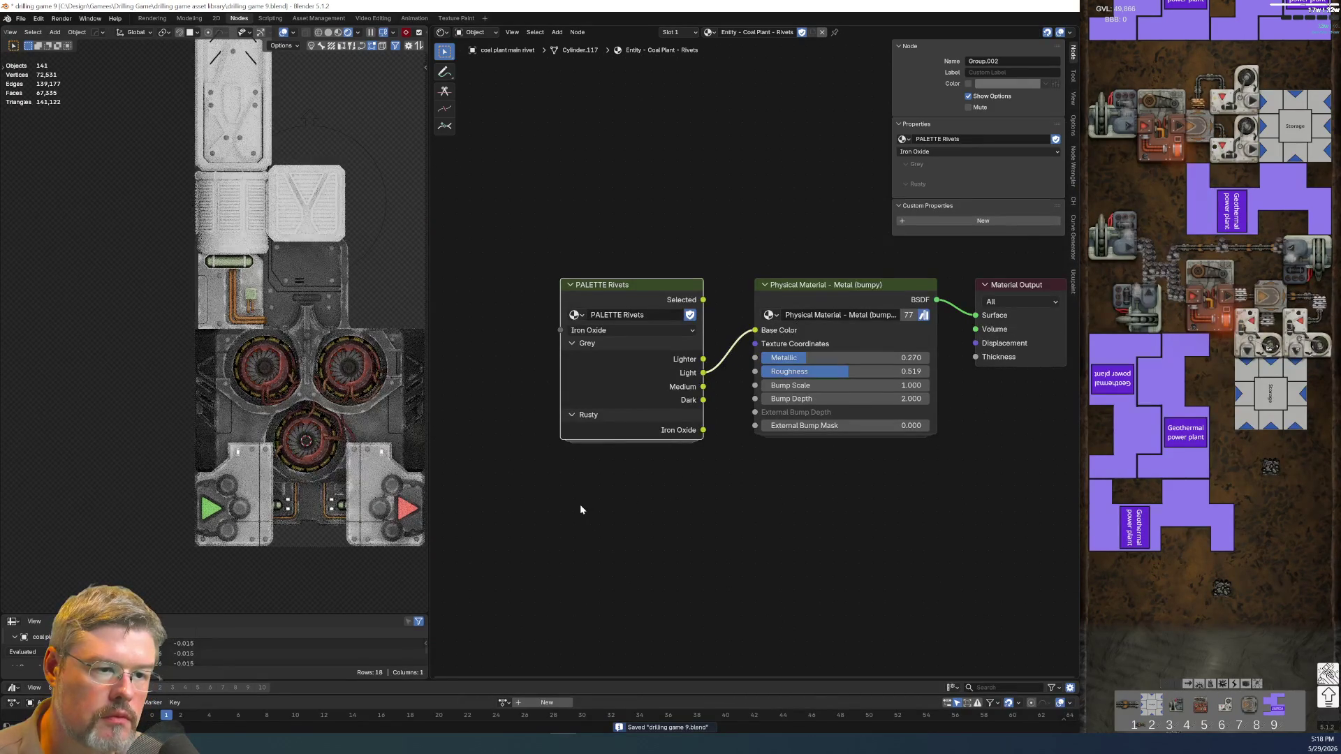
scroll(561, 486, "up", 1)
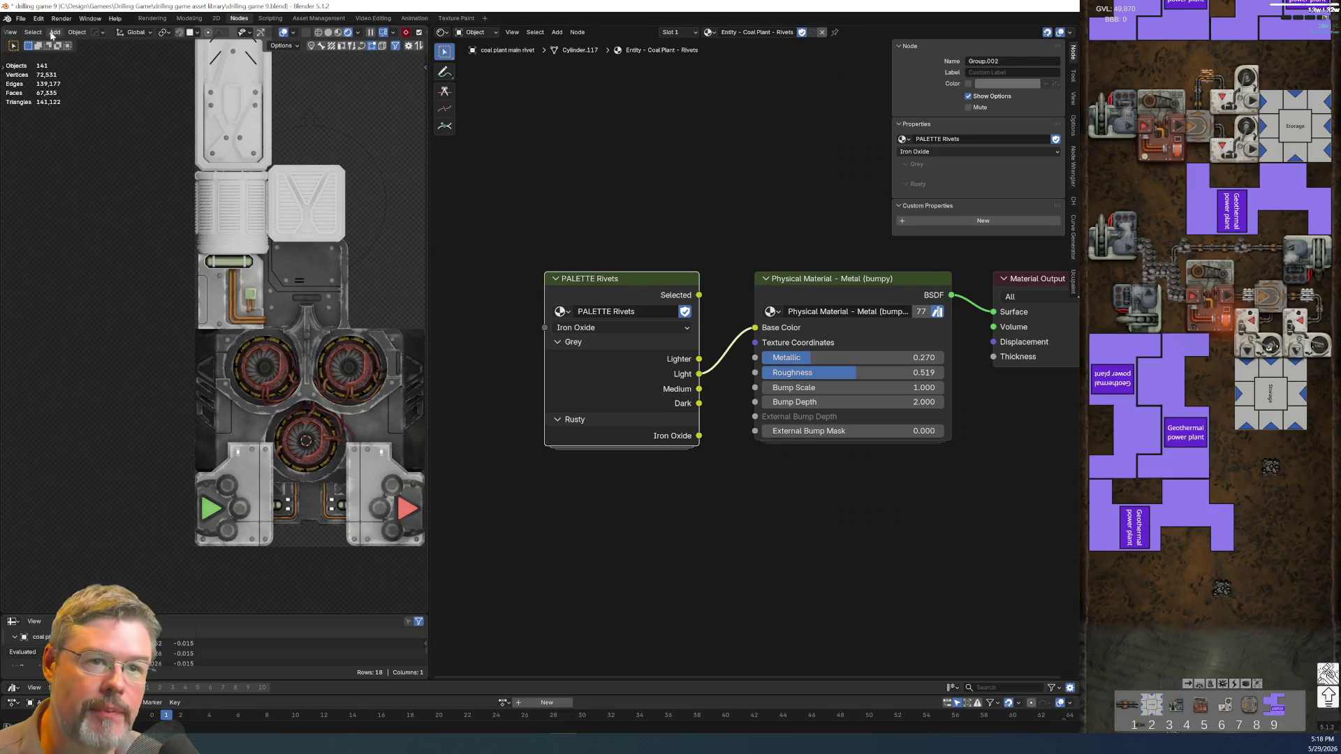
left_click(21, 19)
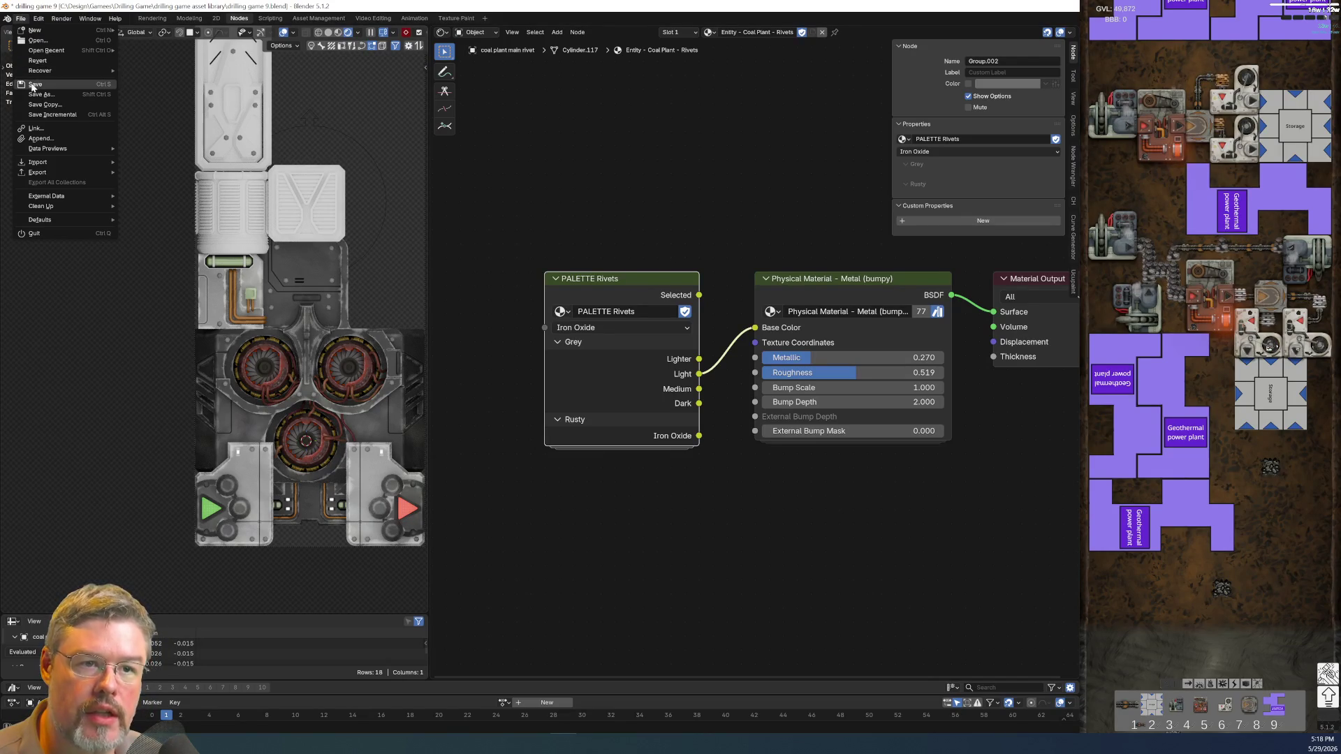
left_click(33, 84)
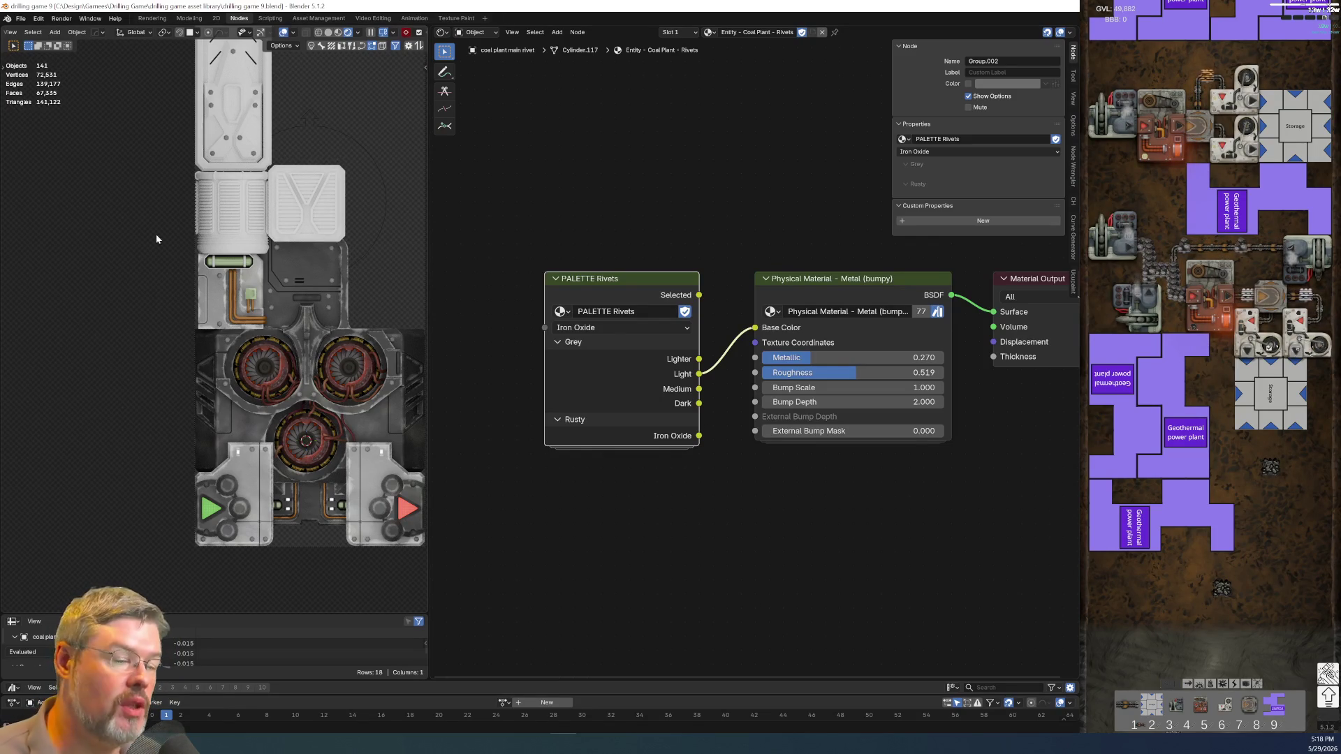
- Select the plant's lower body piece to show its material nodes
middle_click_drag(337, 252, 244, 362)
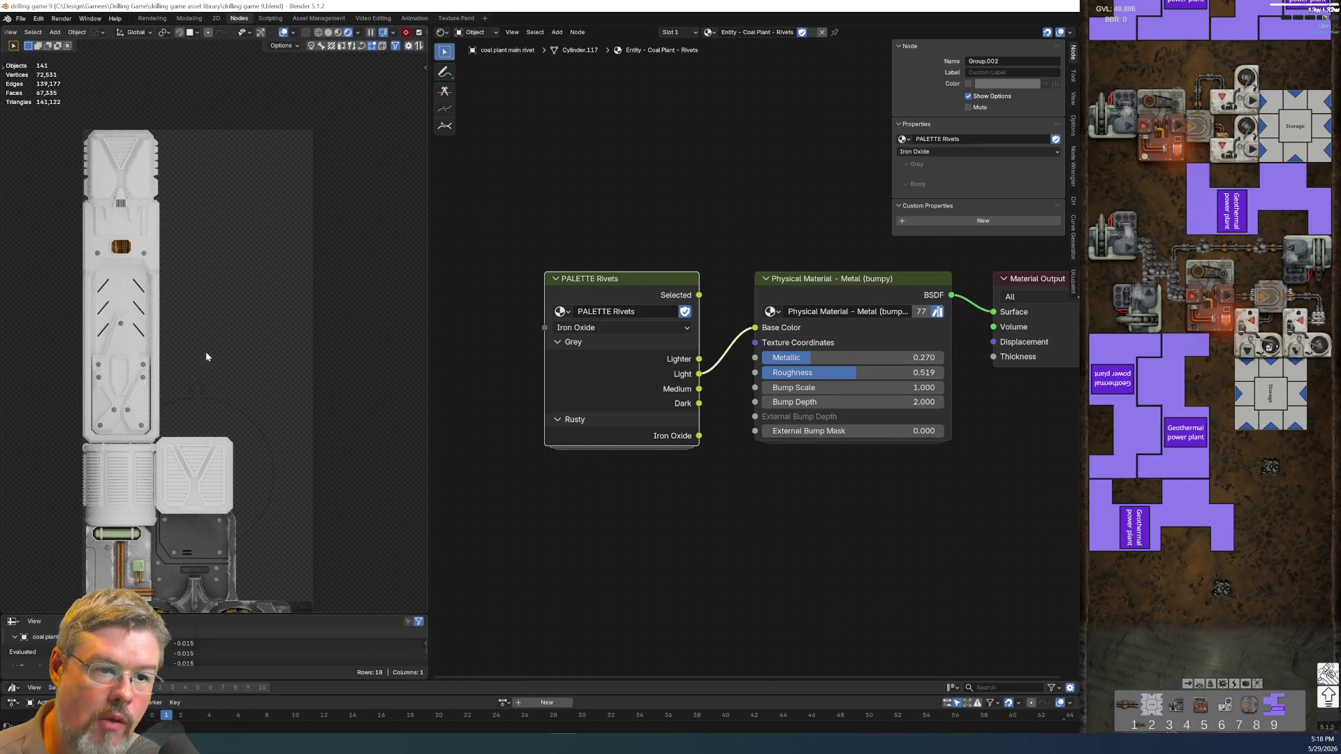
scroll(204, 351, "down", 2)
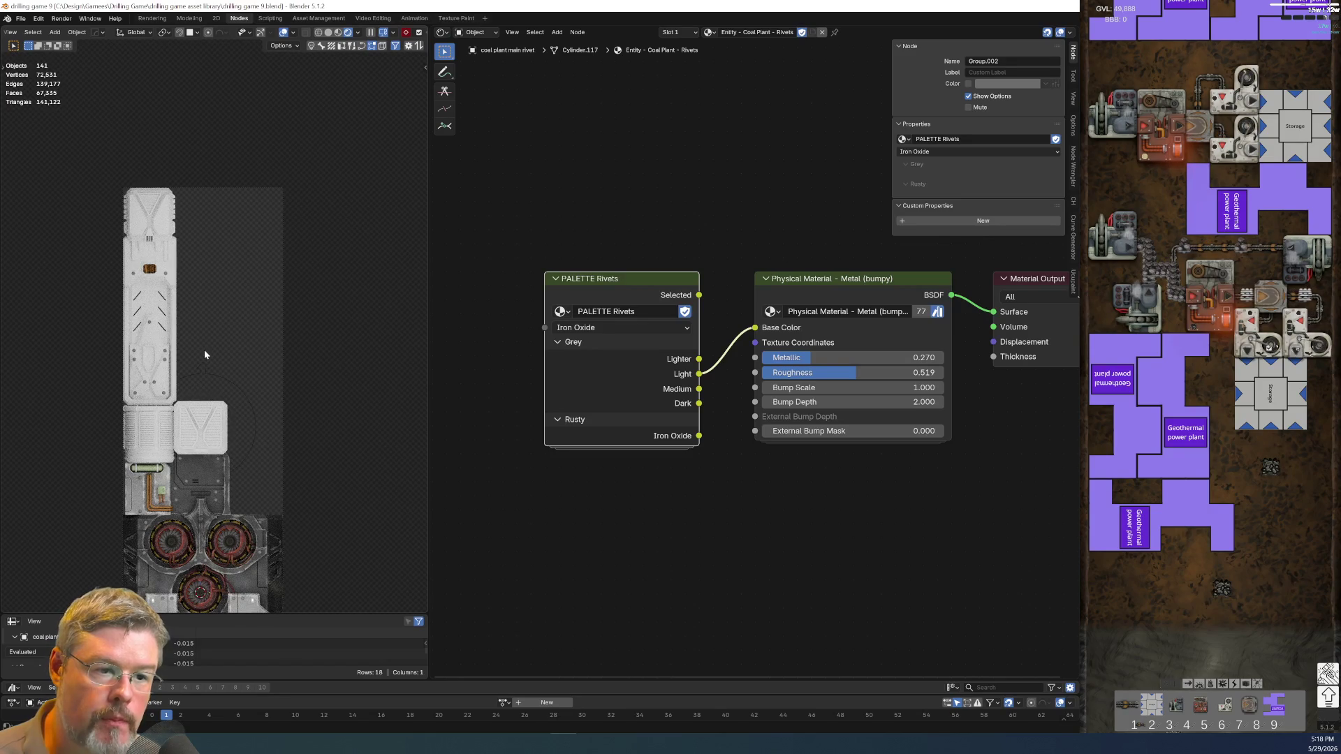
middle_click_drag(224, 366, 275, 274, "shift")
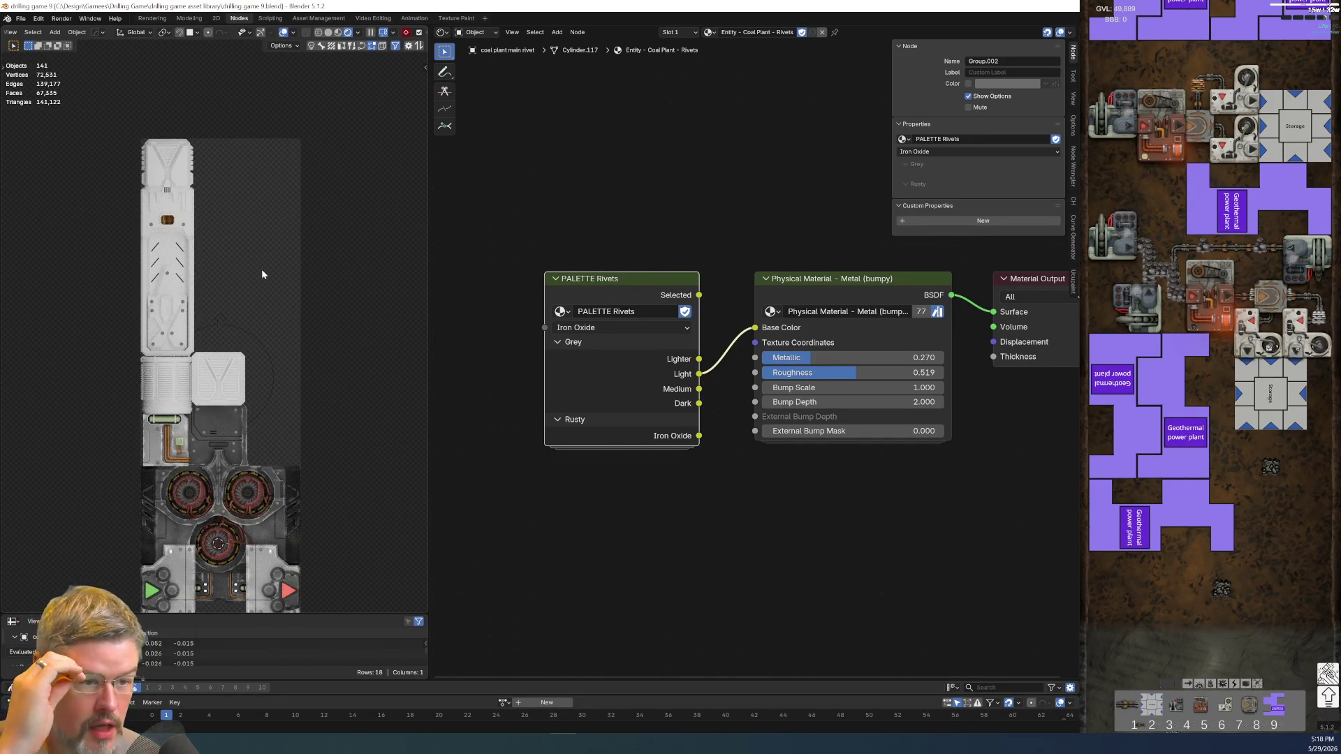
left_click(261, 527)
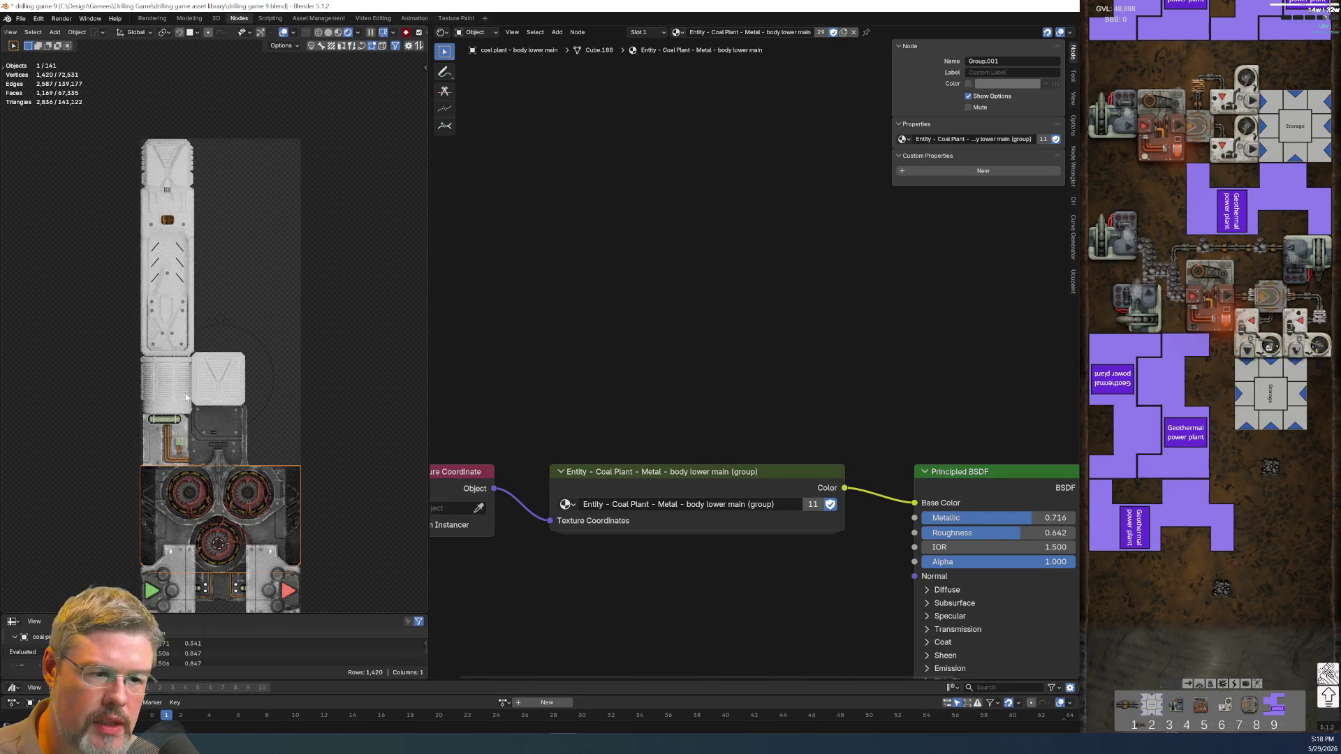
- Link the lower body's material onto the tall column with Ctrl+L Link Materials
scroll(186, 401, "up", 3)
scroll(167, 400, "up", 2)
scroll(143, 401, "up", 1)
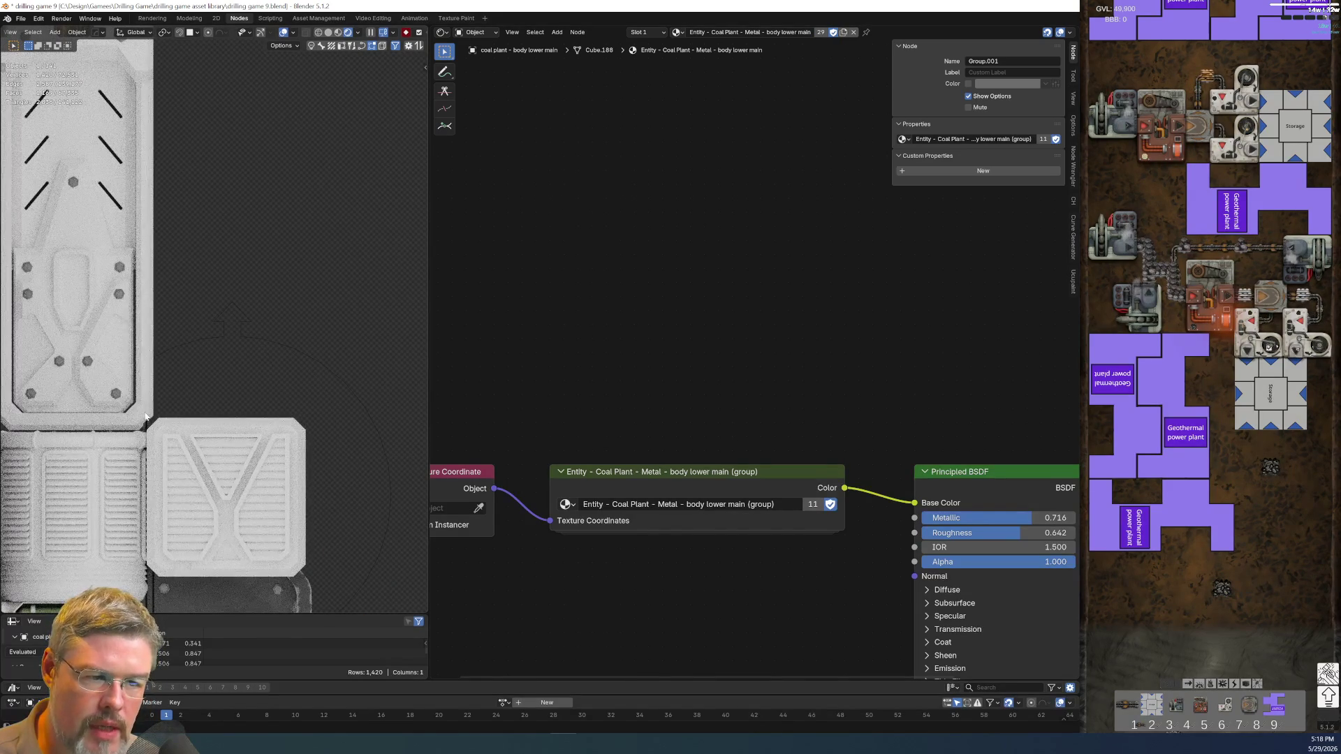
left_click(146, 415)
scroll(236, 238, "down", 4)
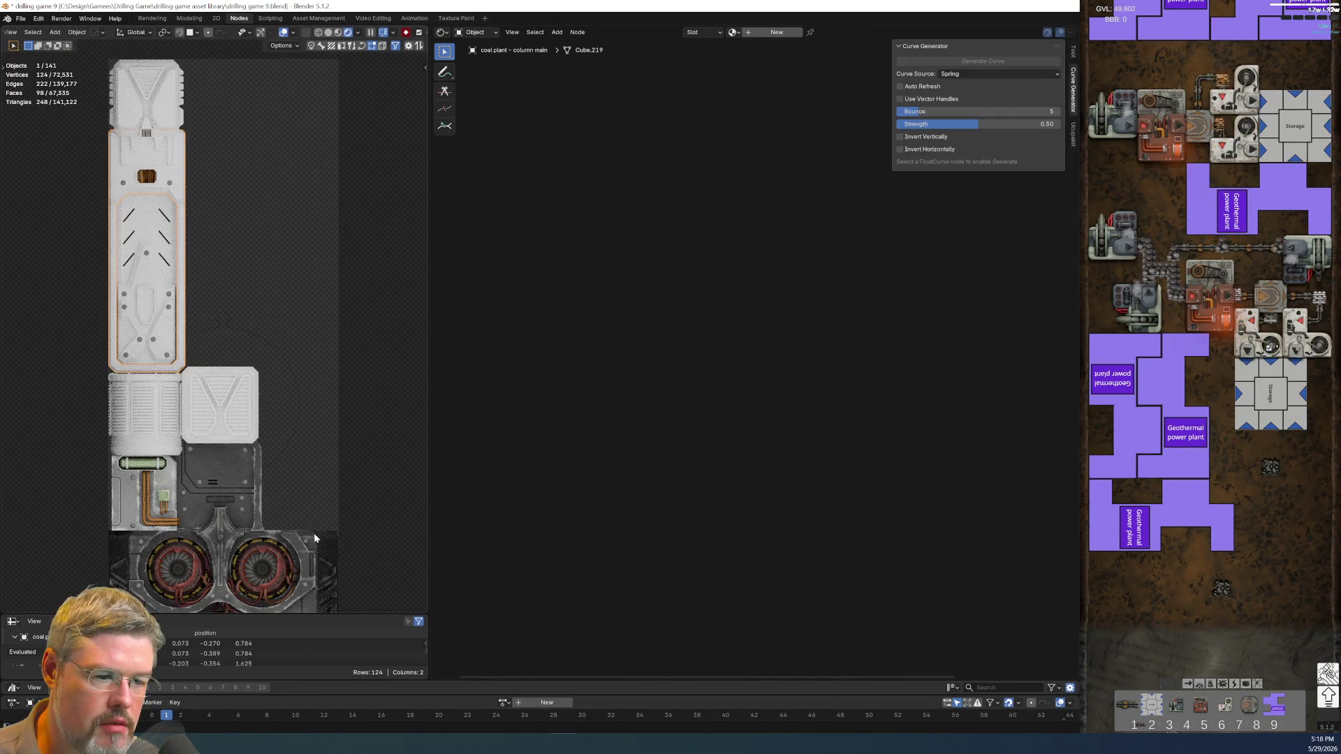
left_click(312, 534, "shift")
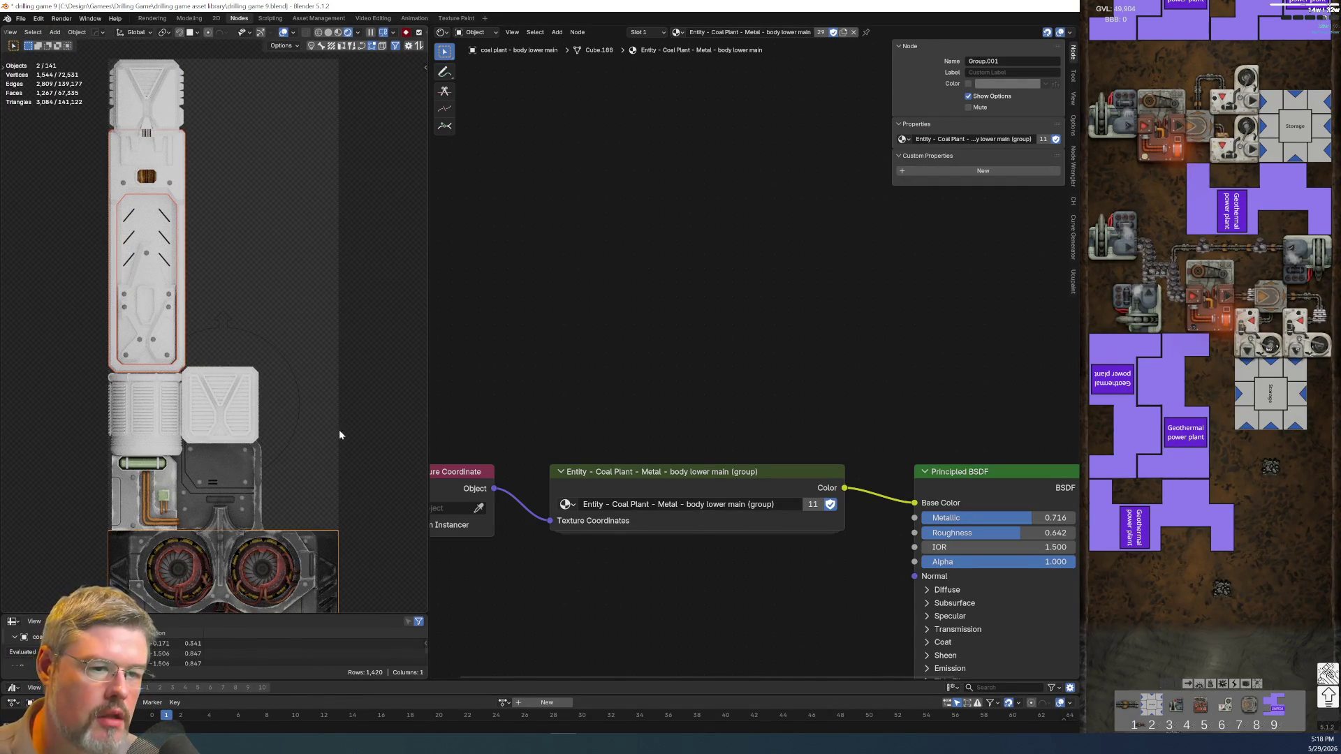
key("ctrl+l")
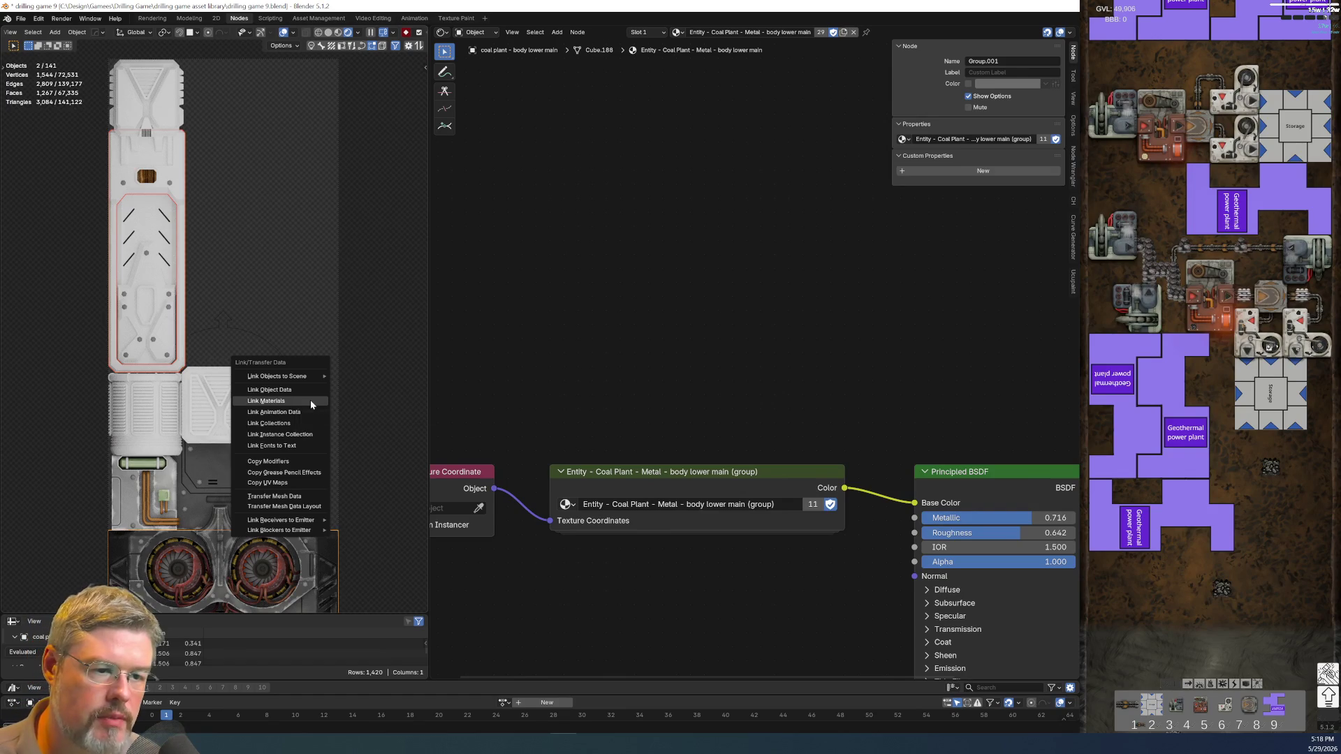
left_click(310, 399)
- Make the column's material a separate copy named 'Entity - Coal Plant - Metal - body upper main'
left_click(180, 174)
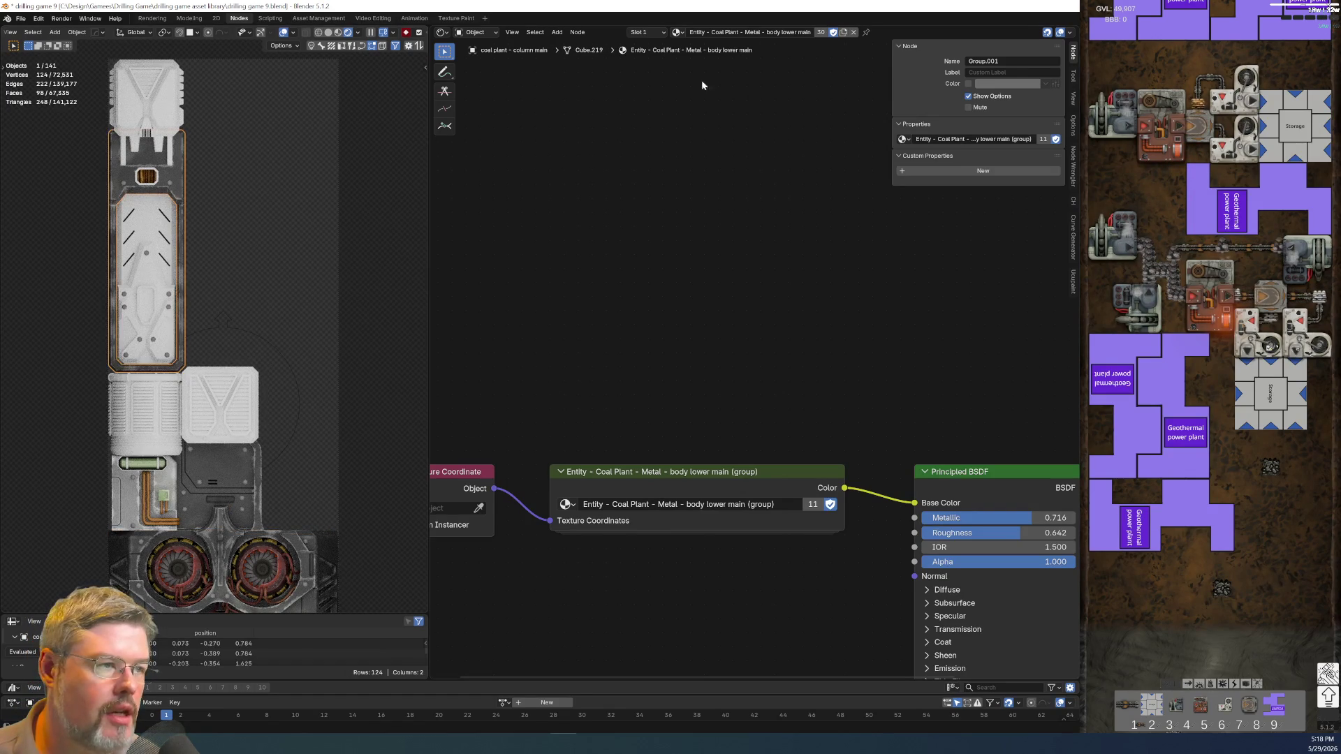
left_click(844, 33)
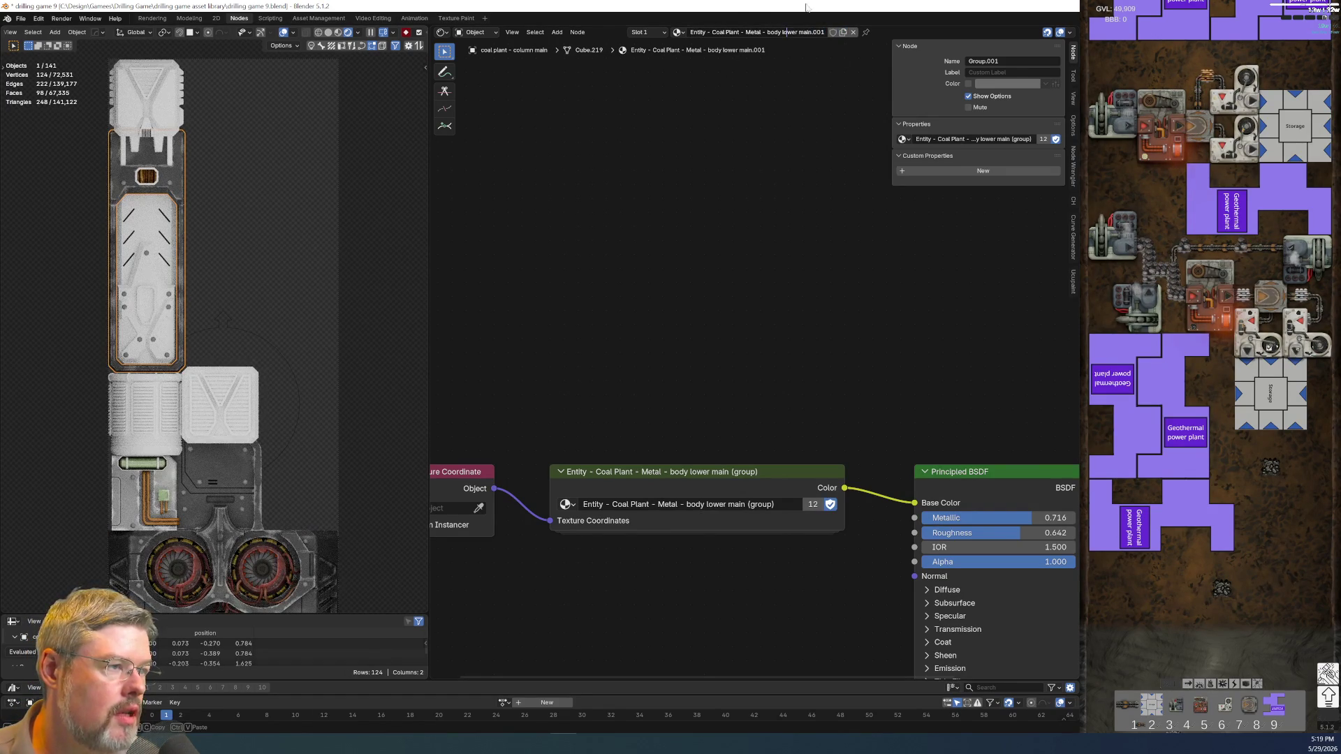
type("upp")
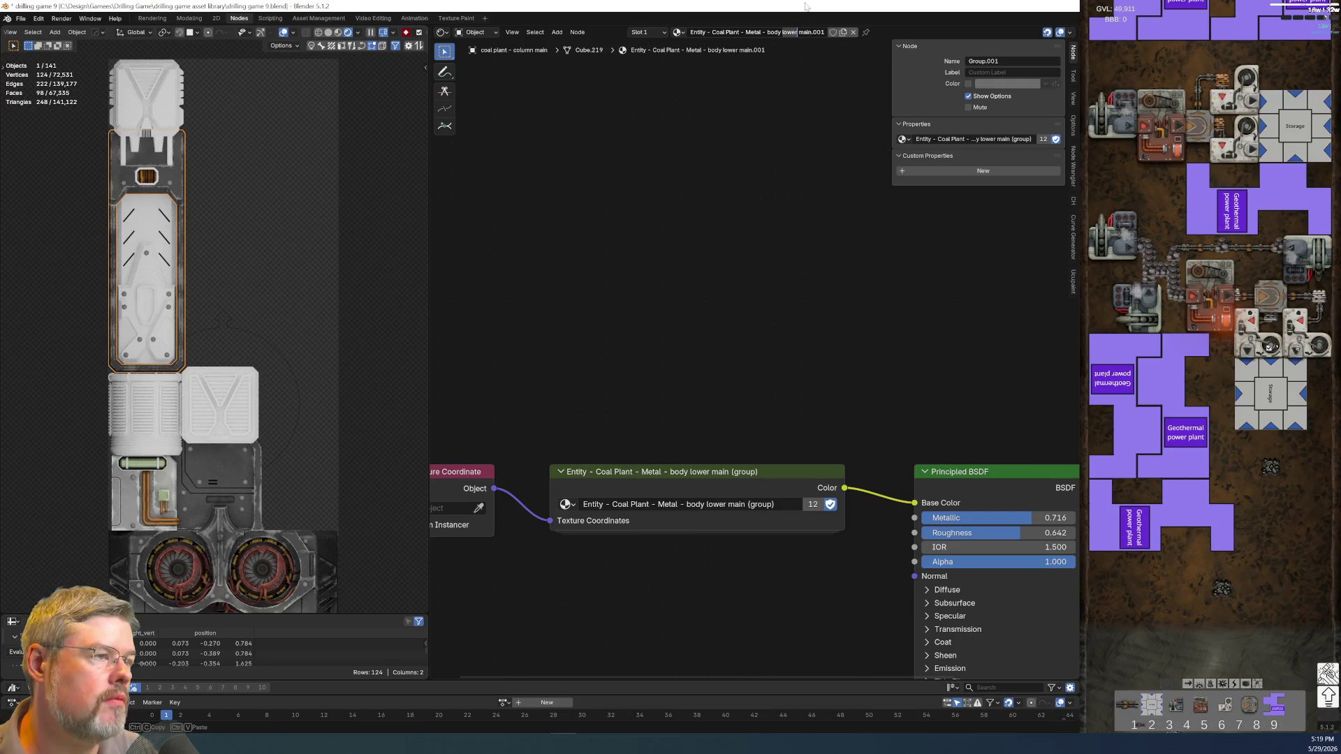
type("er")
key("End")
key("BackSpace")
key("BackSpace")
key("BackSpace")
- Enter the body lower main group node, then its nested Physical Material - Metal Paneling group
key("Return")
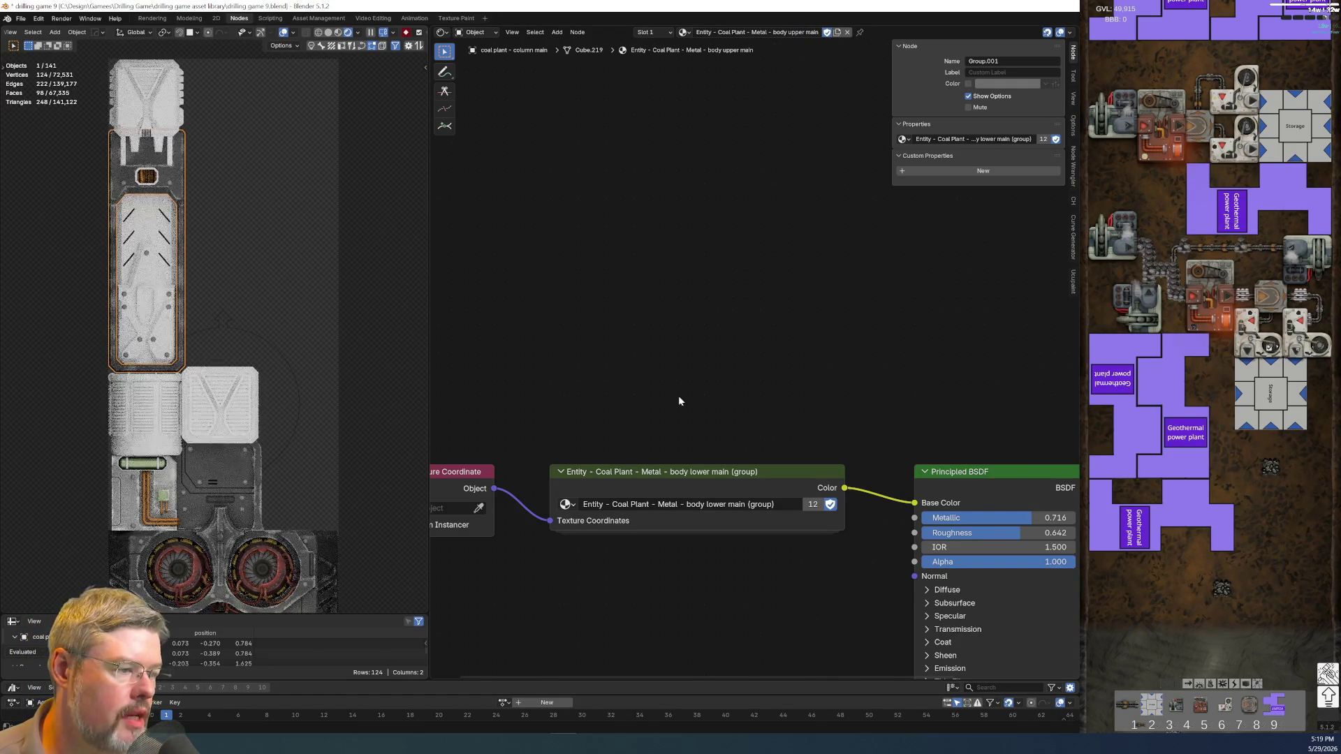
left_click(723, 480)
key("Tab")
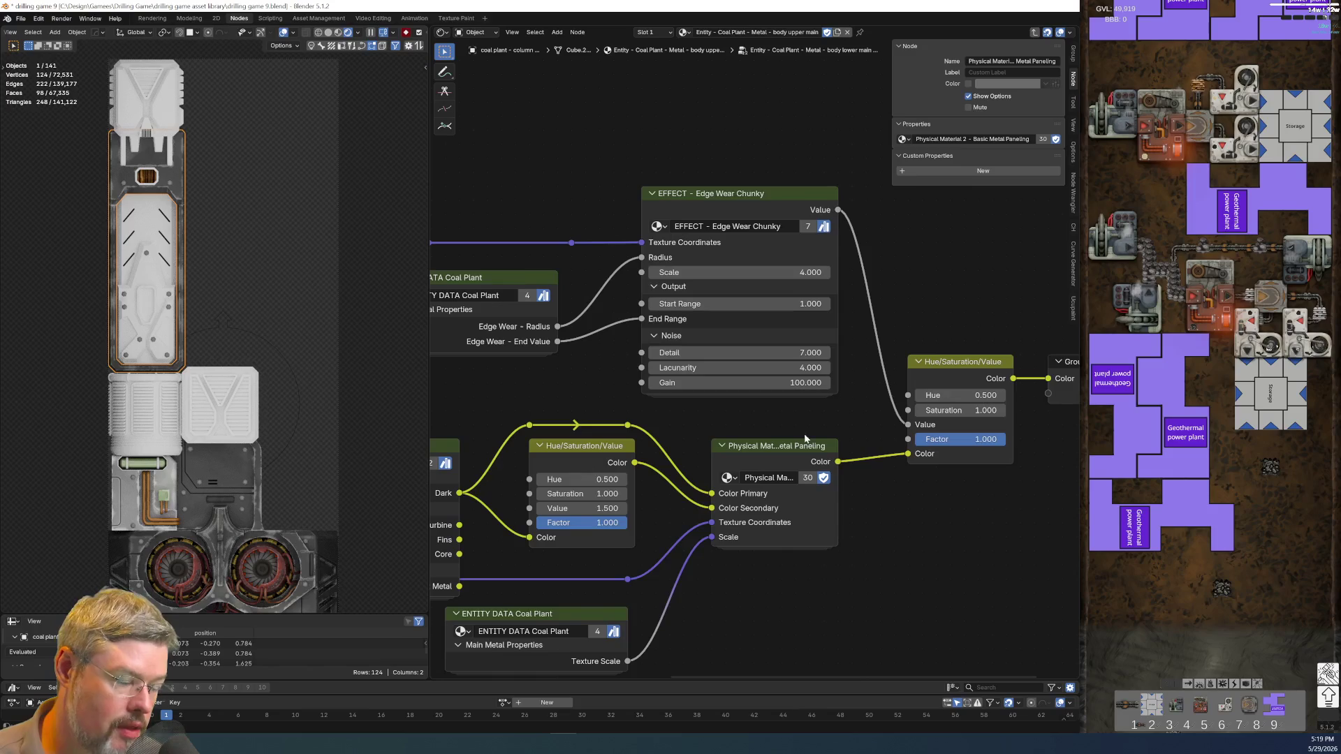
key("Tab")
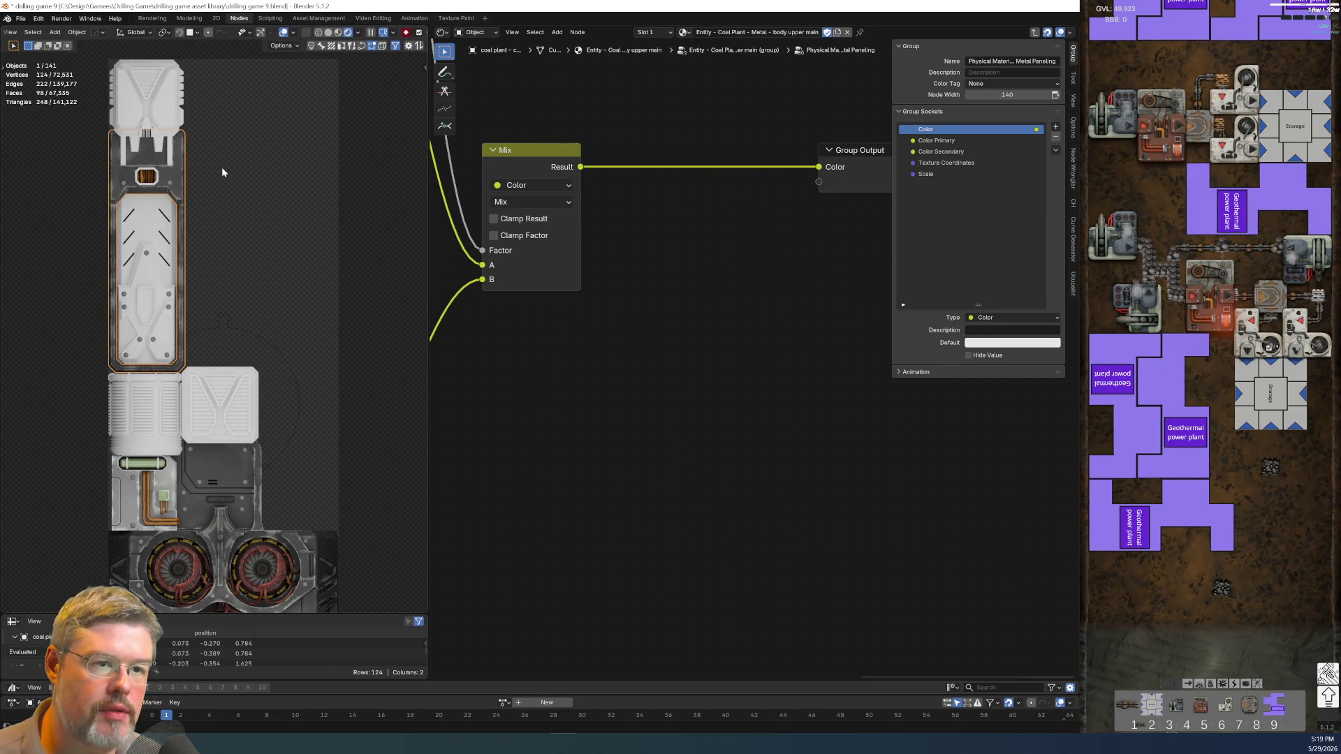
scroll(253, 250, "down", 4)
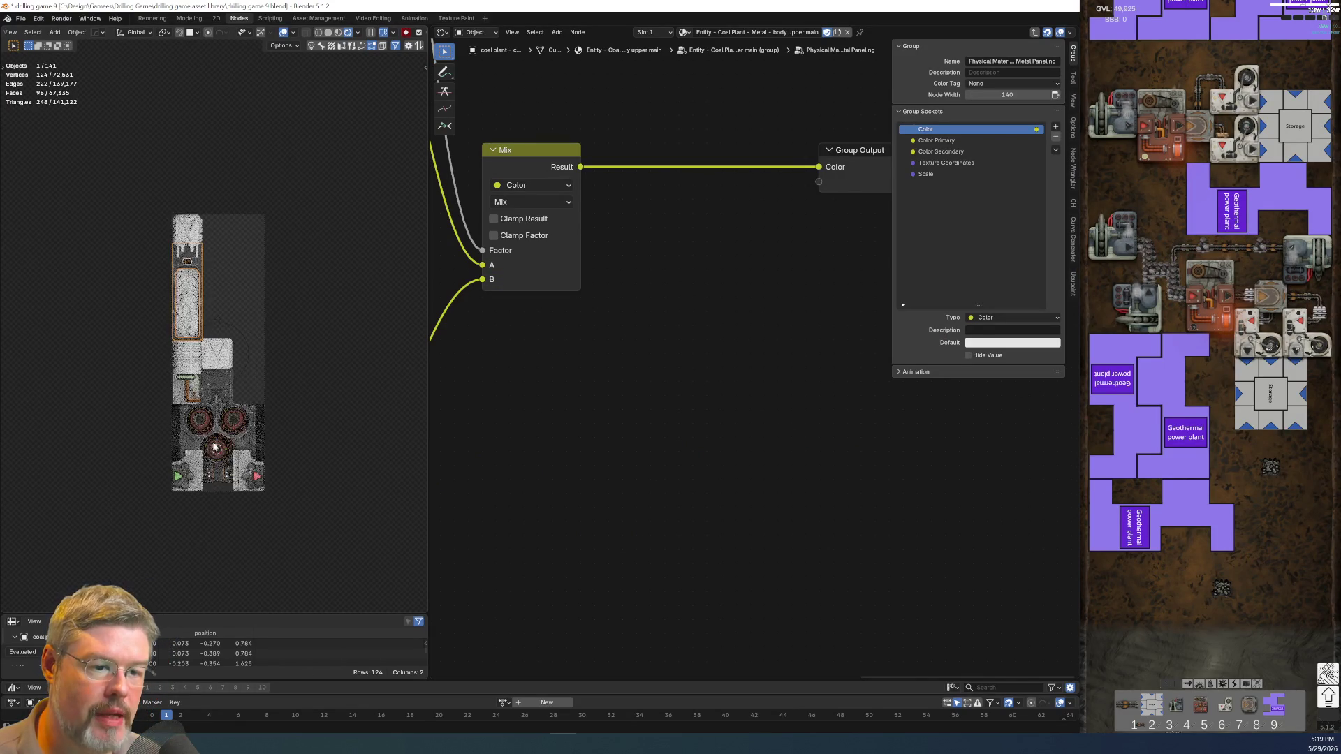
scroll(184, 185, "up", 3)
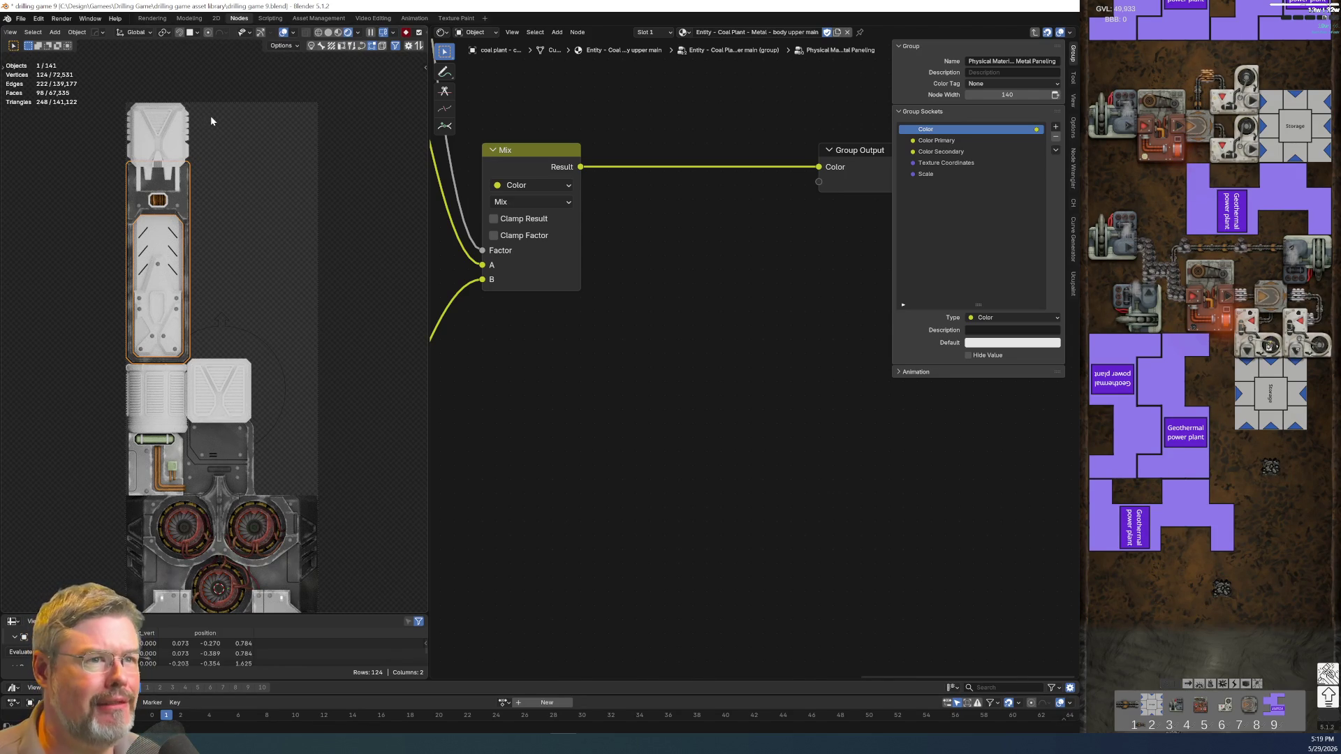
scroll(158, 209, "up", 5)
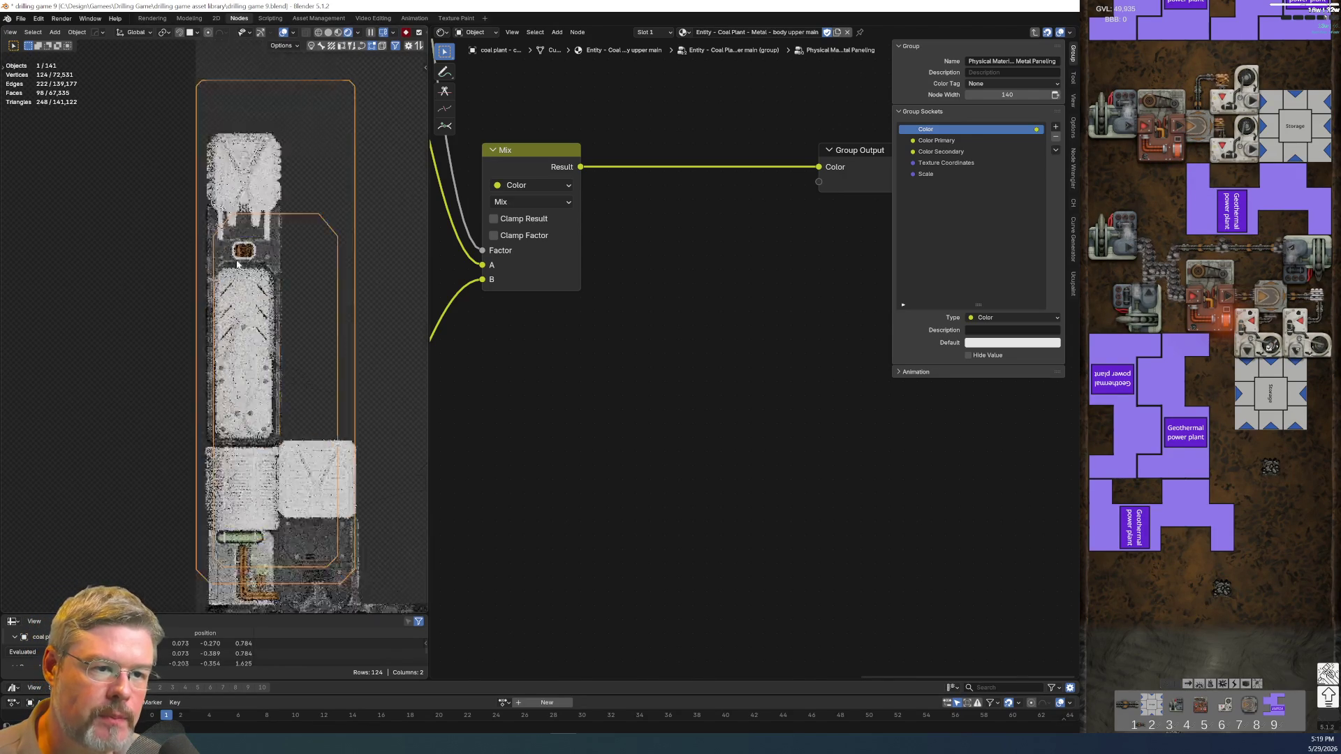
scroll(200, 312, "down", 1)
scroll(214, 256, "up", 2)
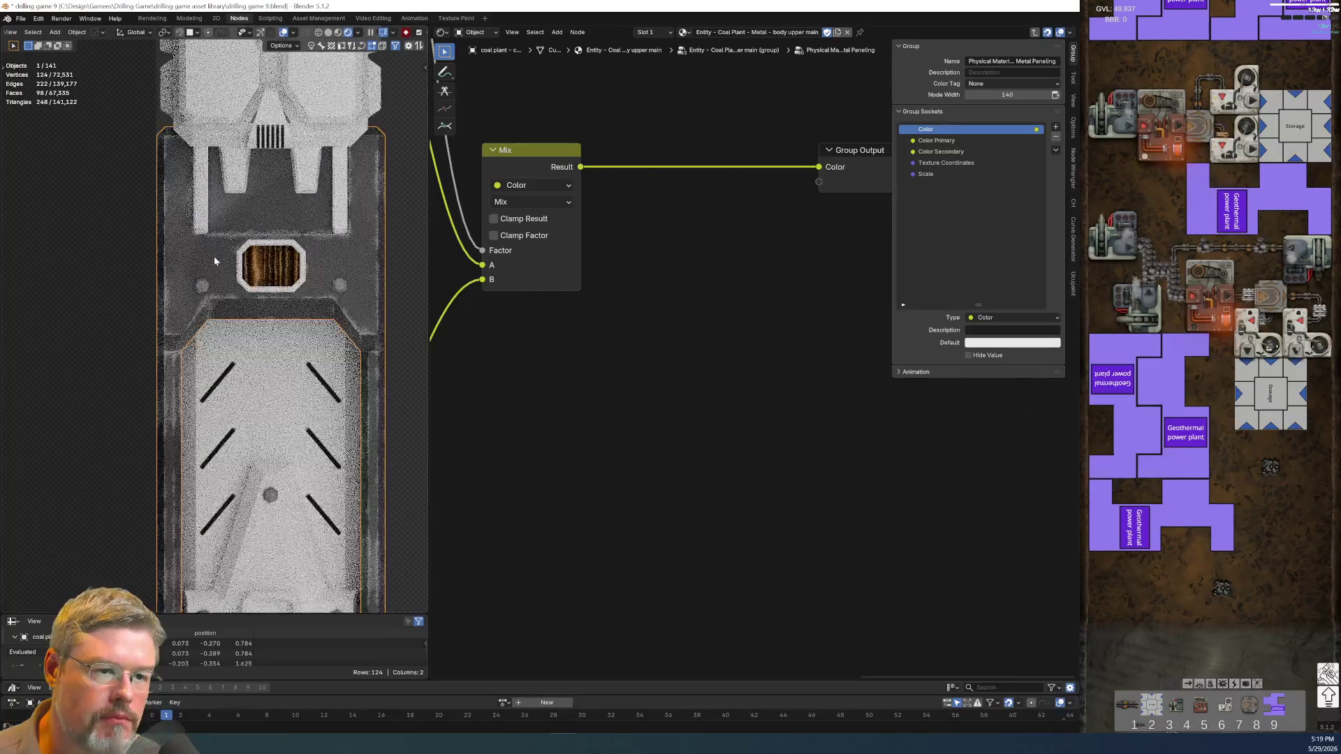
- Give the column's window, vents, vent plate, greeble and supports the column's material via Link Materials
left_click(241, 266)
middle_click_drag(241, 266, 201, 380, "shift")
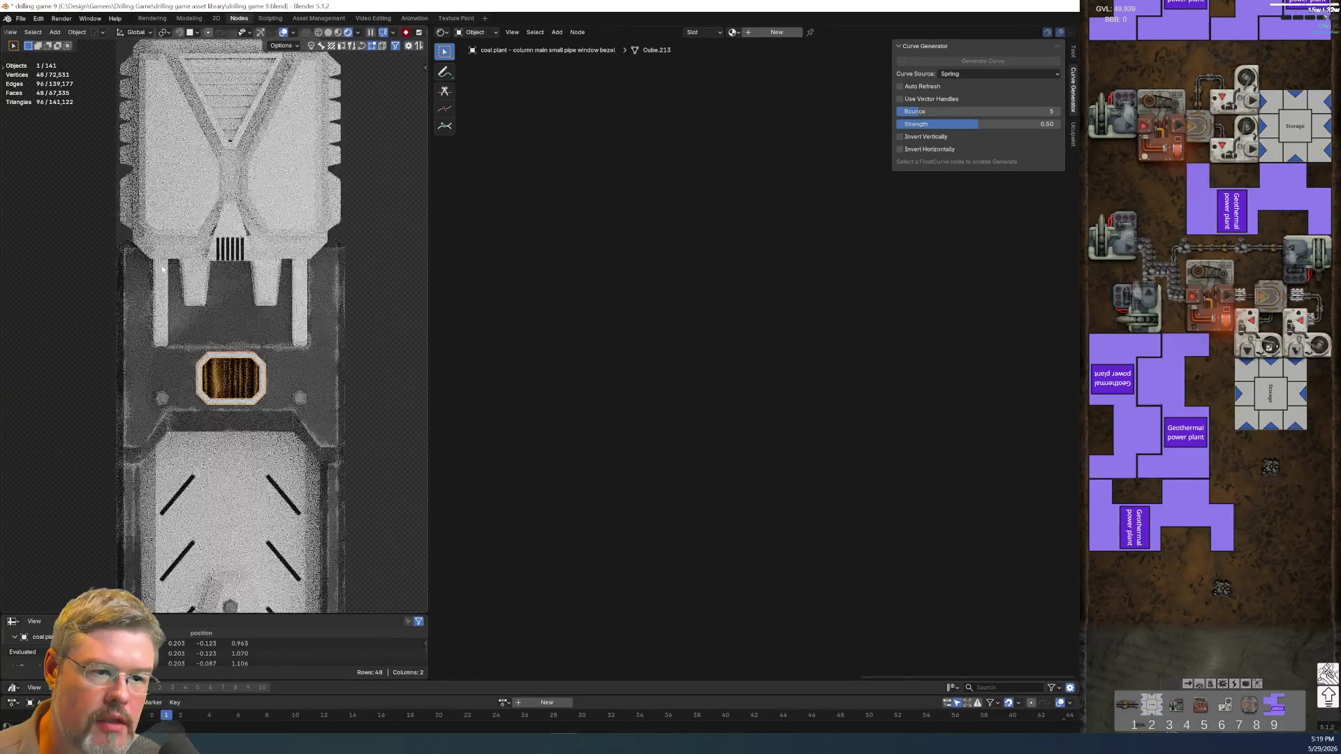
left_click(157, 261, "shift")
left_click(177, 195, "shift")
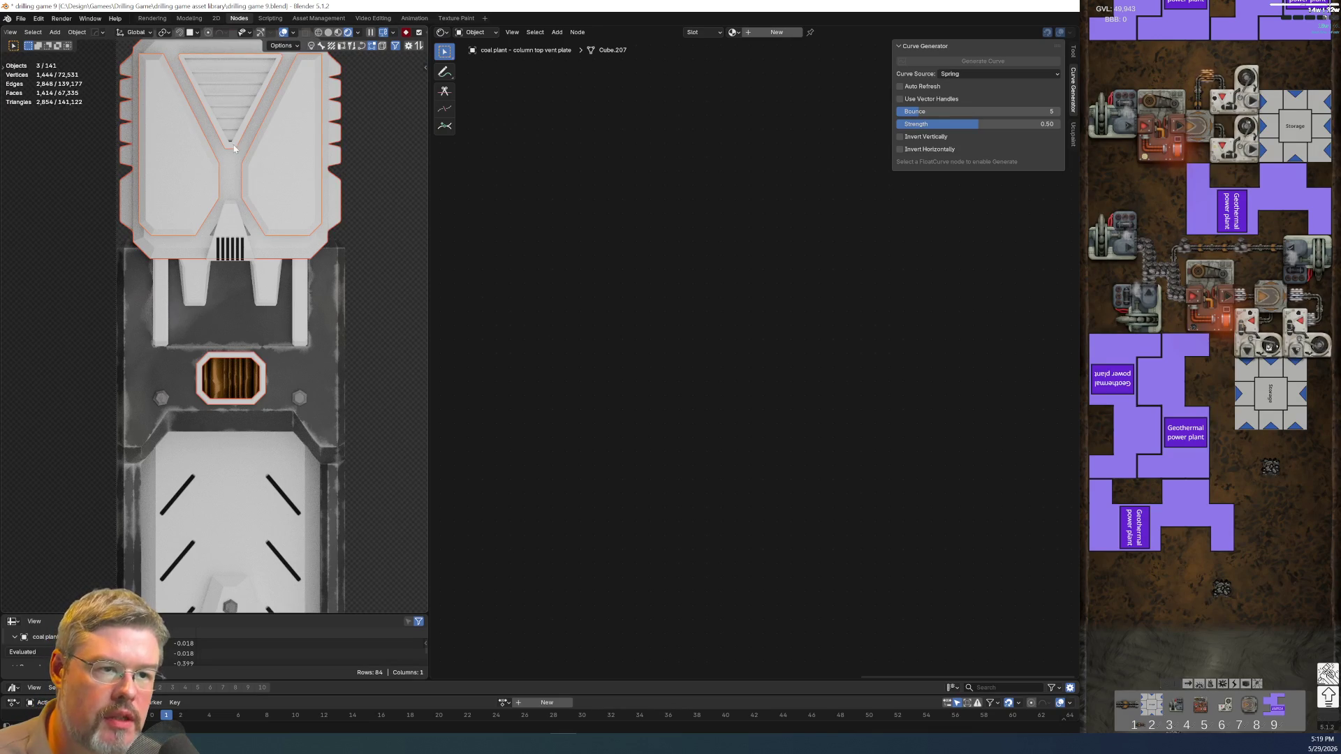
left_click(233, 234, "shift")
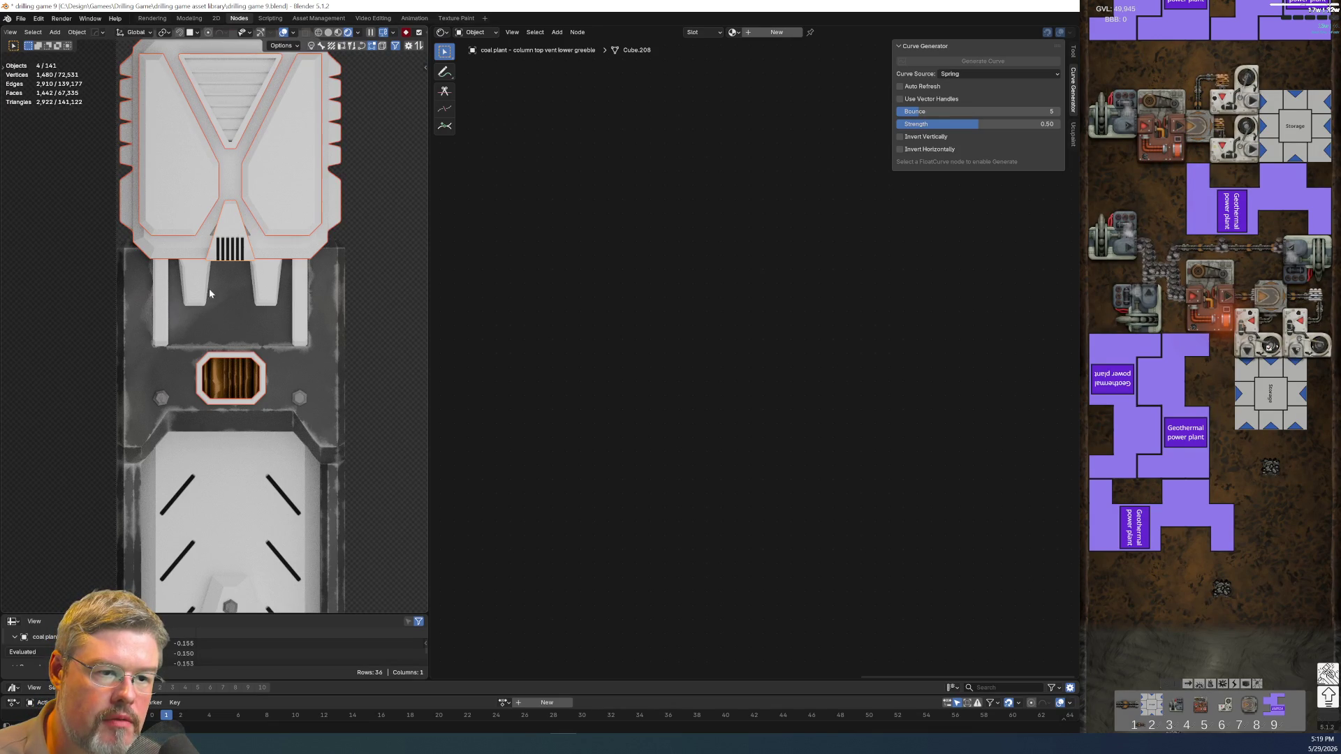
left_click(241, 282, "shift")
left_click(197, 289, "shift")
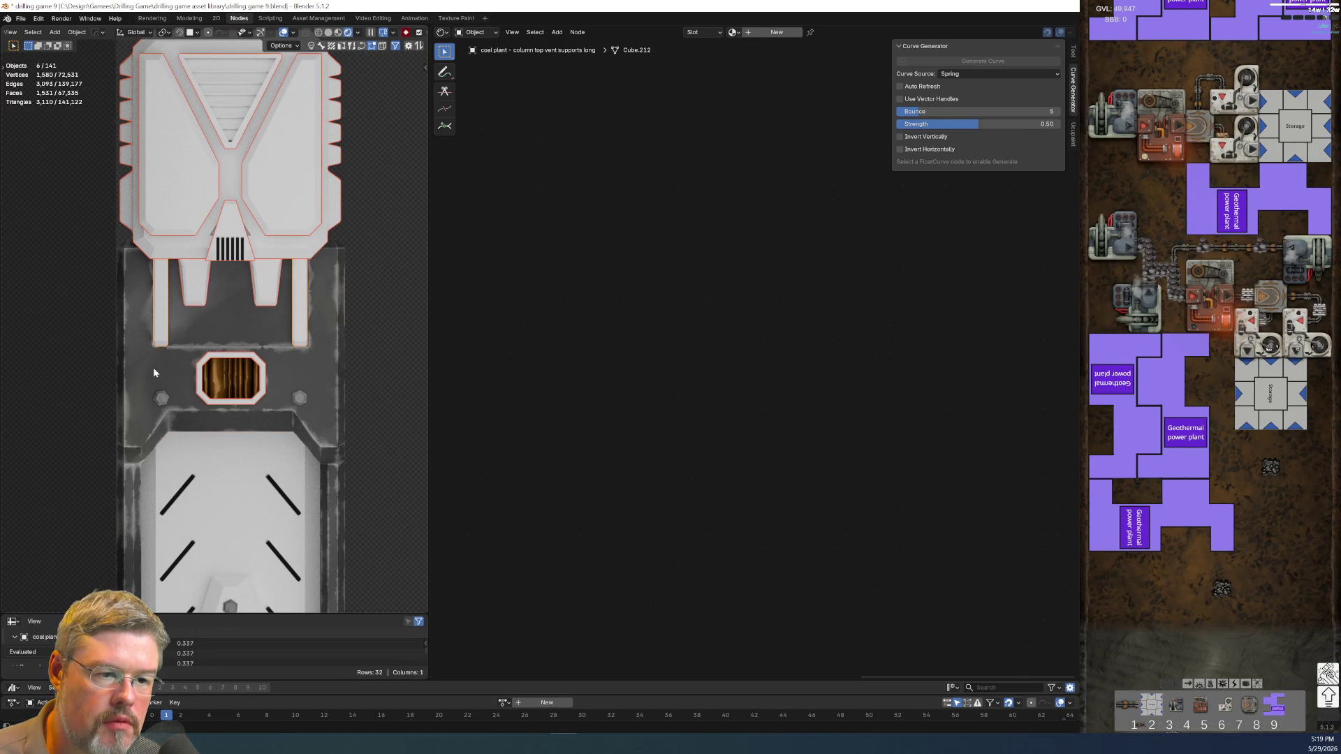
left_click(153, 367, "shift")
key("ctrl+l")
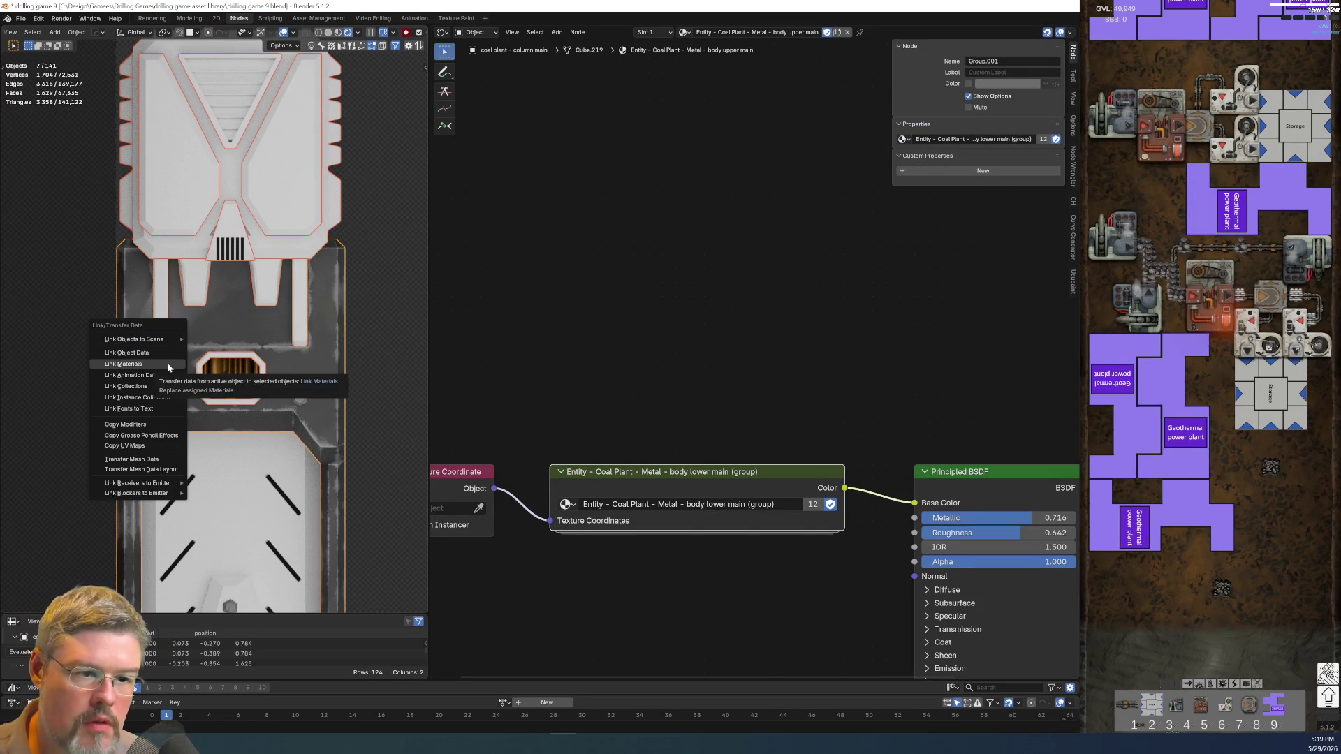
left_click(167, 363)
left_click(399, 363)
- Link the top frame panel's material onto the vent cylinders and slat bezel, then clear the selection
scroll(388, 384, "down", 3)
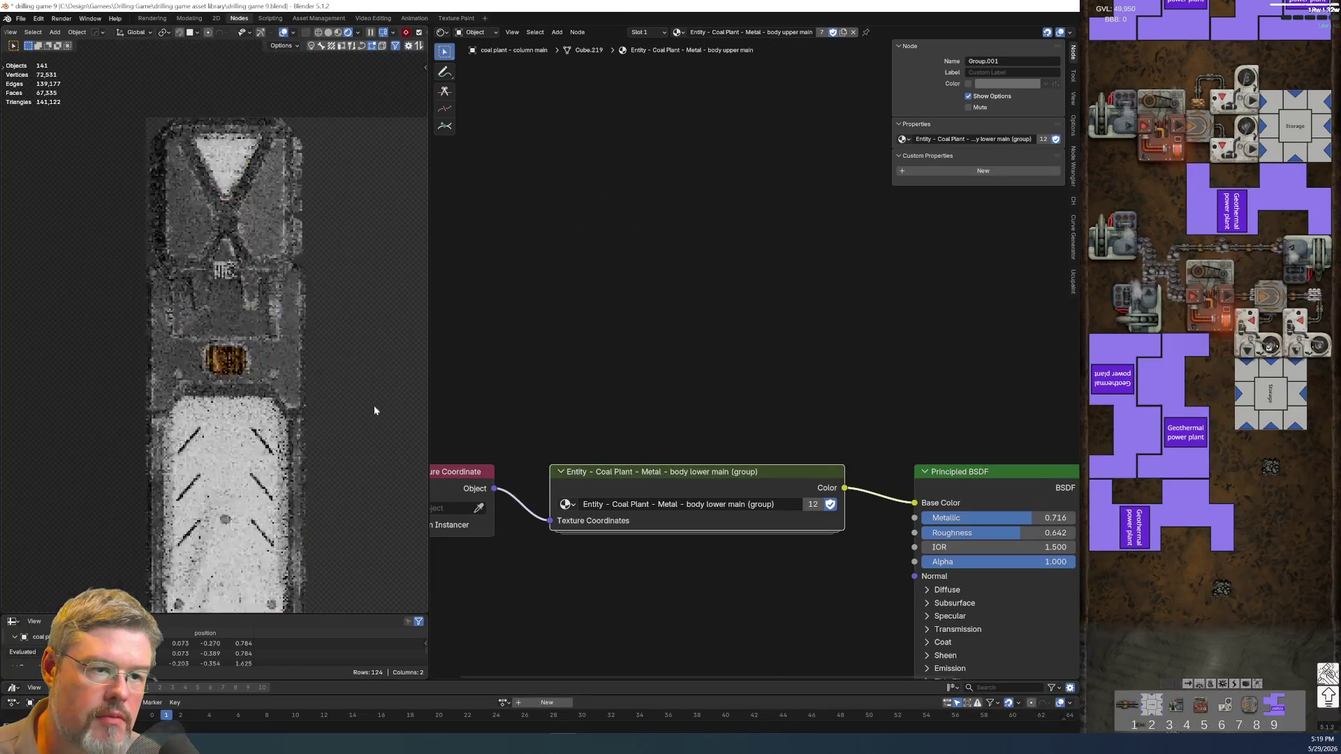
scroll(257, 203, "down", 3, "shift")
scroll(259, 359, "down", 3, "shift")
scroll(245, 322, "down", 2, "shift")
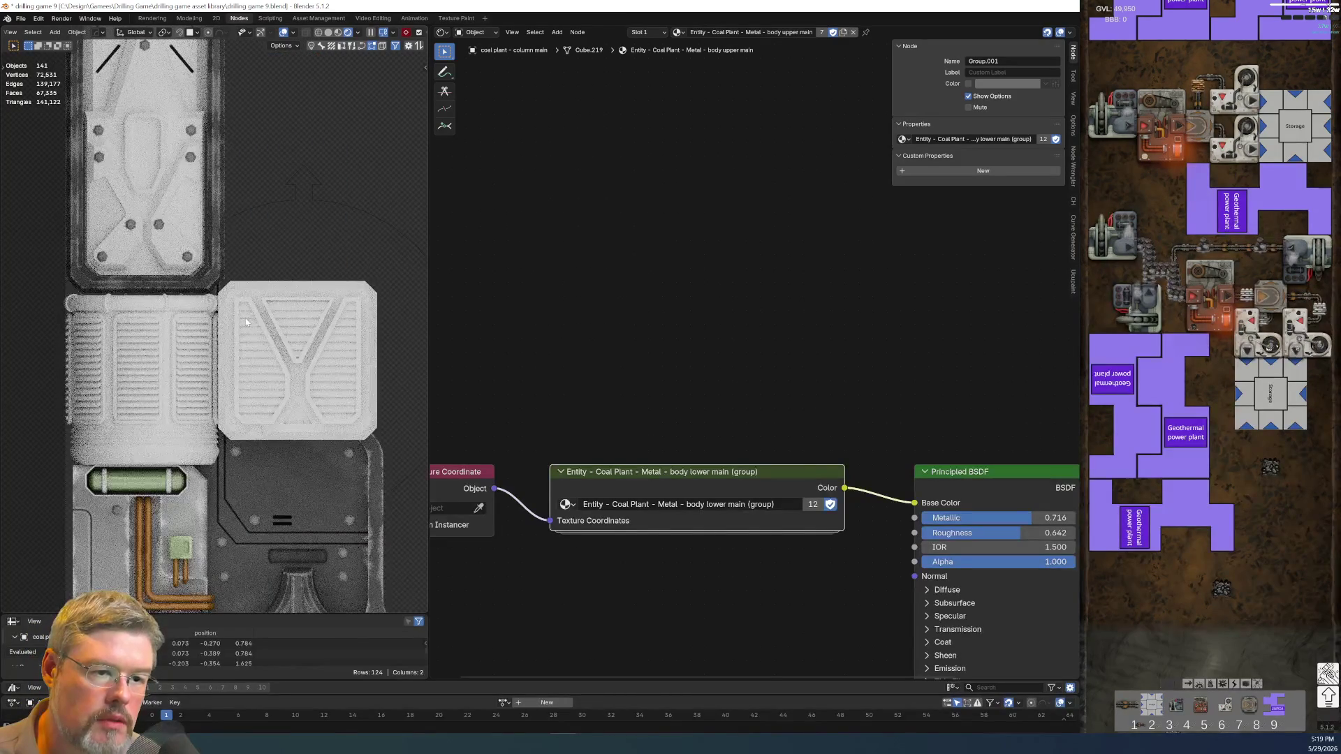
left_click(182, 433, "shift")
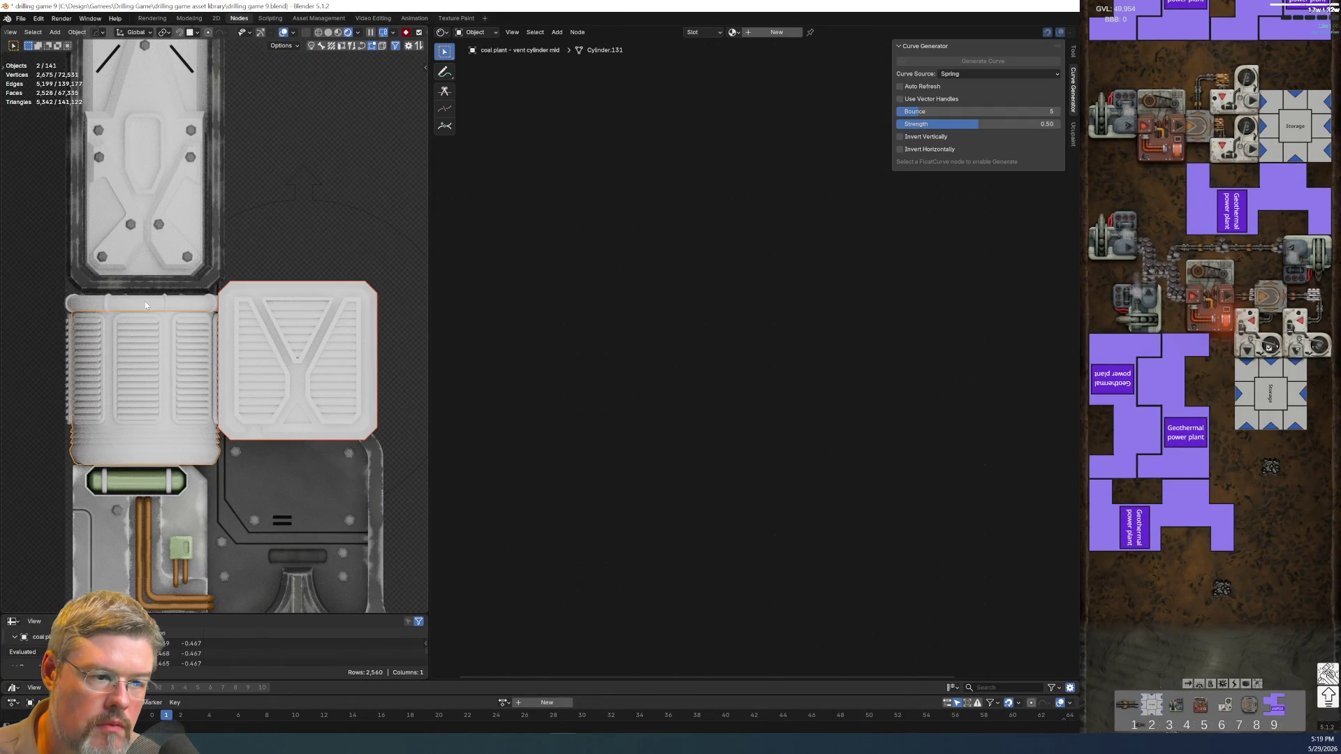
left_click(244, 424, "shift")
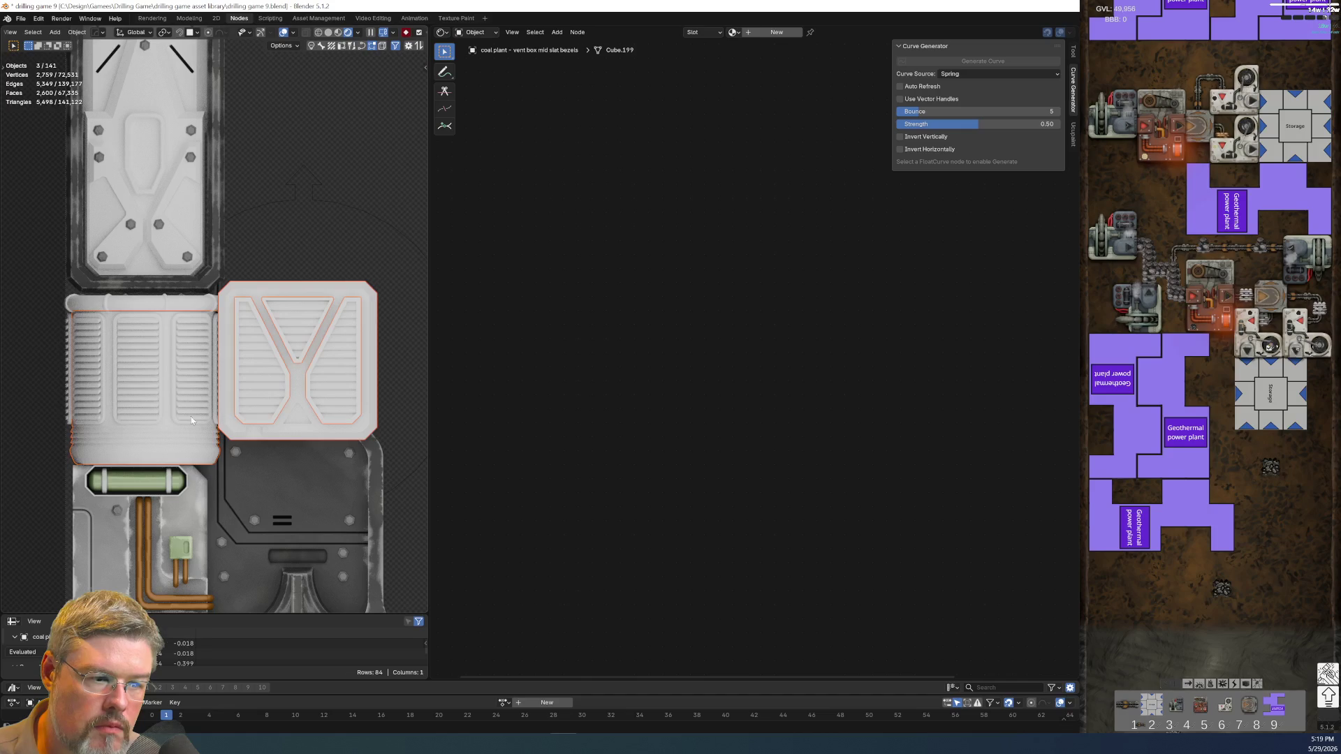
left_click(181, 422, "shift")
key("KP_Decimal")
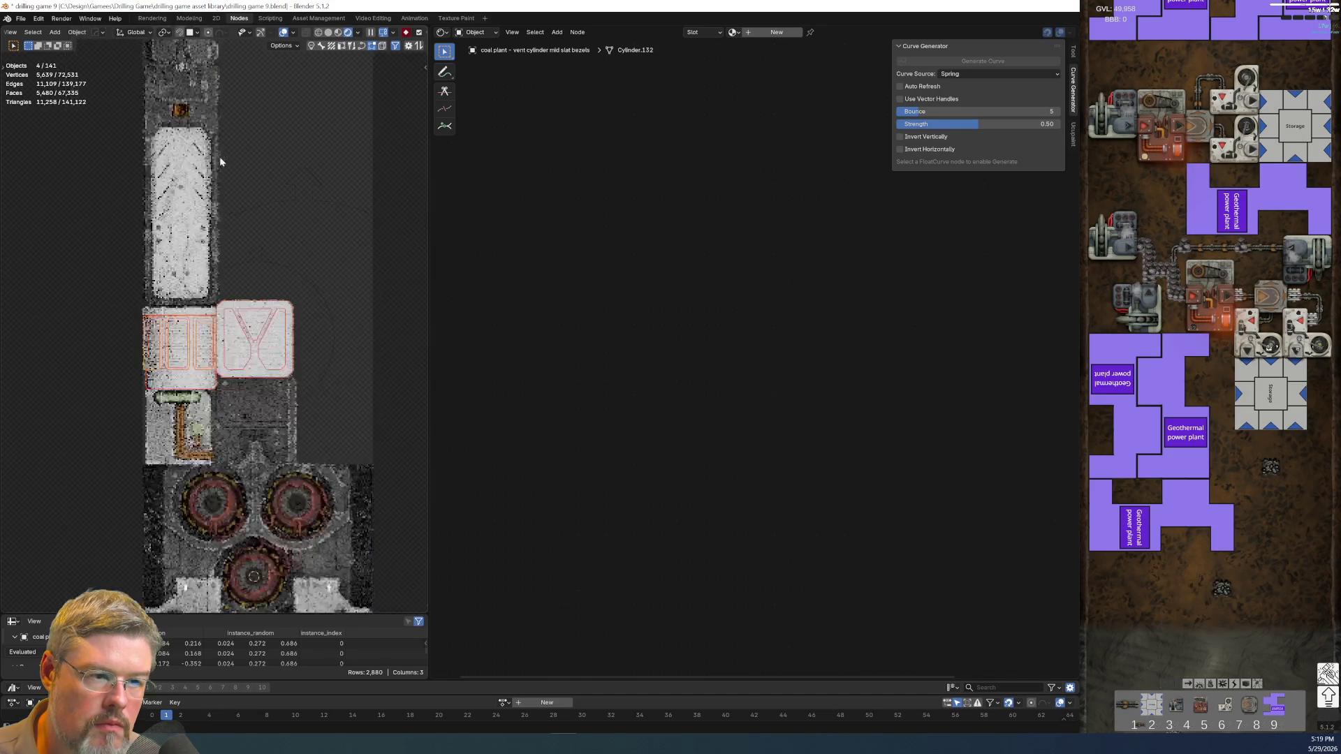
scroll(230, 209, "up", 2)
scroll(217, 245, "up", 2)
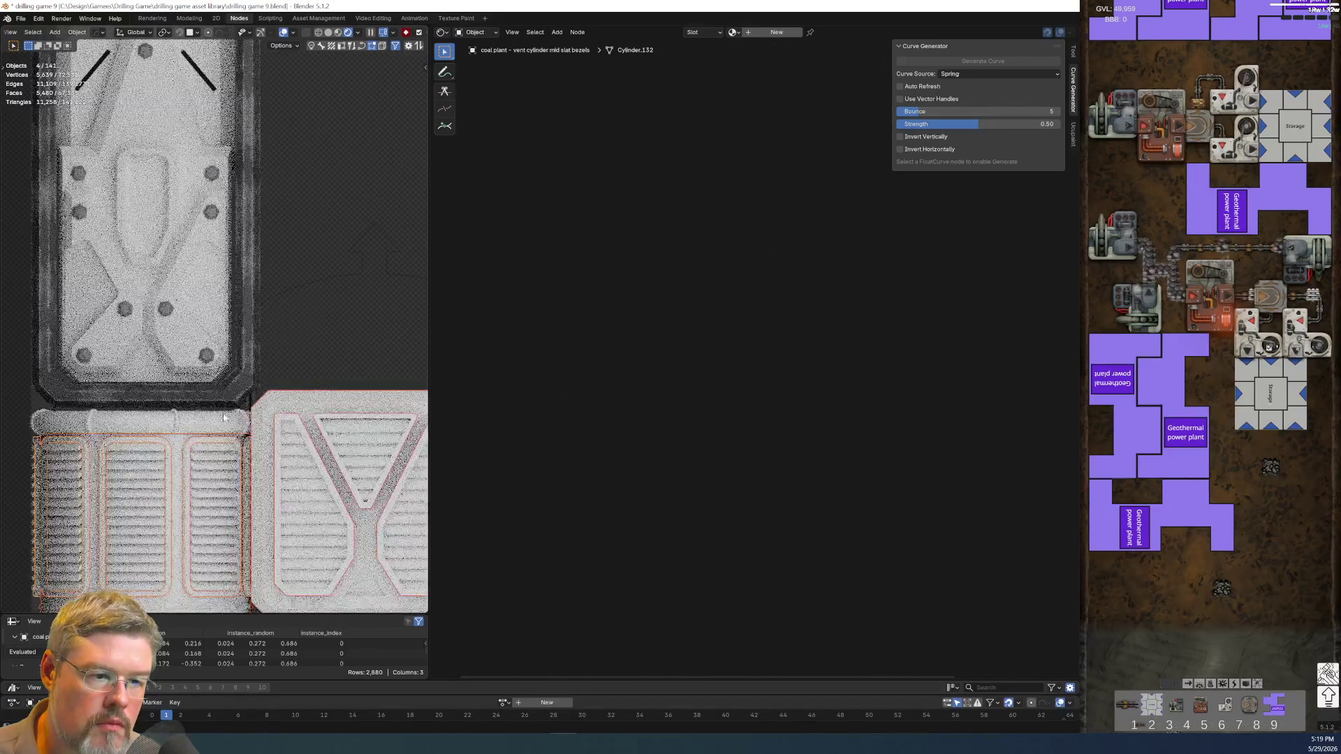
scroll(204, 271, "up", 2)
left_click(207, 241, "shift")
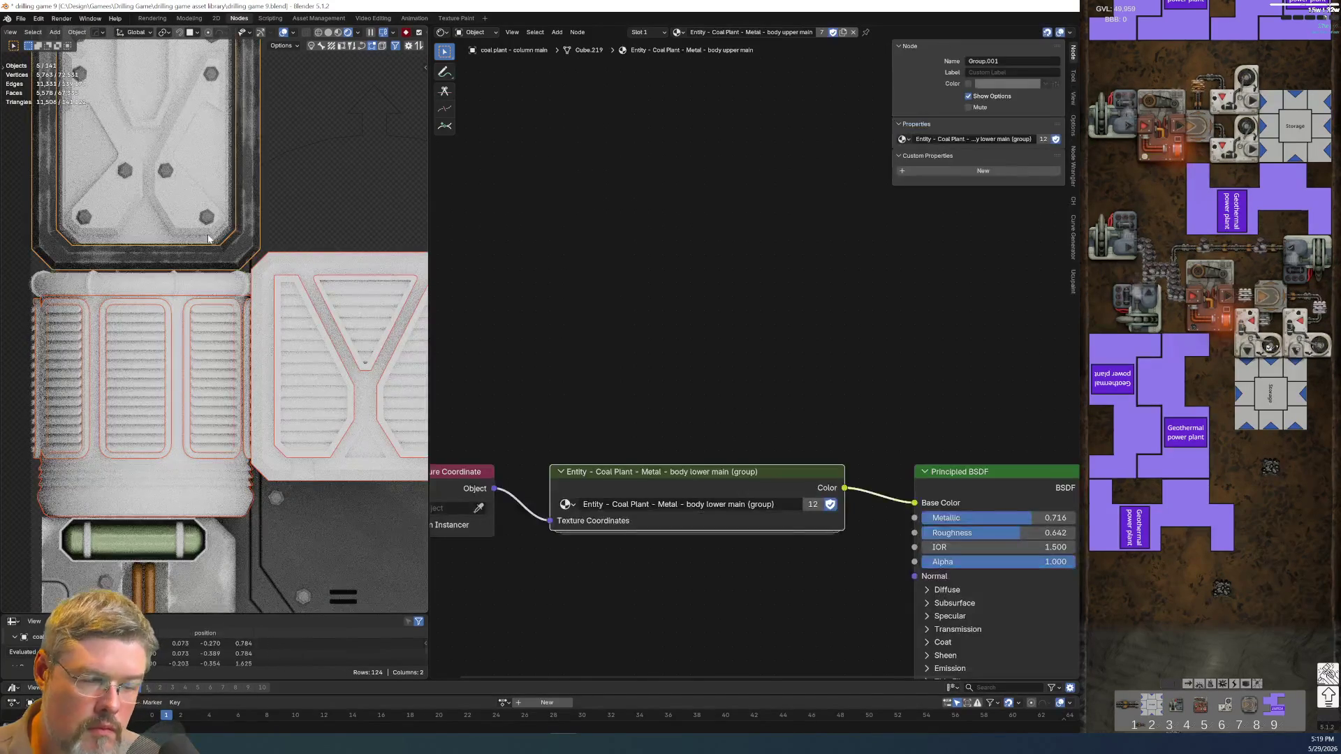
key("ctrl+l")
left_click(208, 237)
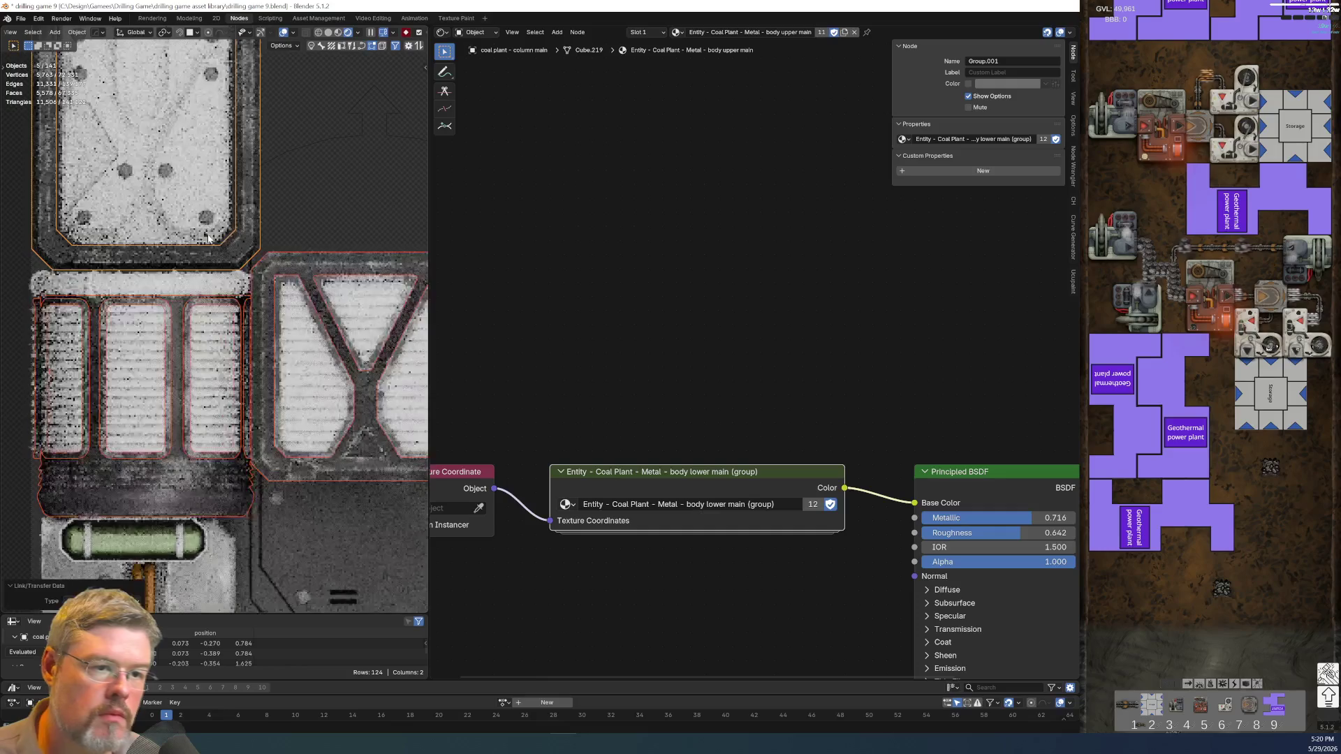
scroll(308, 224, "down", 4)
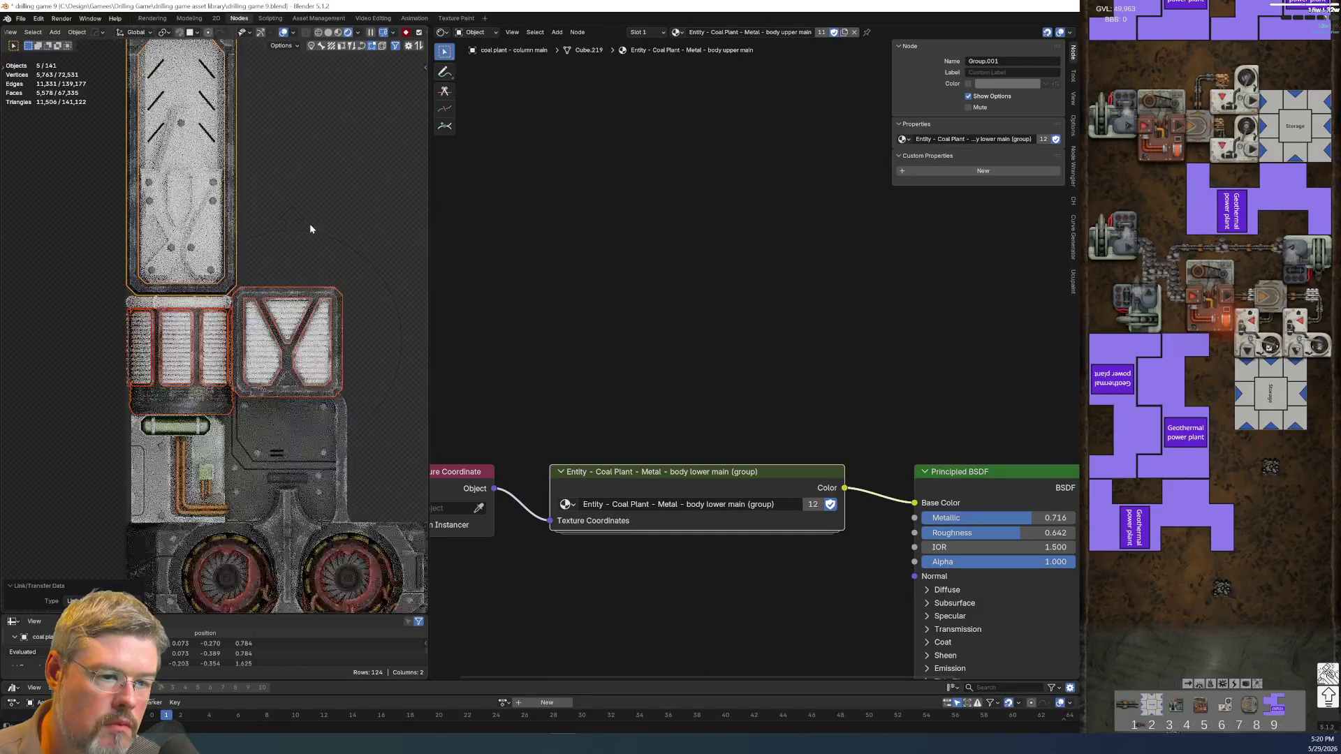
key("alt+a")
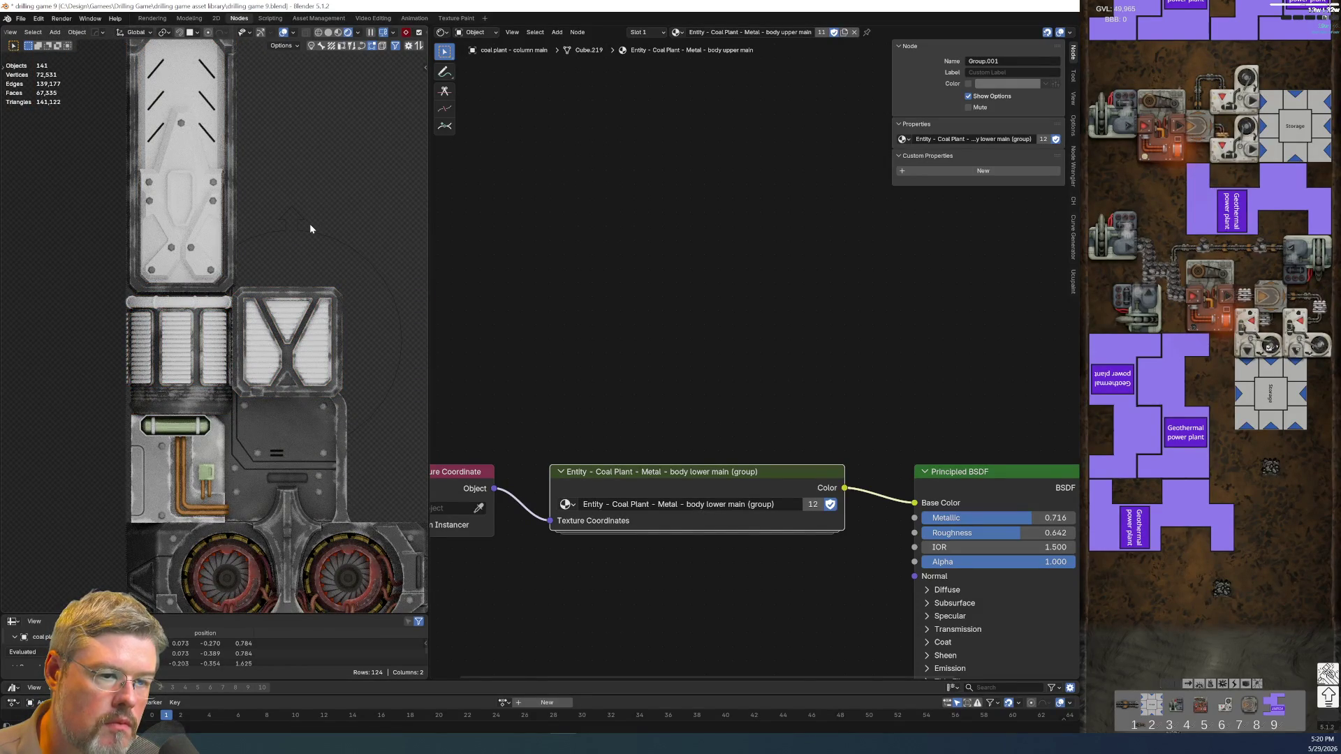
- Link the column body's material onto the bottom cover and triangular panels
scroll(313, 257, "down", 3)
scroll(295, 278, "up", 3)
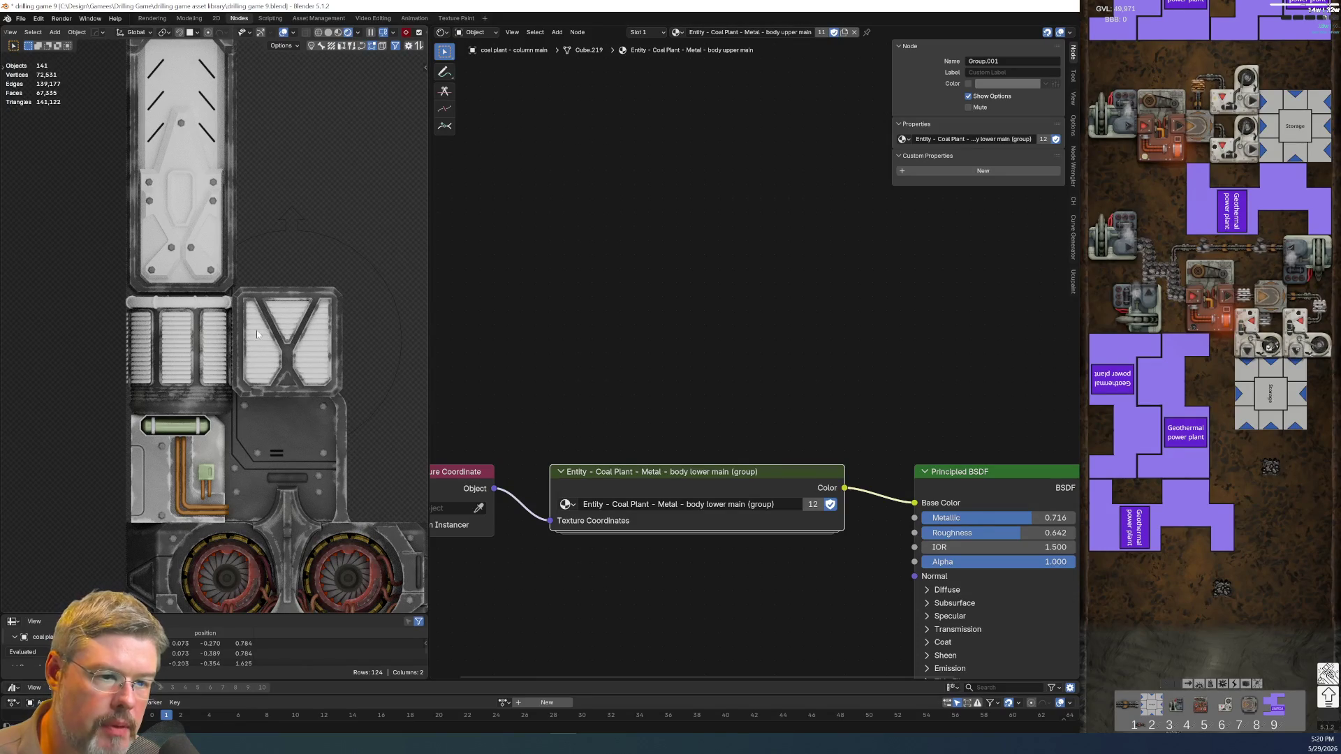
scroll(261, 295, "down", 3)
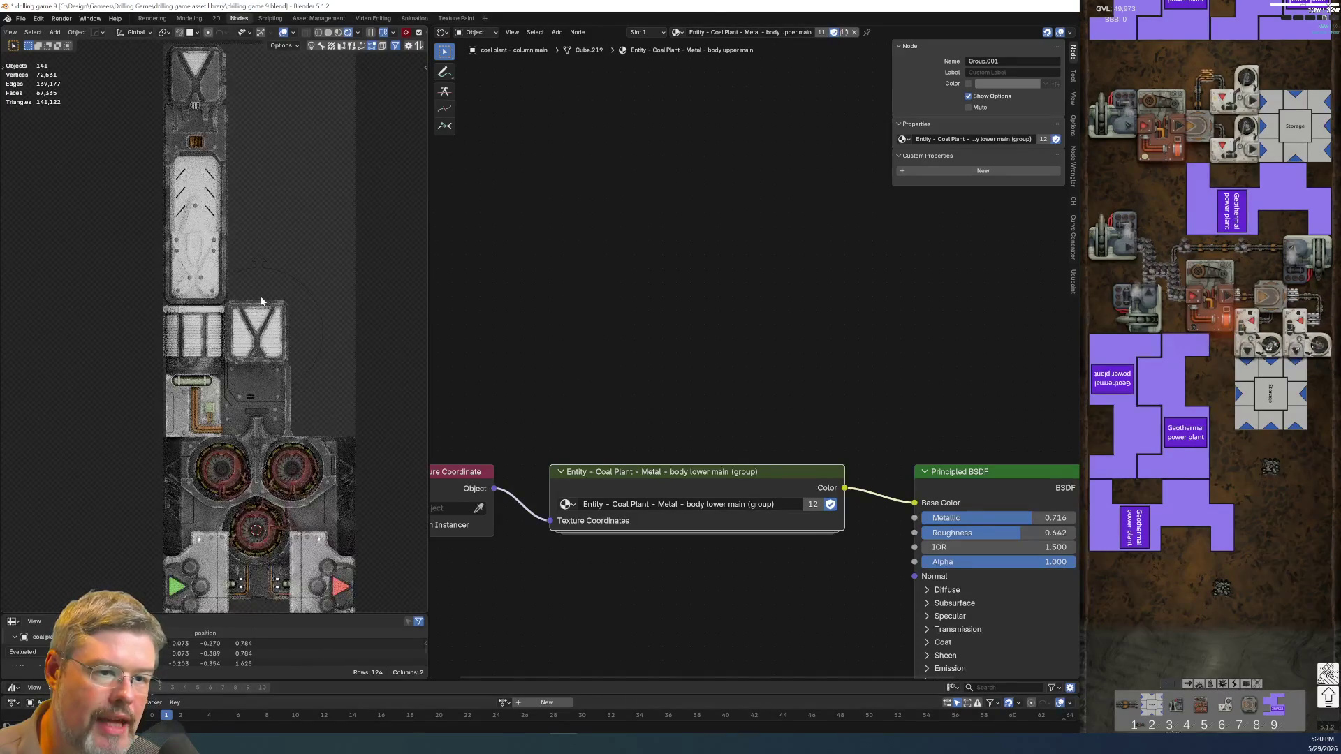
scroll(205, 213, "up", 3)
middle_click_drag(205, 213, 250, 380)
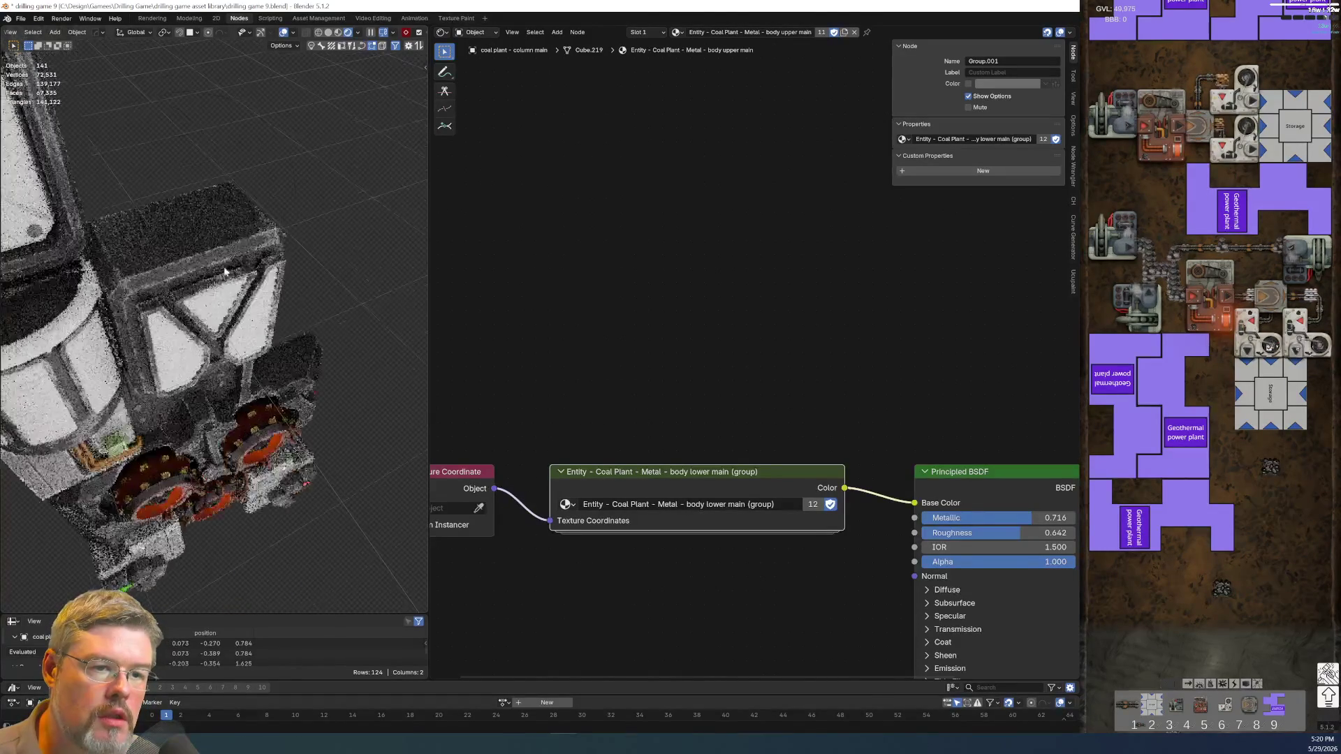
scroll(255, 384, "up", 3)
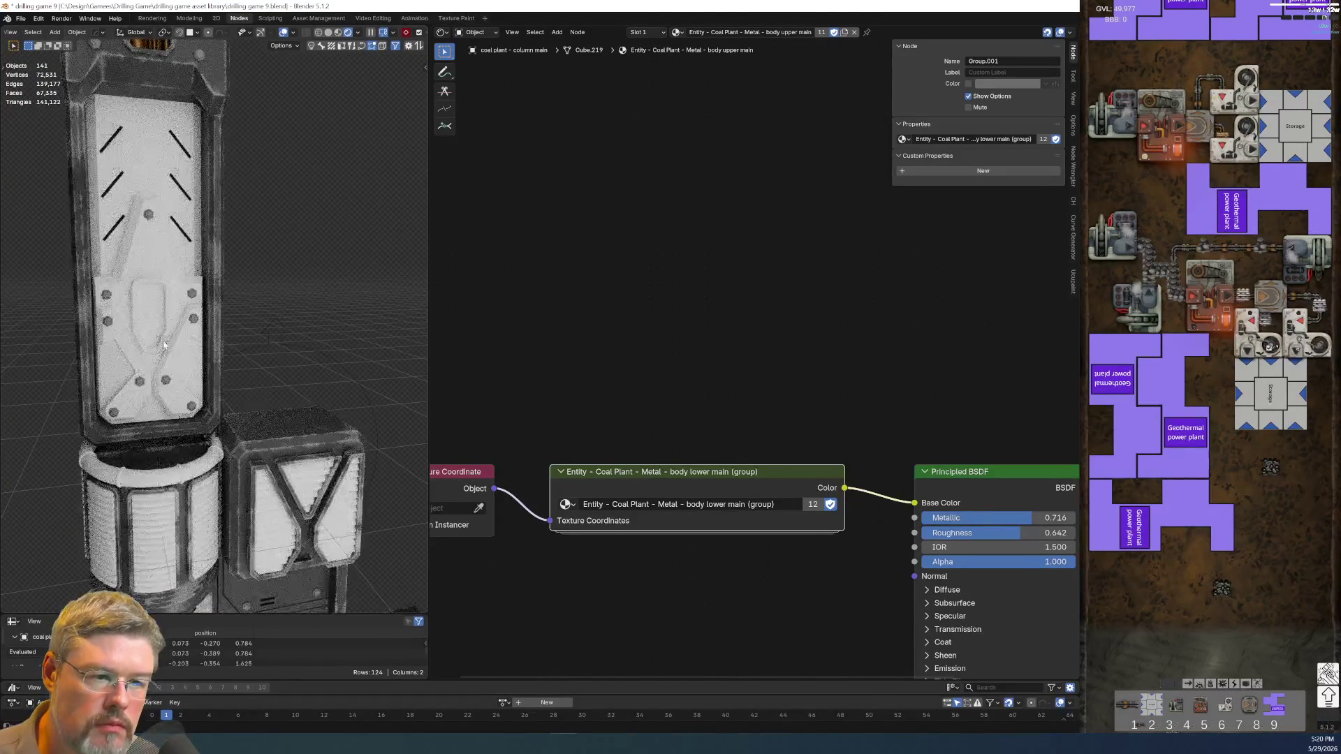
left_click(180, 363)
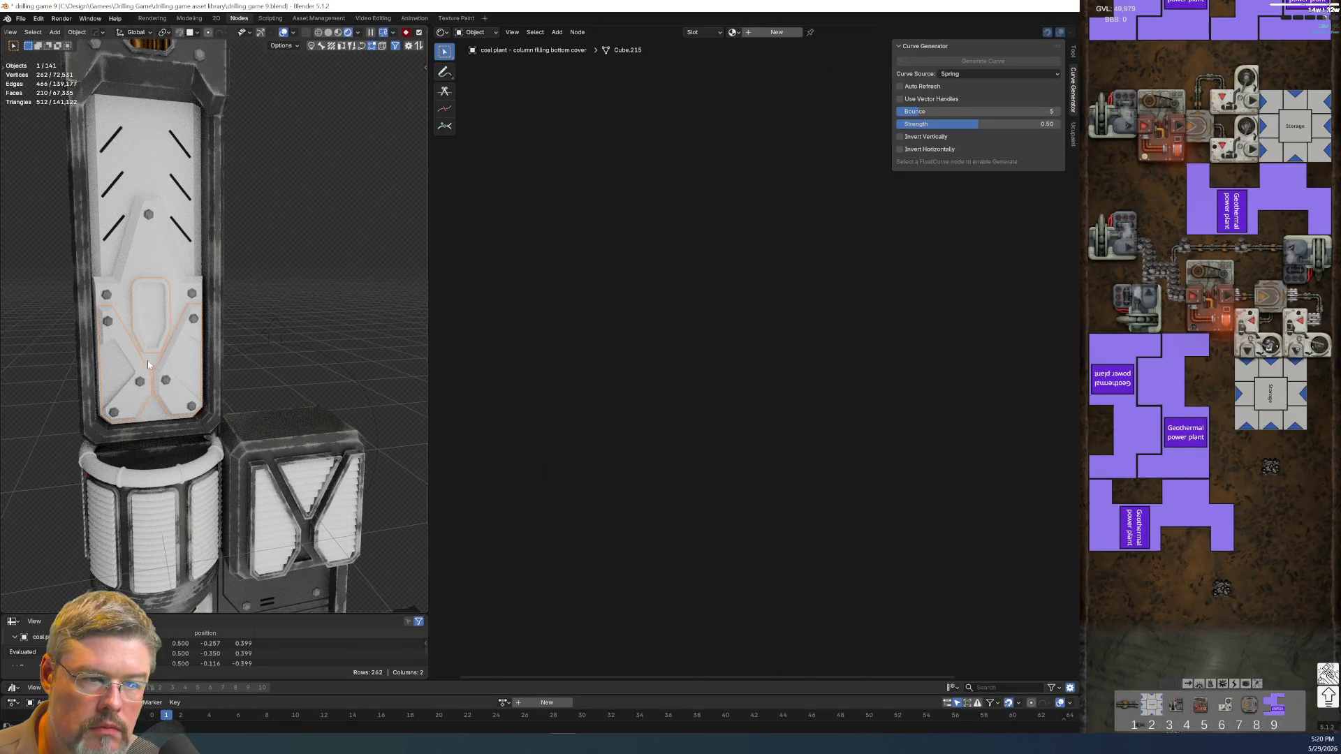
left_click(136, 255, "shift")
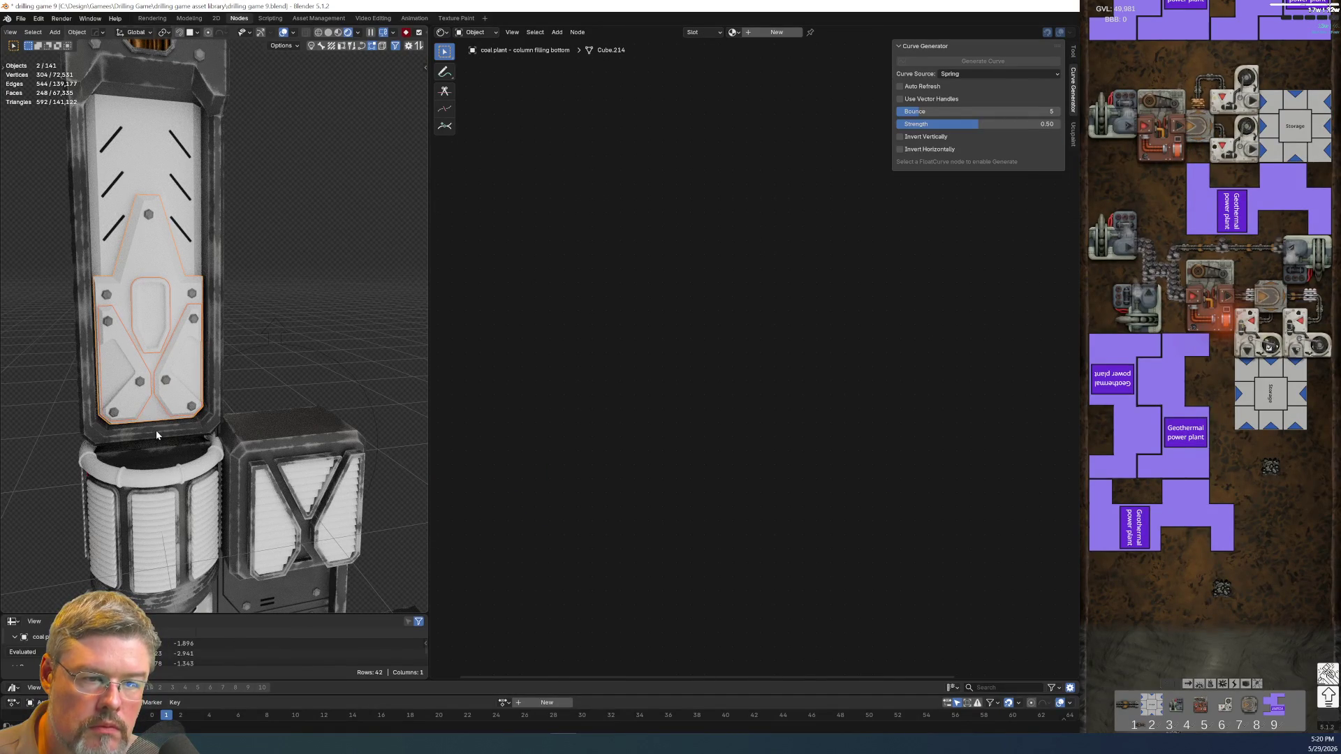
left_click(157, 431, "shift")
key("ctrl+l")
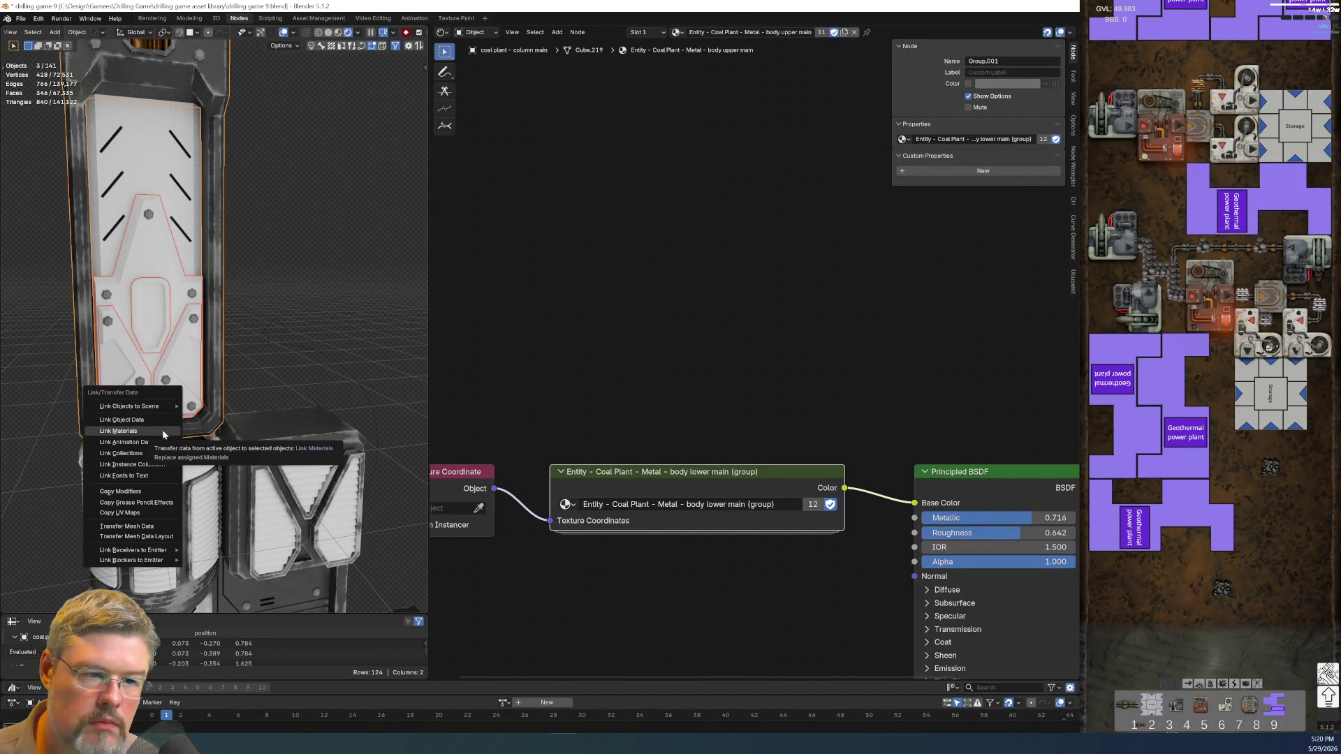
left_click(162, 431)
left_click(211, 191)
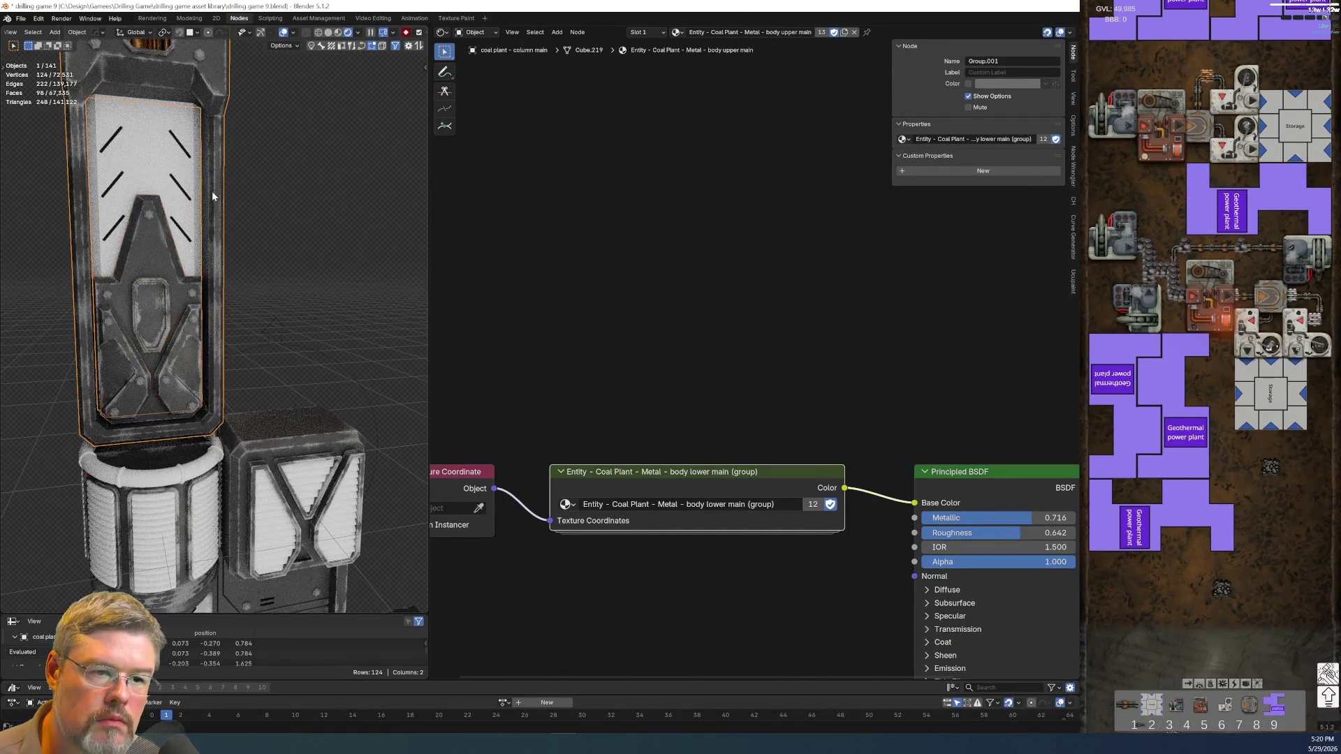
left_click(284, 194)
scroll(279, 241, "down", 2)
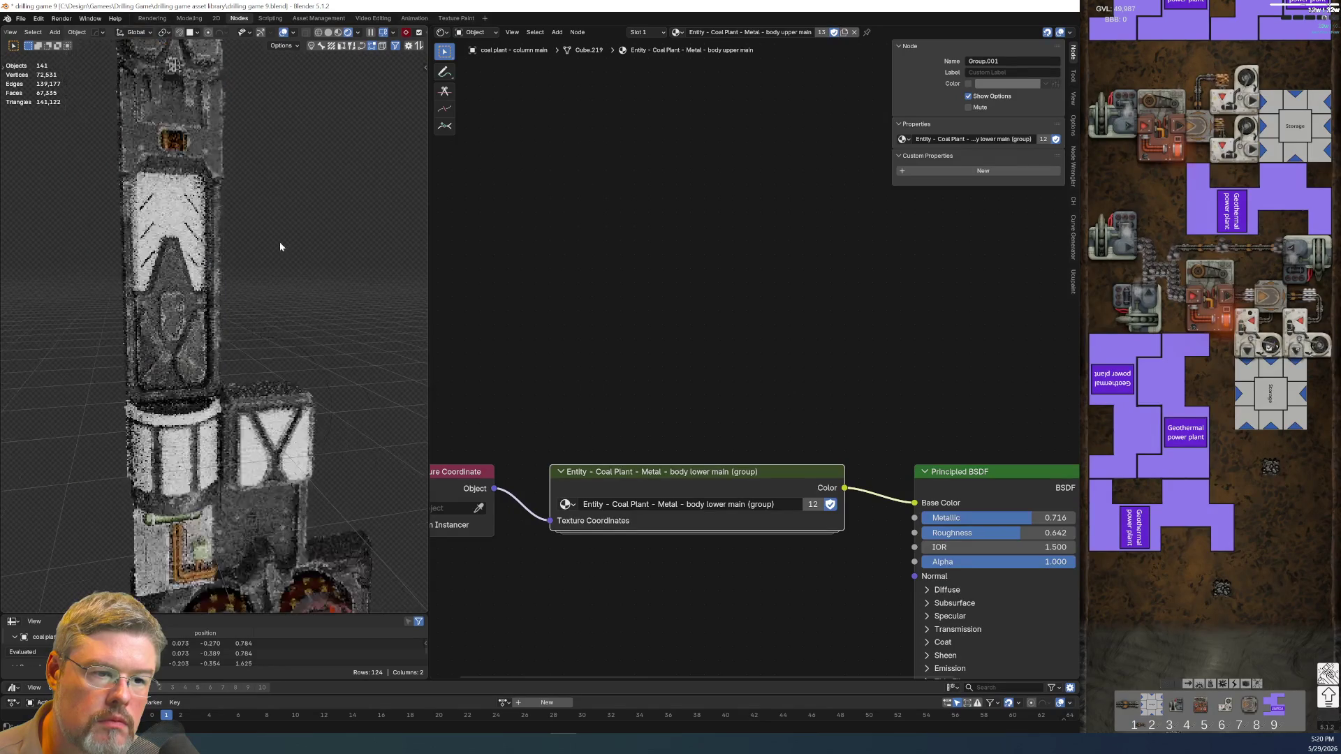
- Save drilling game 9, then rename the central lower body part's material to 'body lower dark'
left_click(21, 21)
left_click(54, 85)
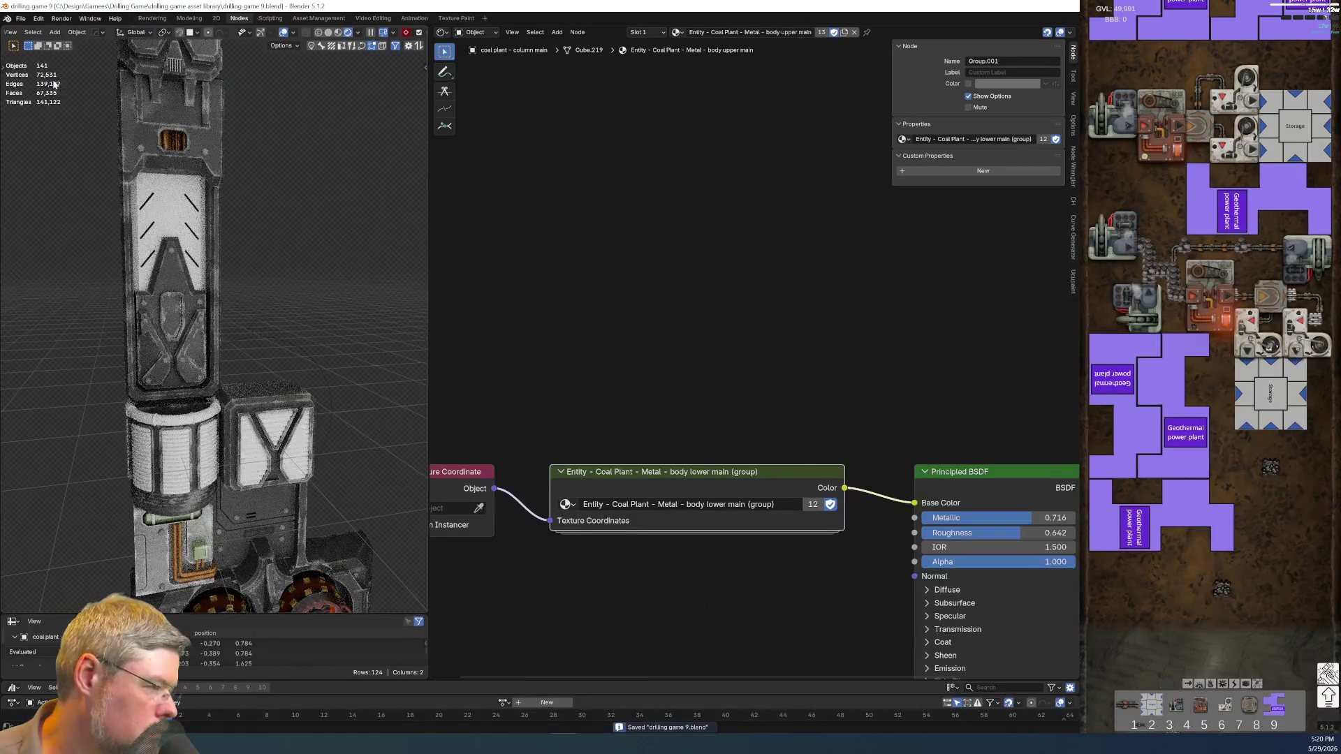
middle_click_drag(230, 398, 232, 452)
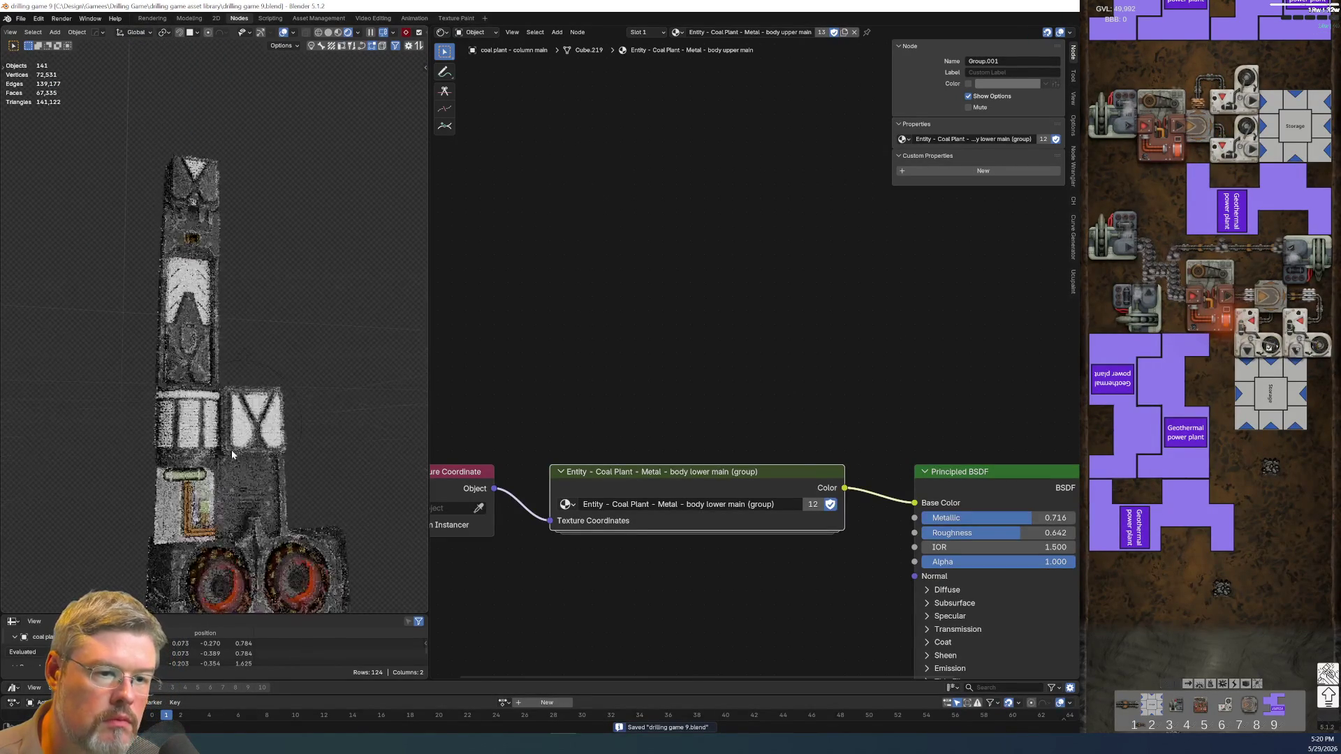
middle_click_drag(224, 278, 245, 388)
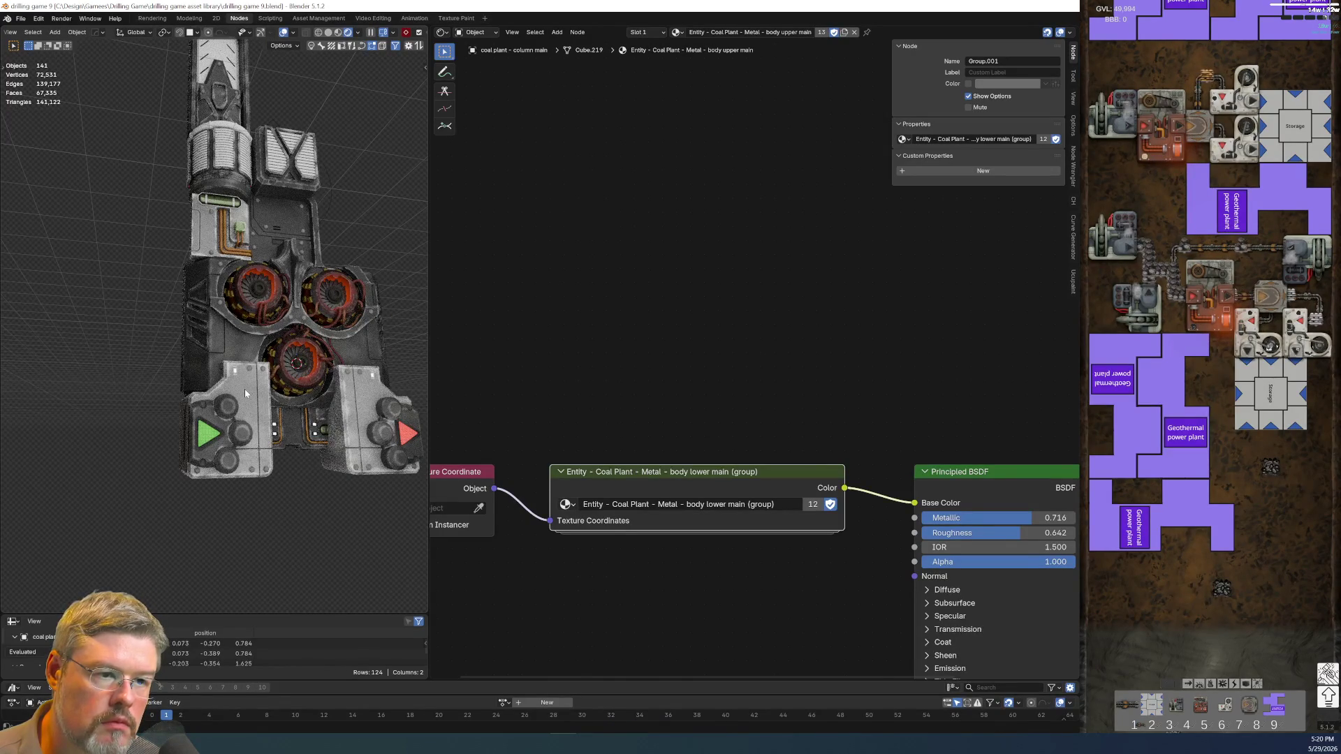
left_click(245, 393)
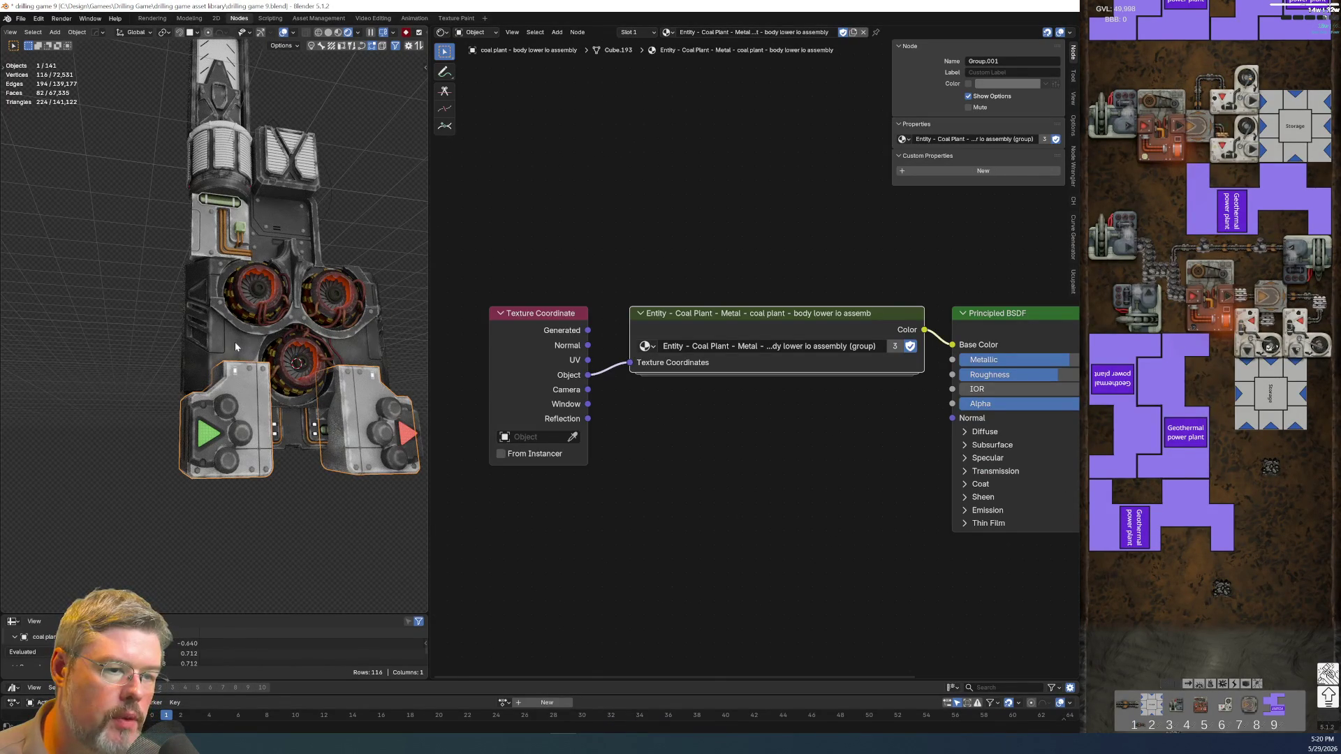
left_click(235, 341)
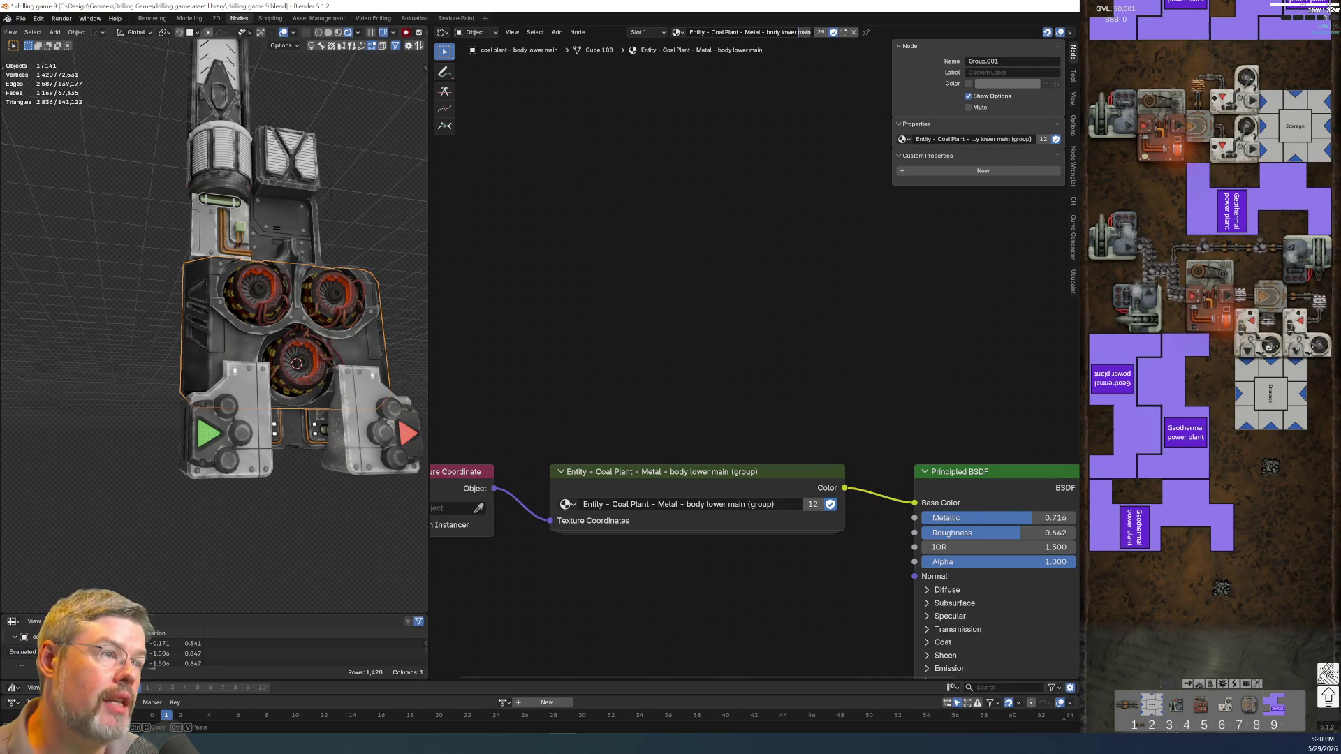
type("ark")
key("Return")
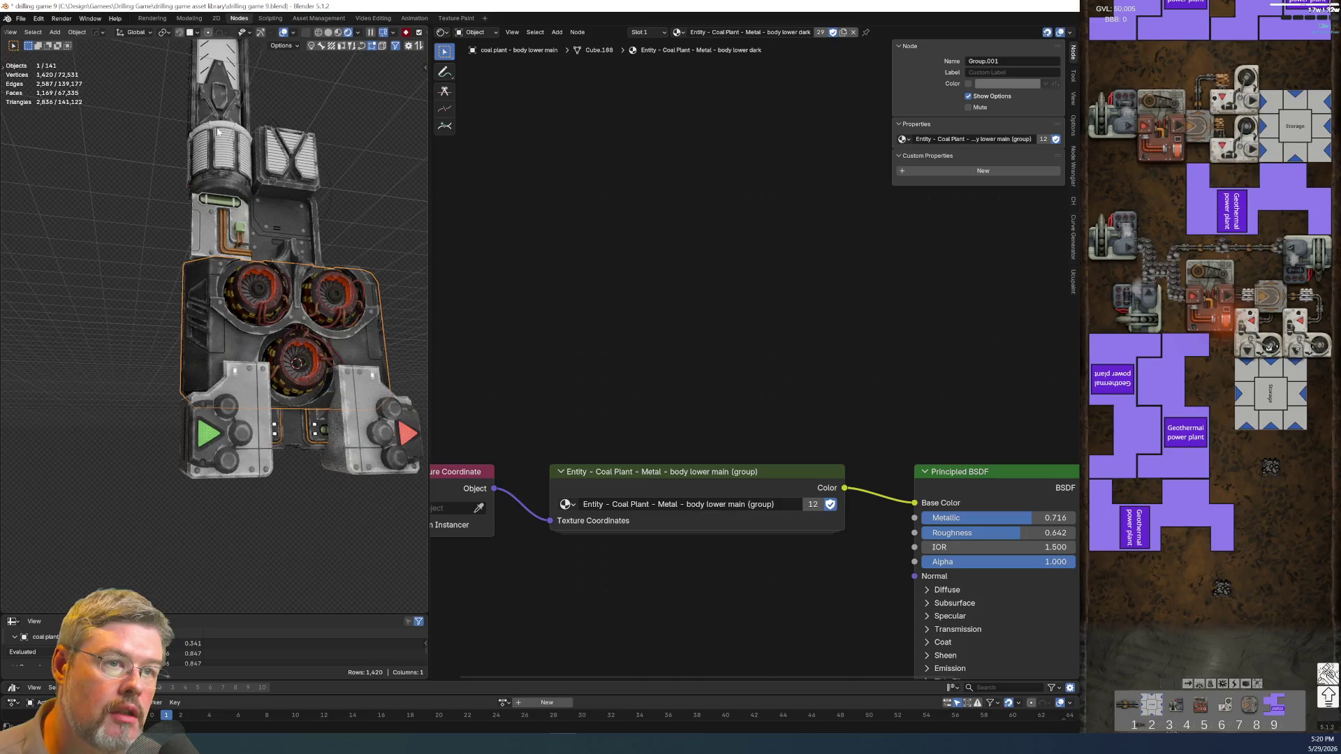
- Rename the X-shaped column panel's material from main to 'body upper dark'
middle_click_drag(218, 99, 227, 278)
left_click(227, 278)
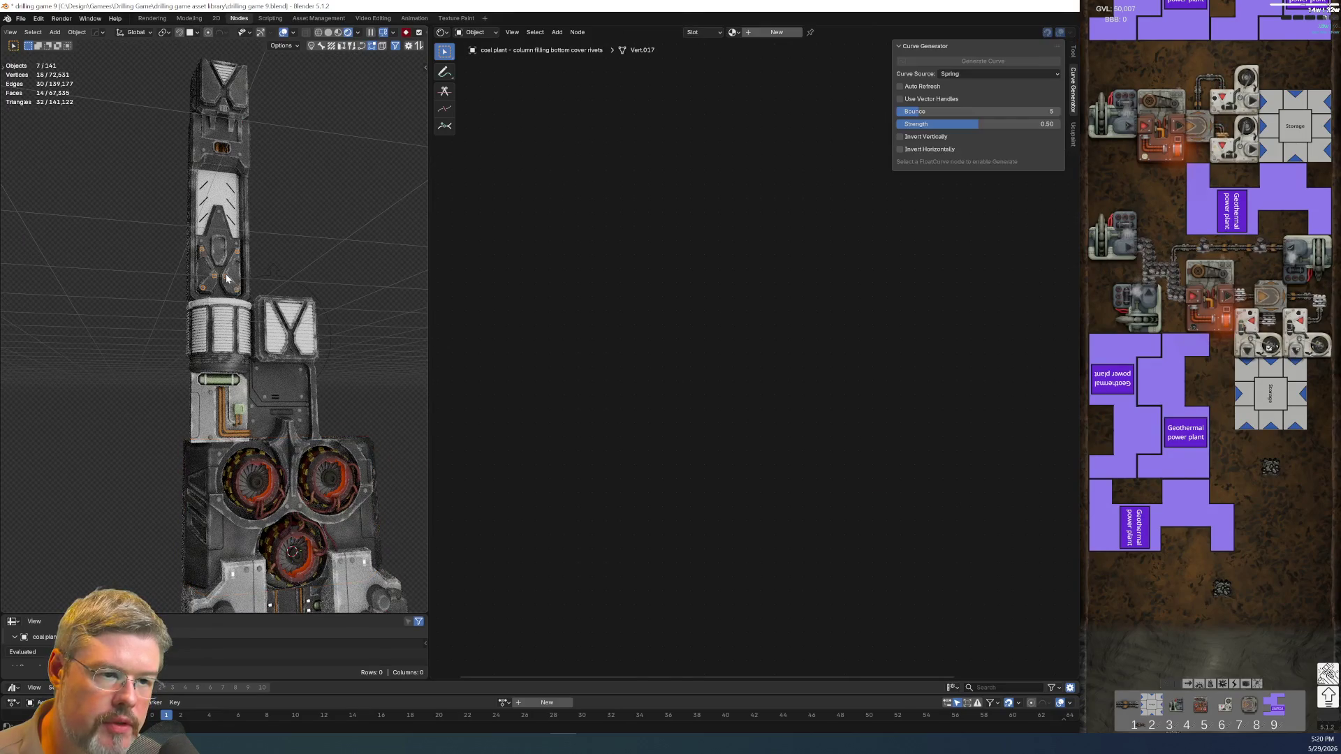
left_click(233, 266)
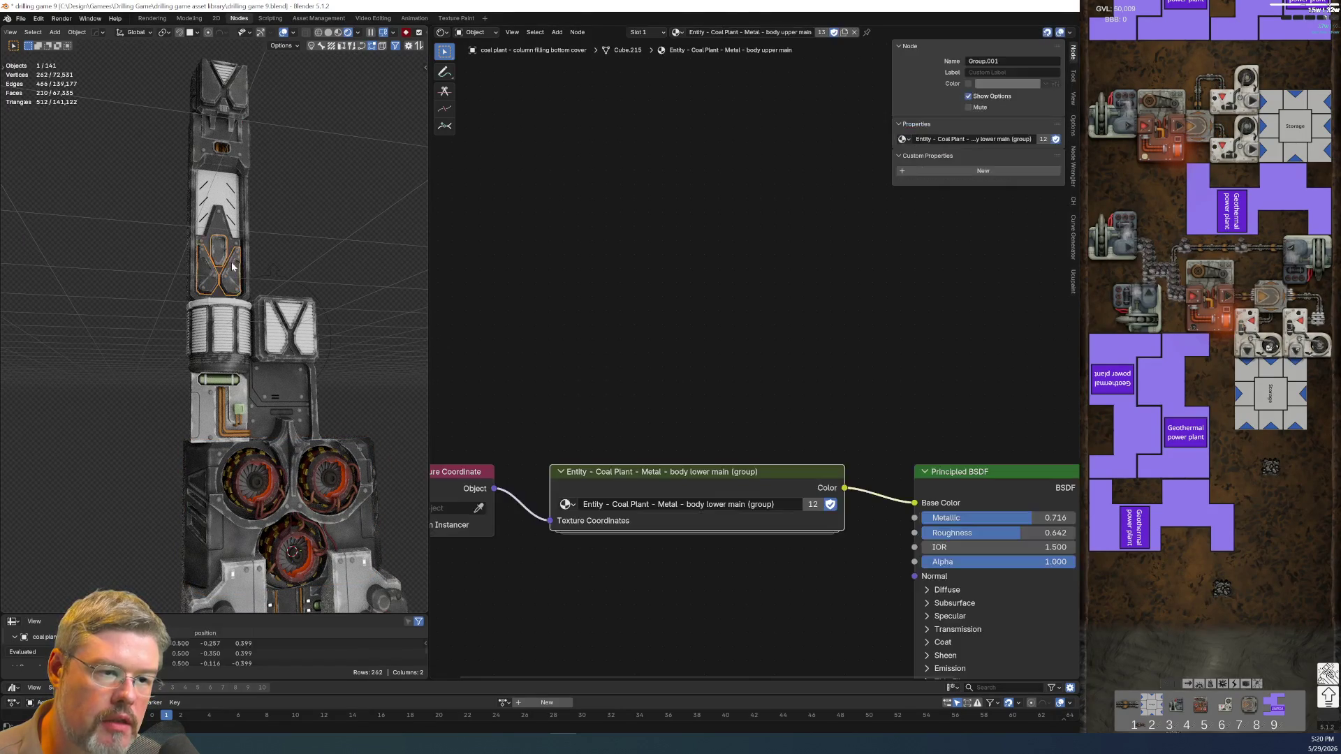
double_click(801, 35)
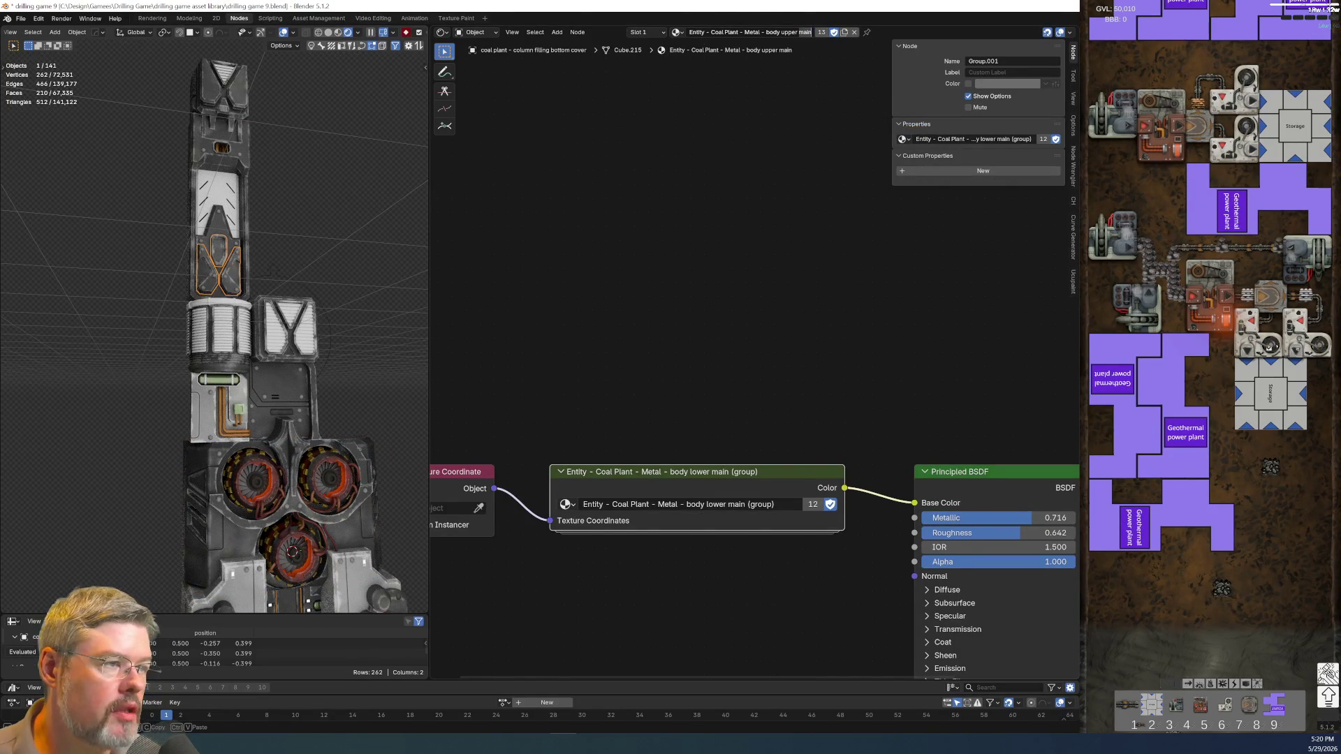
type("dark")
key("Return")
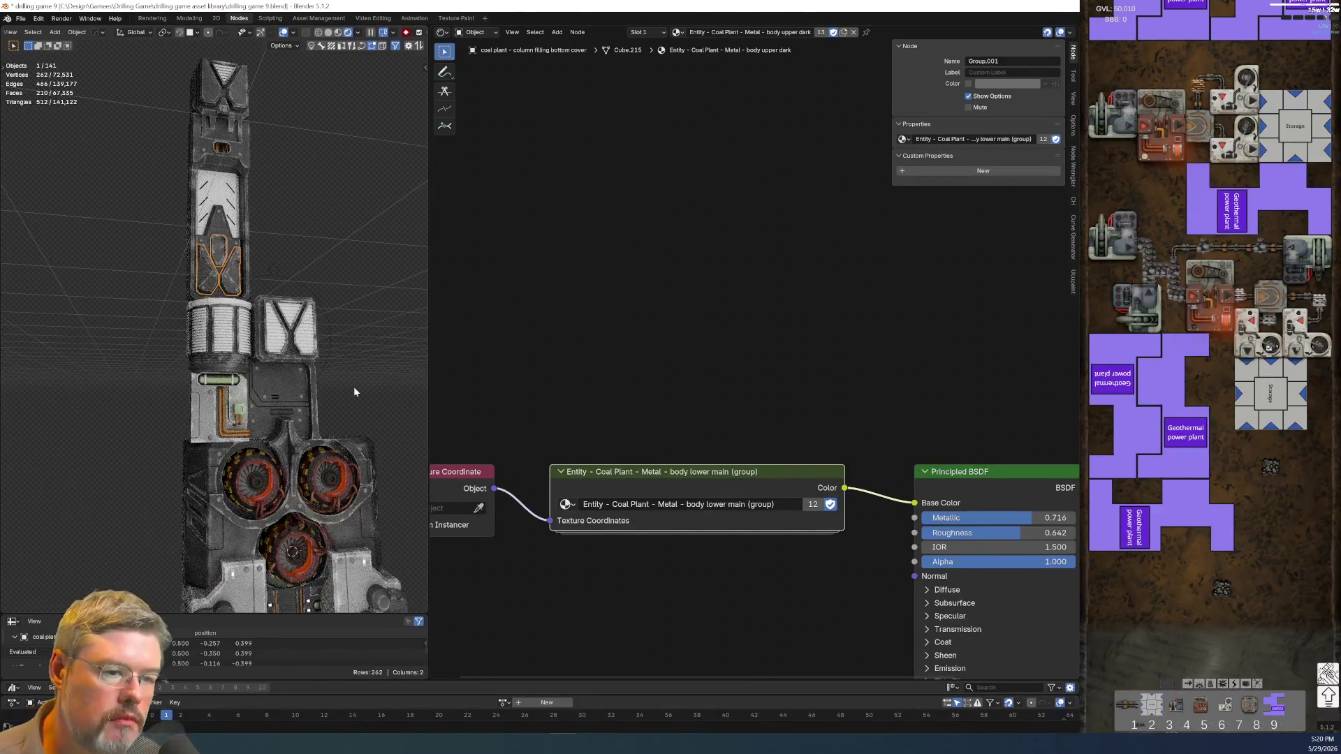
- Rename the lower side panels' material so it ends in 'body lower light'
middle_click_drag(360, 386, 318, 190, "shift")
left_click(207, 410)
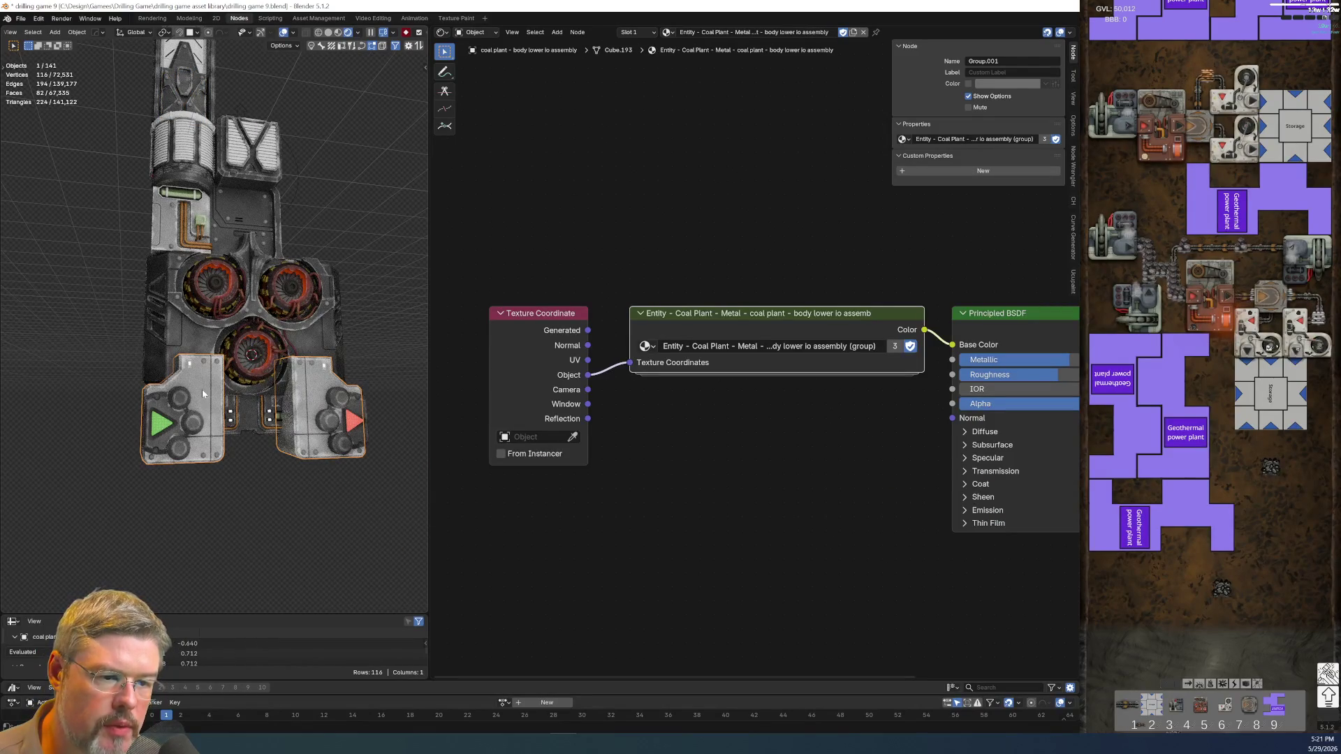
double_click(810, 32)
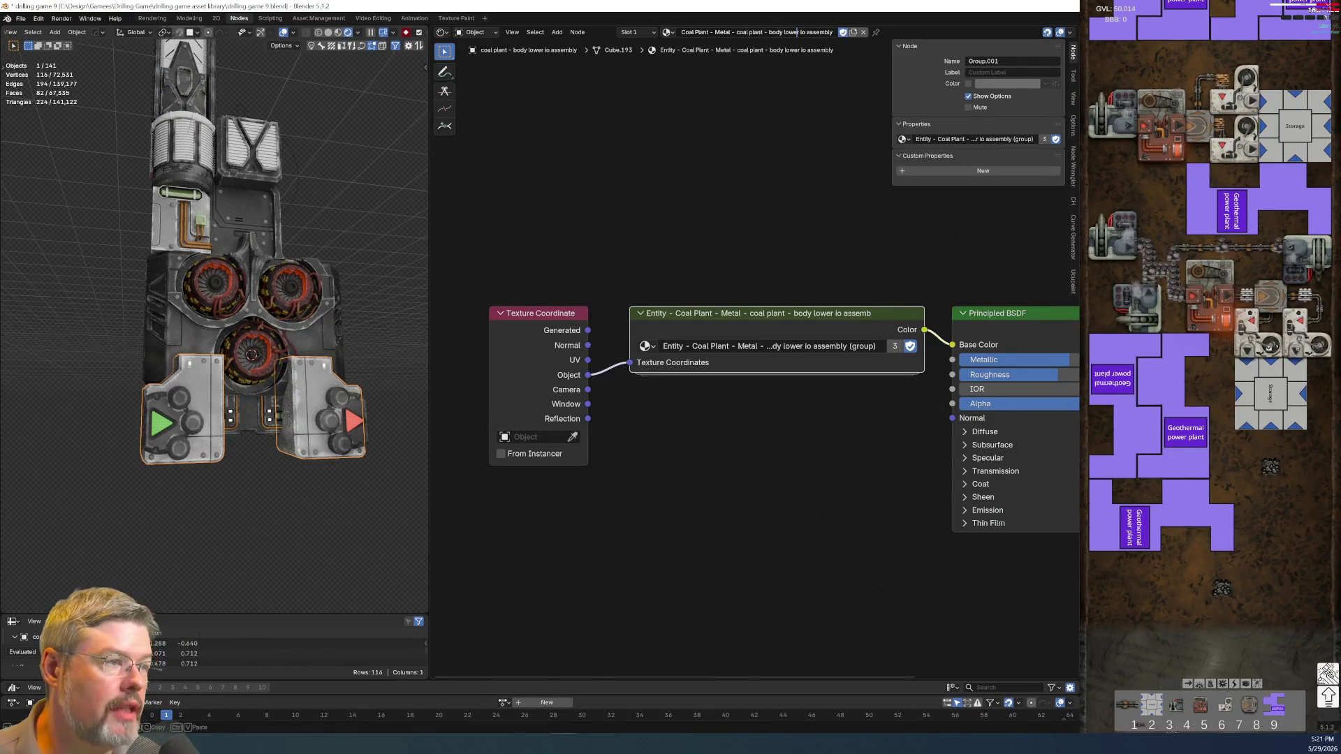
key("BackSpace")
type("light")
key("Return")
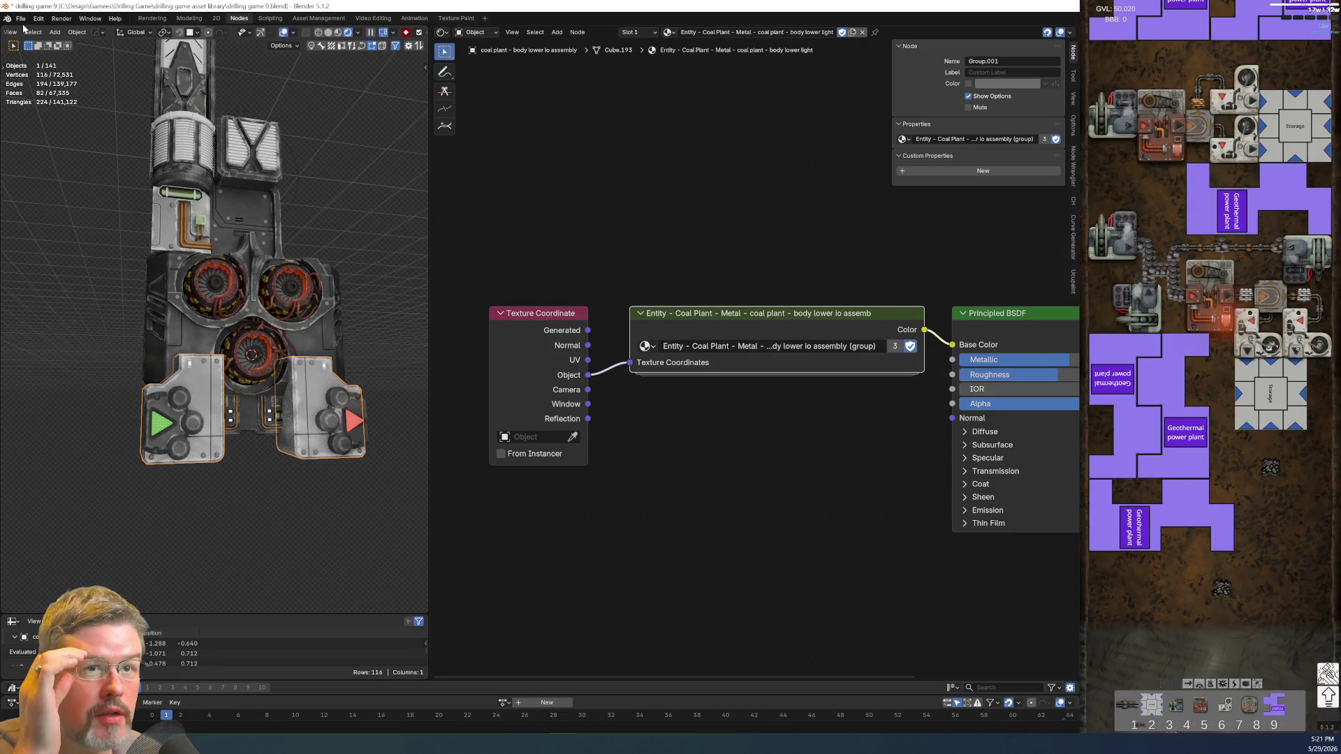
- Save the drilling game 9 blend file again
left_click(21, 18)
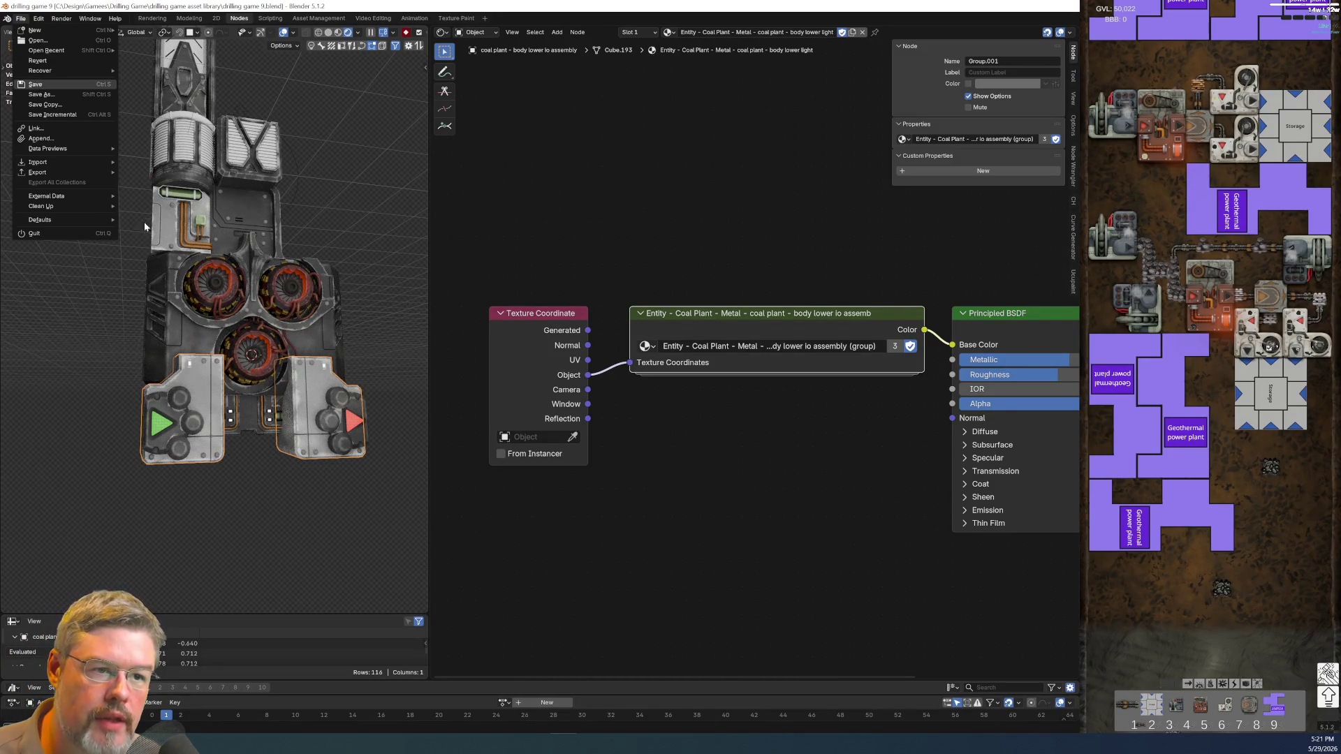
left_click(171, 223)
scroll(178, 280, "up", 3)
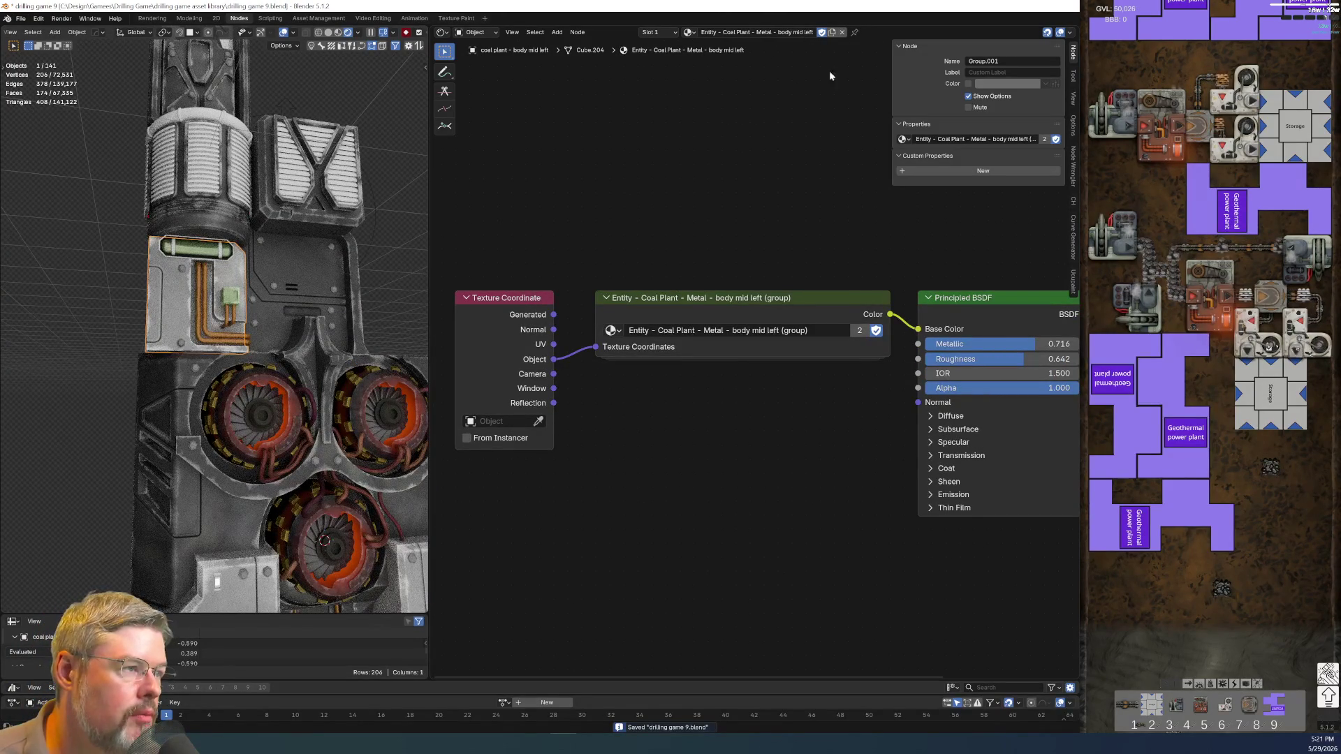
- Unlink the panel's material and link the lower assembly's material to it with Ctrl+L
left_click(822, 32)
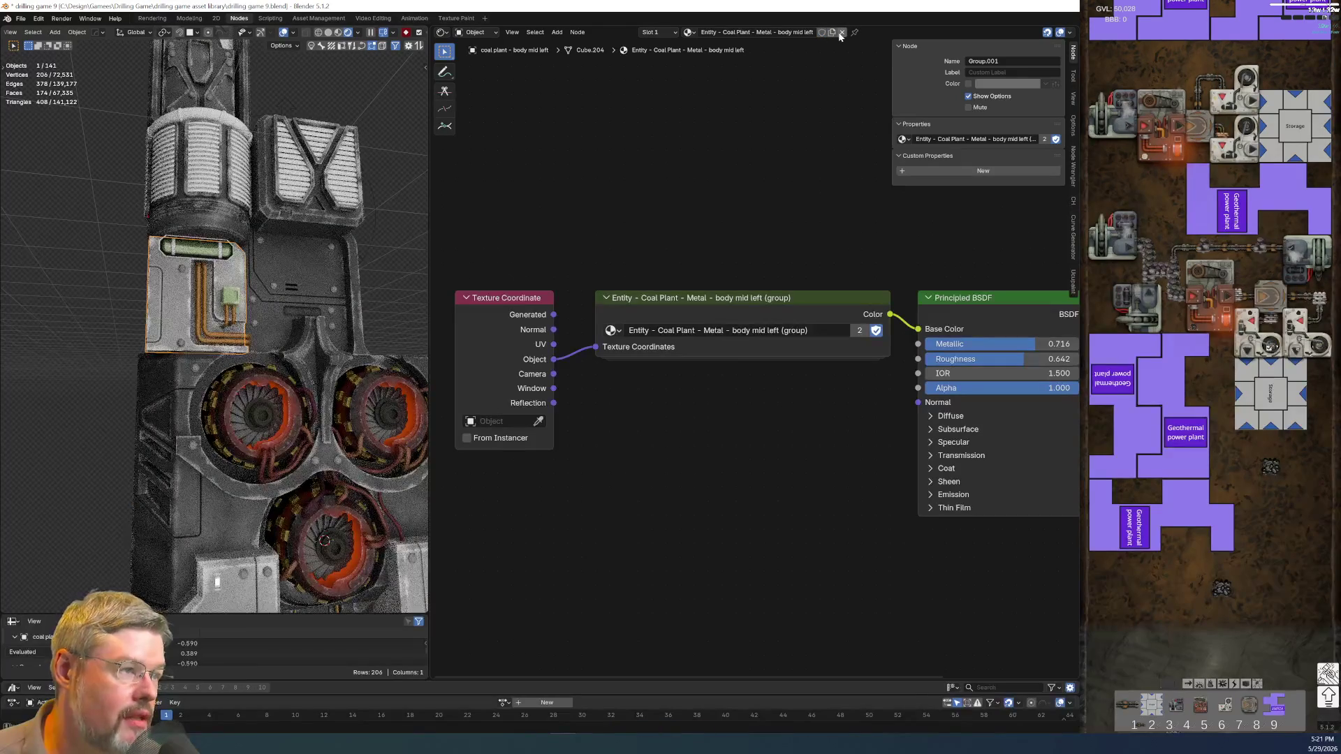
left_click(841, 32)
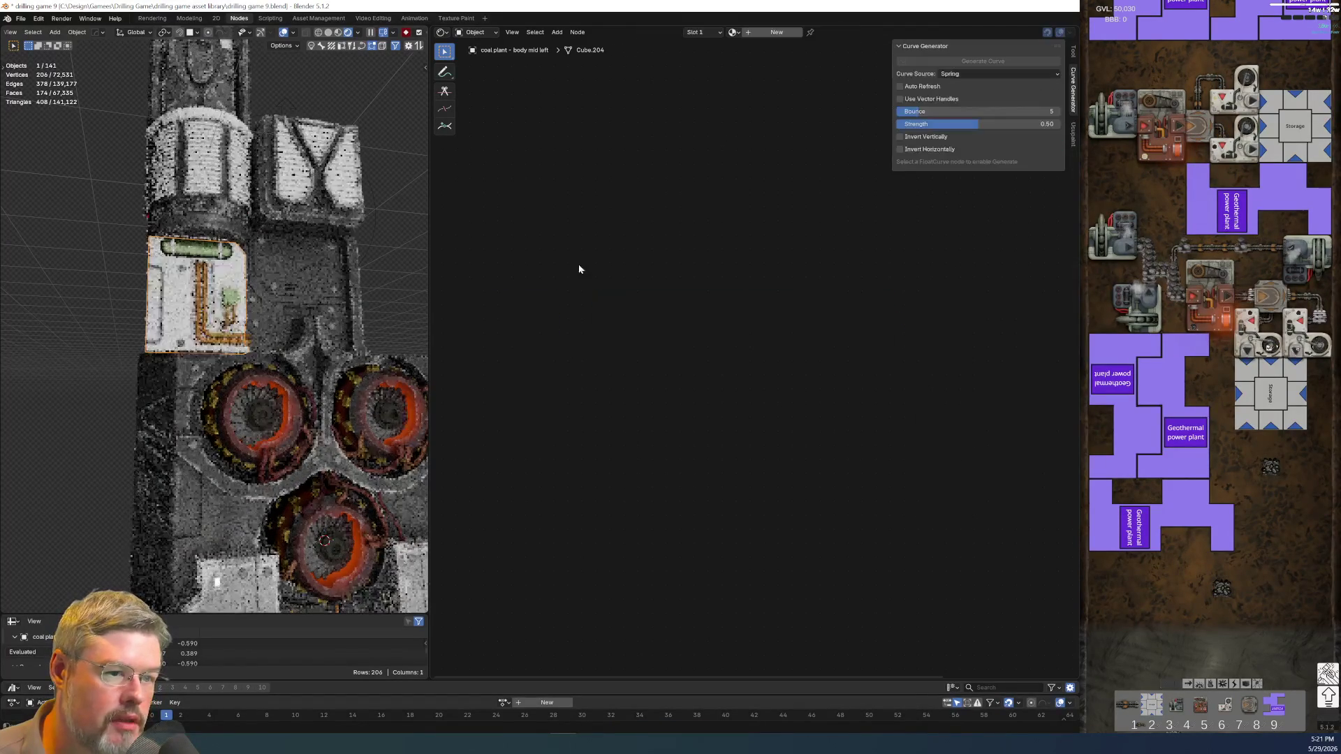
left_click(239, 592, "shift")
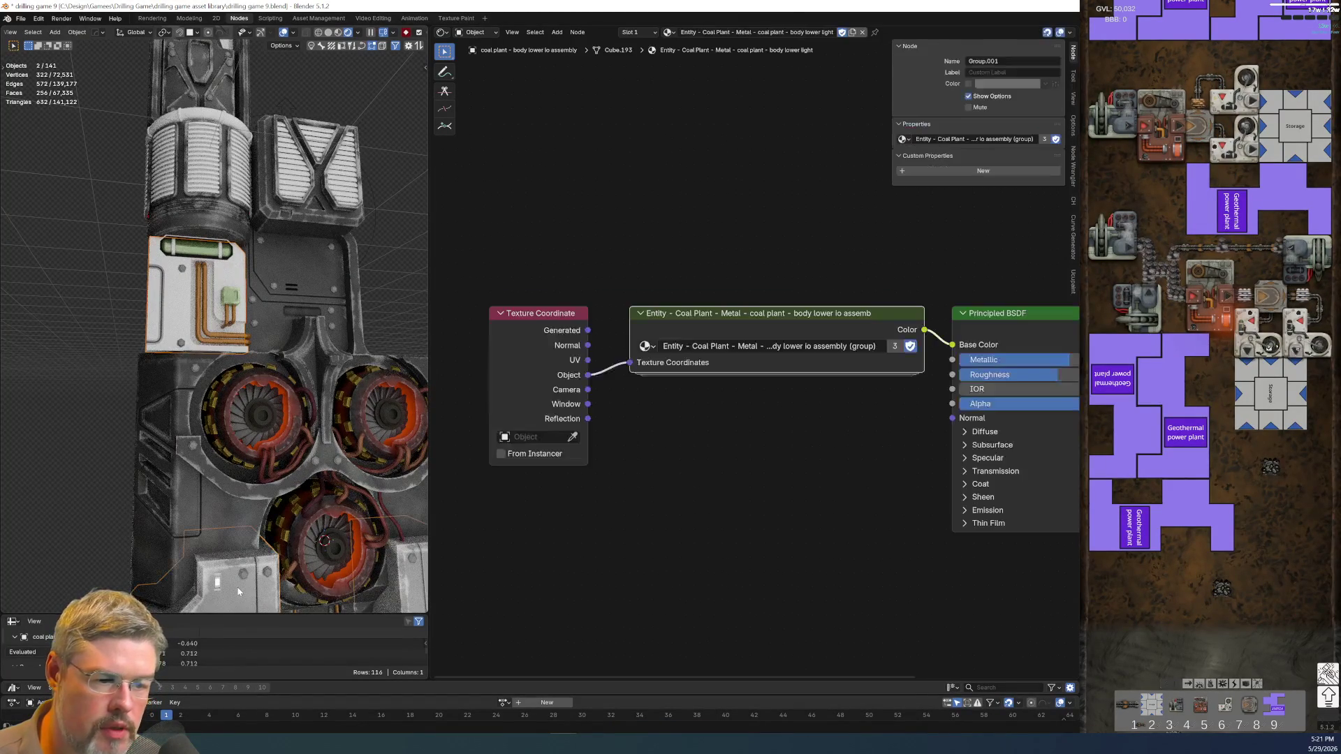
key("ctrl+l")
left_click(245, 592)
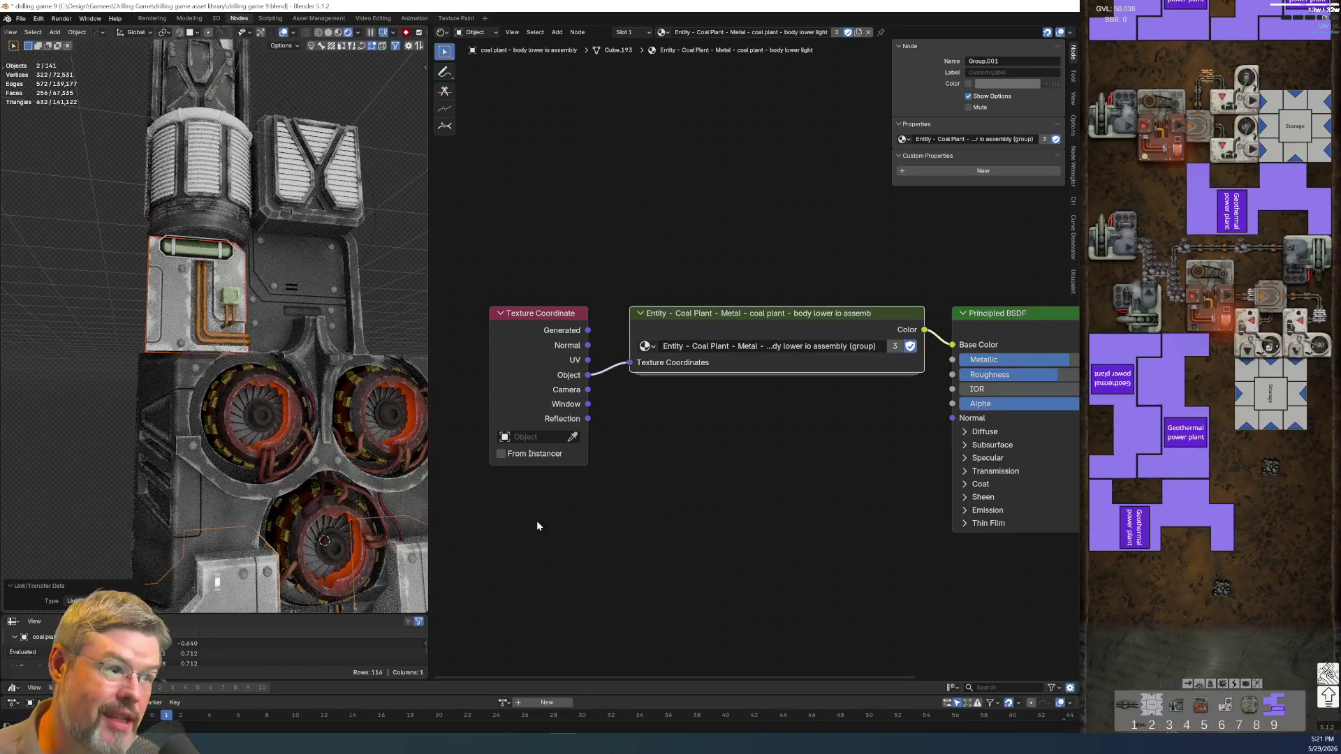
- Rename the left panel's lo assembly node group to 'body lower light'
left_click(155, 342)
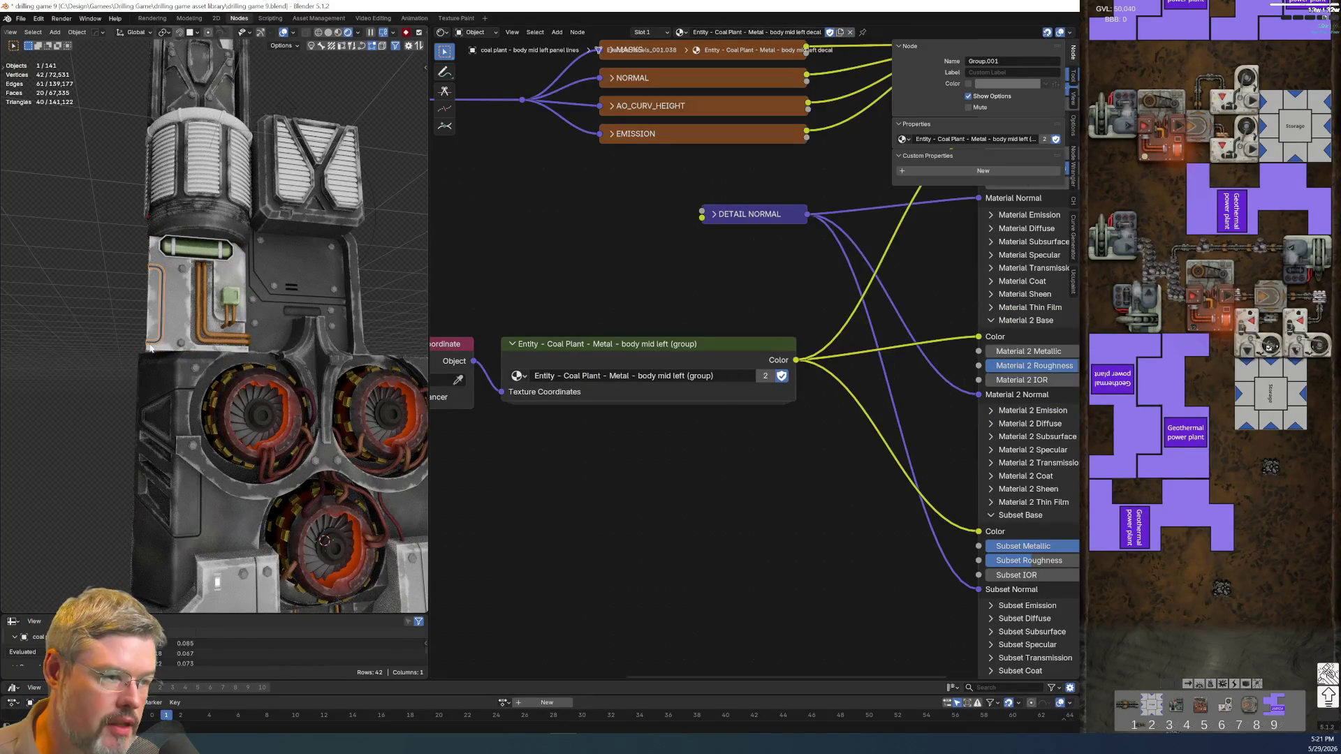
middle_click_drag(550, 466, 608, 299)
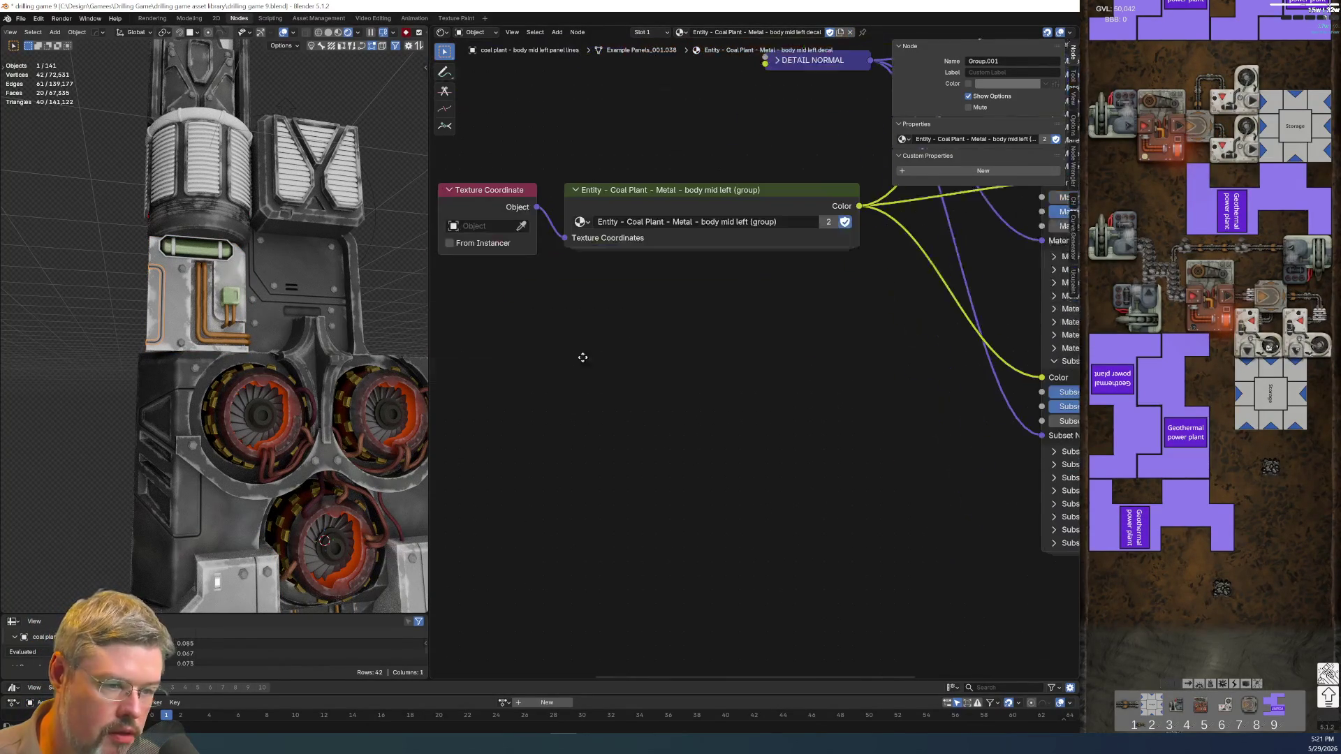
left_click(180, 304)
key("ctrl+c")
left_click(821, 346)
left_click(820, 346)
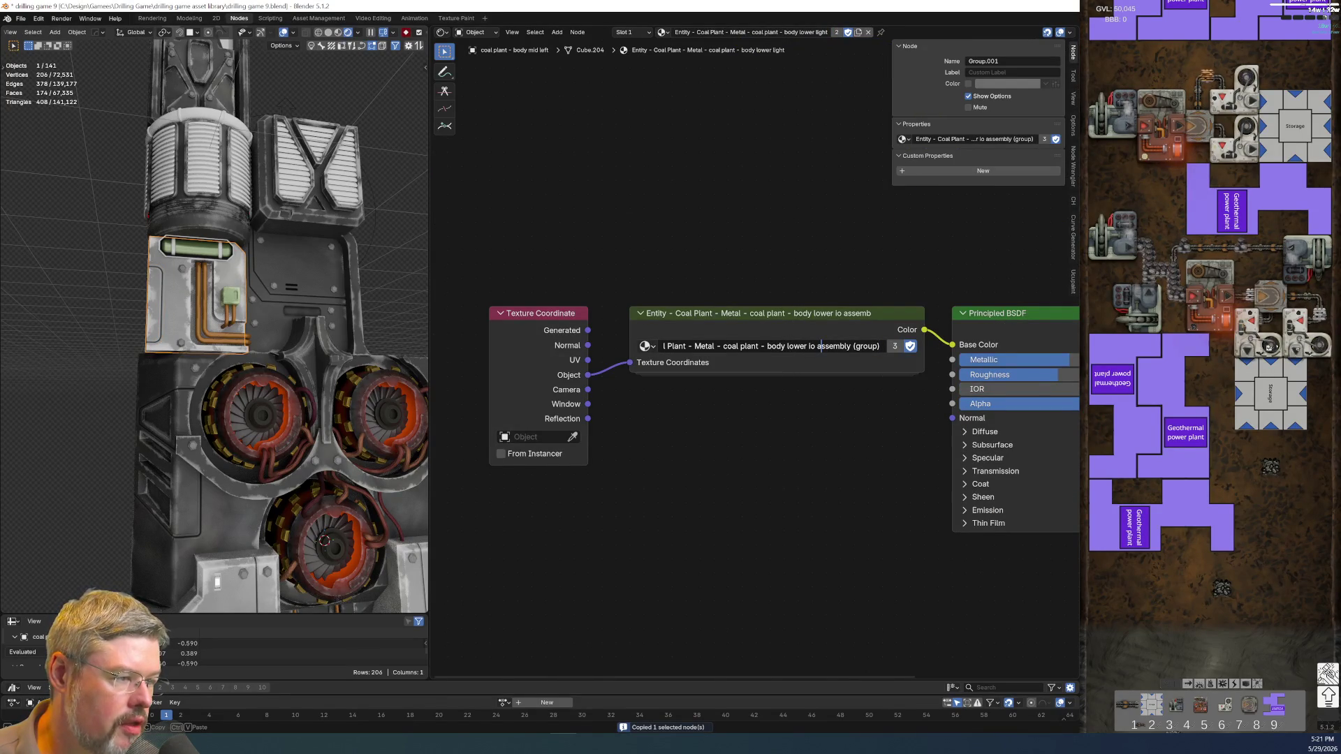
left_click_drag(808, 345, 851, 346)
type("light")
key("Return")
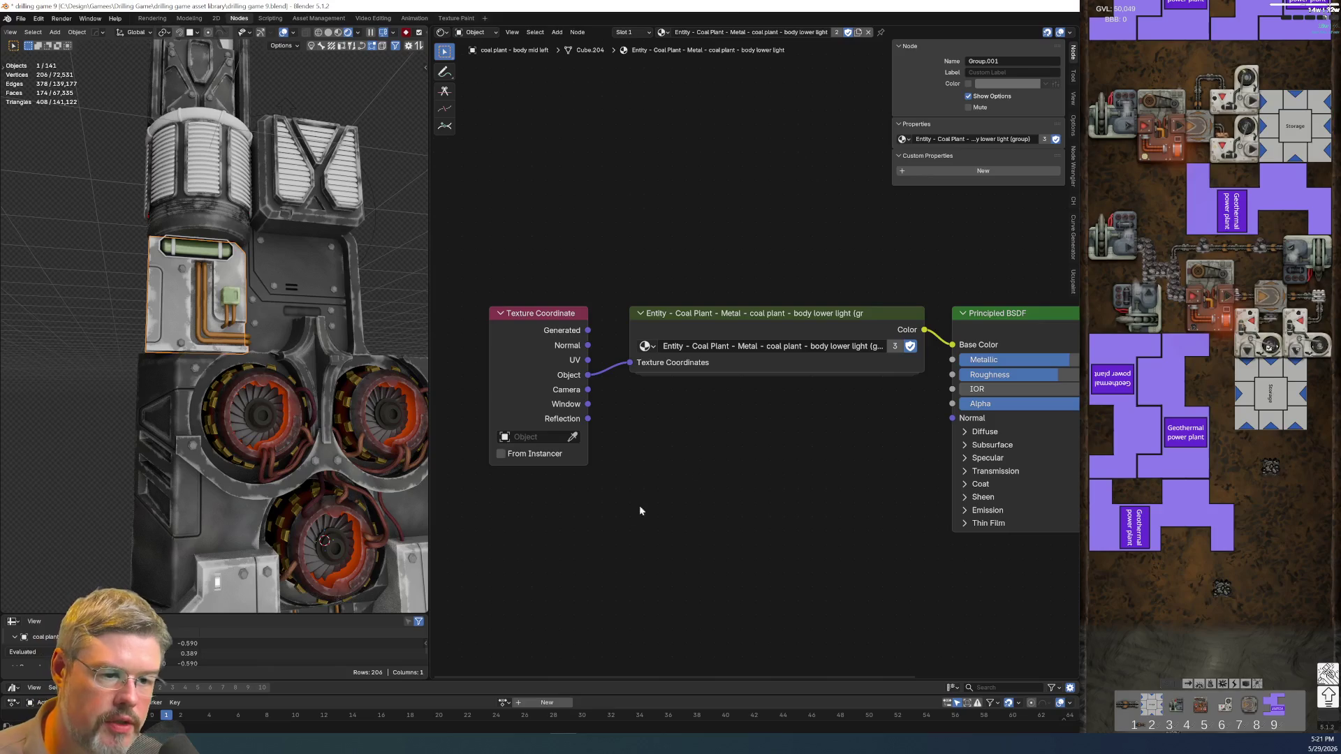
- Rename the lower body mesh's 'body lower main' node group to 'body lower dark'
left_click(218, 526)
left_click(739, 504)
key("BackSpace")
key("BackSpace")
key("BackSpace")
type("ark")
key("Return")
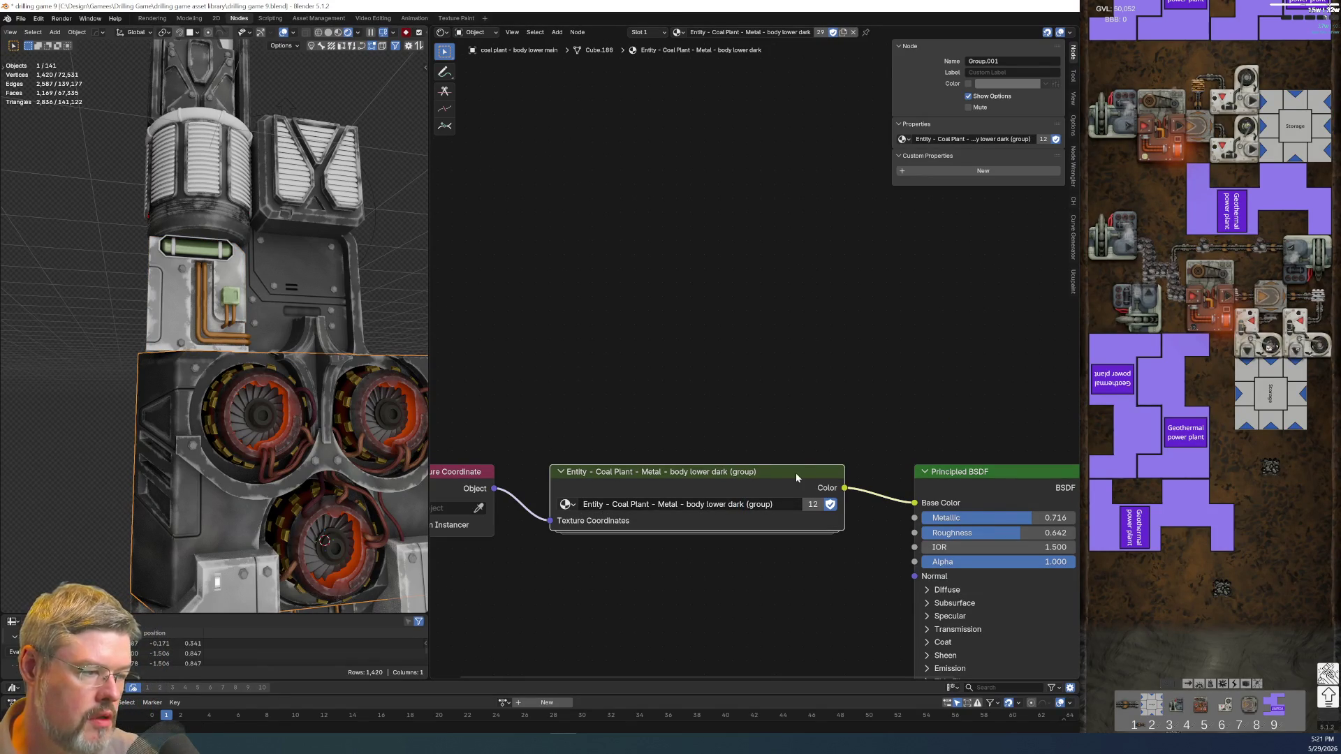
- Undo a single-user copy of the vent box's node group and save the file
left_click(333, 230)
left_click(812, 504)
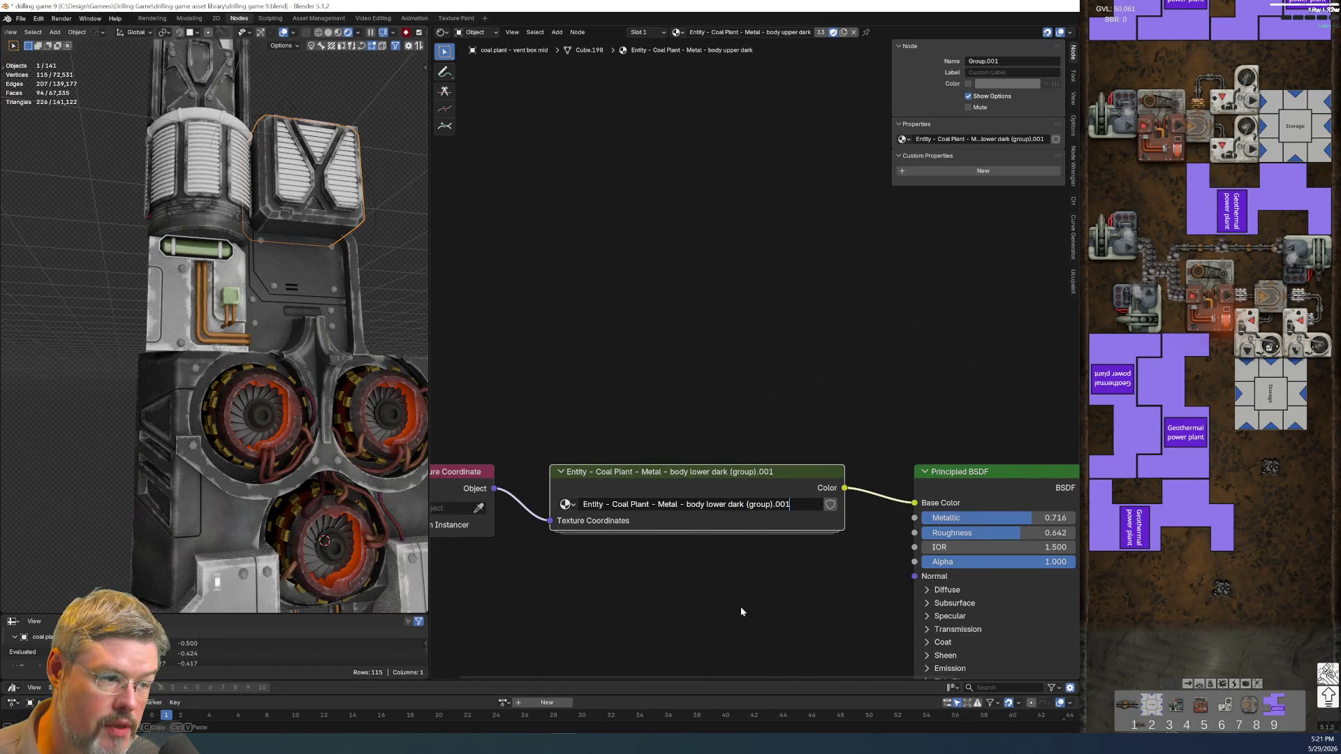
key("ctrl+z")
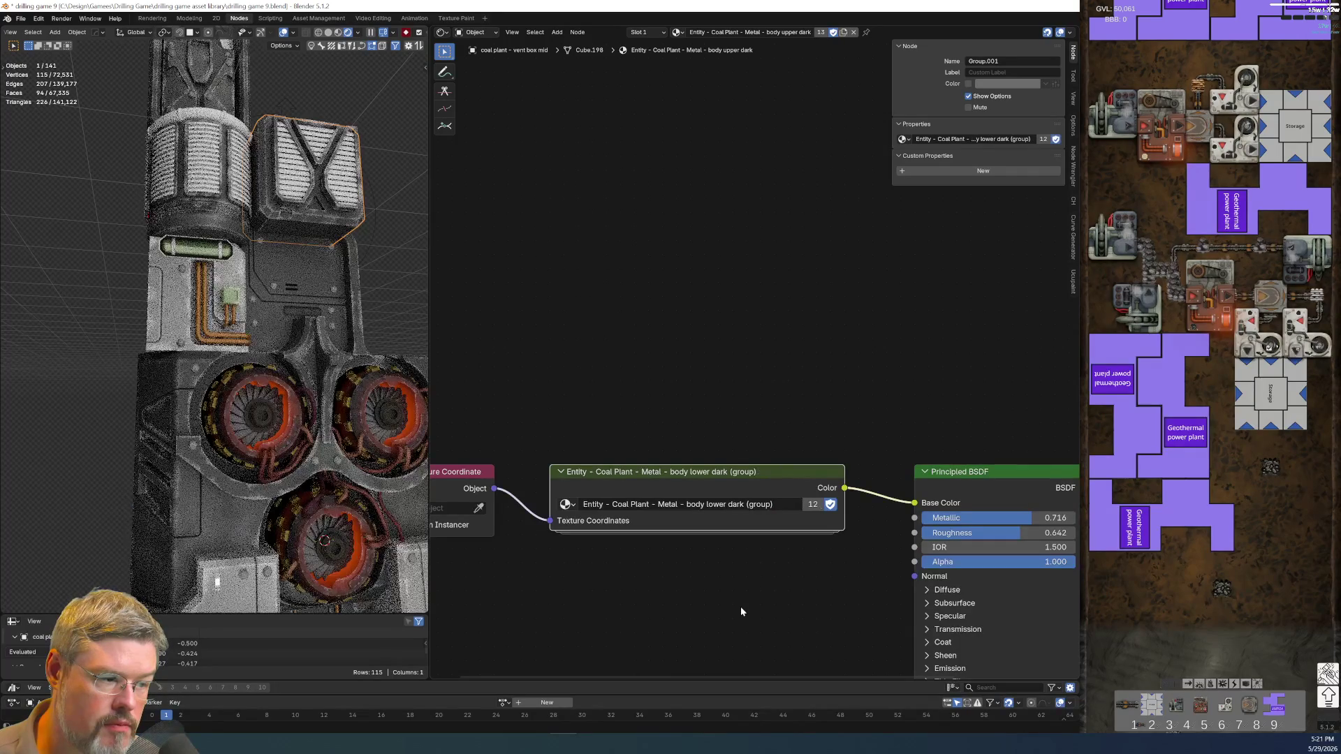
left_click(20, 18)
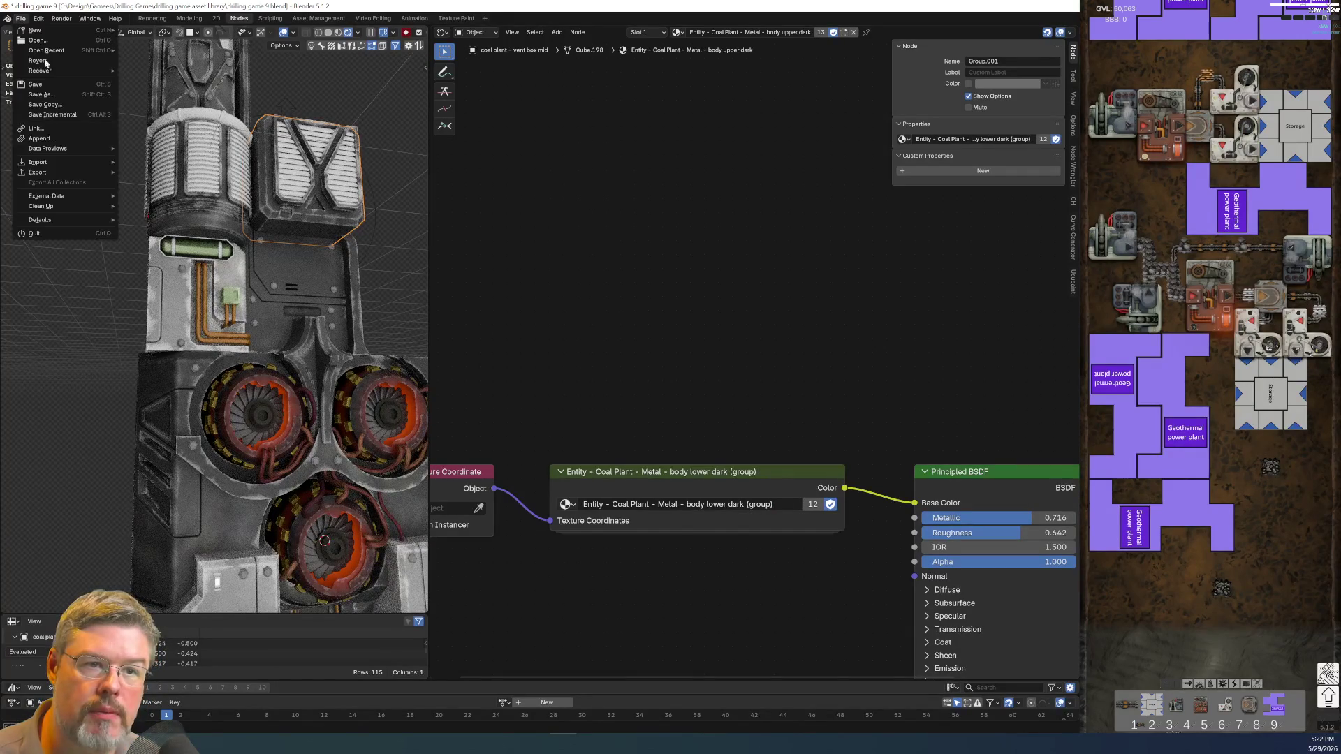
left_click(55, 92)
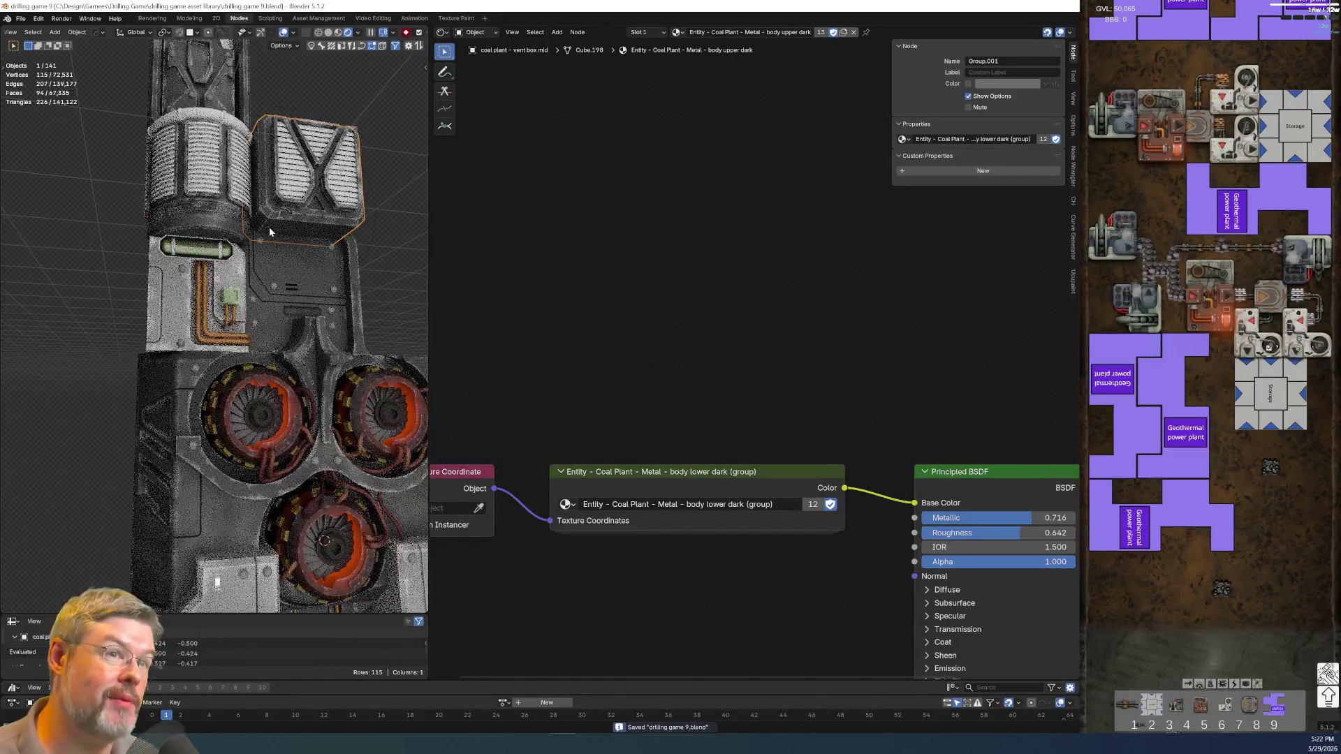
- Copy the body lower light group node from the body mid left panel's material
scroll(888, 465, "down", 2)
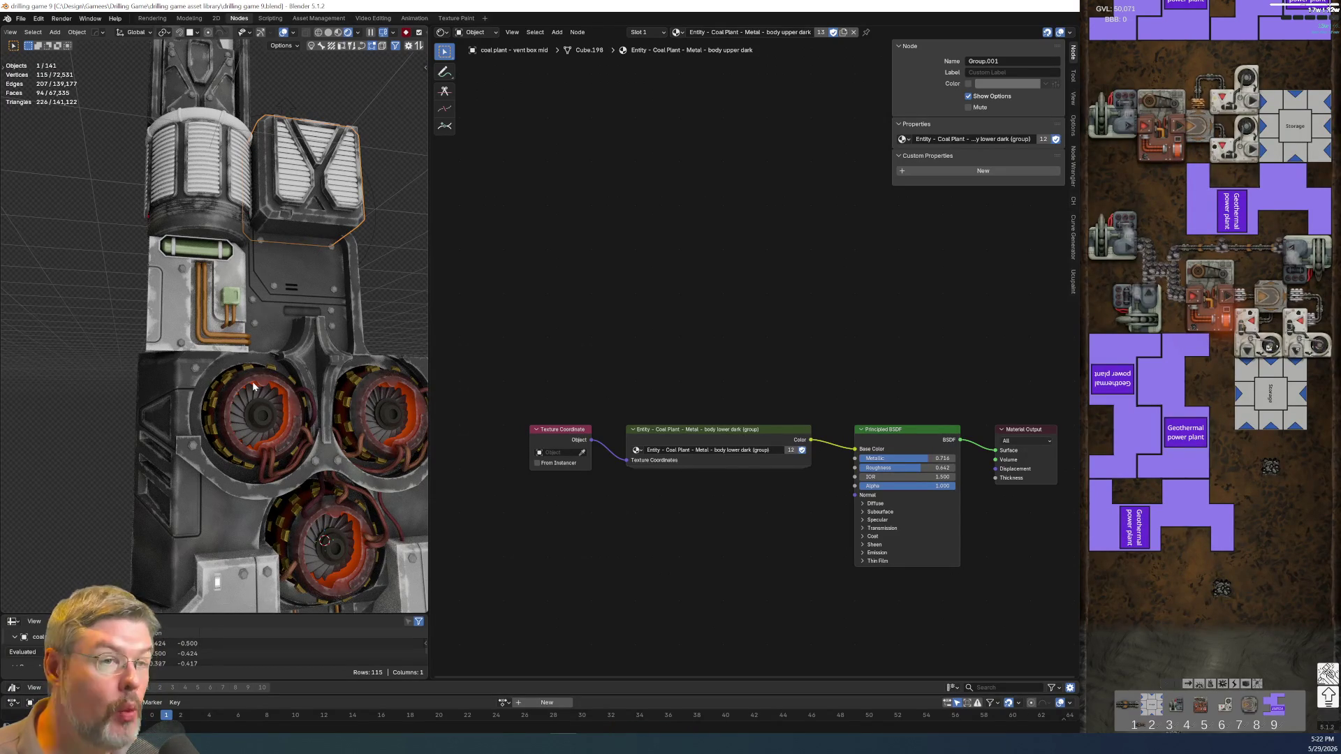
scroll(192, 340, "up", 3)
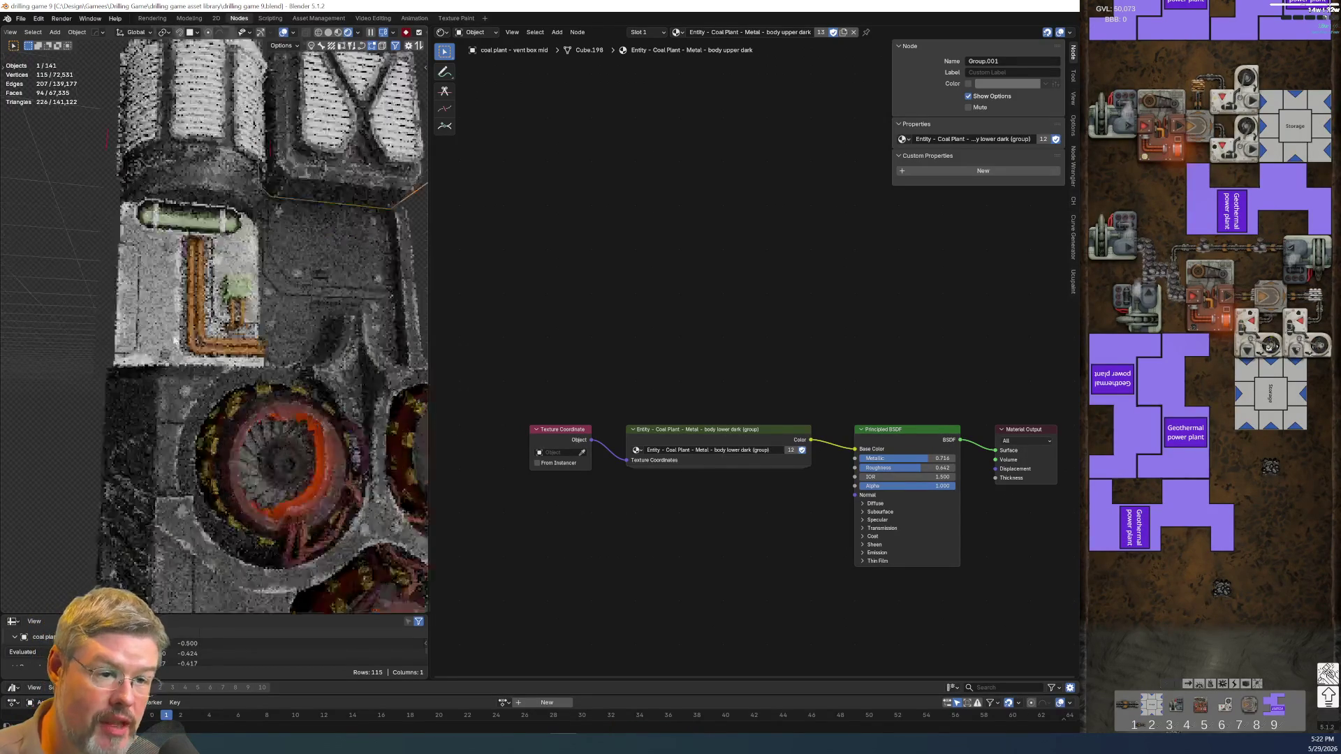
left_click(134, 336)
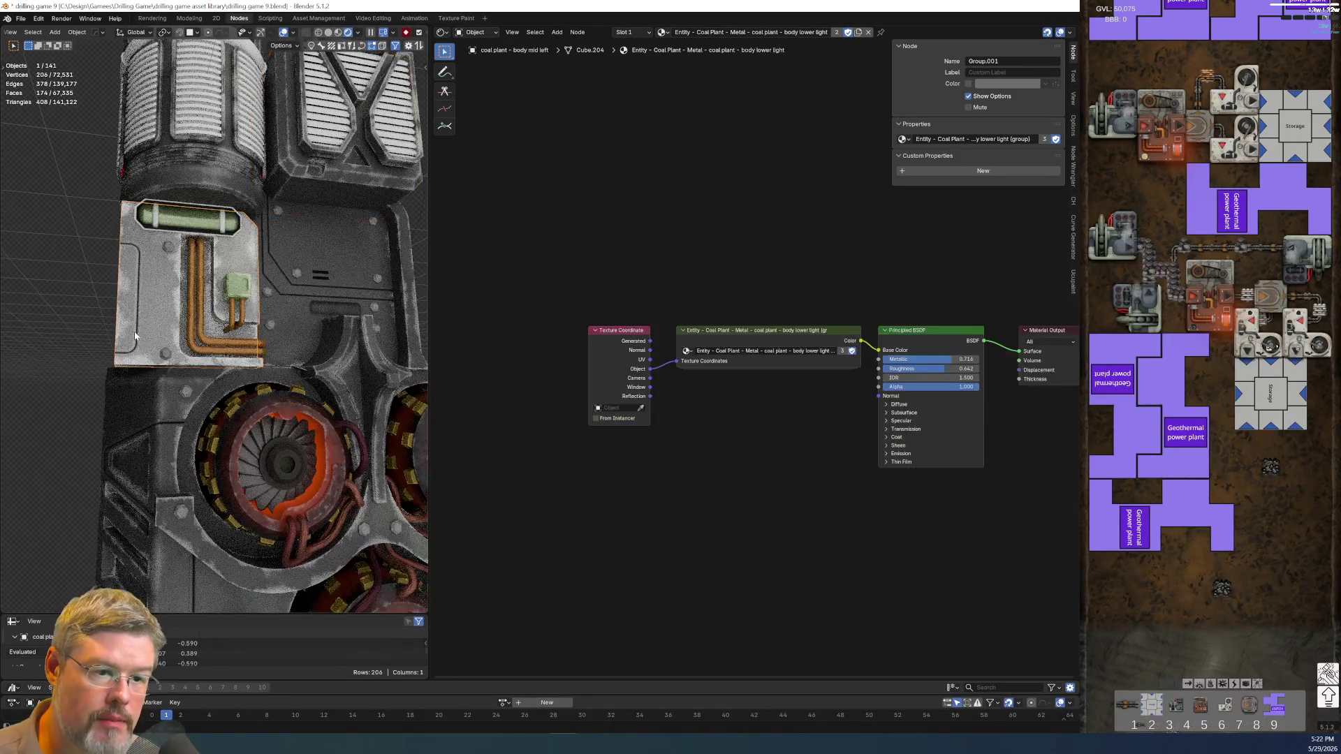
left_click_drag(741, 255, 777, 420)
key("ctrl+c")
scroll(780, 408, "up", 2)
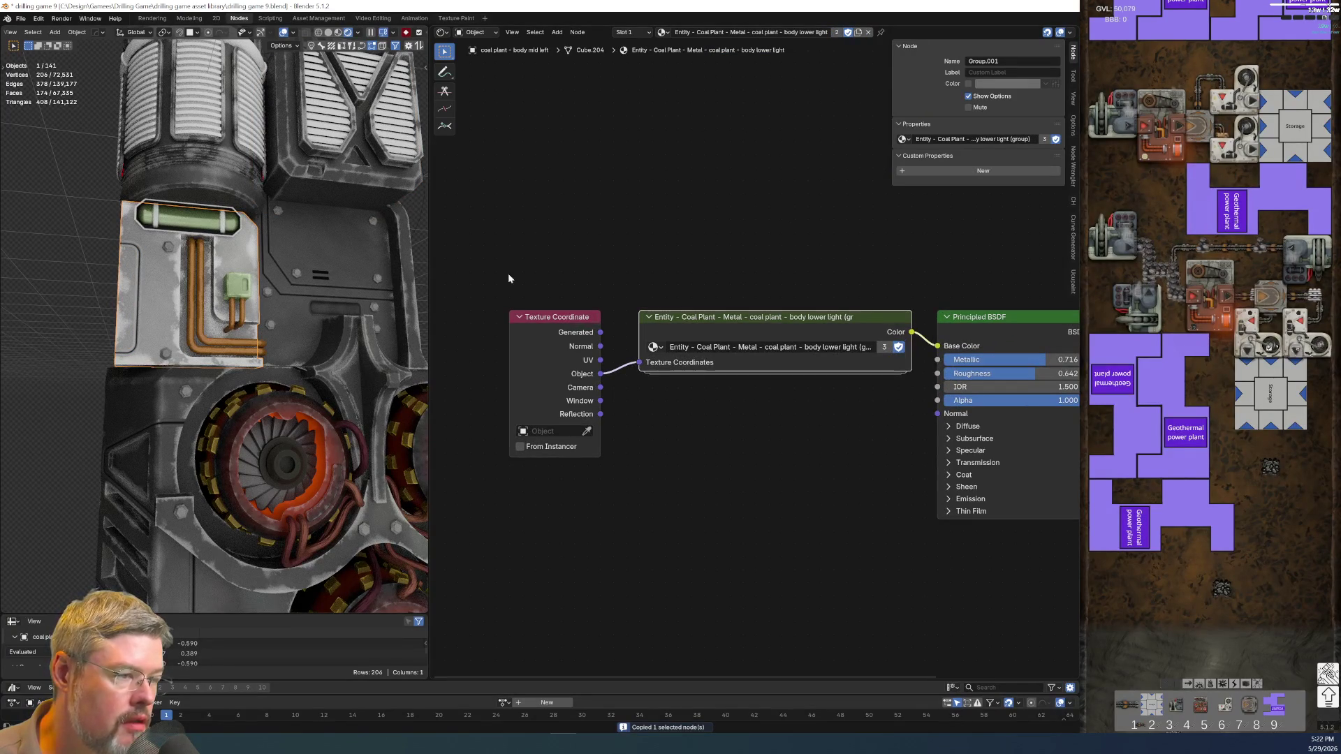
left_click_drag(558, 377, 493, 377)
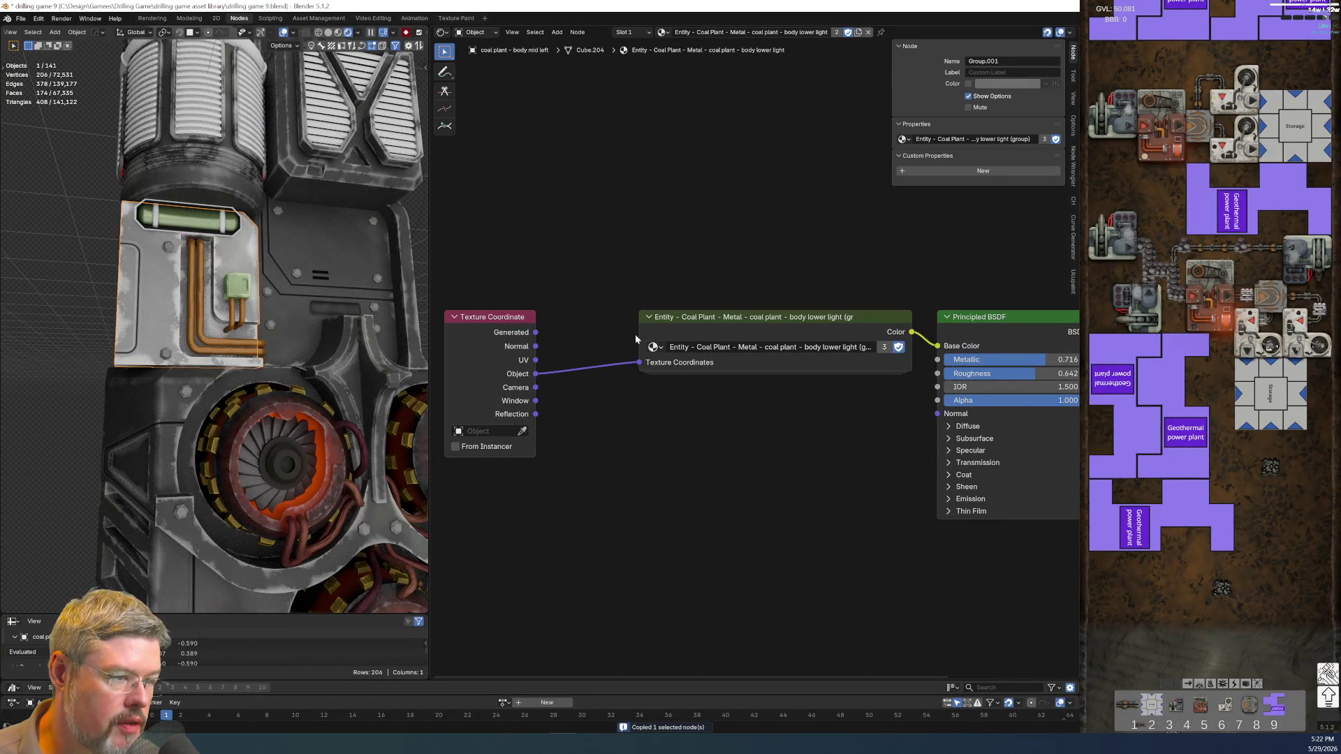
left_click_drag(639, 334, 600, 334)
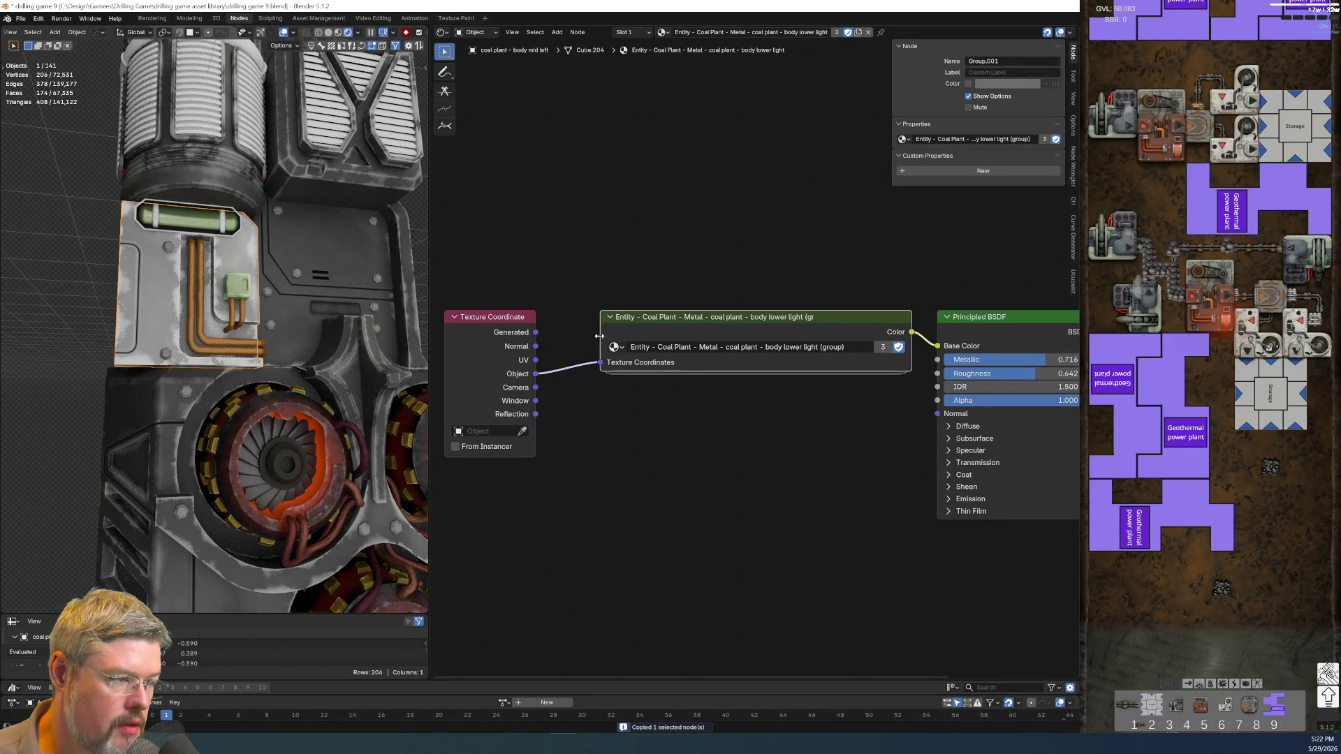
- Collapse the Texture Coordinate node's unused outputs and recopy the body lower light group
left_click(501, 317)
key("ctrl+h")
key("g")
key("Escape")
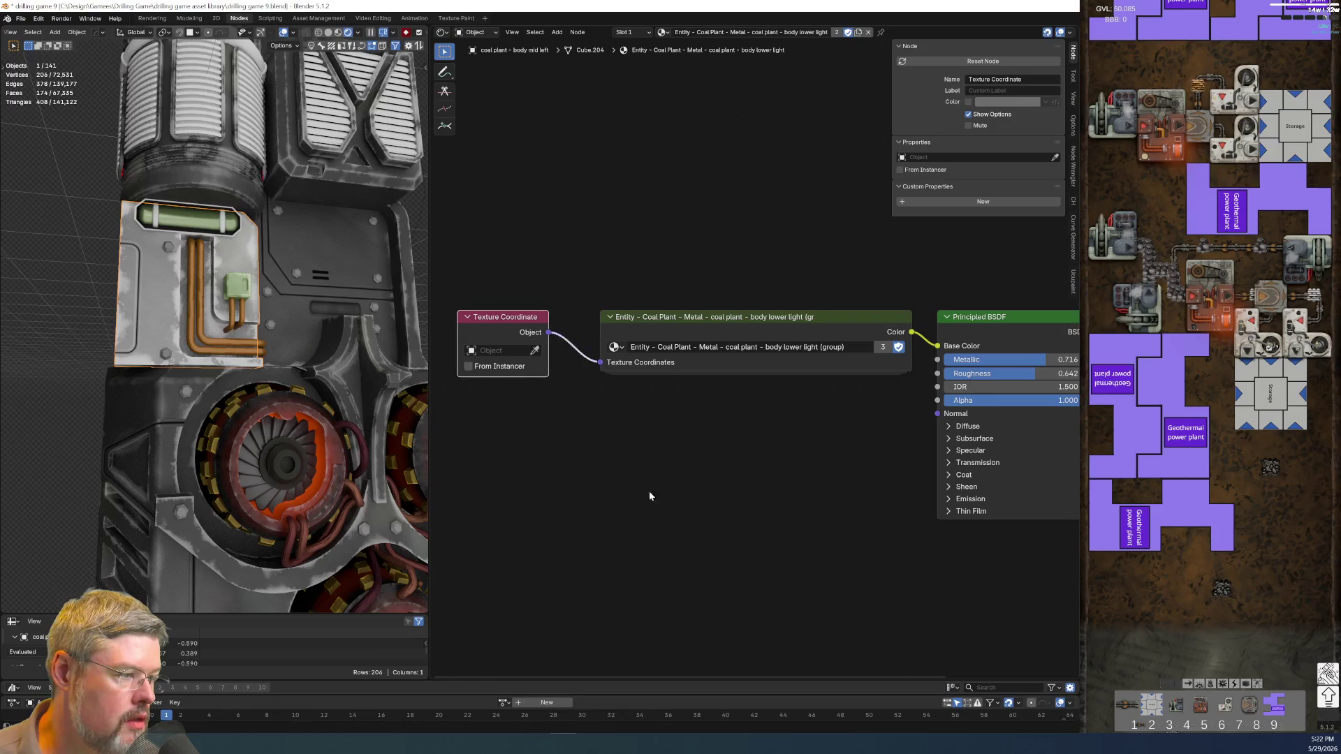
scroll(820, 366, "up", 1)
left_click(817, 344)
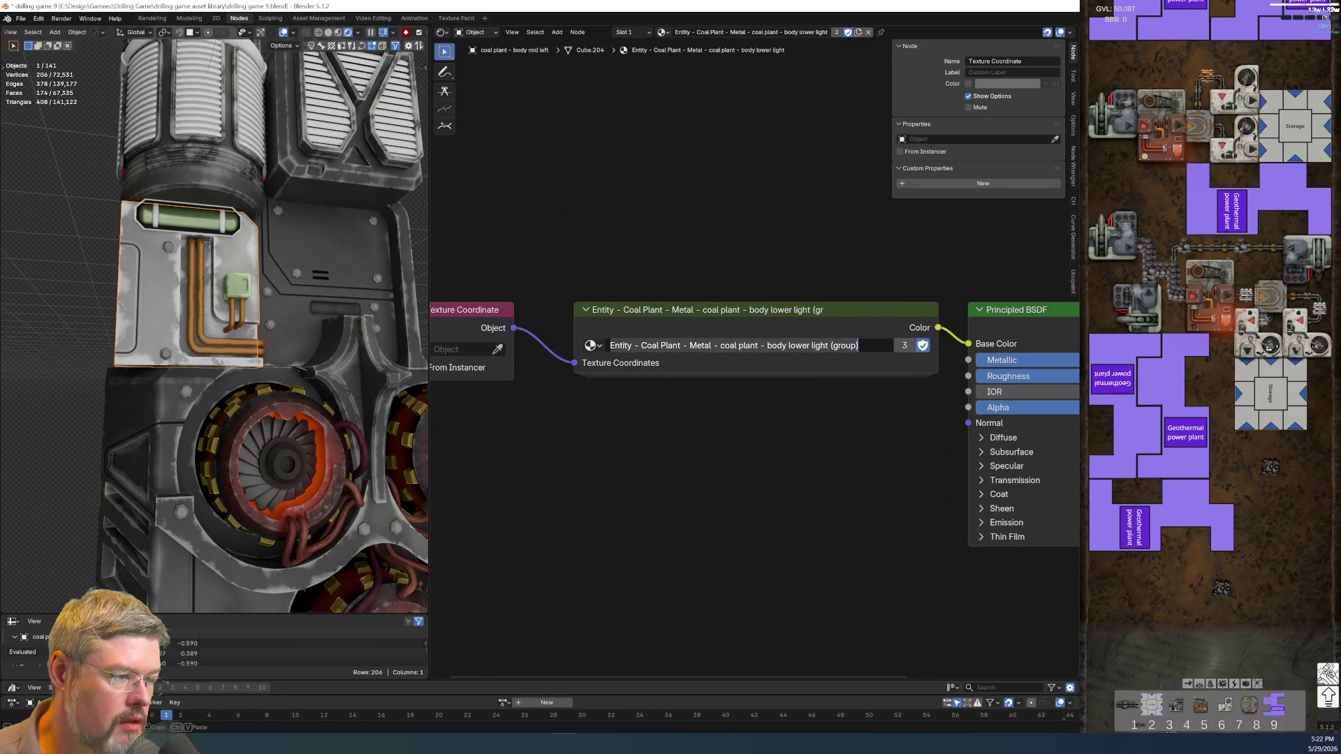
key("Escape")
key("ctrl+c")
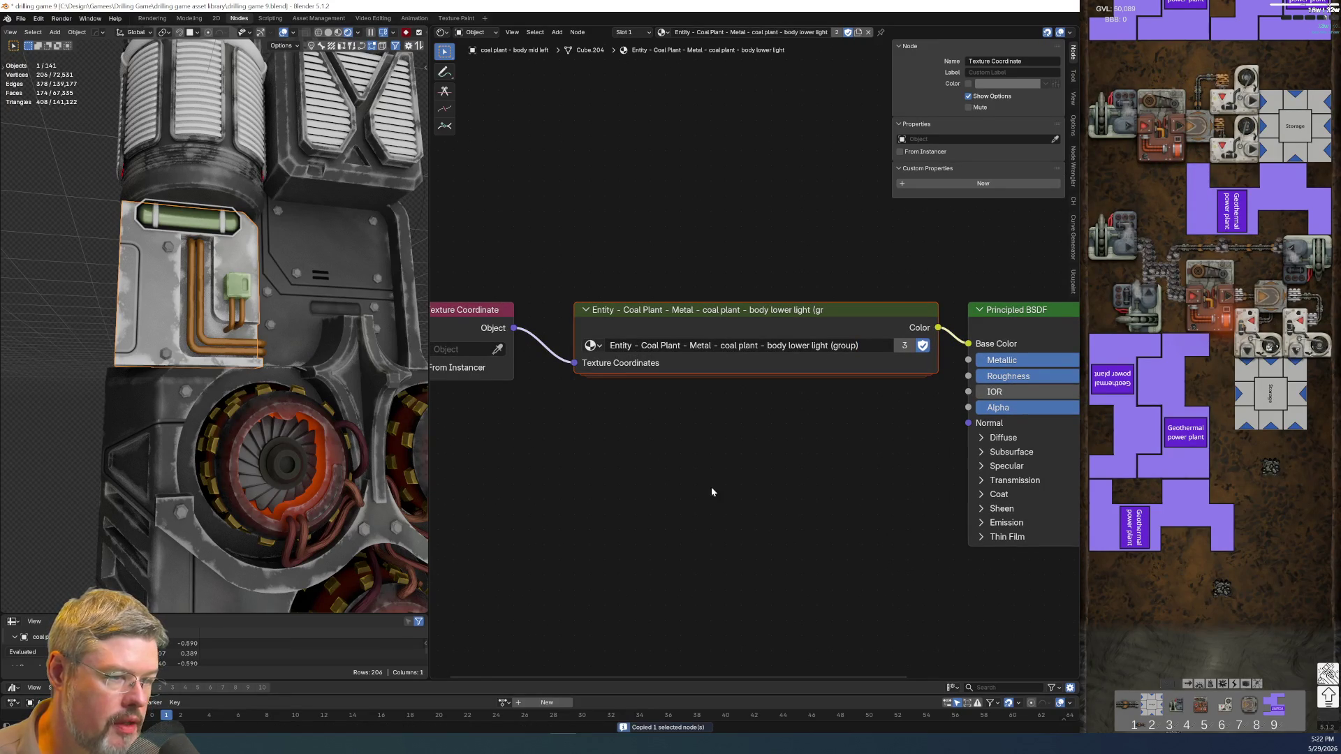
- Replace the panel lines decal's body mid left group with the pasted body lower light group, then save
left_click(136, 356)
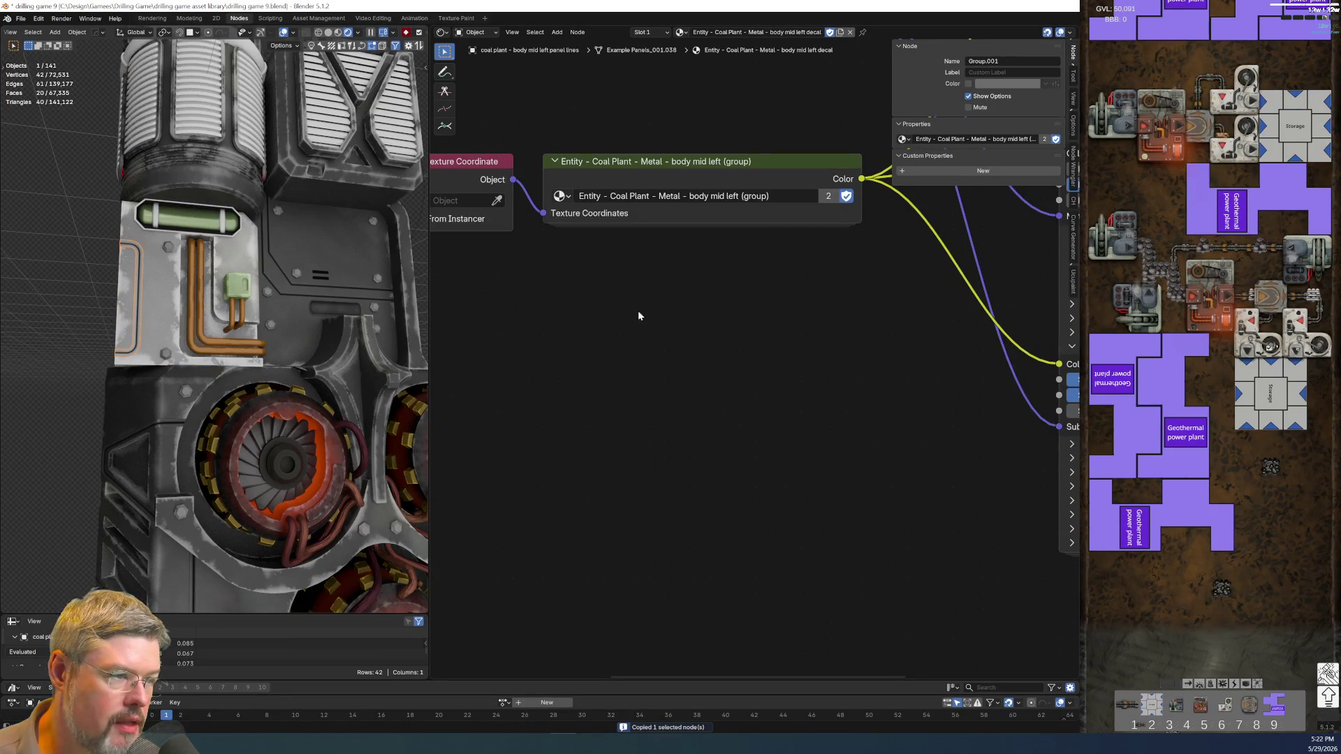
key("ctrl+v")
left_click(678, 345)
mouse_move(558, 234)
left_mouse_down()
mouse_move(492, 224)
mouse_move(570, 274)
left_mouse_up()
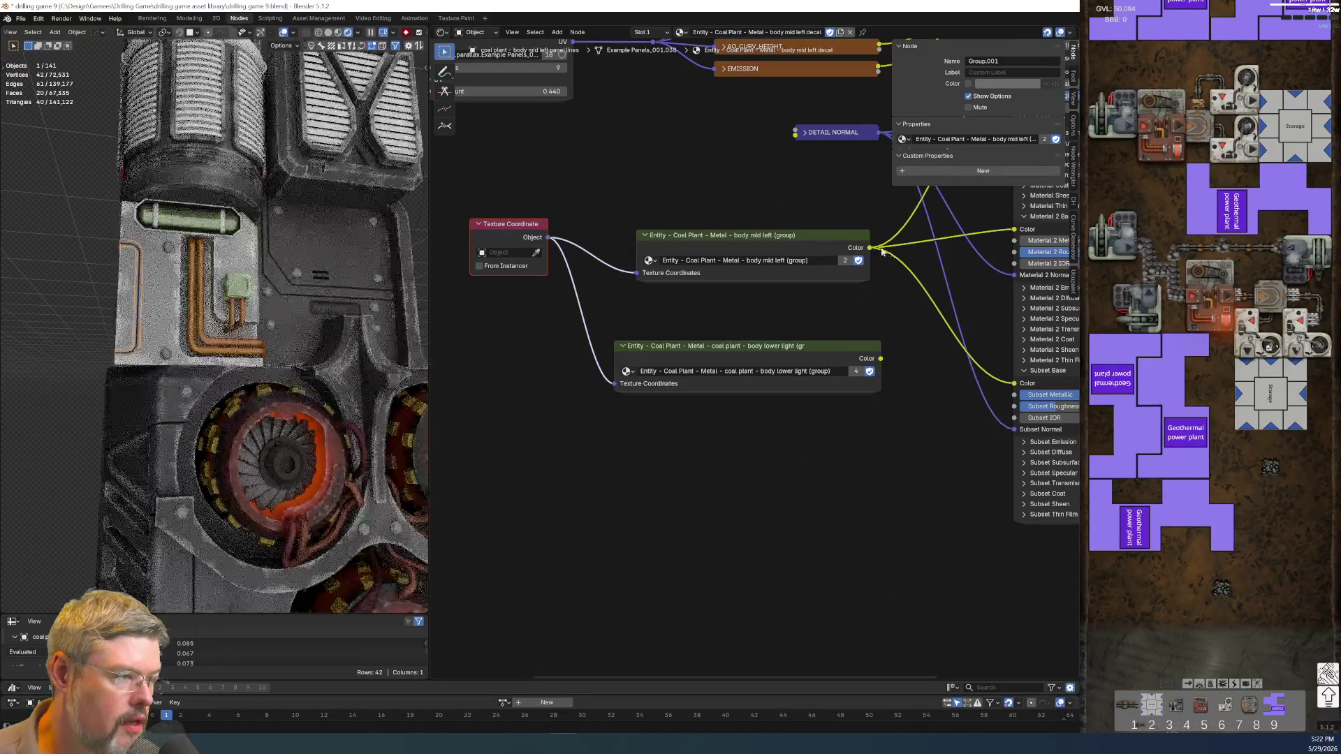
left_click_drag(870, 247, 880, 358, "ctrl")
left_click(770, 242)
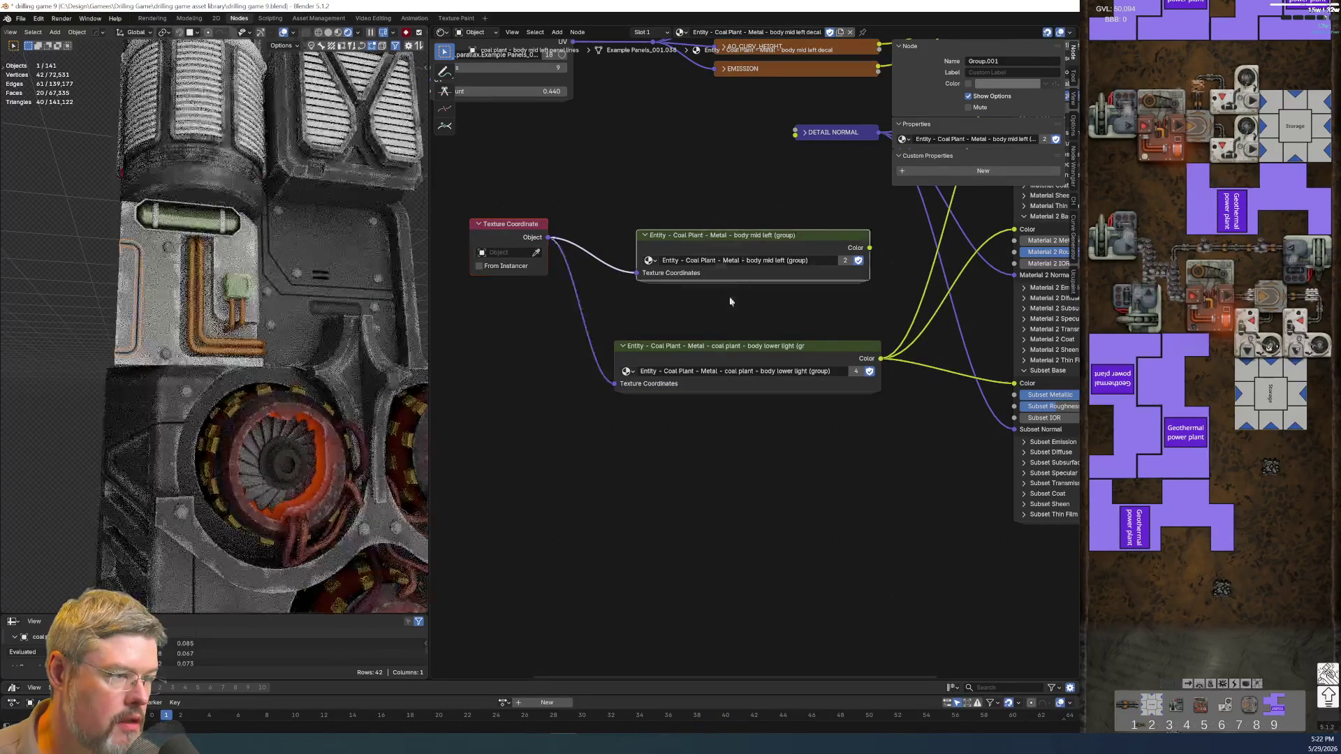
key("x")
left_click_drag(698, 347, 676, 224)
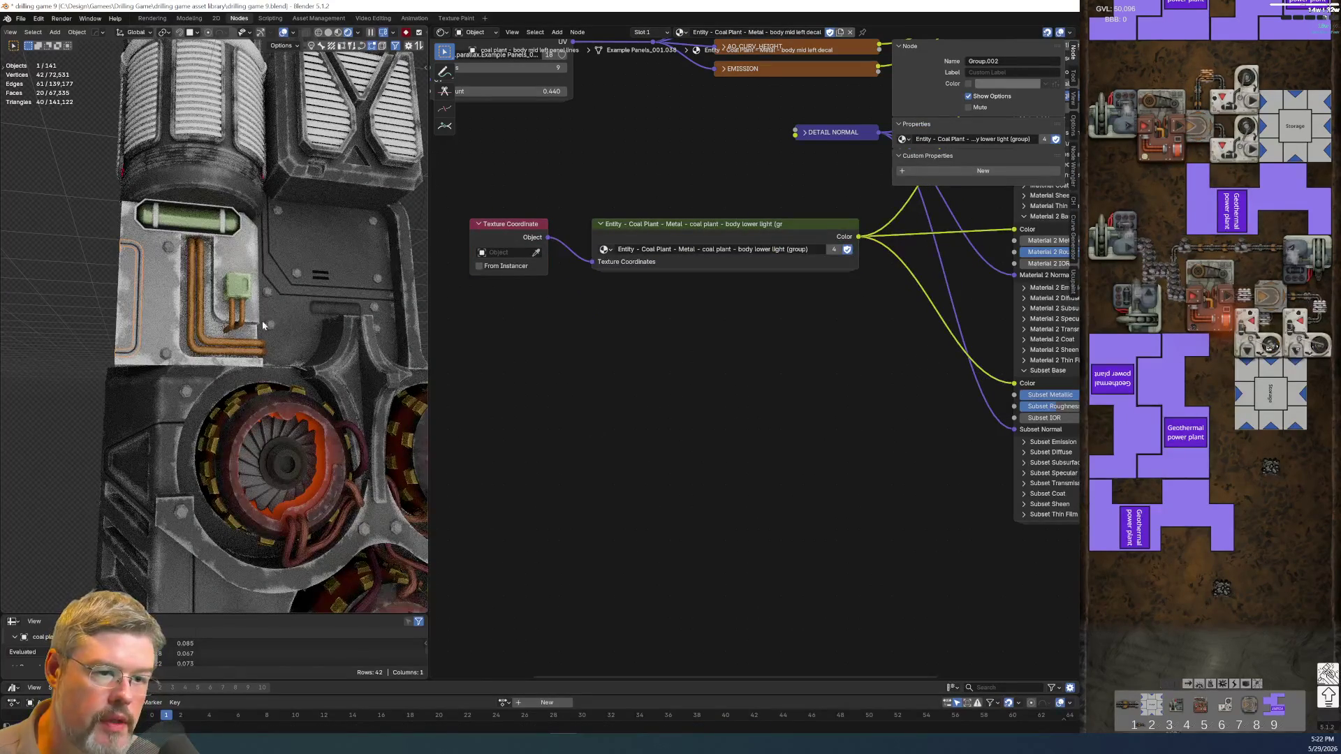
left_click(235, 293)
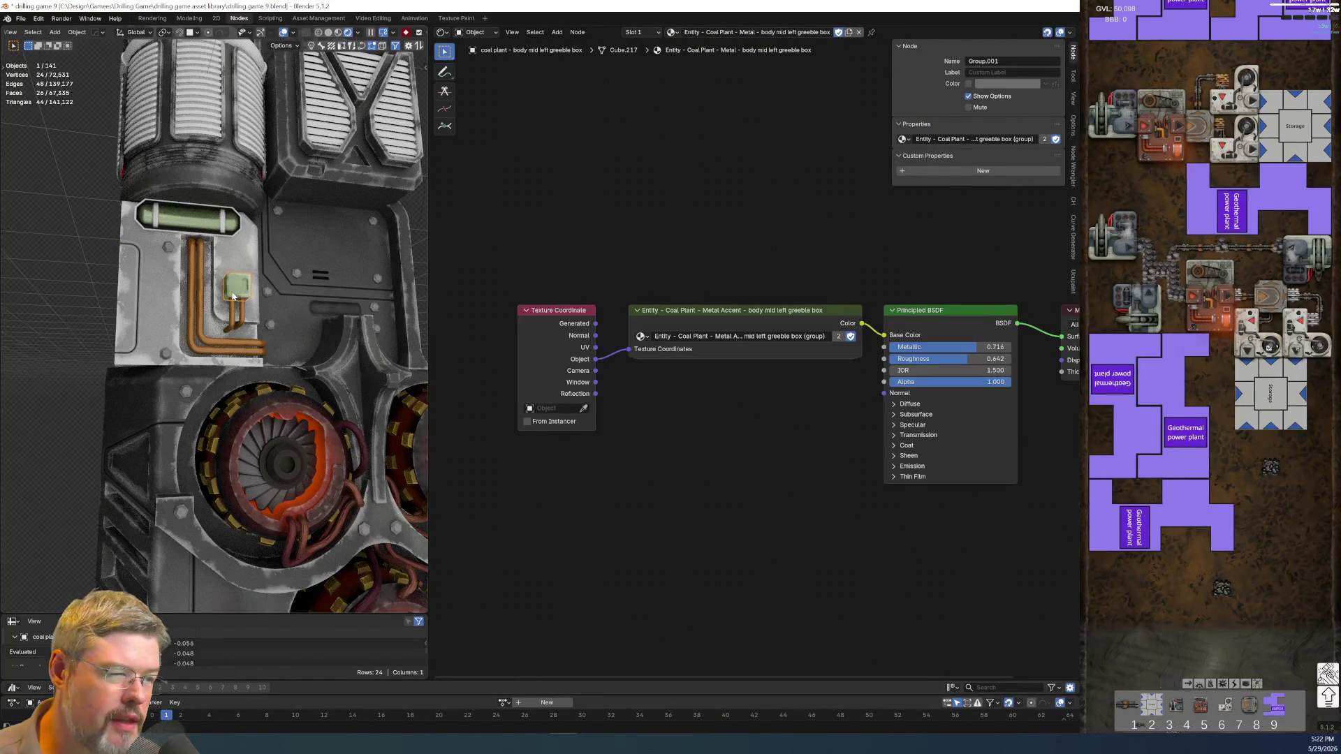
left_click(21, 19)
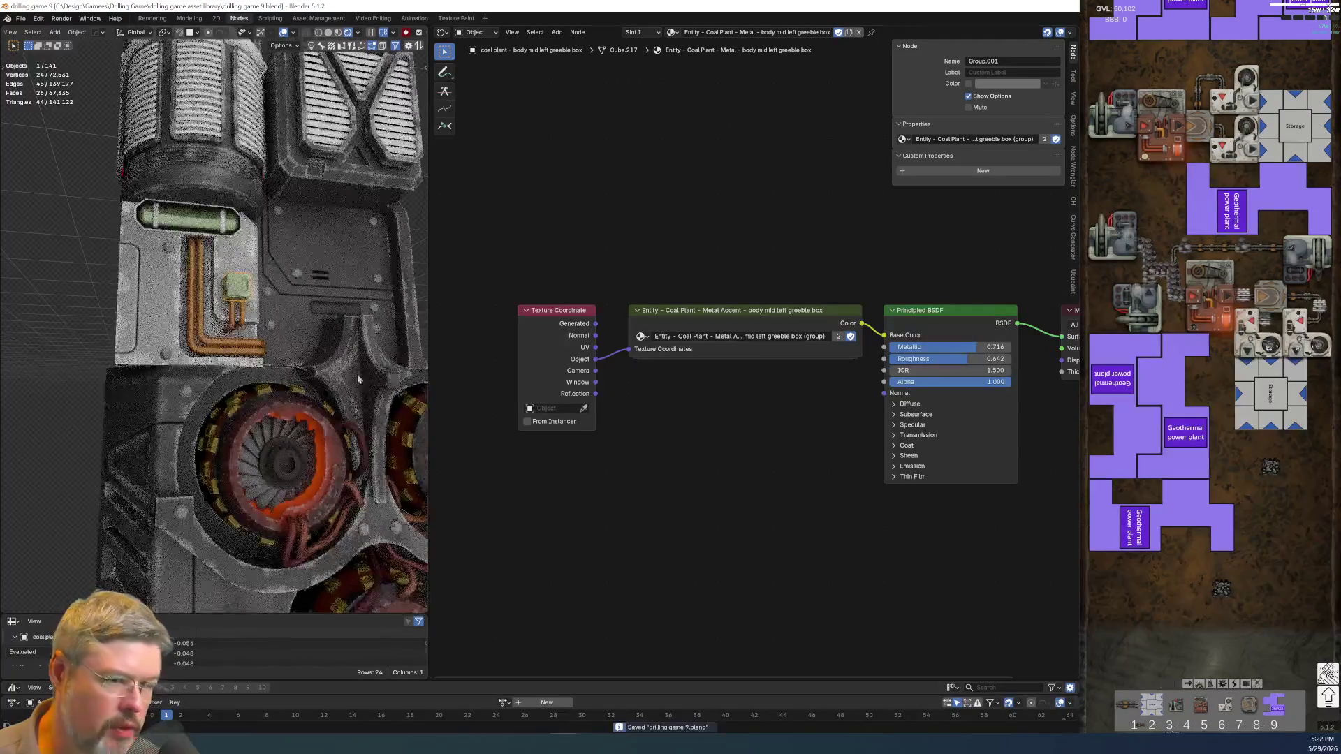
- Tidy the lower side panel's decal nodes, removing the duplicated Entity group node
scroll(253, 435, "down", 5)
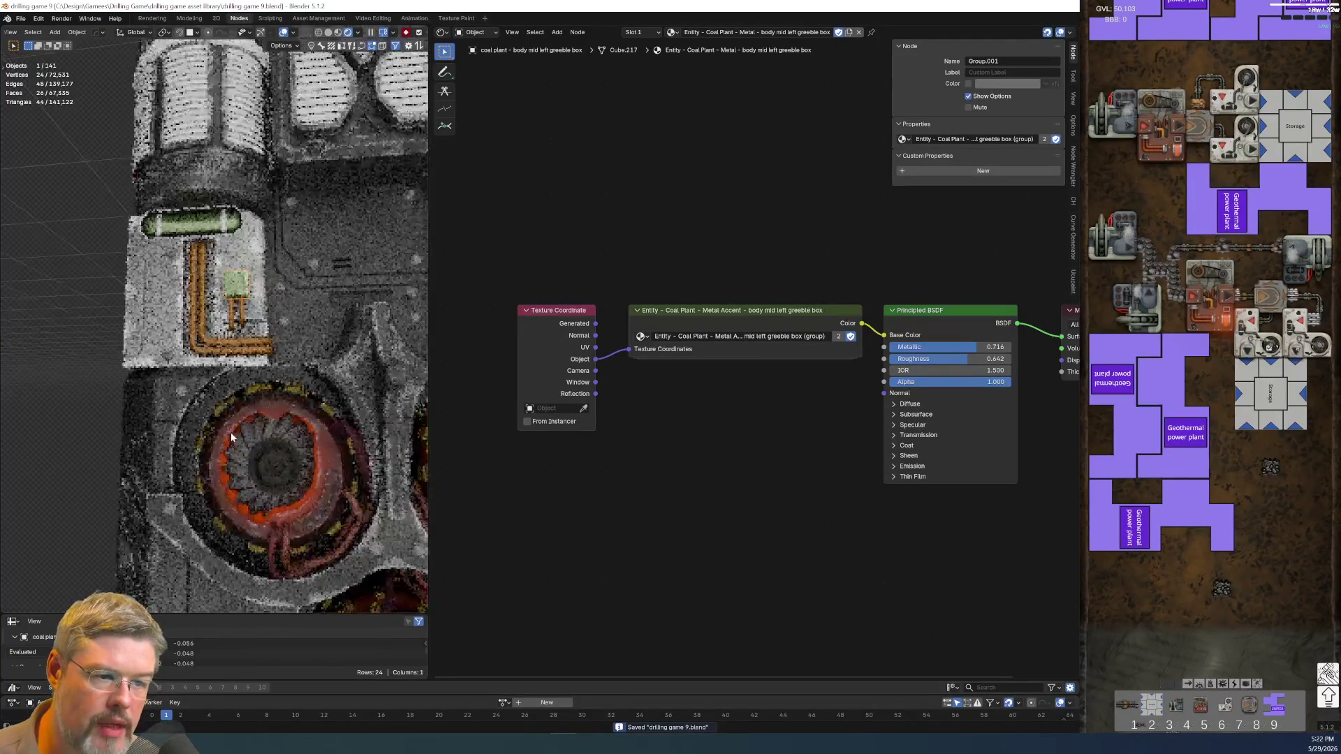
scroll(239, 381, "up", 3)
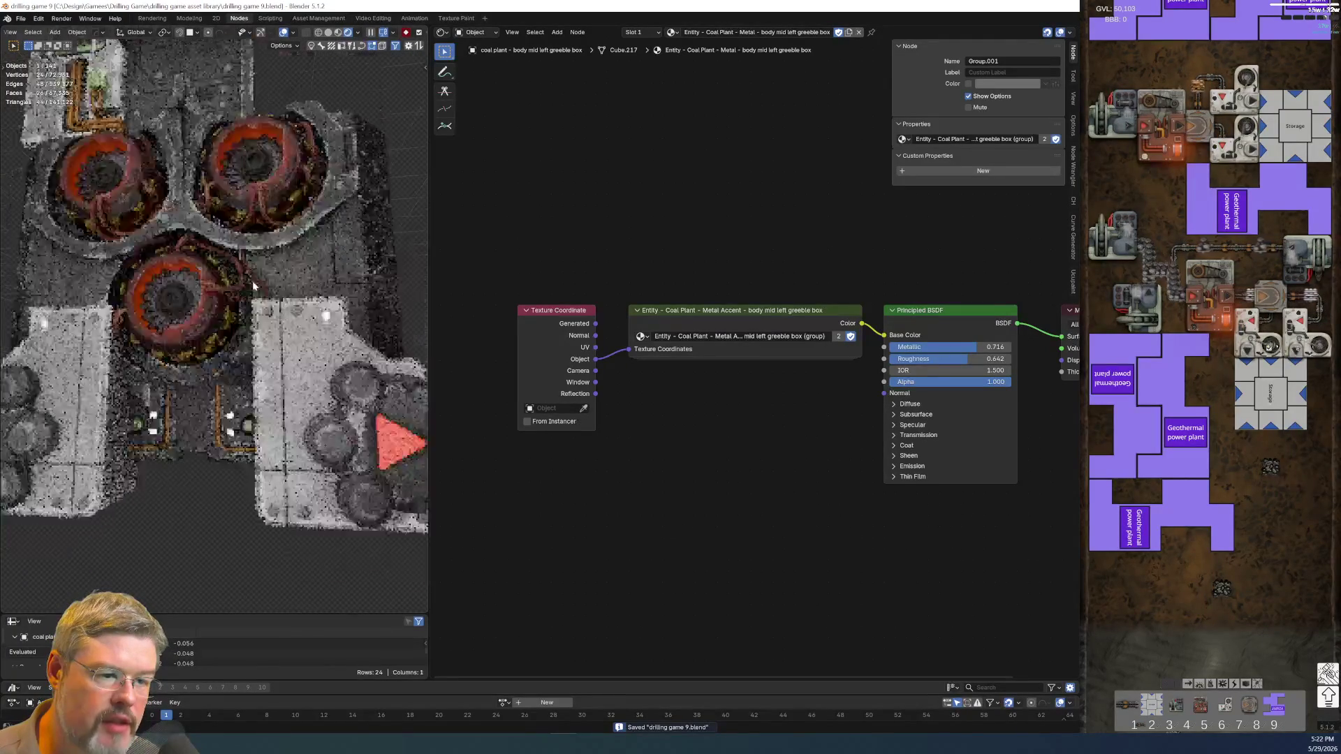
left_click(278, 363)
scroll(278, 363, "up", 4)
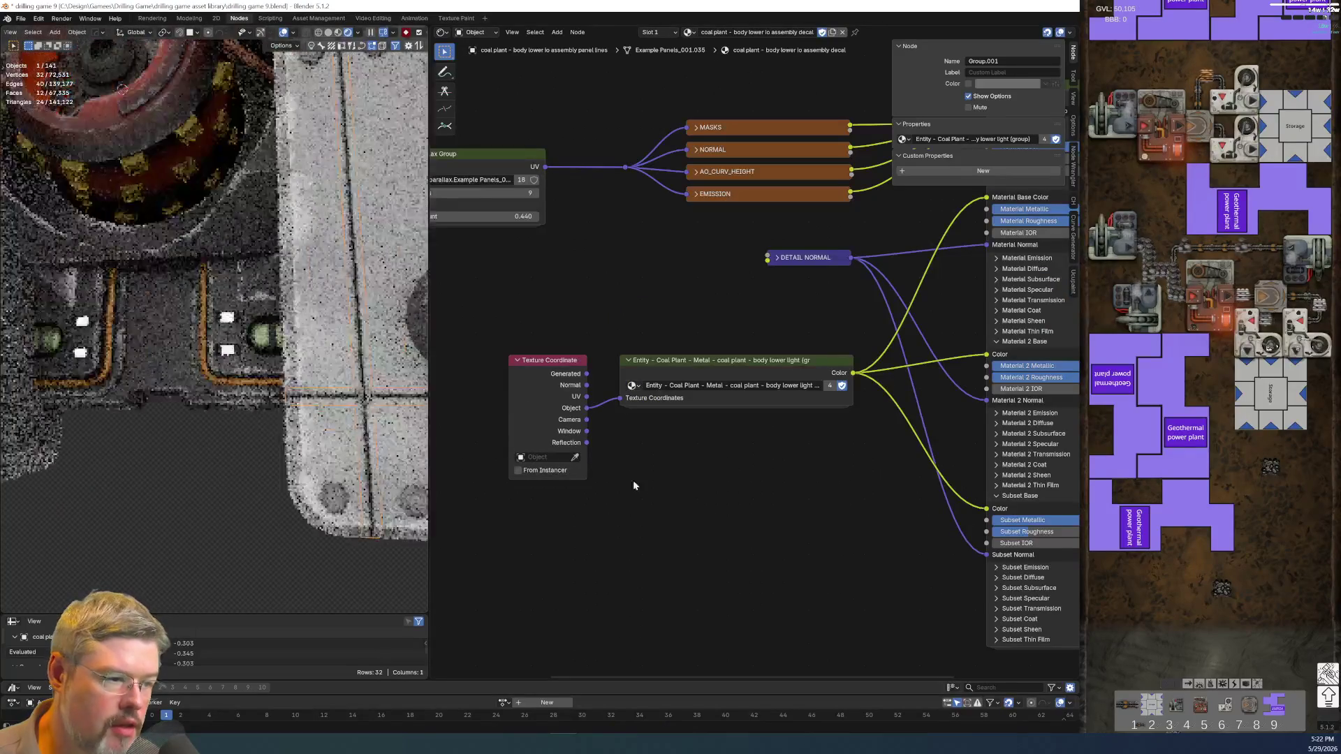
key("shift+d")
left_click(650, 390)
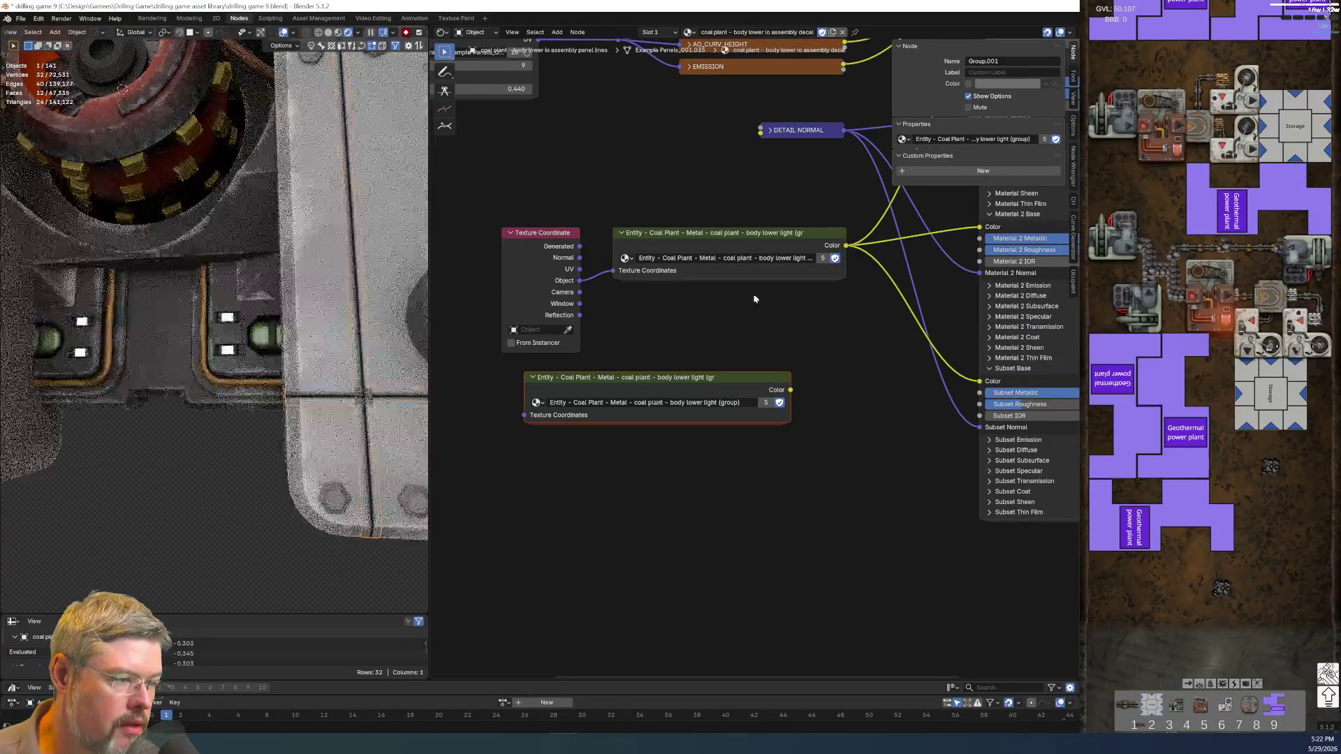
left_click_drag(477, 200, 592, 320)
key("g")
left_click(526, 317)
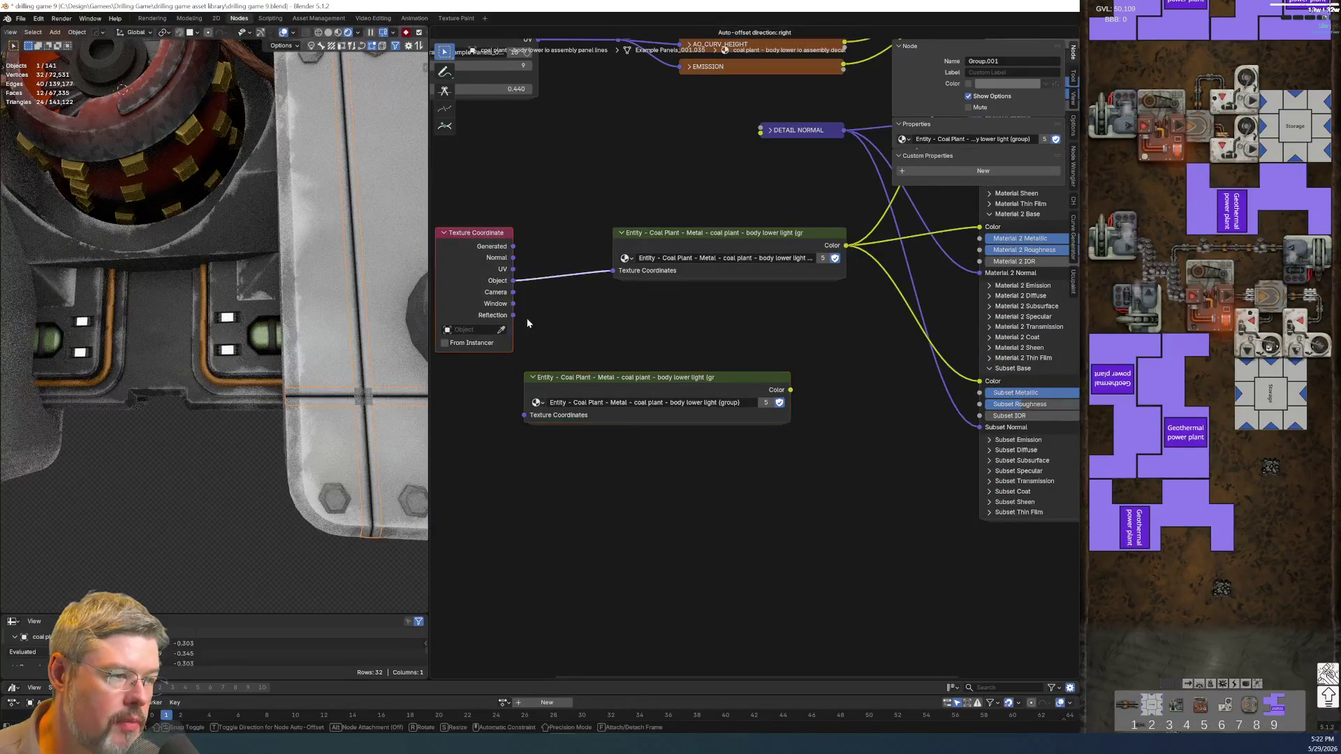
scroll(624, 321, "up", 1)
left_click_drag(602, 252, 566, 249)
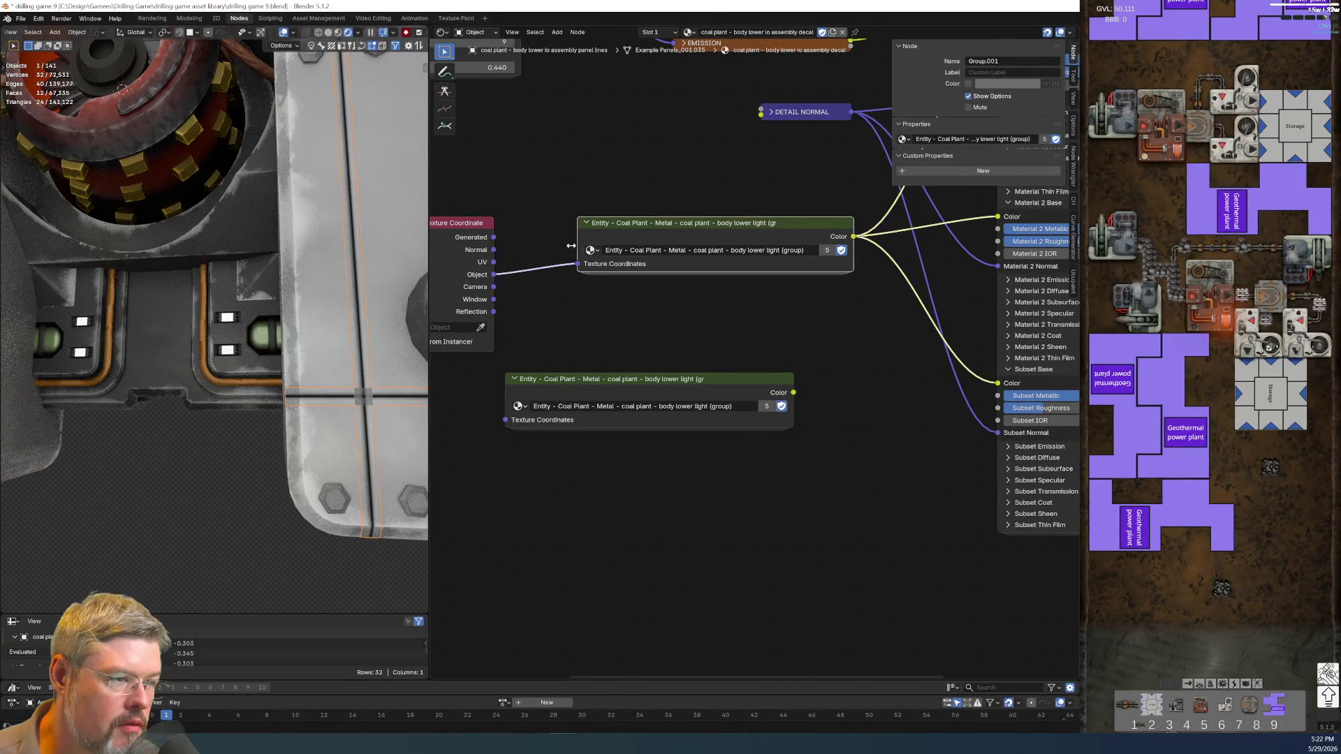
left_click_drag(702, 329, 651, 492)
key("x")
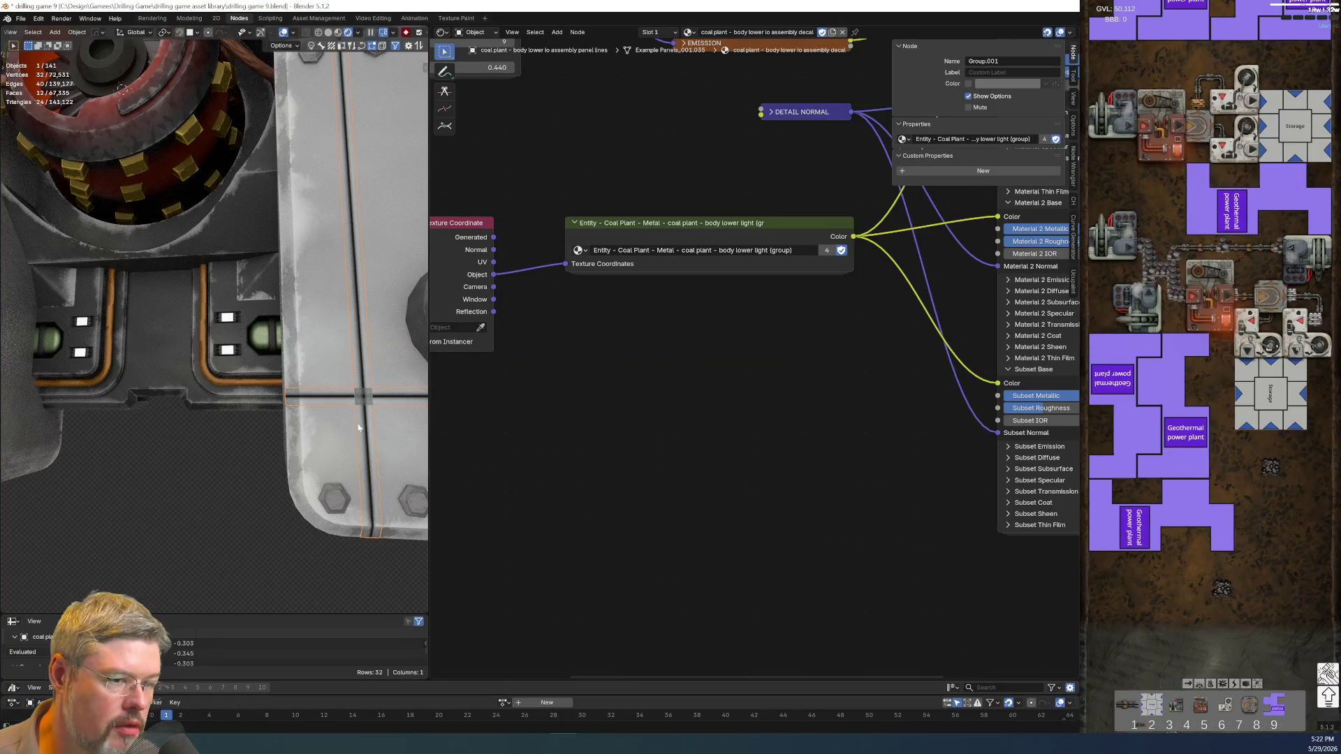
scroll(231, 393, "down", 5)
- Bring up the small light part's decal material and save the file
middle_click_drag(230, 393, 144, 282)
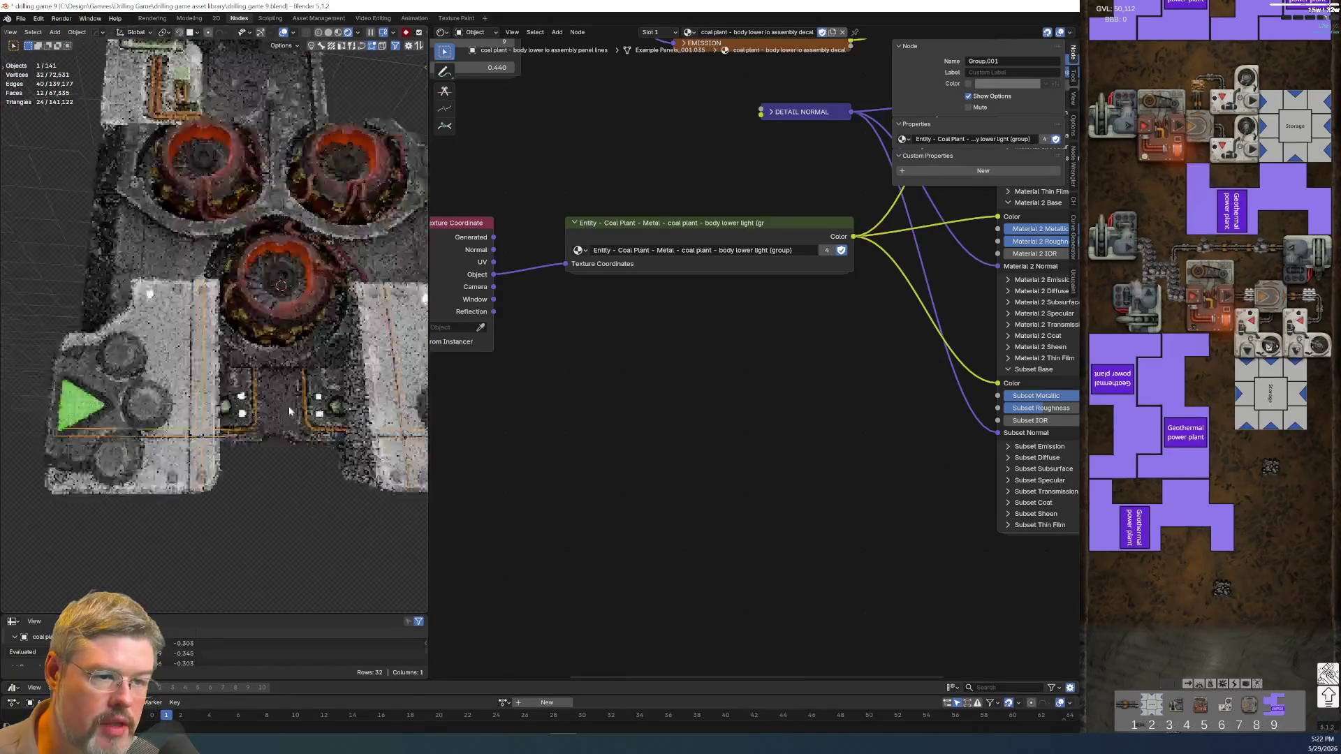
left_click(143, 282)
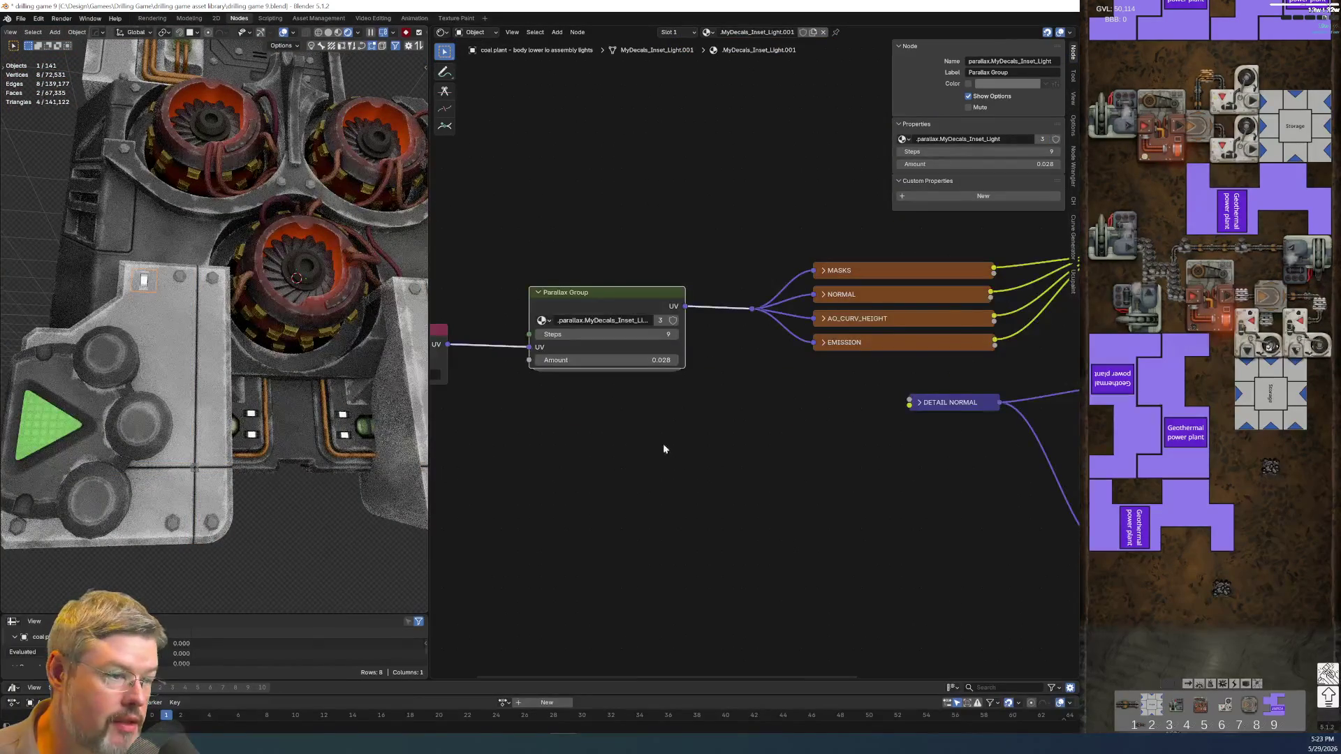
key("Home")
left_click(21, 18)
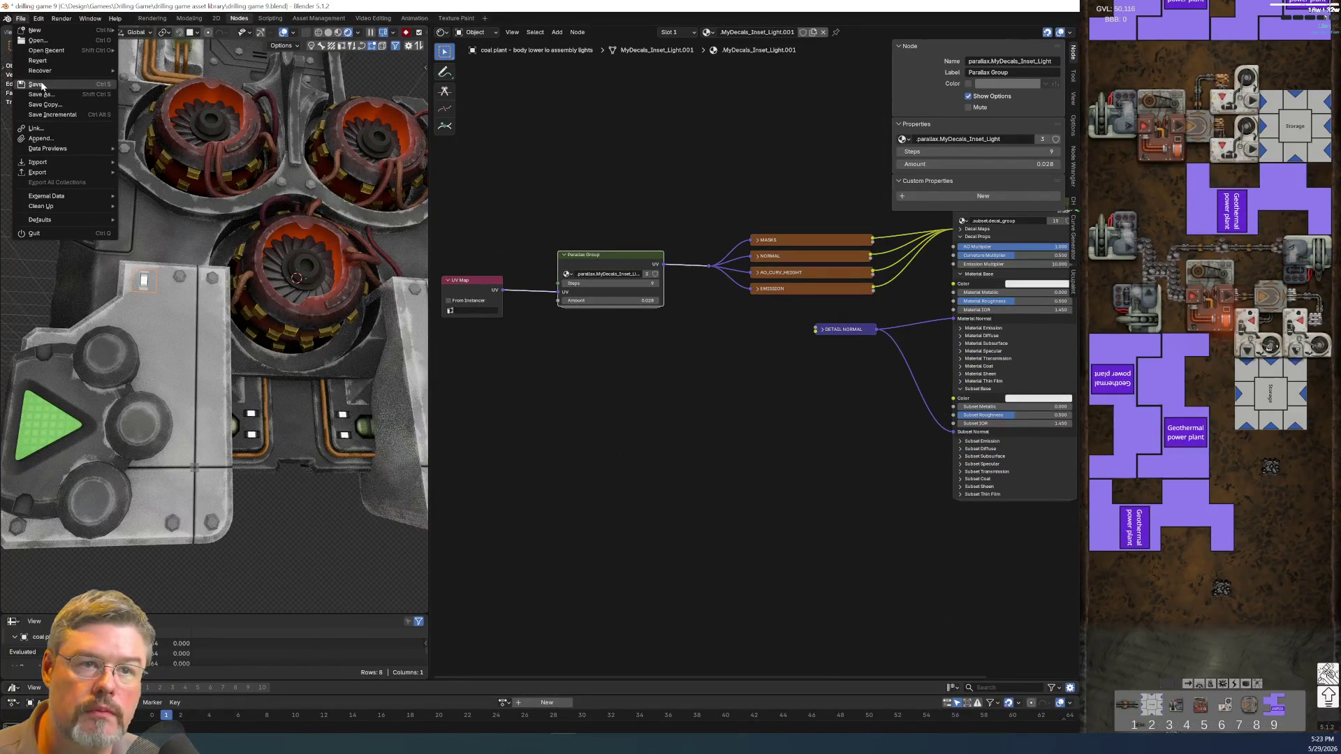
left_click(35, 84)
- Feed the Texture Coordinate Object output into the Entity group's Texture Coordinates
left_click(296, 551)
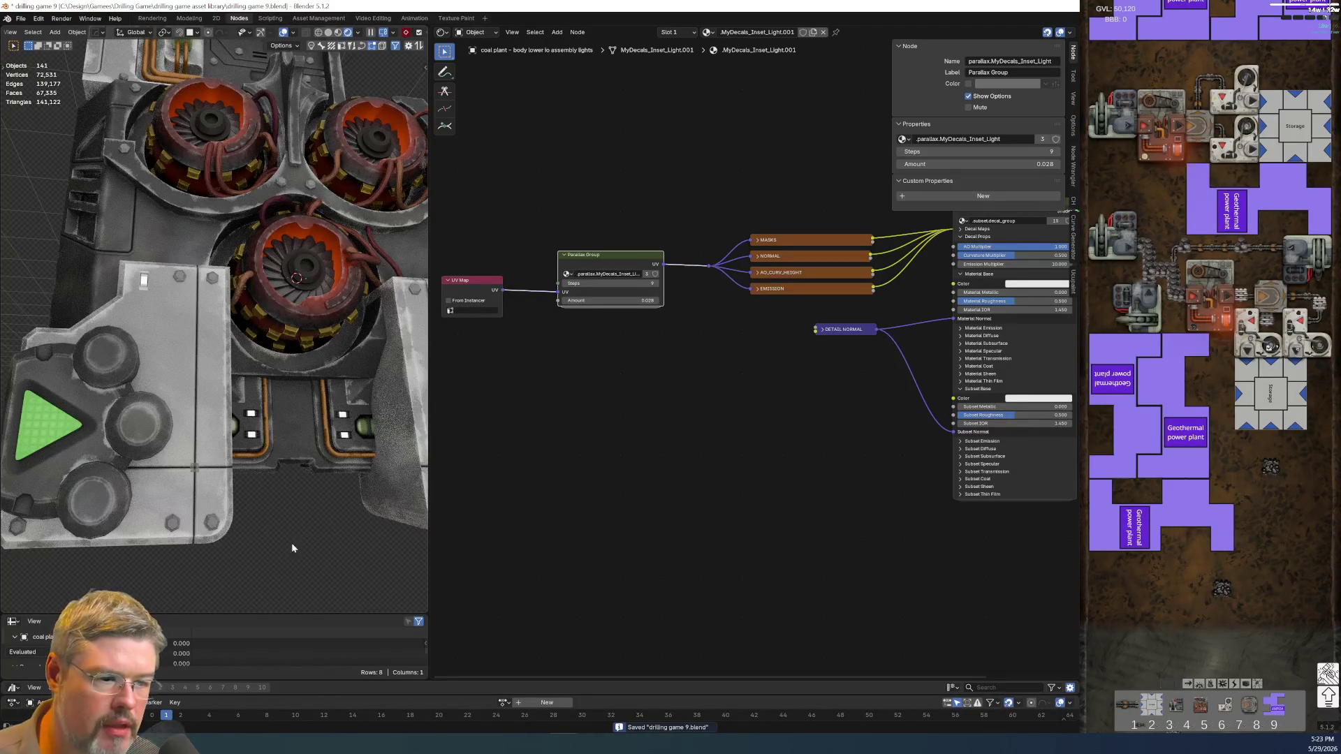
middle_click_drag(713, 454, 668, 417)
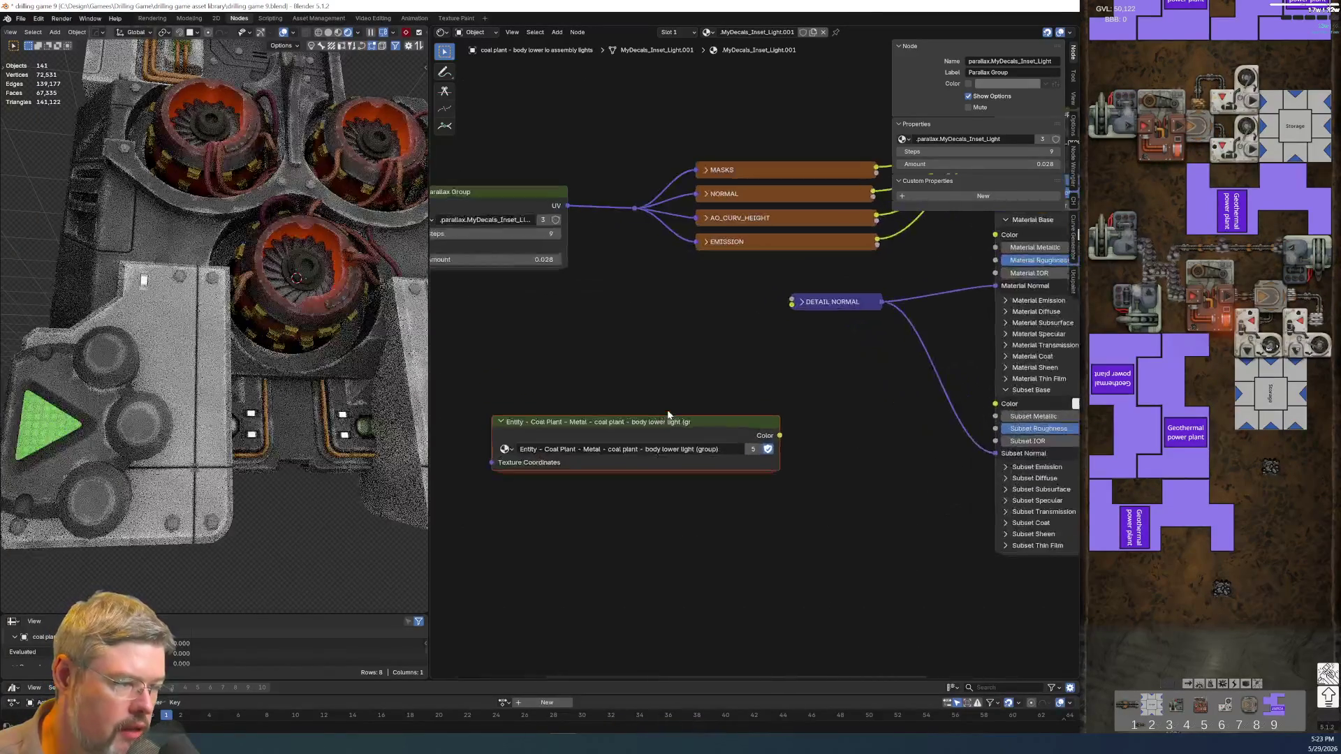
scroll(698, 419, "up", 1)
scroll(720, 434, "up", 1)
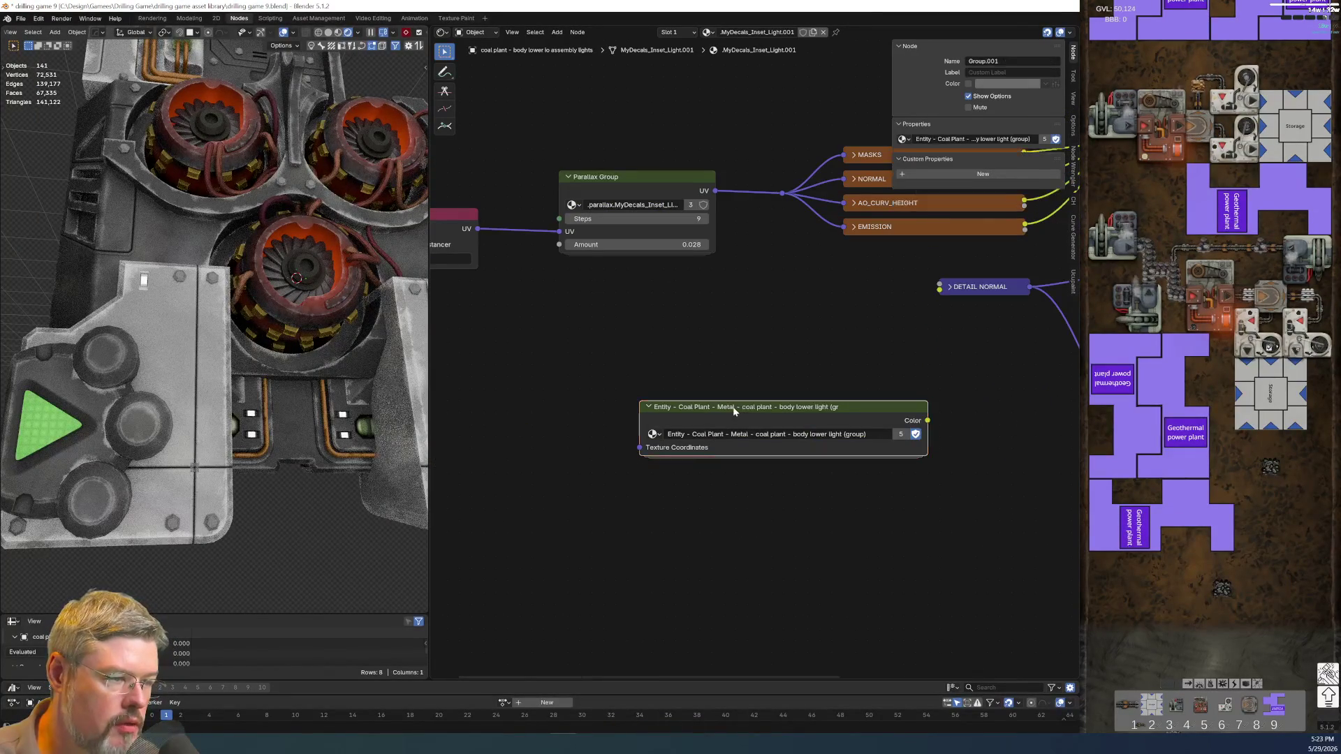
middle_click_drag(720, 433, 887, 360)
left_click_drag(506, 408, 806, 374)
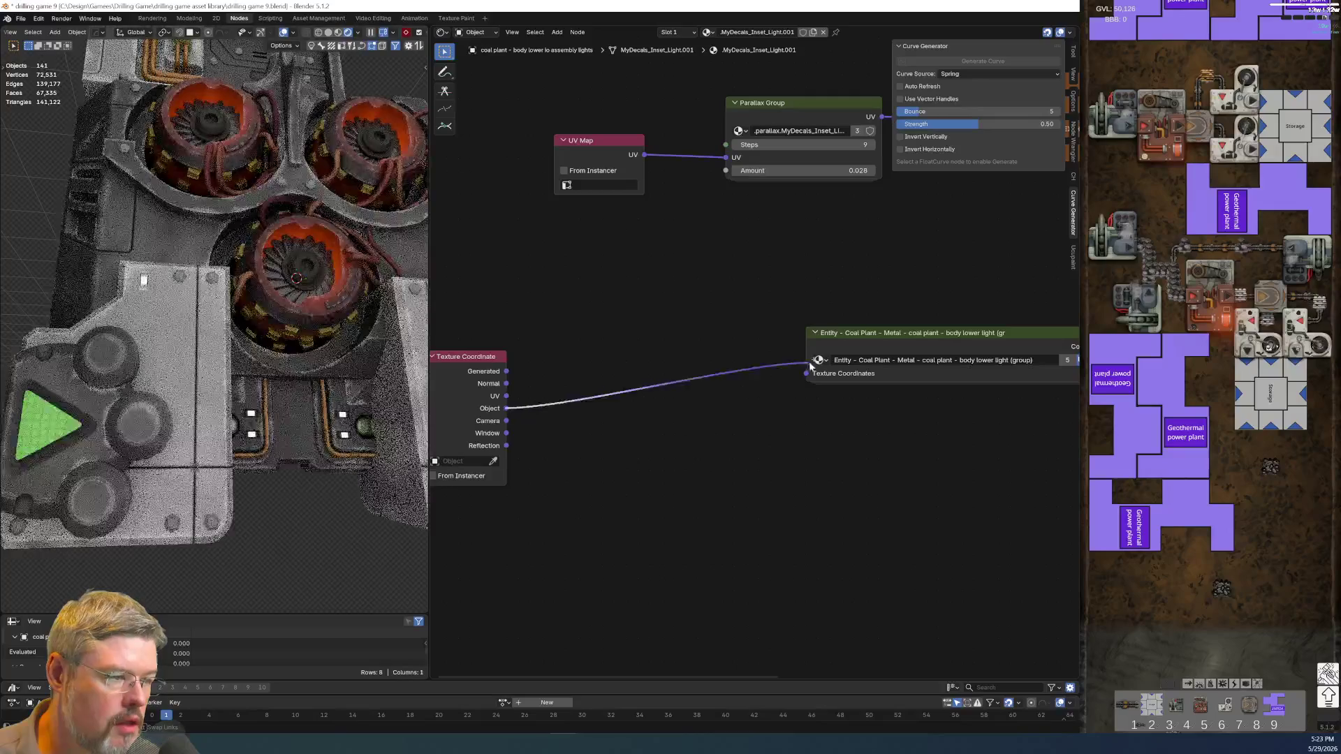
left_click(459, 359)
key("ctrl+h")
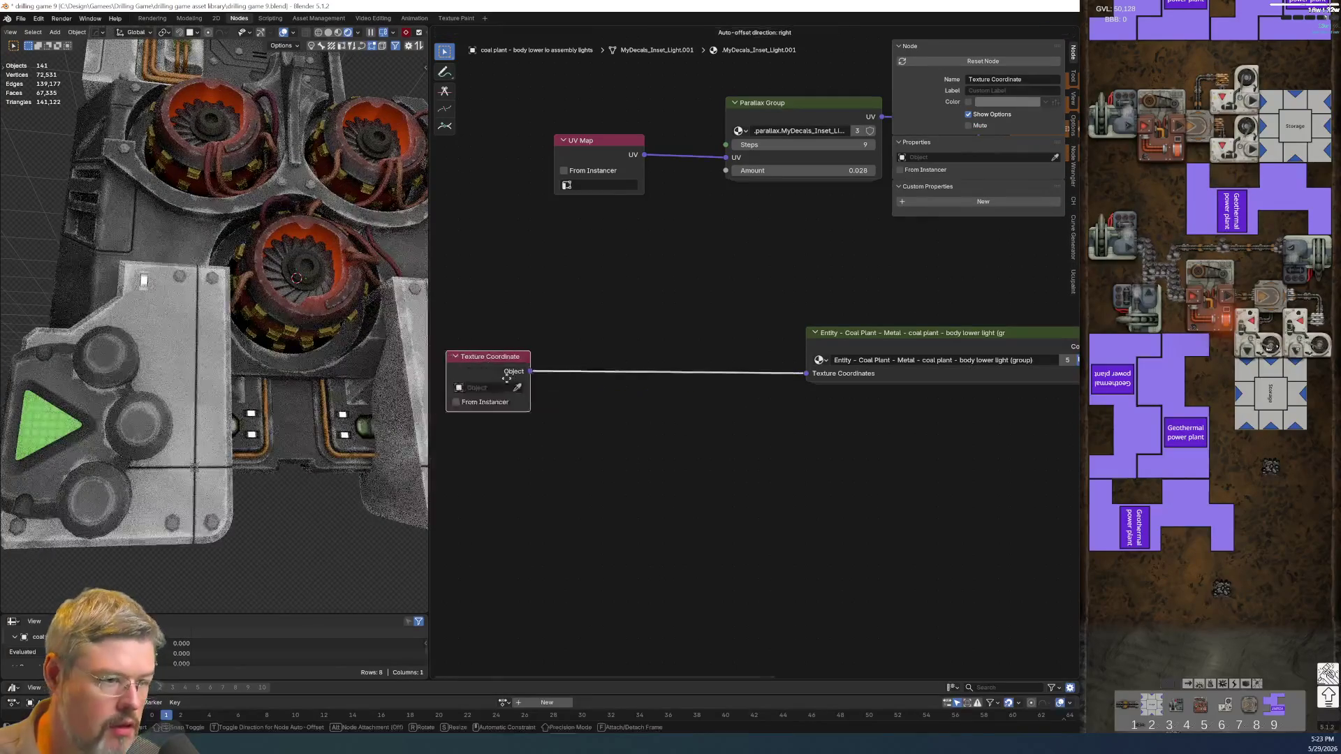
left_click_drag(459, 358, 691, 335)
- Wire the Entity group's Color into Material Base Color, moving DETAIL NORMAL below it
middle_click_drag(772, 445, 584, 522)
left_click_drag(526, 371, 757, 526)
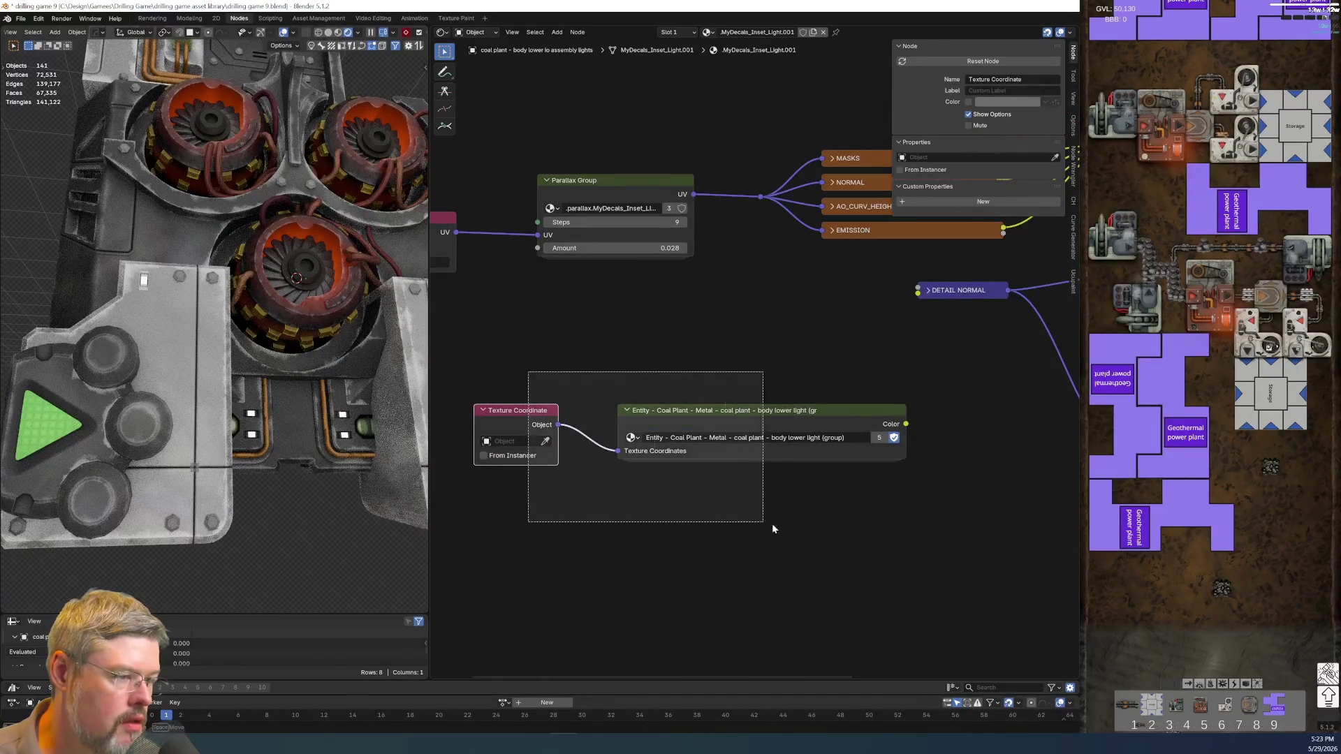
key("g")
left_click(880, 428)
middle_click_drag(879, 428, 713, 500)
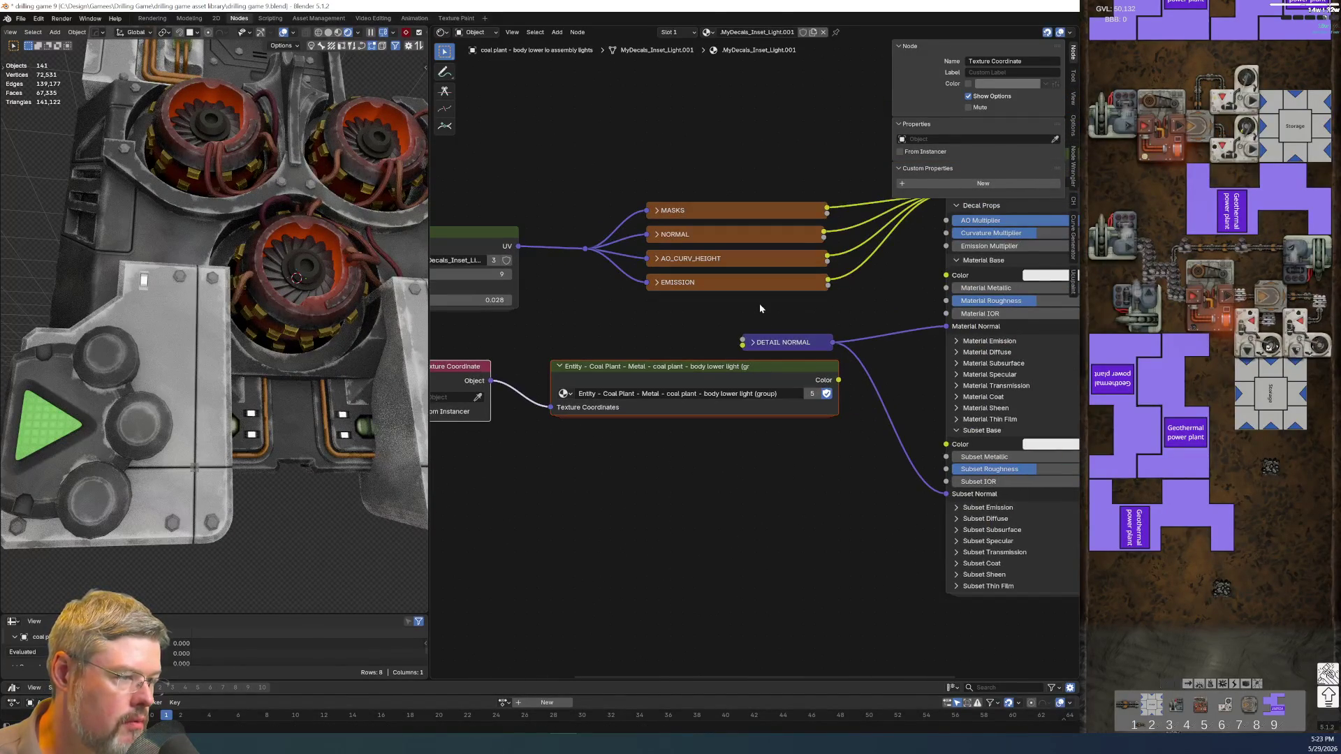
left_click_drag(775, 343, 775, 439)
left_click_drag(842, 382, 946, 275)
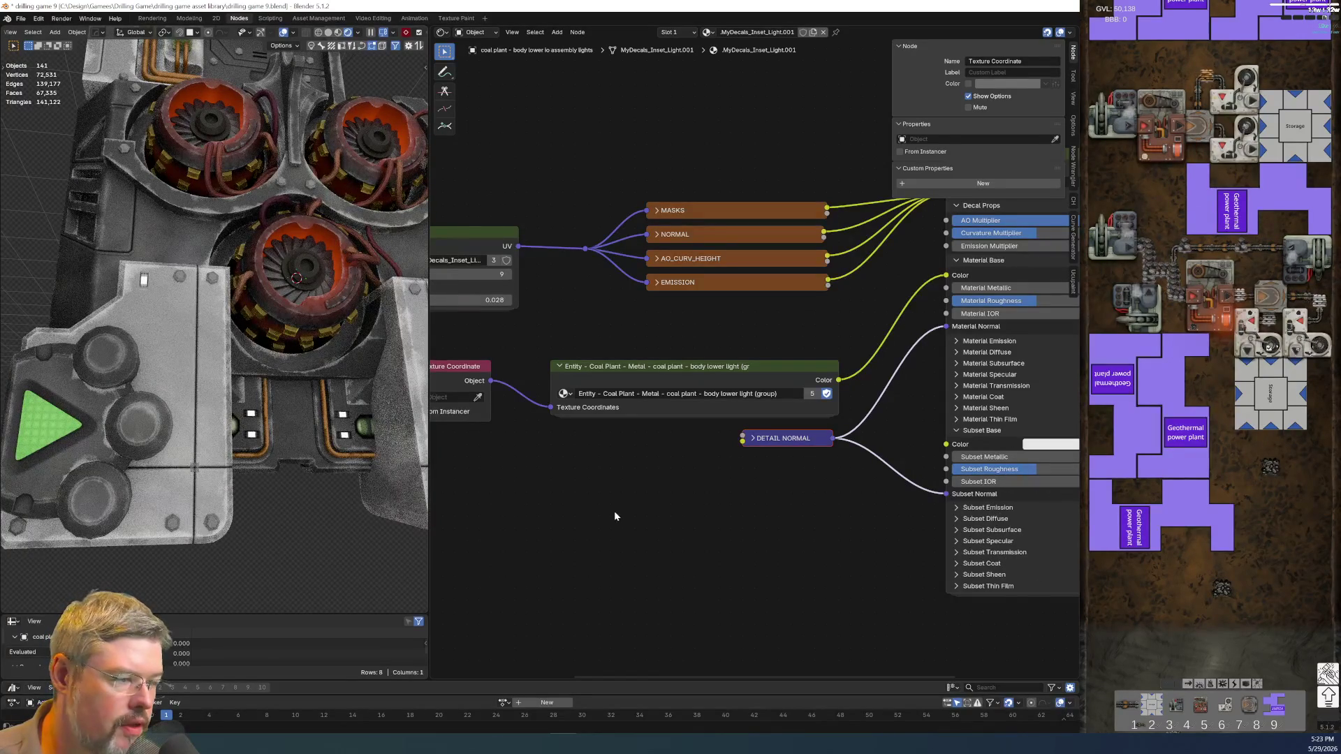
- Move the Texture Coordinate, Entity and DETAIL NORMAL nodes upward and save the file
left_click_drag(456, 341, 811, 539)
key("g")
left_click(809, 509)
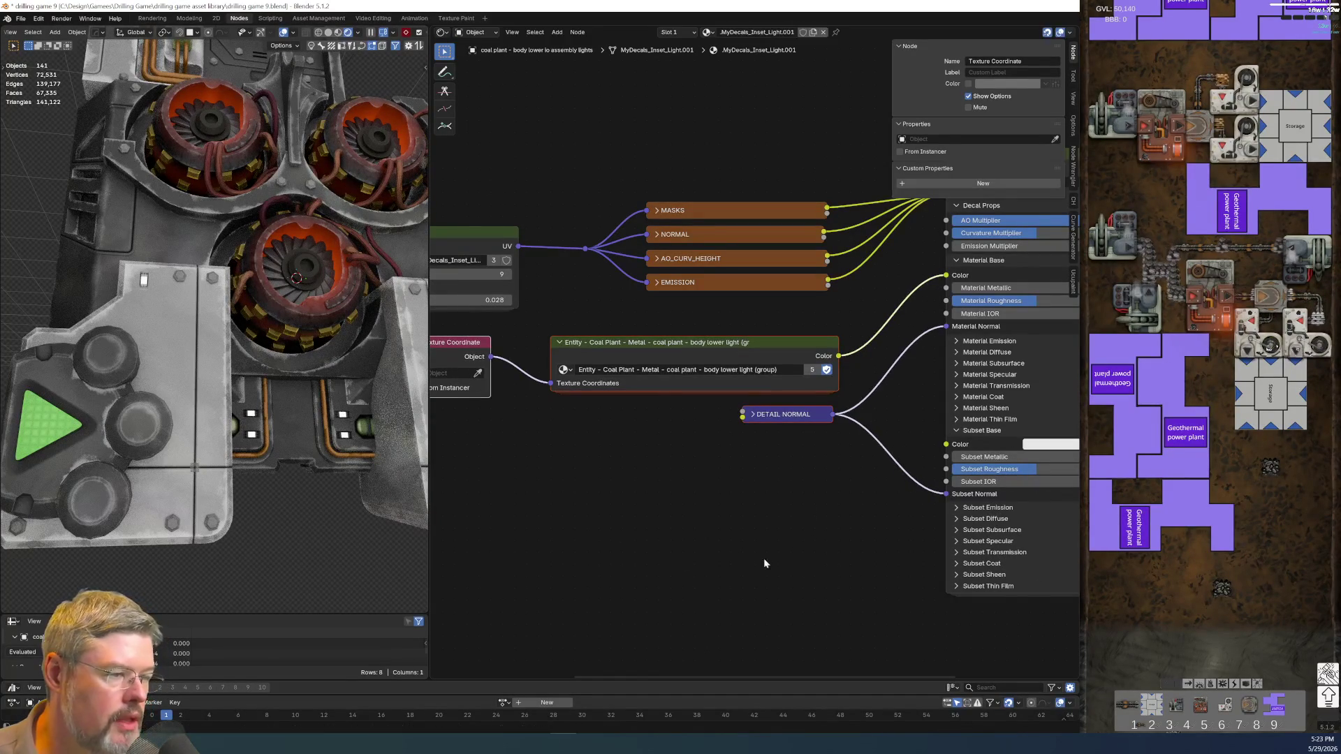
mouse_move(229, 316)
middle_mouse_down()
mouse_move(278, 338)
mouse_move(190, 464)
middle_mouse_up()
left_click(310, 307)
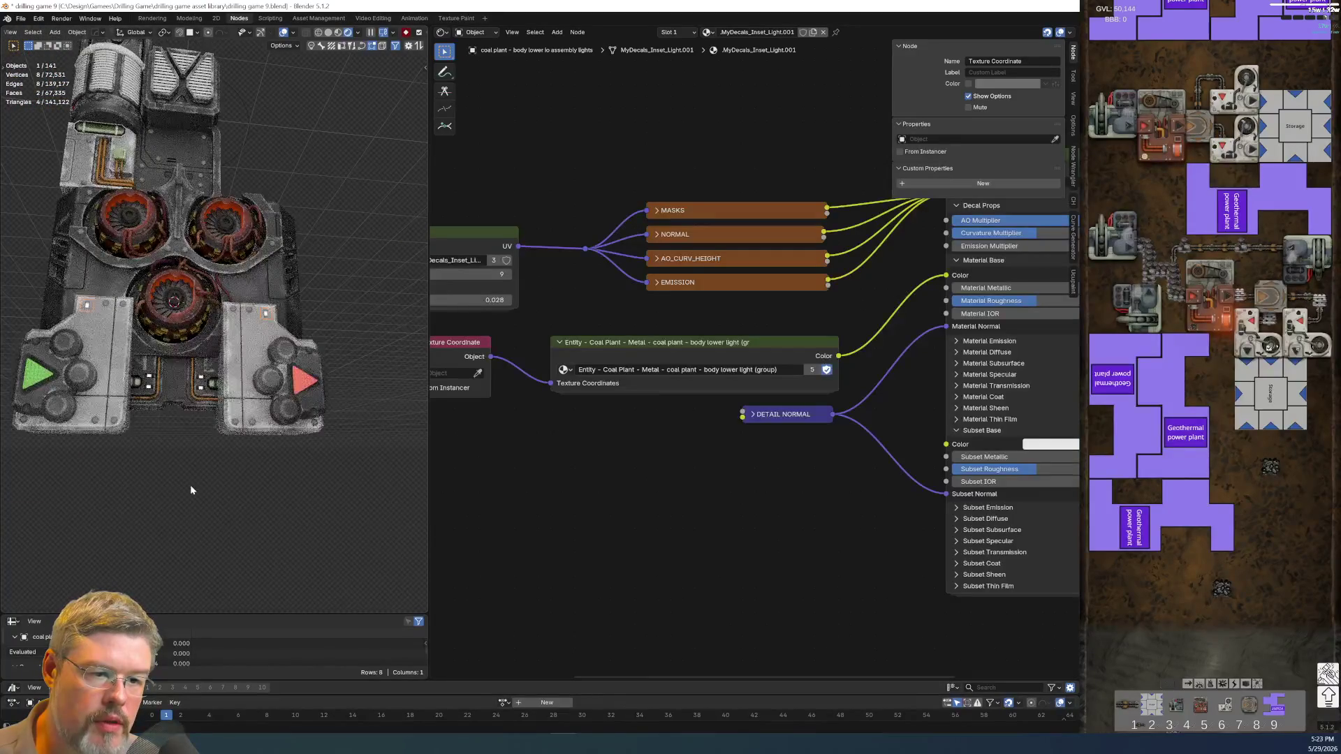
scroll(190, 463, "up", 2)
left_click(191, 493)
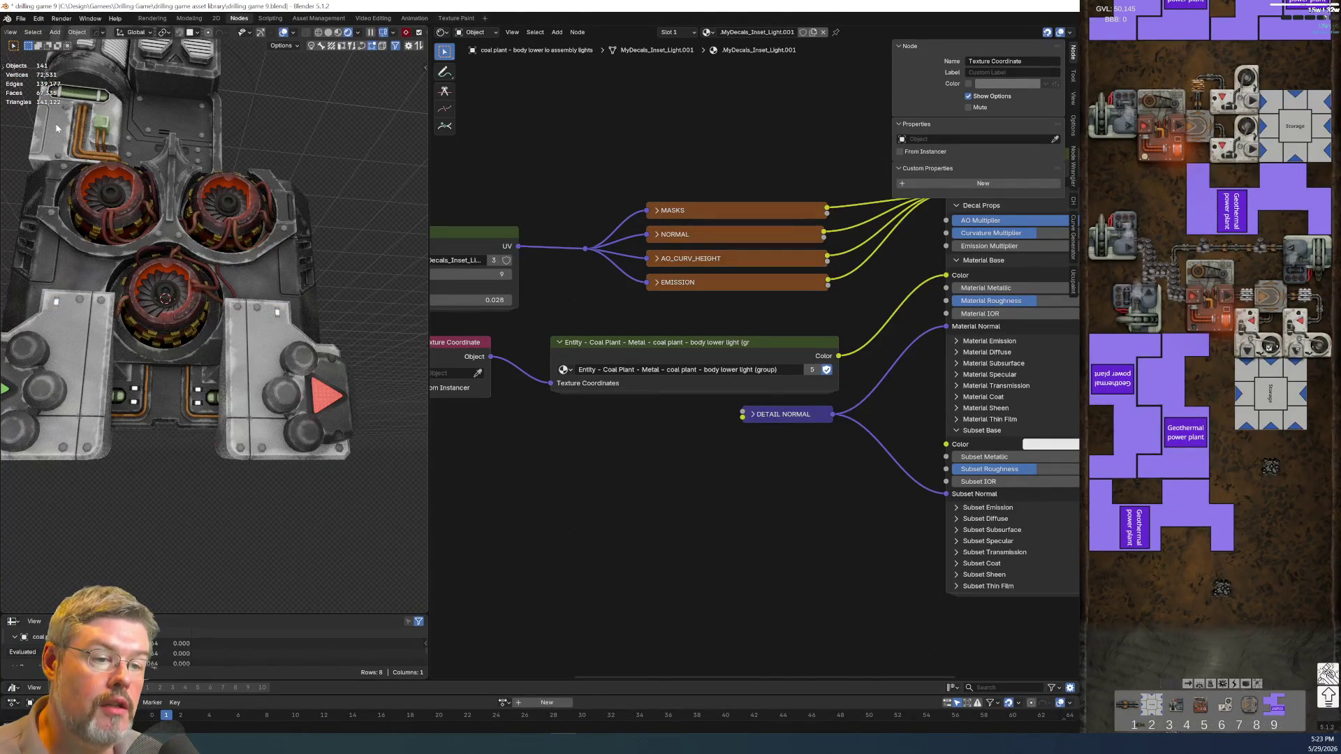
left_click(20, 19)
left_click(35, 84)
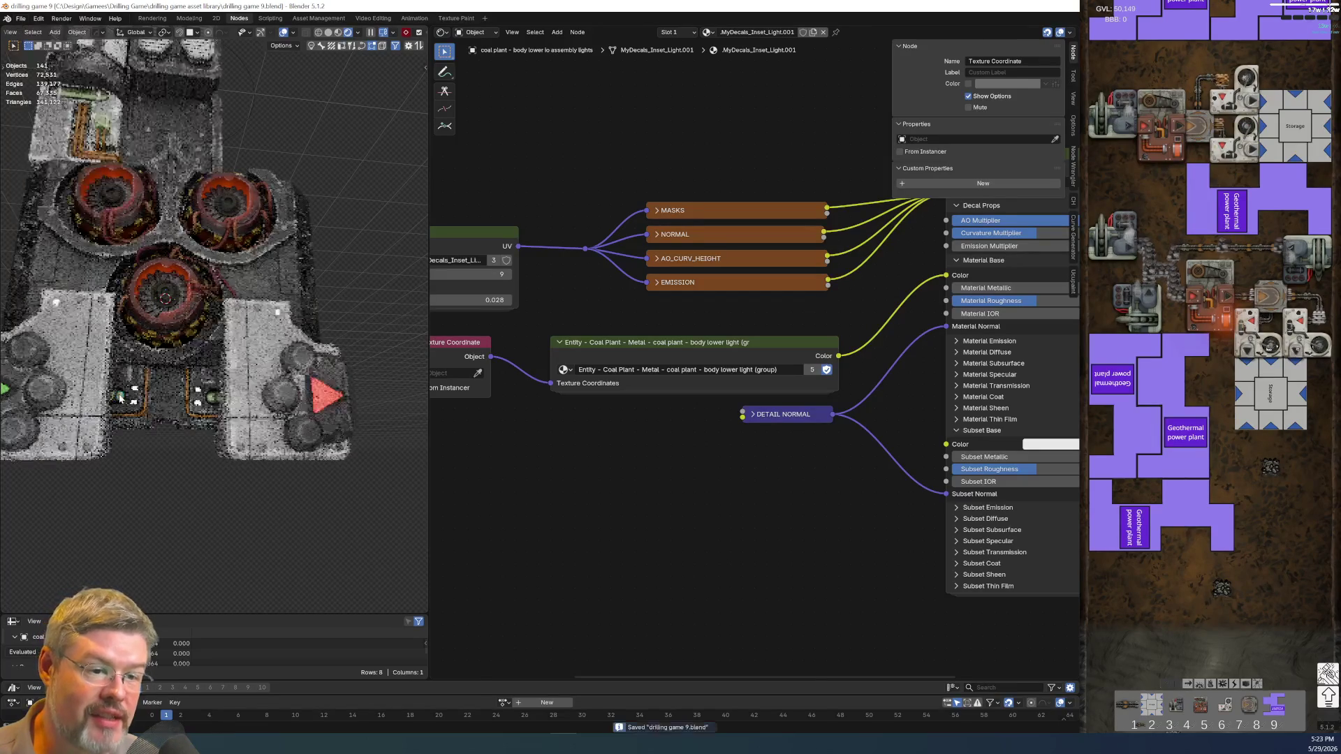
- Select the green tube and frame the UV node in its decal material
scroll(209, 314, "down", 3)
middle_click_drag(209, 314, 221, 269)
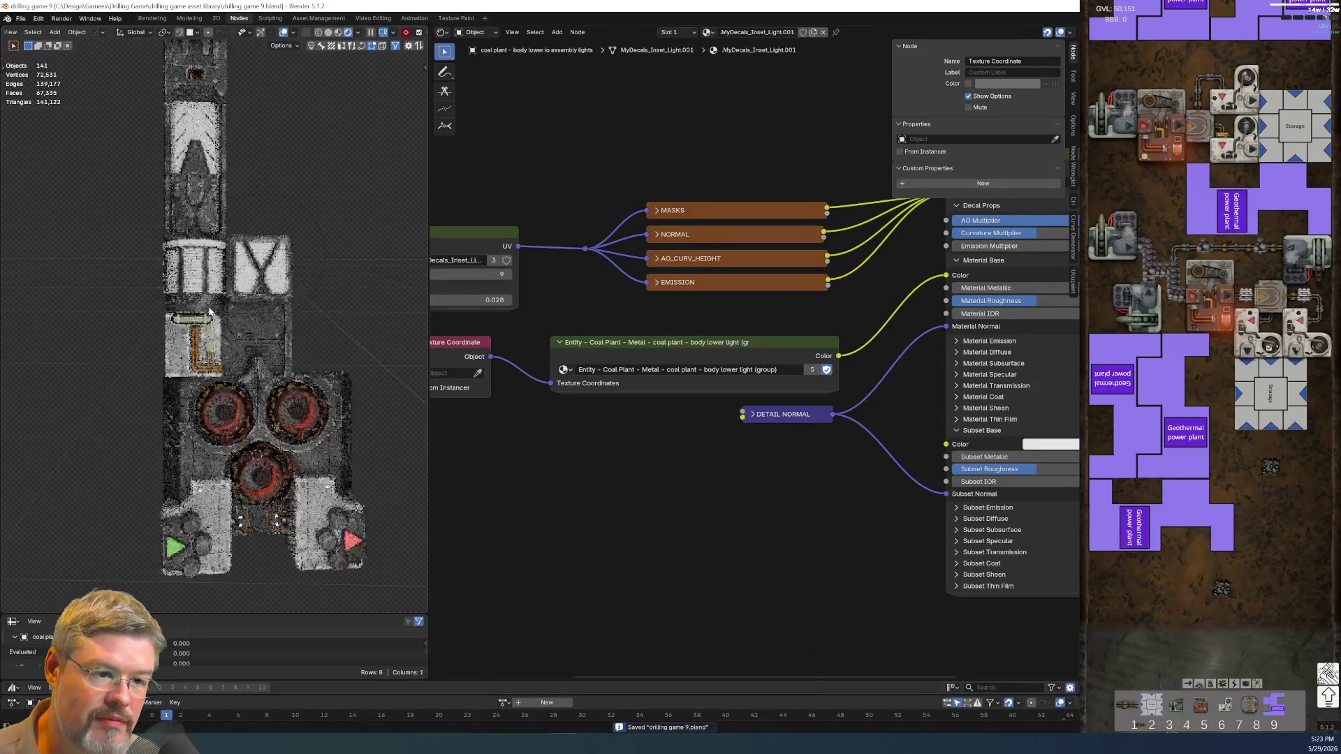
scroll(238, 314, "up", 2)
scroll(244, 336, "up", 2)
scroll(250, 355, "up", 2)
scroll(250, 355, "up", 2)
scroll(210, 342, "up", 2)
scroll(182, 332, "up", 2)
left_click(171, 327)
middle_click_drag(568, 457, 725, 426)
- Paste the body lower light metal Entity group and feed it object texture coordinates
key("ctrl+v")
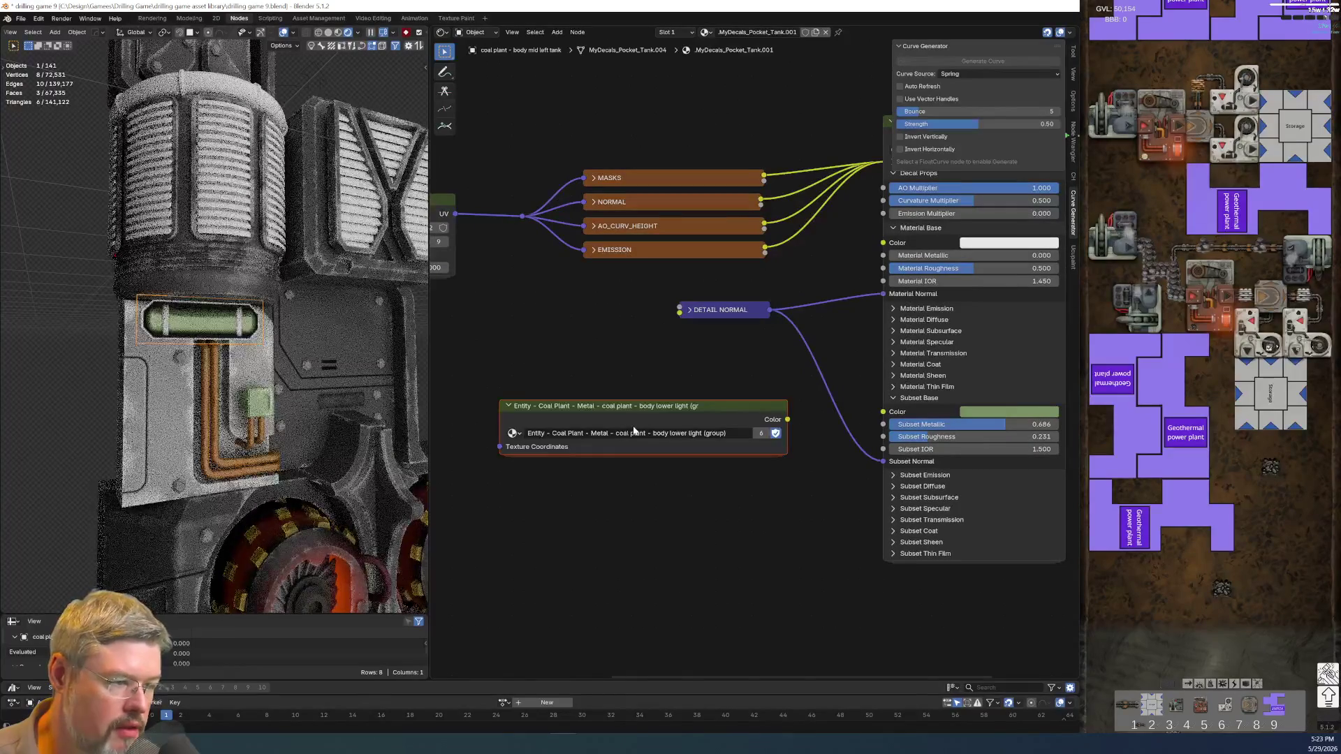
left_click(631, 385)
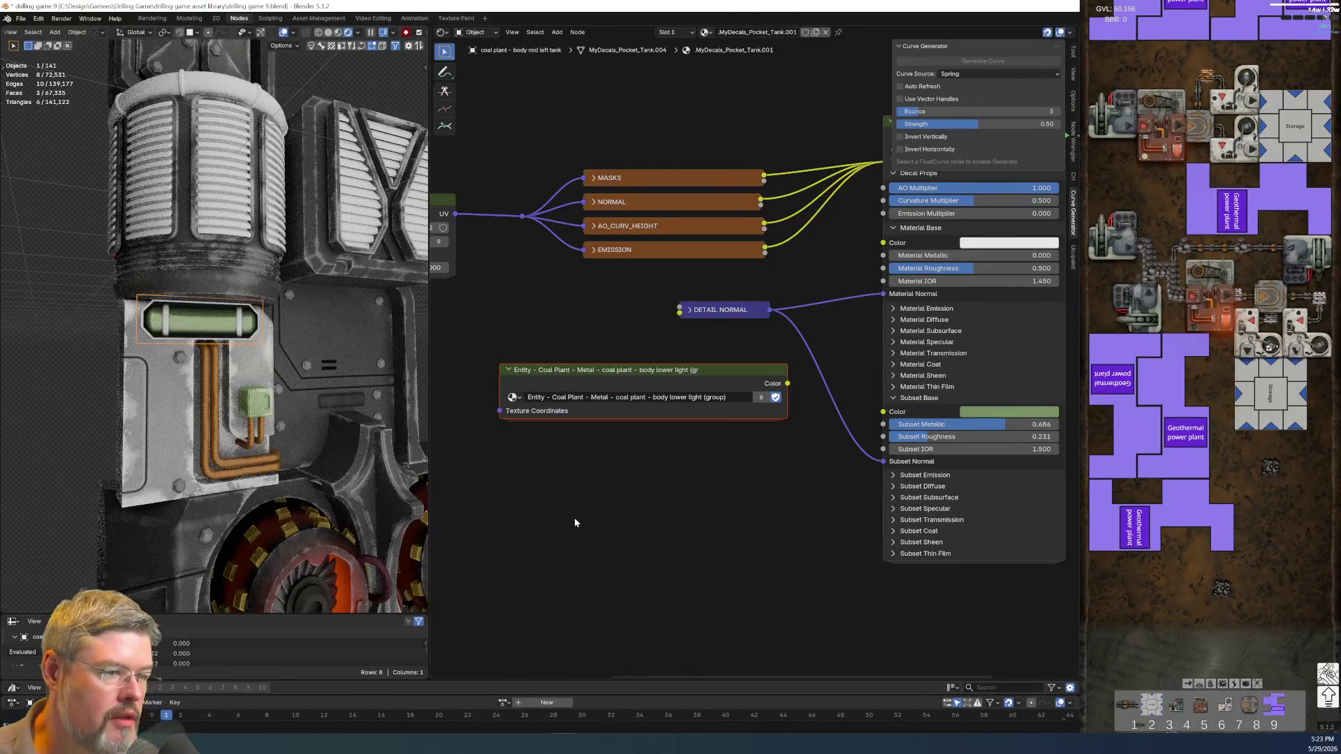
key("ctrl+t")
middle_click_drag(578, 324, 708, 334)
left_click_drag(532, 336, 703, 513)
key("x")
left_click_drag(515, 418, 792, 386)
- Stack the Texture Coordinate, Entity and DETAIL NORMAL nodes, with DETAIL NORMAL below Entity
left_click(488, 371)
key("ctrl+h")
left_click_drag(488, 370, 720, 349)
middle_click_drag(894, 500, 556, 504)
left_click(558, 352)
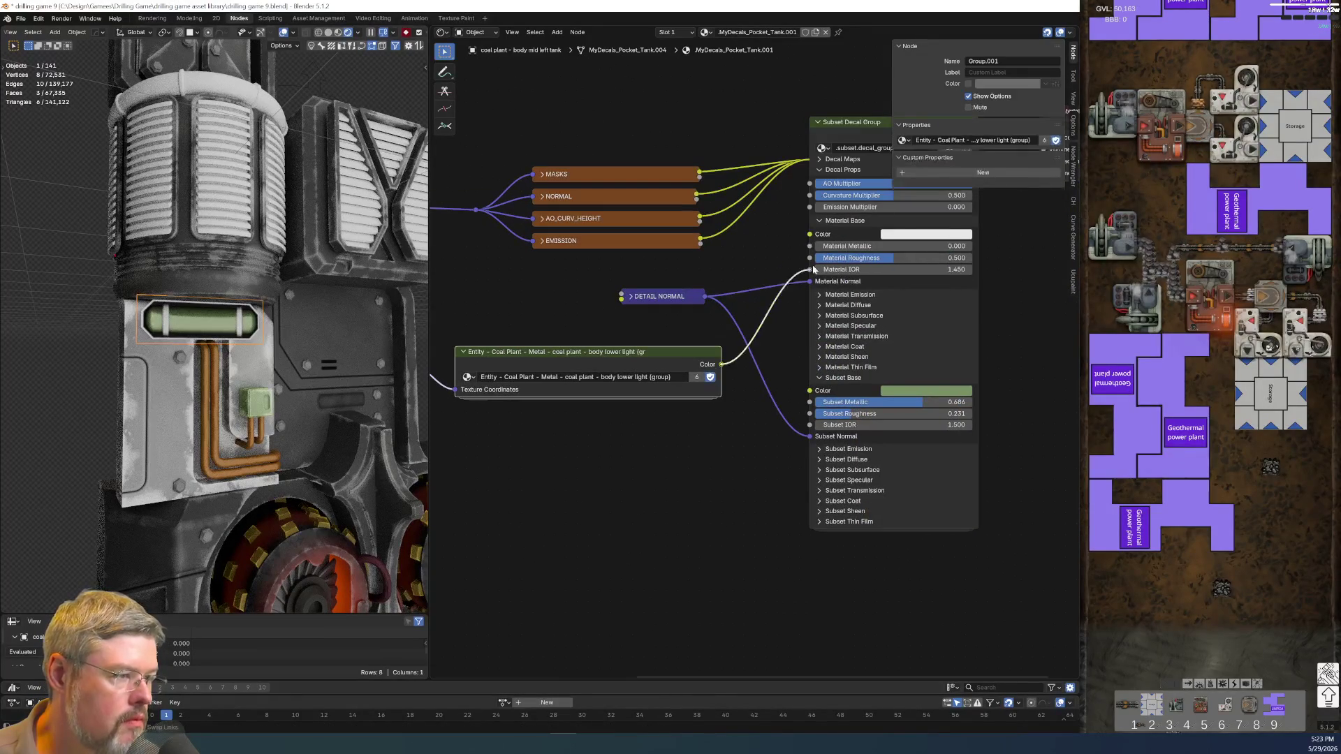
mouse_move(665, 266)
left_mouse_down()
mouse_move(687, 308)
mouse_move(678, 417)
left_mouse_up()
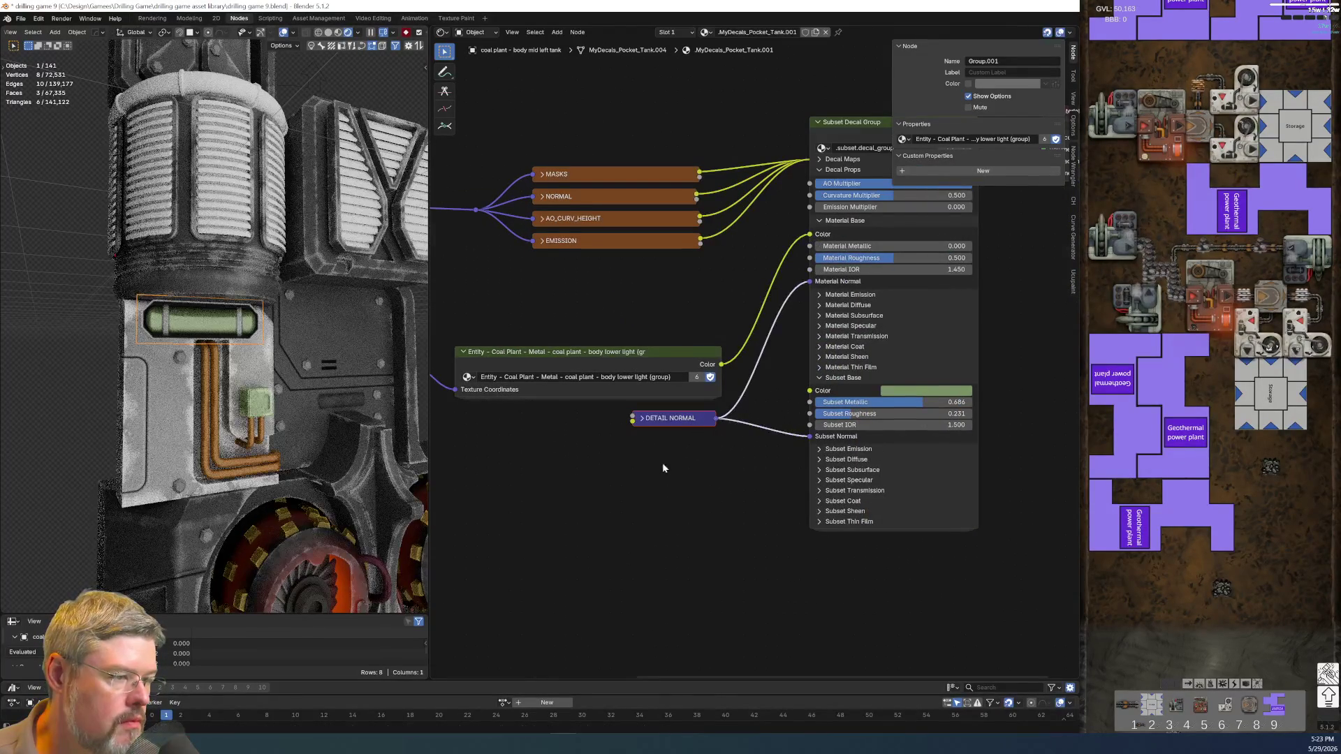
middle_click_drag(660, 461, 859, 478)
mouse_move(510, 342)
left_mouse_down()
mouse_move(734, 411)
mouse_move(715, 358)
left_mouse_up()
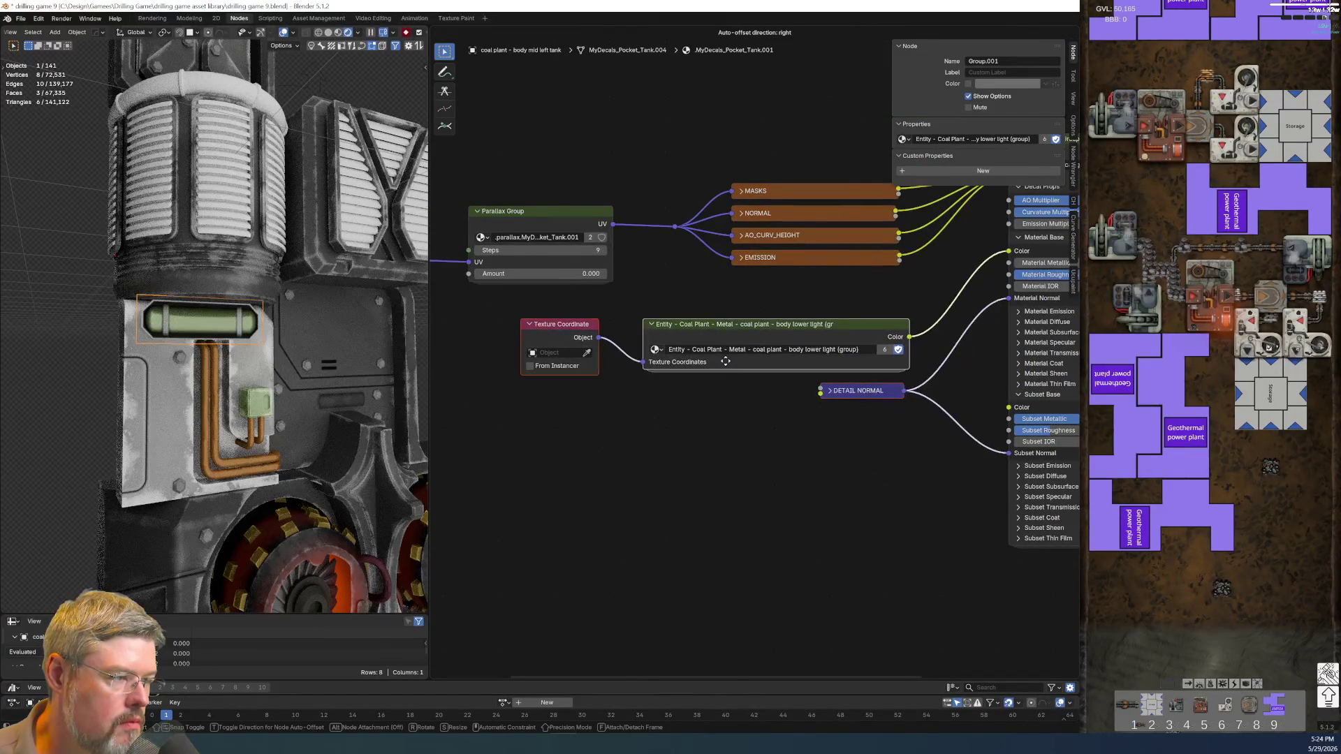
middle_click_drag(800, 539, 746, 551)
- Deselect the green tube and save drilling game 9.blend
left_click(51, 314)
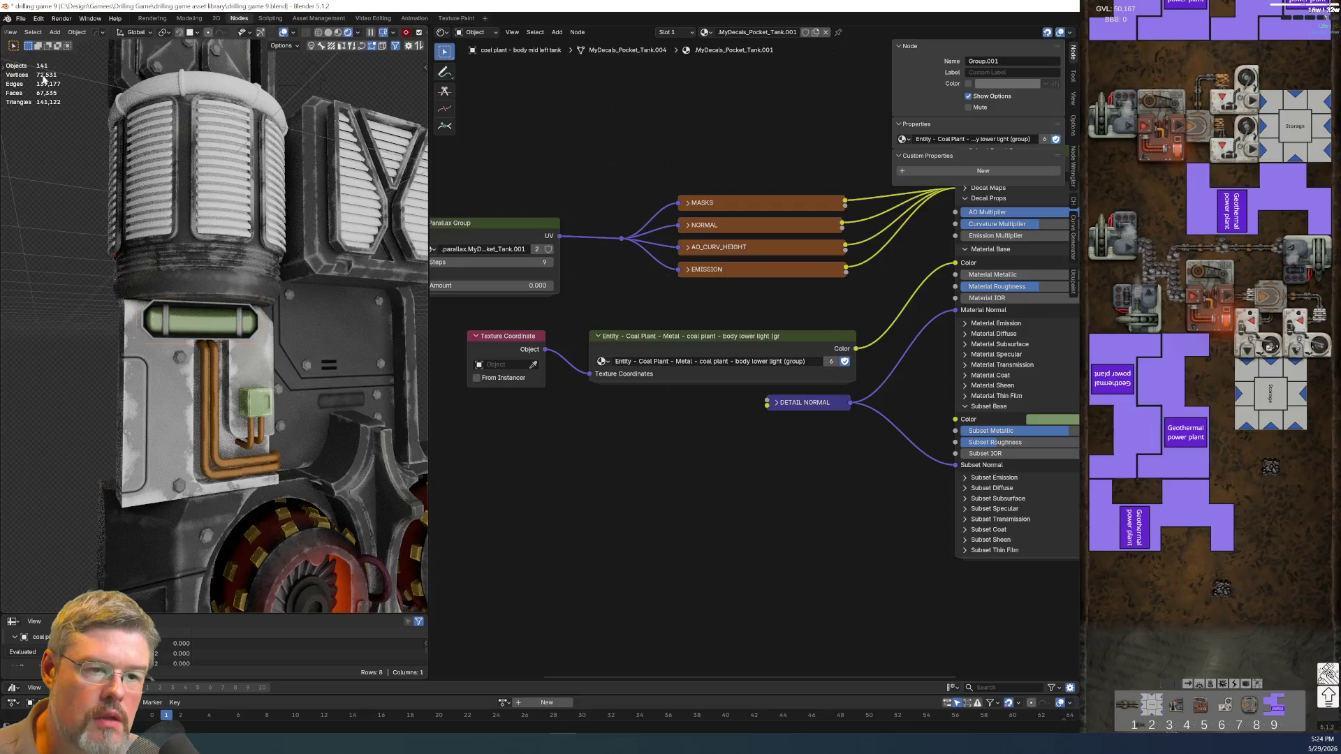
left_click(21, 19)
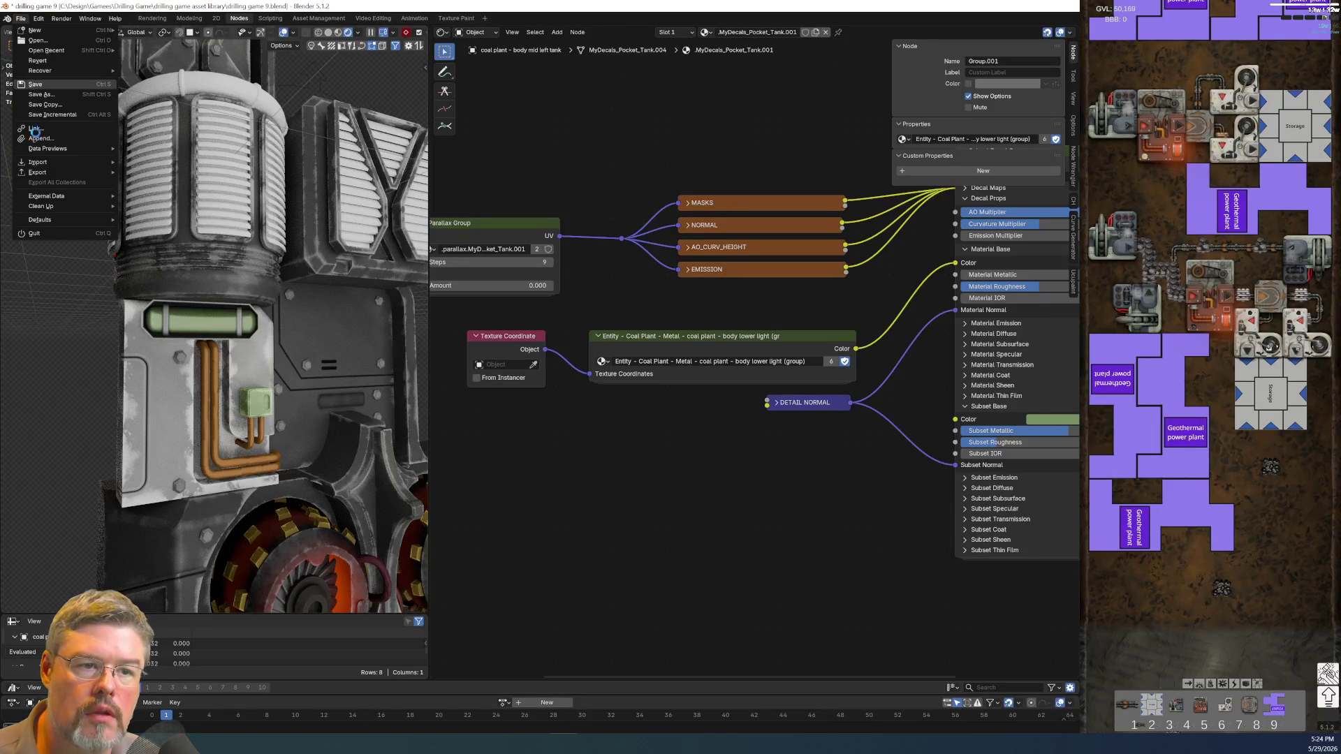
left_click(42, 100)
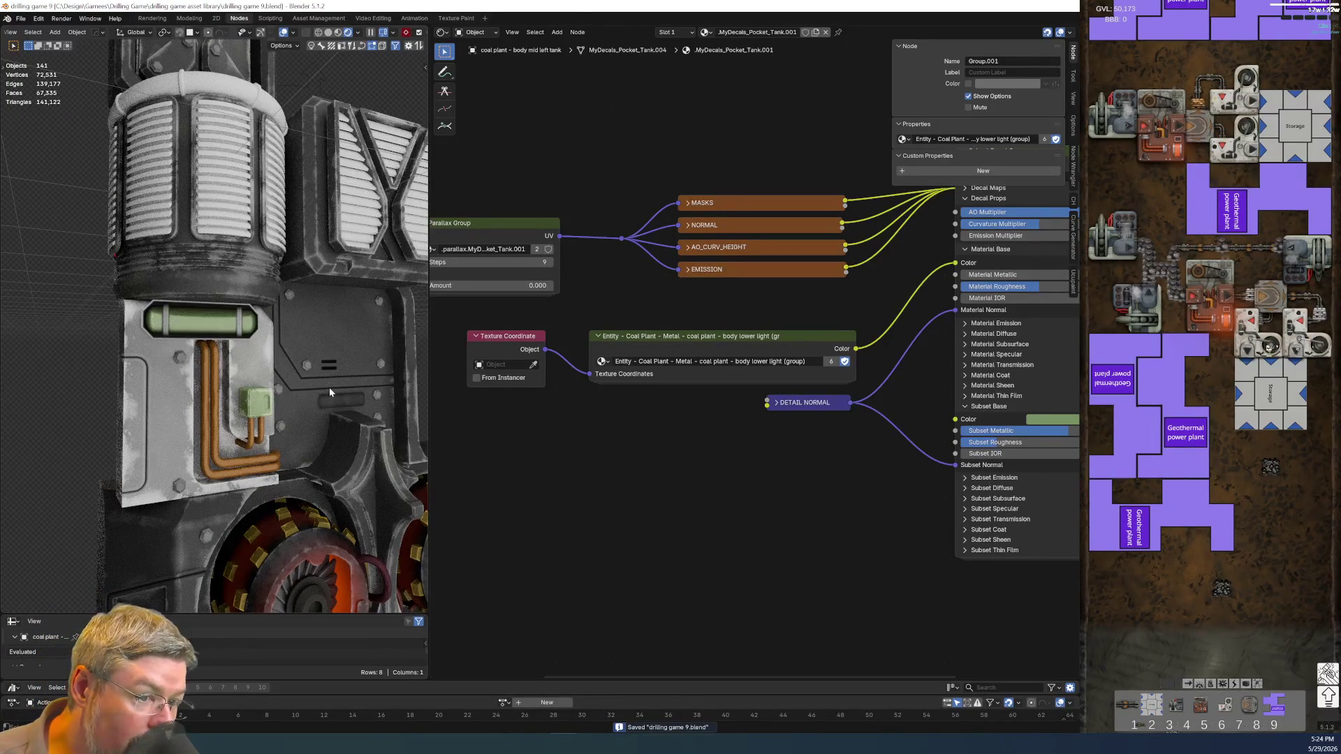
- Look down onto the tank and select the grille object to view its material
middle_click_drag(329, 287, 272, 352)
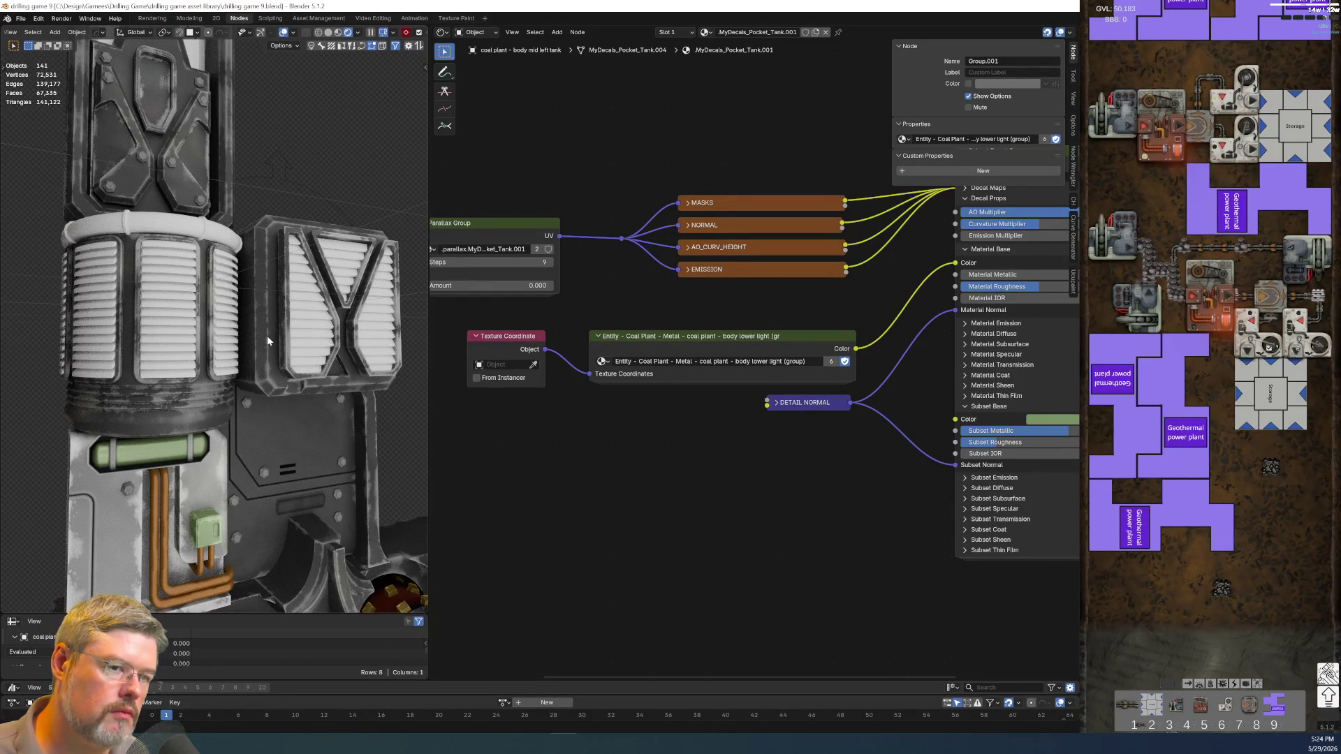
mouse_move(238, 199)
middle_mouse_down()
mouse_move(236, 426)
mouse_move(236, 290)
middle_mouse_up()
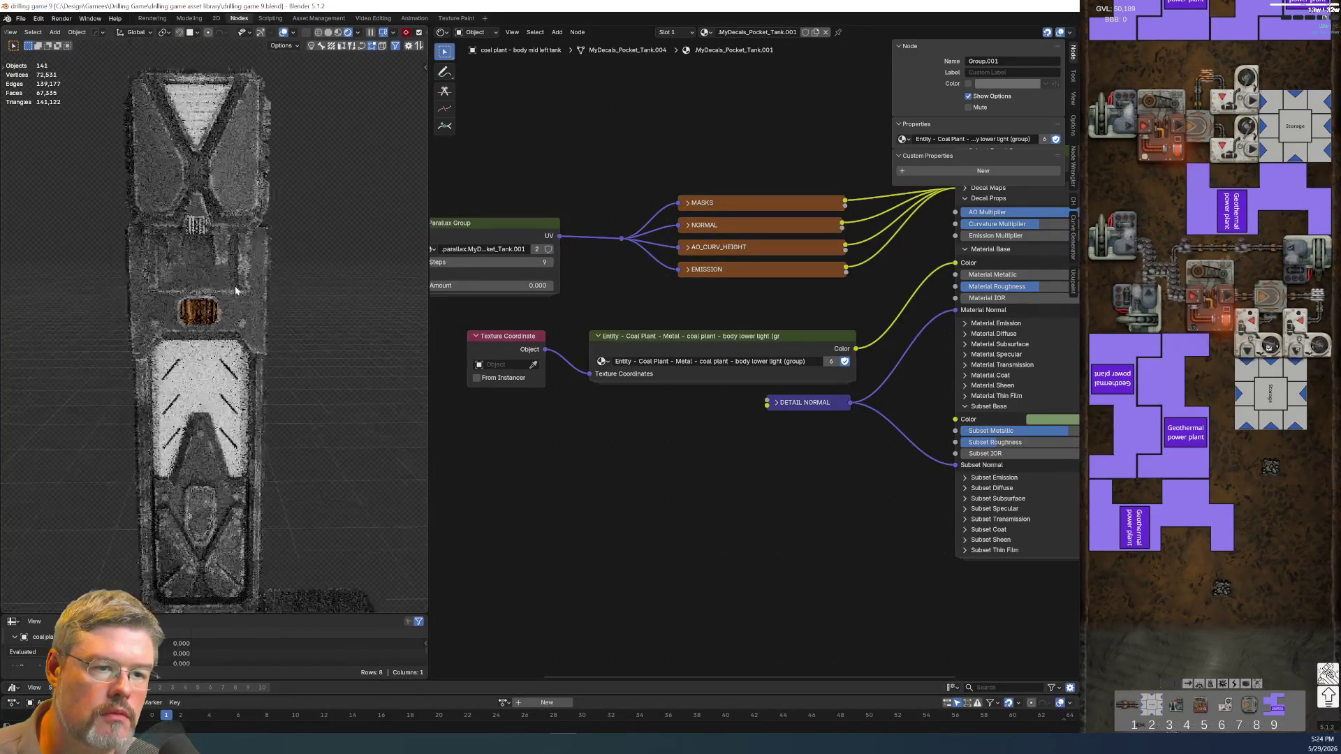
scroll(236, 289, "up", 2)
scroll(238, 314, "up", 2)
scroll(238, 349, "up", 2)
scroll(241, 384, "up", 1)
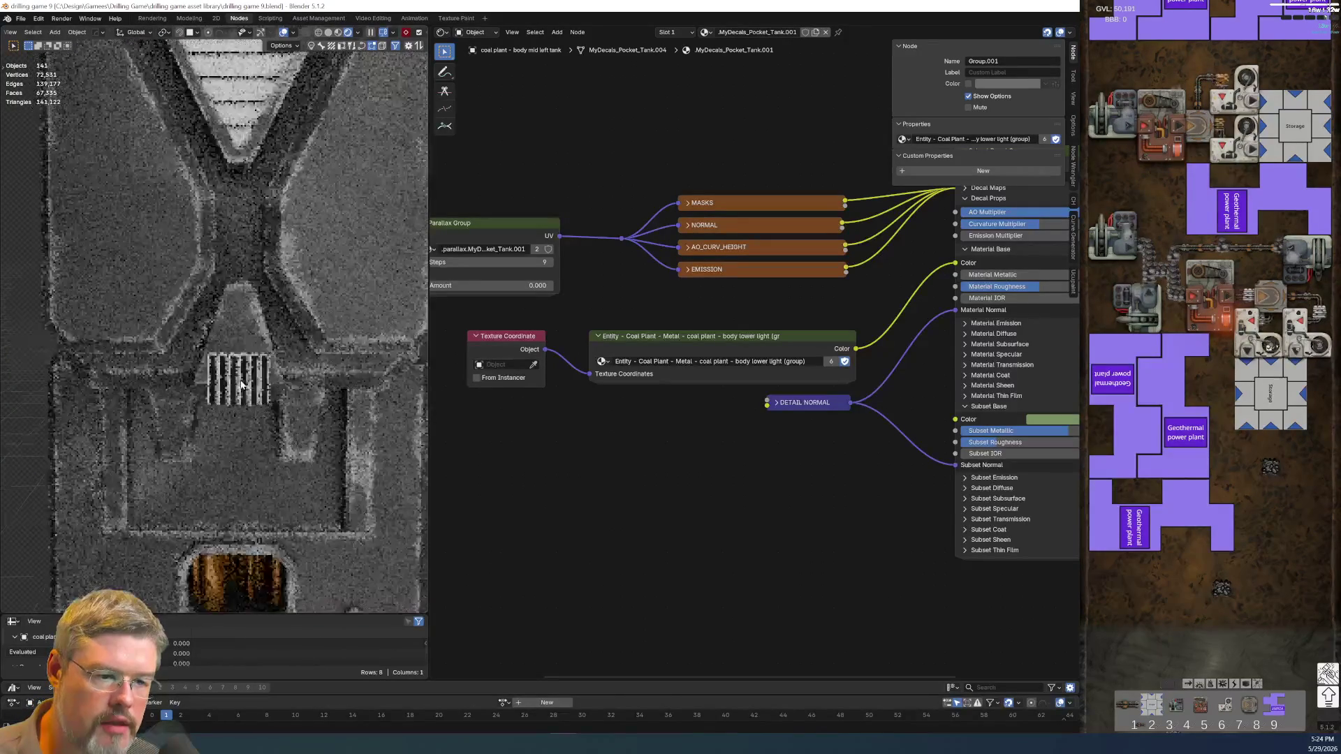
left_click(241, 384)
scroll(262, 338, "up", 2)
- Copy the Entity metal group from the trapezoid's material into the vent-slat material
left_click(262, 338)
key("Tab")
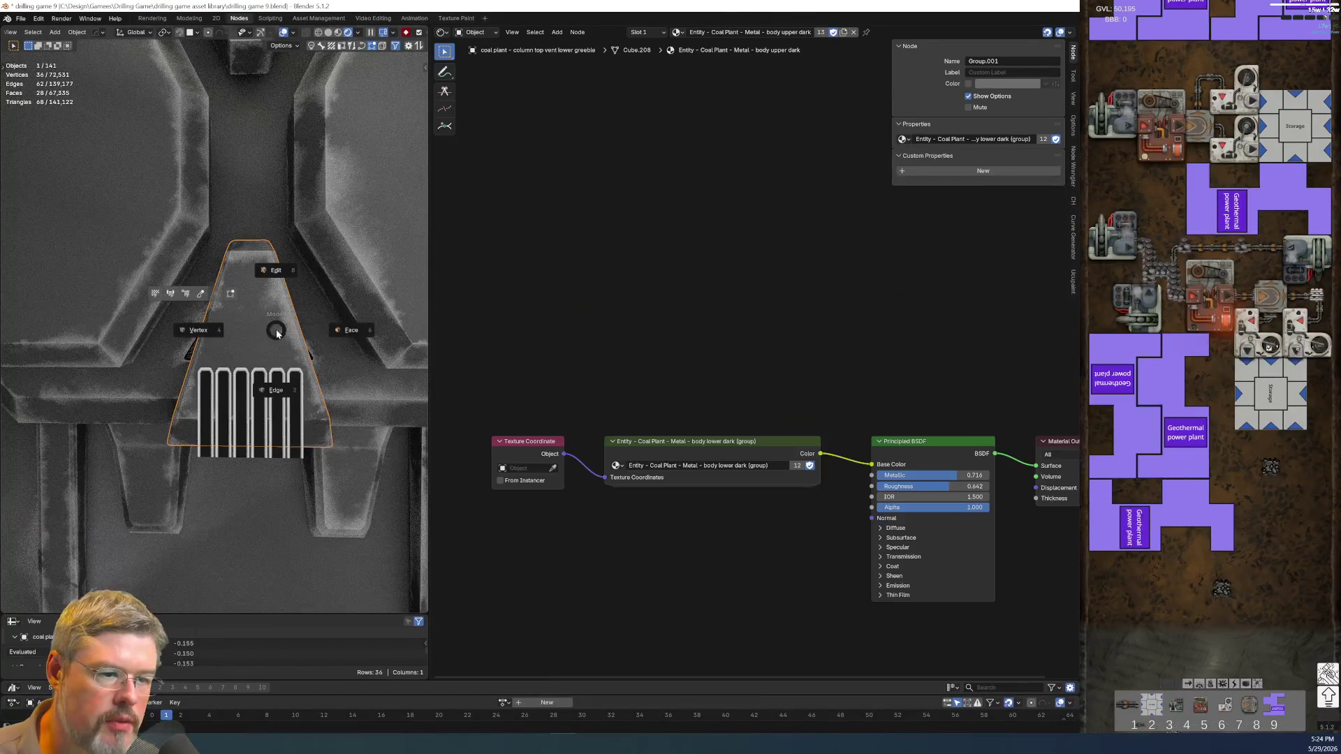
key("ctrl+c")
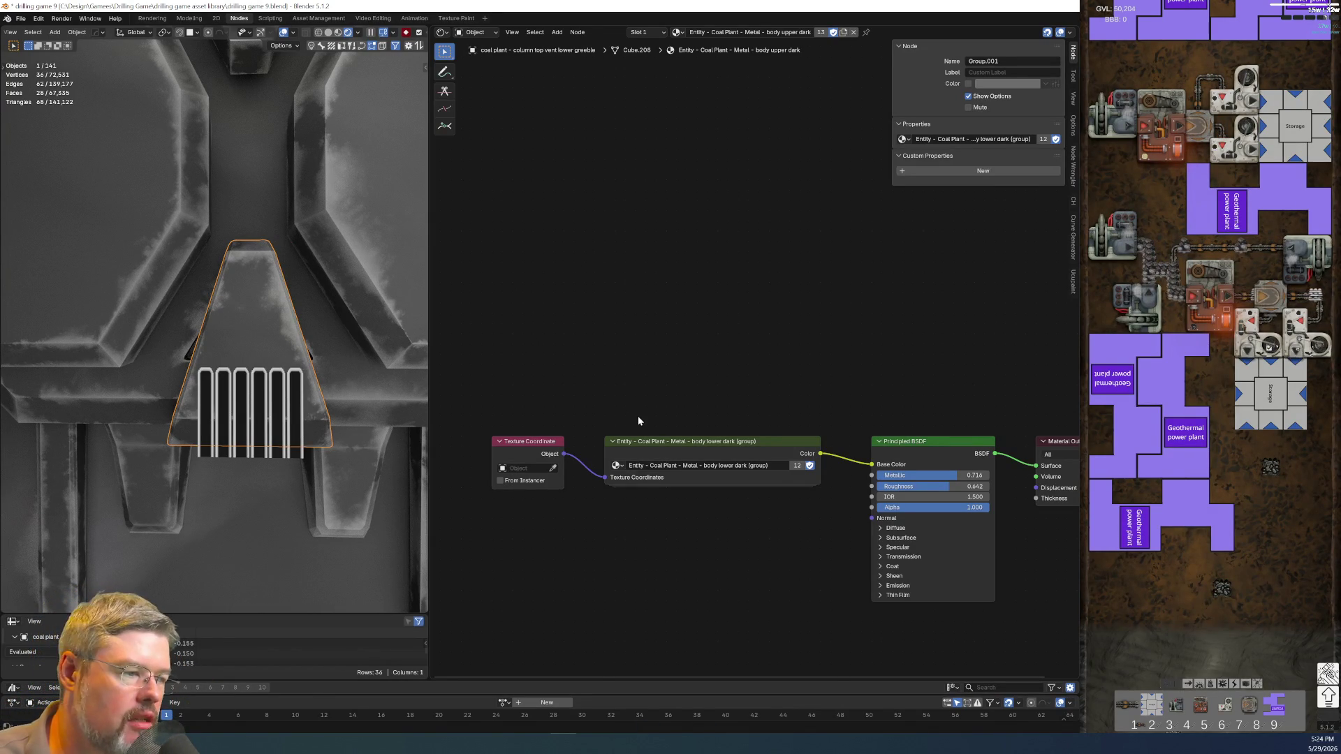
middle_click_drag(638, 349, 691, 210)
key("ctrl+c")
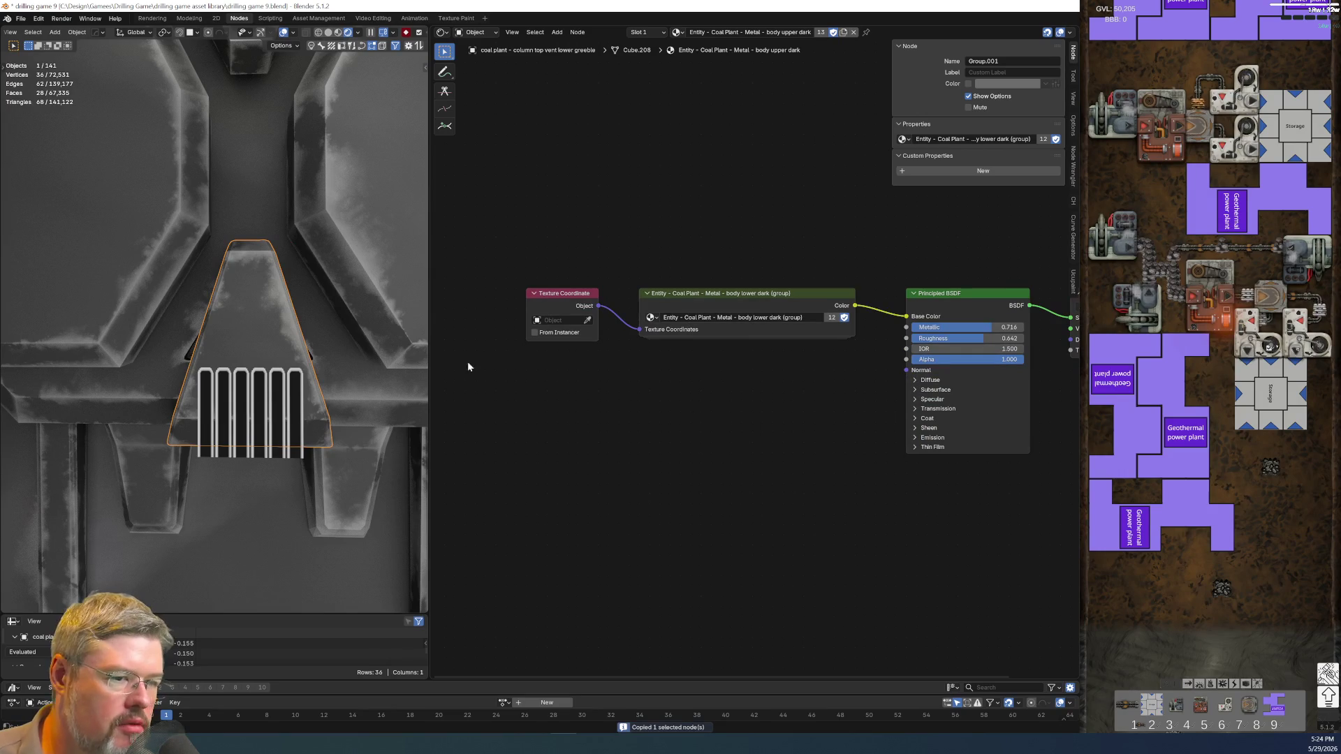
left_click(260, 389)
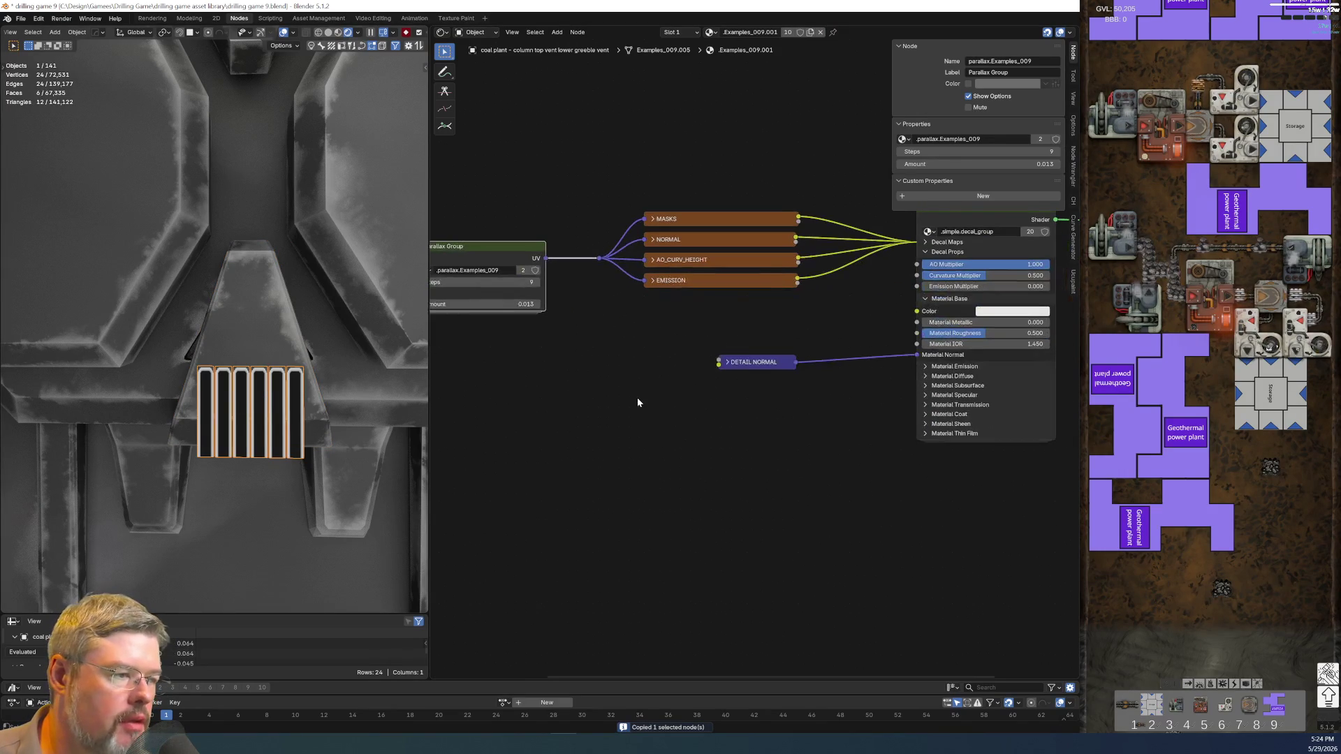
key("ctrl+v")
middle_click_drag(637, 402, 814, 368)
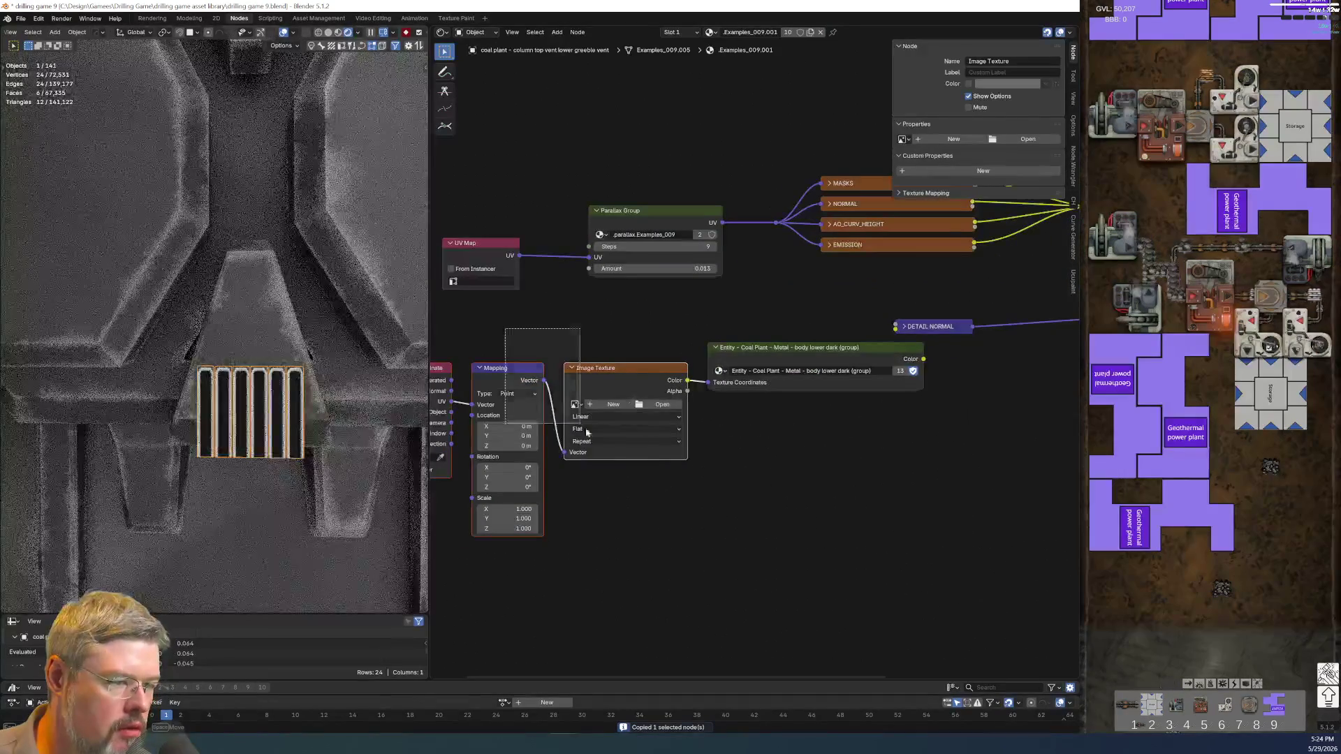
- Wire Texture Coordinate Object into Entity, and Entity's Color into the decal group's Color
left_click_drag(451, 412, 707, 382)
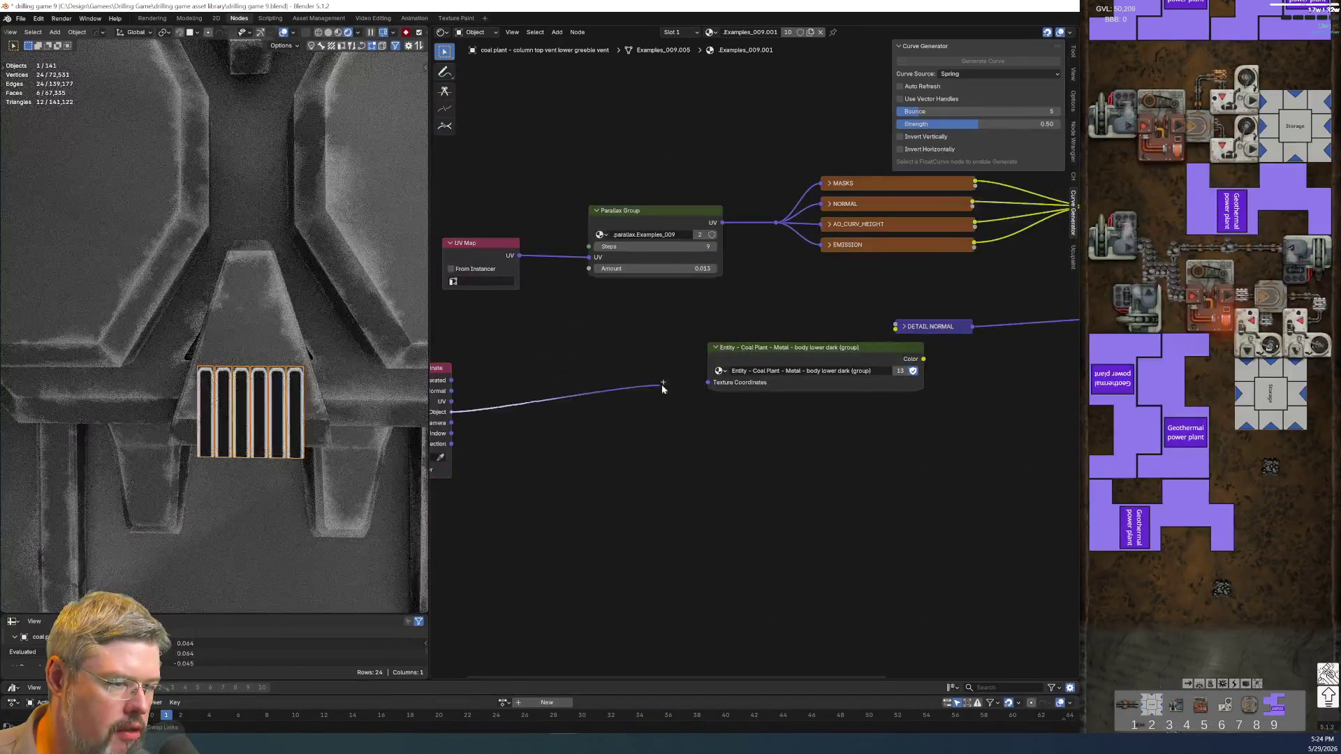
left_click_drag(447, 352, 479, 387)
key("g")
left_click(701, 366)
key("ctrl+h")
middle_click_drag(881, 391, 709, 416)
left_click_drag(751, 383, 922, 301)
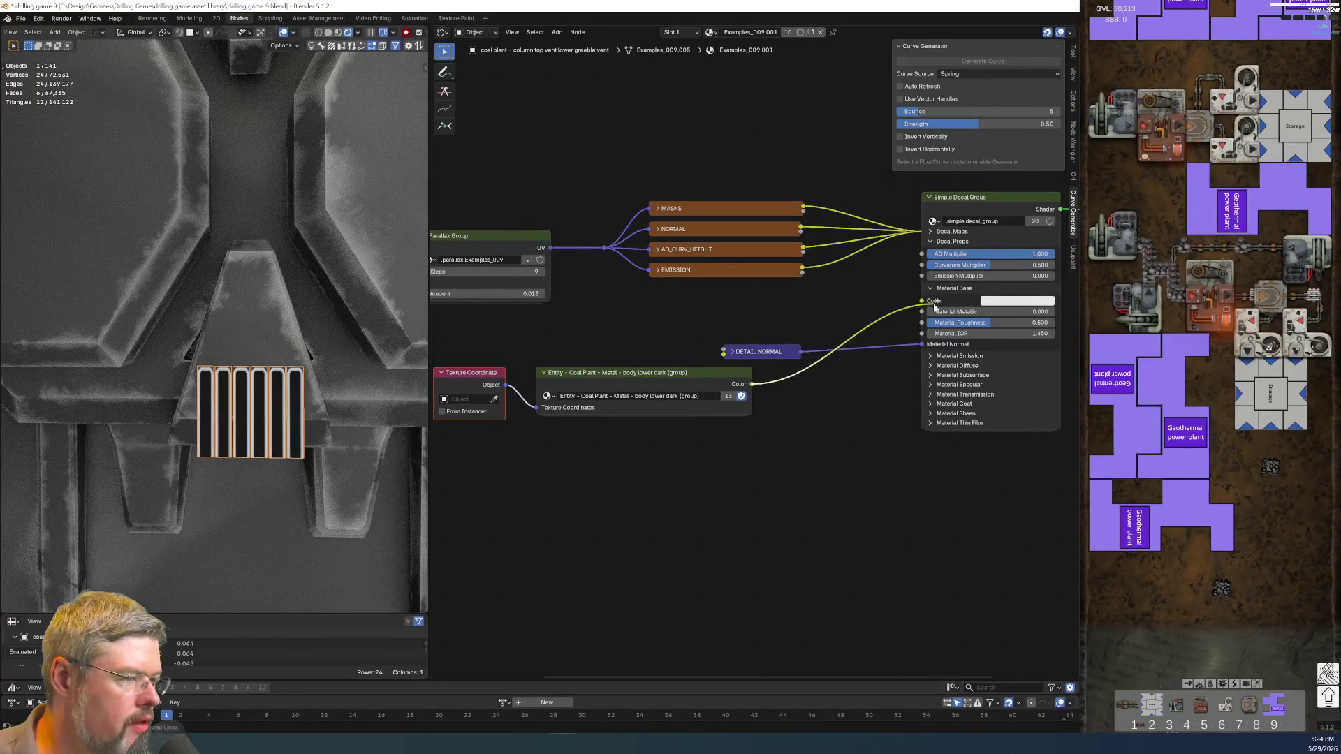
- Stack the Texture Coordinate, Entity and DETAIL NORMAL nodes, with DETAIL NORMAL lower
left_click_drag(796, 352, 752, 436)
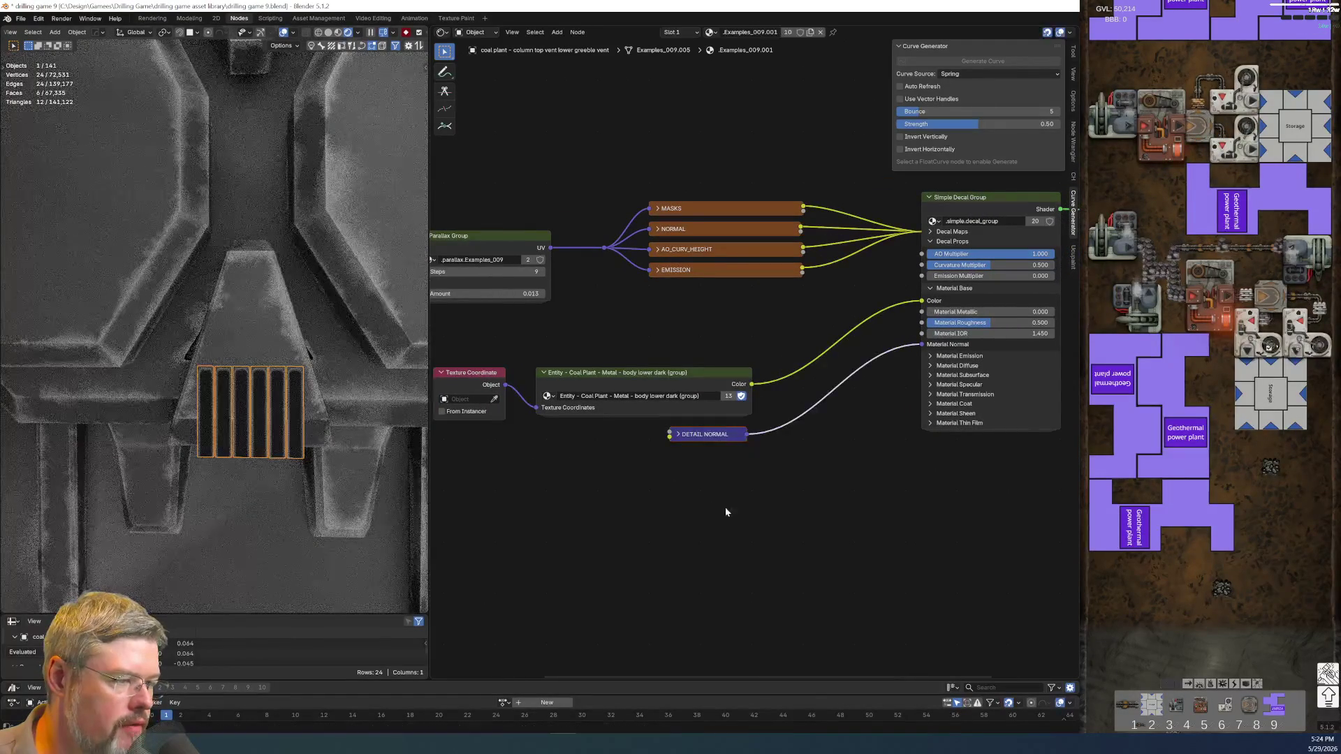
middle_click_drag(747, 463, 887, 463)
left_click_drag(574, 363, 827, 518)
key("g")
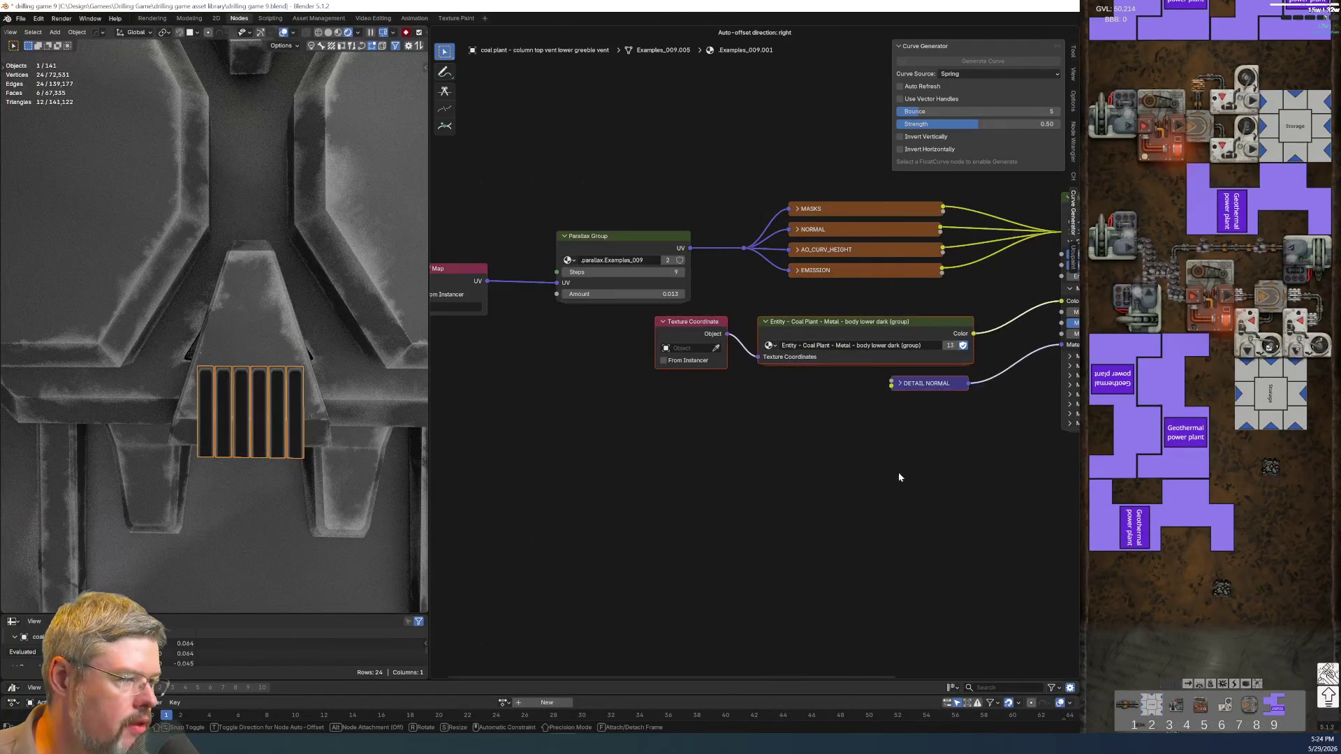
left_click(898, 472)
middle_click_drag(859, 497, 750, 488)
- Leave mesh editing on the vent, save drilling game 9.blend, and tilt the view
key("Tab")
scroll(149, 337, "down", 5)
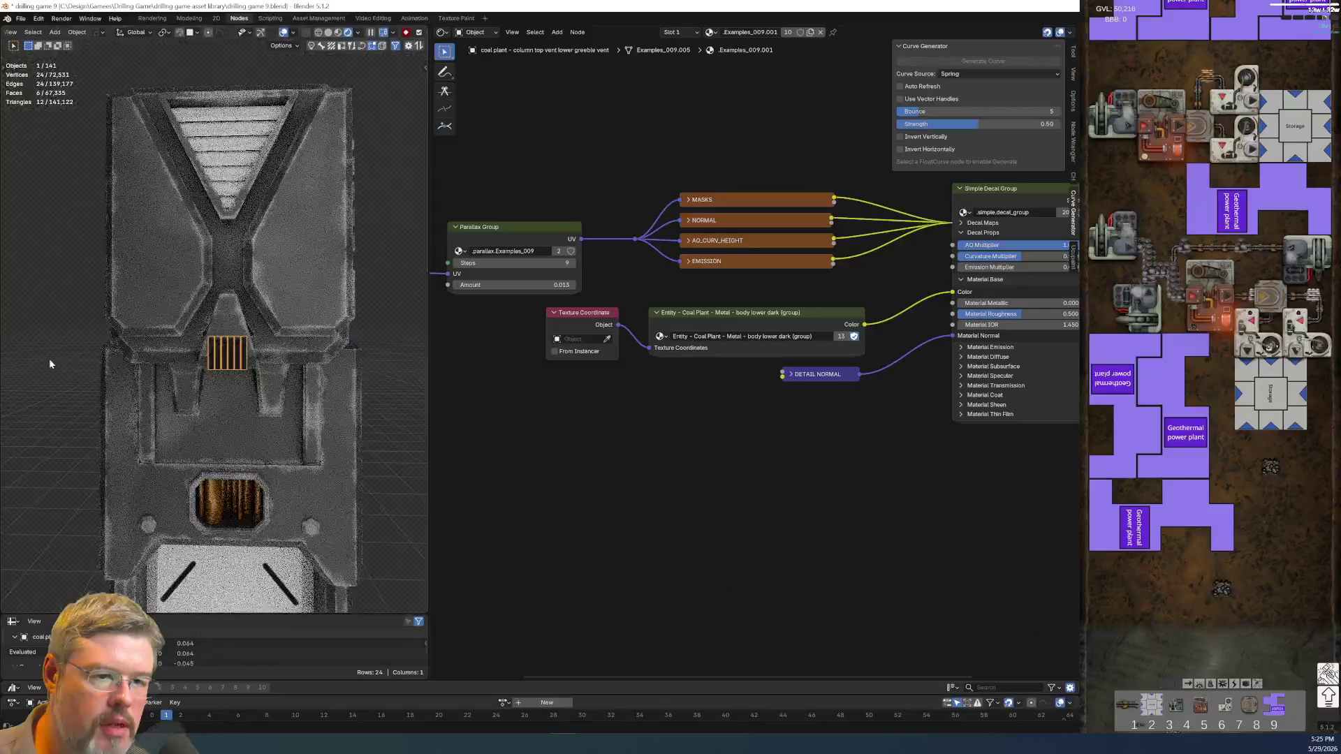
left_click(21, 18)
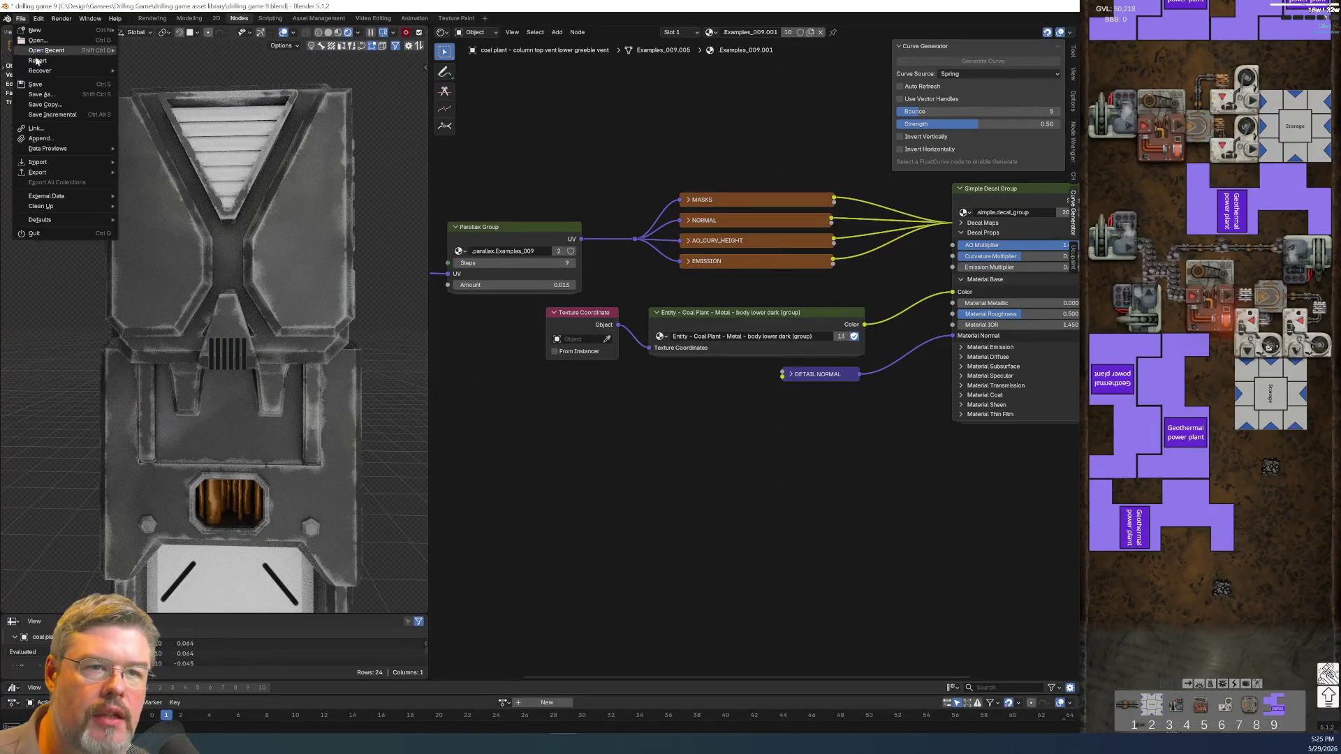
left_click(38, 87)
mouse_move(209, 300)
middle_mouse_down()
mouse_move(238, 314)
mouse_move(275, 375)
mouse_move(193, 335)
mouse_move(194, 351)
middle_mouse_up()
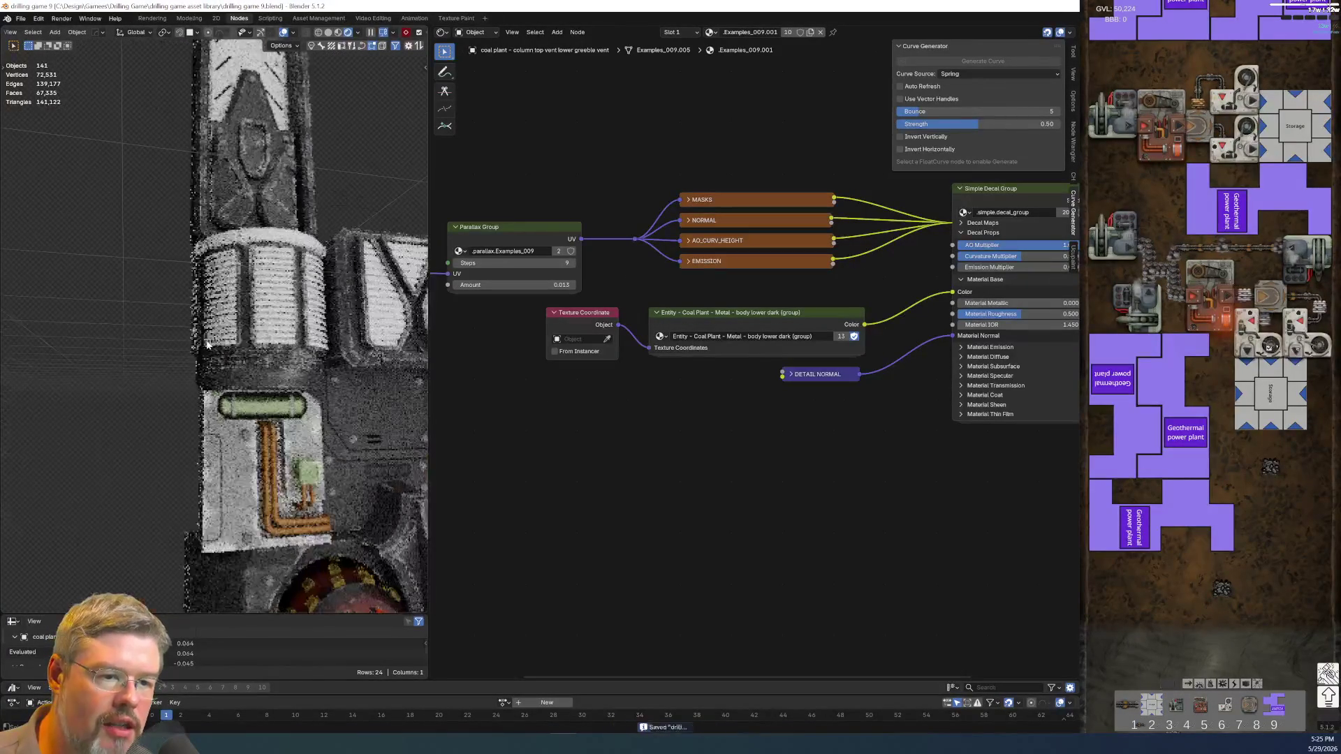
scroll(195, 351, "down", 5)
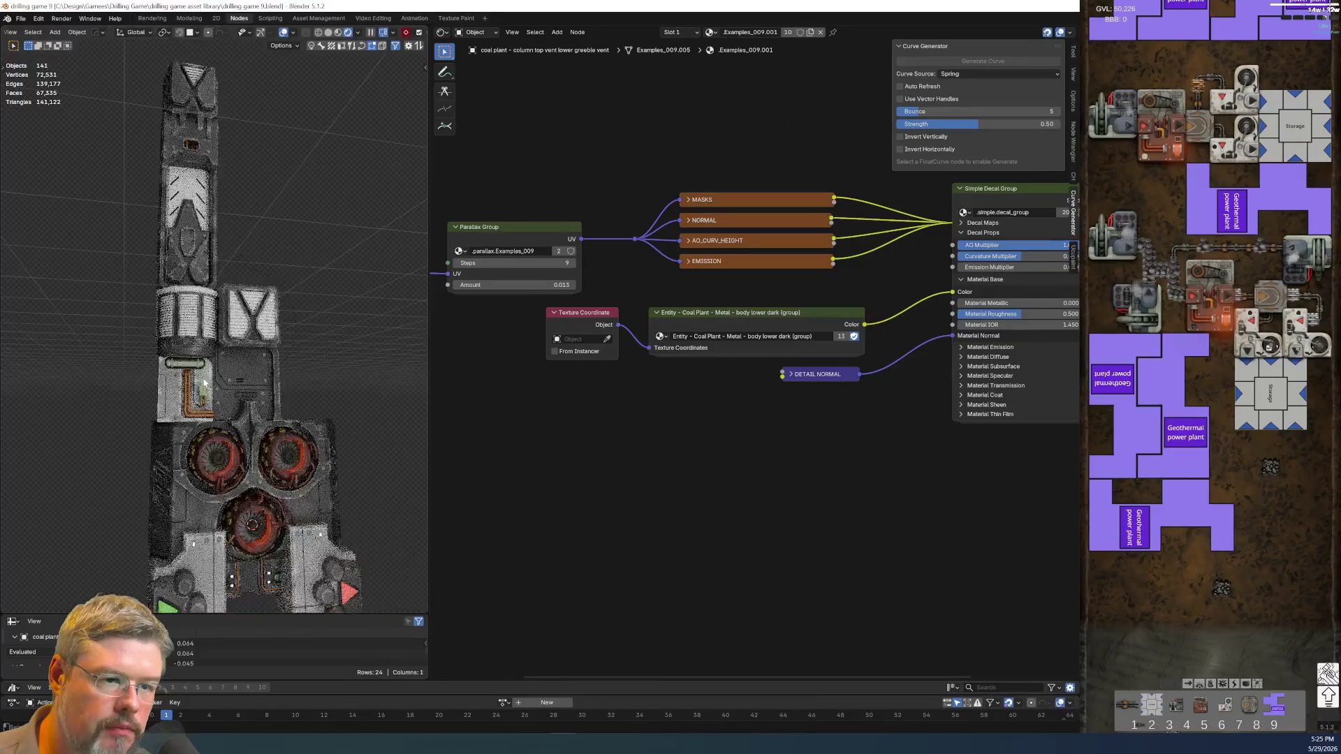
scroll(222, 283, "up", 5)
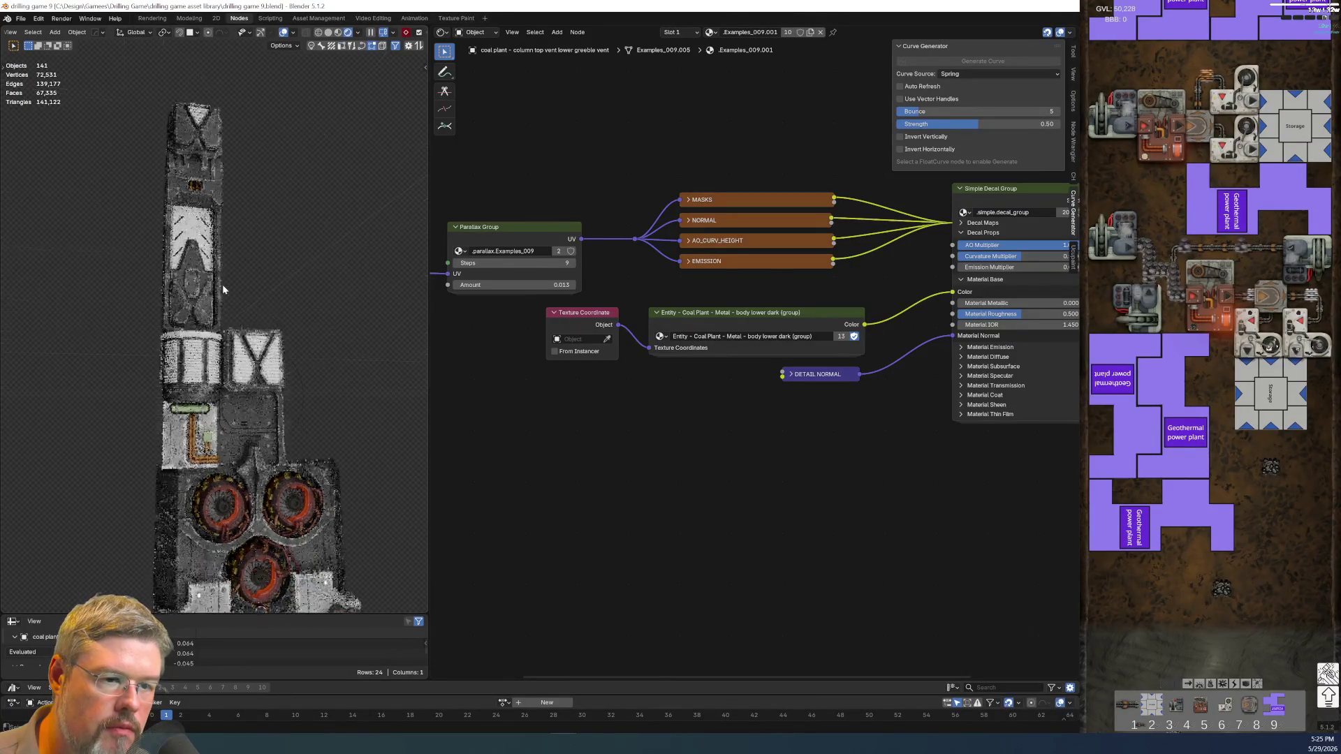
left_click(21, 18)
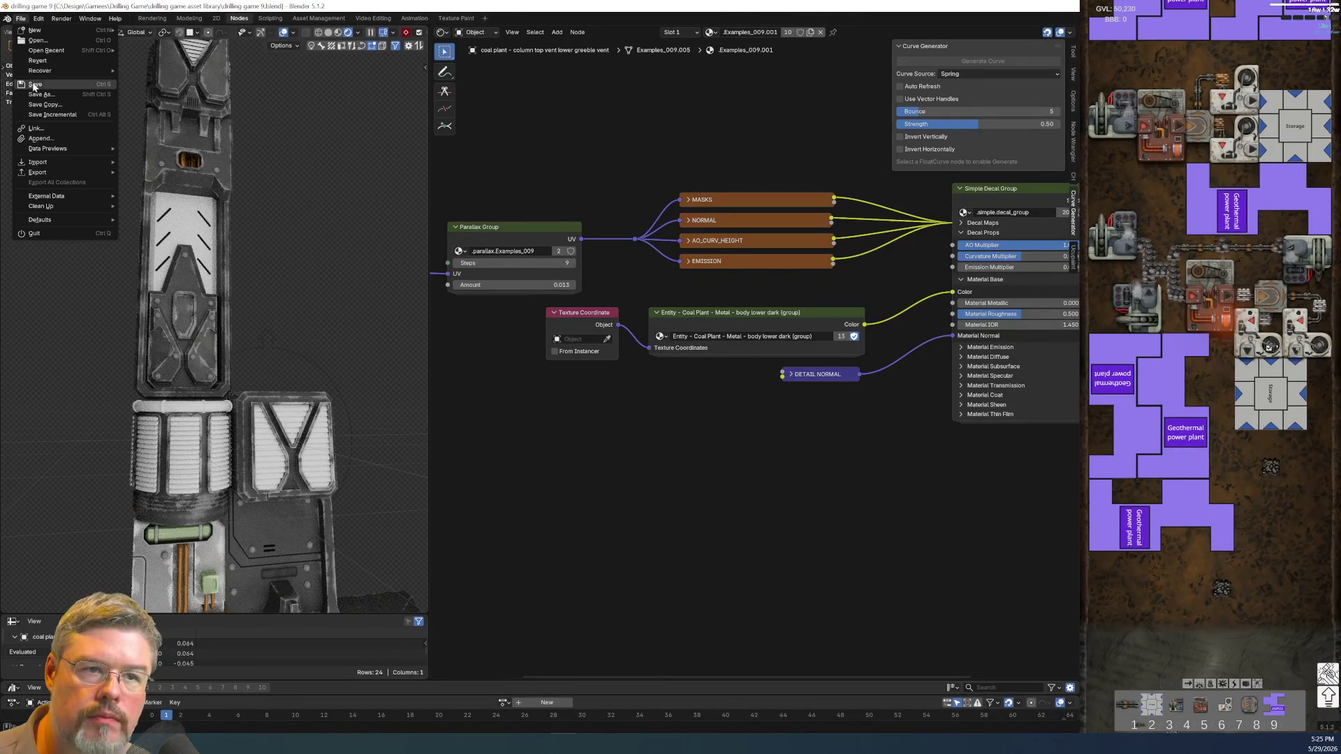
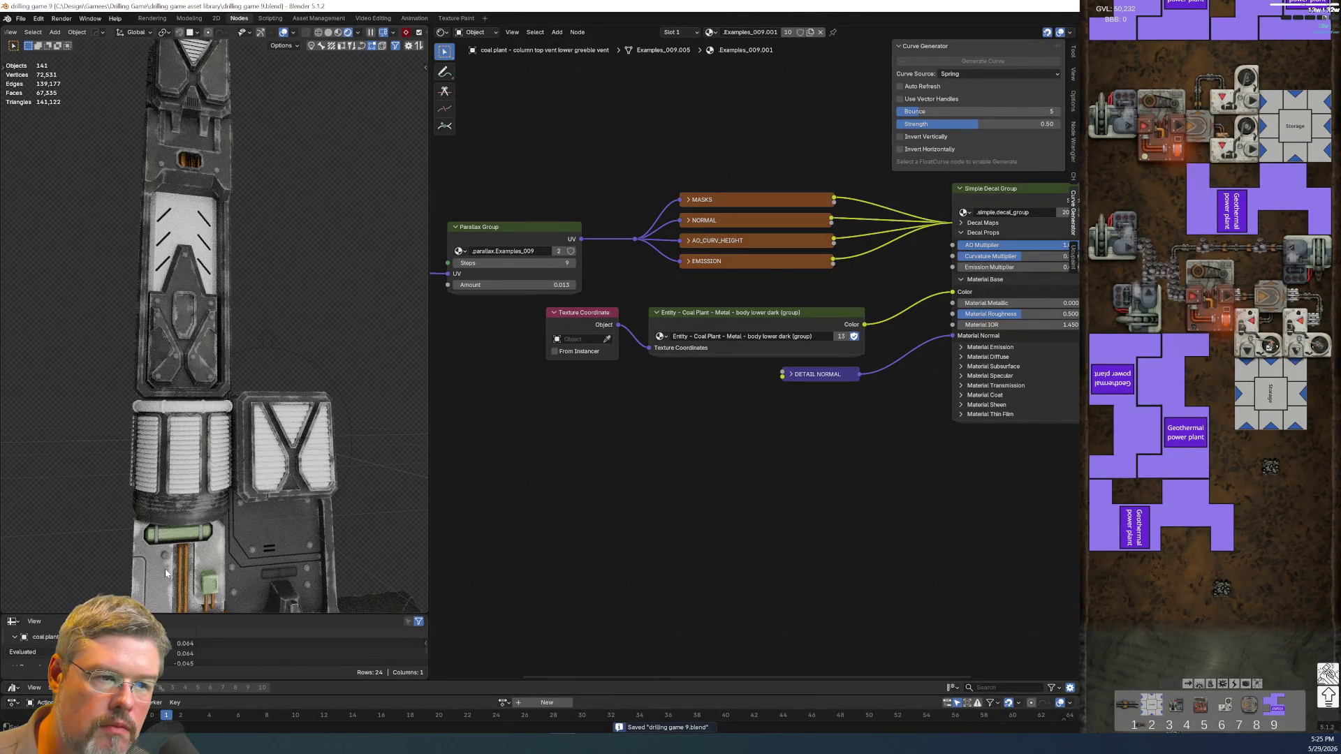
- Select the column's empty top panel, inspect it from an angle, and bring up the material list
left_click(181, 204)
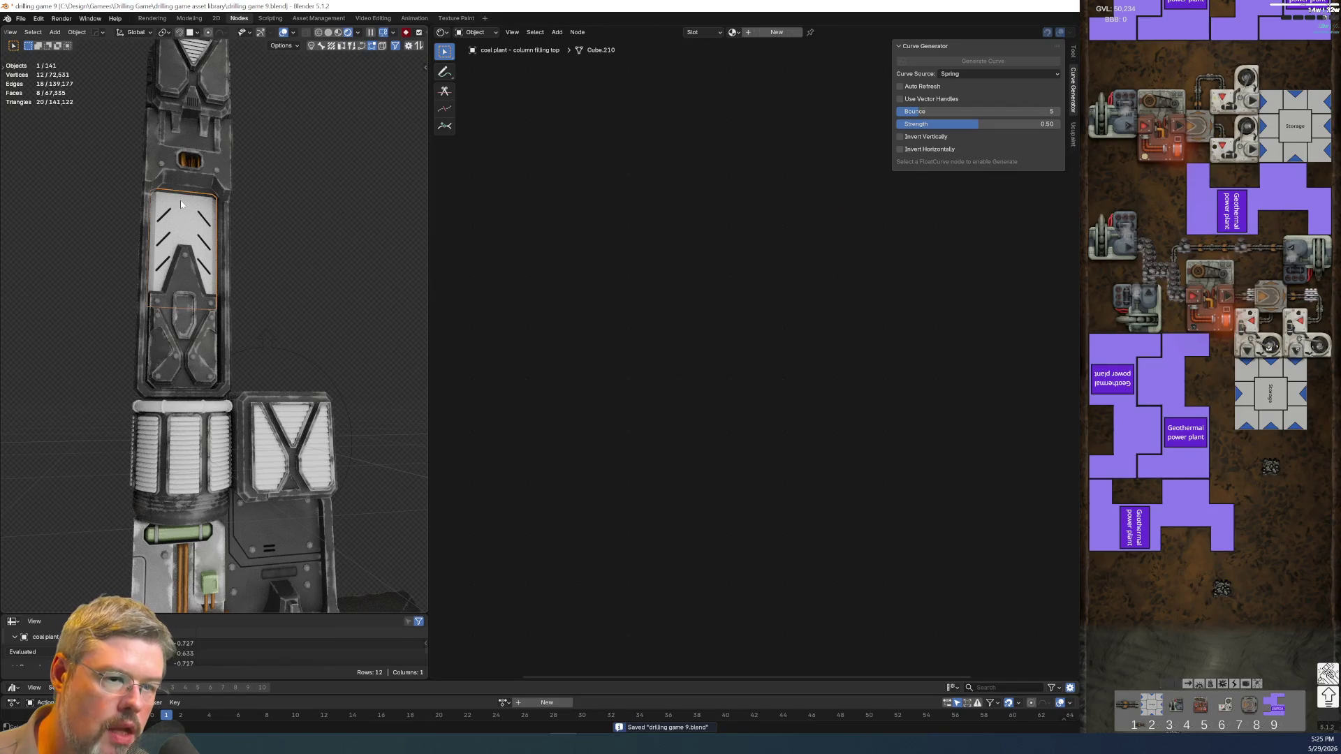
middle_click_drag(181, 204, 262, 325)
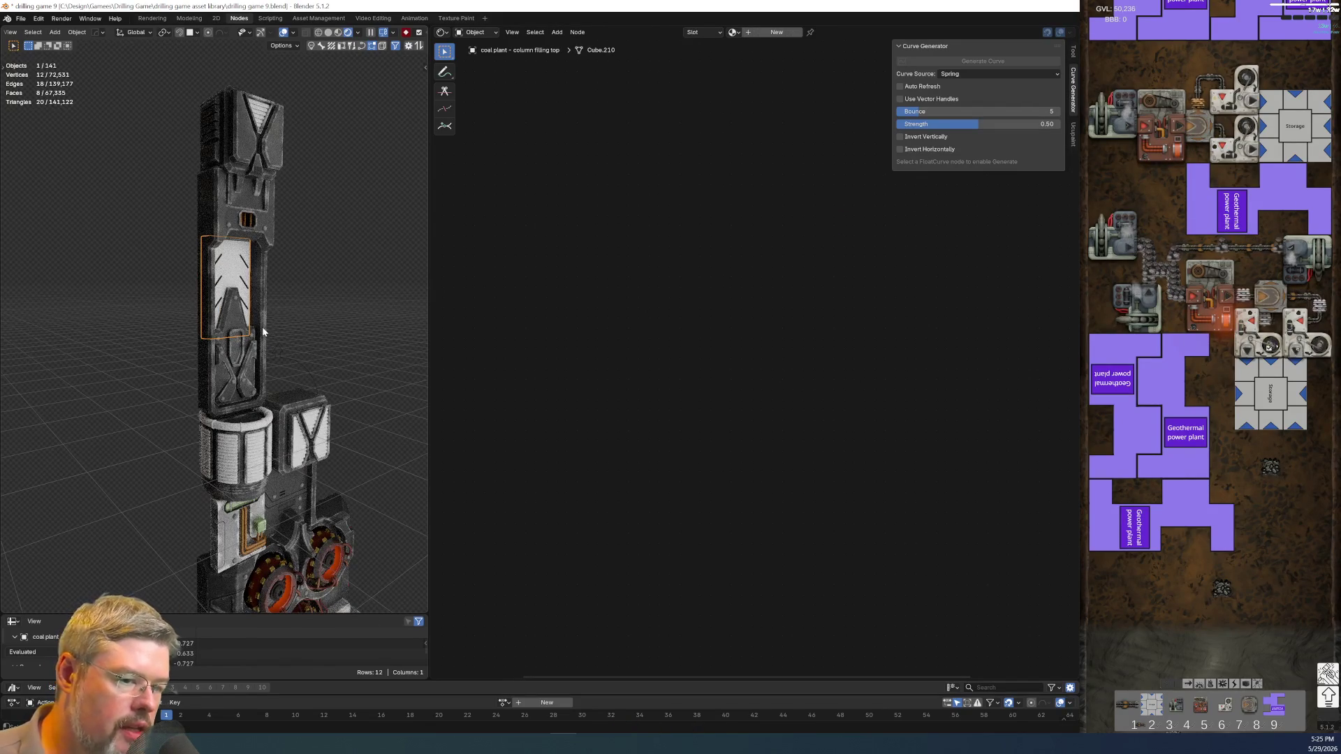
scroll(262, 325, "down", 3)
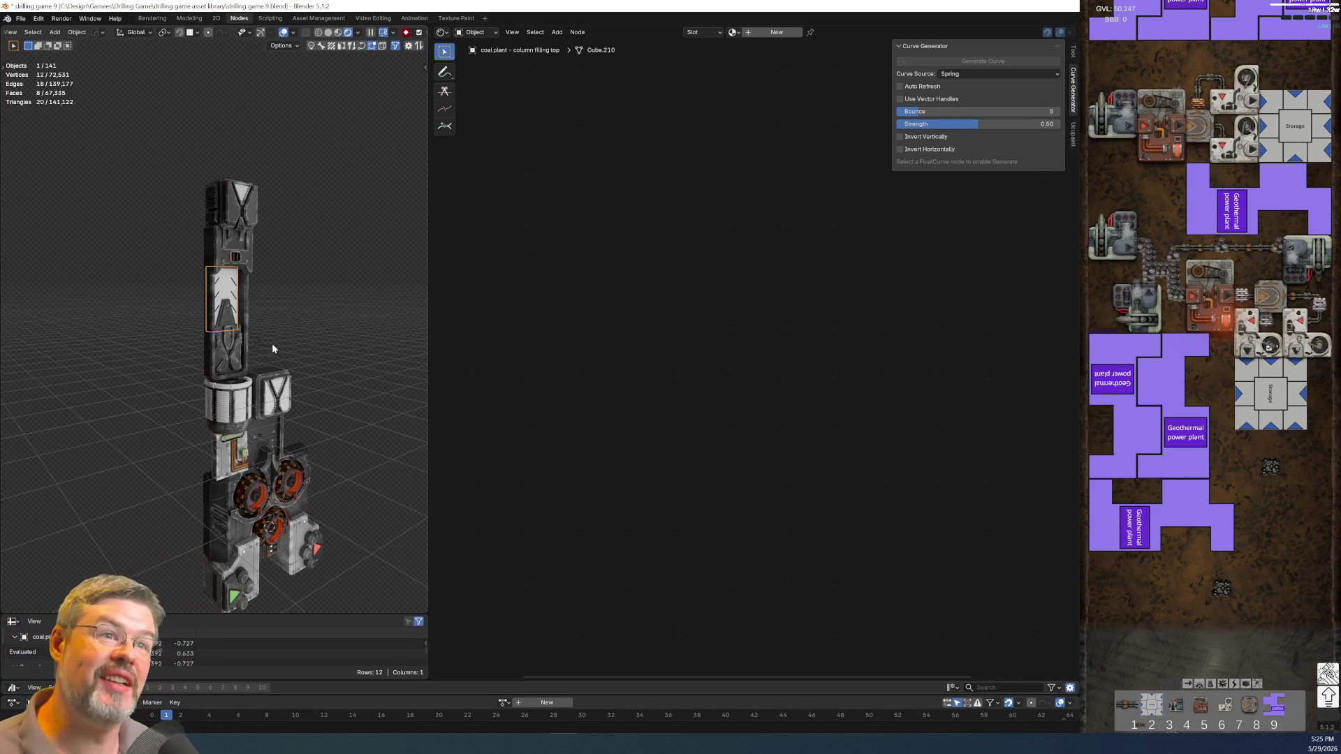
mouse_move(285, 275)
middle_mouse_down()
mouse_move(269, 278)
mouse_move(291, 262)
middle_mouse_up()
scroll(292, 263, "up", 2)
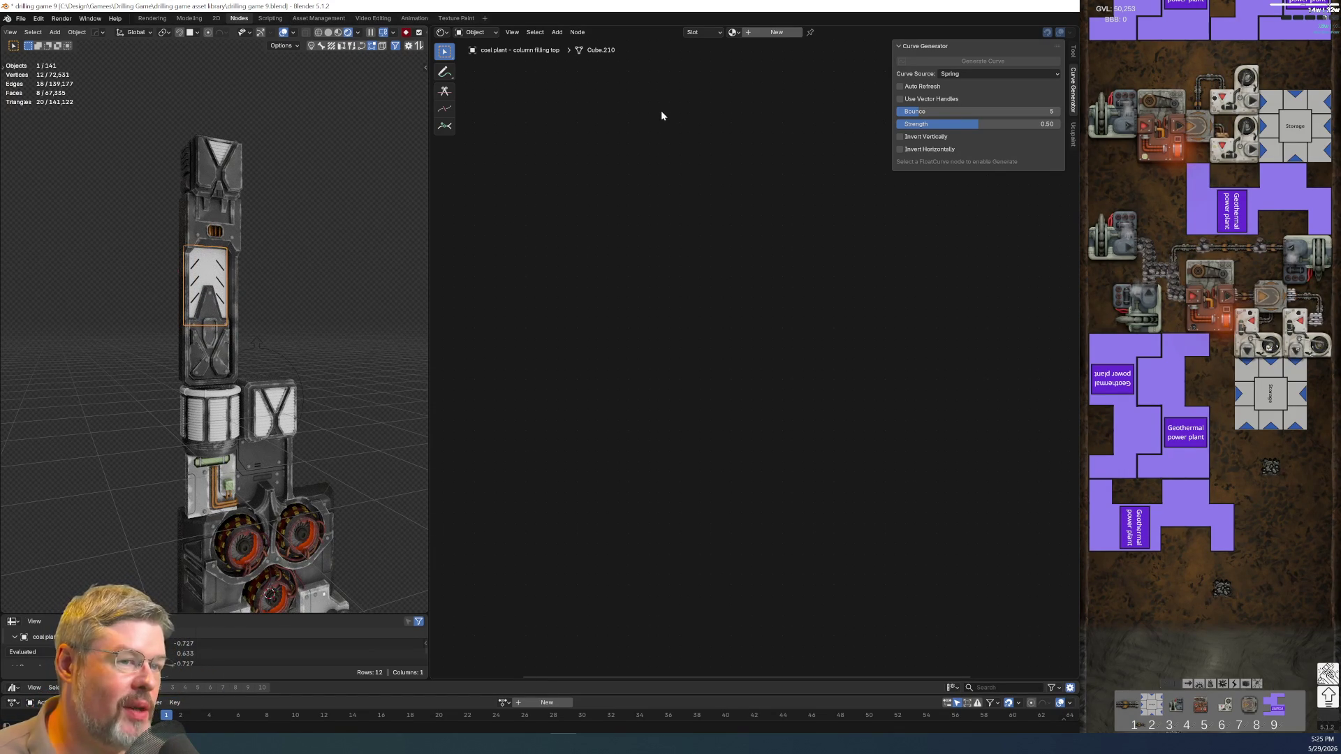
left_click(731, 33)
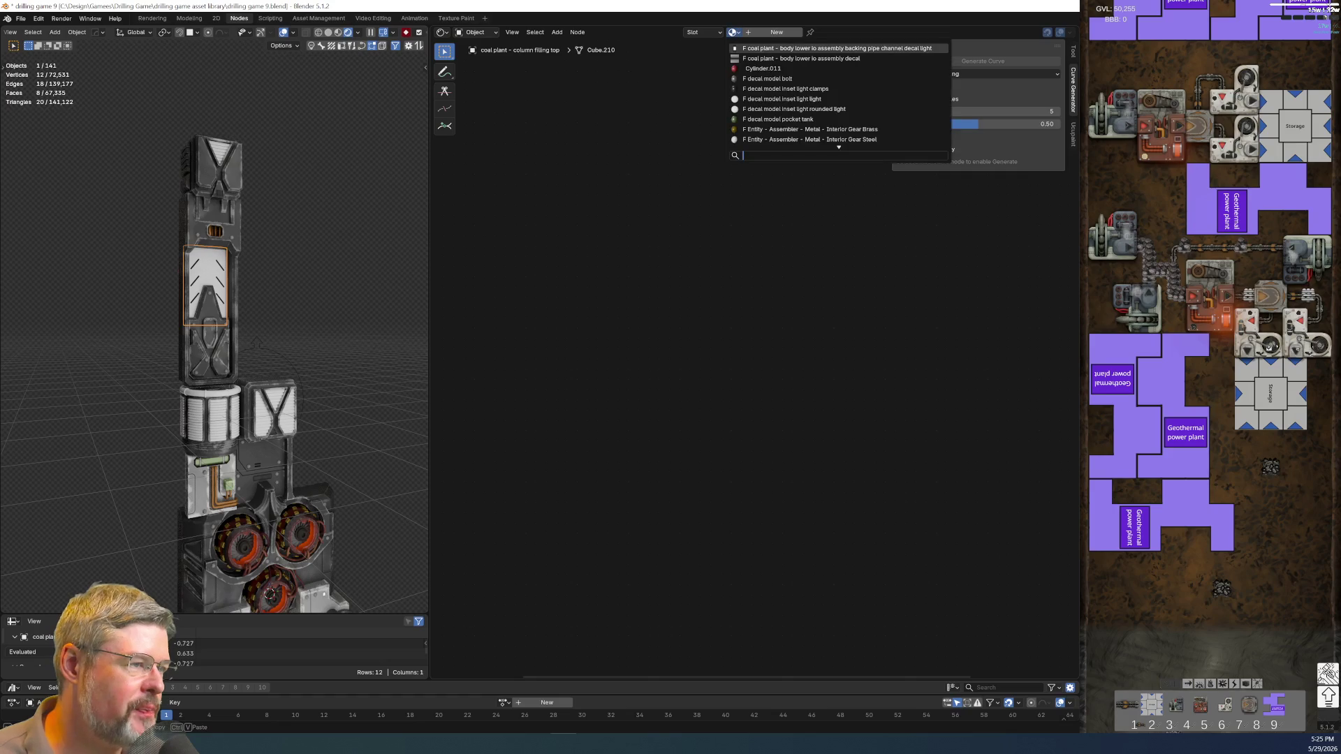
- Filter the material list by 'hot' and browse the matching materials
type("hot")
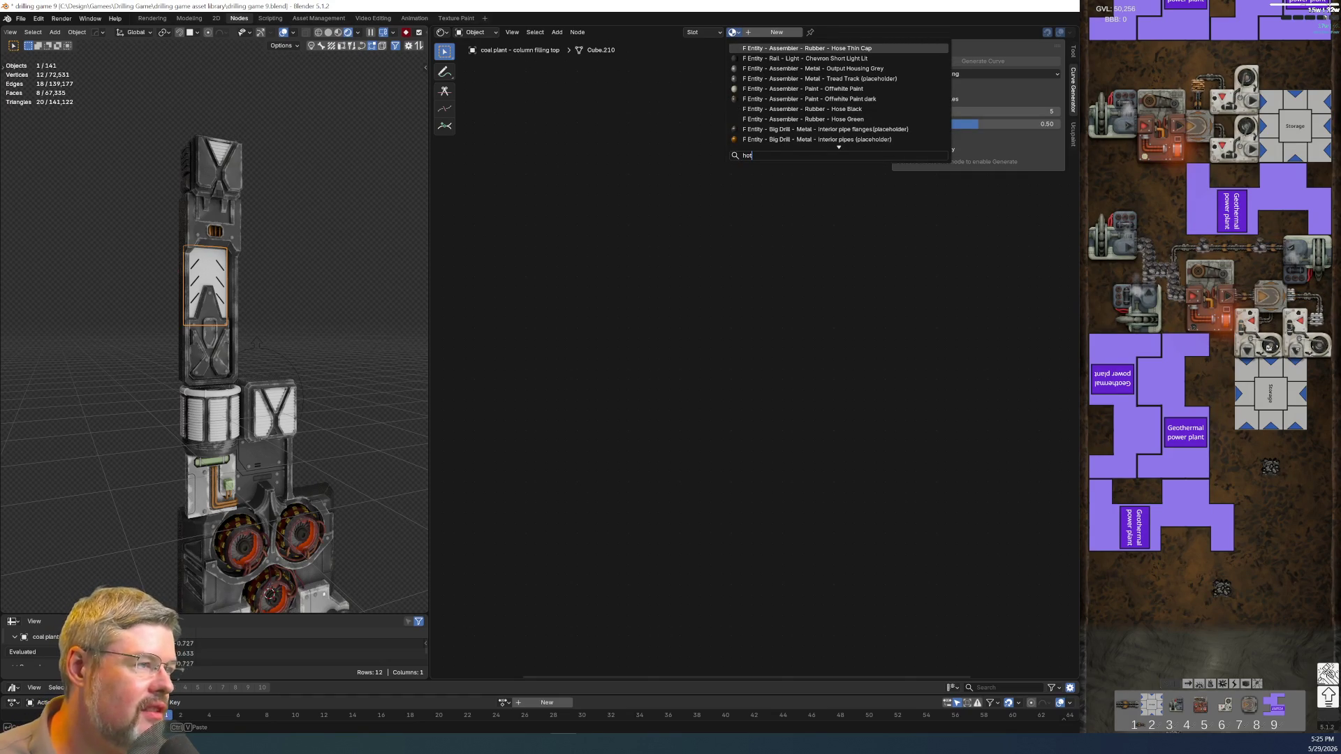
key("Down")
key("Down")
key("Down")
key("Down")
key("Down")
key("Down")
key("Down")
key("Down")
key("Down")
key("Down")
key("Down")
key("Down")
key("Down")
key("Down")
key("Up")
key("Up")
key("Up")
key("Up")
key("Up")
key("Up")
key("Up")
key("Up")
key("Down")
key("Down")
key("Down")
key("Down")
key("Down")
key("Up")
key("Up")
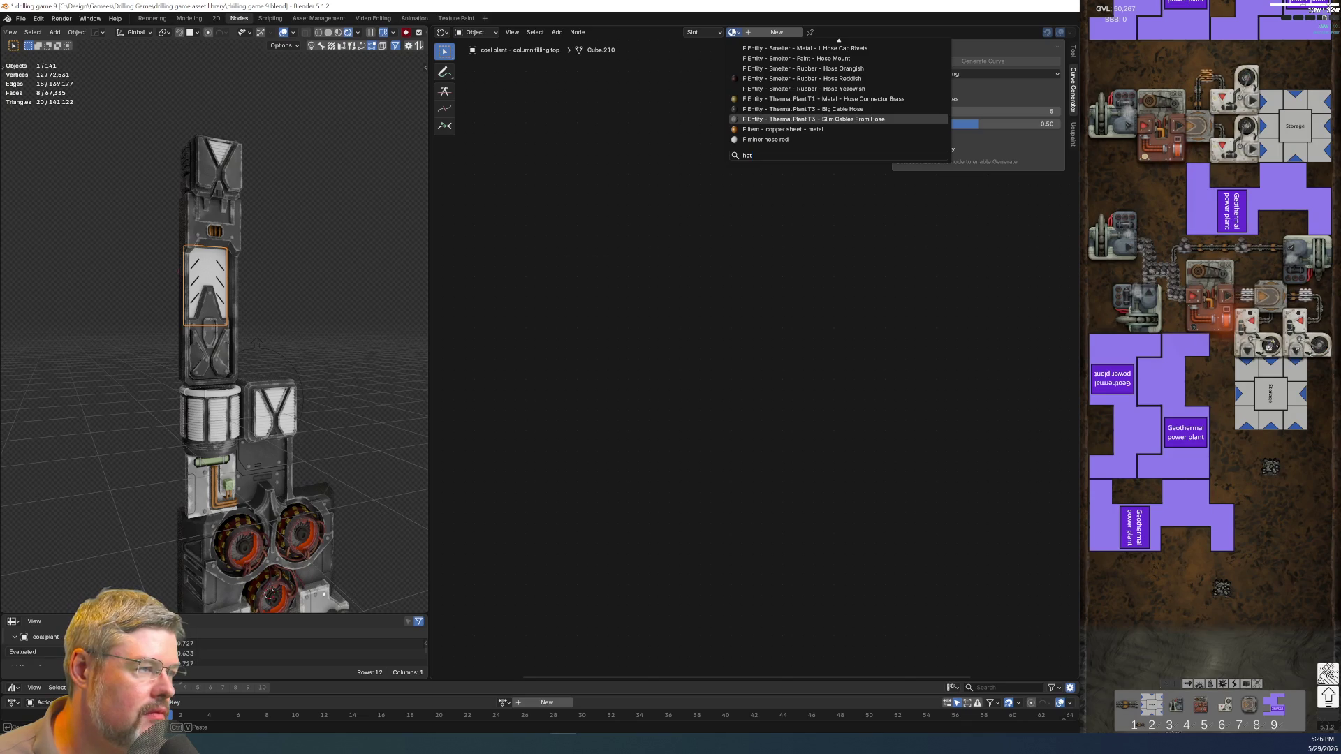
key("Up")
key("Up")
key("Return")
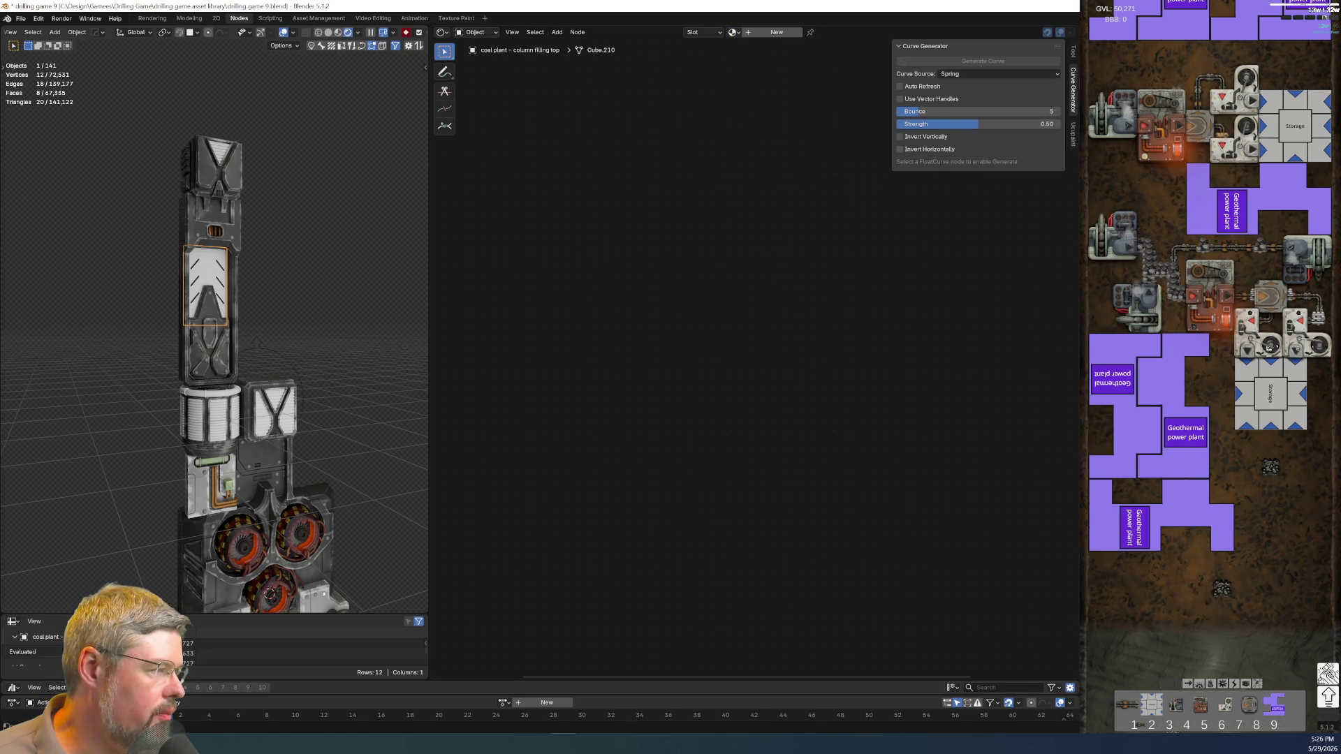
- In the full scene, copy the name of the part's Big Beveled Leg material
key("KP_Divide")
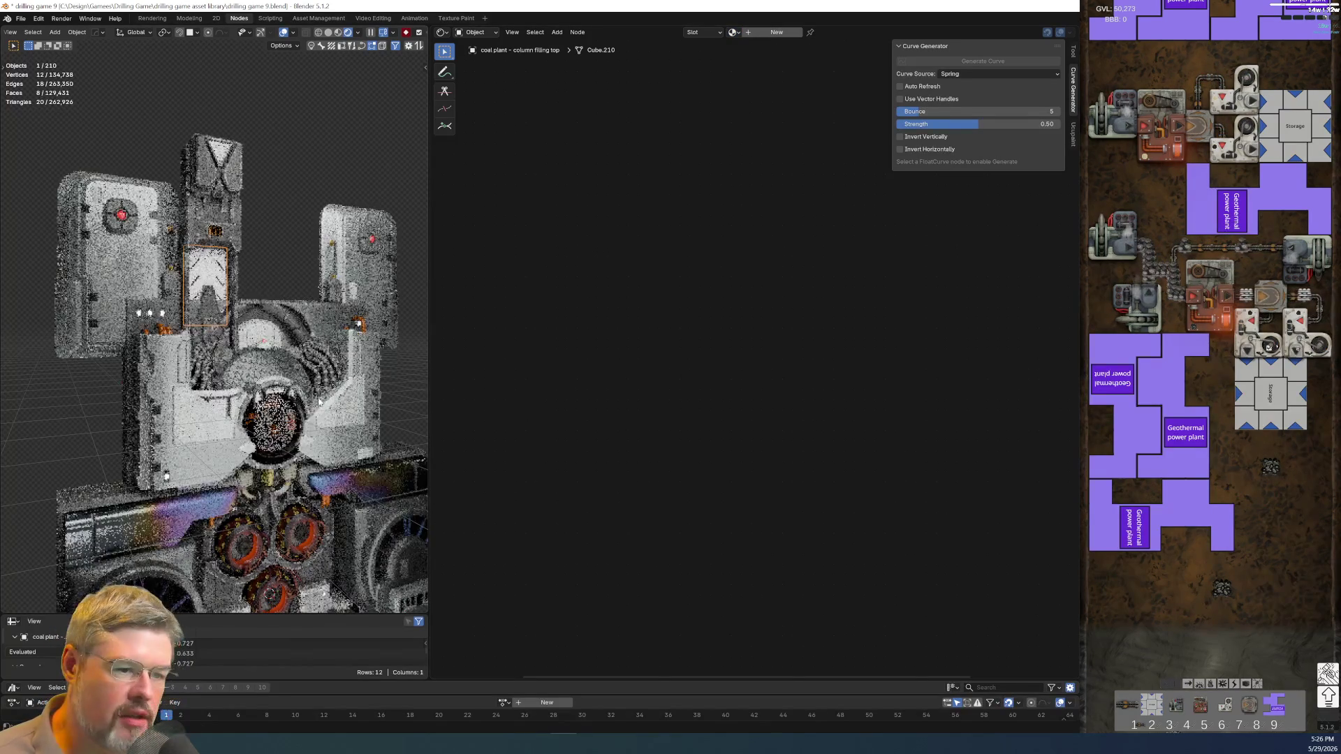
left_click(179, 524)
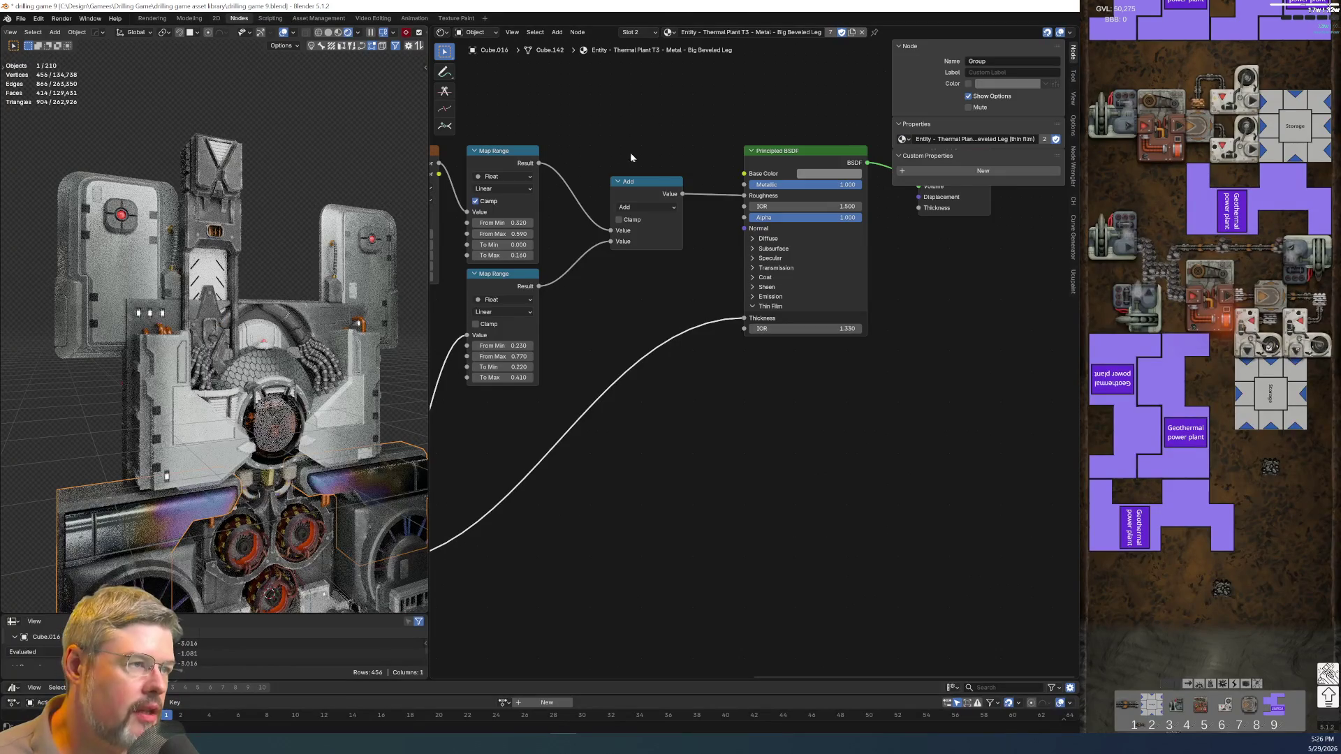
left_click(751, 32)
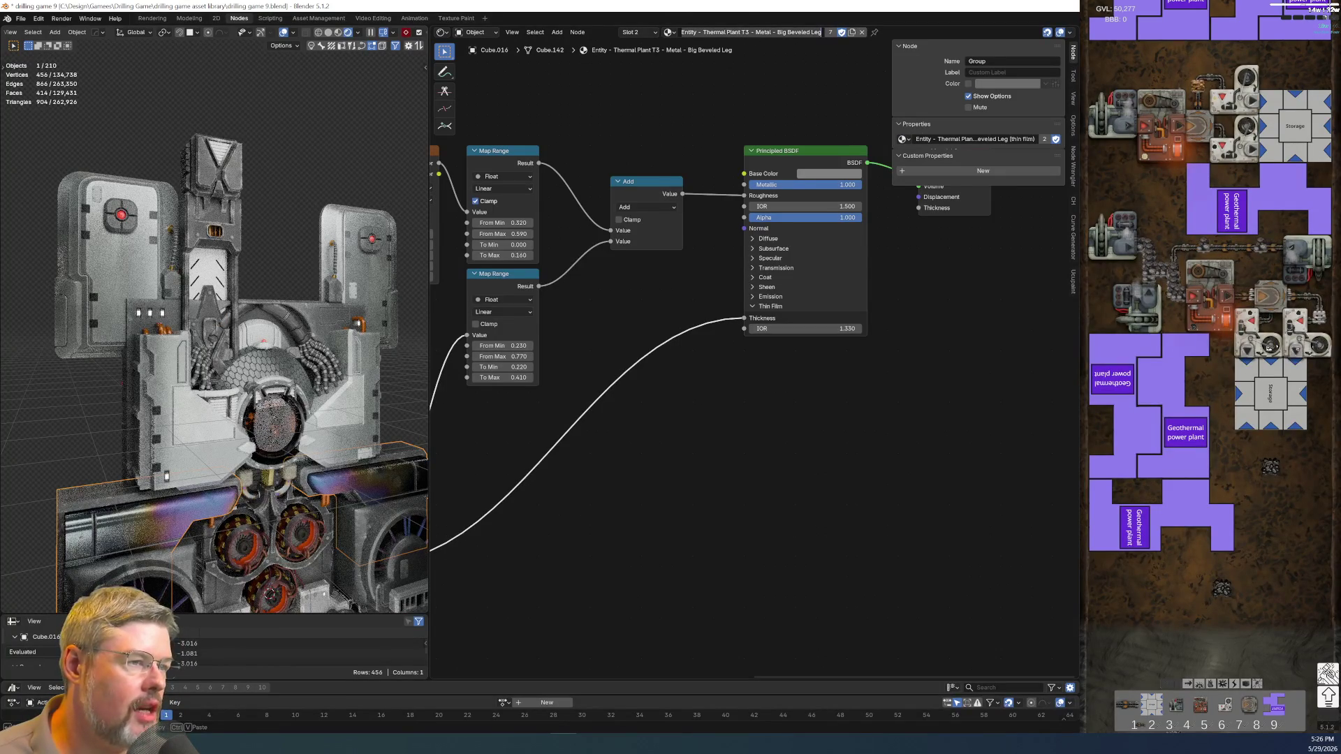
key("Return")
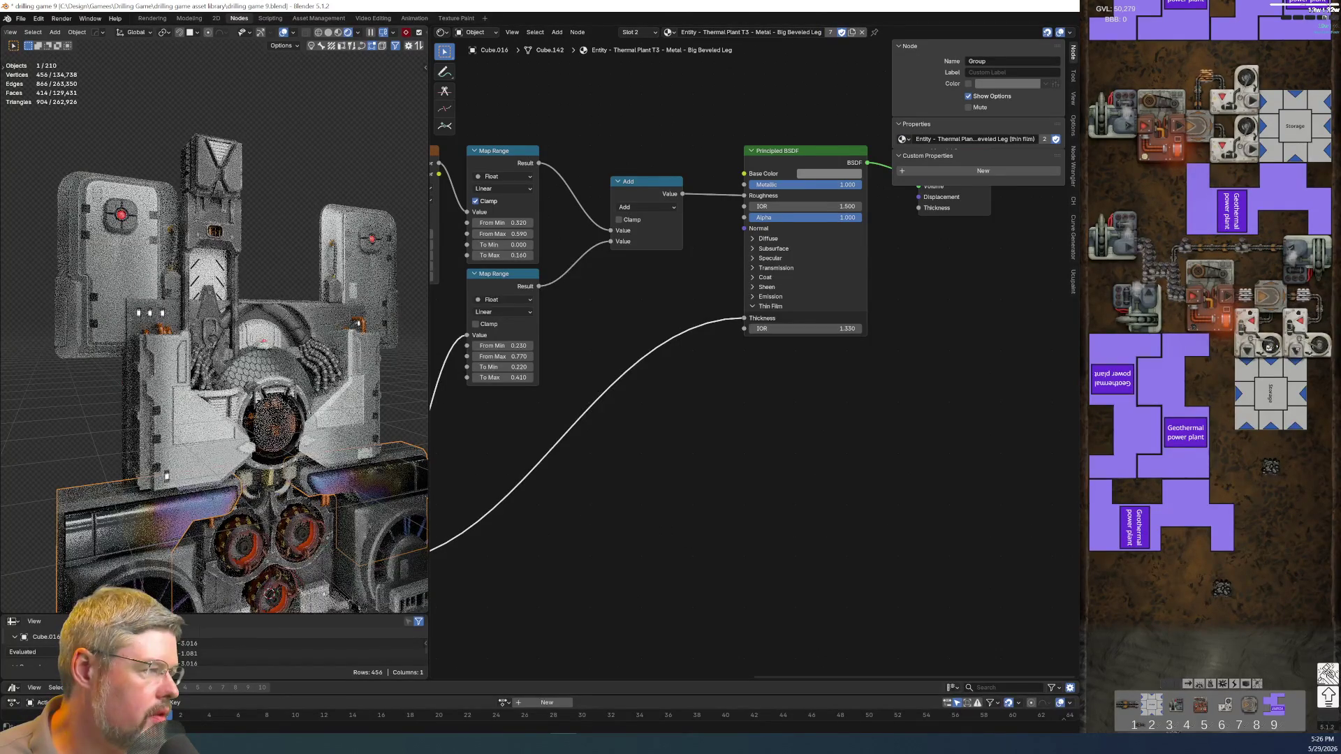
- Assign the Thermal Plant T3 Metal Big Beveled Leg material to the column's top panel
key("ctrl+z")
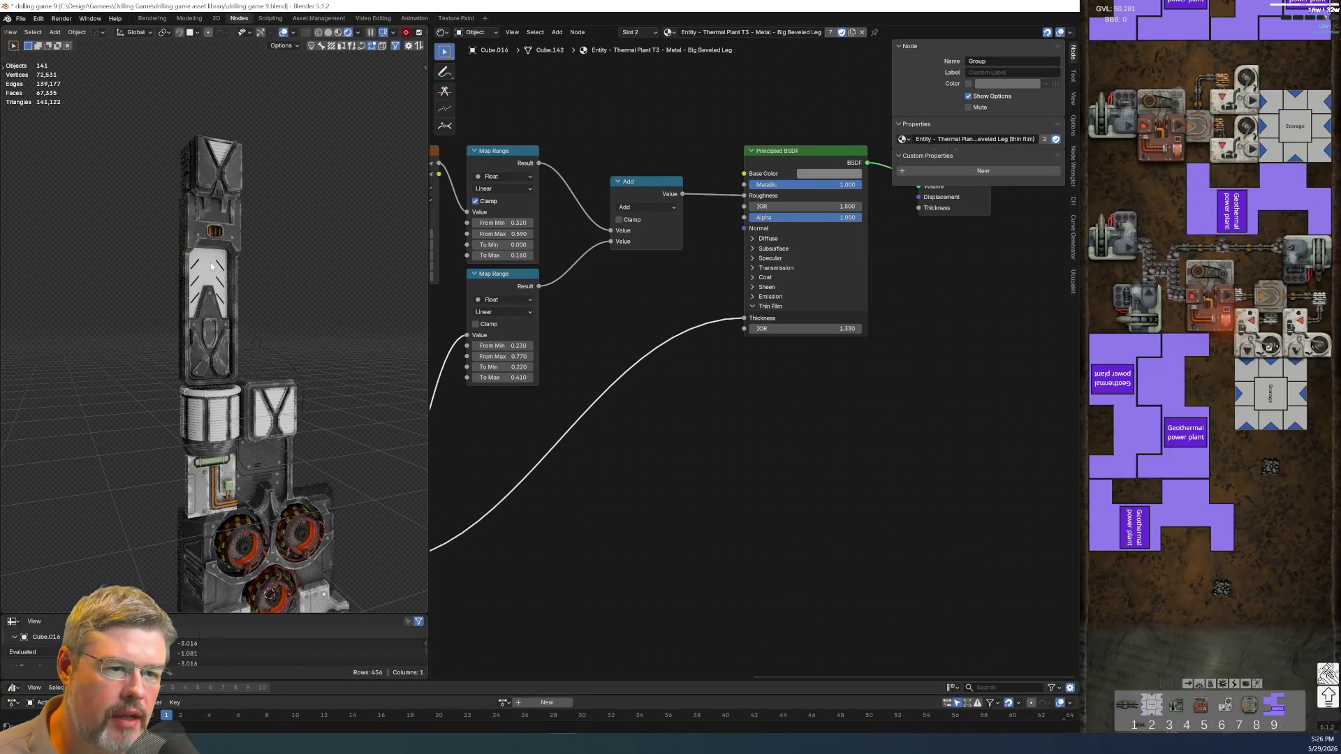
left_click(211, 266)
left_click(732, 32)
type("Entity - Thermal Plant T3 - Metal - Big Beveled Leg")
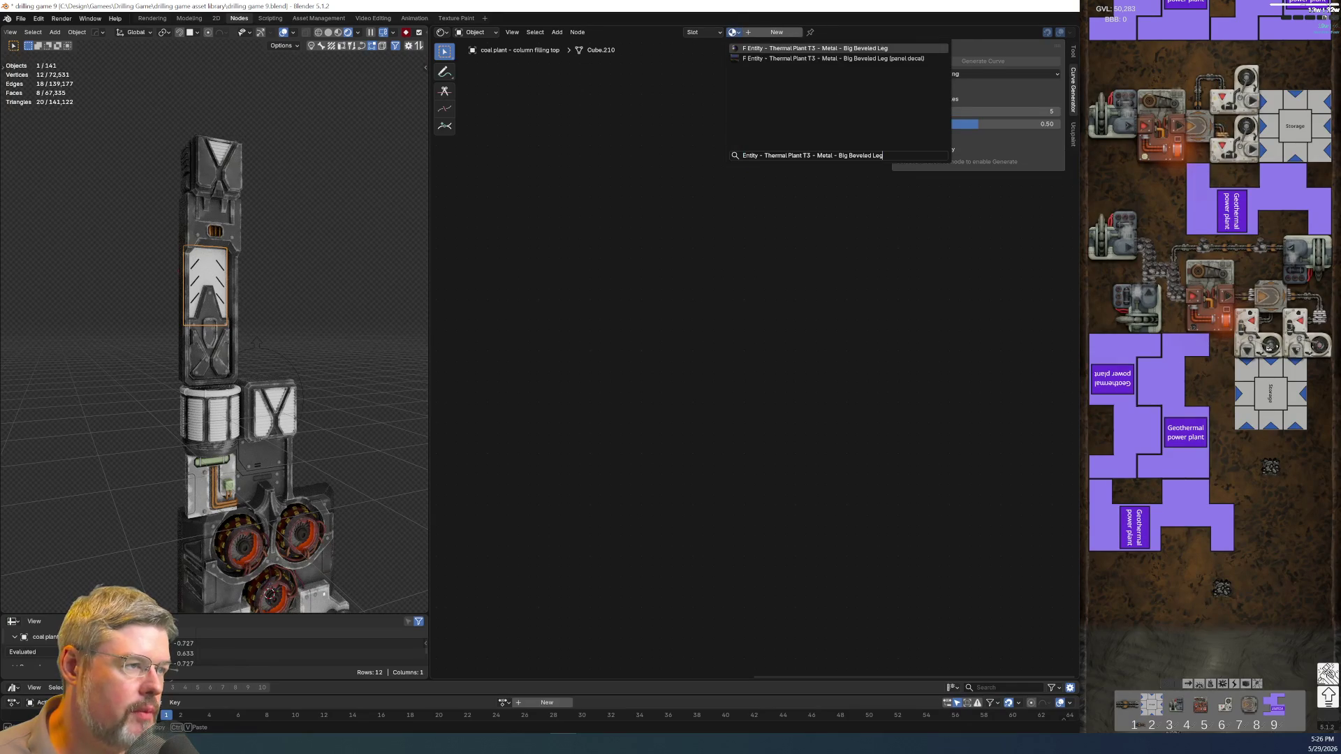
key("Return")
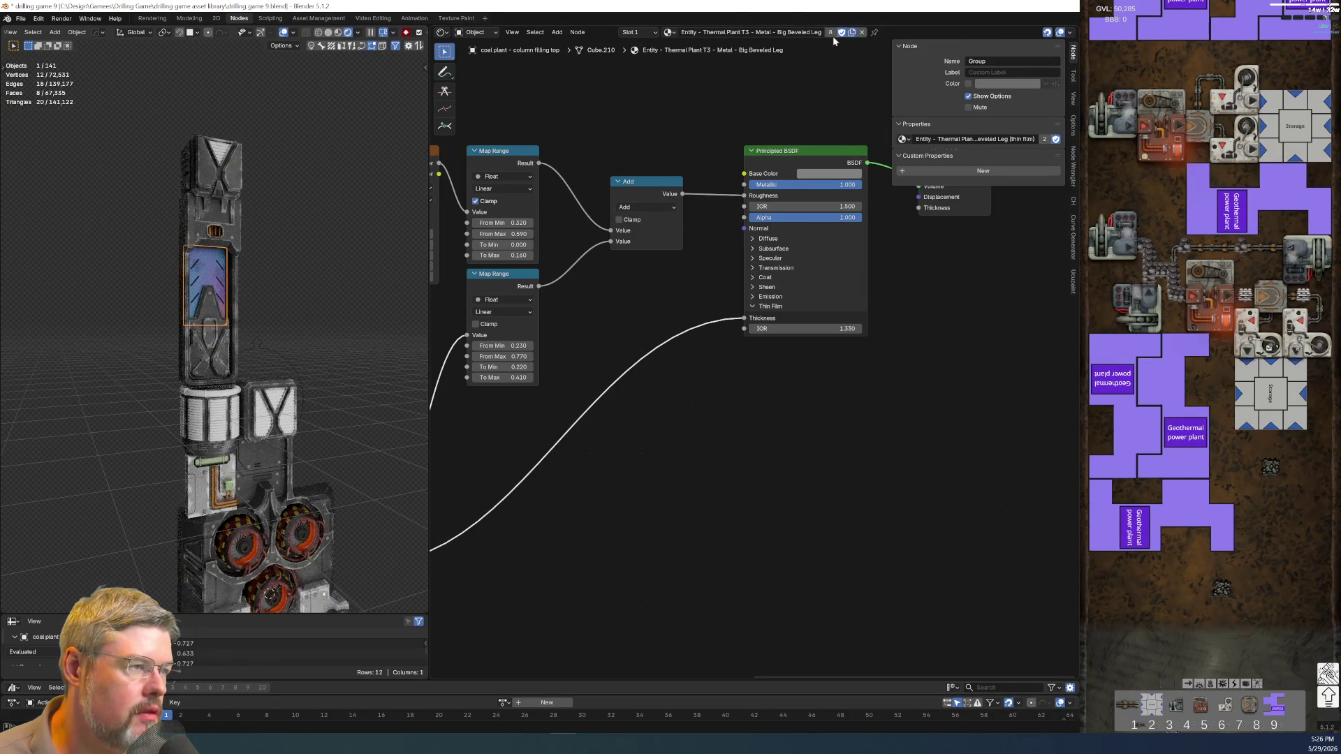
- Make a separate copy of the material and rename it 'Entity - Coal Plant - Metal - column hot metal'
left_click(830, 32)
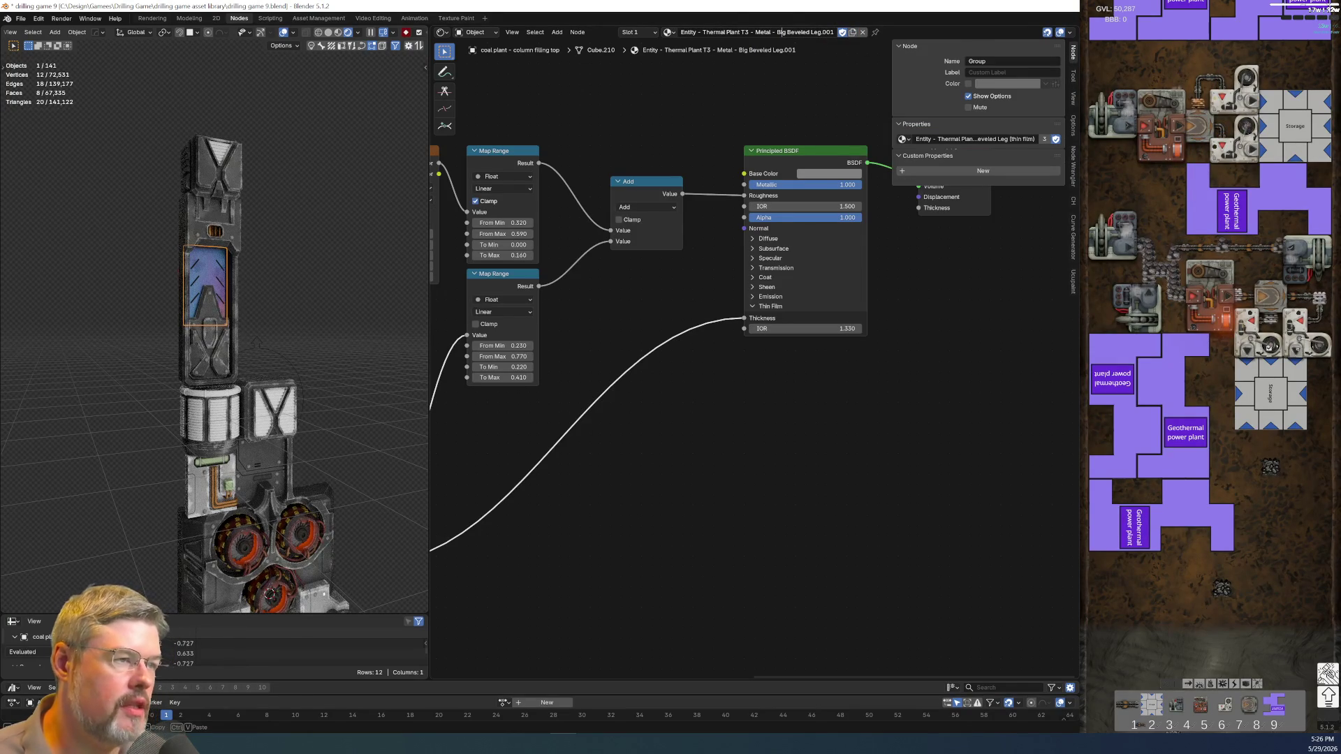
type("Coal")
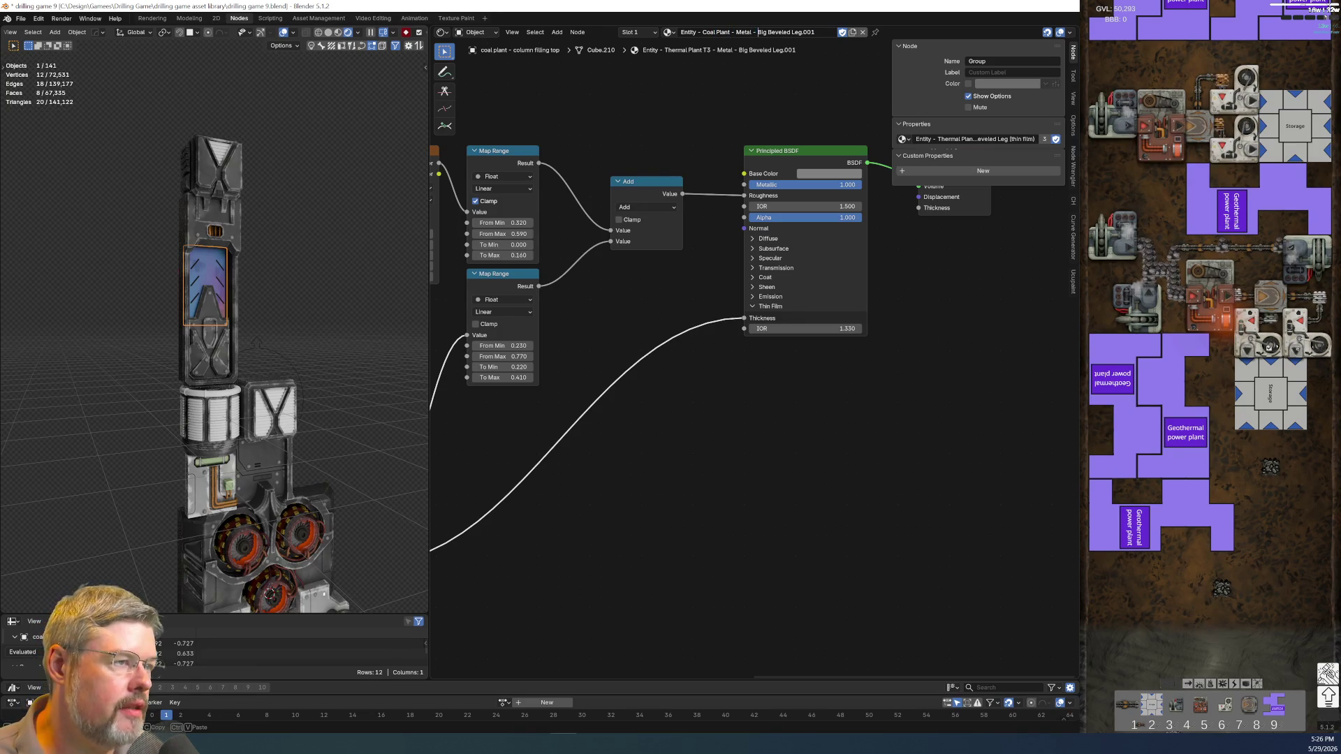
key("shift+End")
key("Delete")
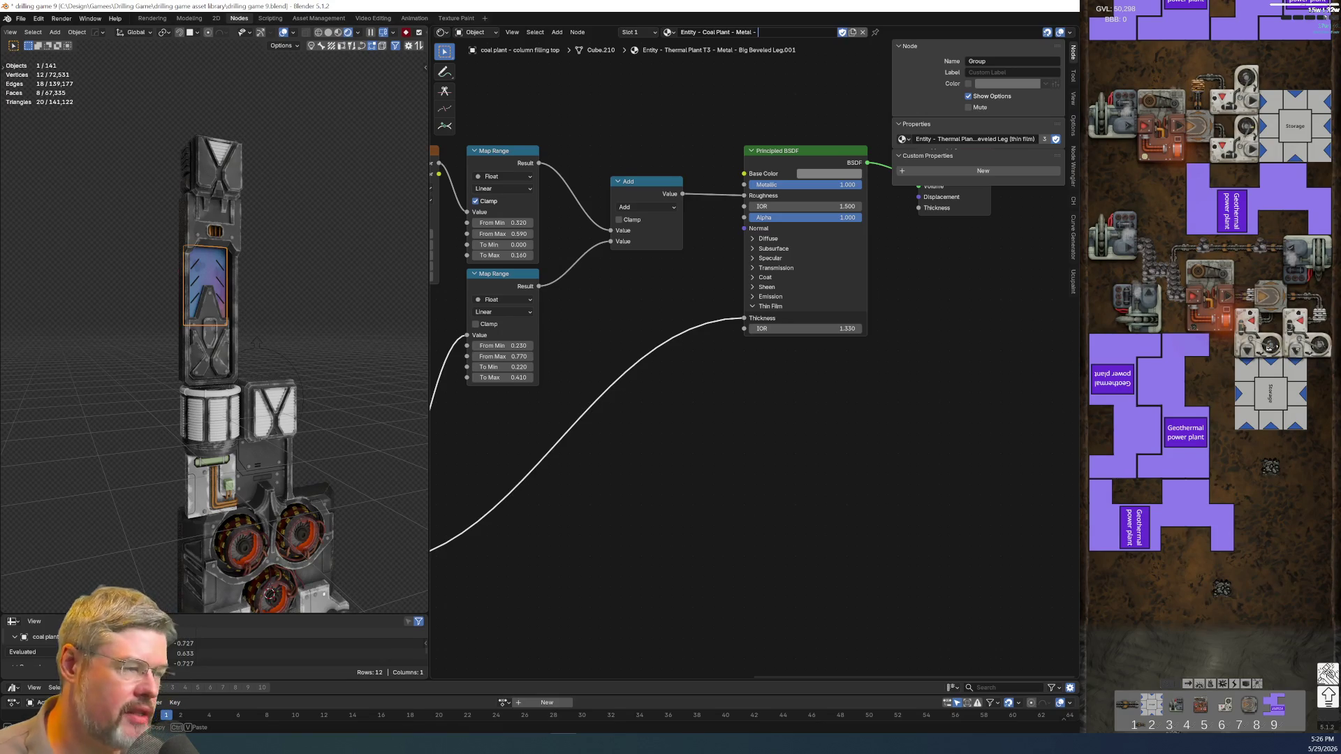
key("Return")
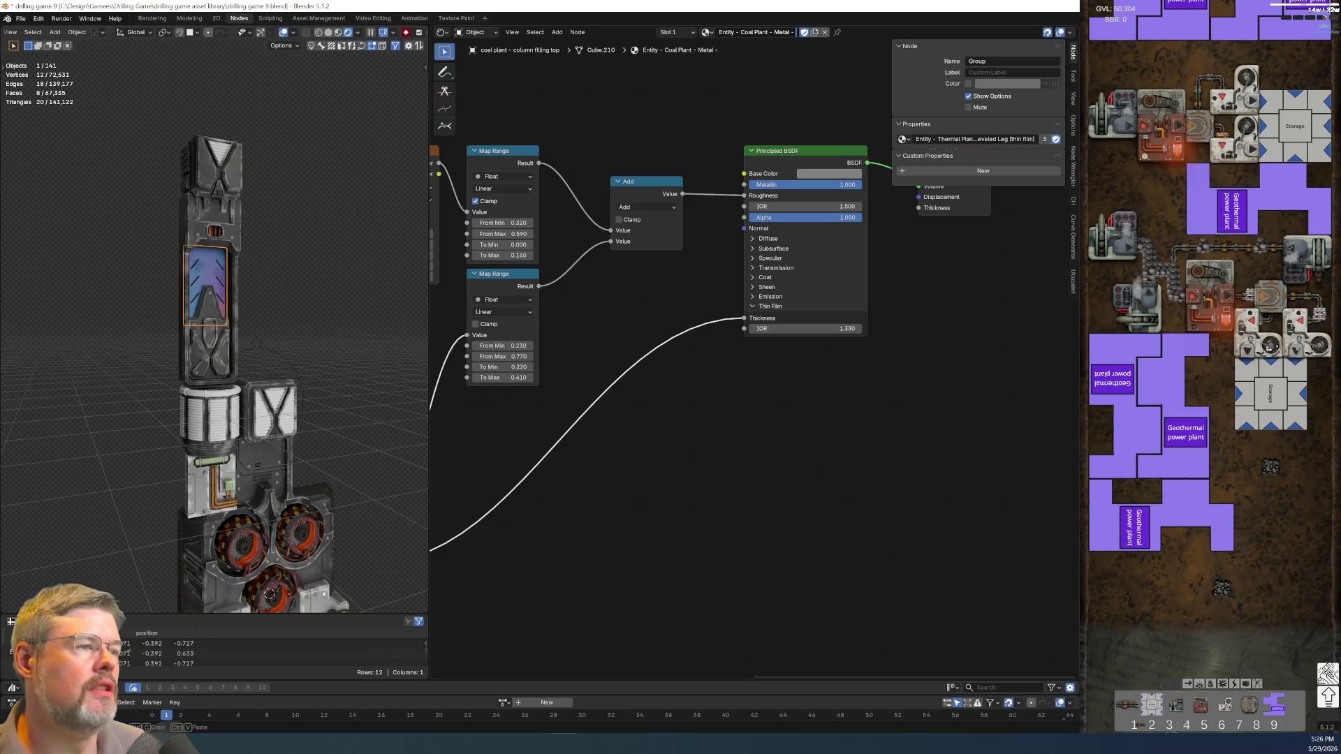
type("colu")
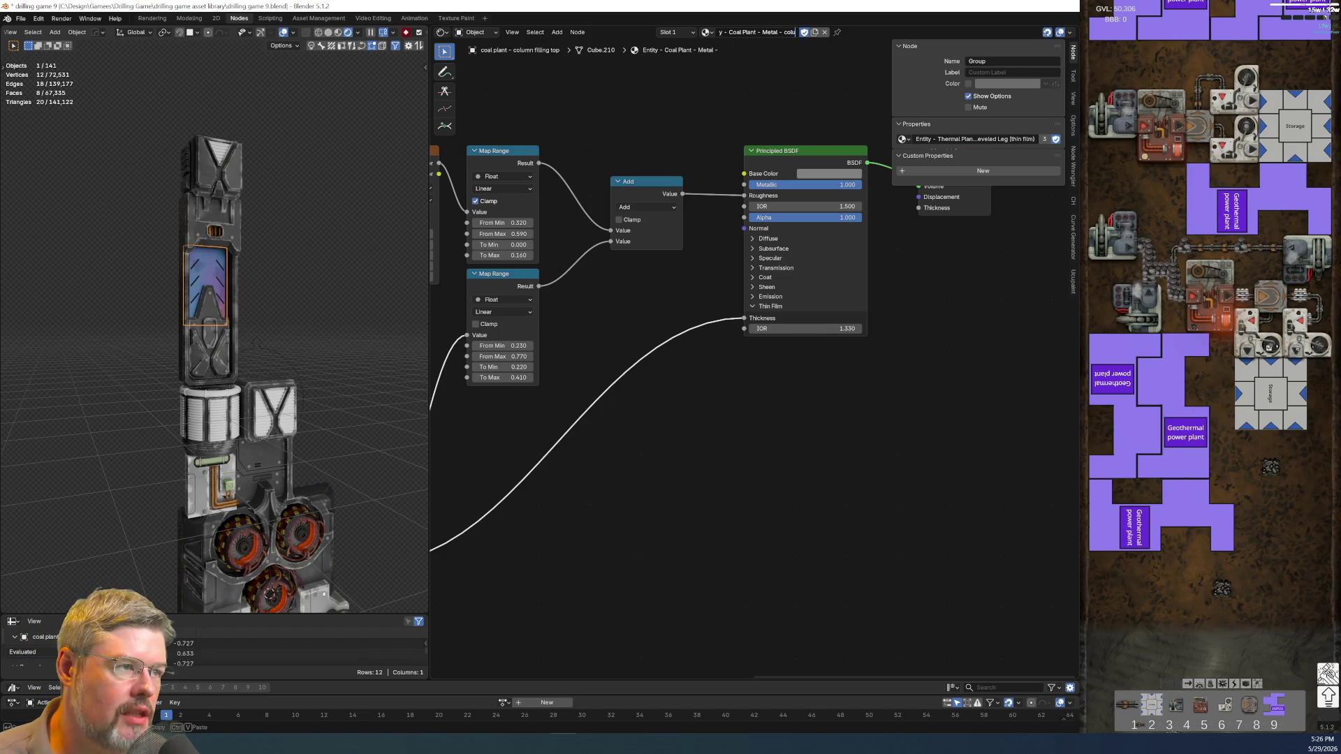
type("mn hot metal")
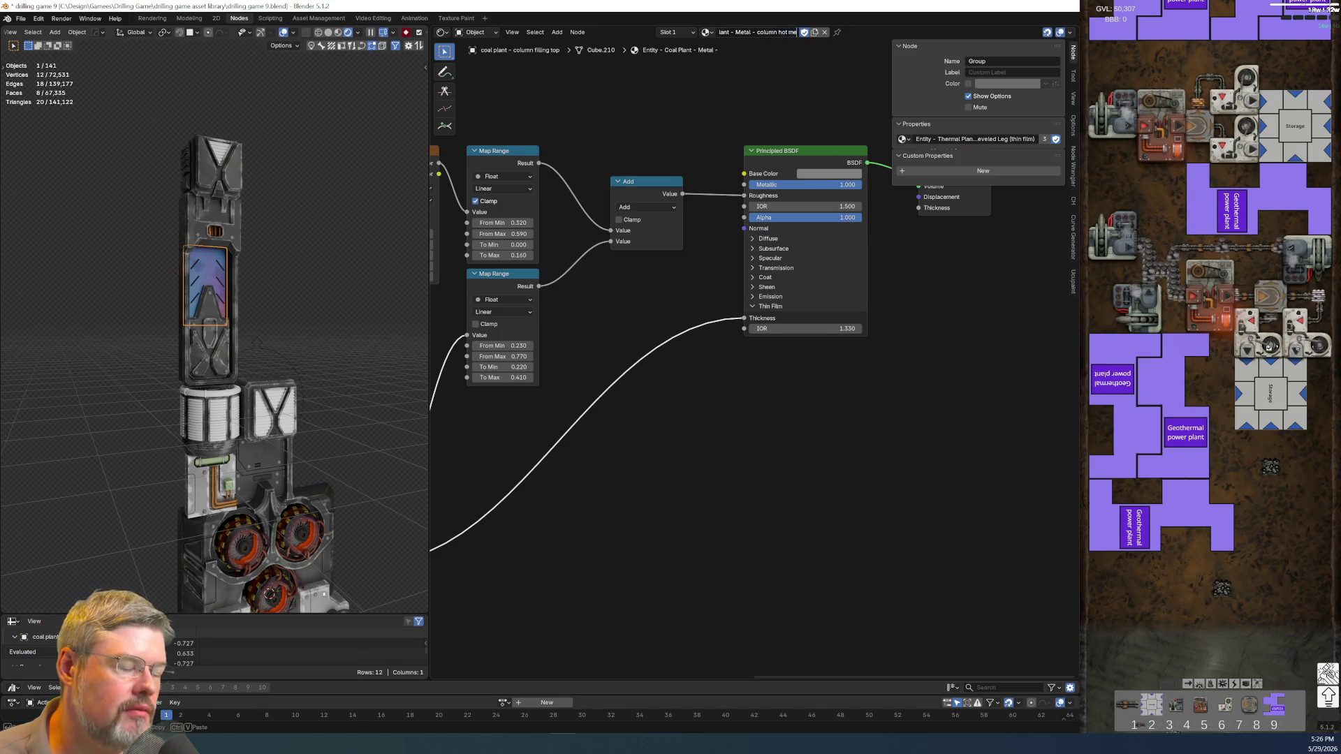
key("Return")
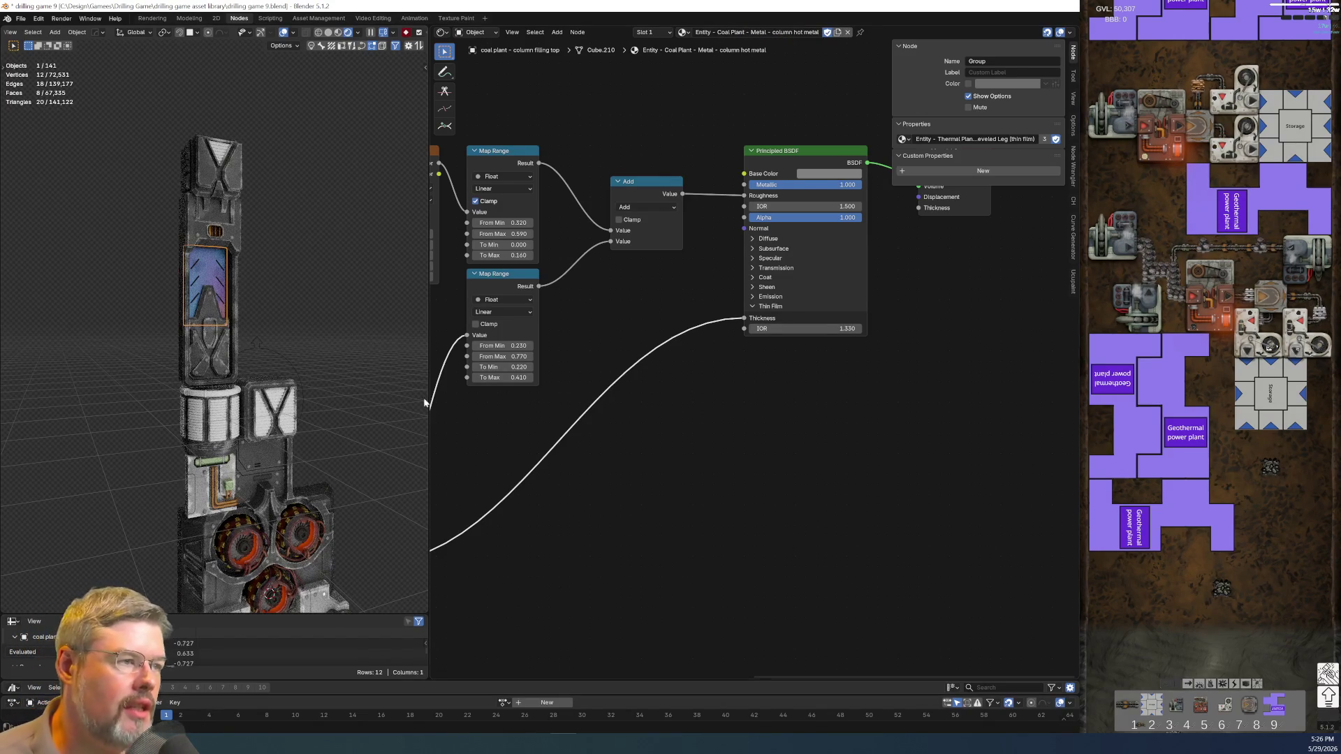
scroll(621, 384, "down", 3)
scroll(622, 386, "up", 2)
scroll(612, 355, "up", 2)
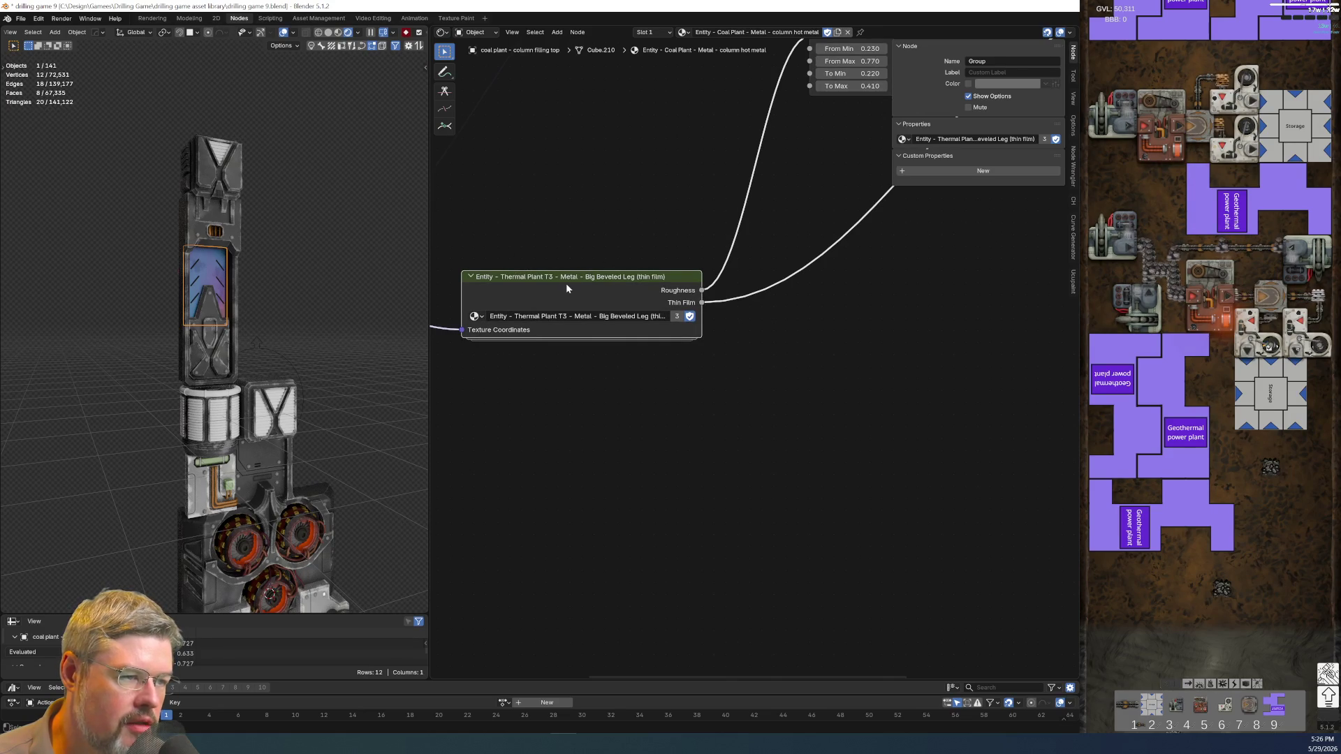
middle_click_drag(606, 353, 726, 386)
scroll(726, 386, "up", 1)
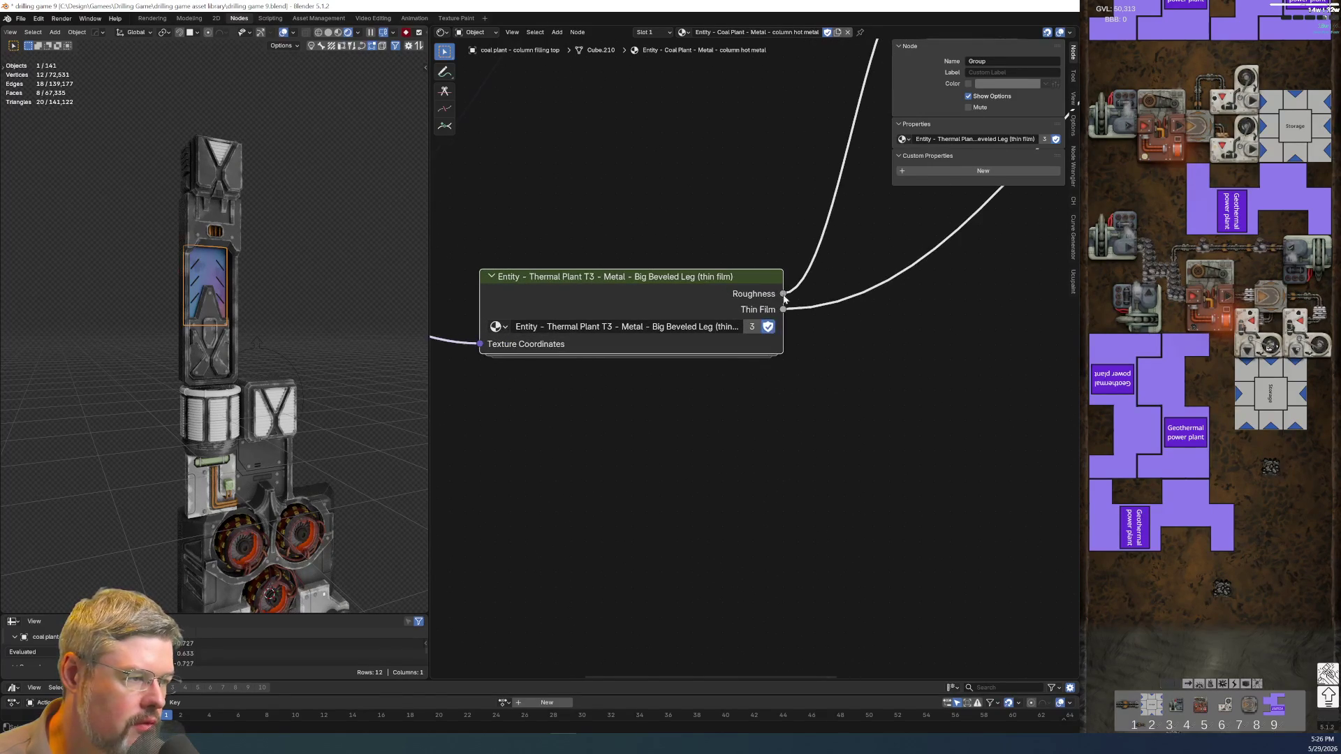
left_click(748, 326)
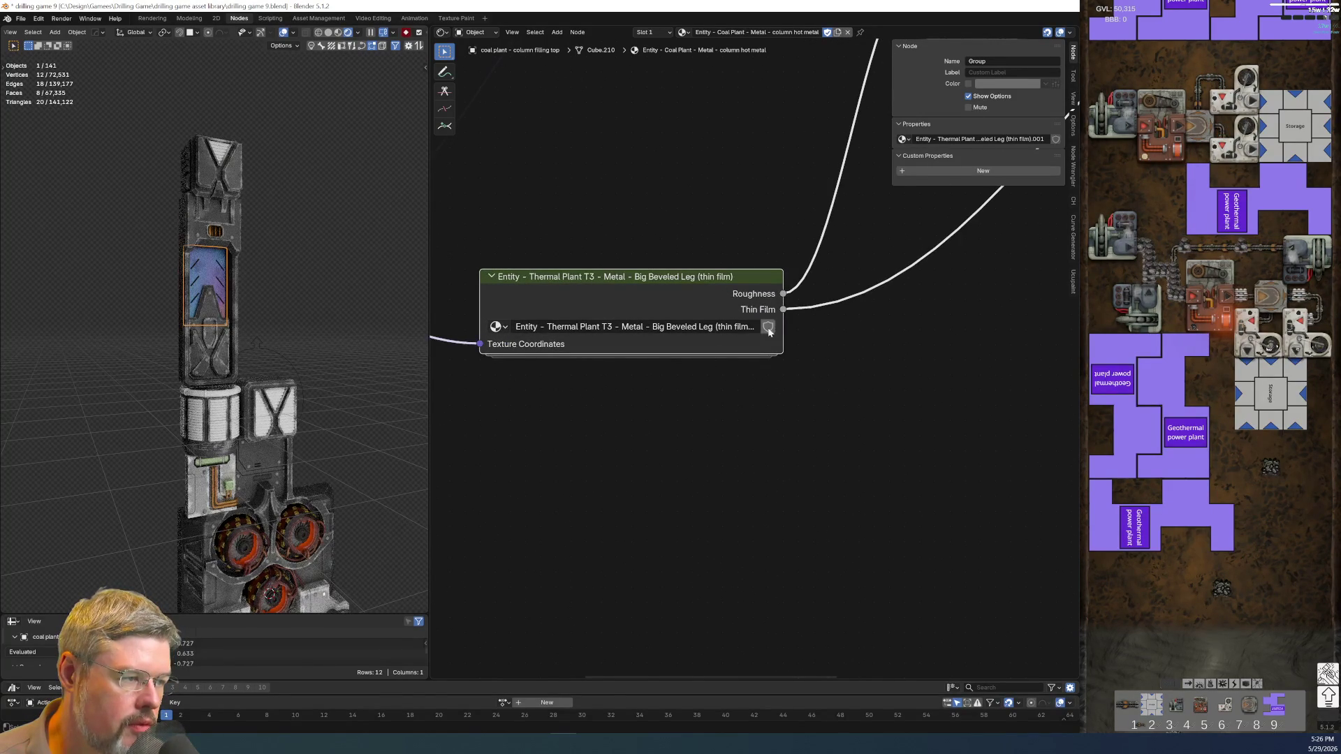
left_click(713, 390)
double_click(642, 323)
type("Entity - Coal Plant - Metal - column hot metal")
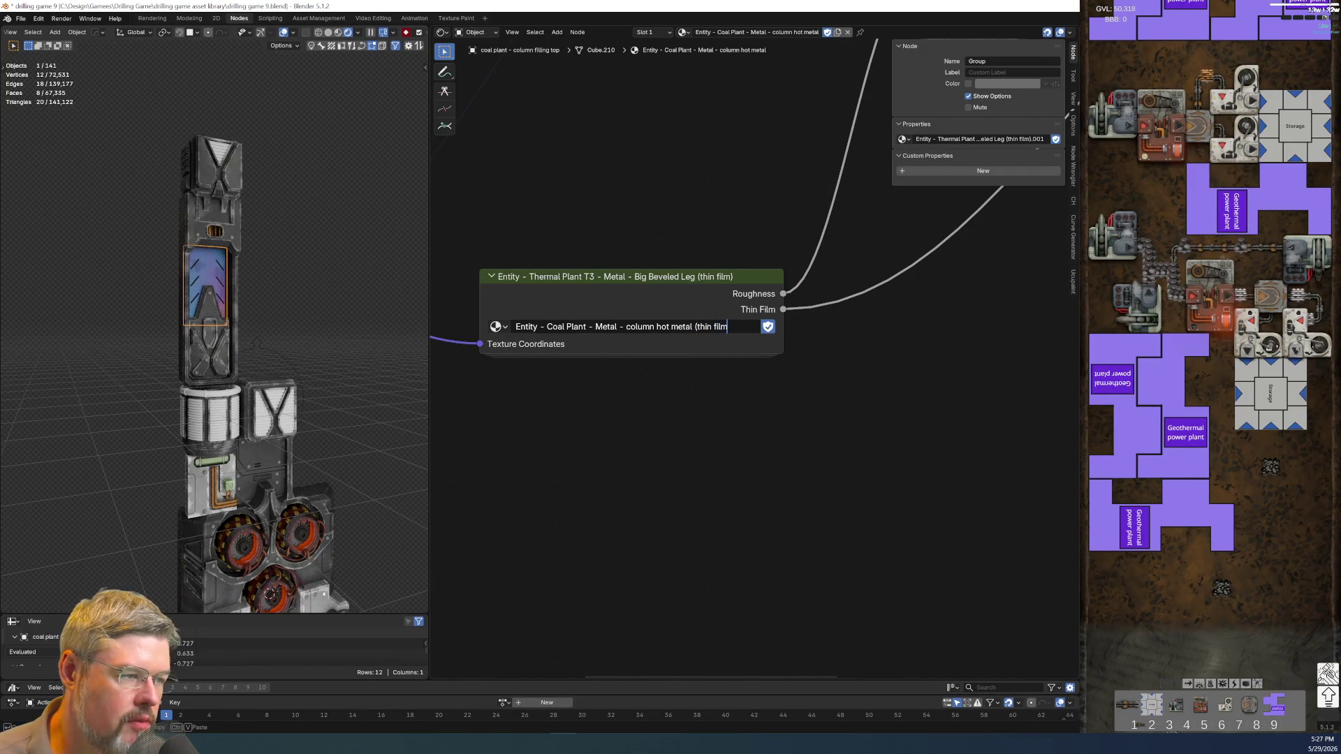
key("ctrl+a")
type(")")
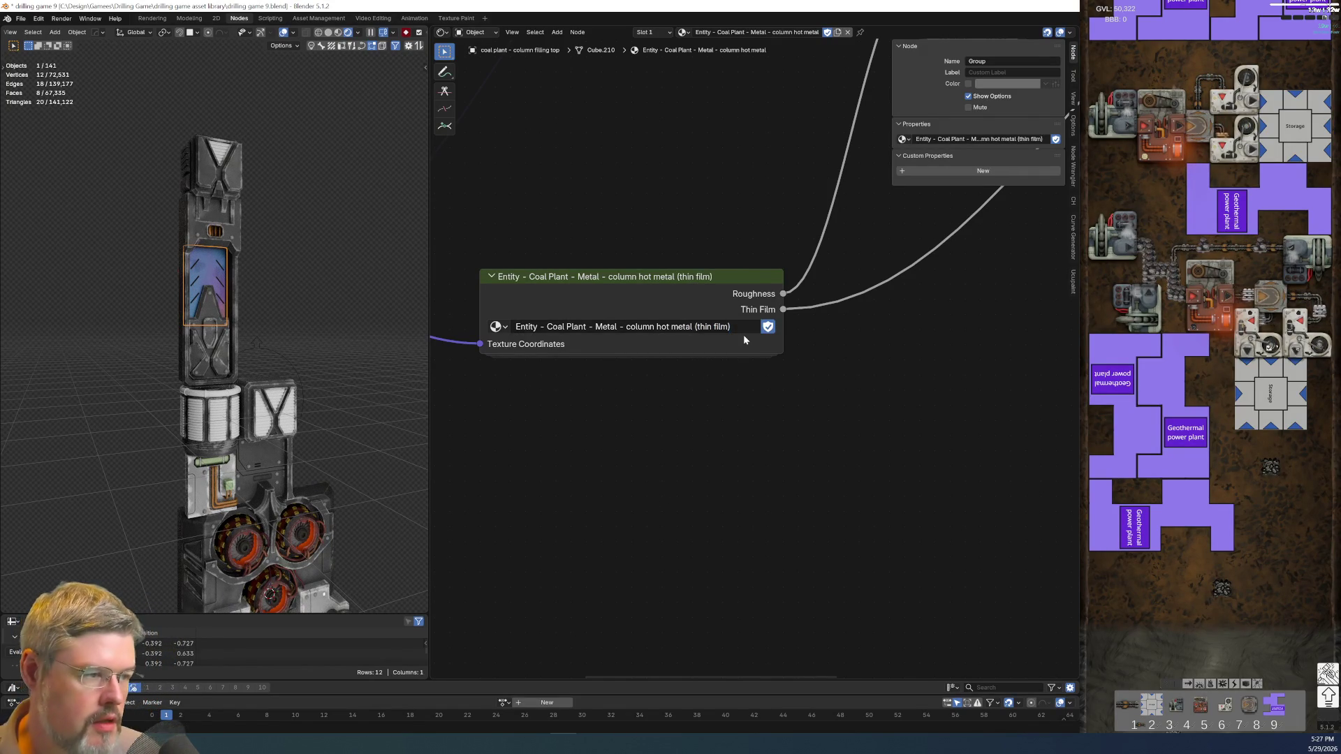
key("Return")
left_click(666, 279)
key("shift+d")
left_click(649, 476)
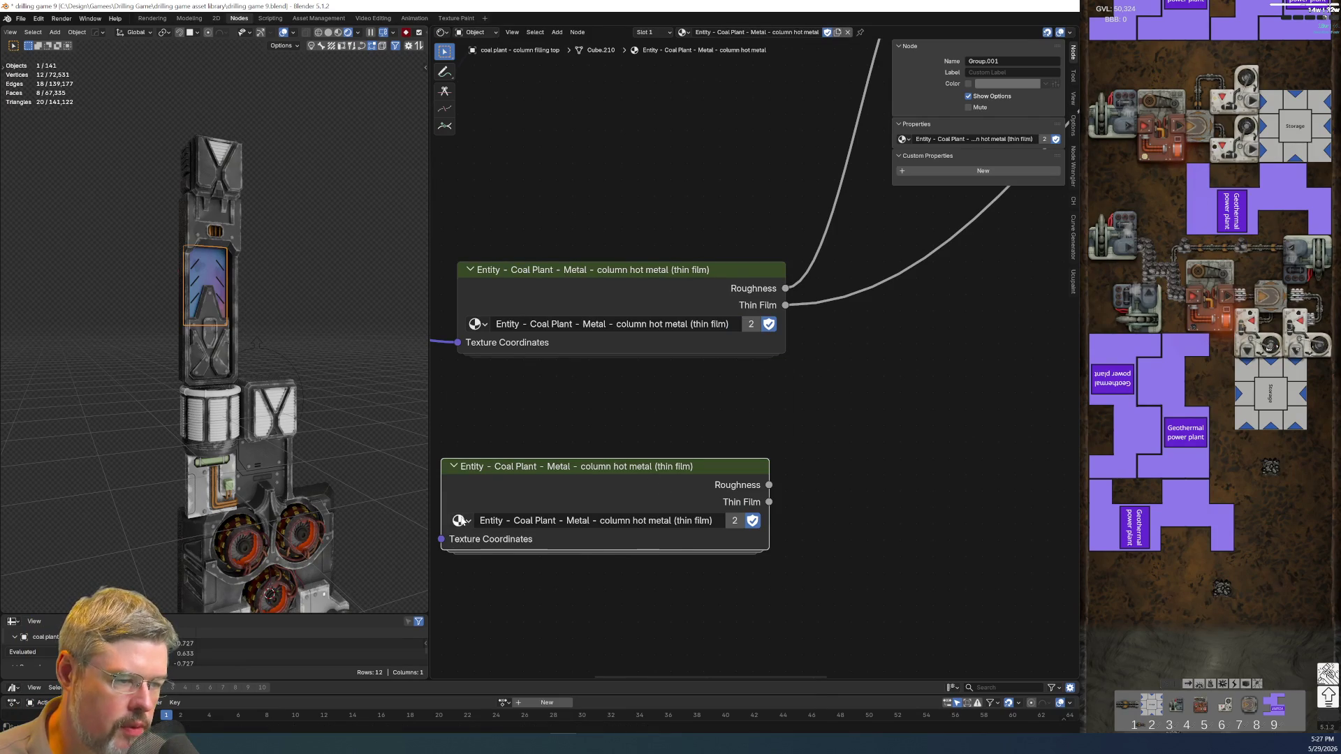
left_click(458, 521)
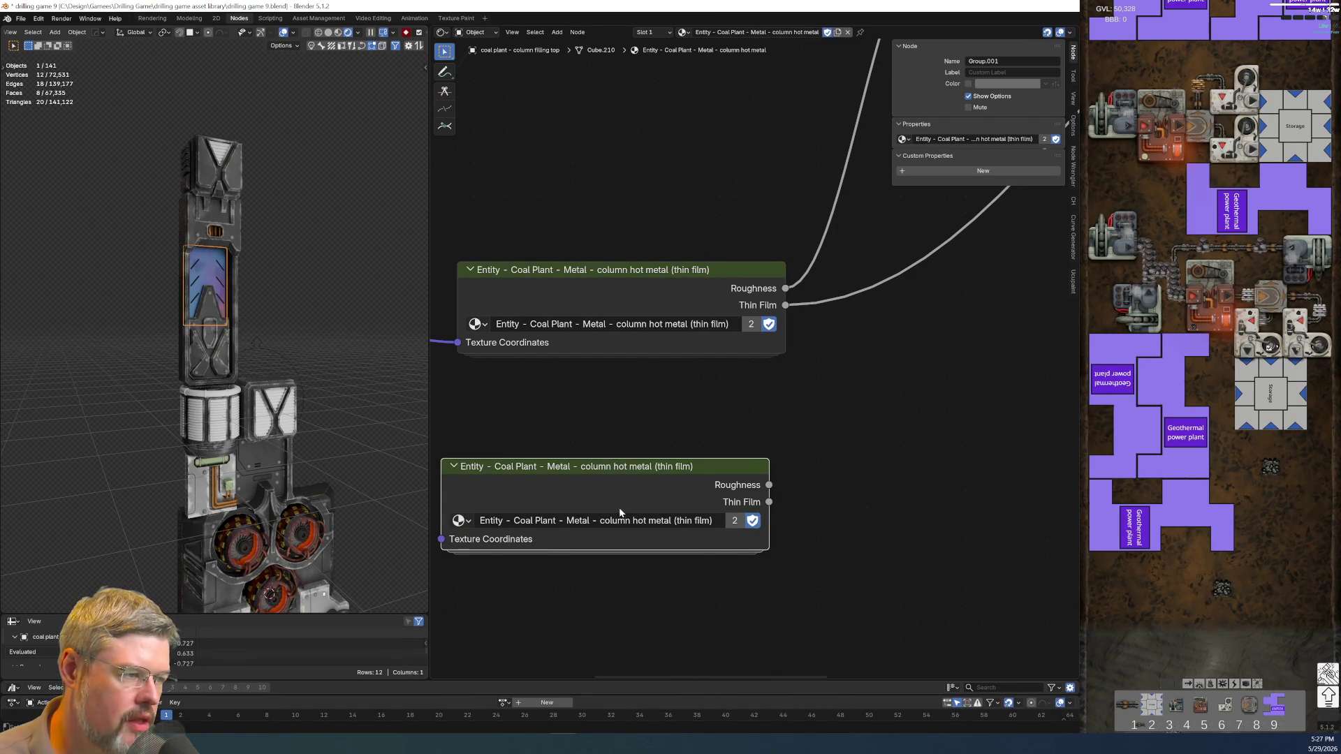
key("x")
key("ctrl+z")
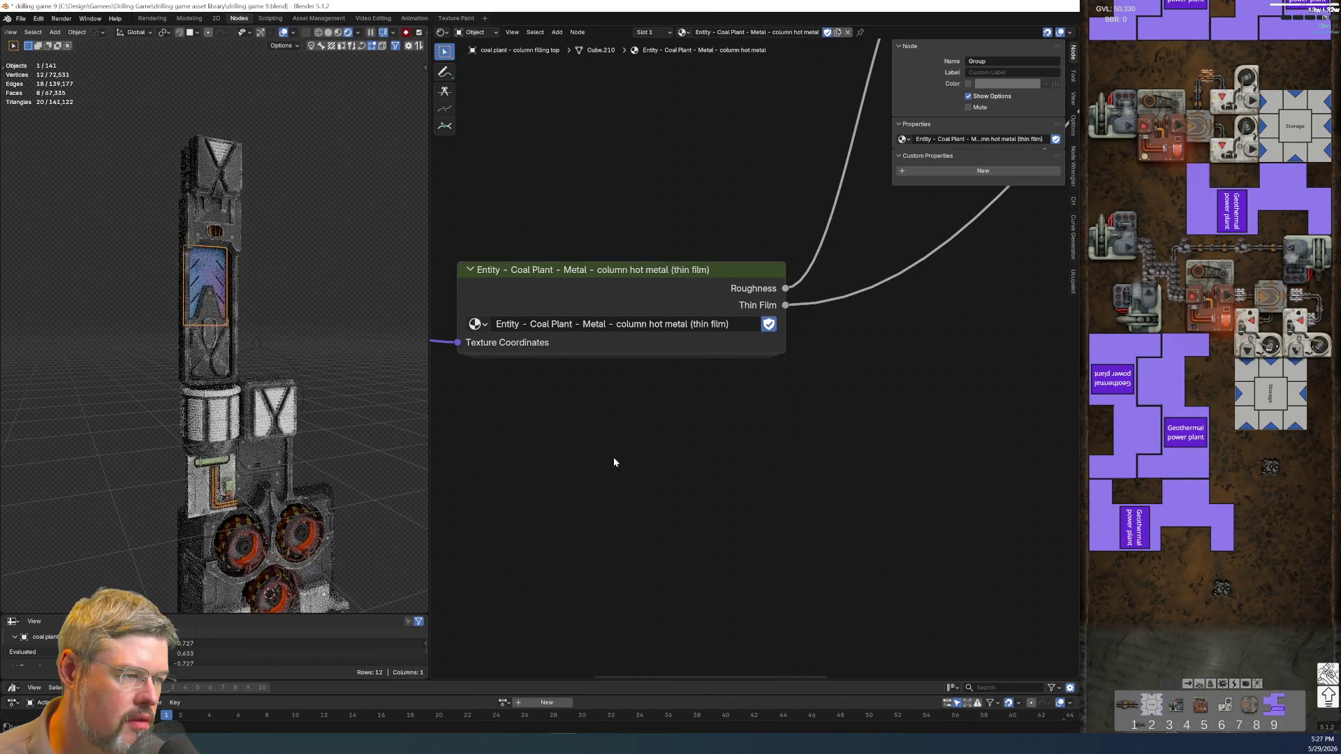
key("ctrl+z")
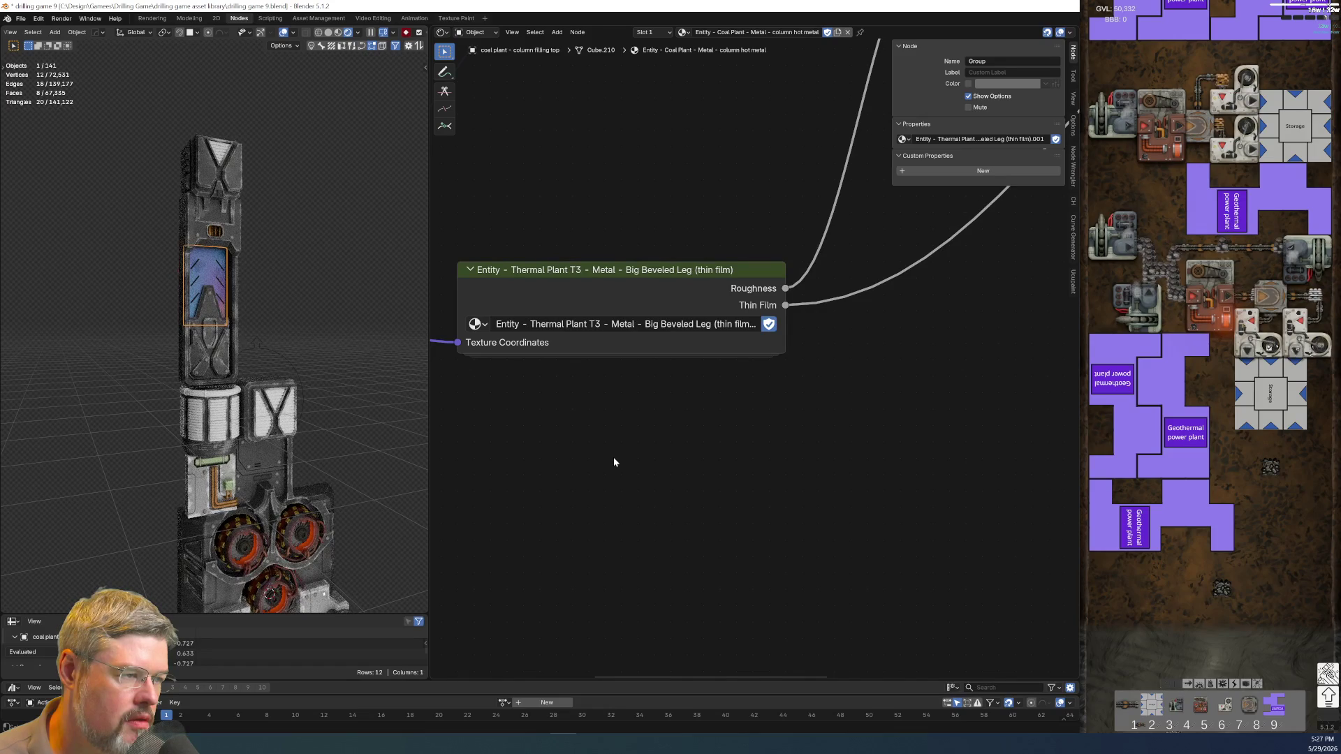
key("ctrl+z")
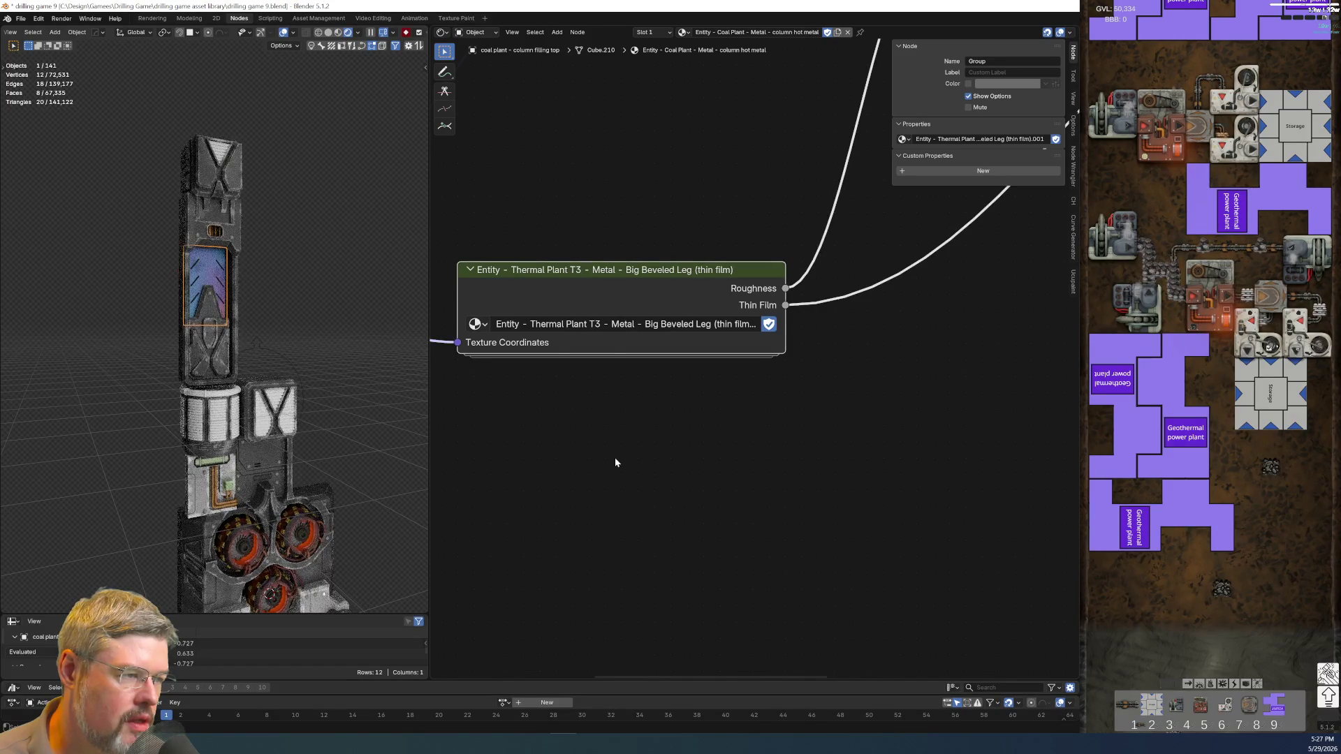
scroll(705, 384, "down", 3)
scroll(744, 371, "up", 3)
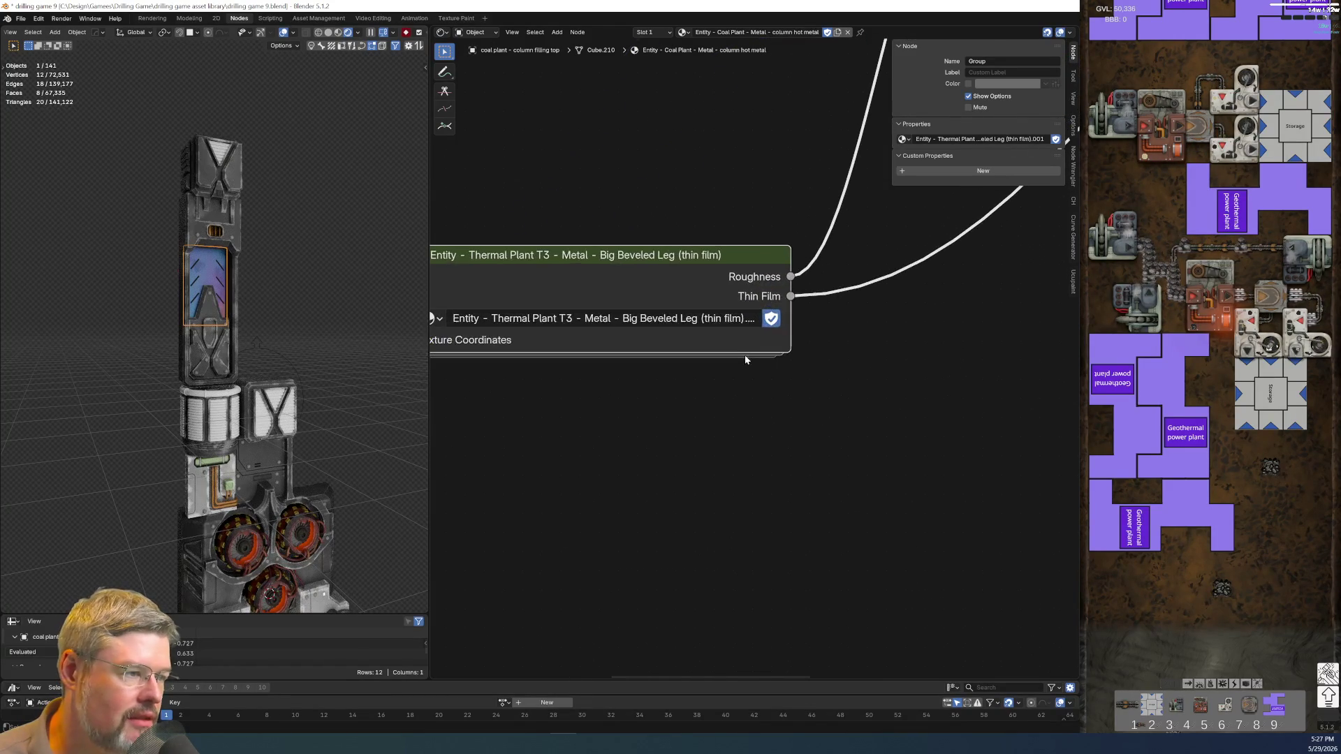
scroll(734, 312, "down", 1)
key("shift+d")
left_click(724, 472)
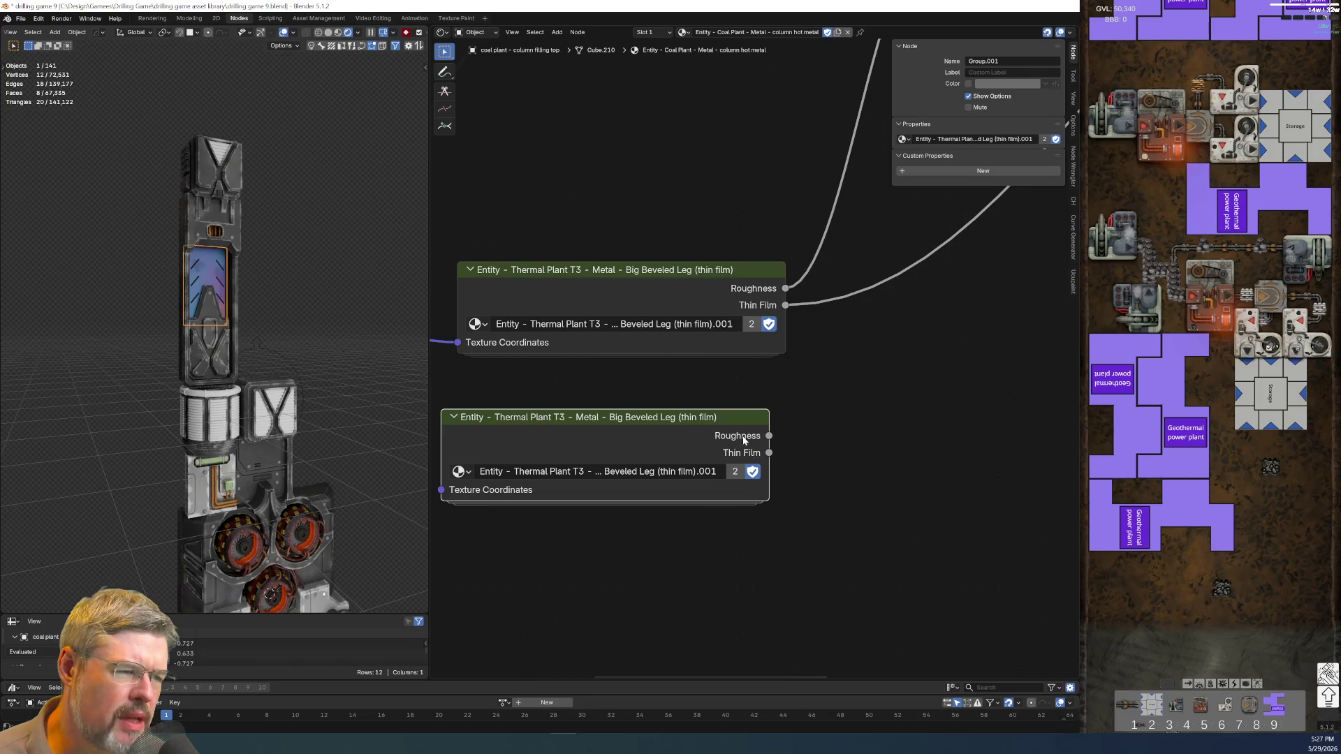
key("x")
key("ctrl+z")
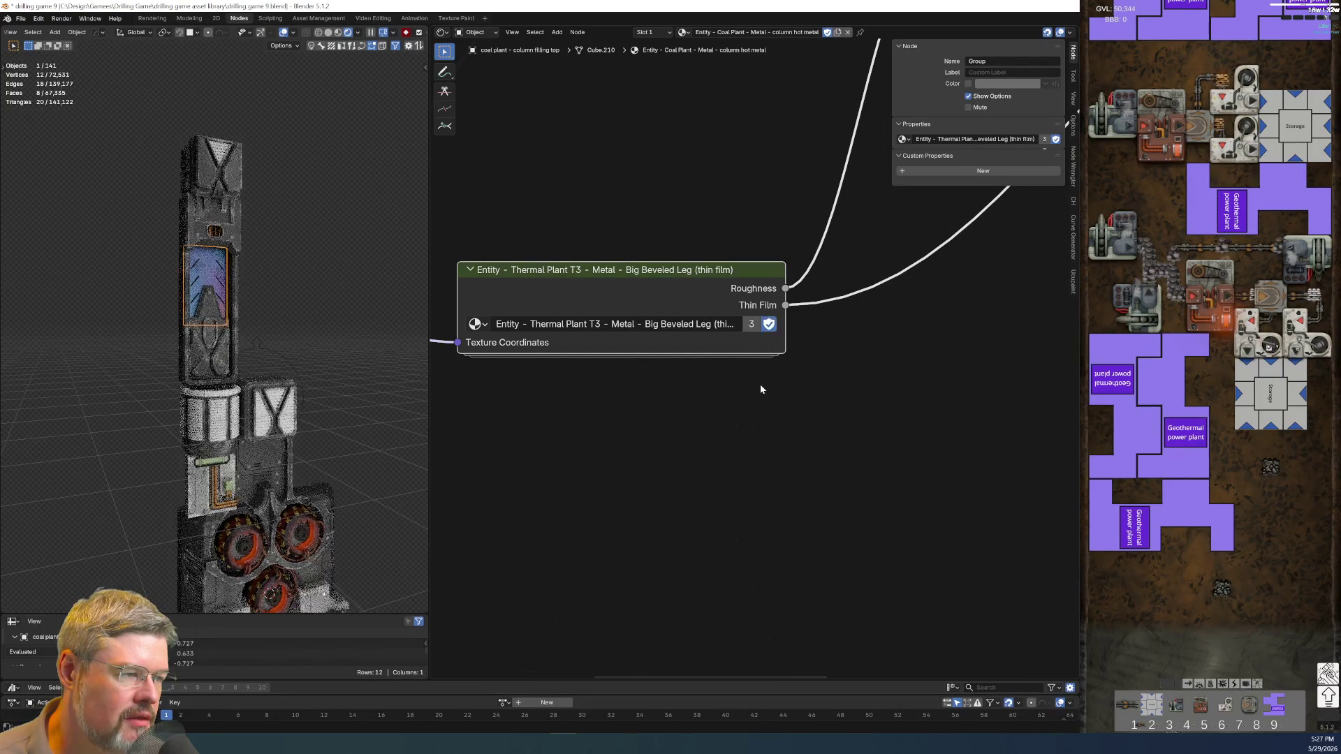